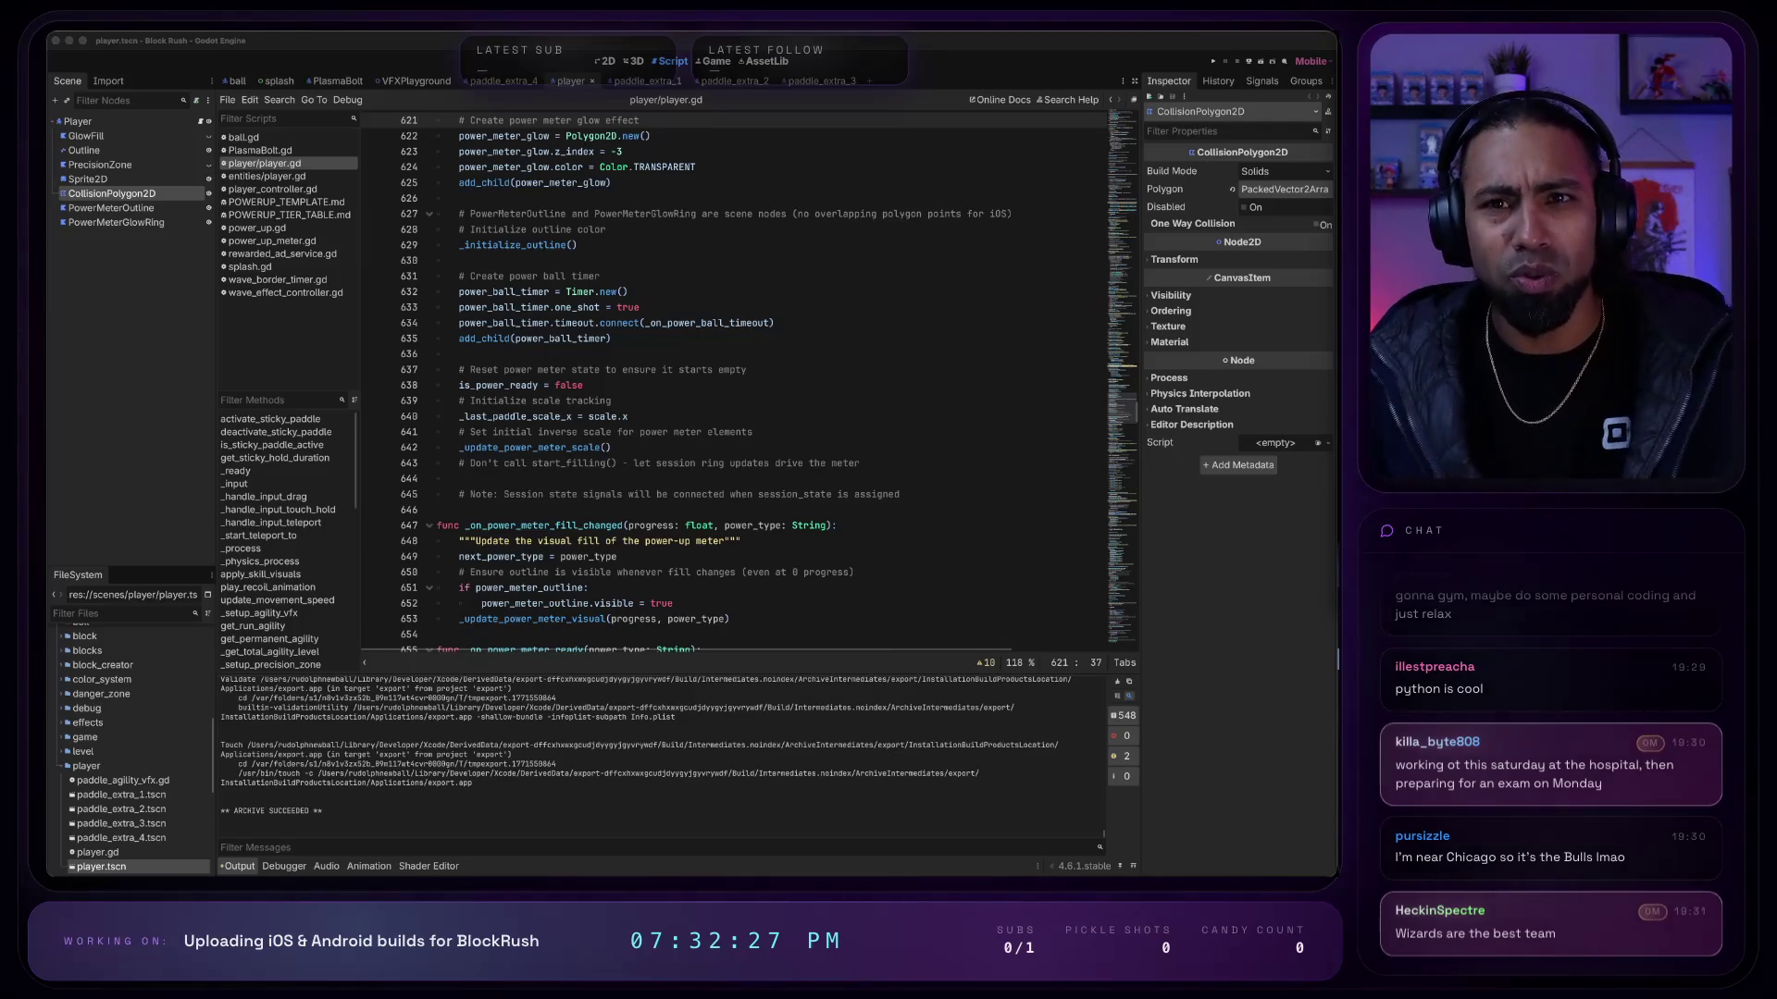
Switch from the Godot editor to the Chrome browser
key("super+Tab")
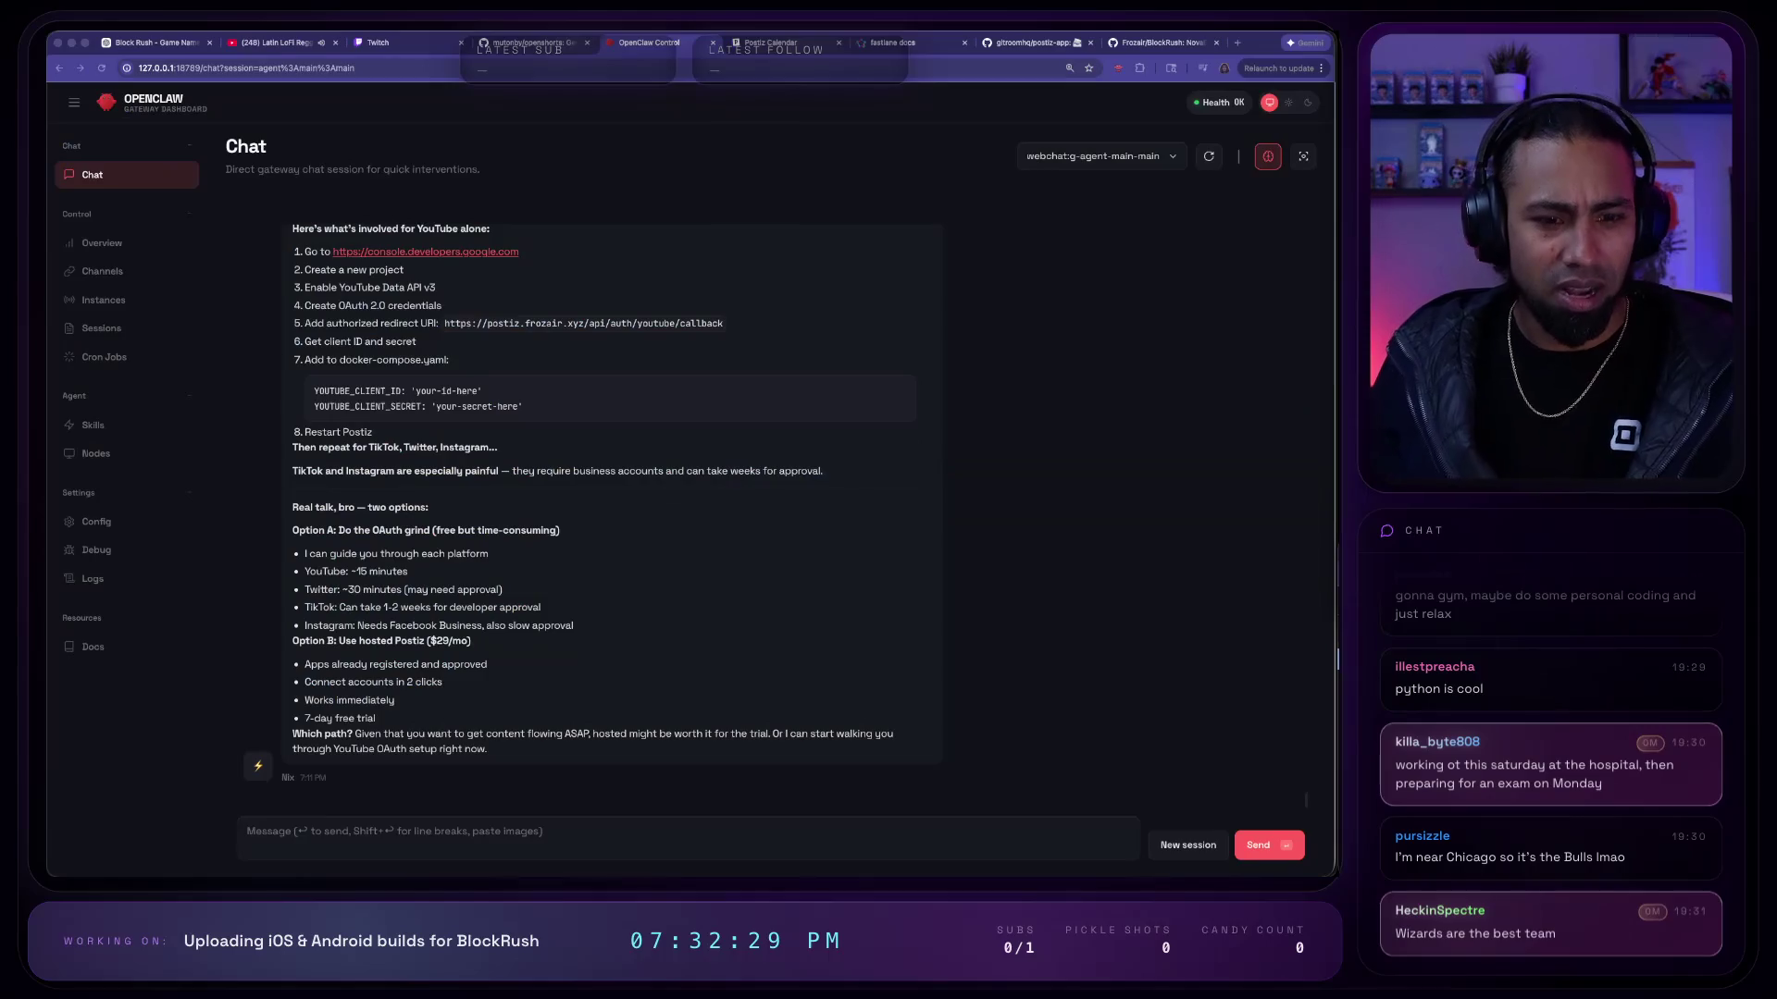
key("super+t")
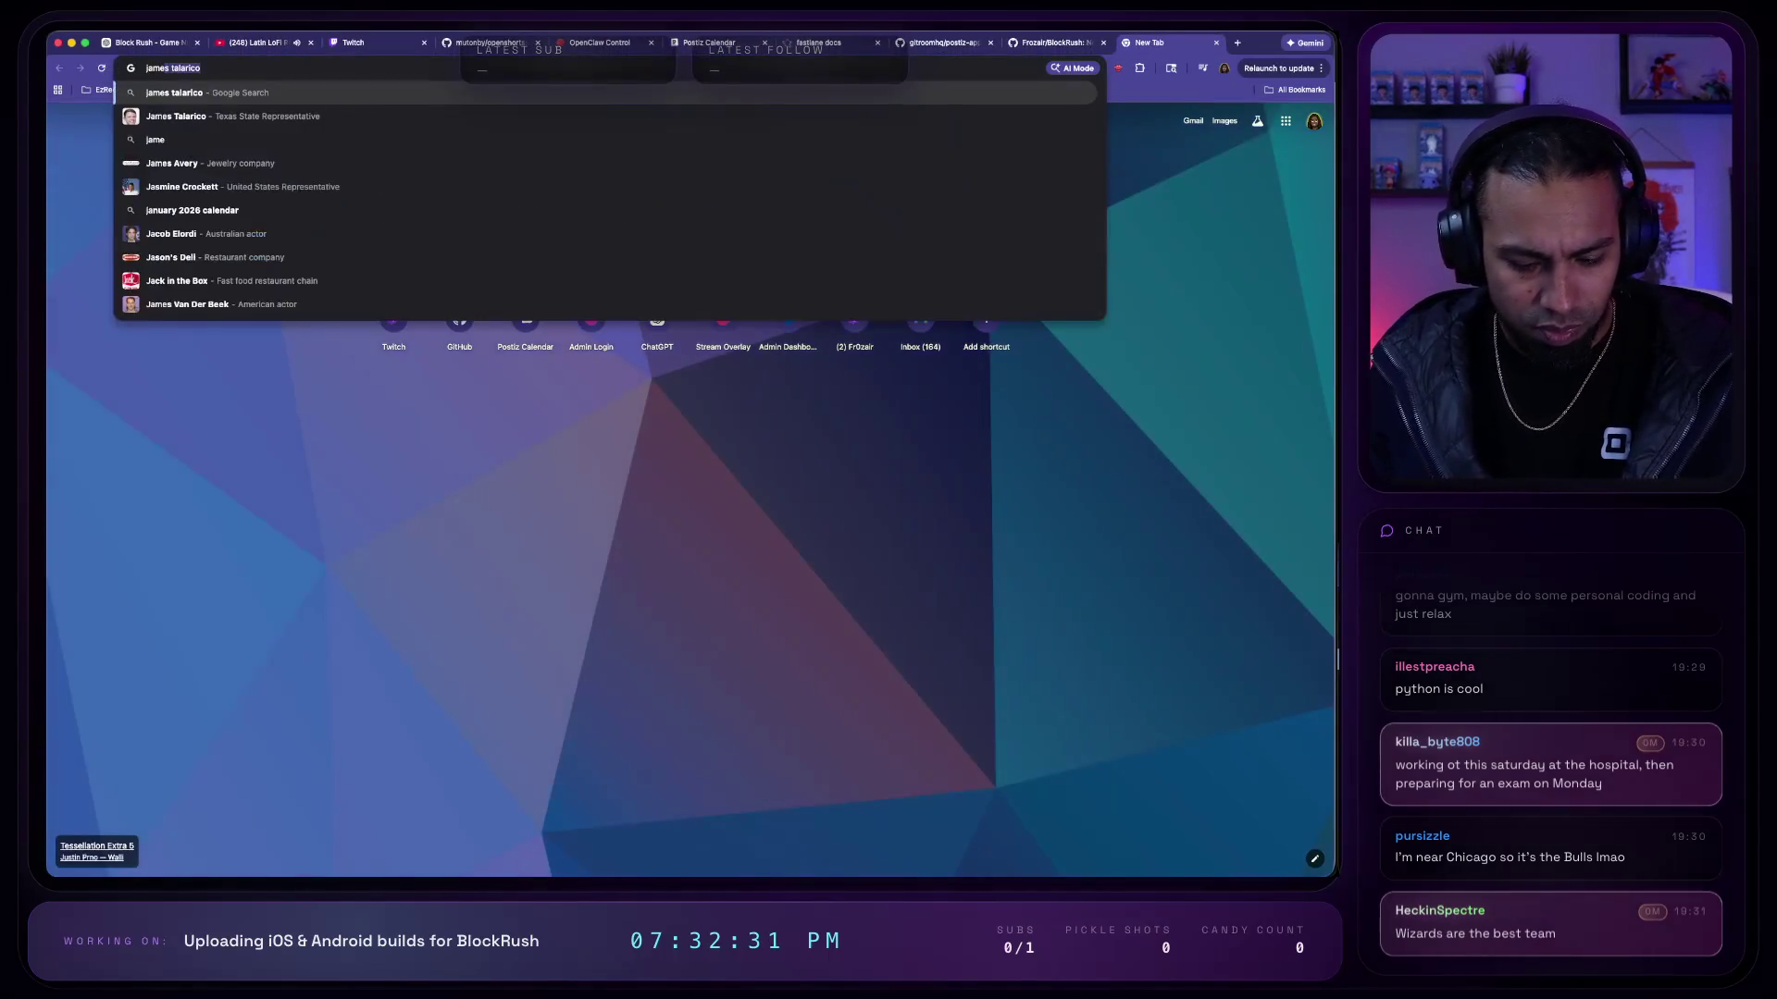
key("Down")
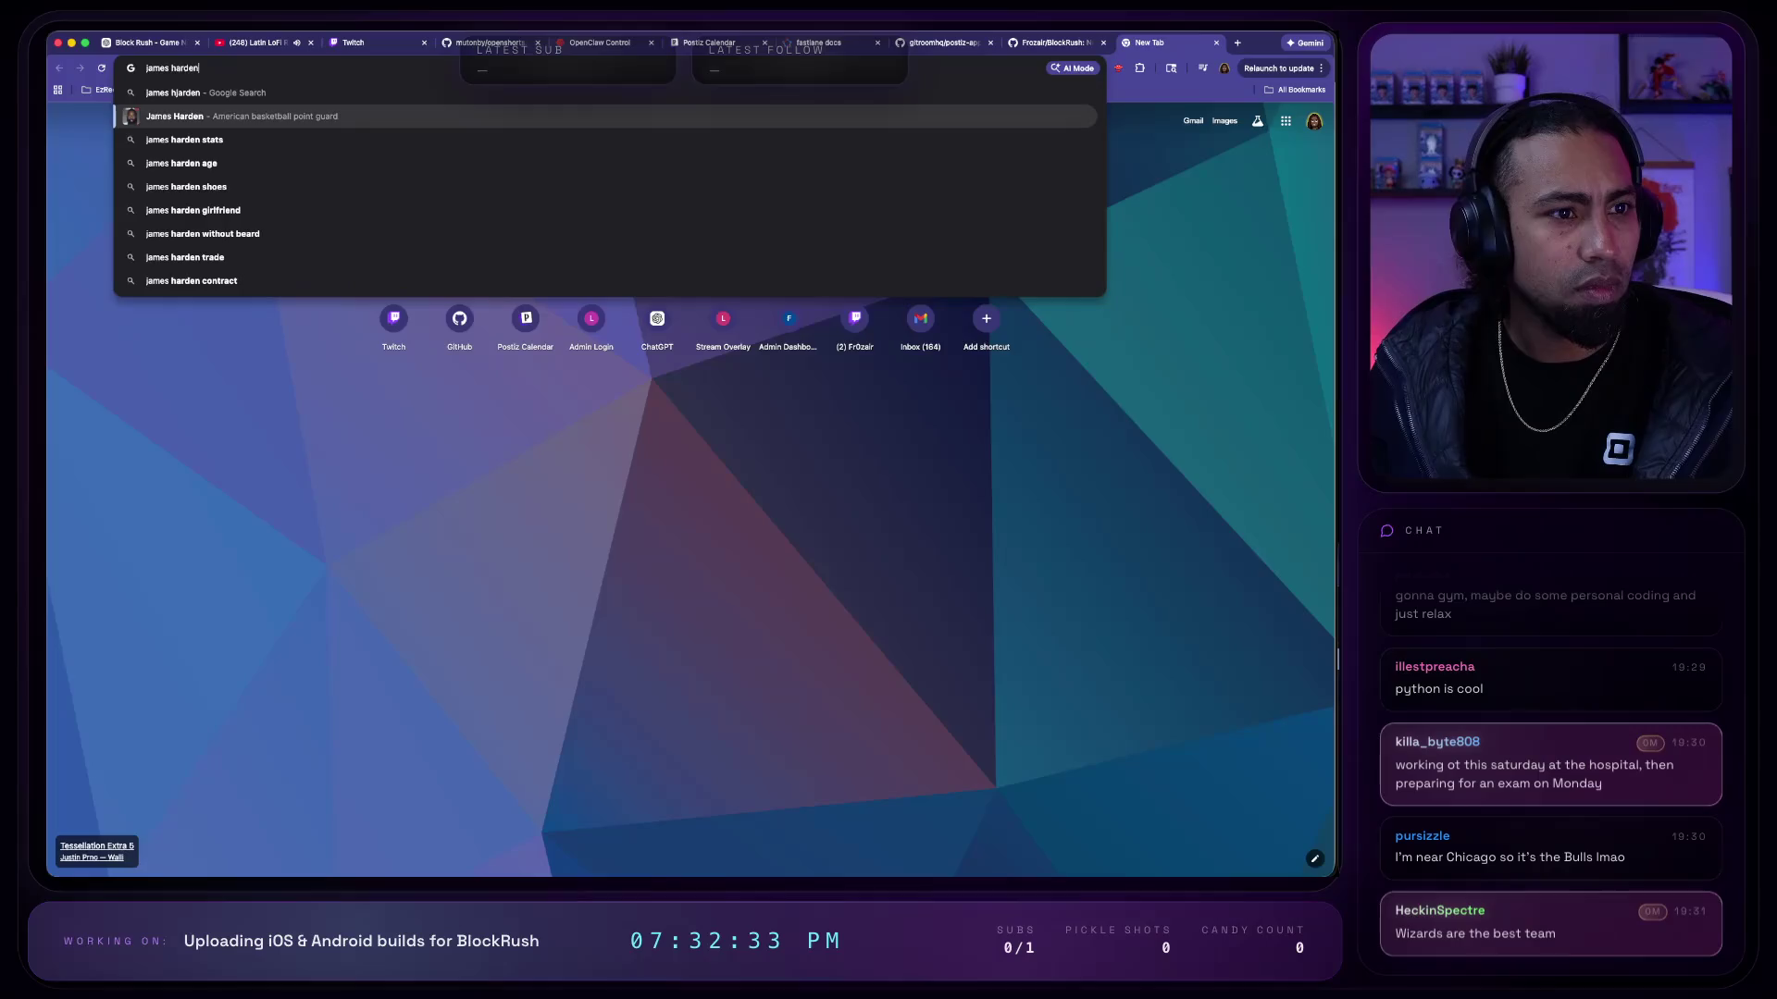
key("Return")
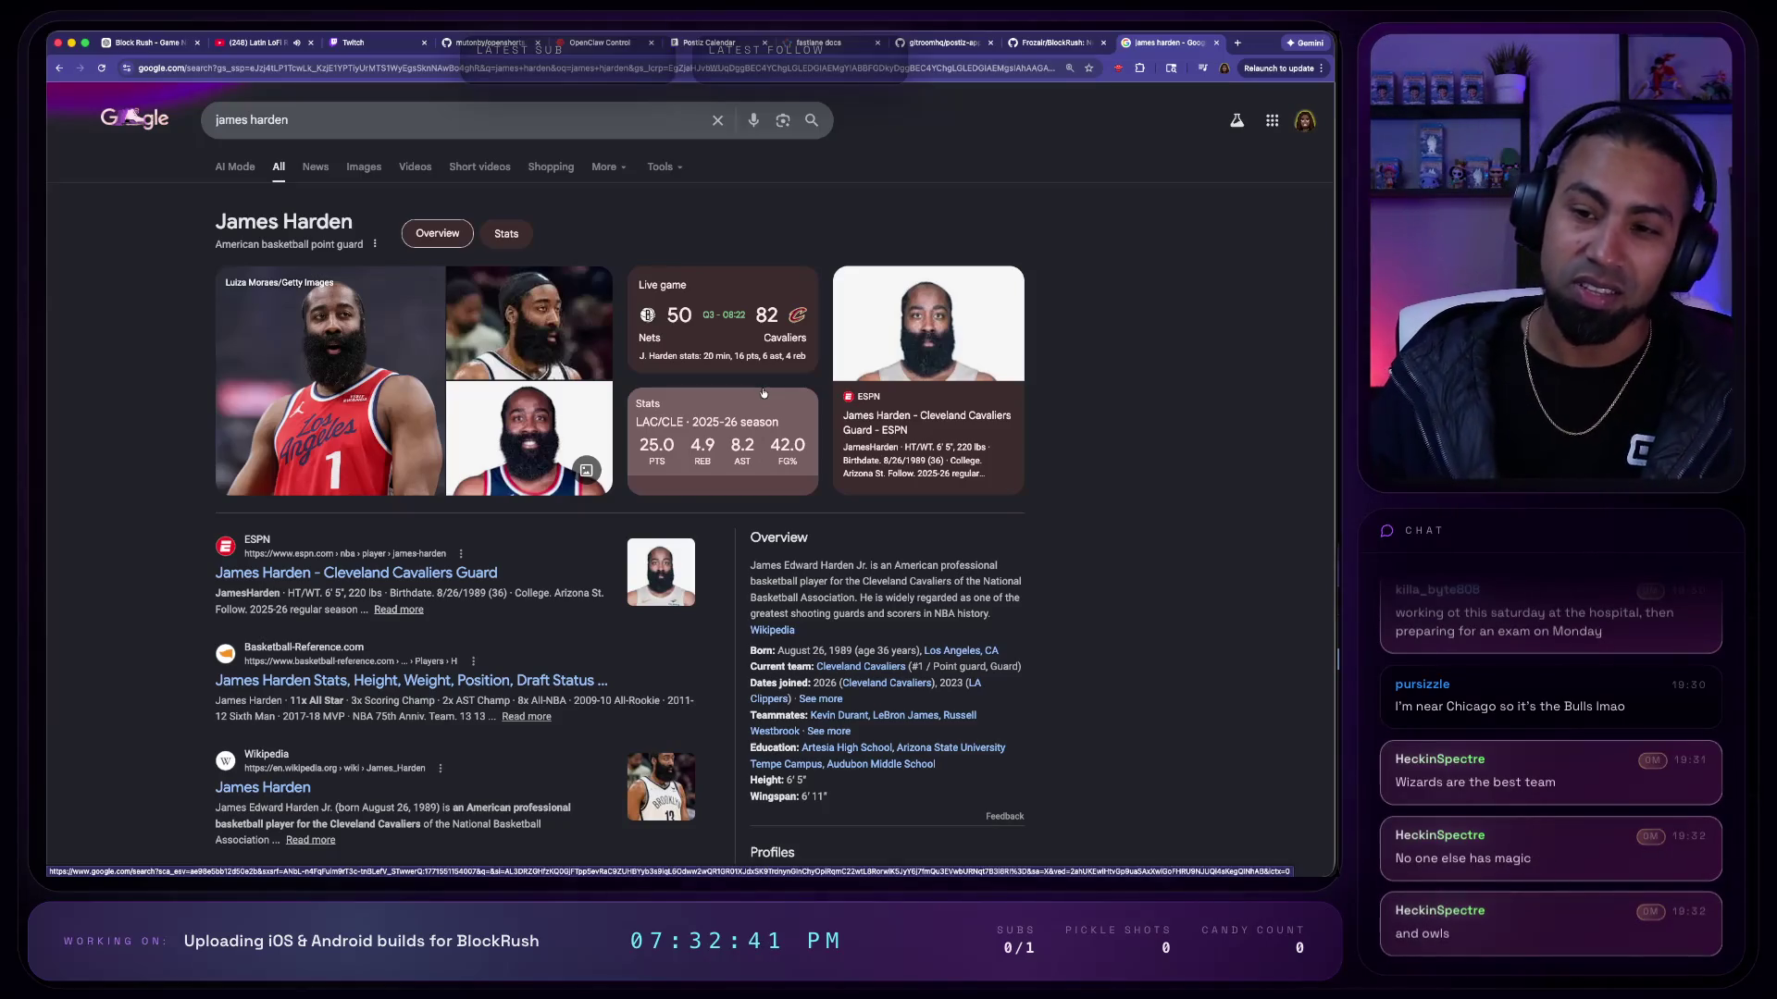
key("ctrl+w")
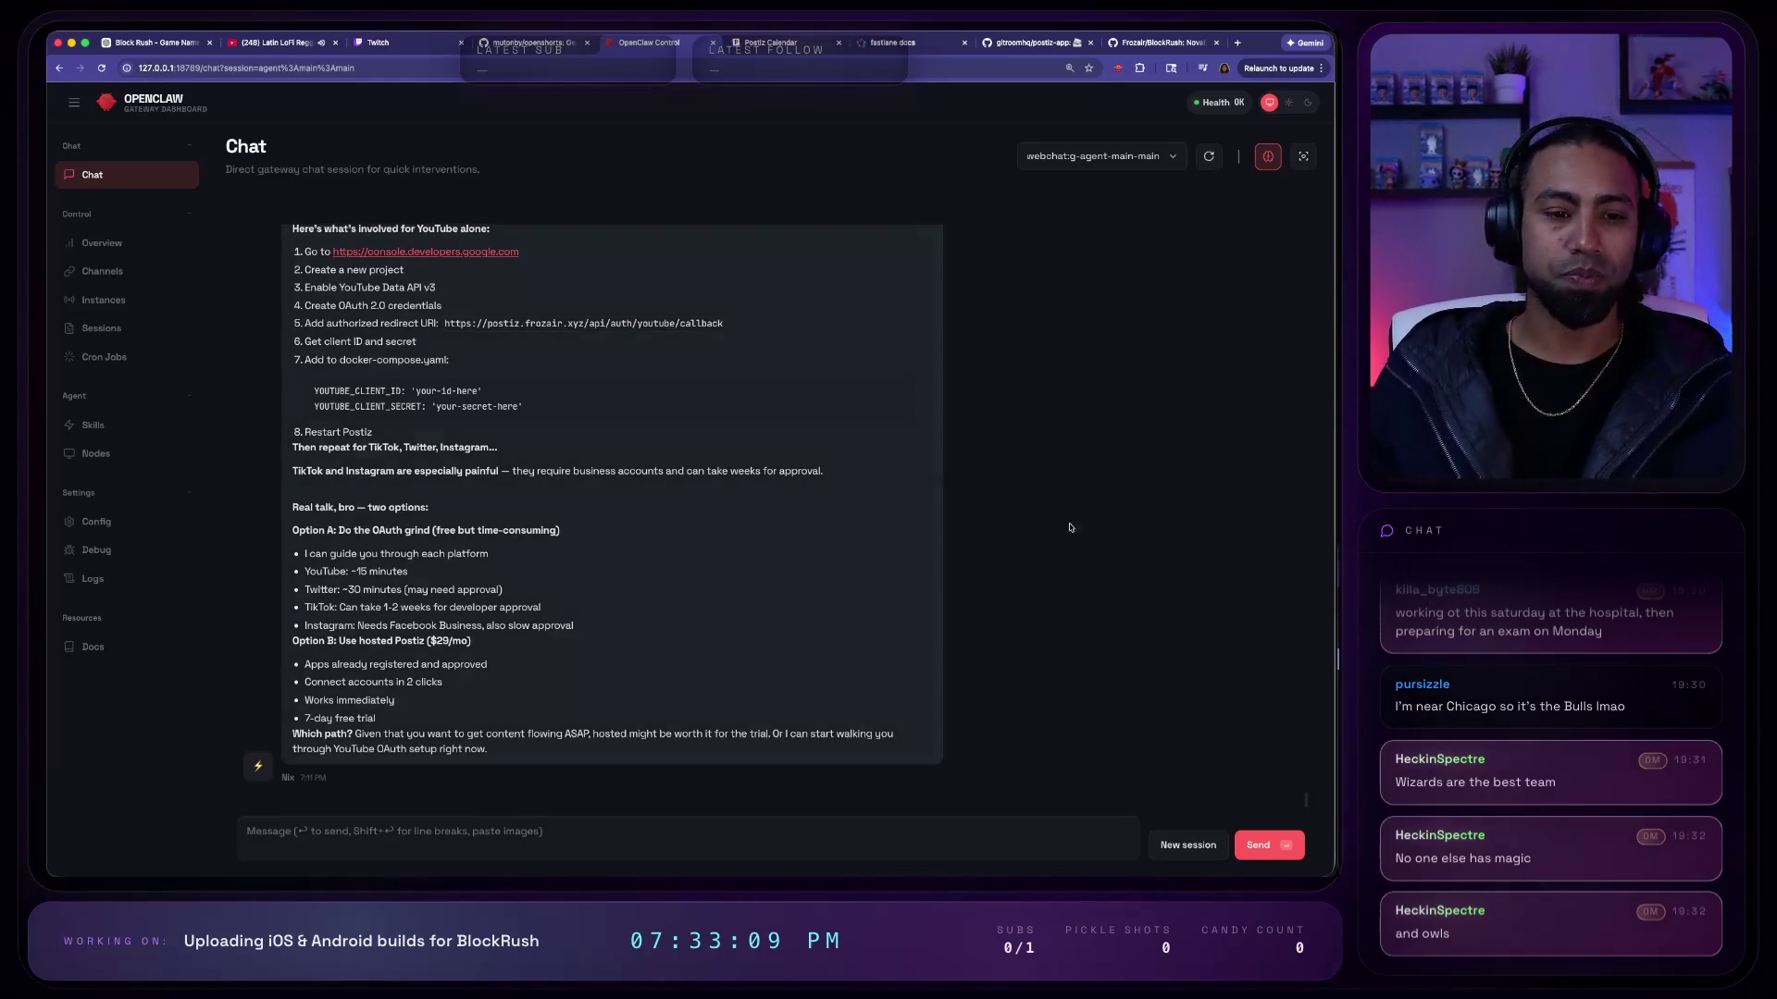
triple_click(1106, 467)
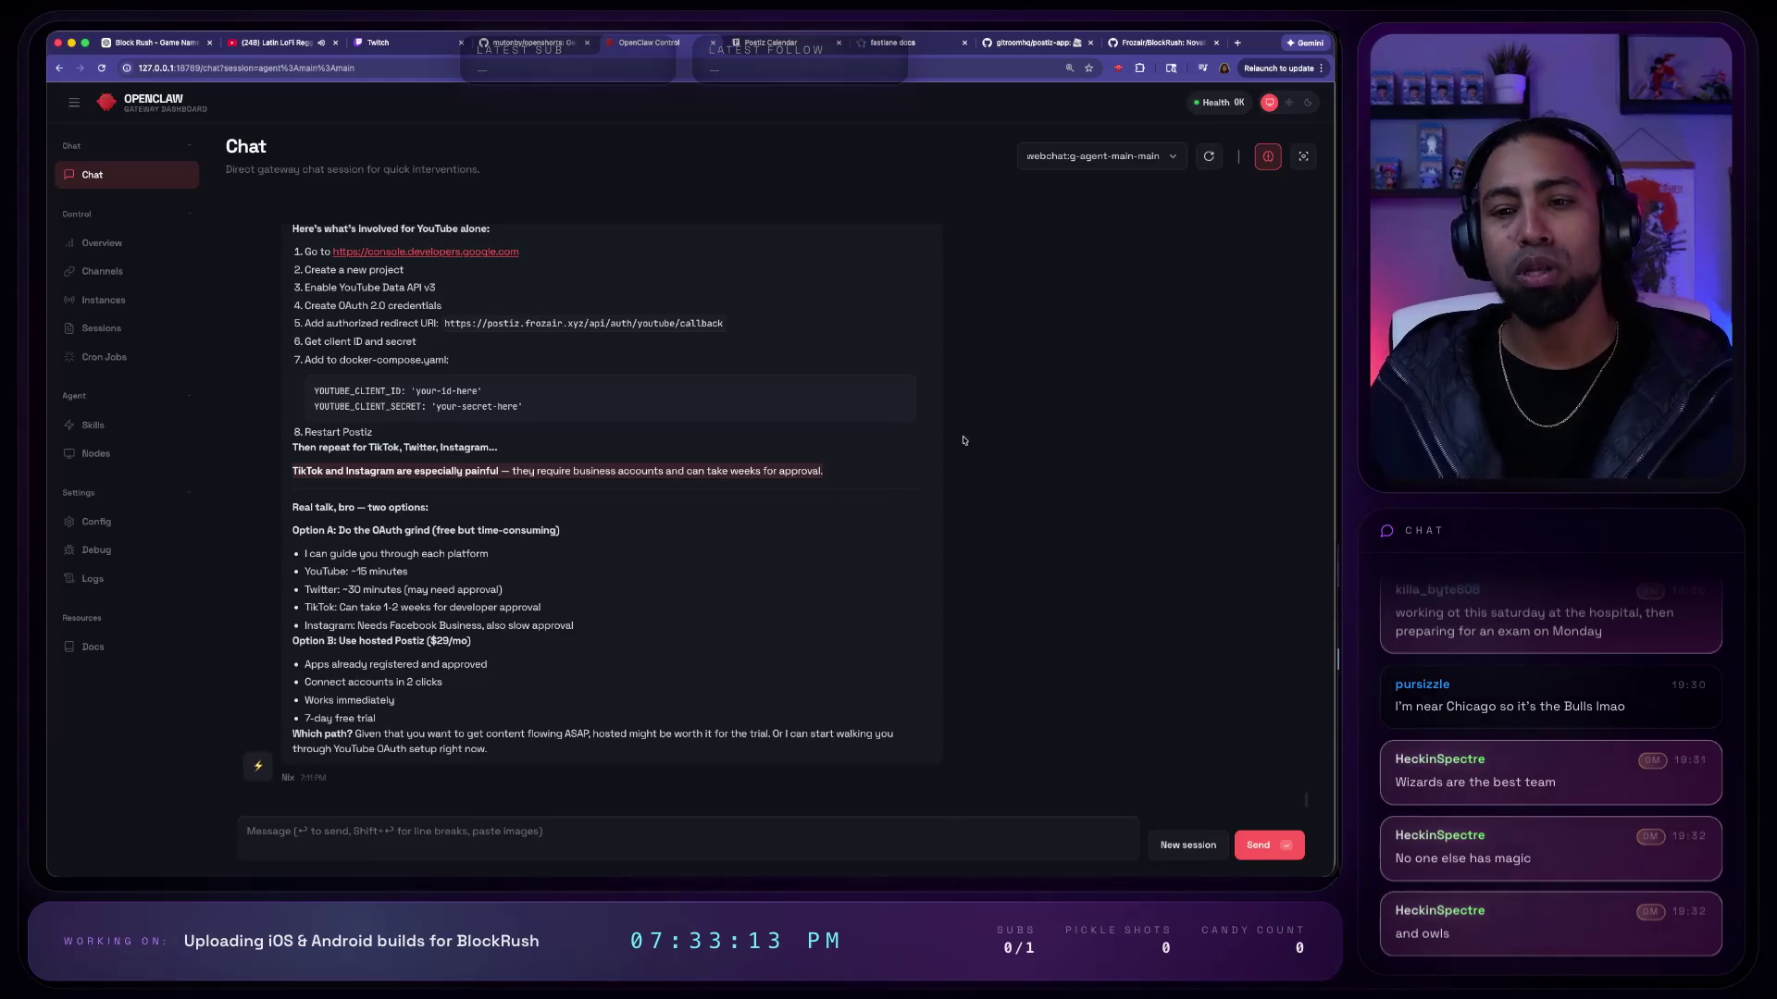
left_click(1122, 428)
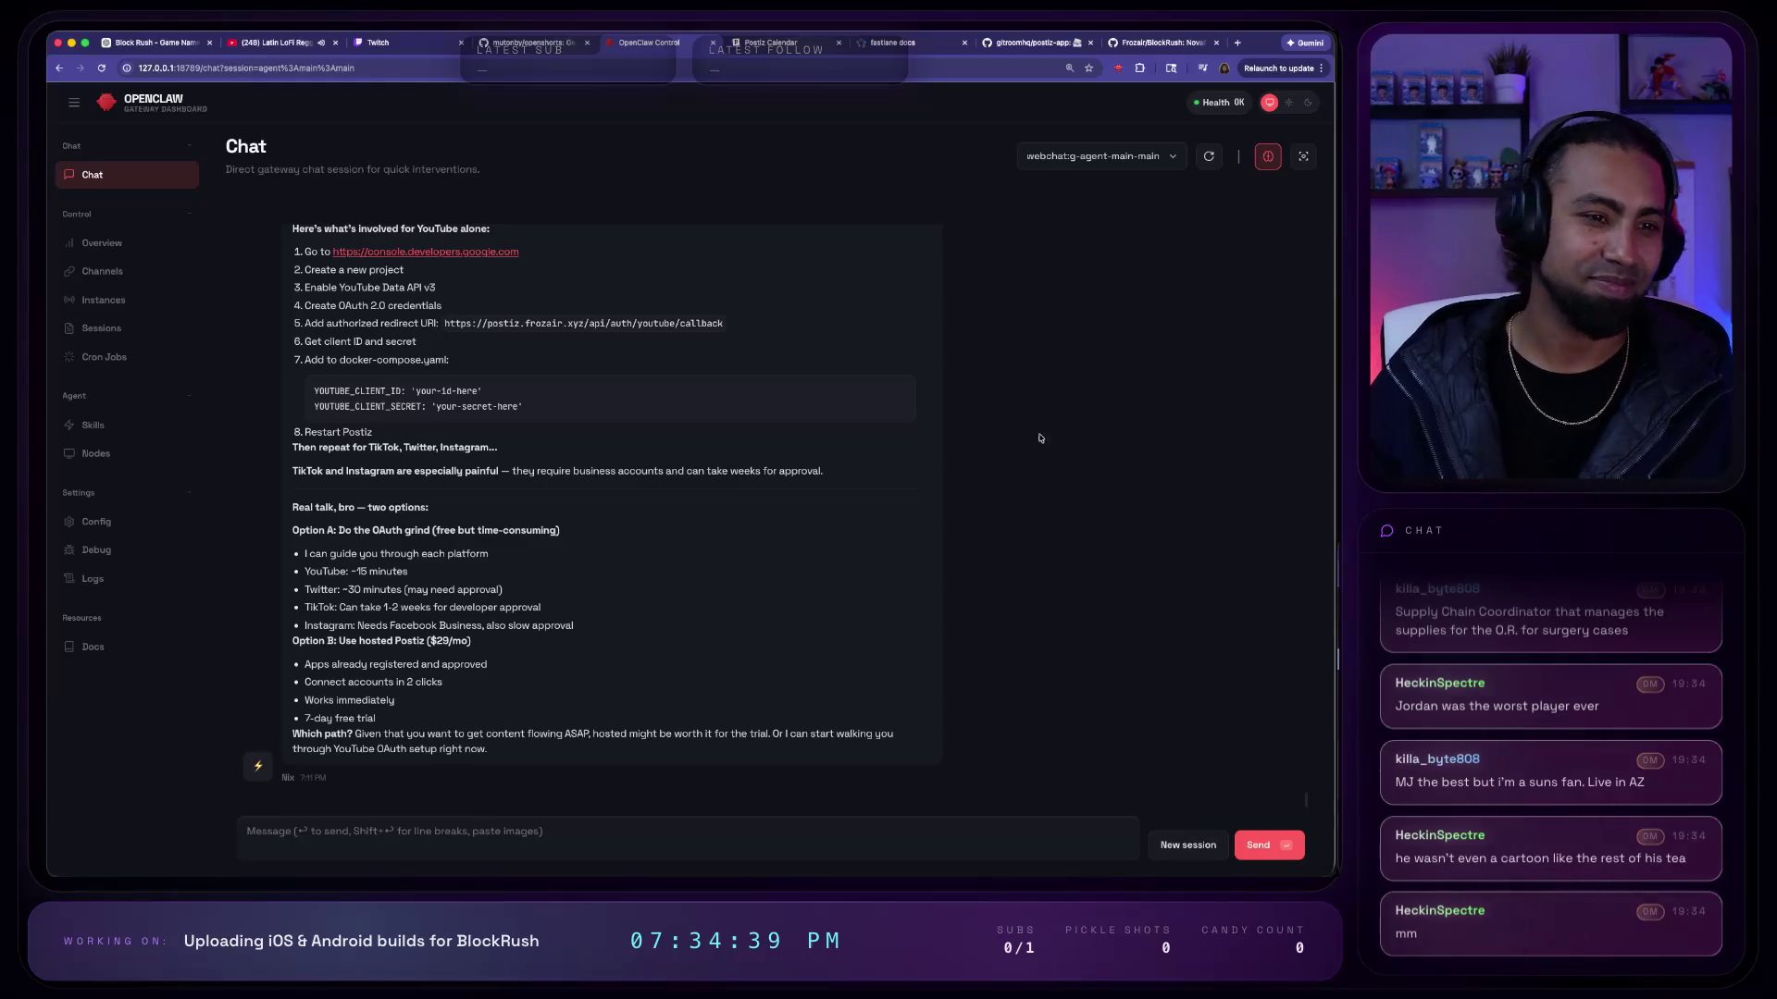
scroll(779, 390, "up", 2)
scroll(778, 390, "down", 1)
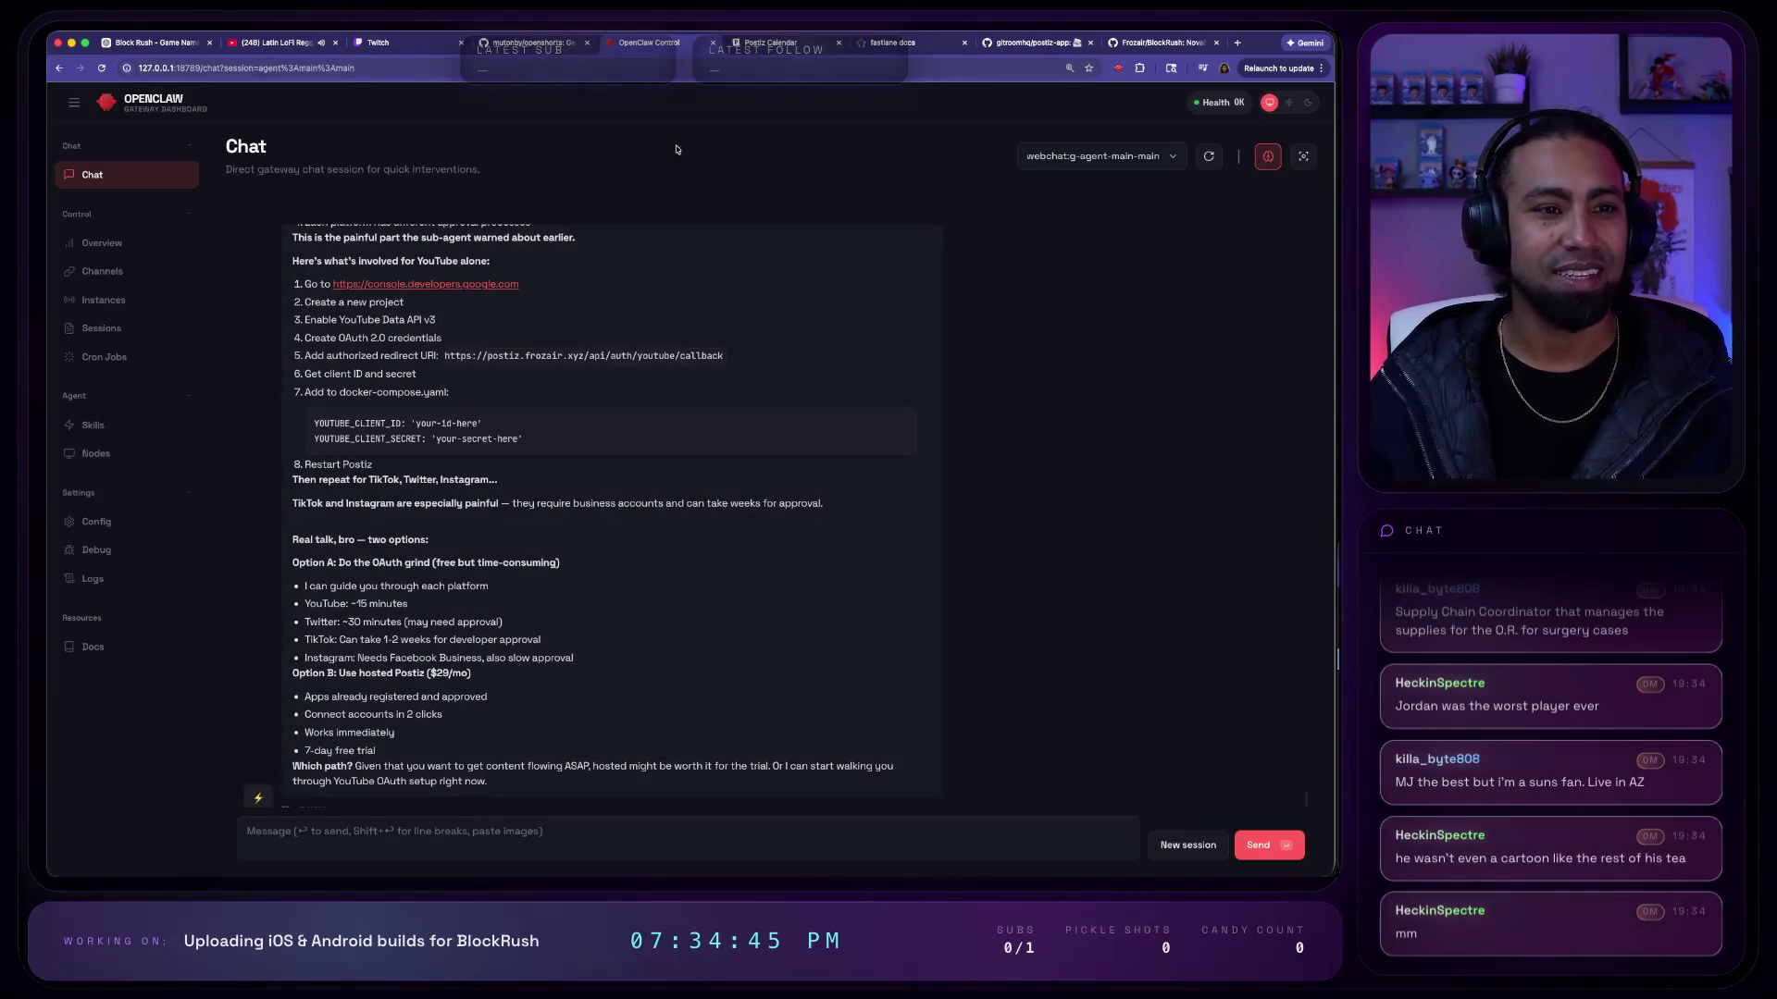
Review OpenClaw's Google OAuth setup reply, including the redirect URI step, then switch to Cursor
scroll(631, 342, "up", 3)
scroll(630, 342, "down", 3)
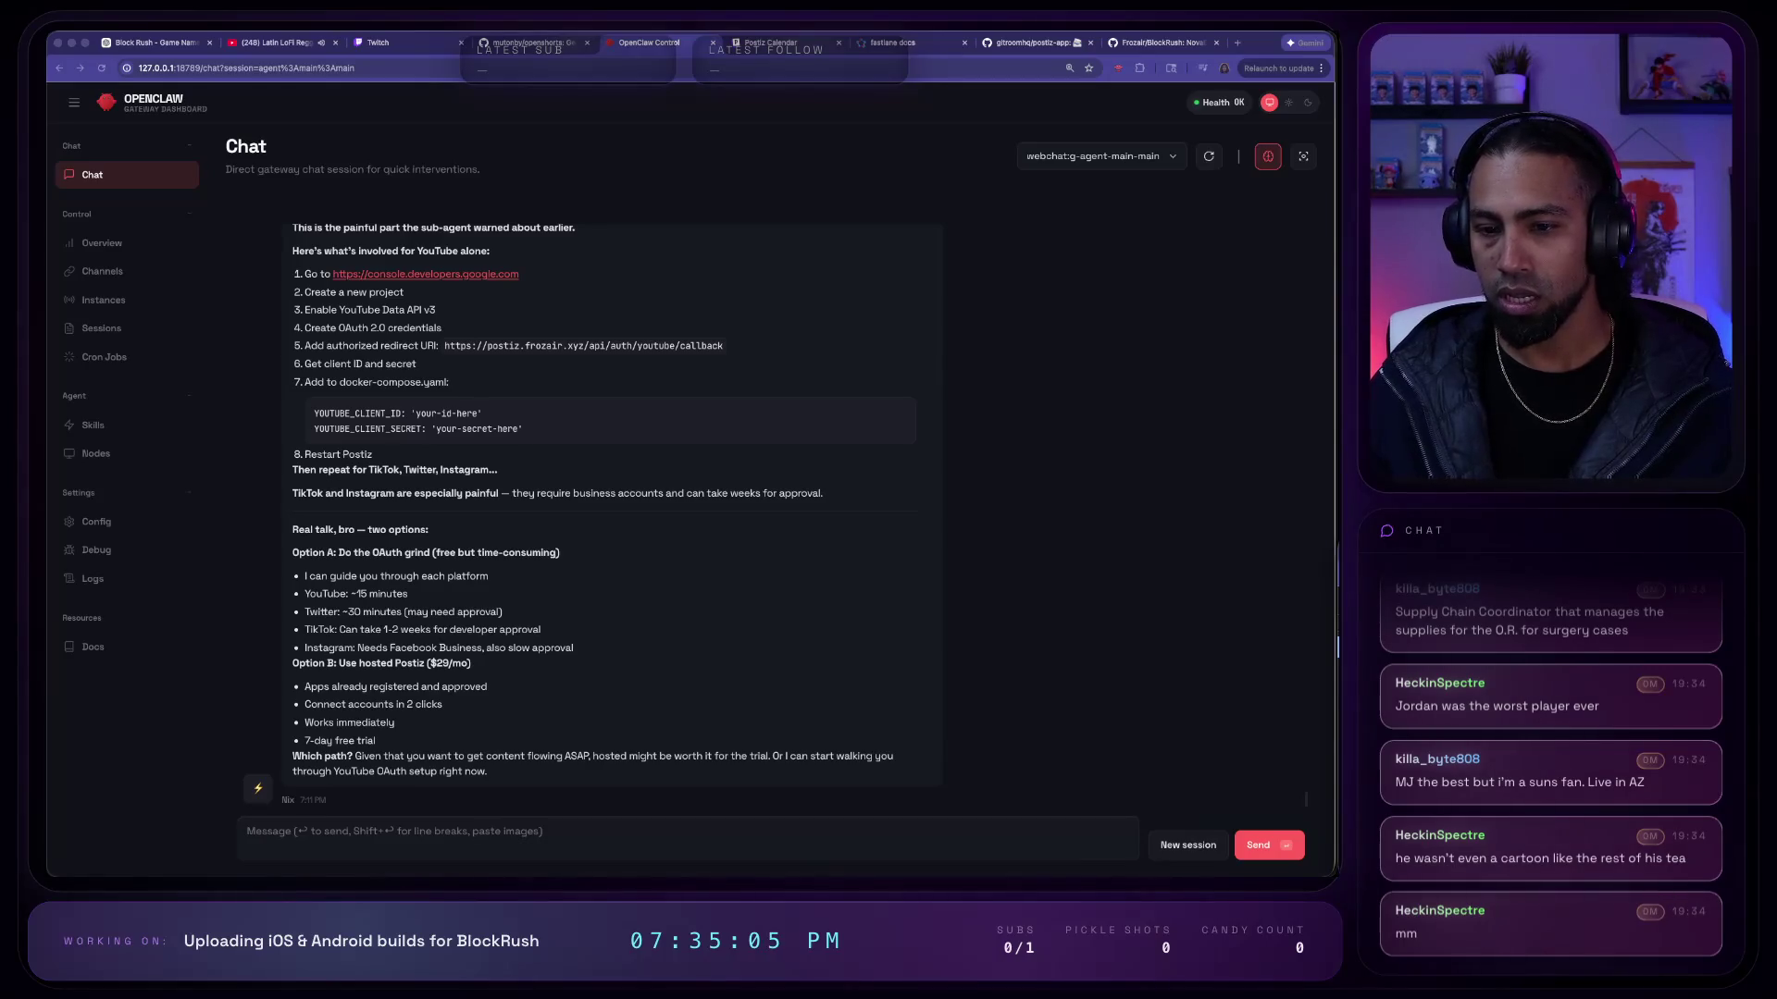
left_click(373, 331)
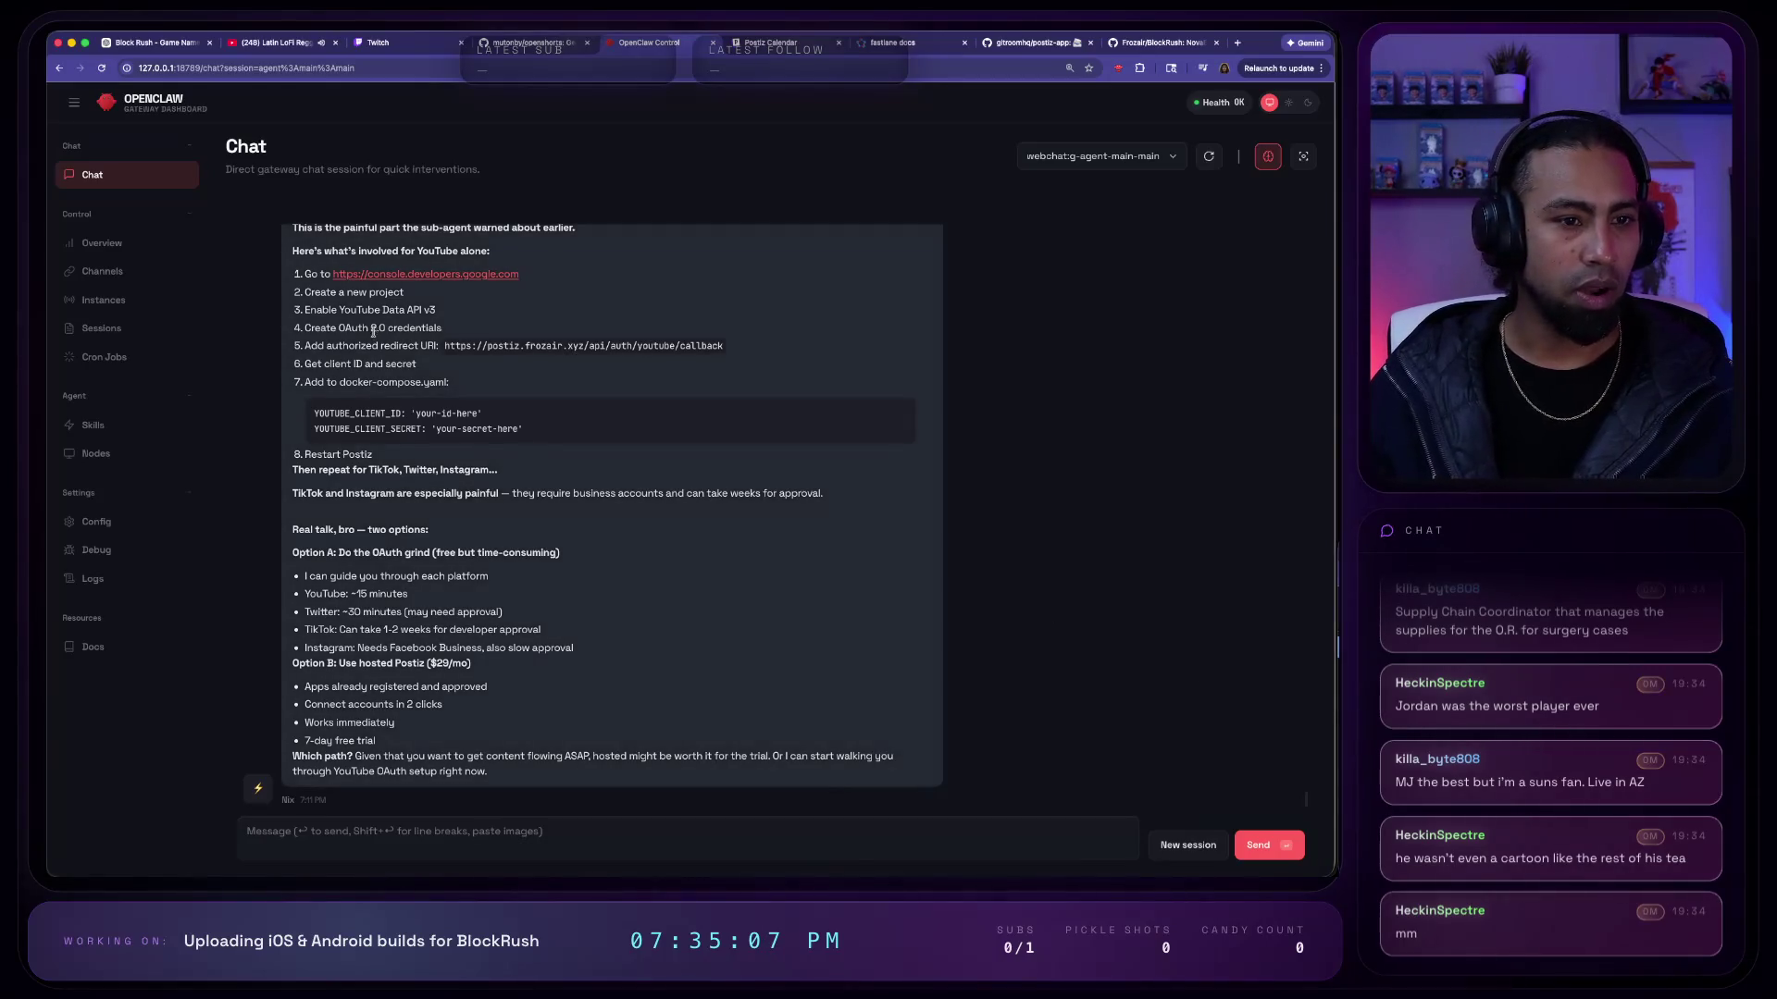
left_click_drag(307, 342, 733, 349)
left_click(447, 345)
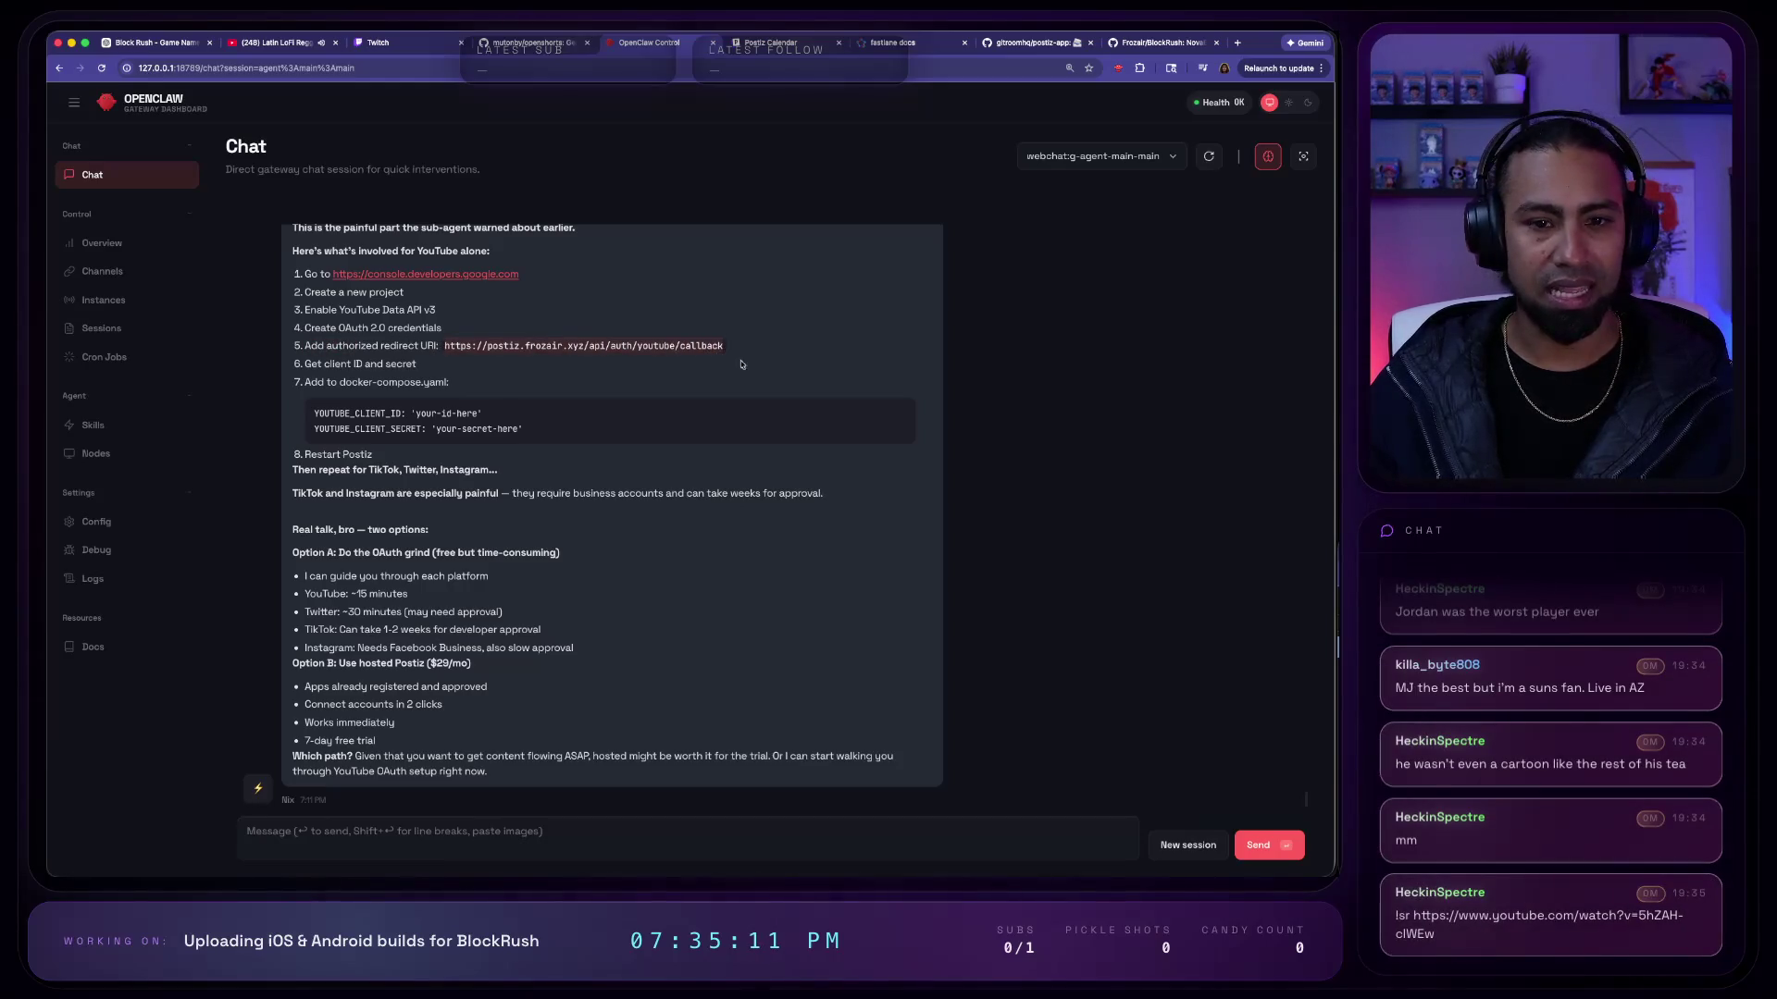
key("super+Tab")
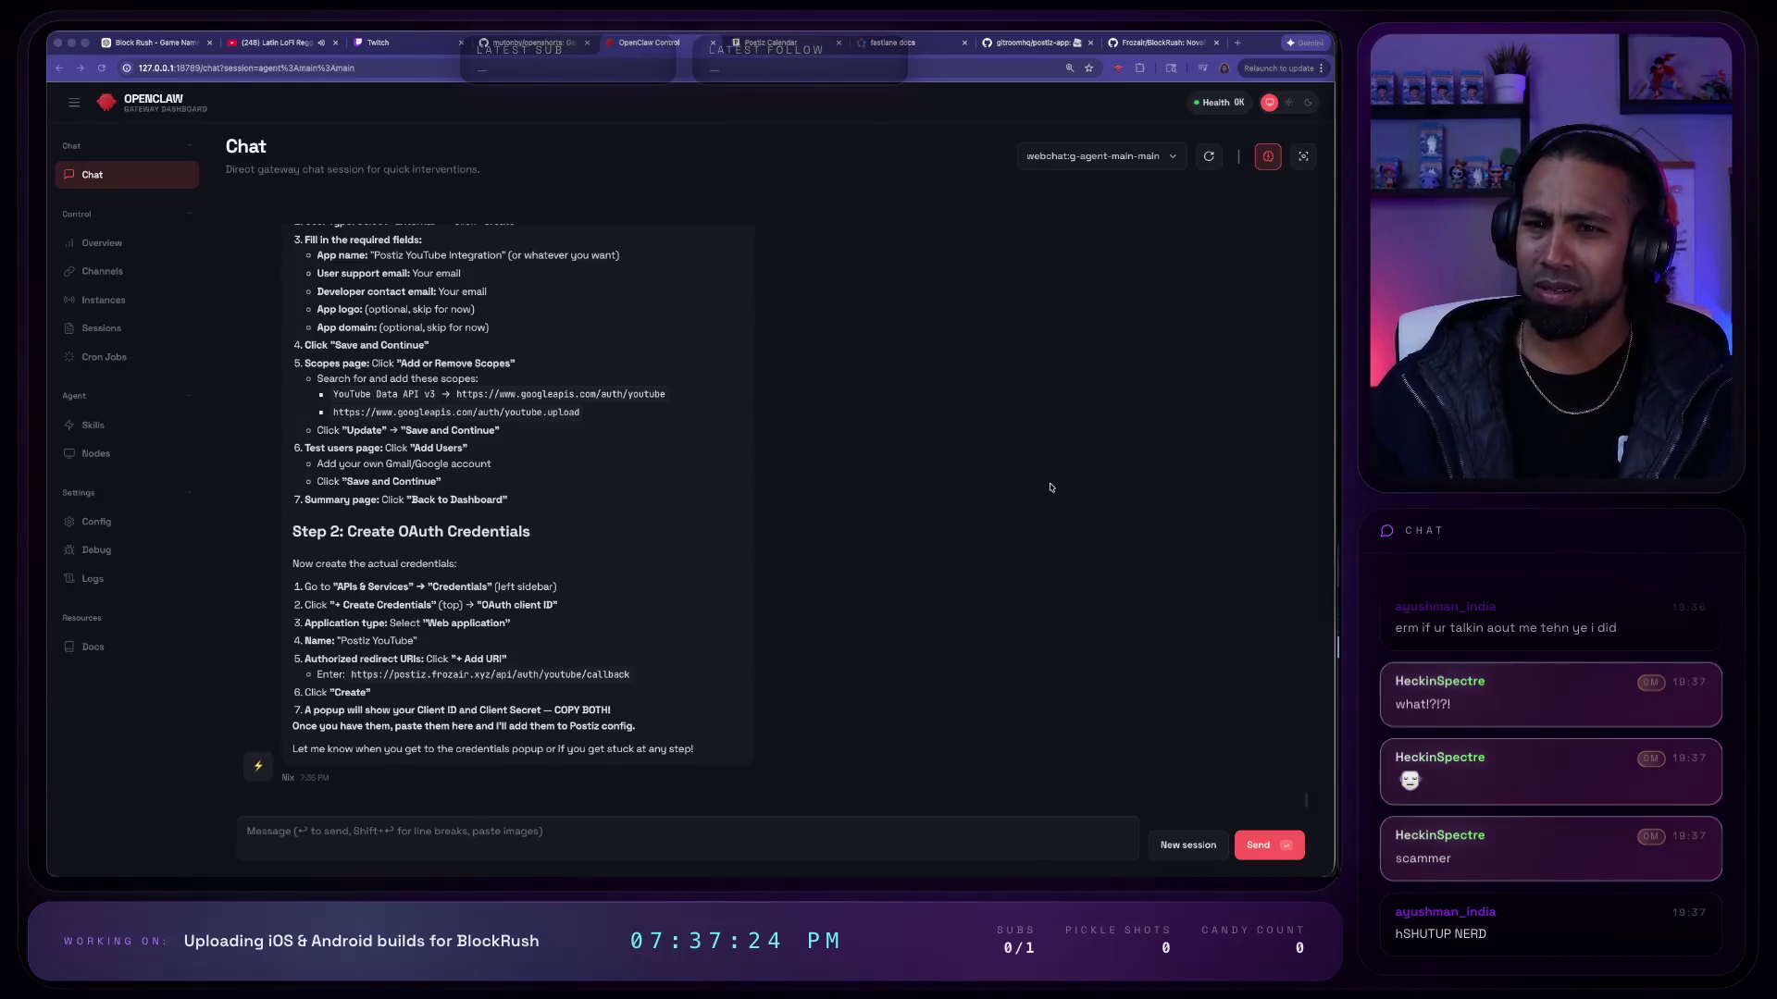
scroll(517, 447, "up", 3)
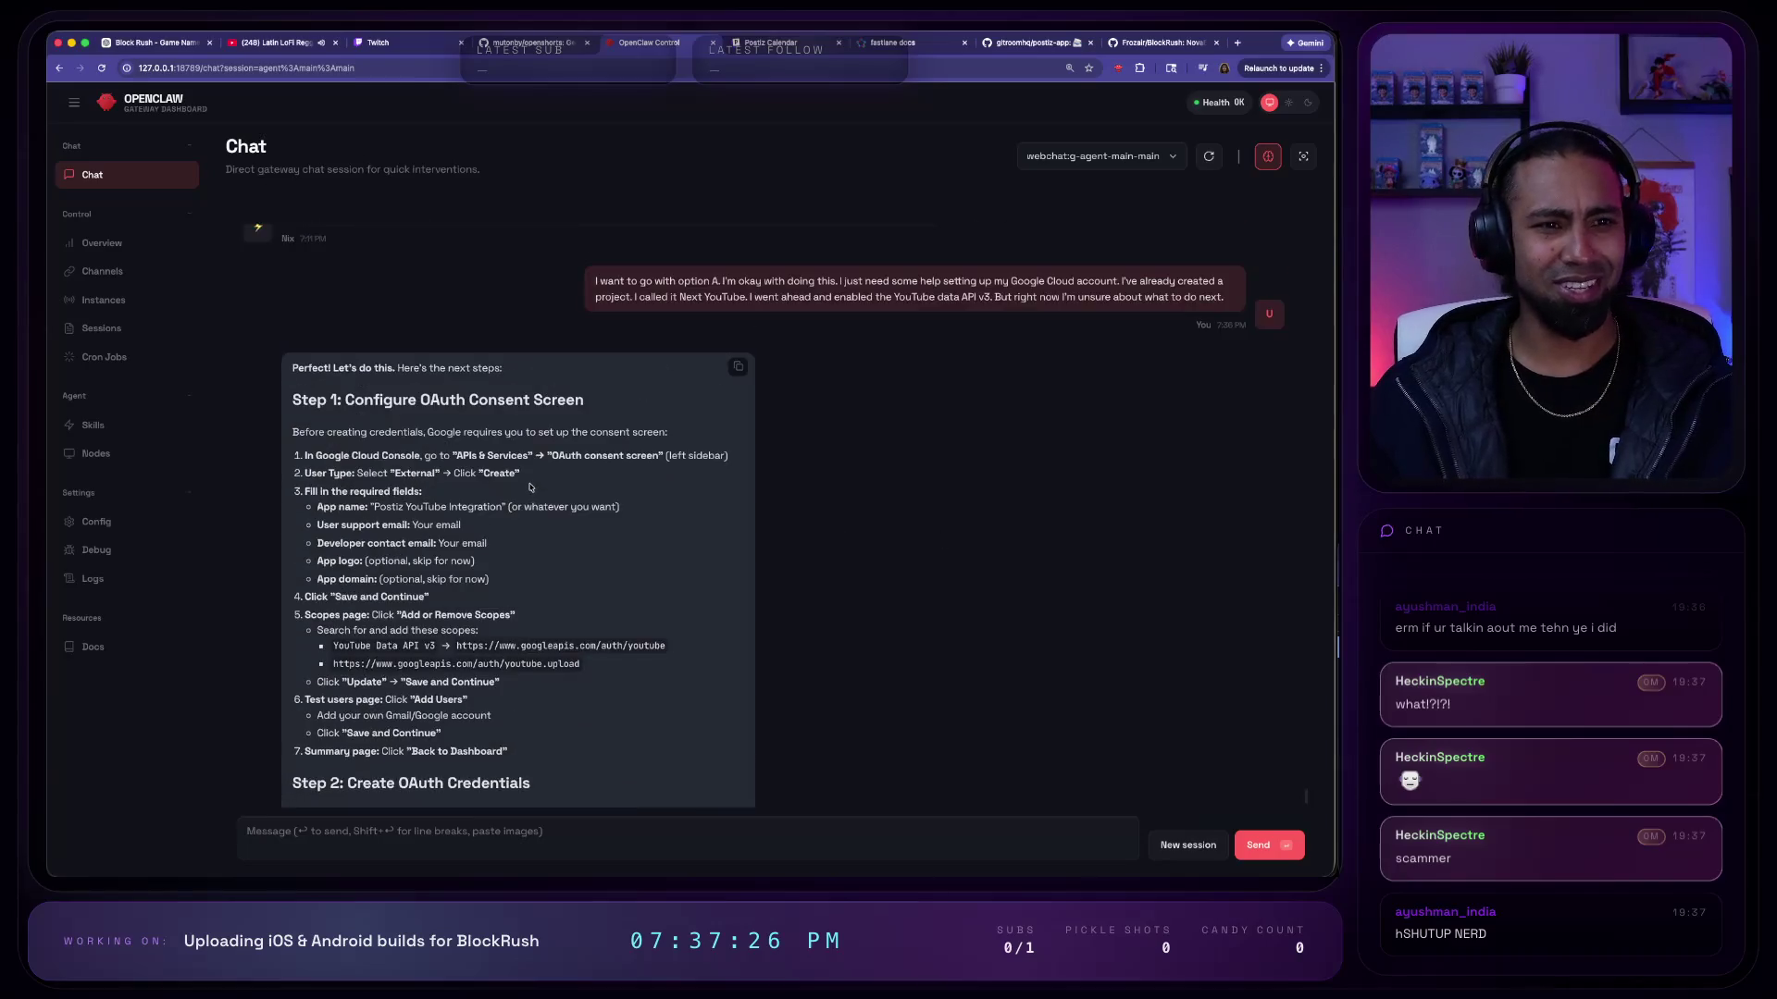
key("super+Tab")
key("super+Tab")
key("super+Tab")
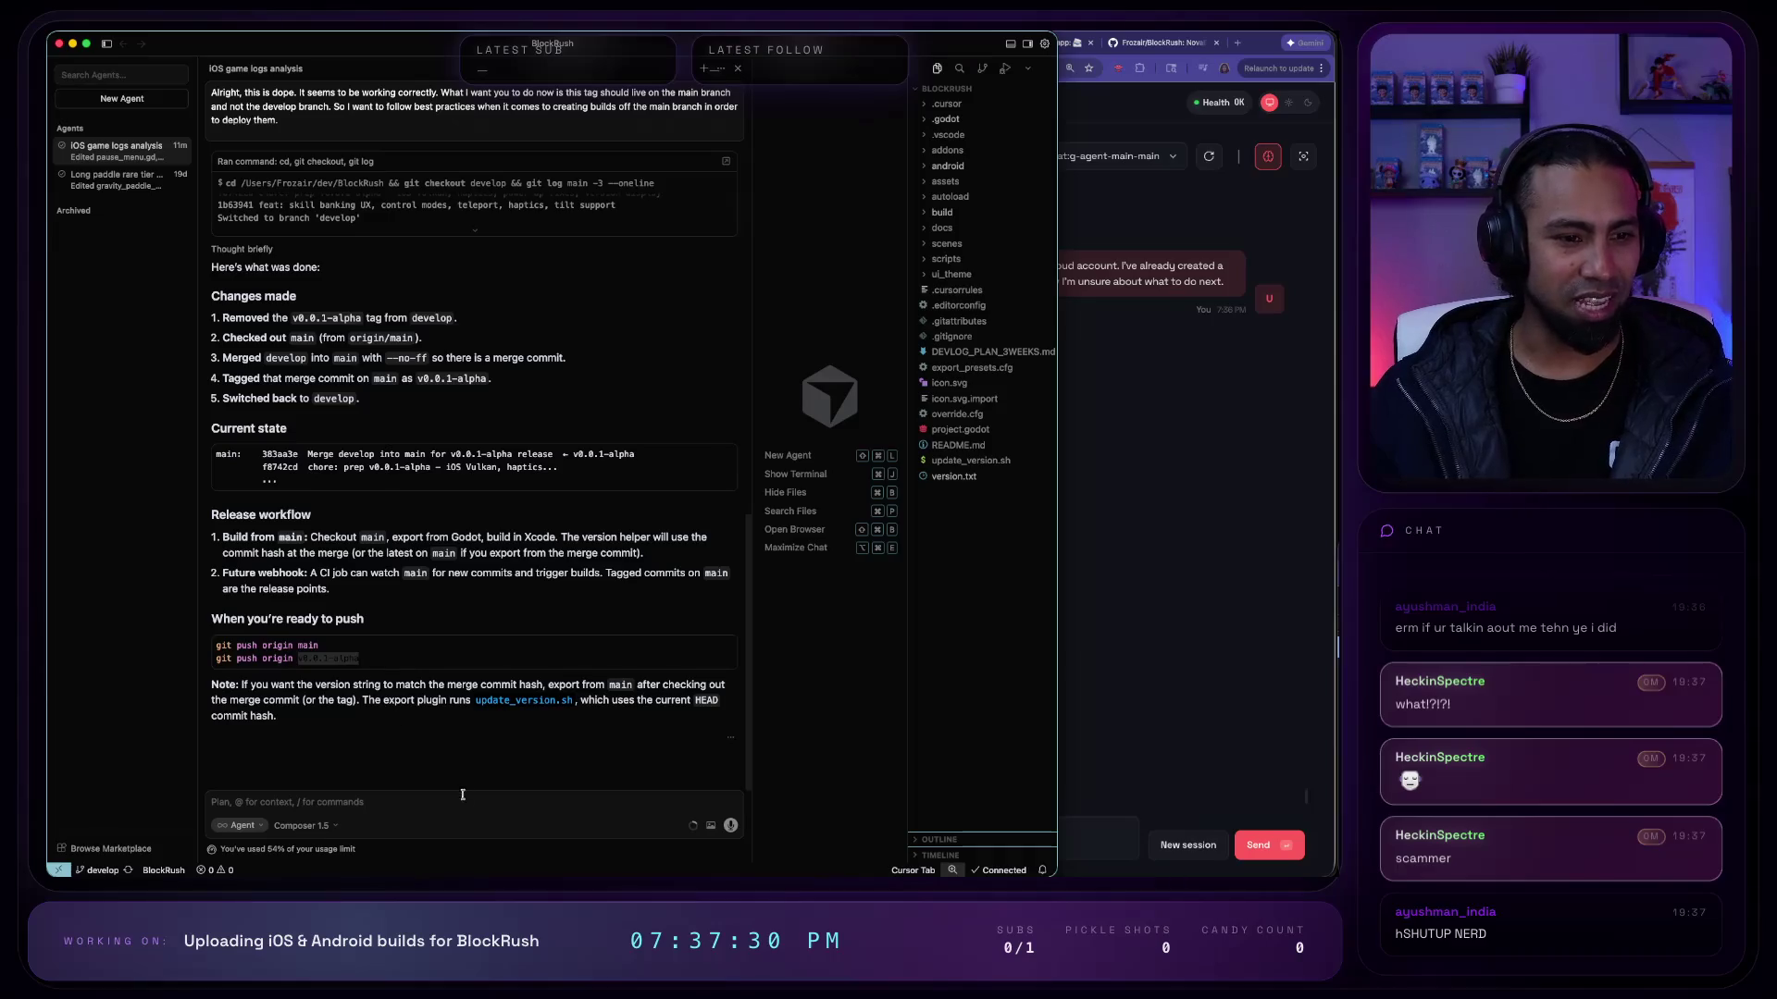
Look over the agent's note about version strings in Cursor
left_click_drag(365, 685, 512, 685)
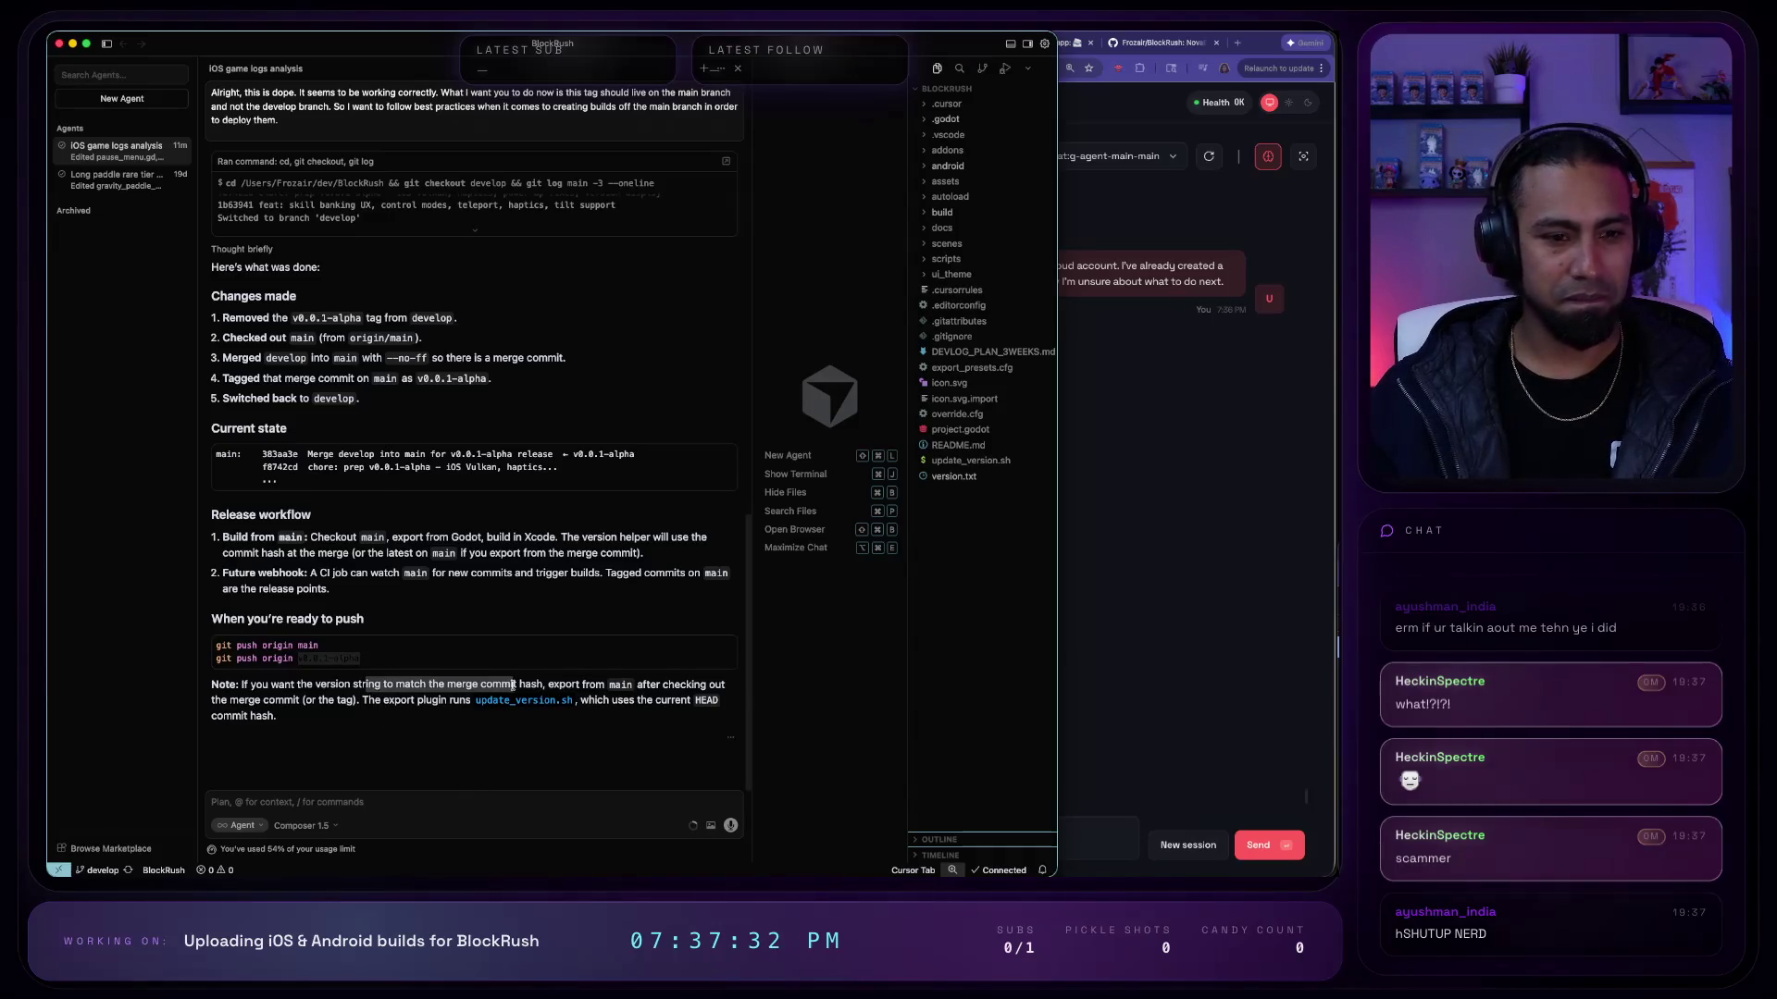
left_click(572, 684)
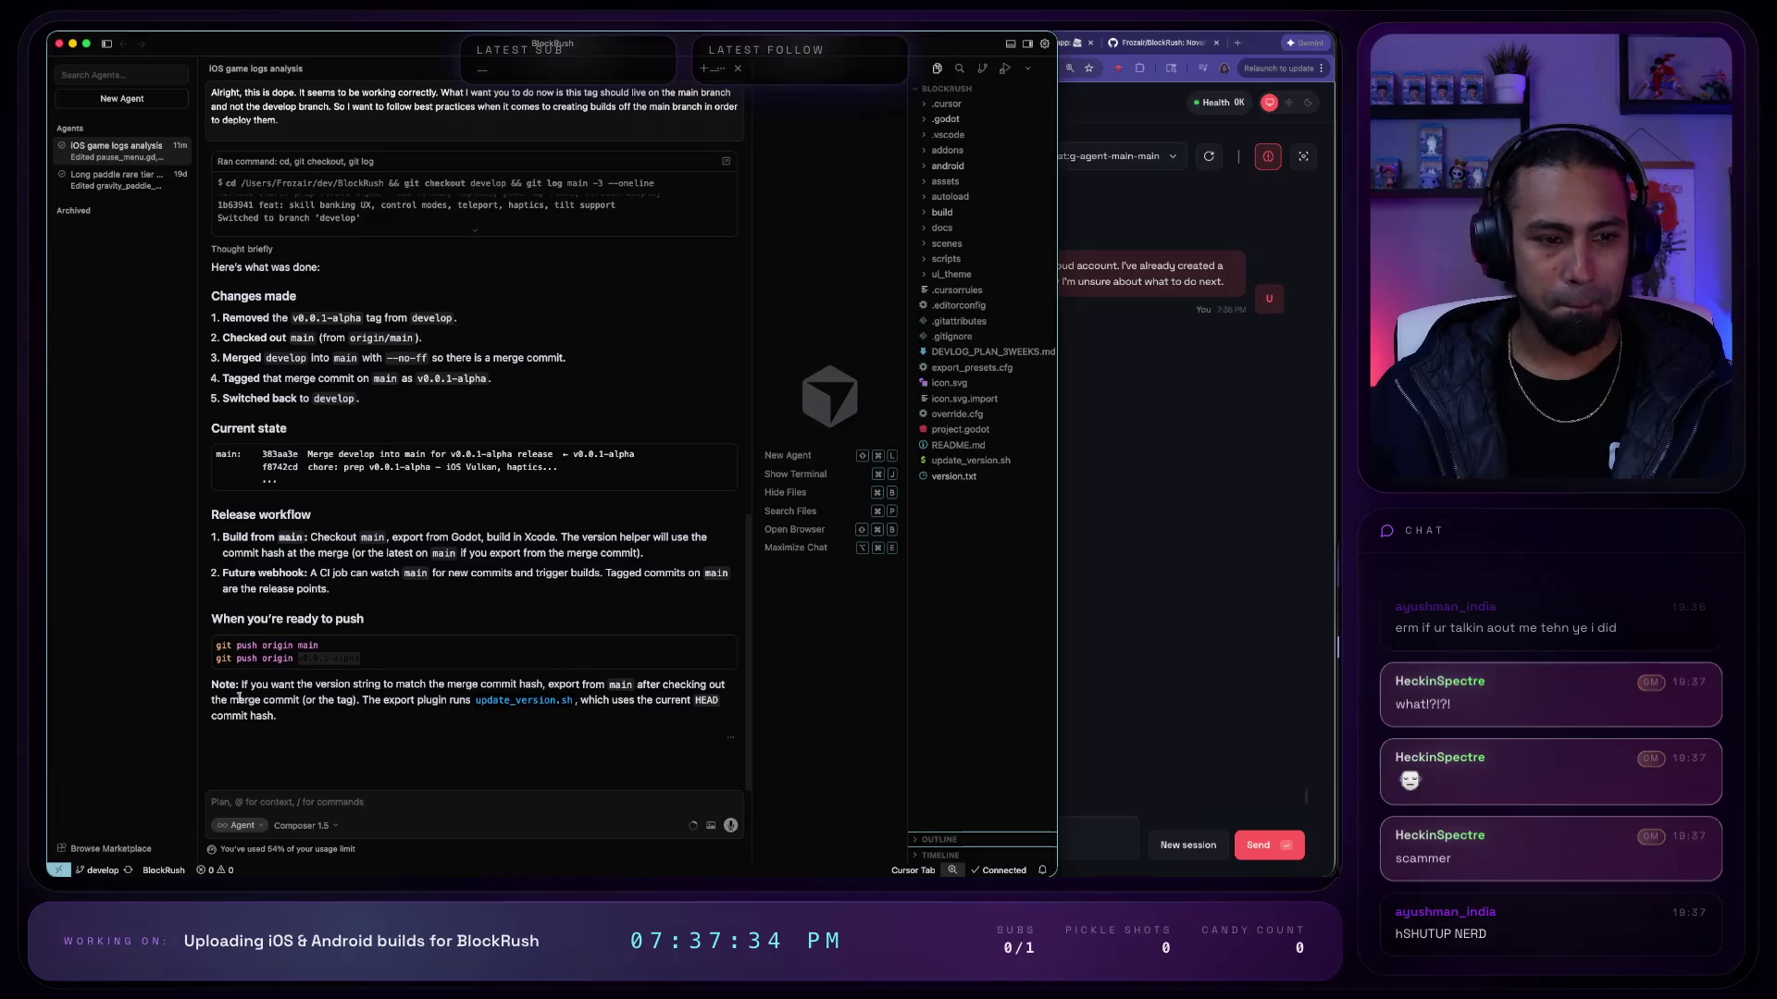
triple_click(408, 699)
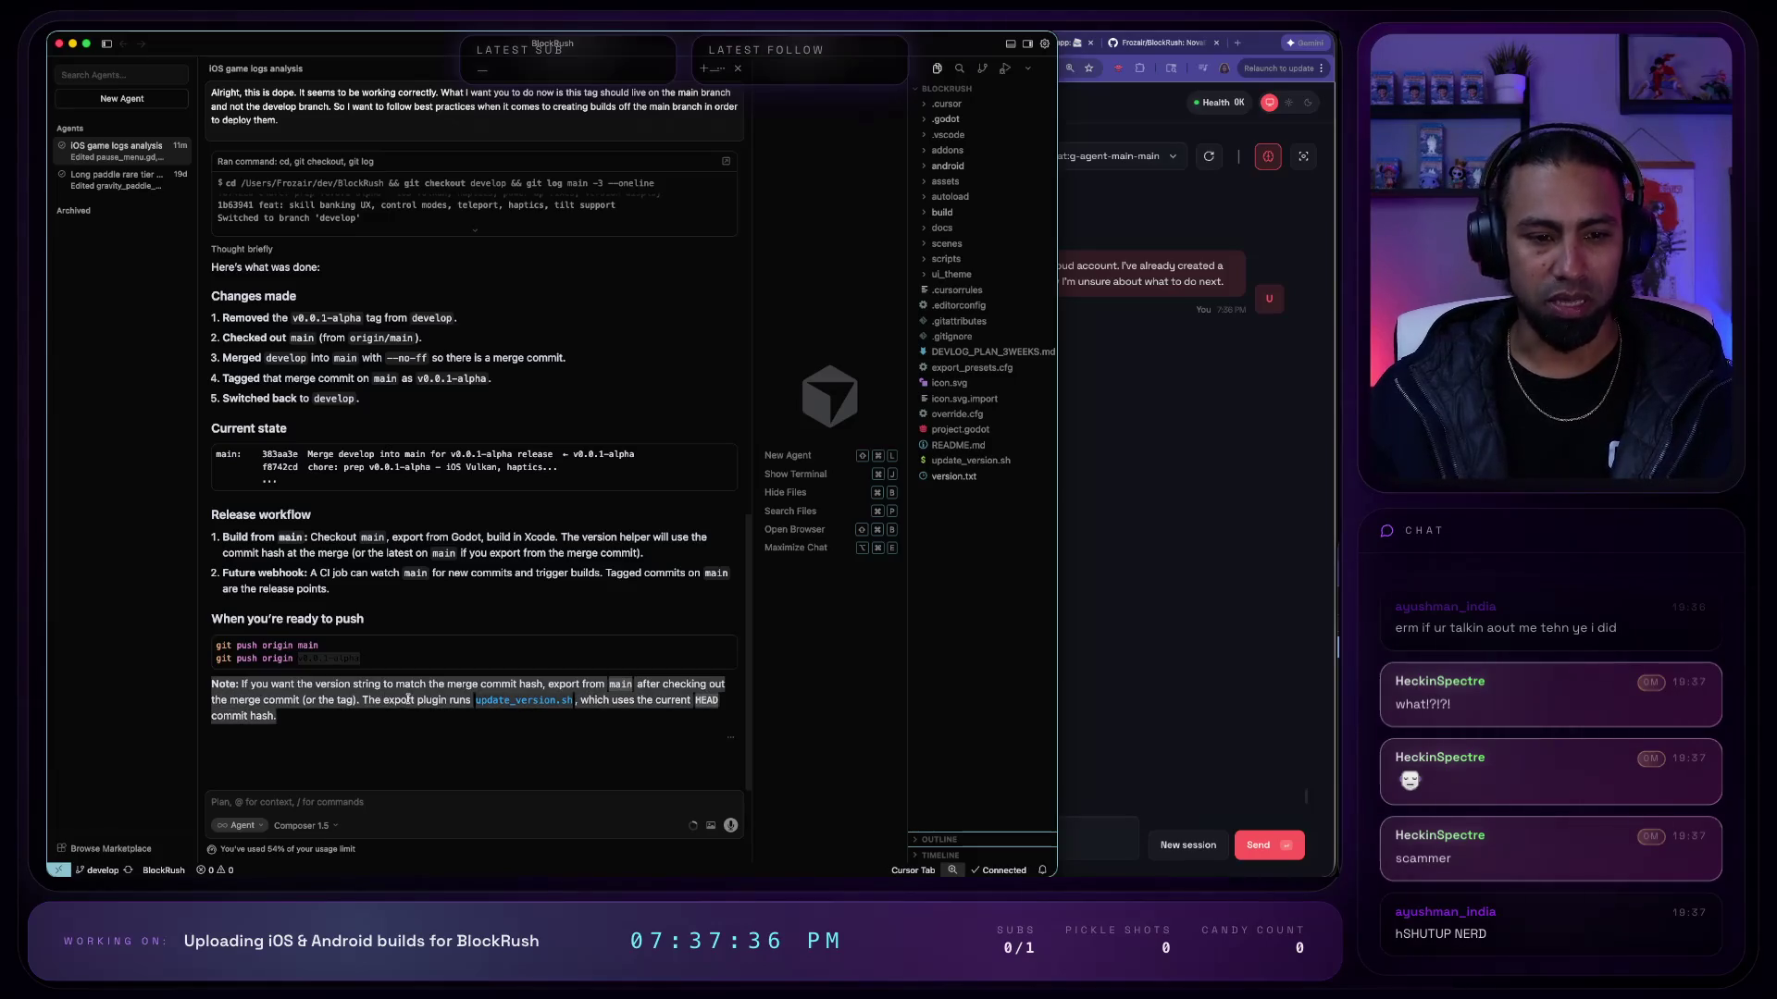
left_click(408, 700)
Dictate and send that keeping the last develop commit's hash is fine, then return to Chrome
key("alt+space")
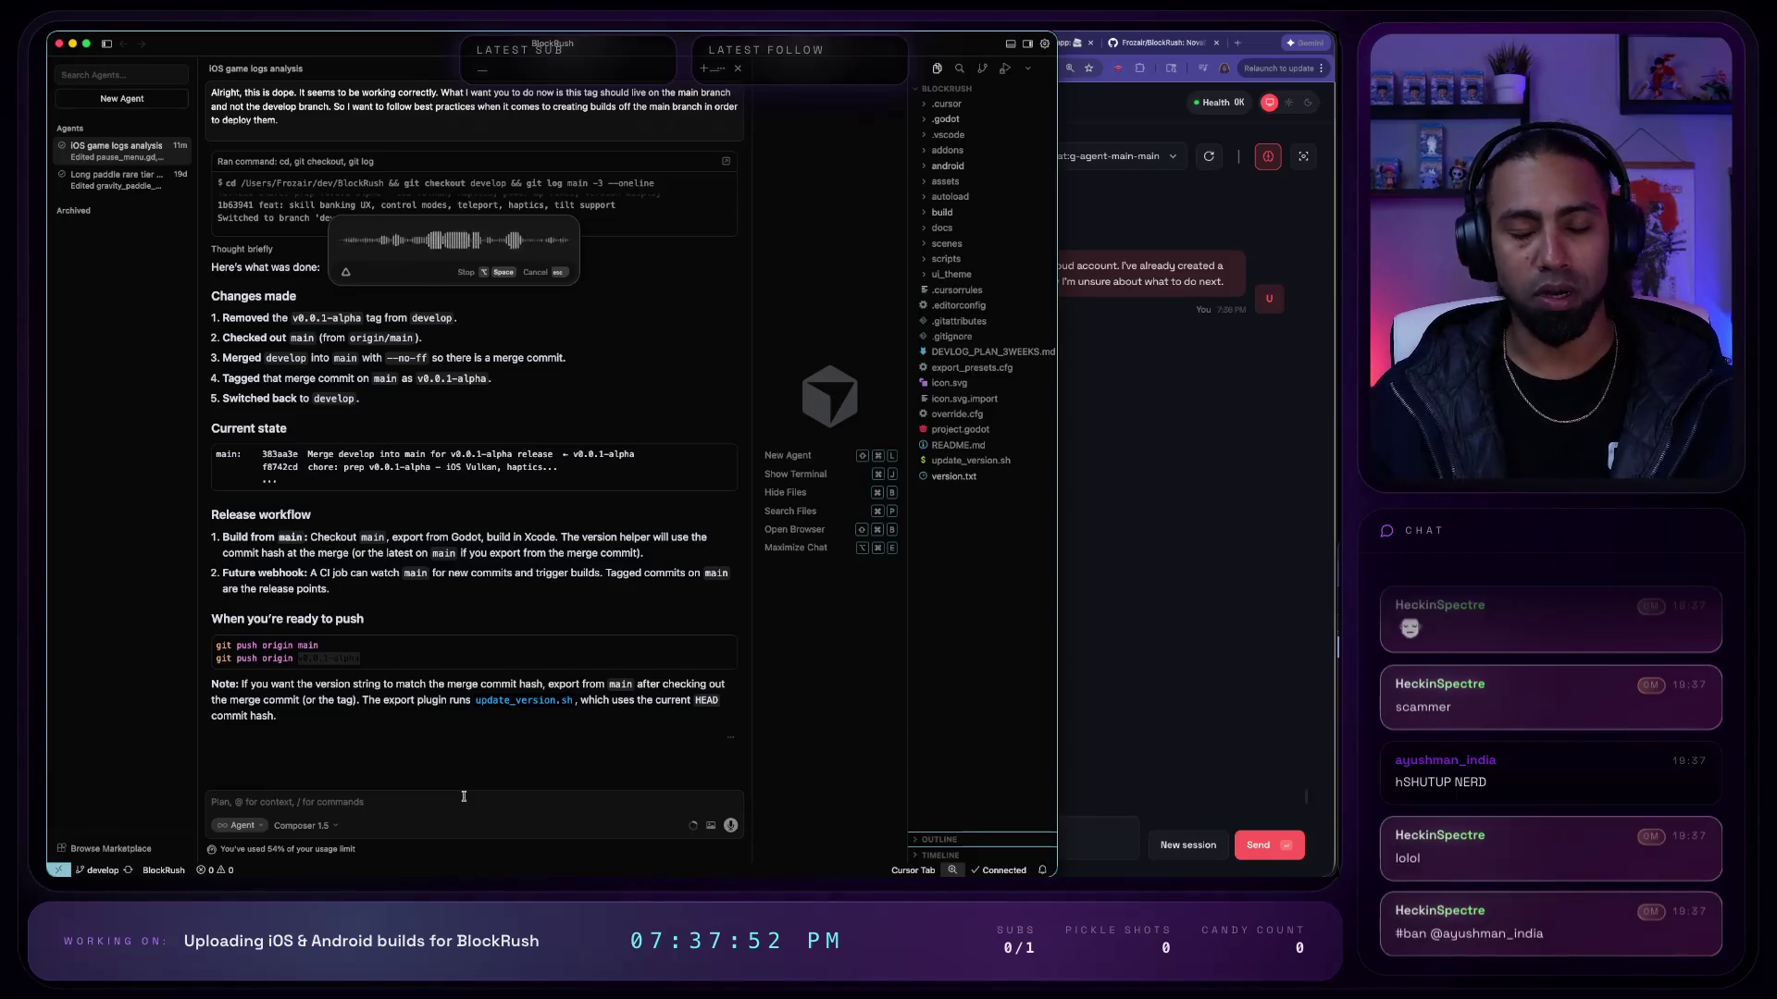
key("alt+space")
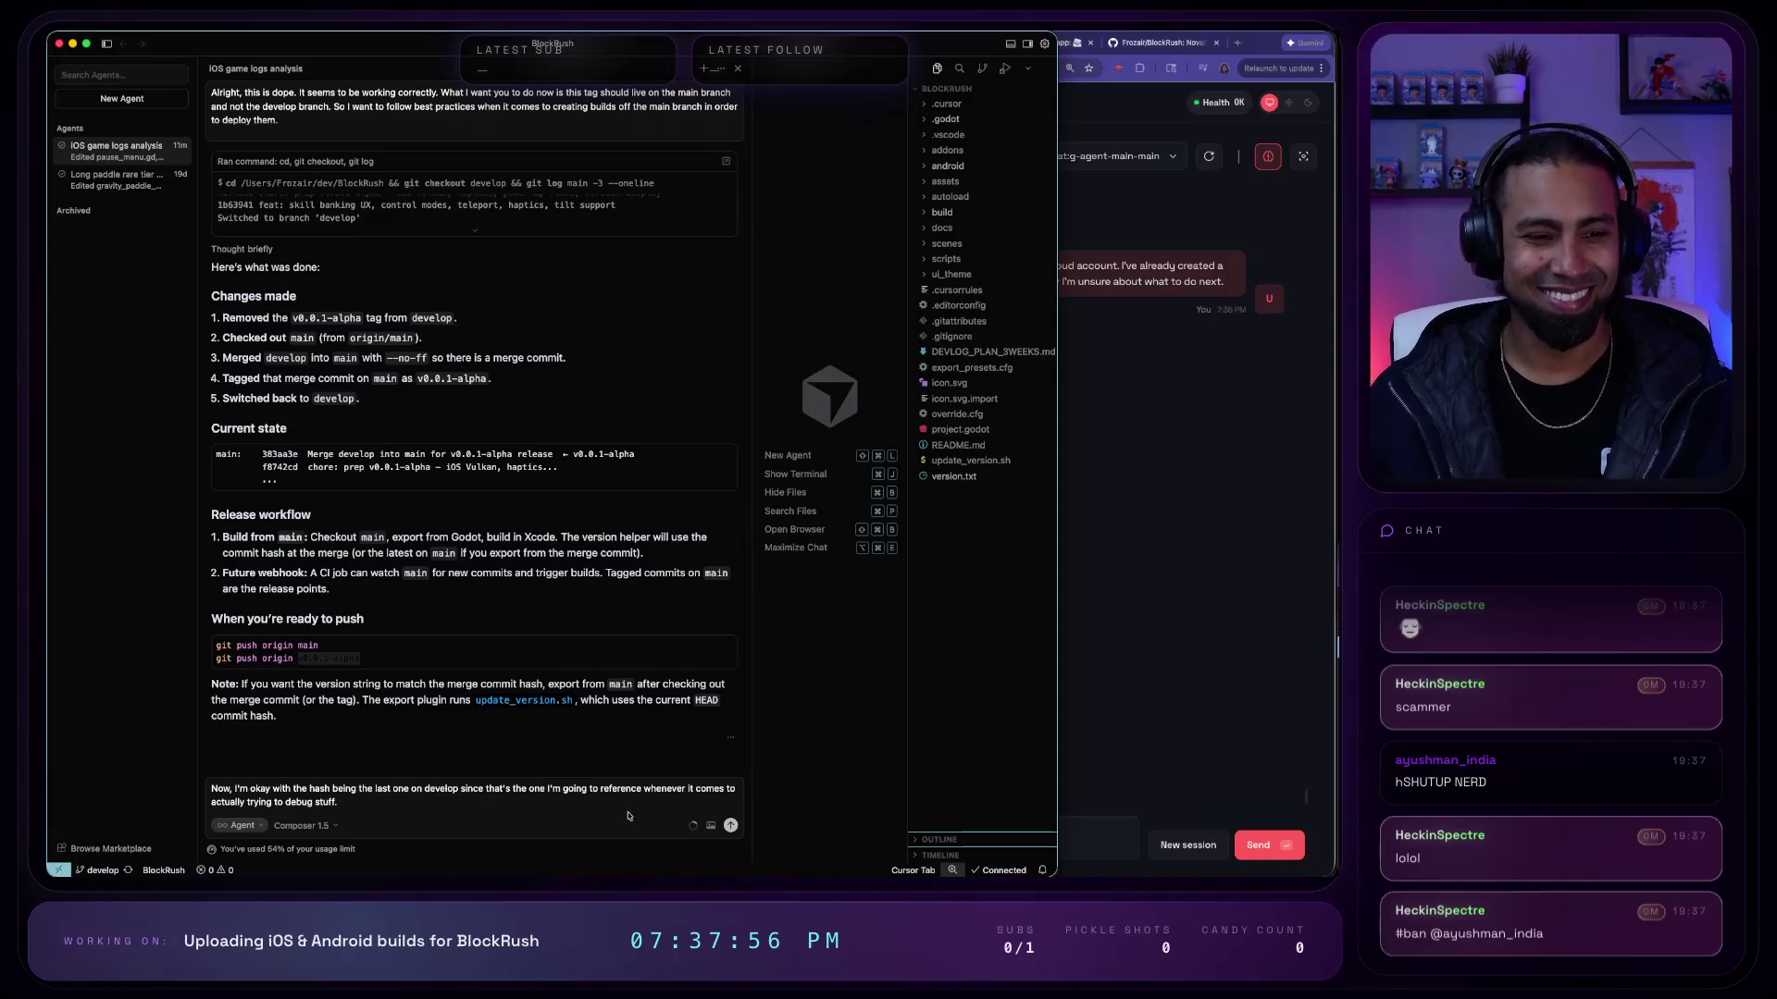
key("Return")
key("super+Tab")
left_click_drag(351, 384, 628, 384)
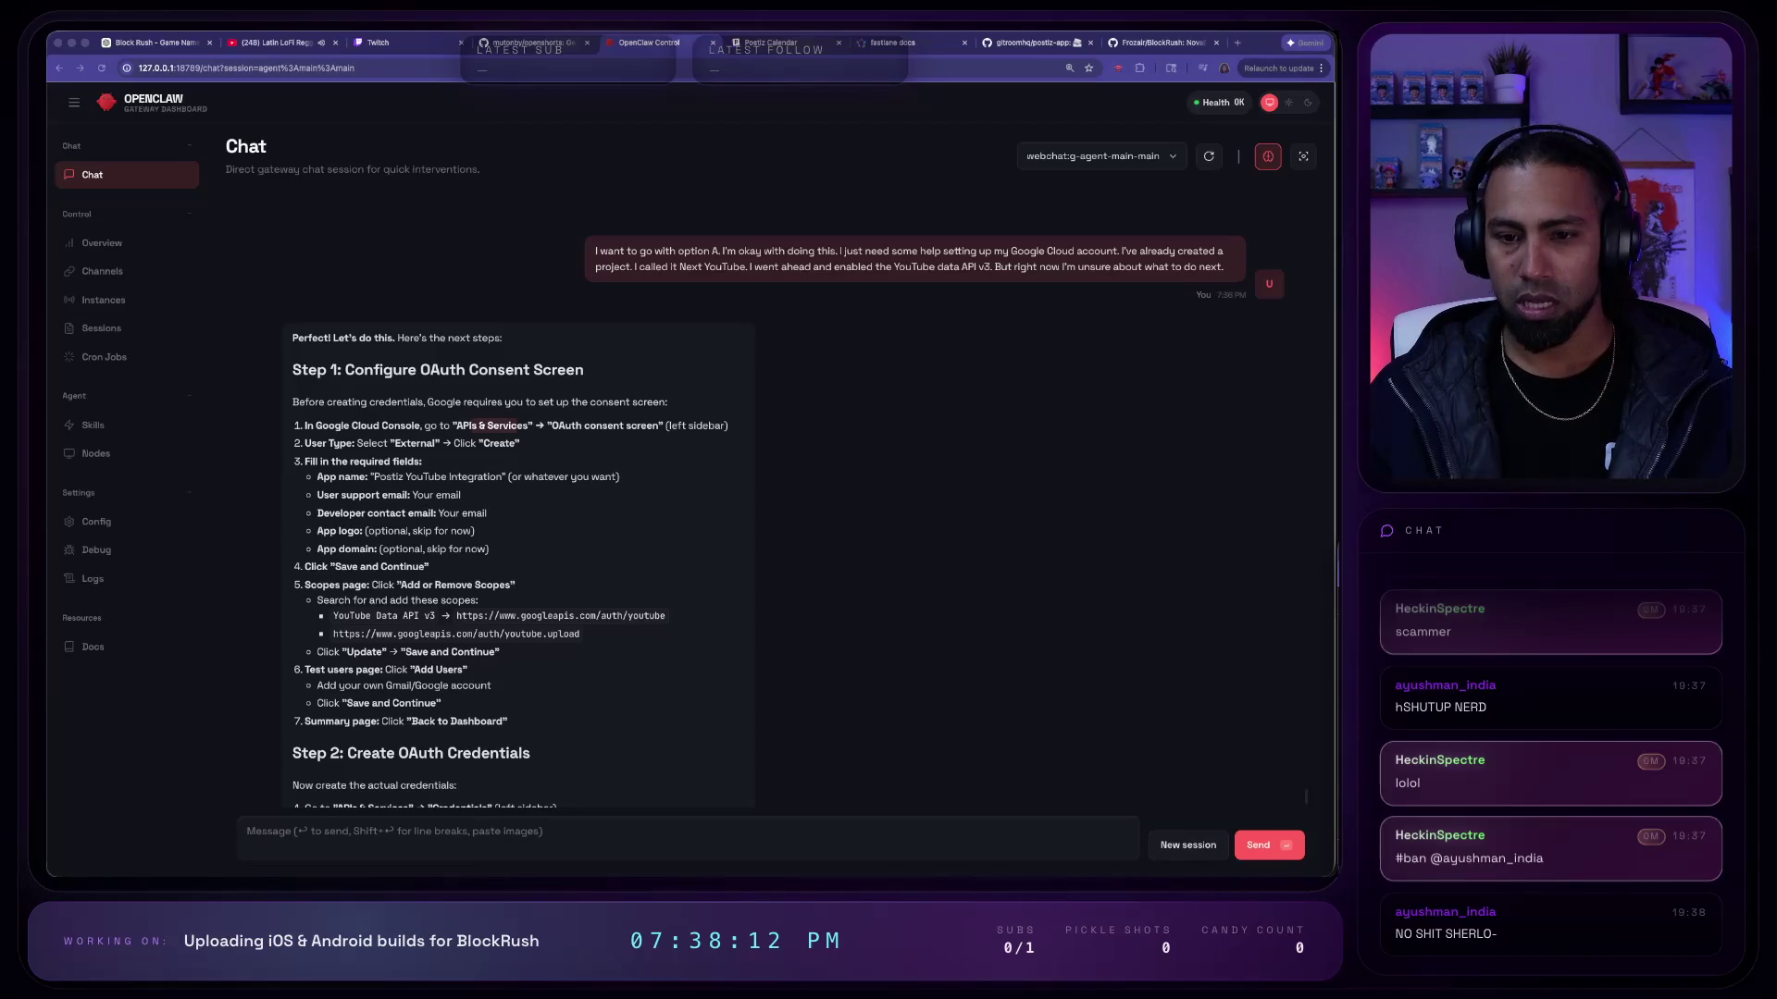
Reopen Google Cloud Console's APIs & Services dashboard, glancing at the other browser tabs
key("ctrl+shift+t")
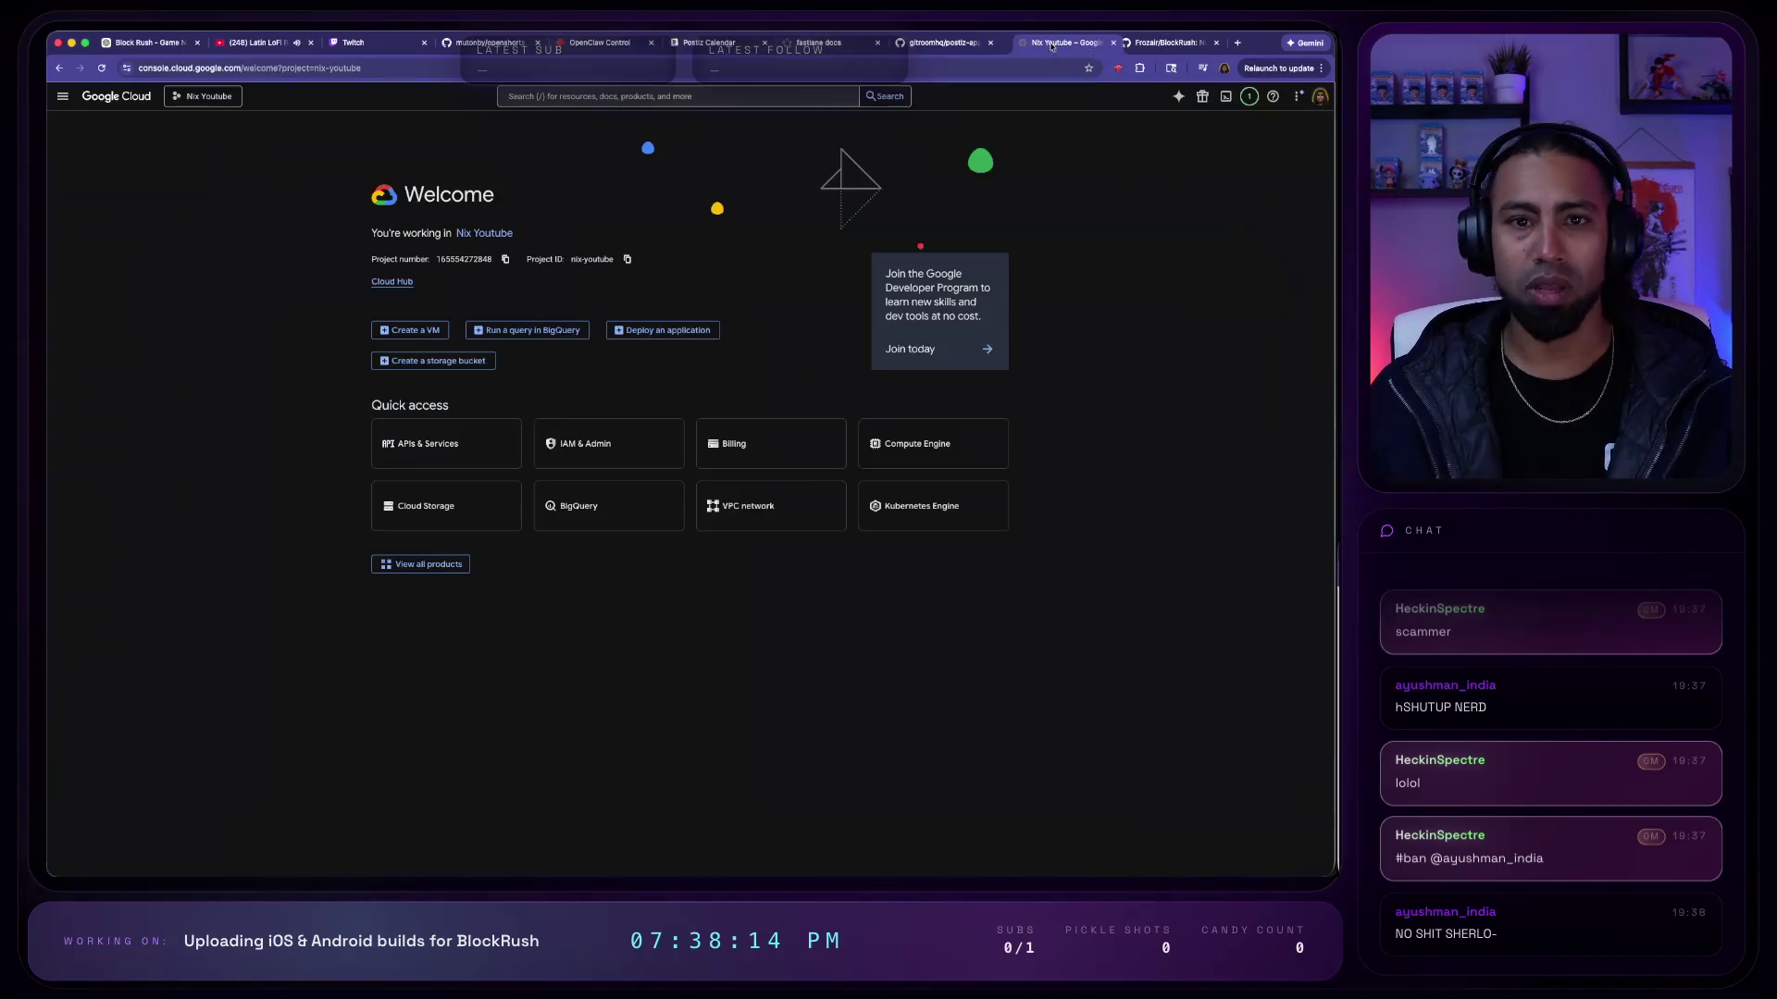
left_click(481, 237)
key("Escape")
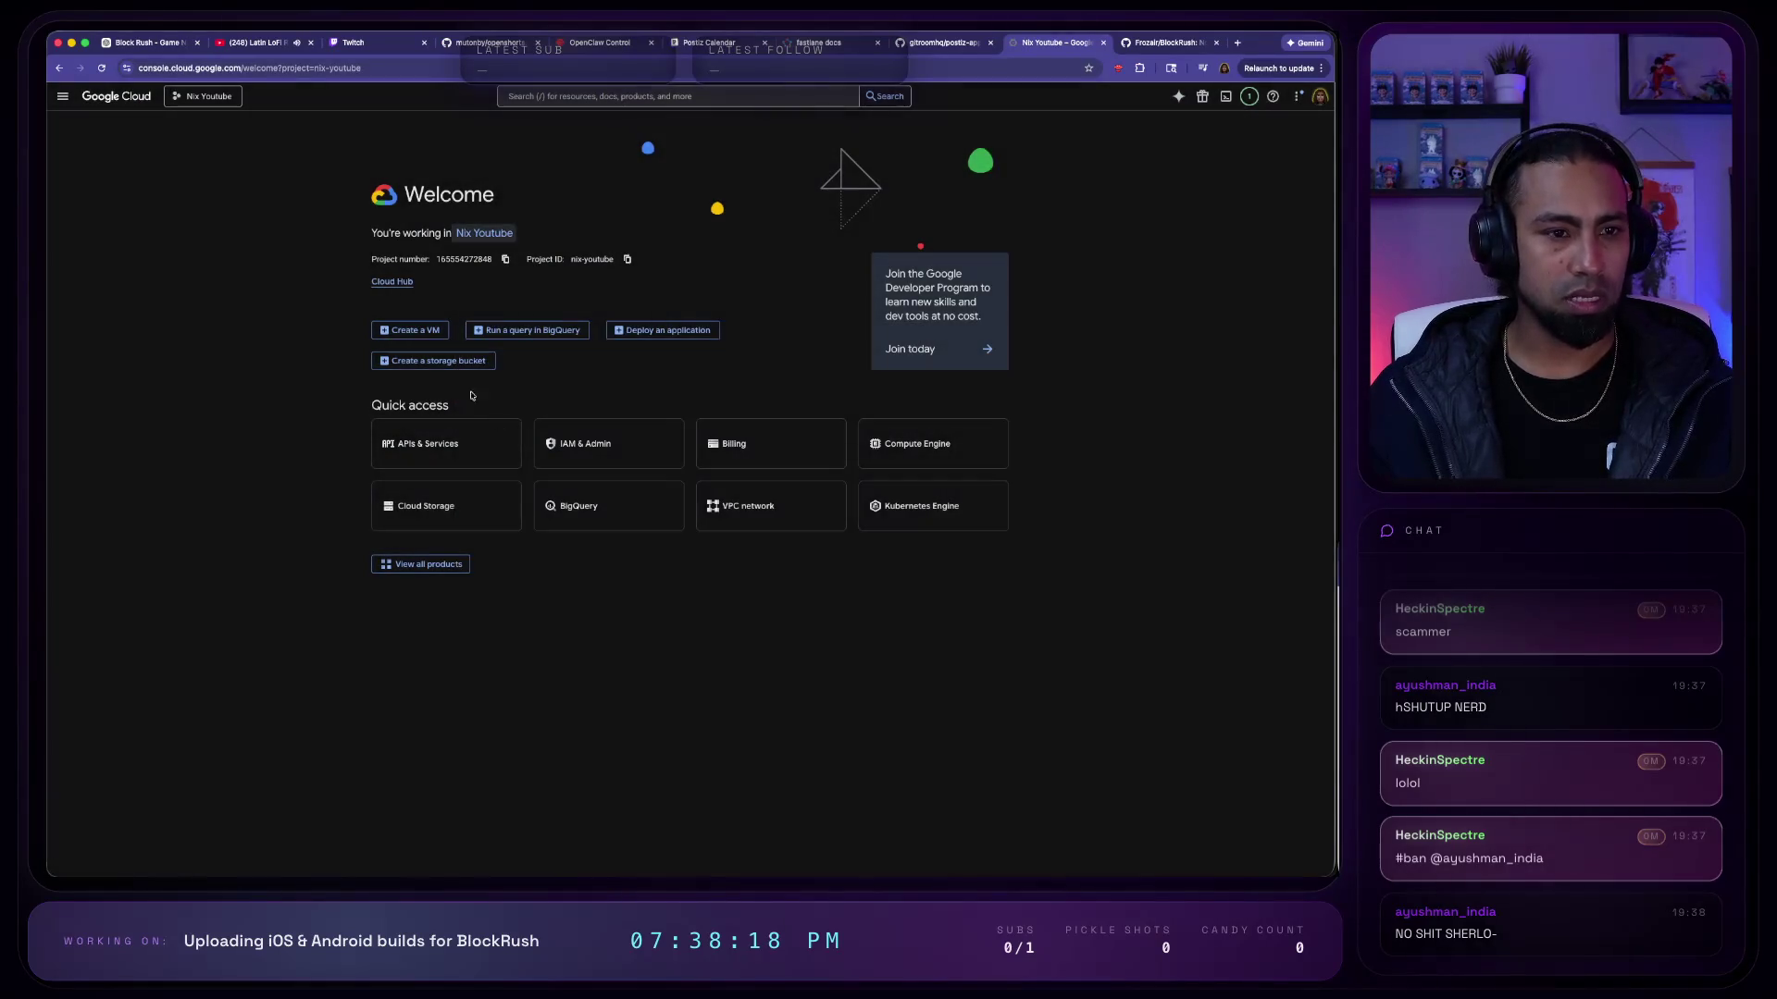
left_click(415, 445)
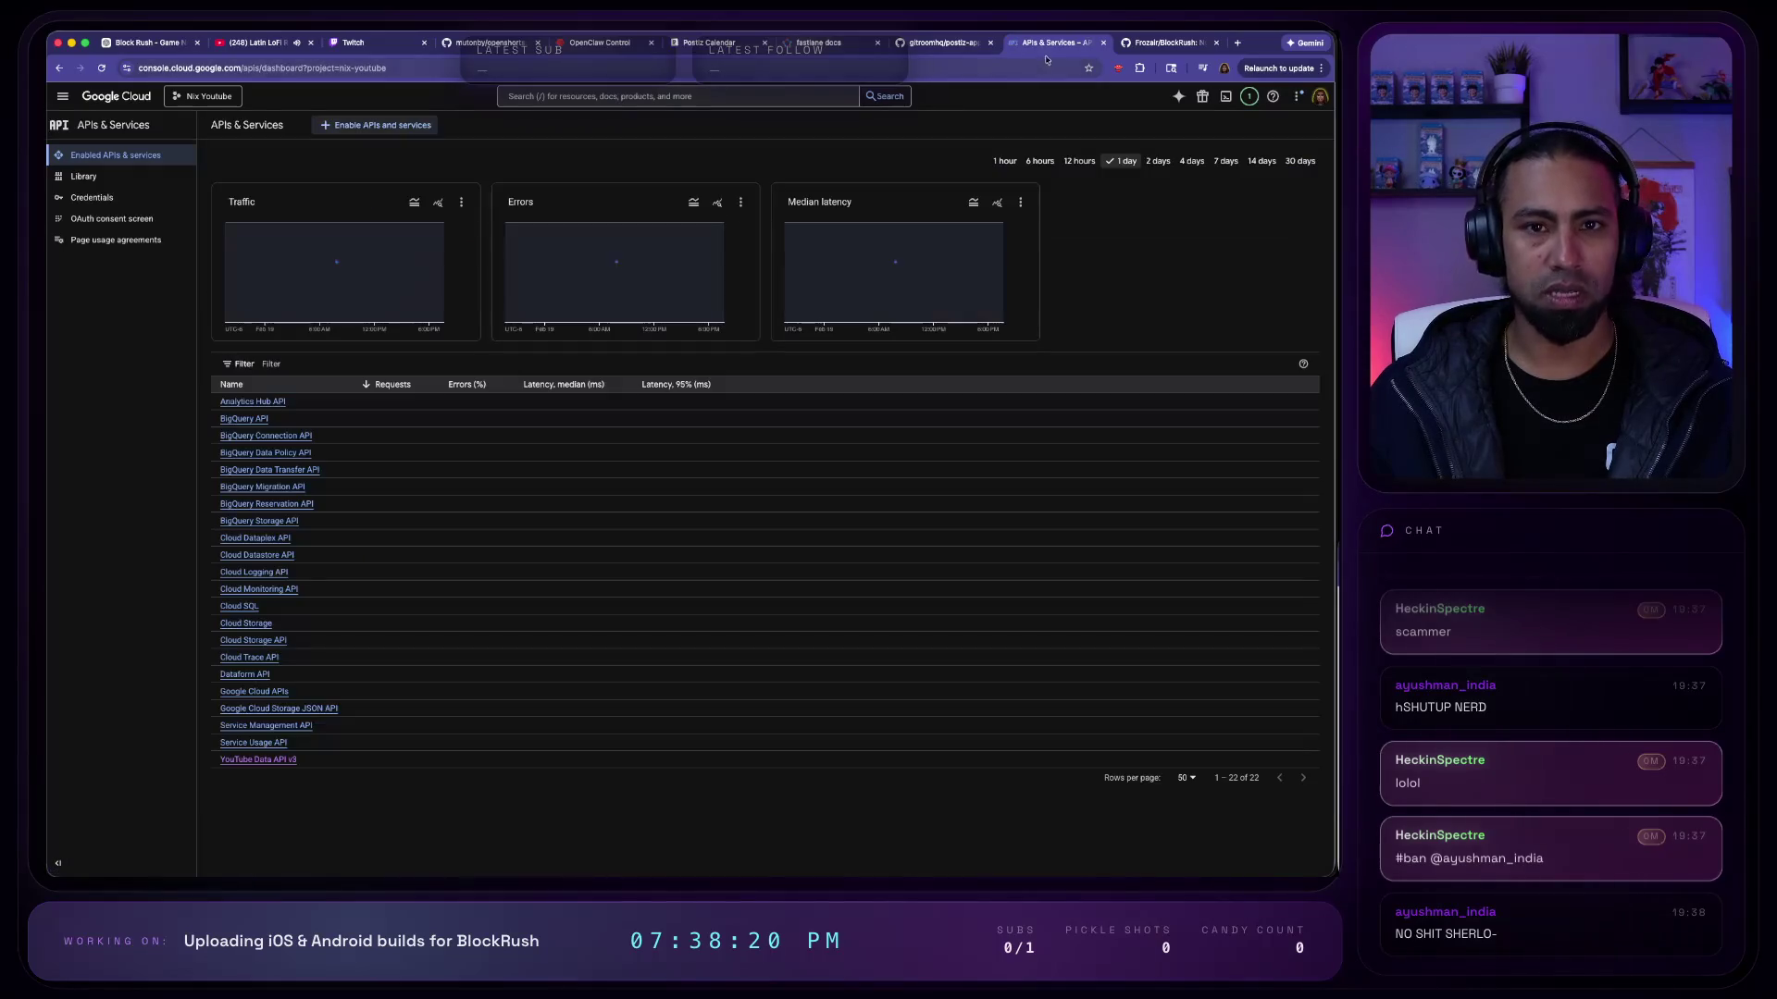
left_click(370, 43)
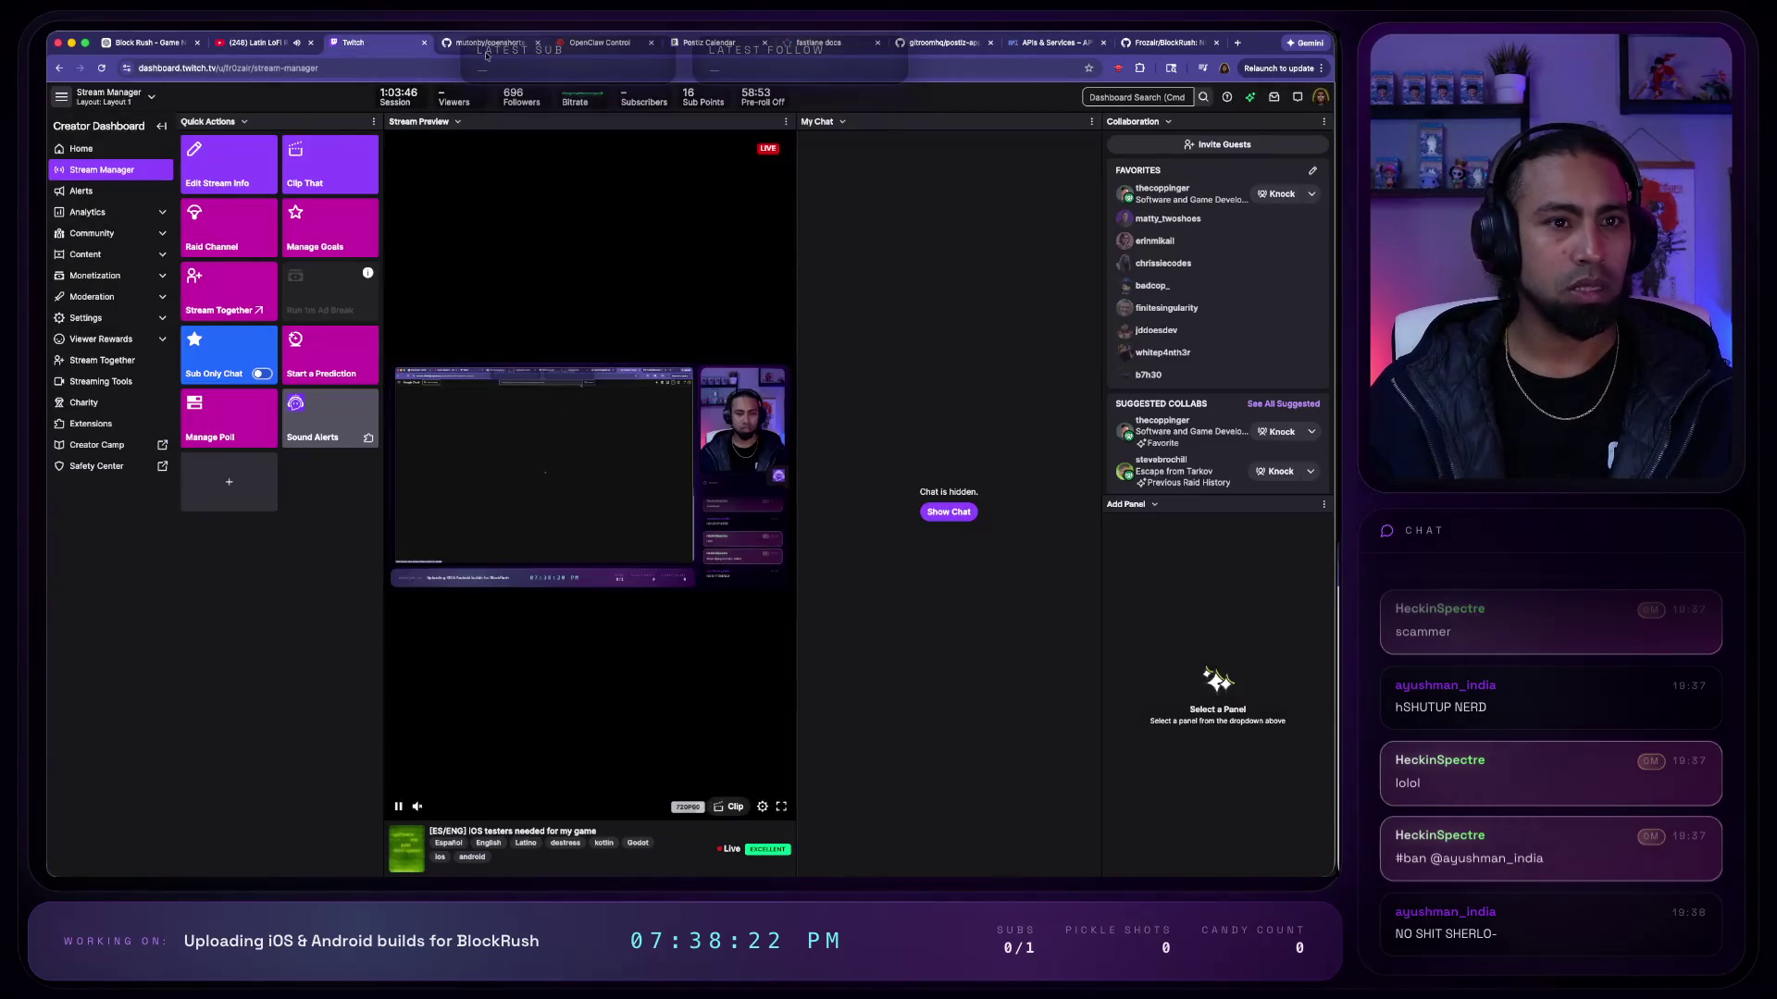
left_click(486, 43)
left_click(596, 43)
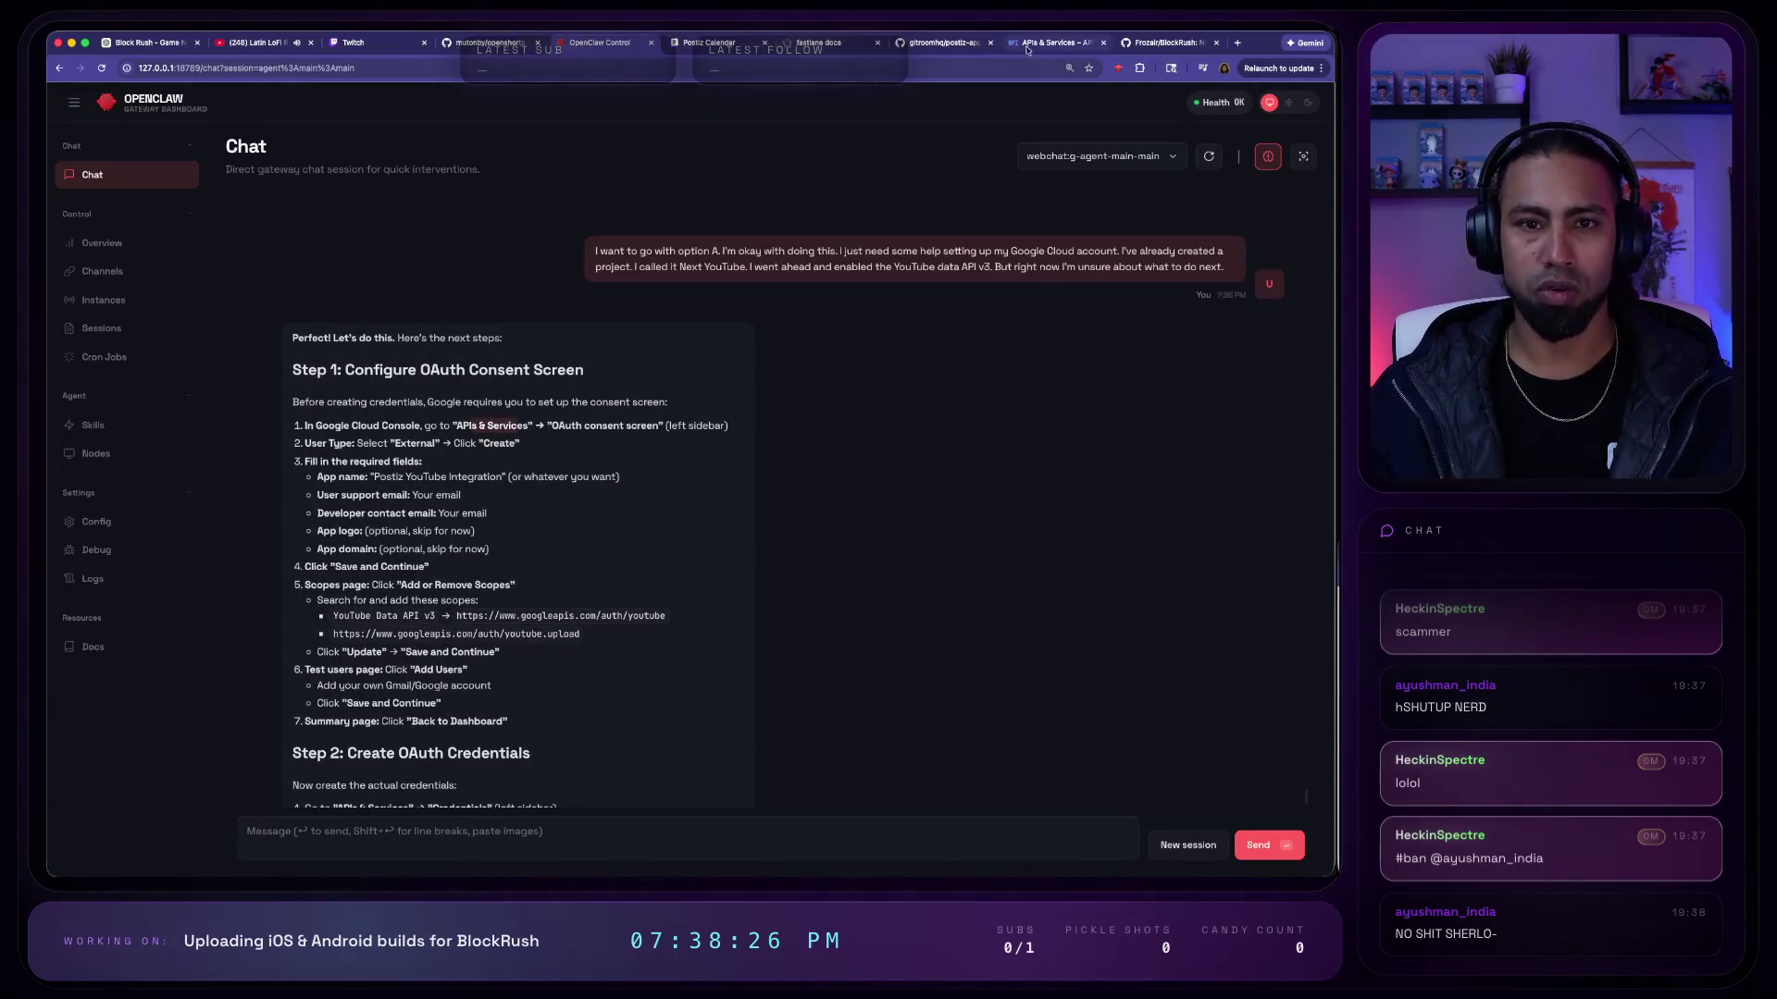
left_click(1055, 42)
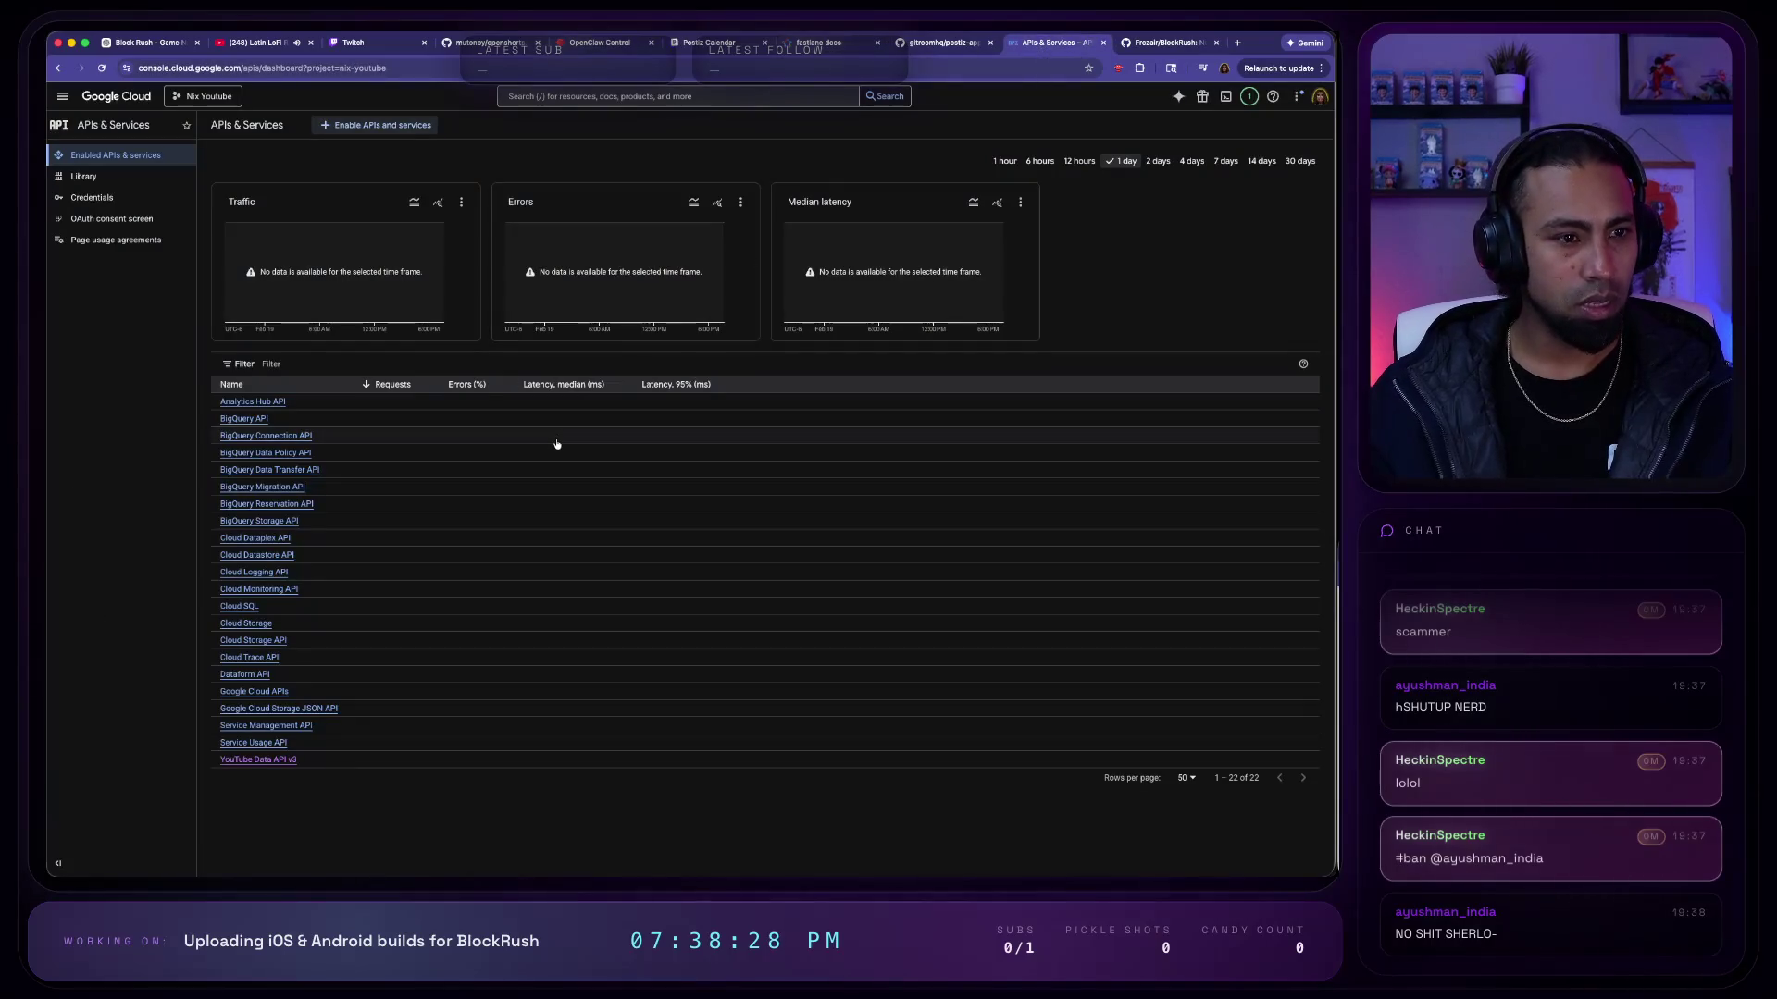
Find the OAuth consent screen via page search and start Google Auth Platform setup
key("ctrl+f")
type("oauth")
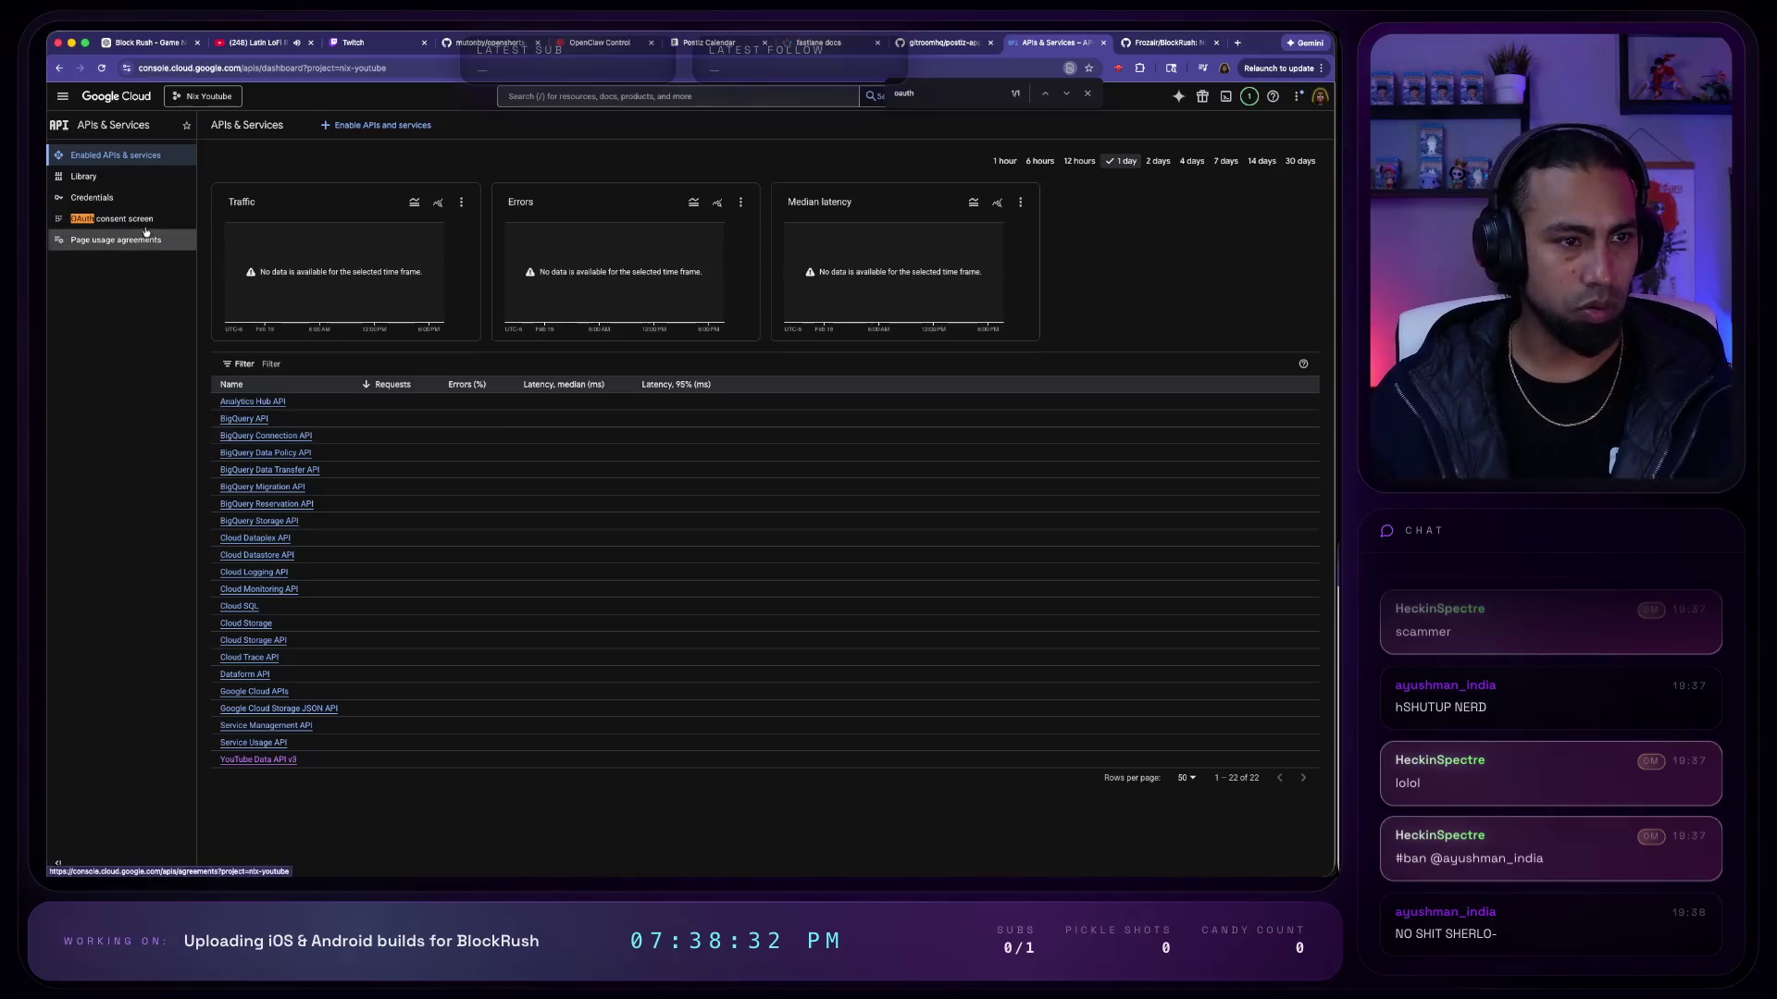
left_click(120, 218)
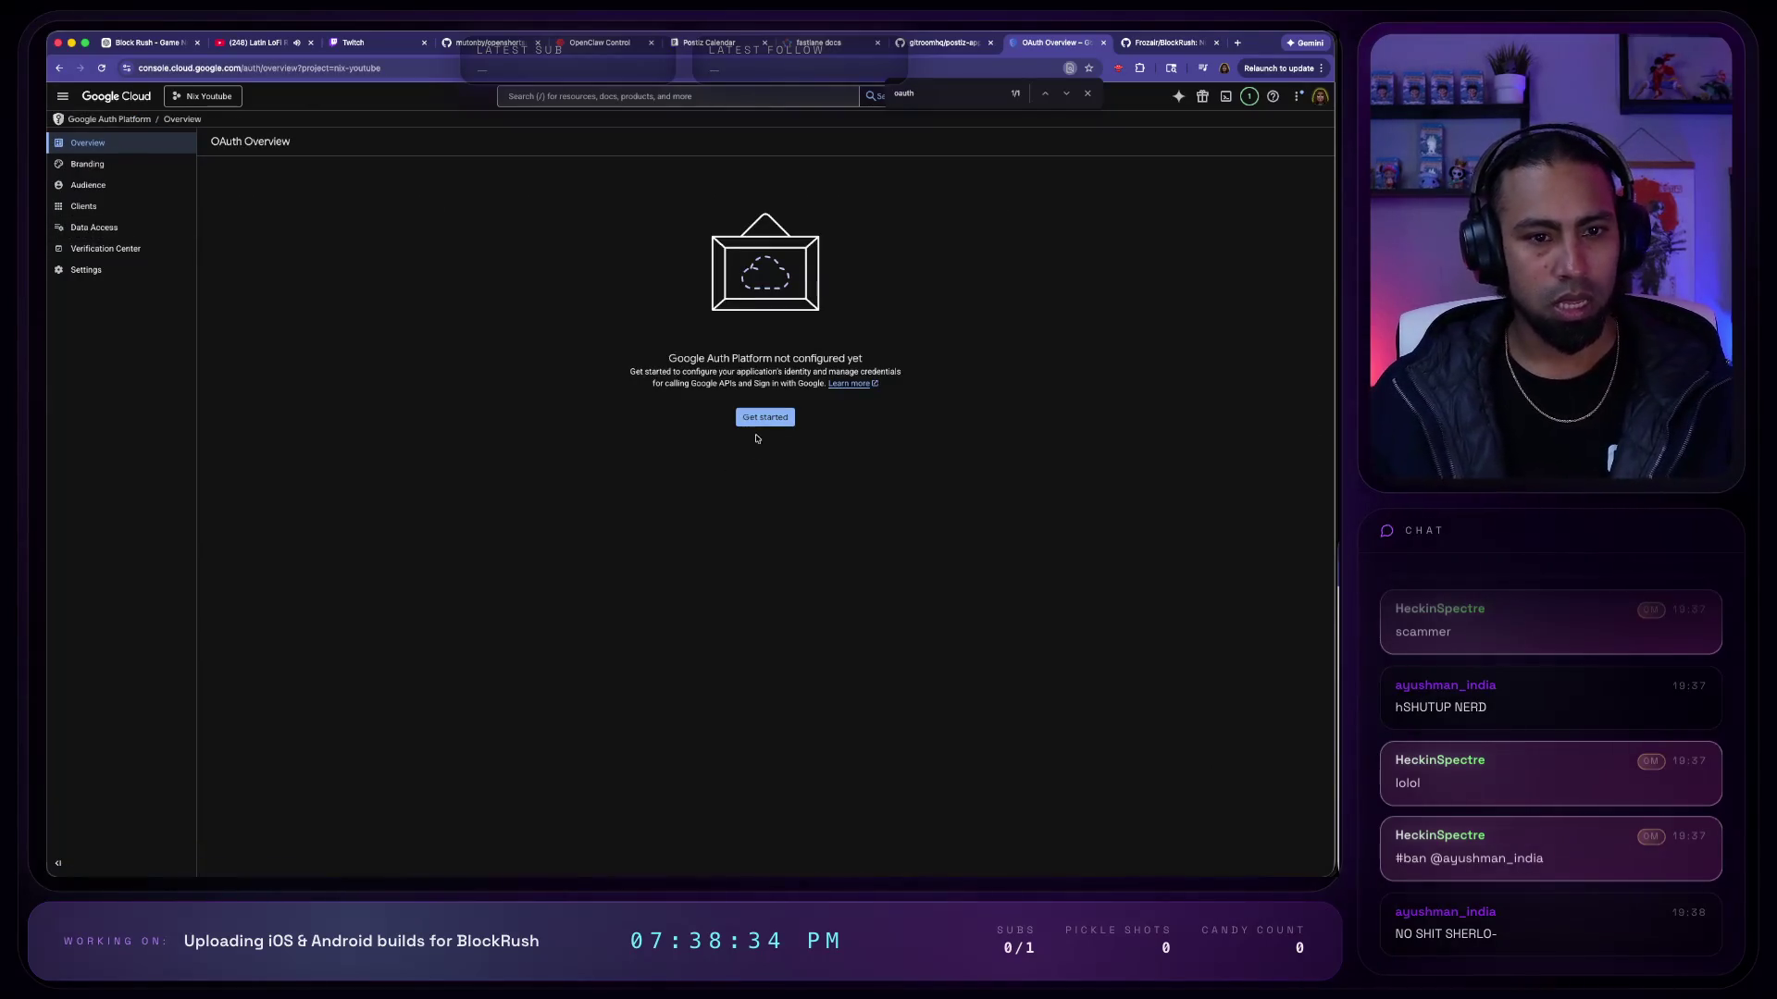
left_click(760, 417)
Return to the OpenClaw chat's consent-screen steps, then bring Cursor to the front
key("super+5")
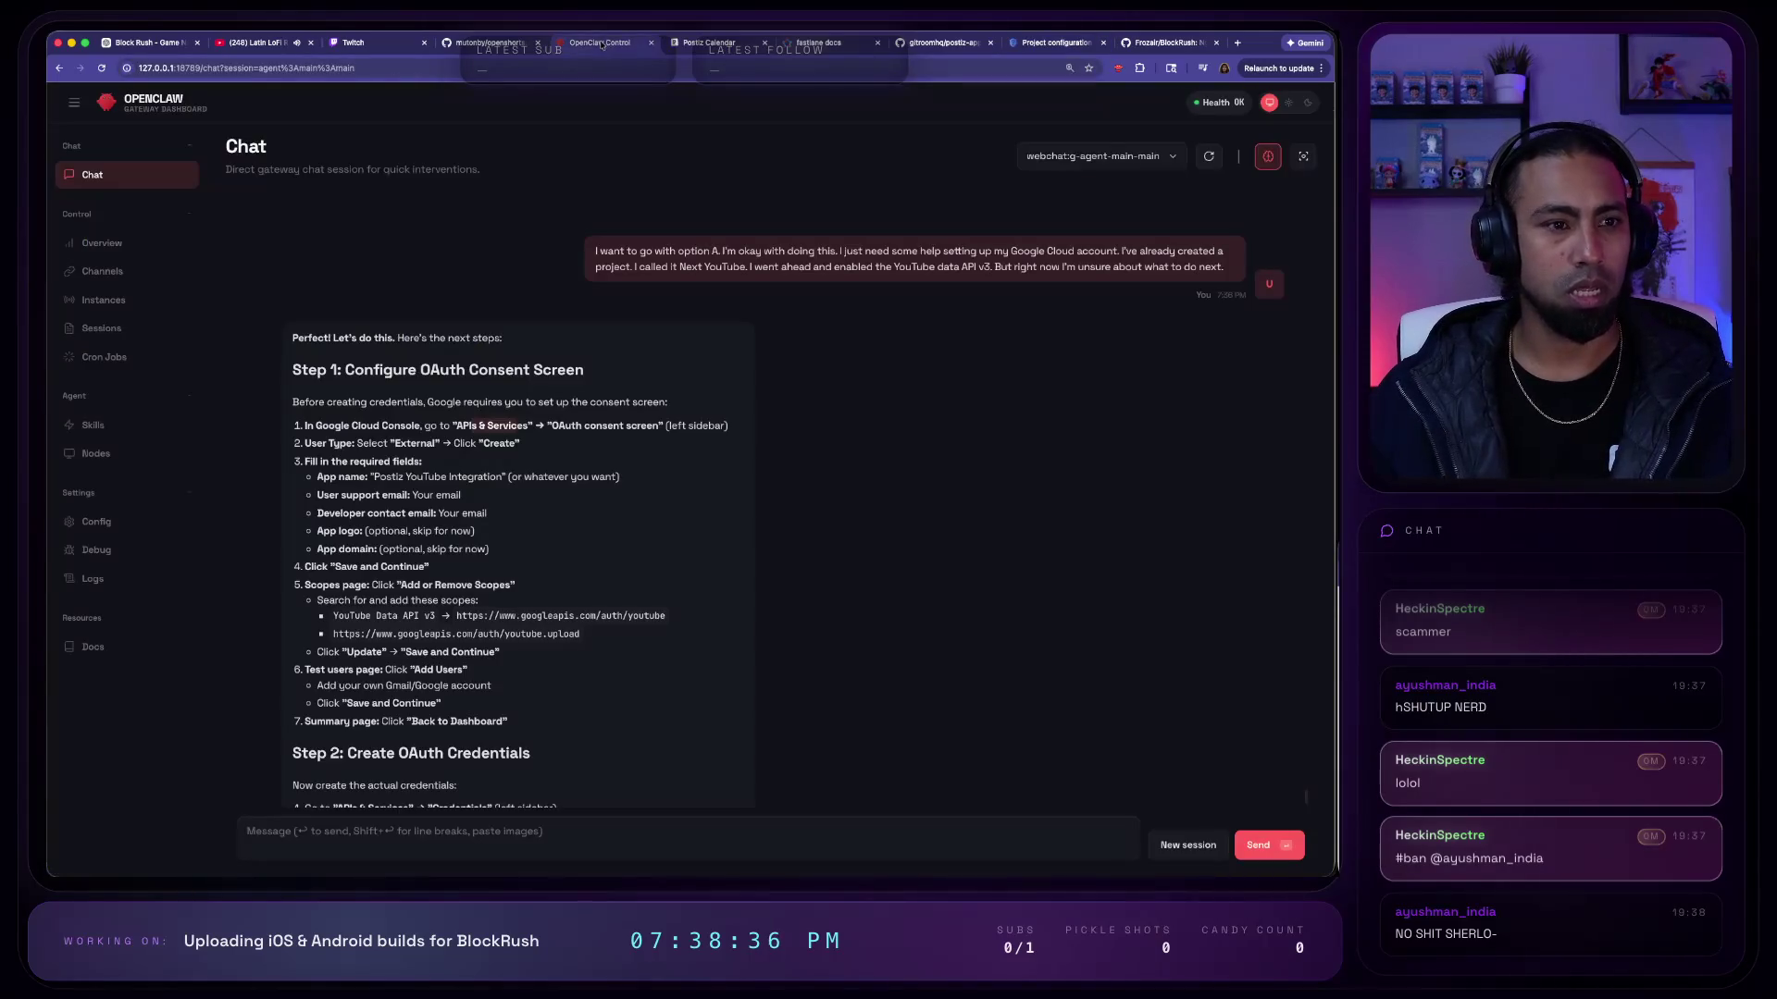
scroll(872, 527, "down", 3)
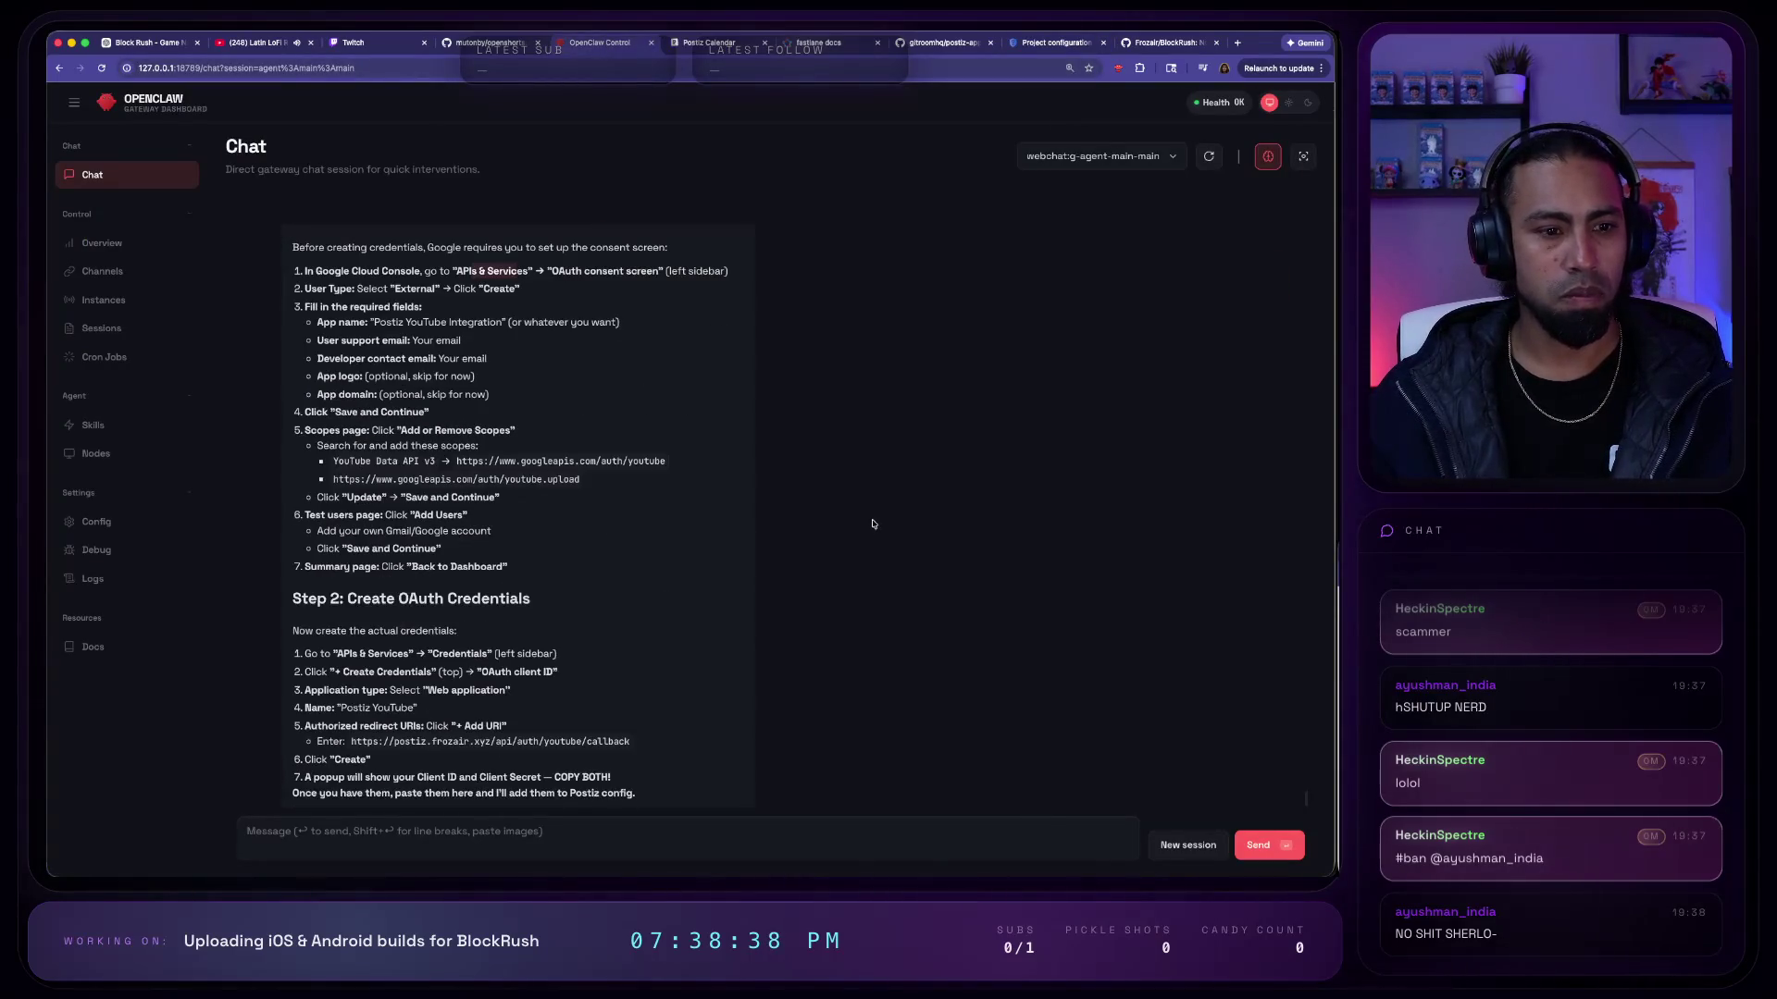
key("super+Tab")
key("super+Tab")
key("super+Tab")
key("super+shift+Tab")
key("super+shift+Tab")
key("super+shift+Tab")
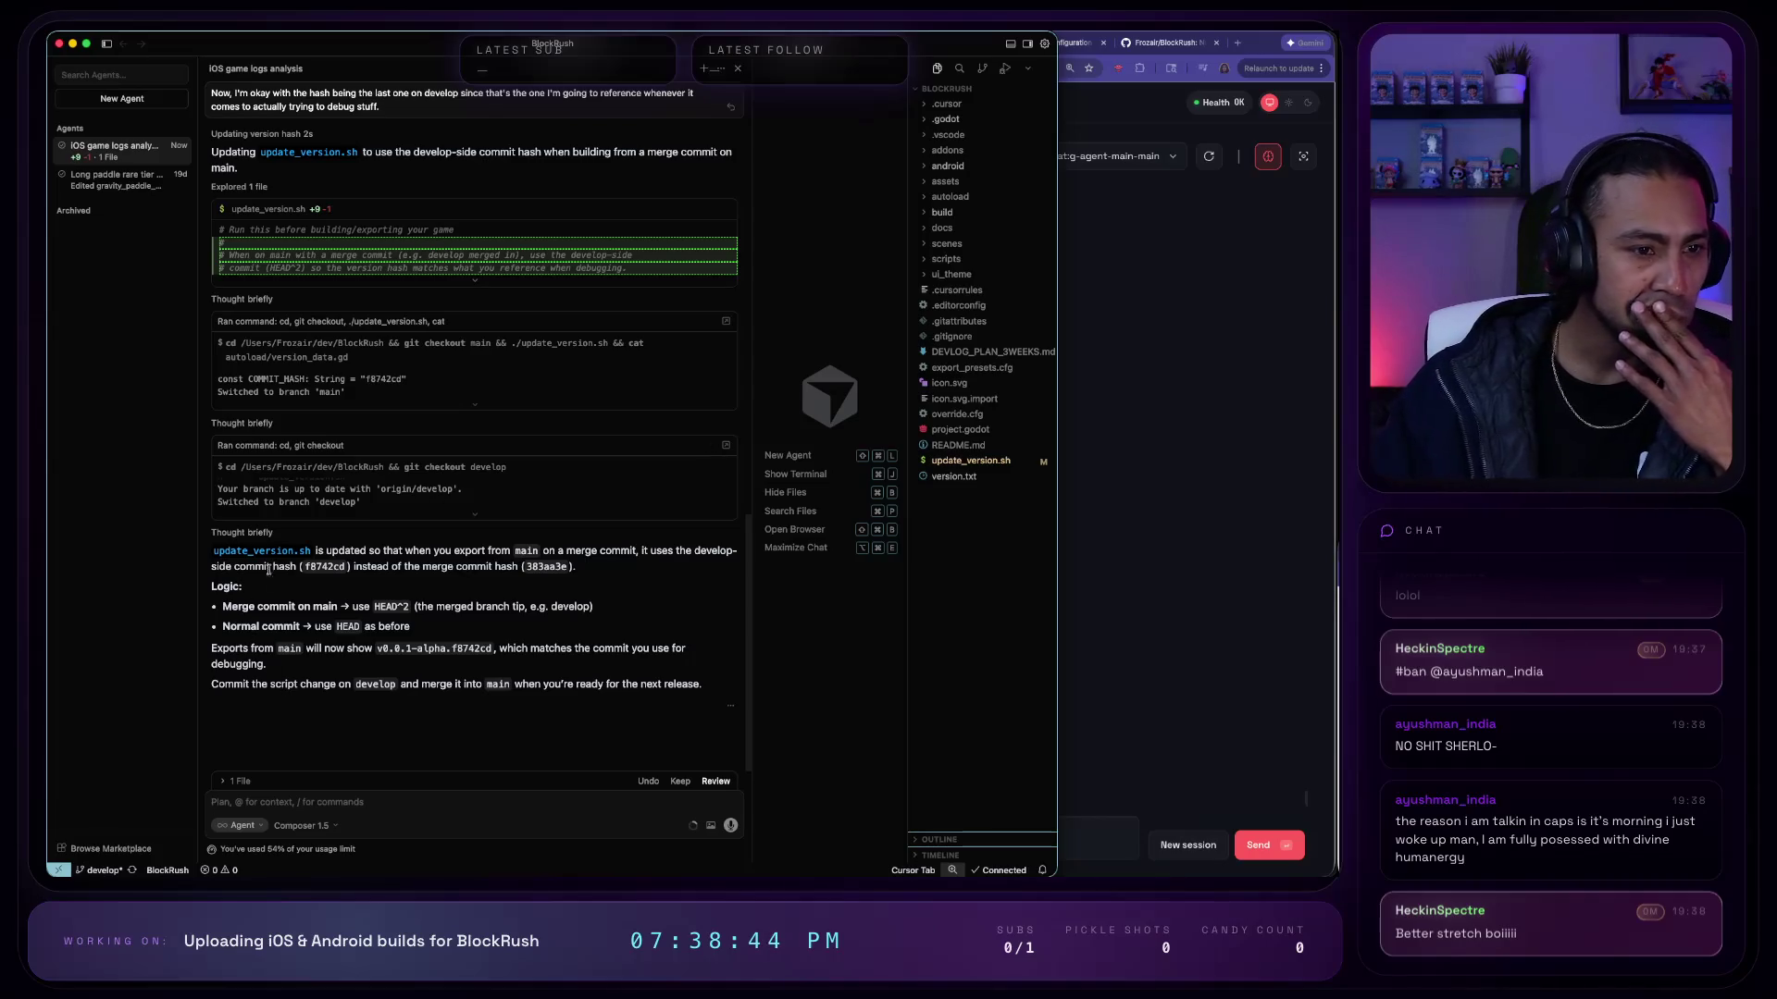
Highlight the agent's explanation of the update_version.sh merge-commit hash change
left_click_drag(328, 550, 471, 549)
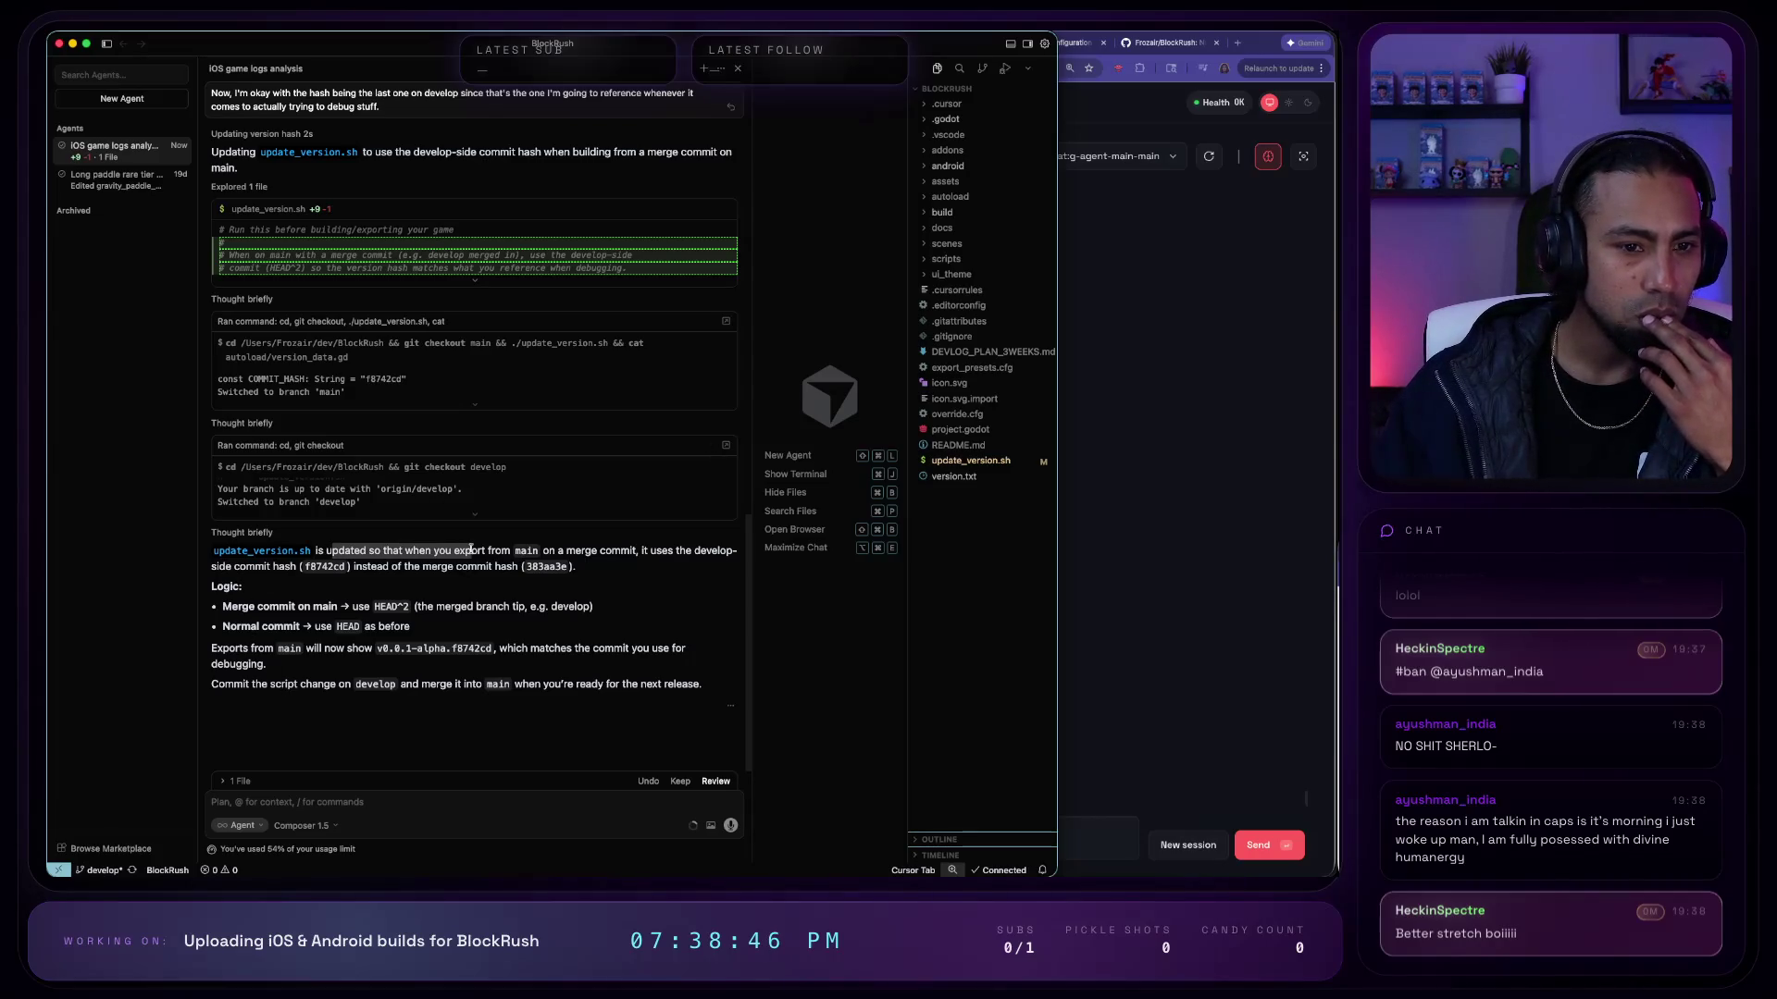
left_click(289, 567)
left_click_drag(376, 566, 500, 567)
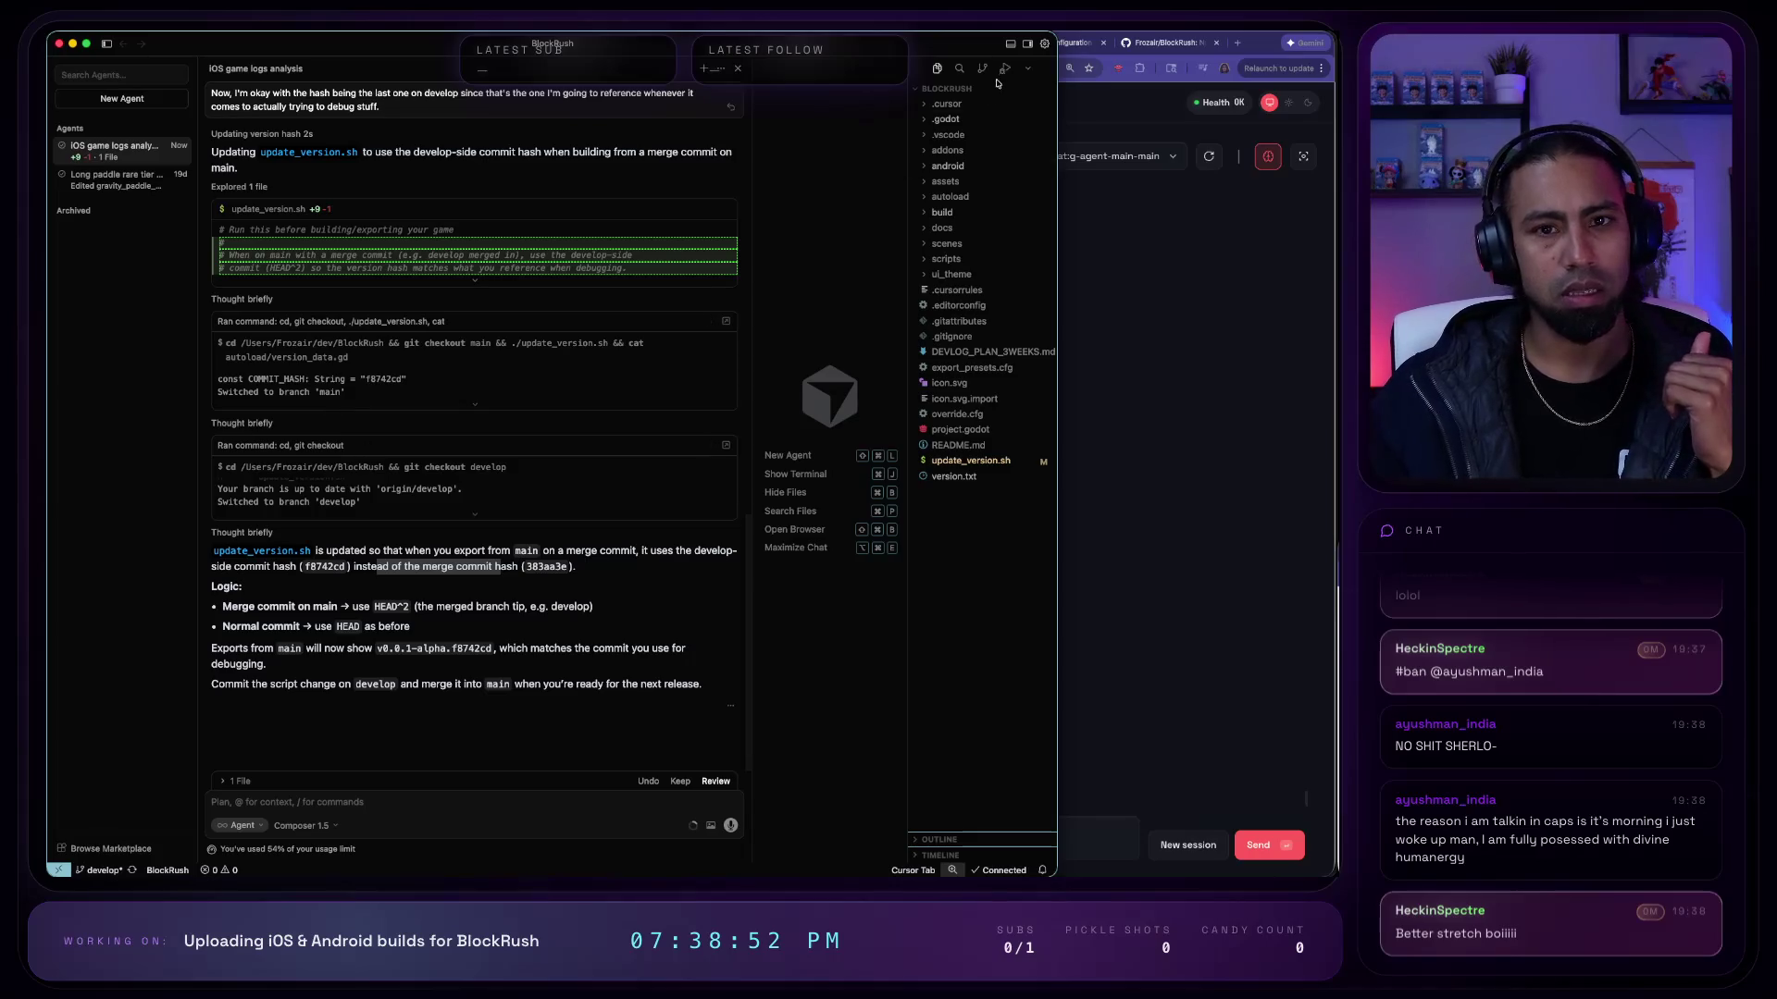
Open the update_version.sh diff in Source Control, cancelling the discard to keep the changes
left_click(1027, 47)
left_click(1027, 46)
left_click(982, 67)
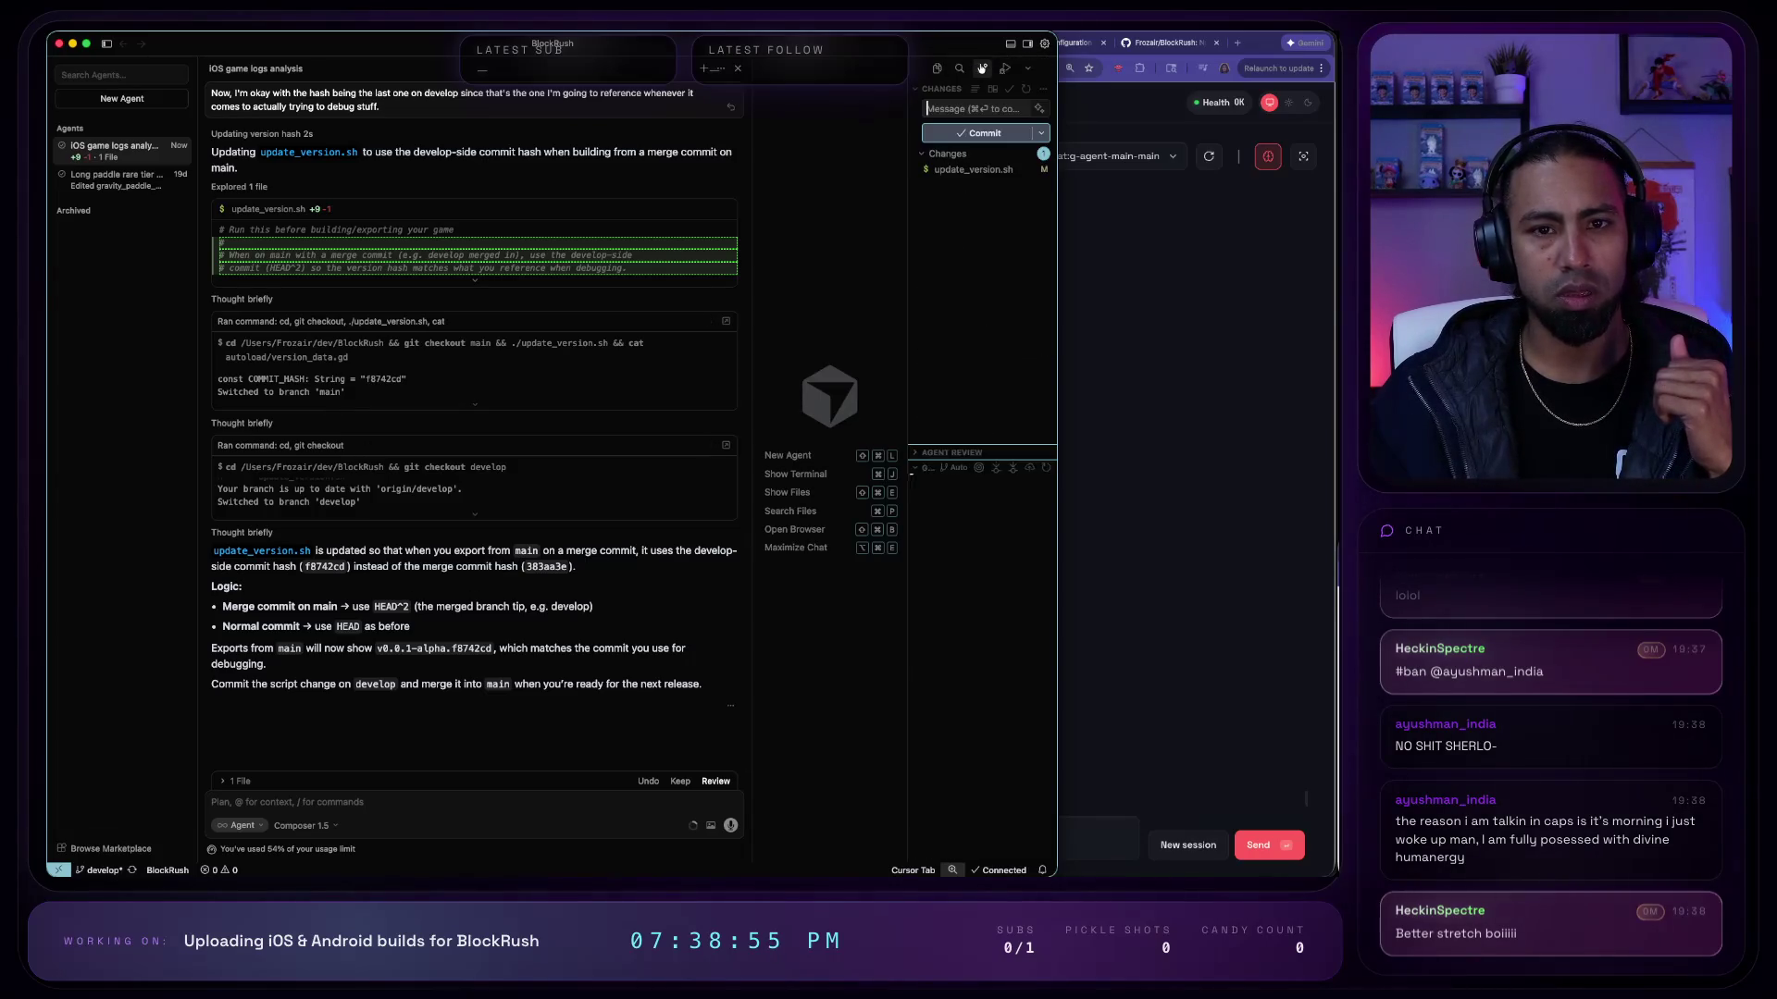
left_click(977, 169)
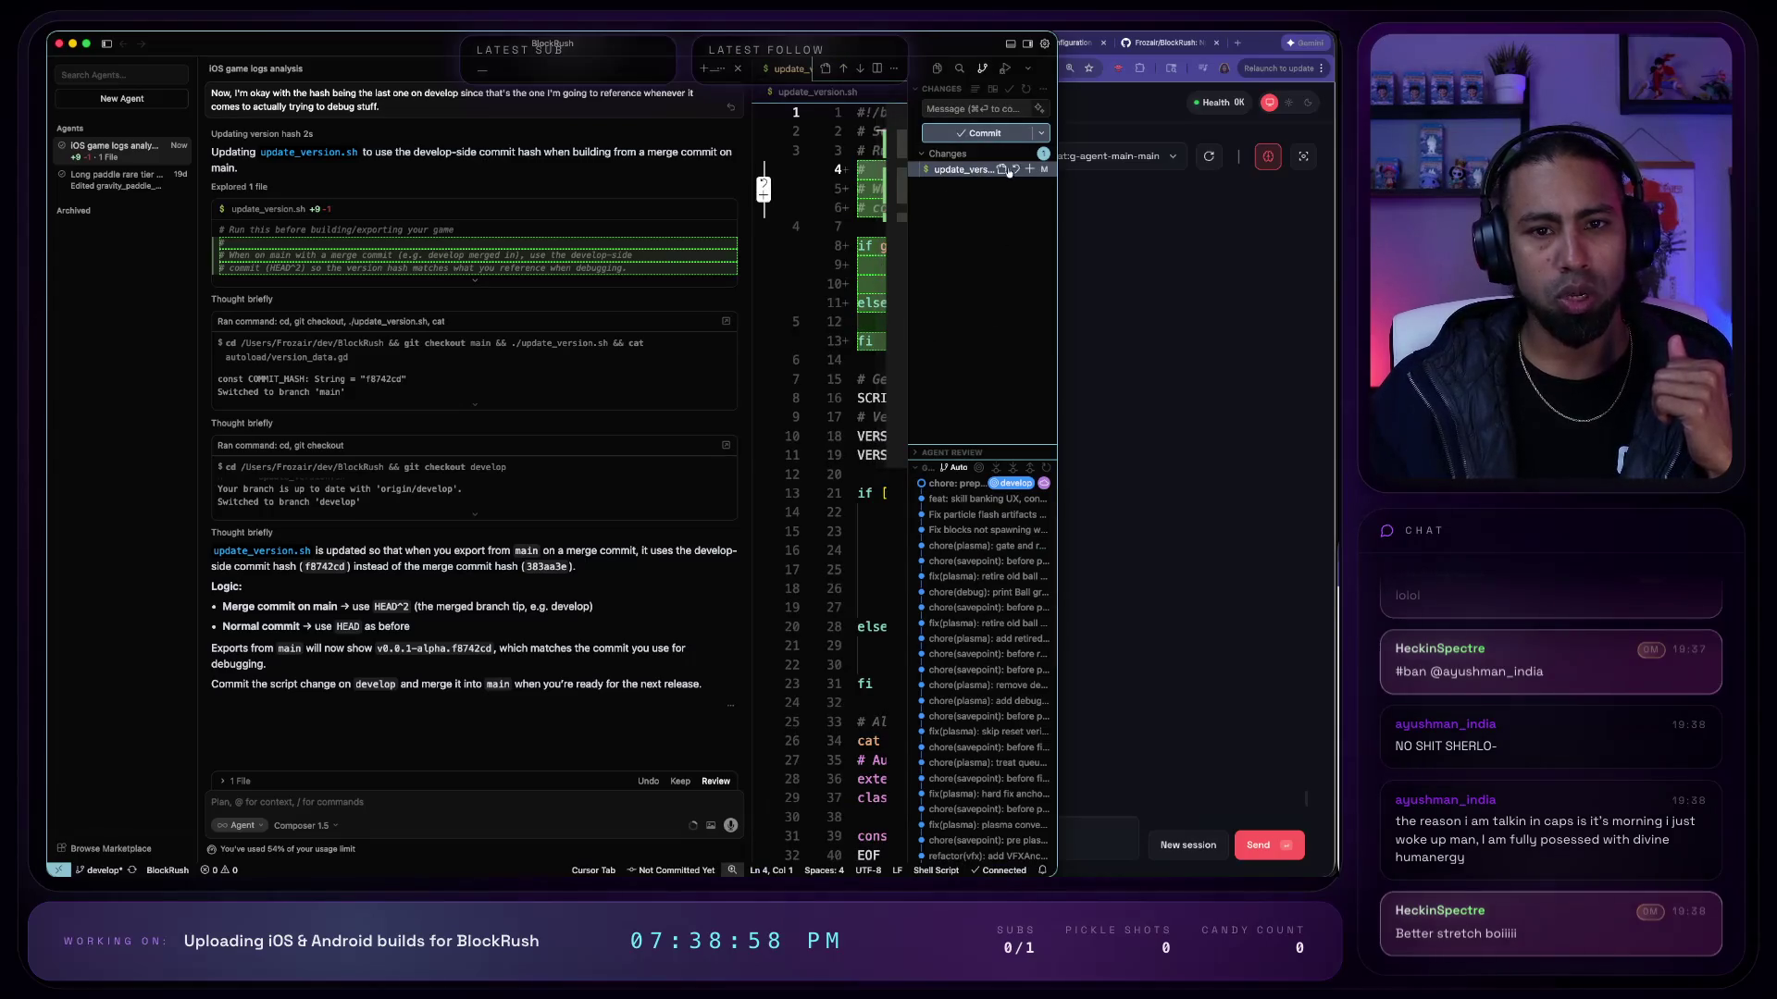
left_click(1016, 169)
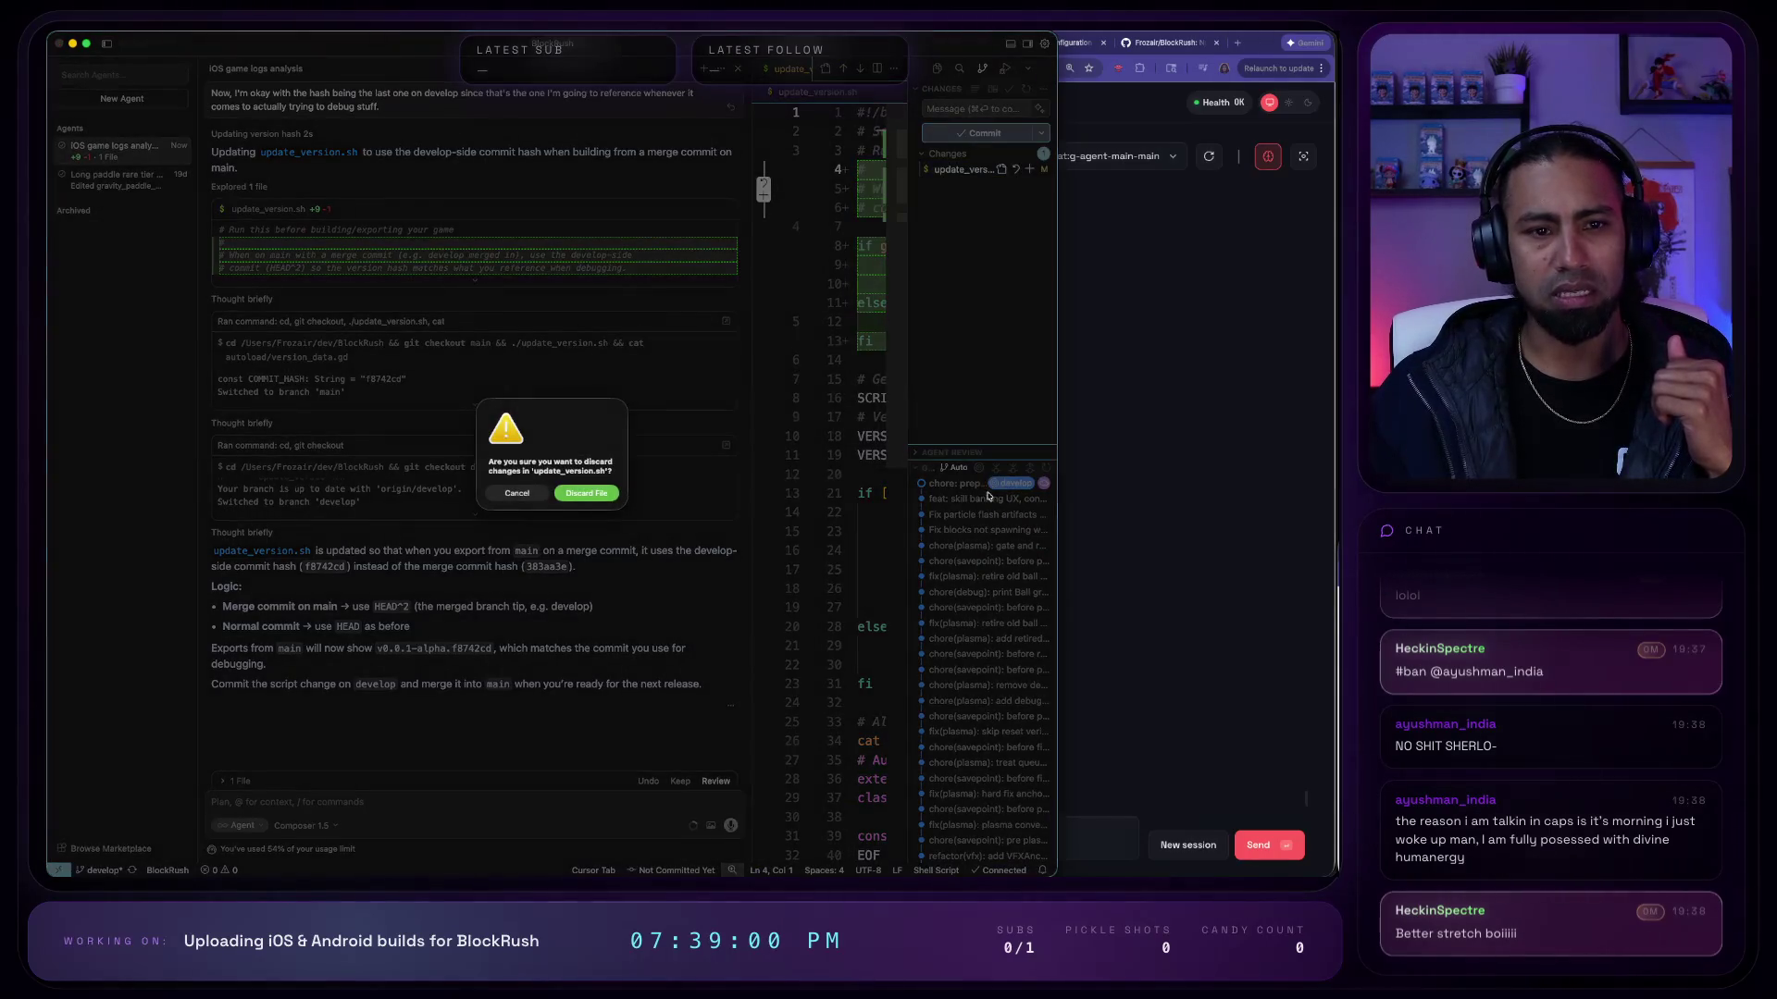
left_click(543, 491)
Re-read the agent's summary of changes and choose the earlier message to edit
scroll(591, 587, "up", 6)
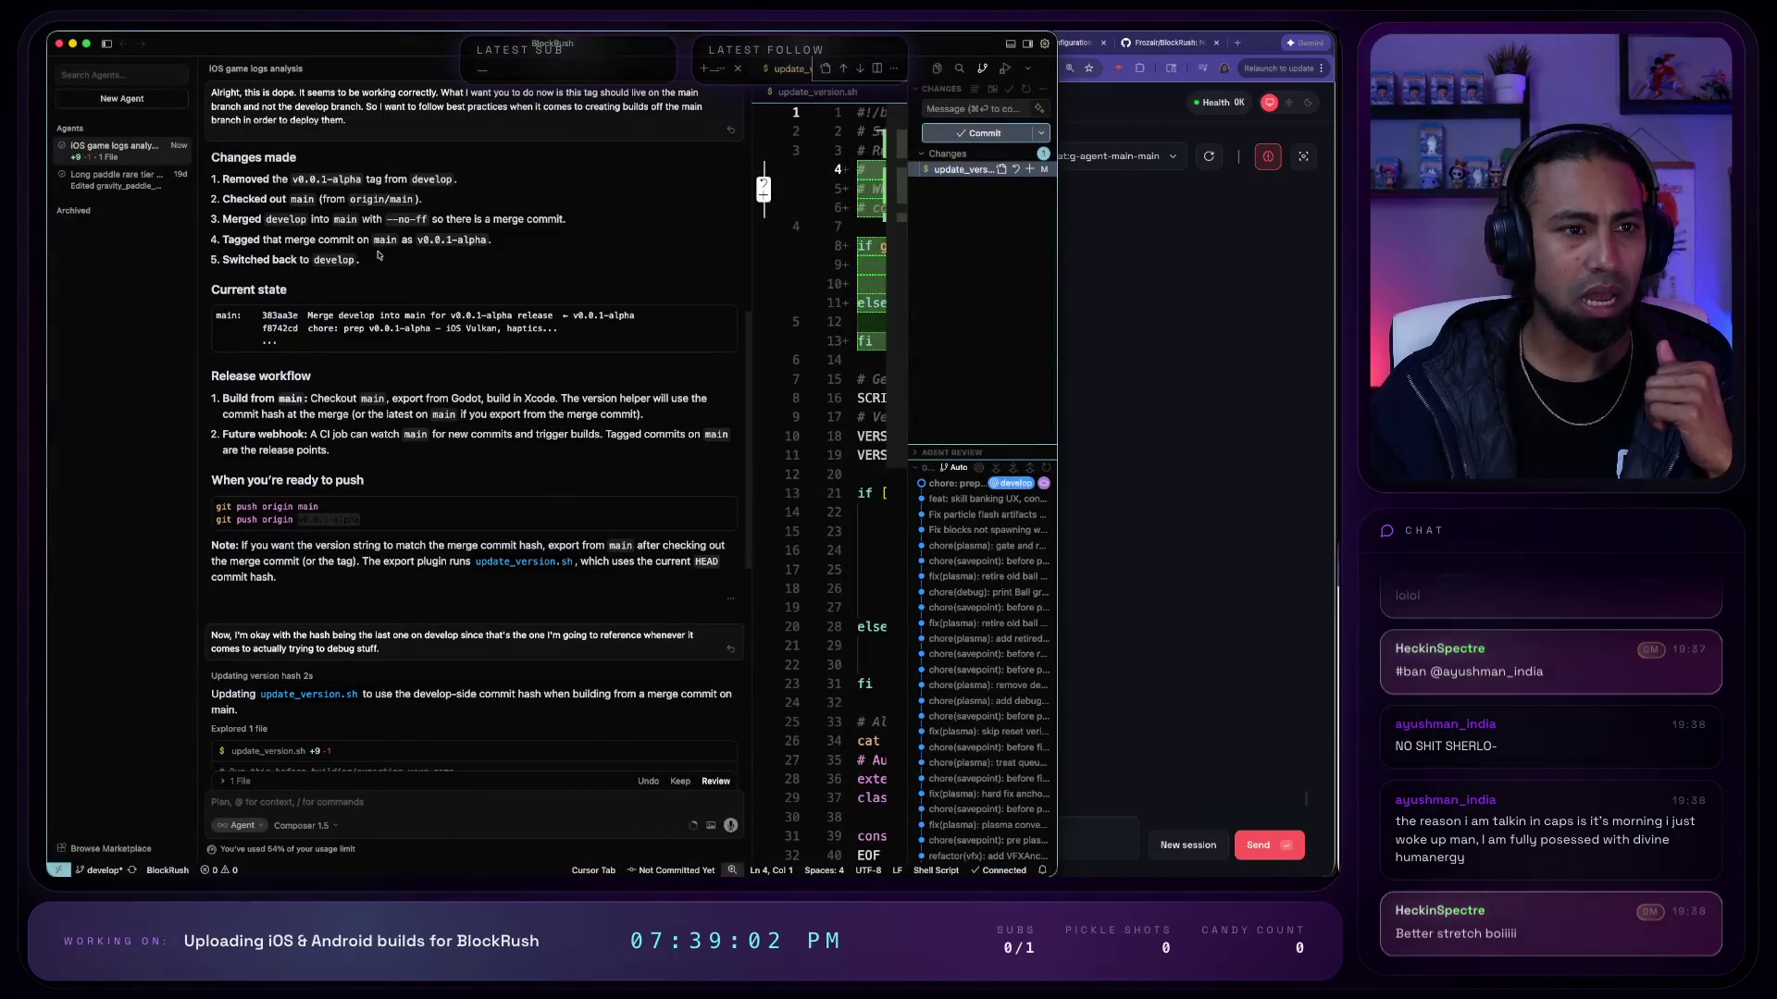
mouse_move(210, 153)
left_mouse_down()
mouse_move(387, 183)
mouse_move(514, 258)
mouse_move(685, 270)
left_mouse_up()
scroll(449, 477, "up", 6)
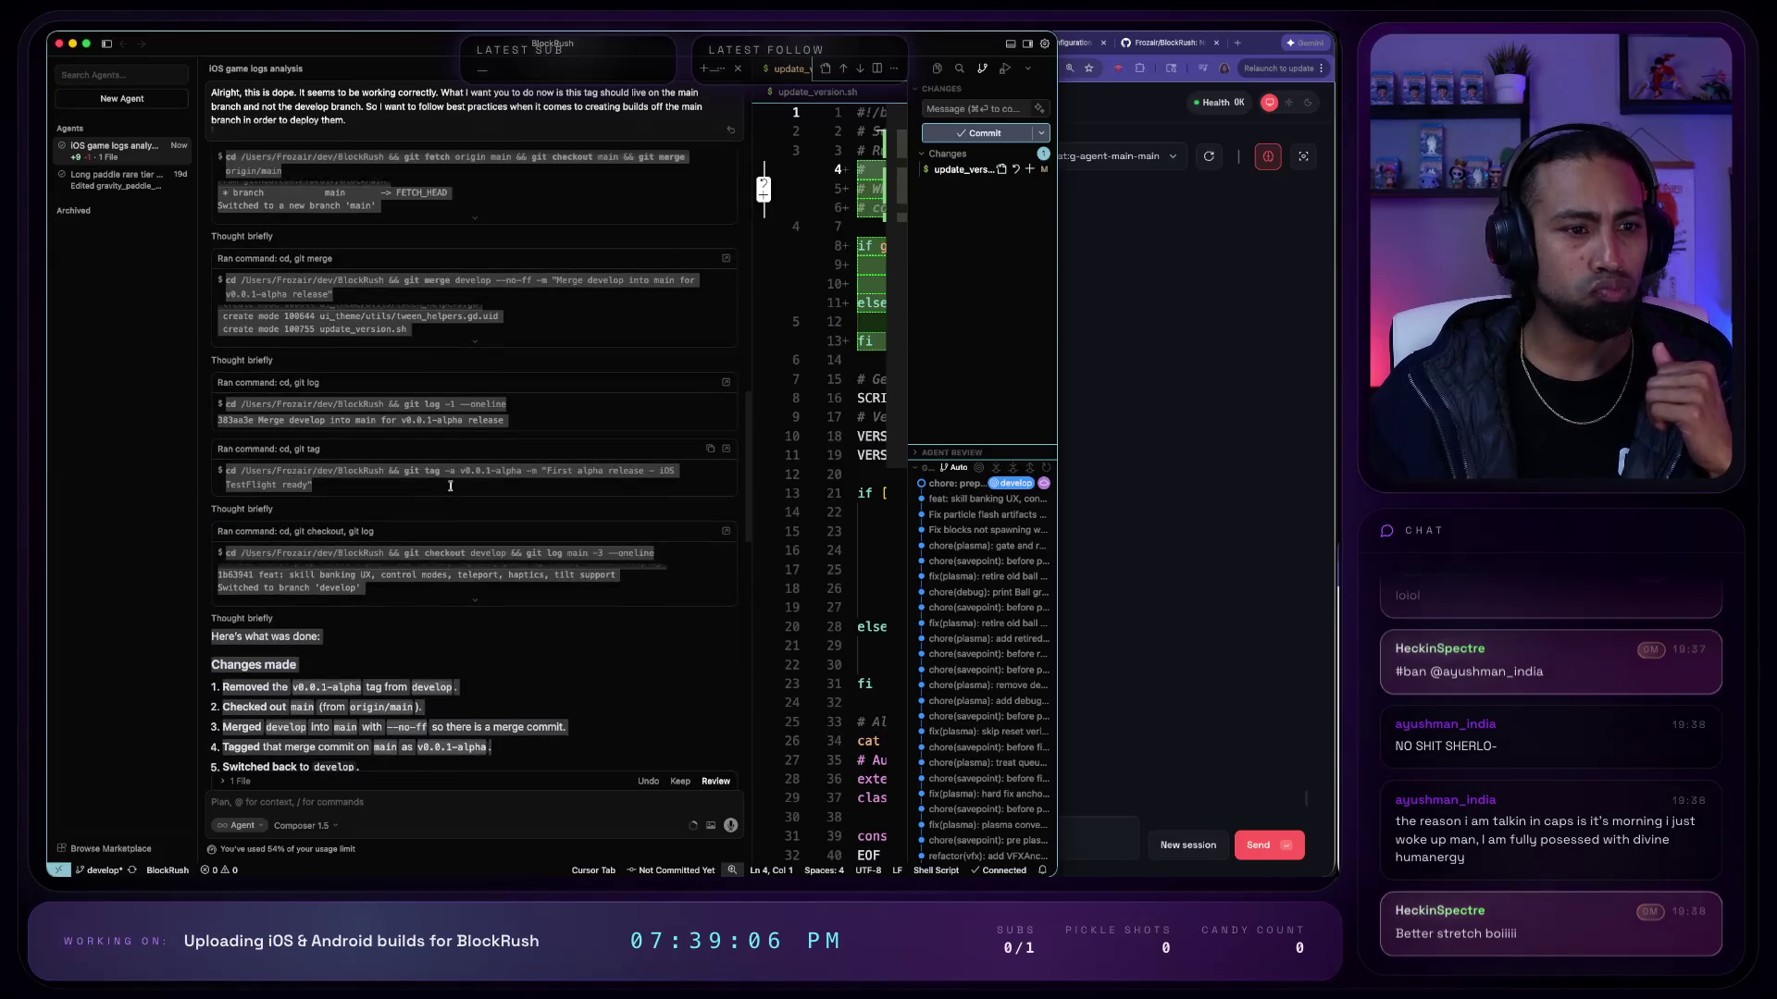
scroll(451, 485, "down", 12)
left_click(481, 109)
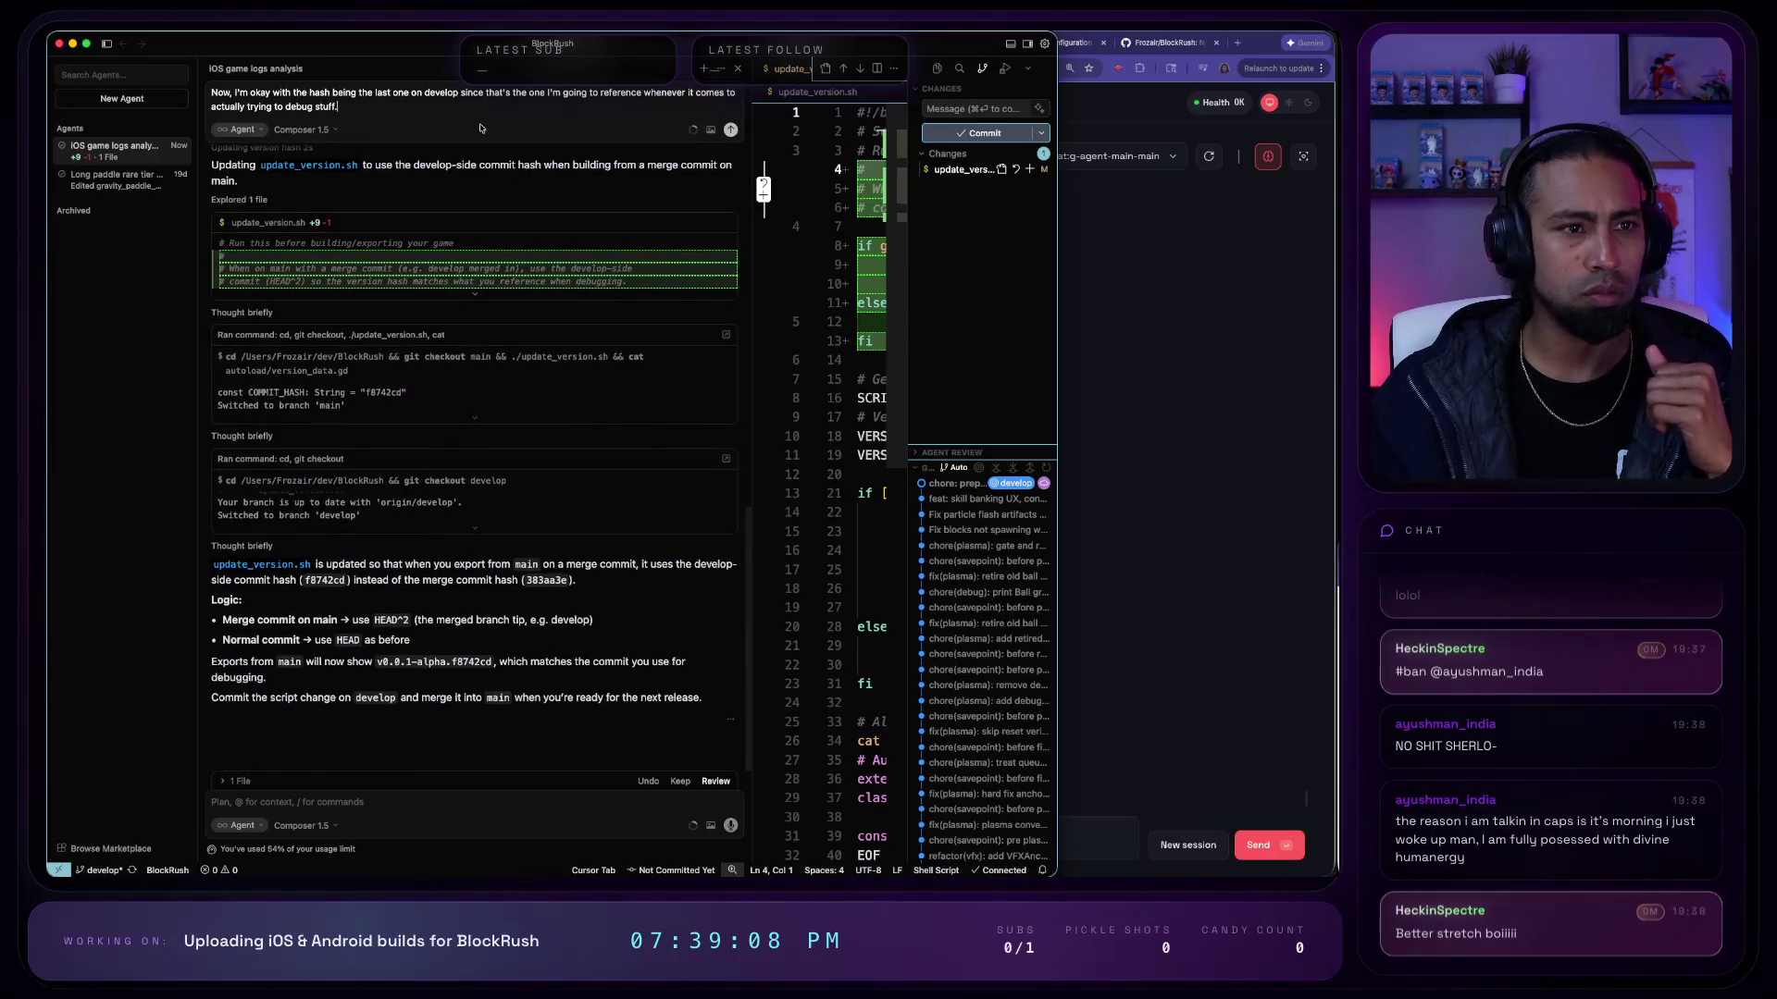
Rewrite the message as 'This is great, thank you. Now w…' plus a dictated Xcode-export question, then revert
key("Return")
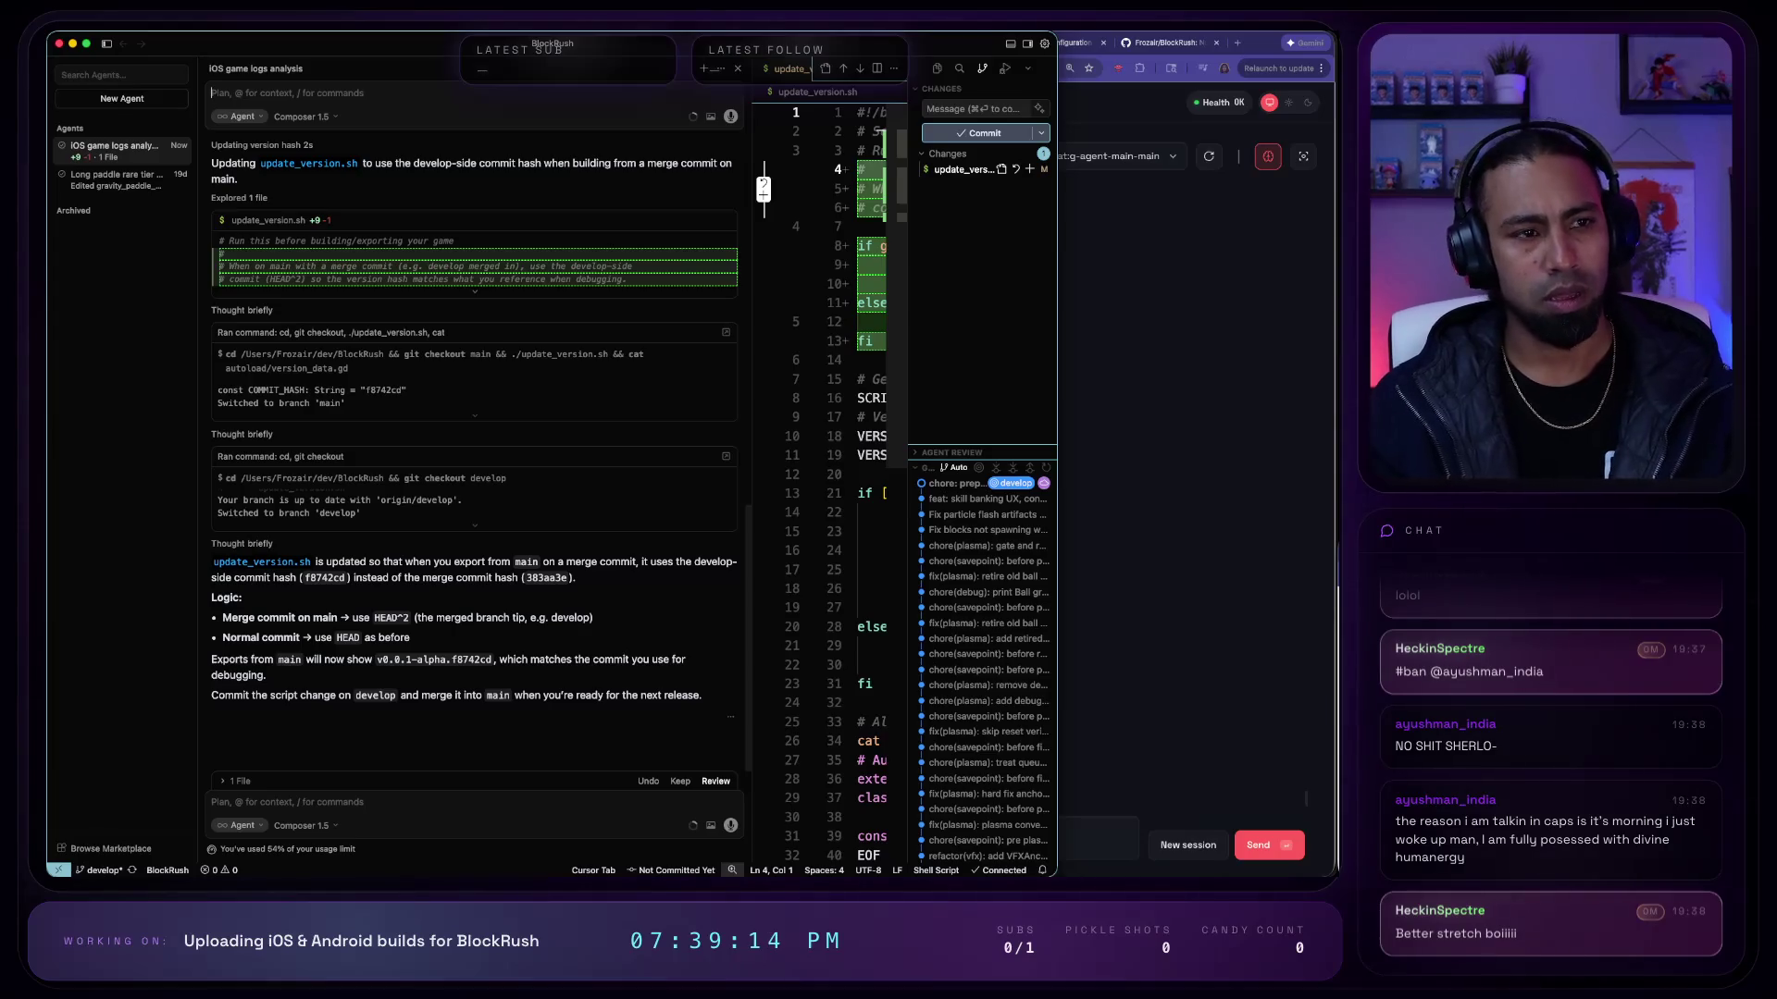
type("This is great, t")
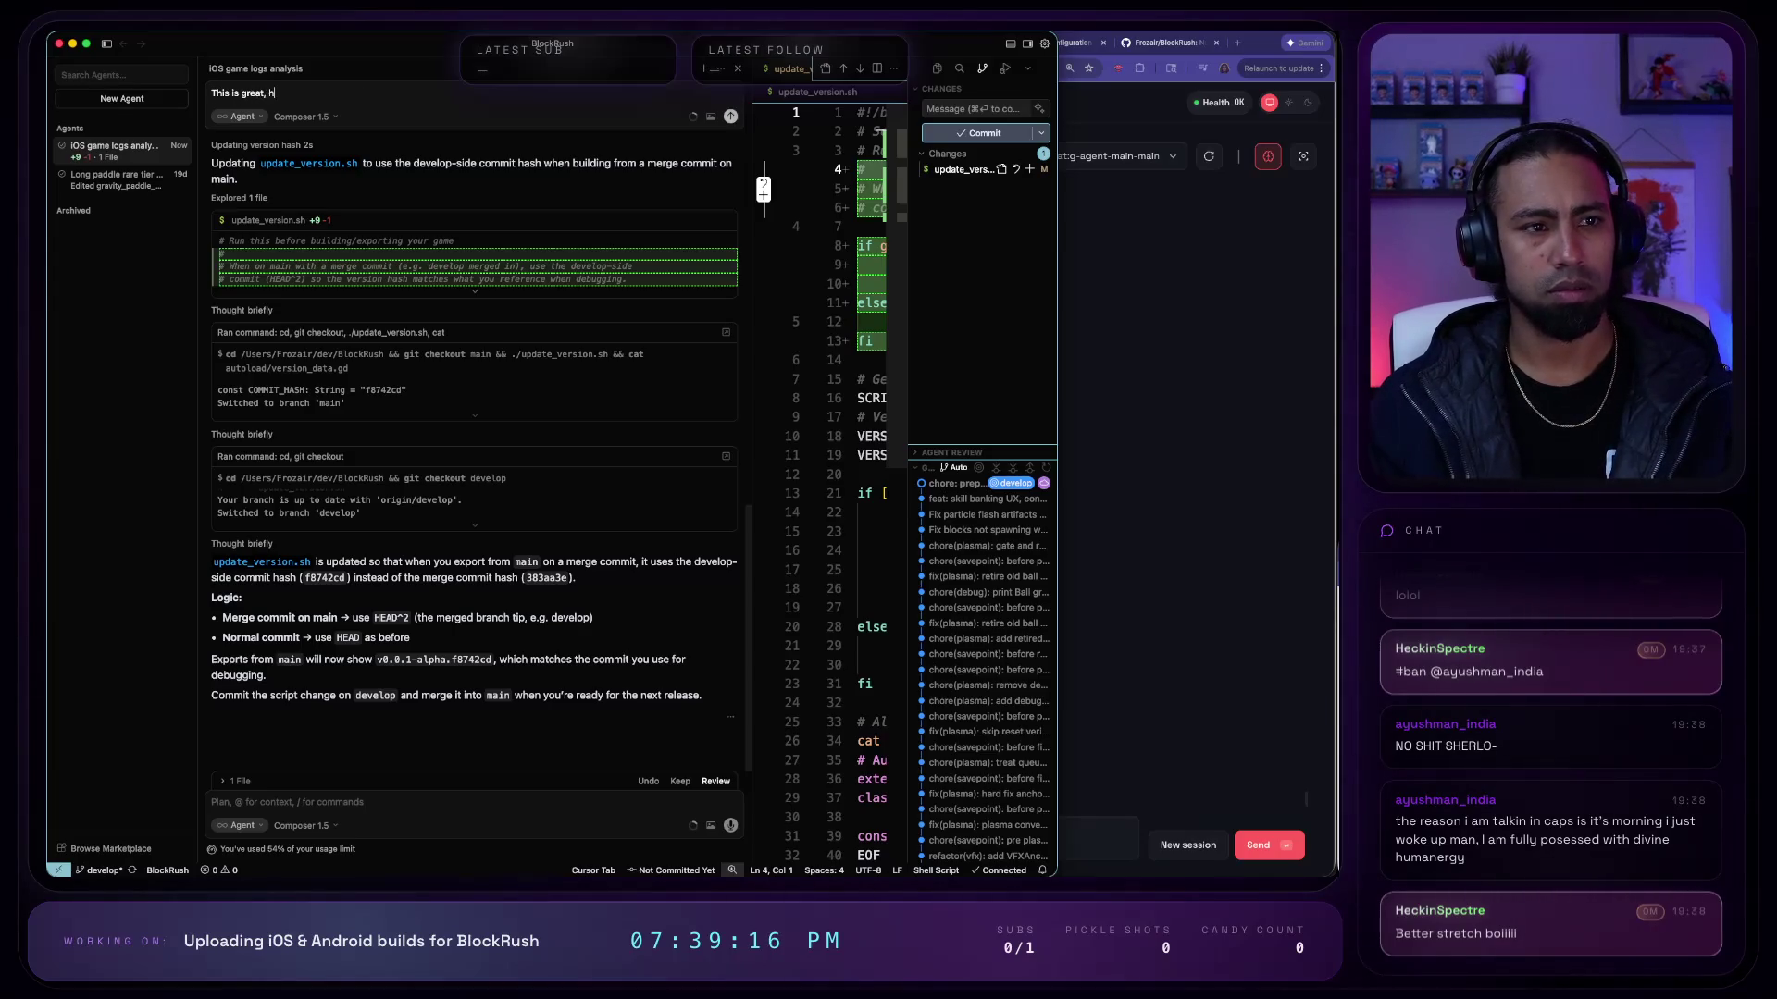
type("hank you. N")
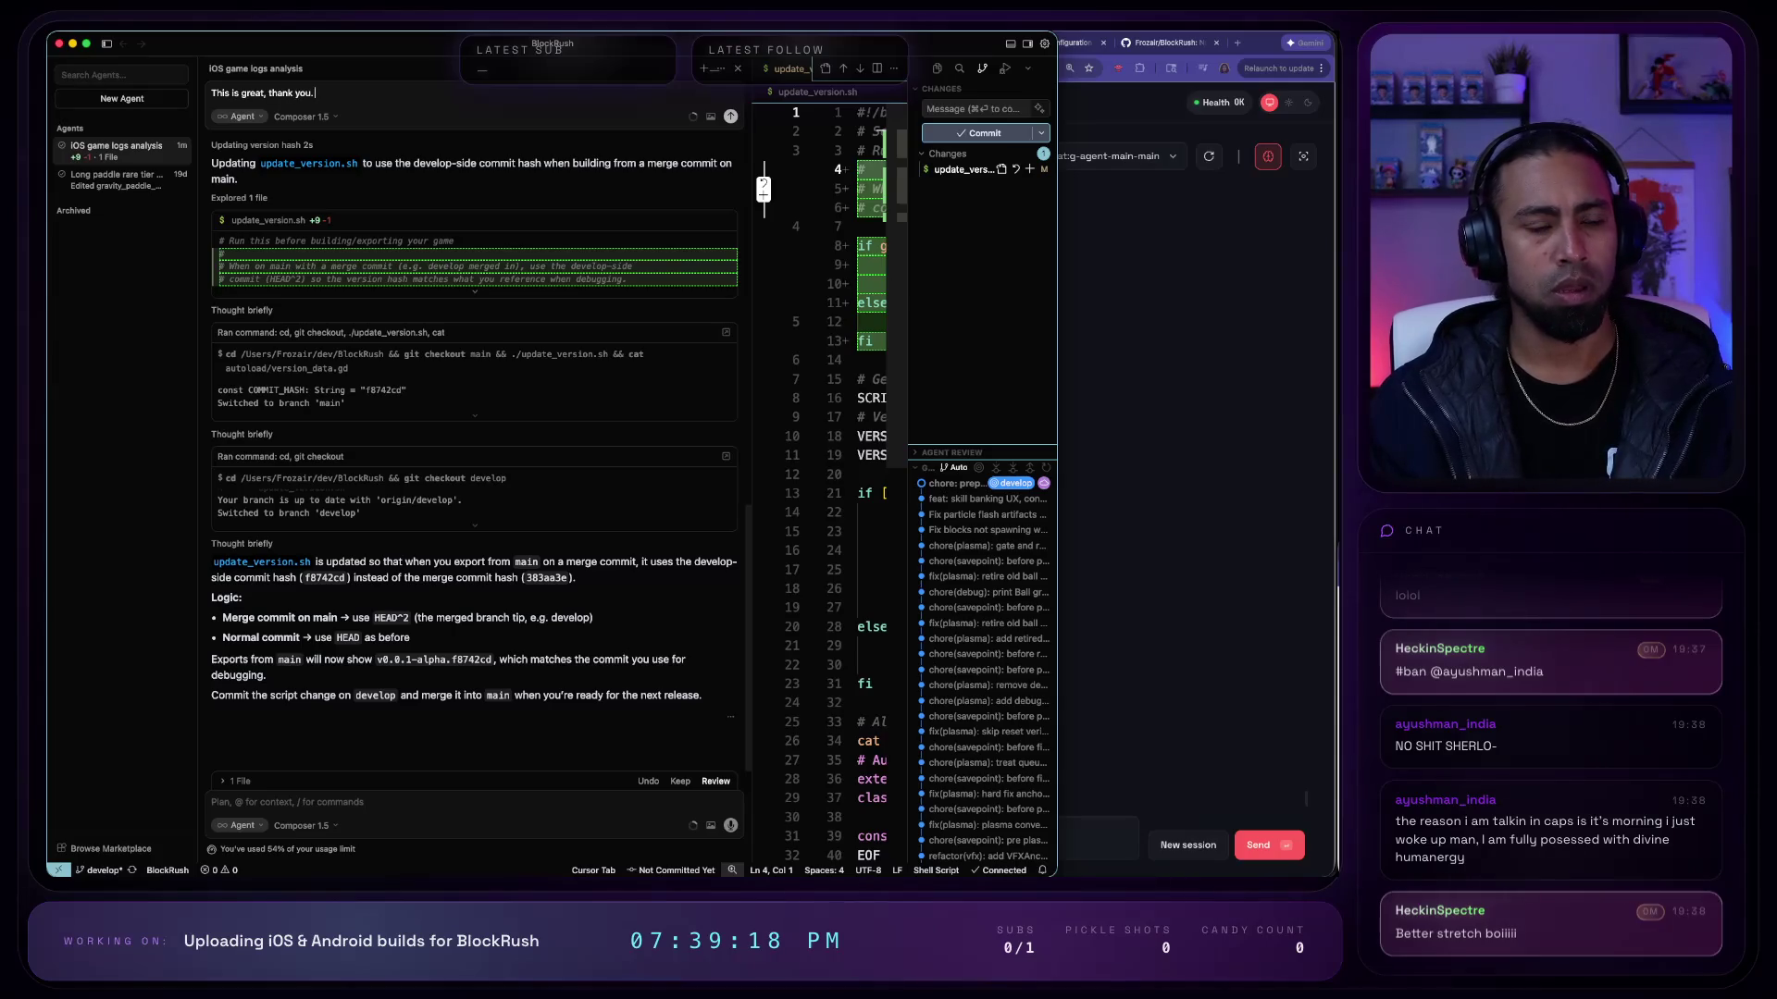
type("ow what")
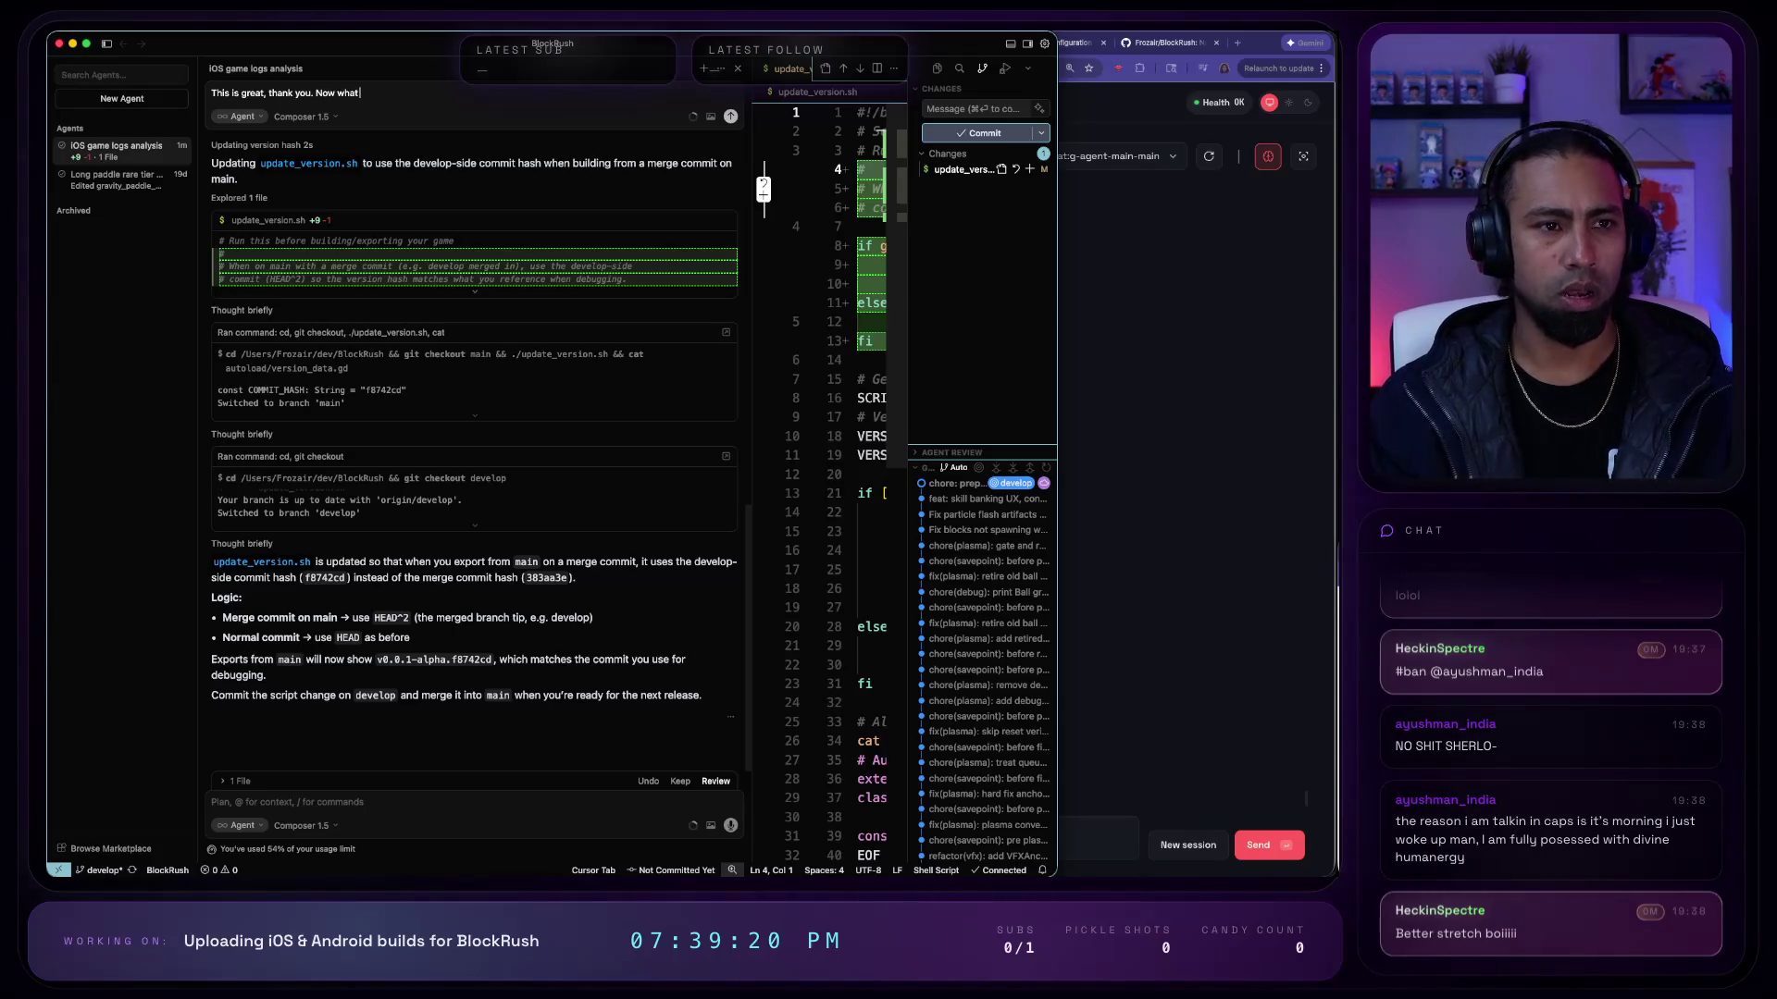
key("alt+space")
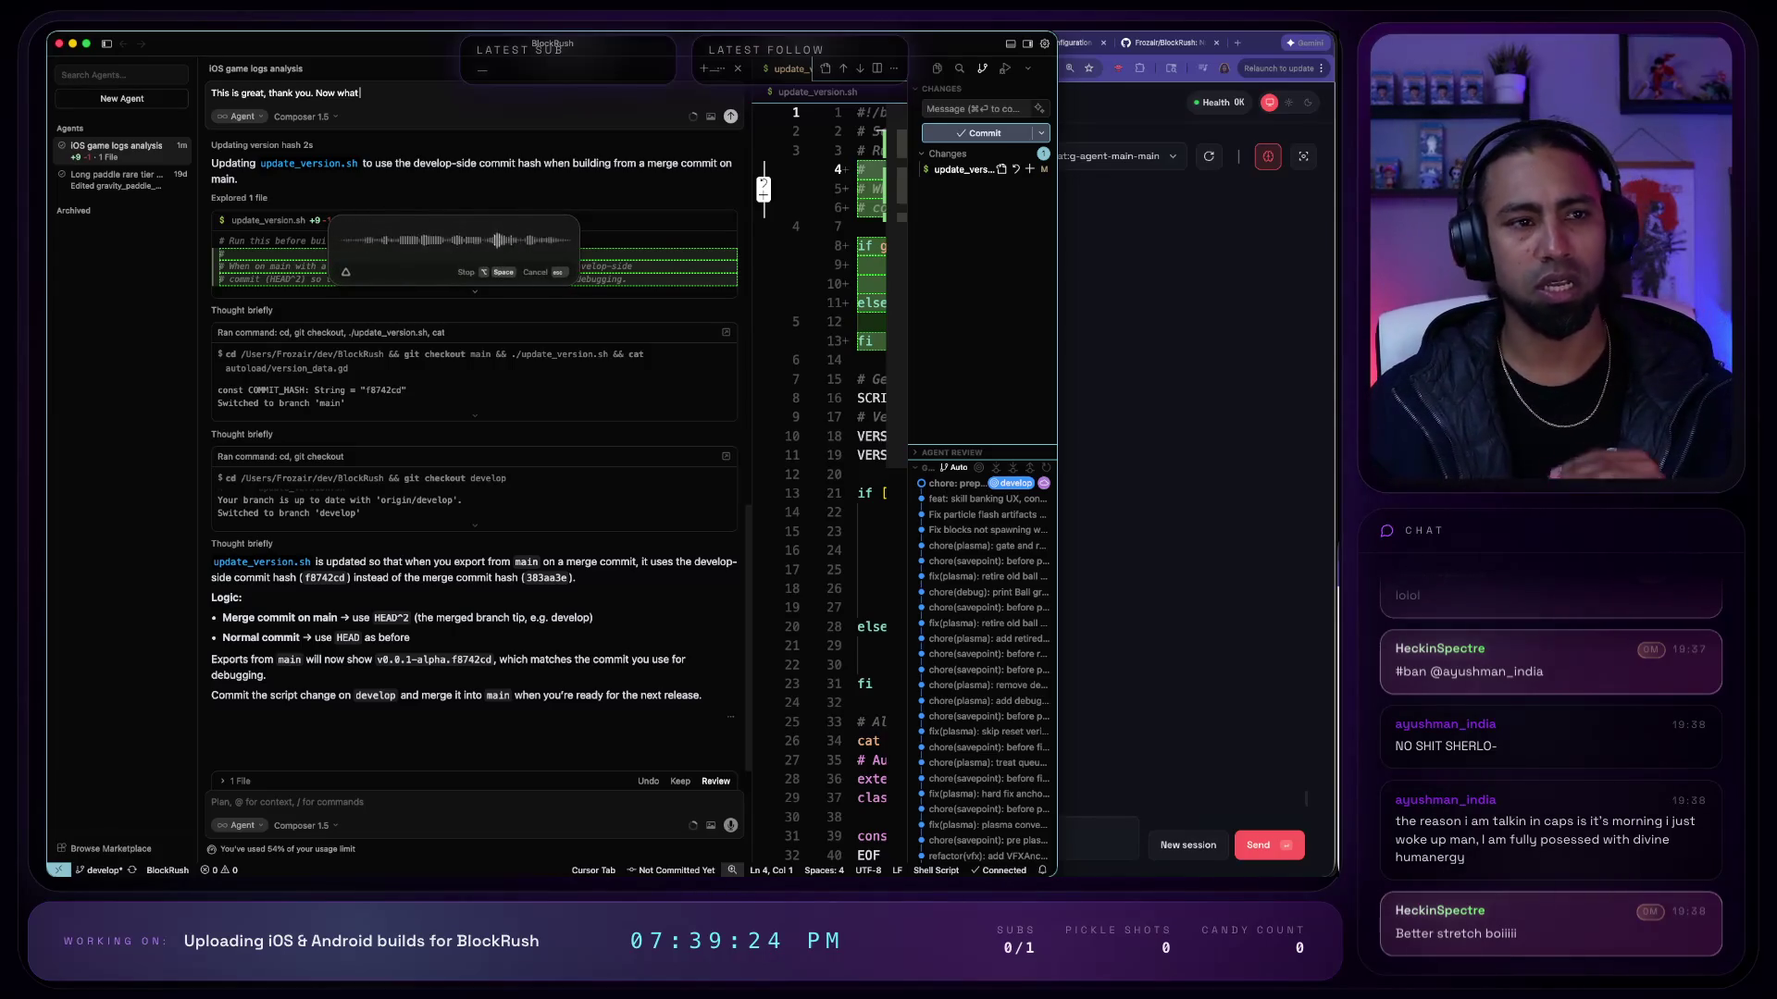
key("alt+space")
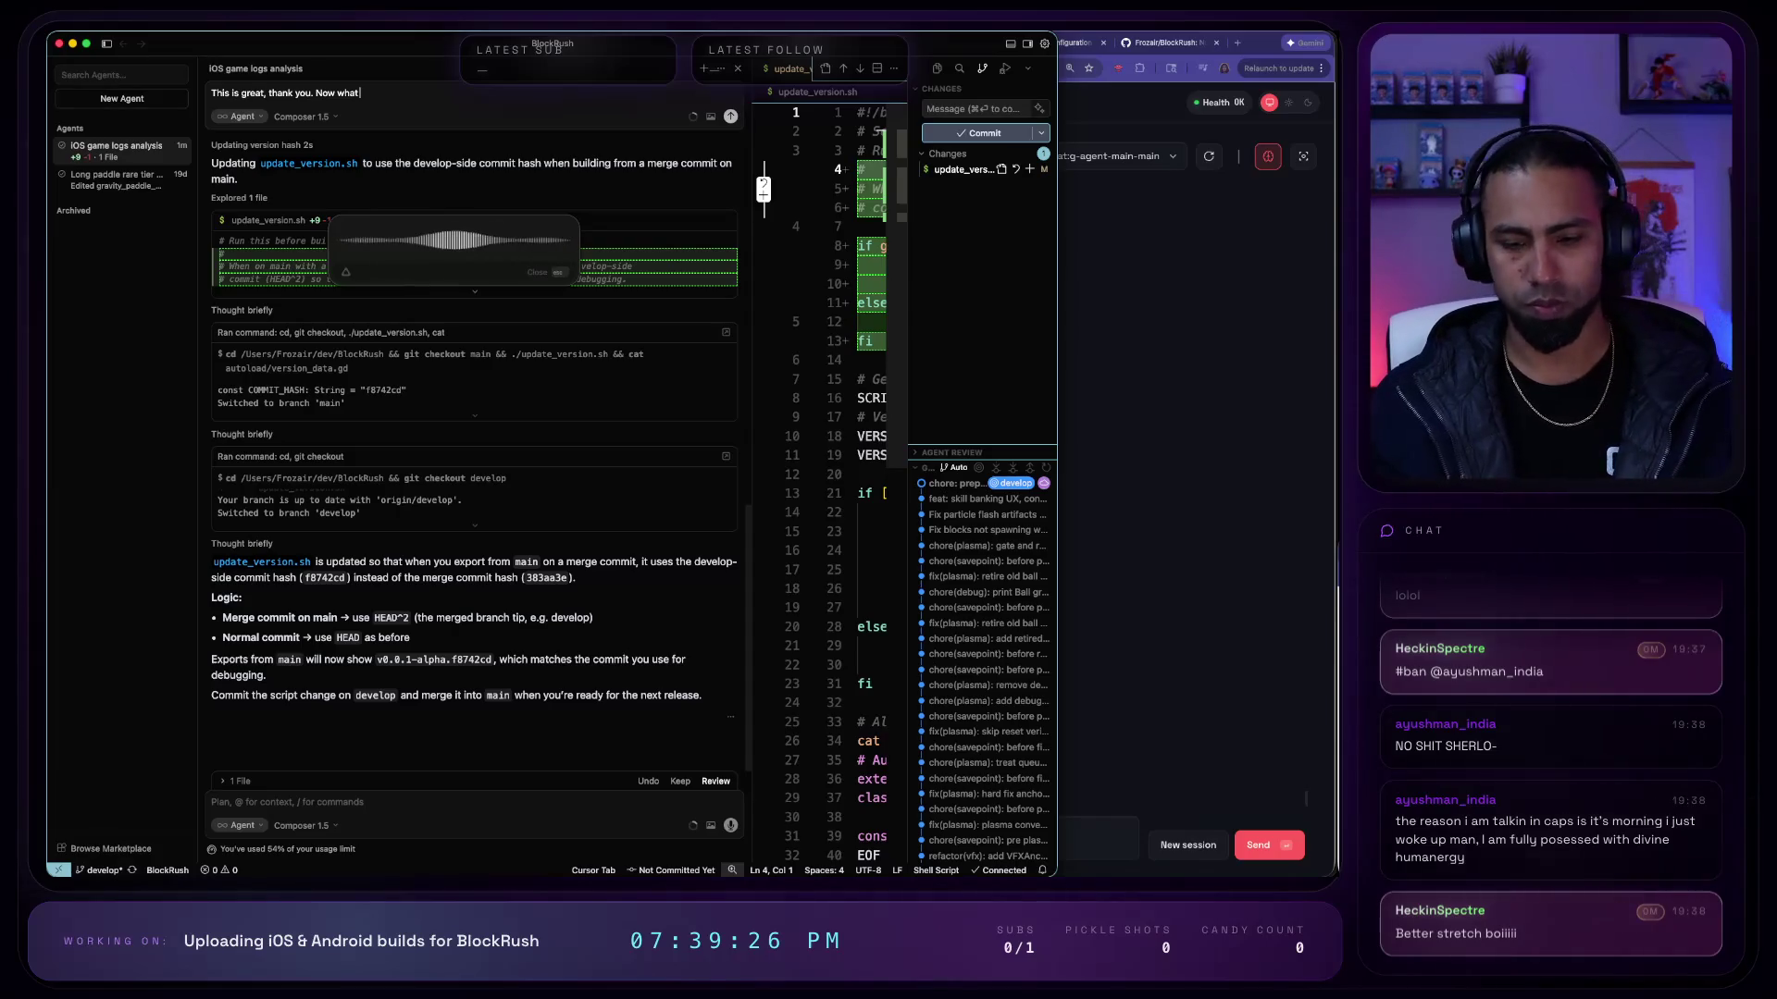
type("these are the next steps for me to export this project so i can upload it via Xcode.")
key("Return")
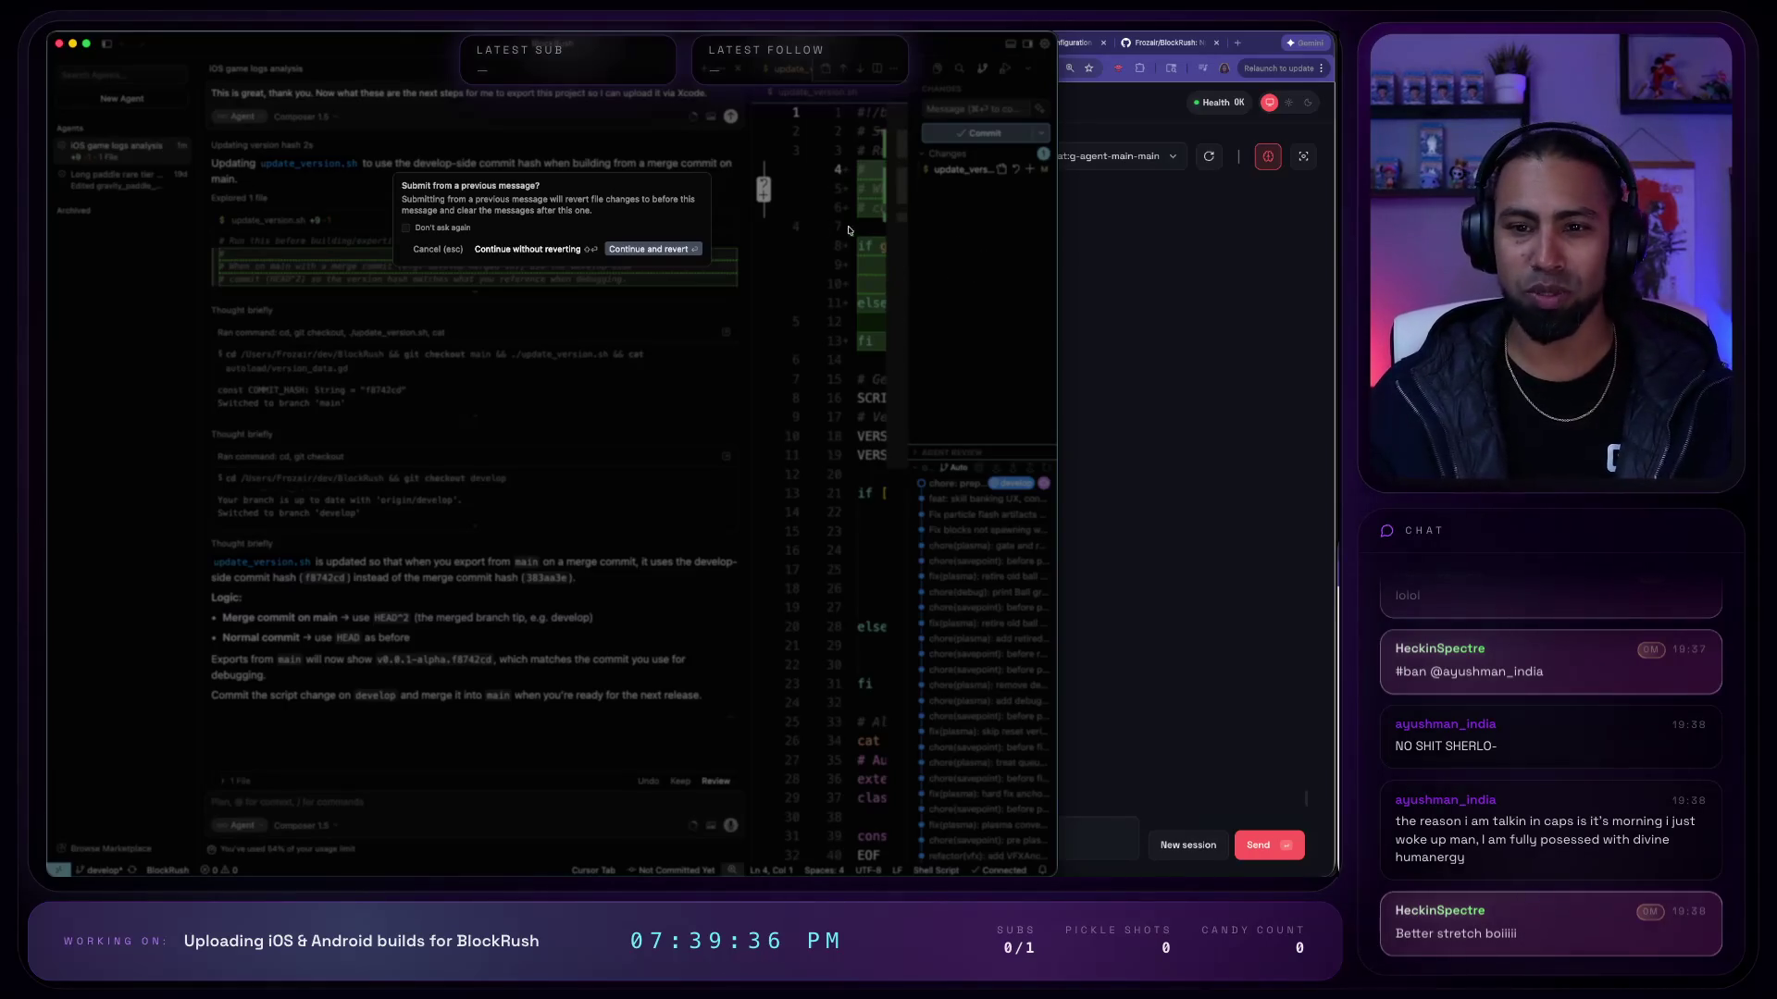
left_click(664, 248)
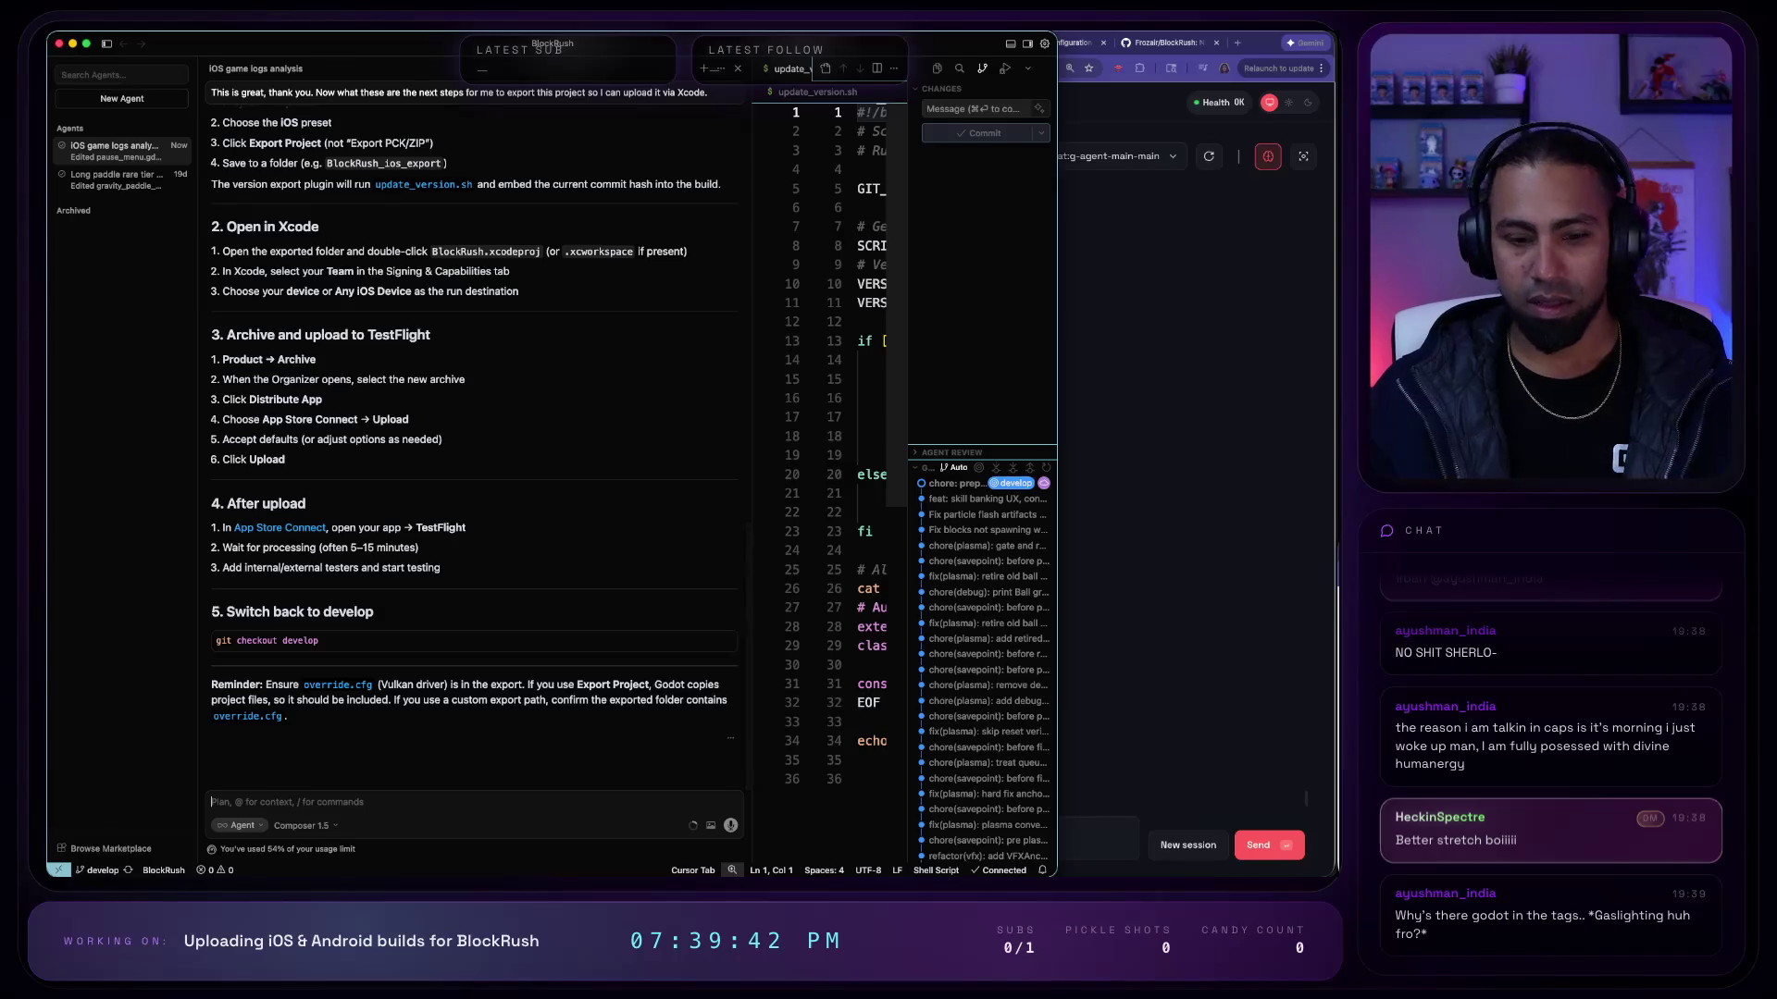
Build and run the game on the Samsung SM-N986U phone using Godot's Remote Deploy
key("super+Tab")
key("super+Tab")
key("super+Tab")
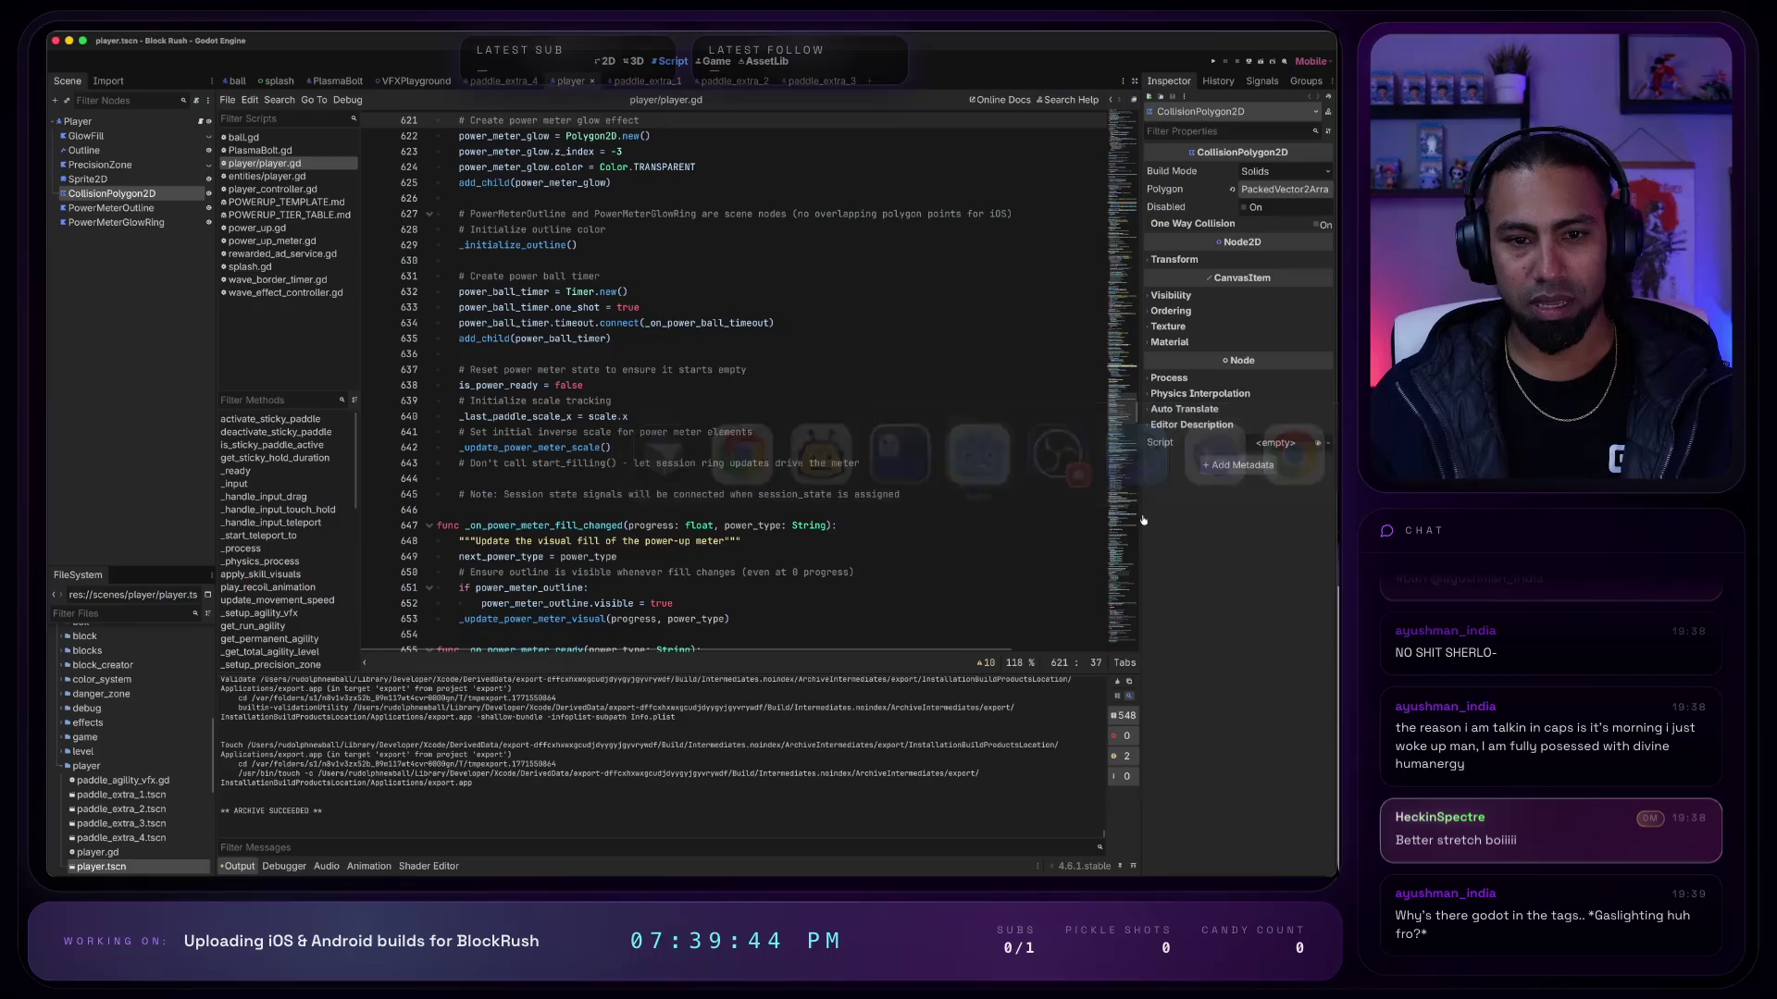
left_click(1250, 62)
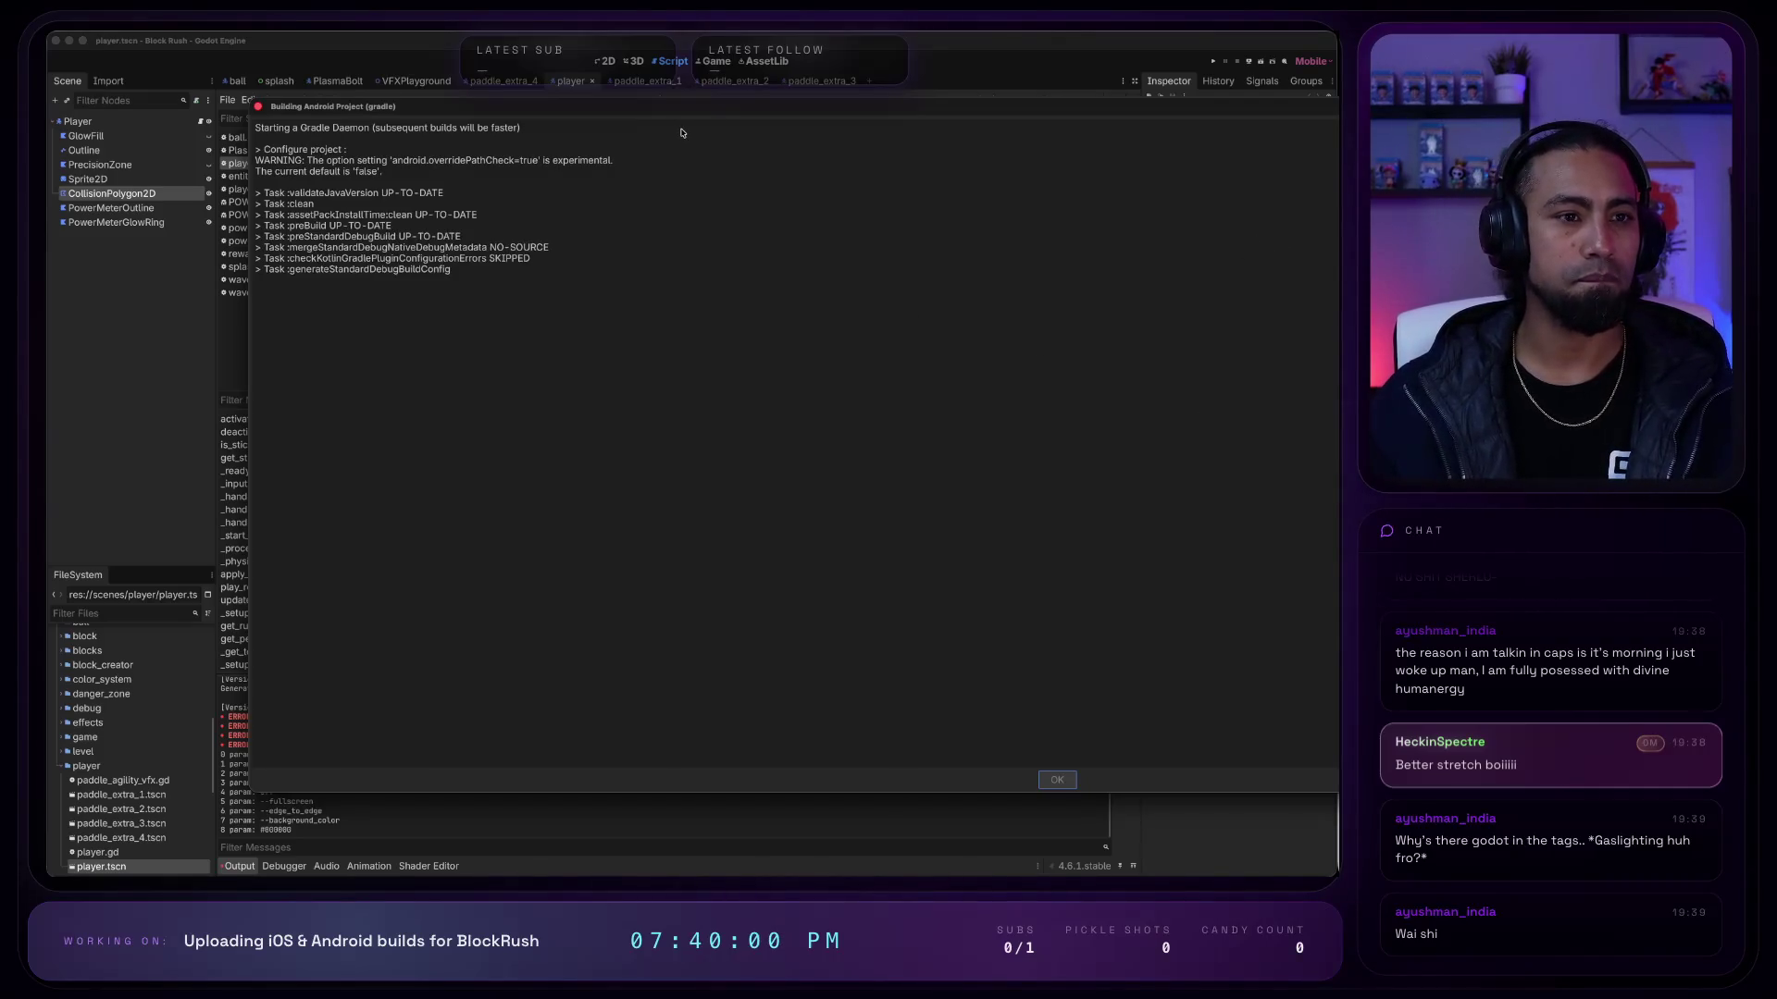
left_click(1251, 62)
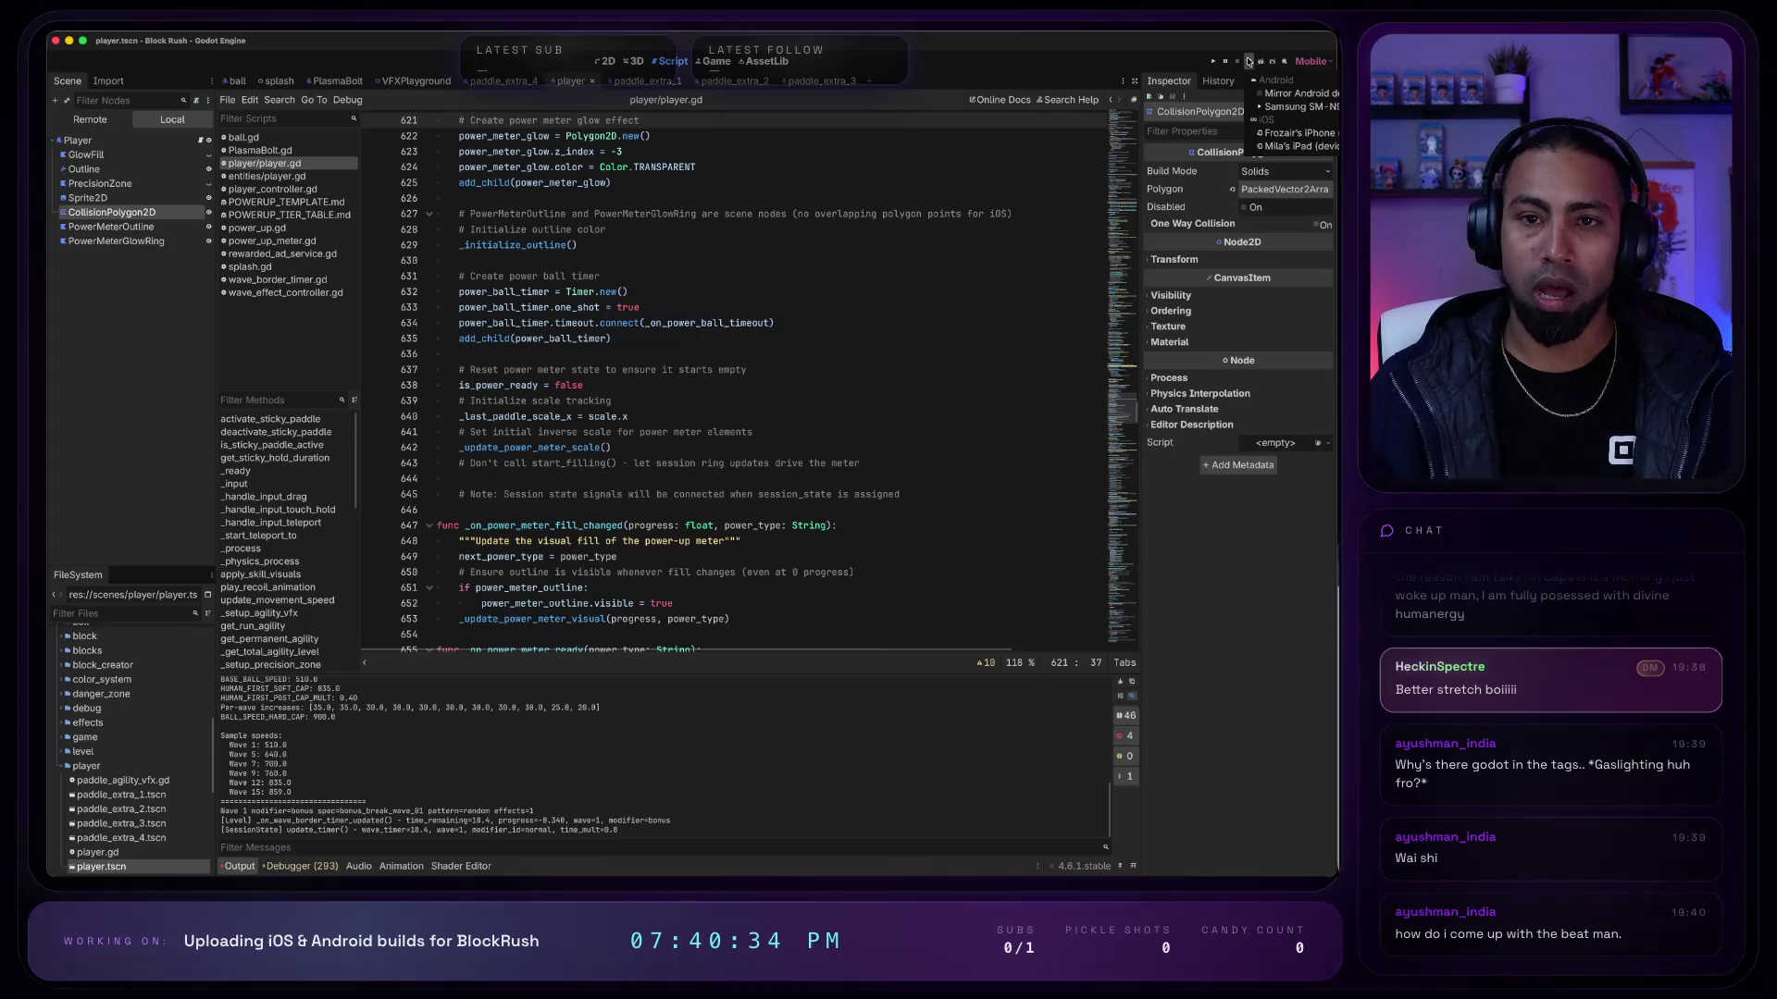
Rerun on the Samsung phone from the Remote Deploy list and dismiss the scrcpy error
left_click(1249, 60)
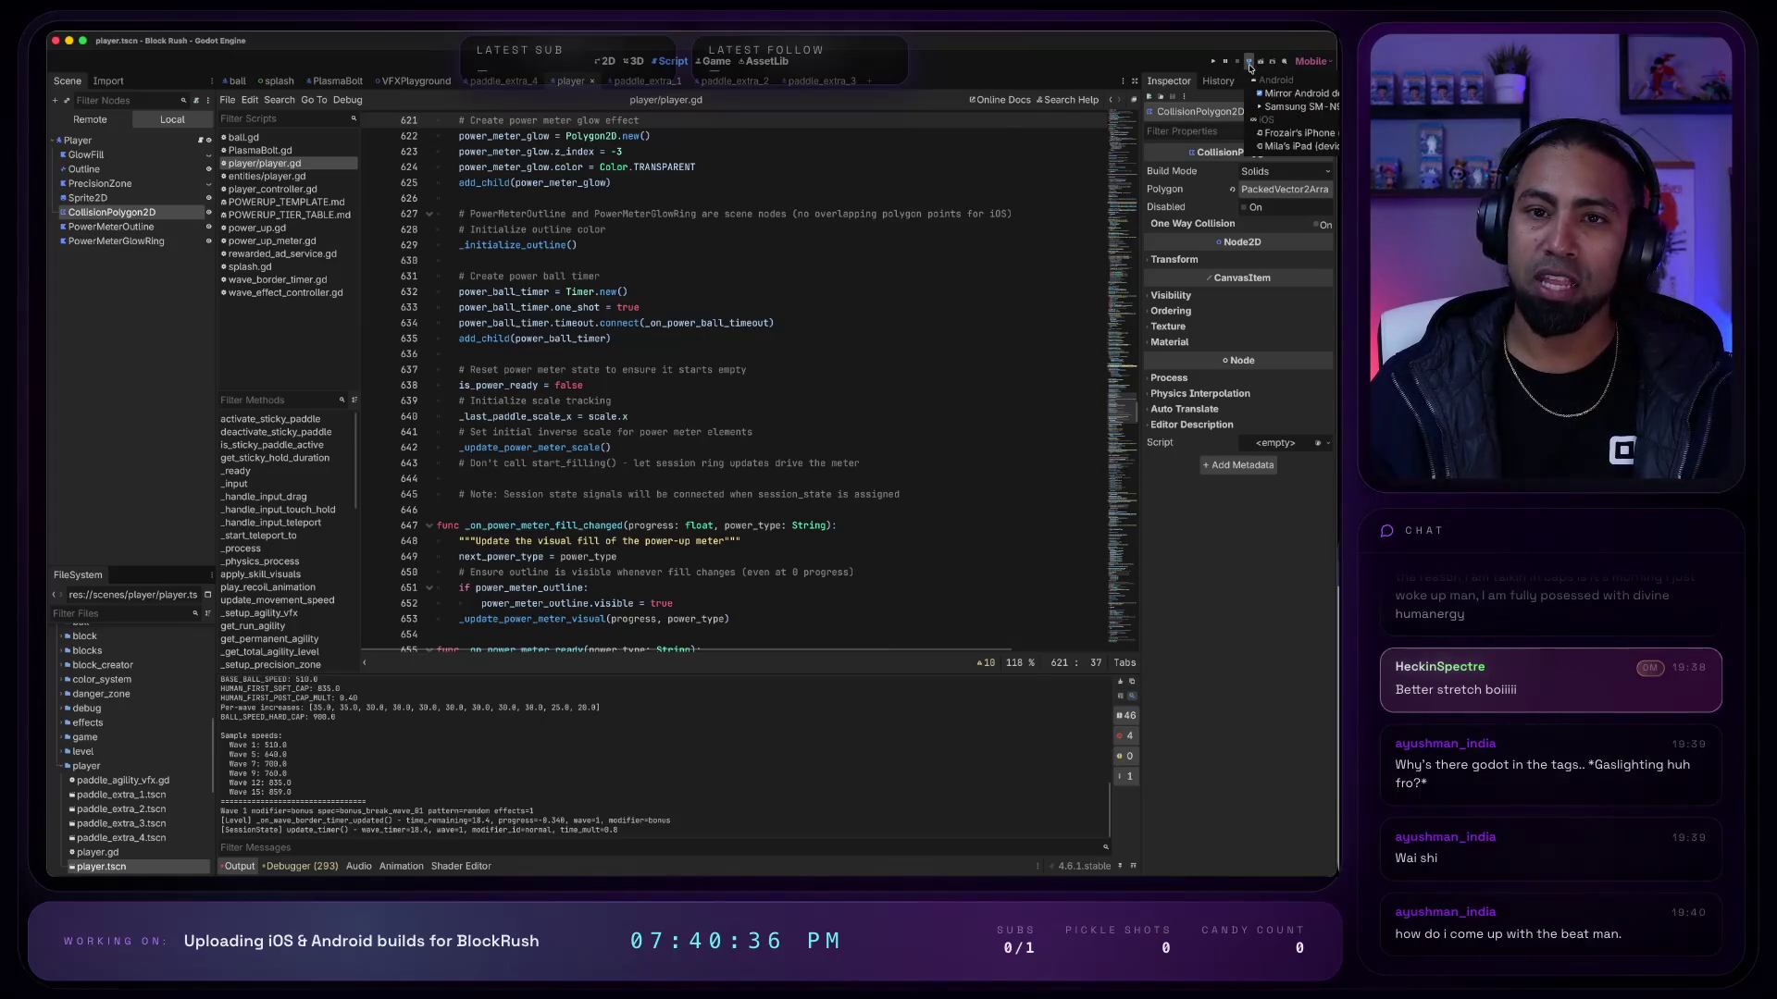
left_click(1300, 109)
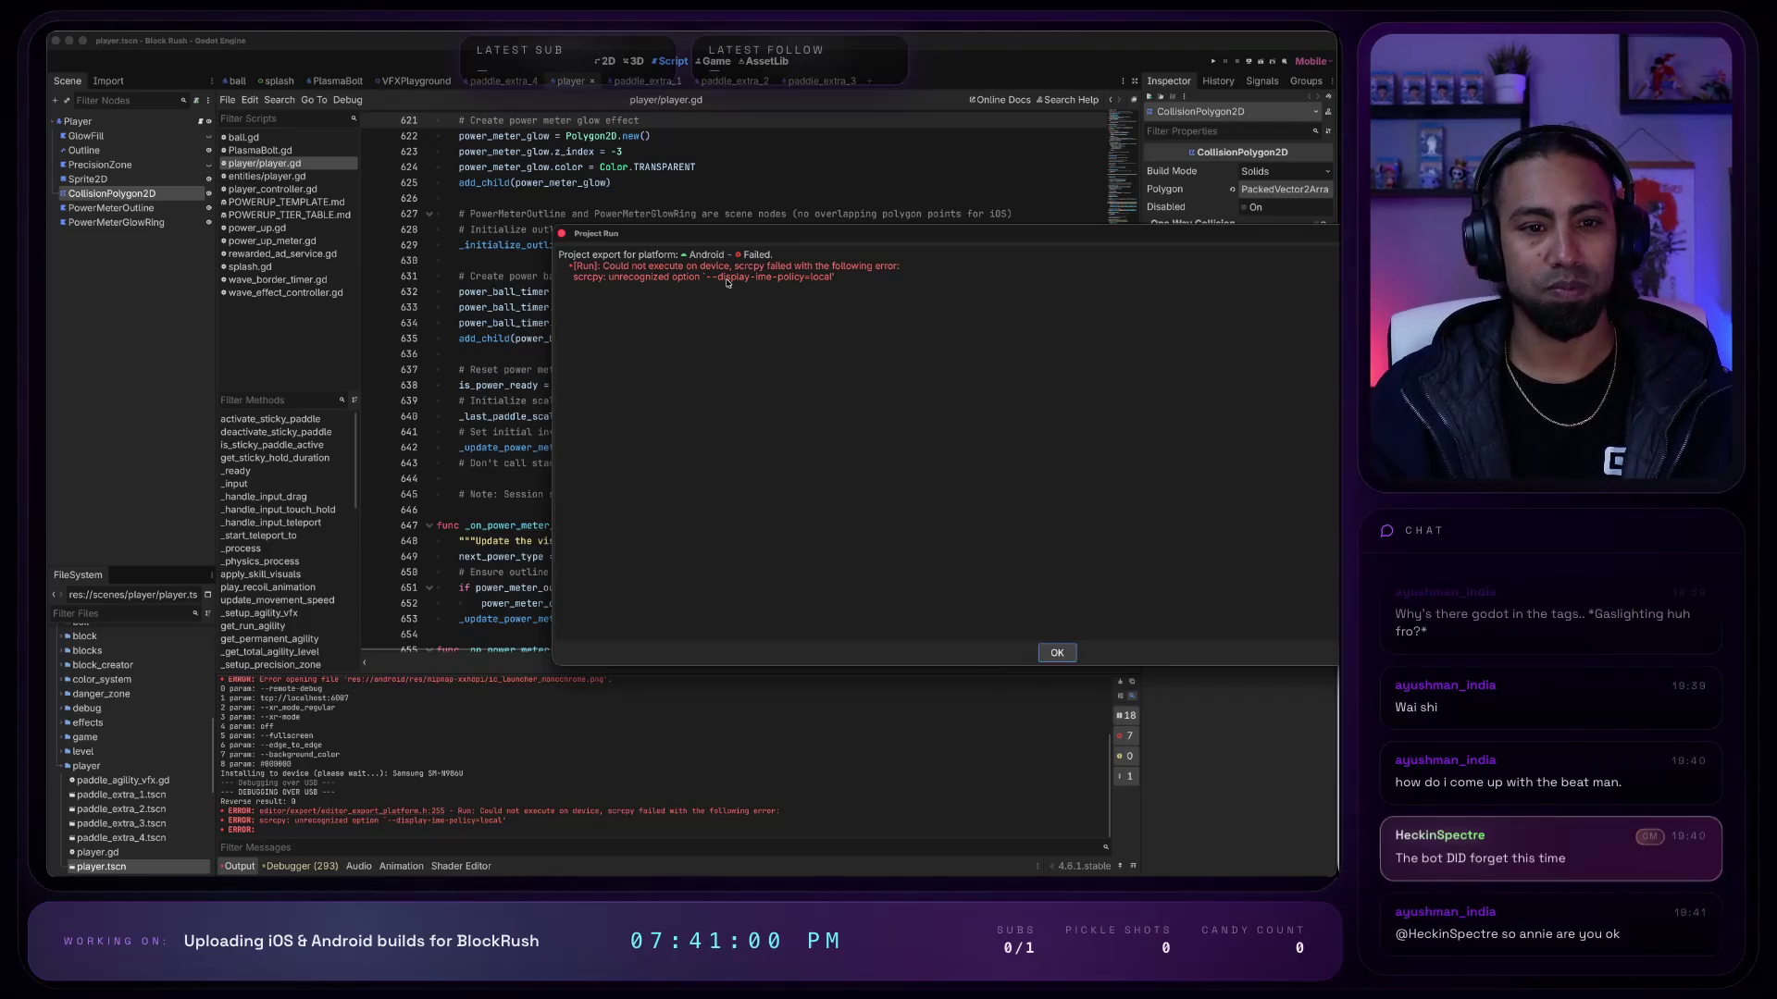
left_click(1070, 655)
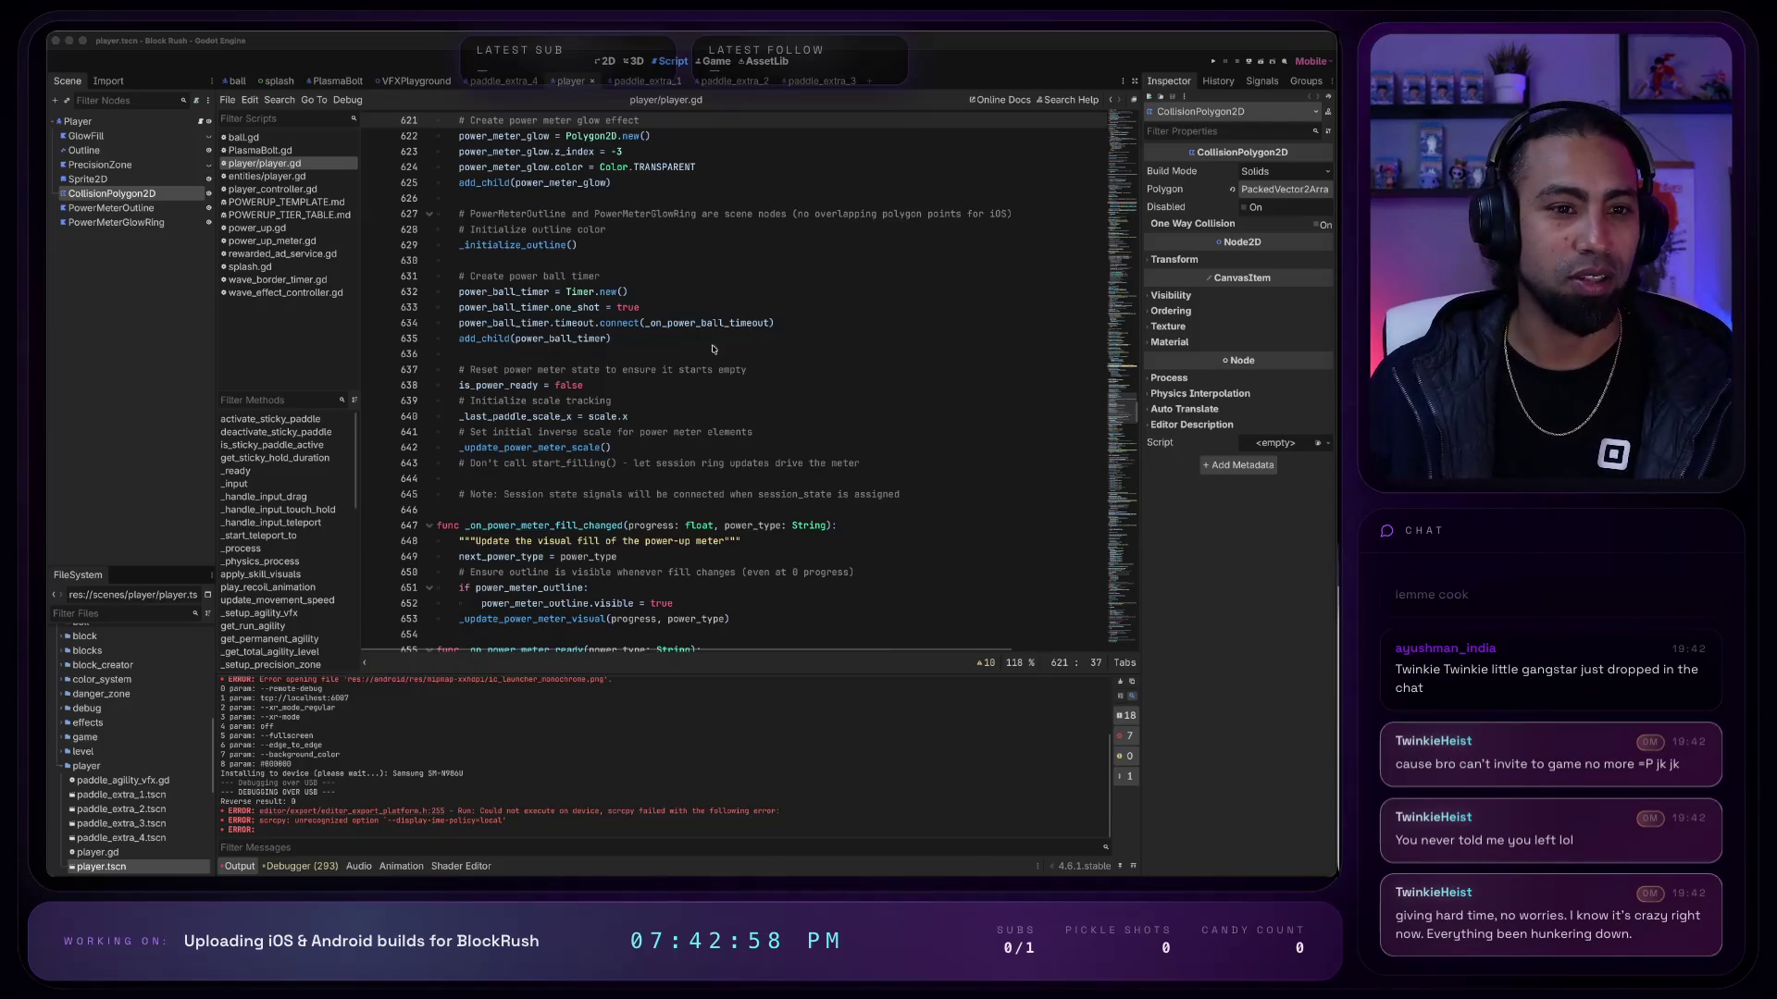
Leave the Godot player script editor and bring Chrome to the front
left_click(745, 345)
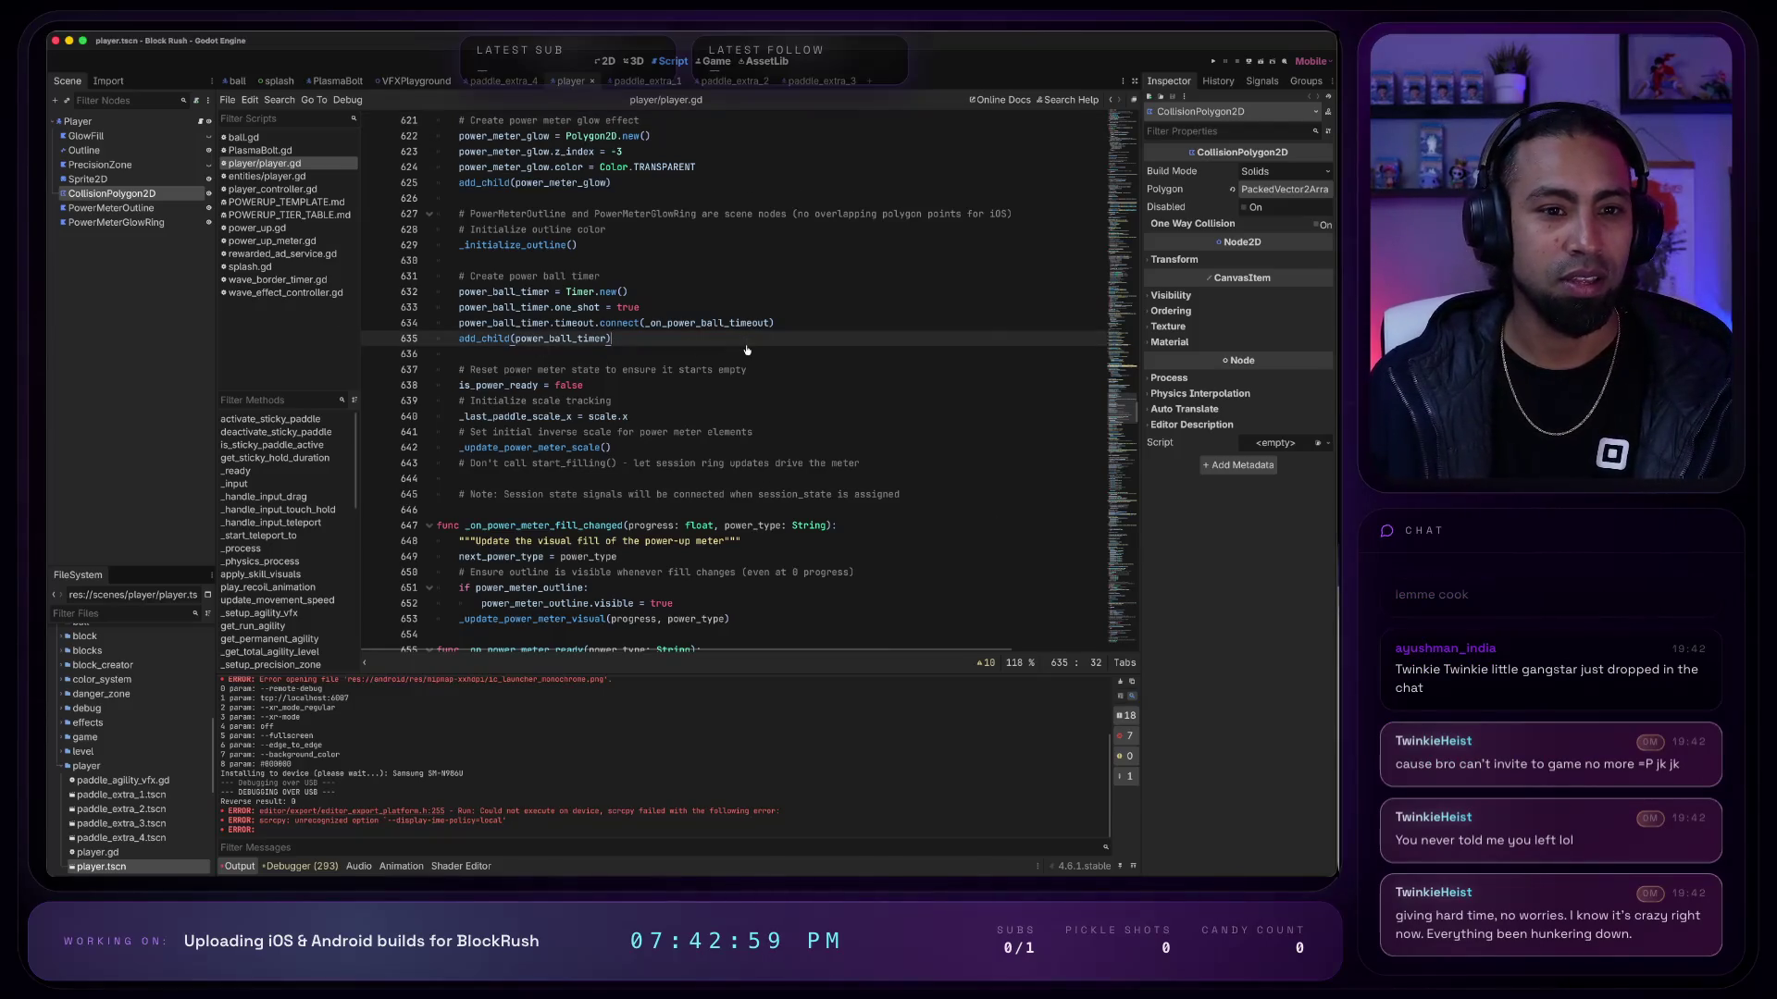
left_click(805, 479)
key("super+Tab")
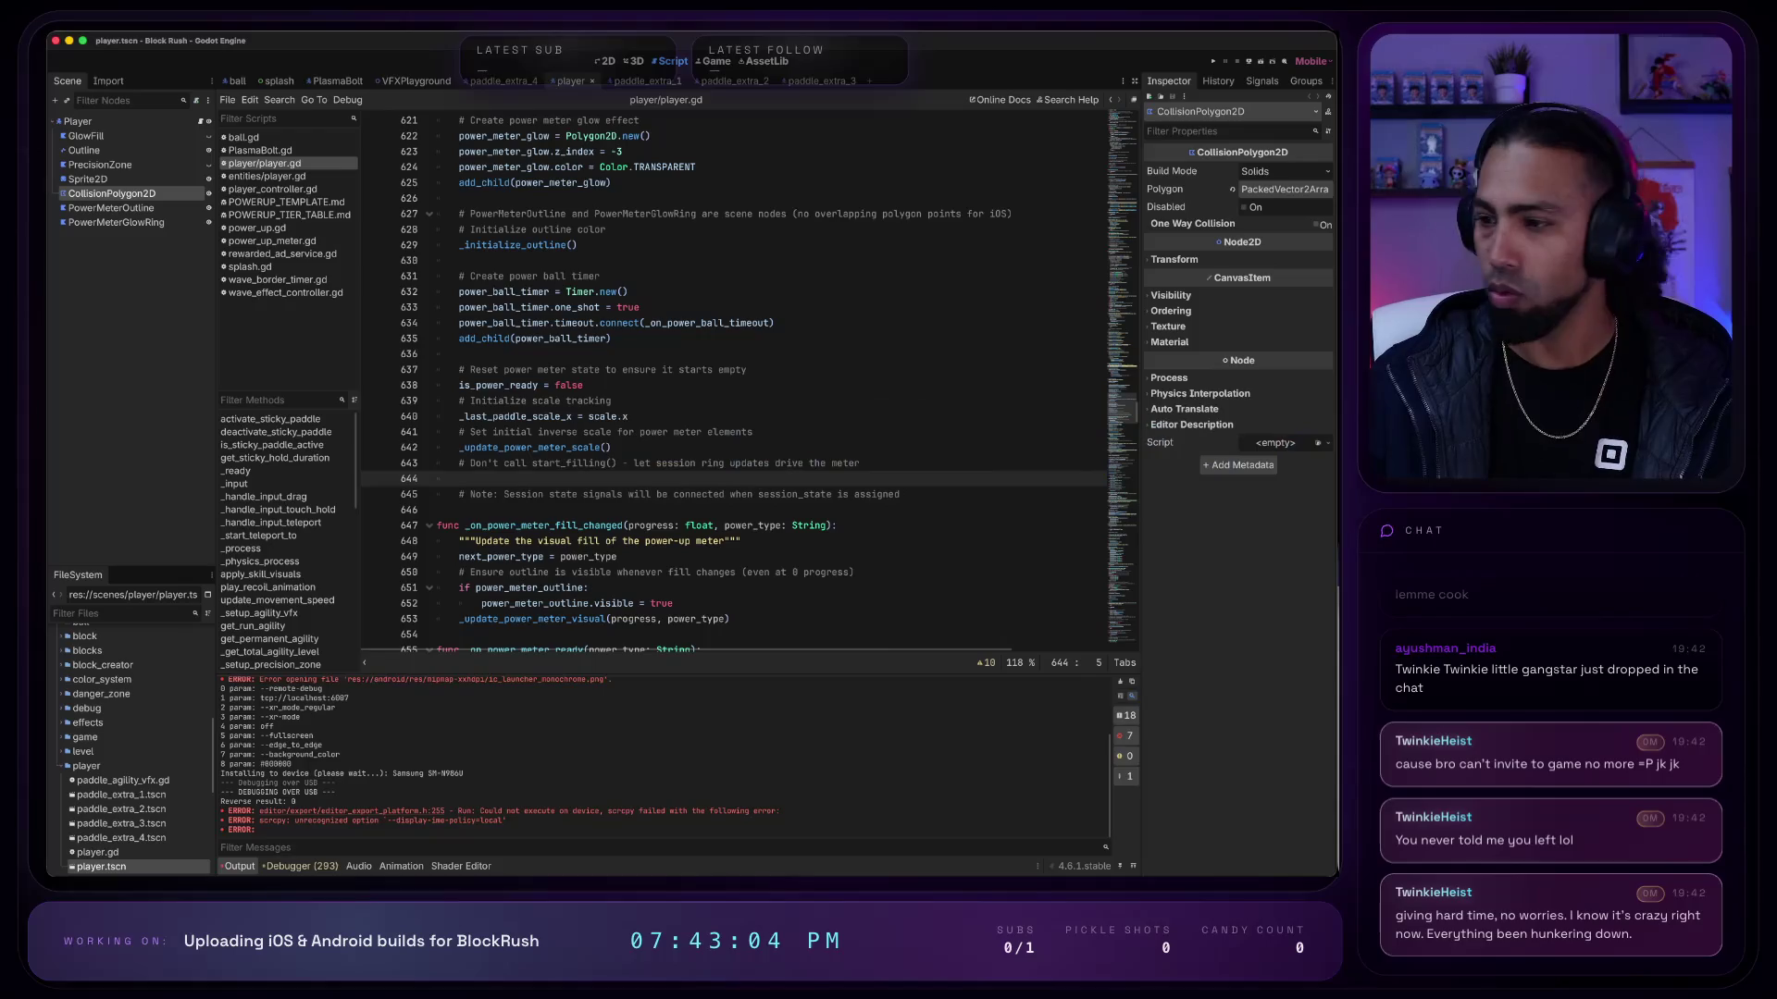
key("super+Tab")
key("Tab")
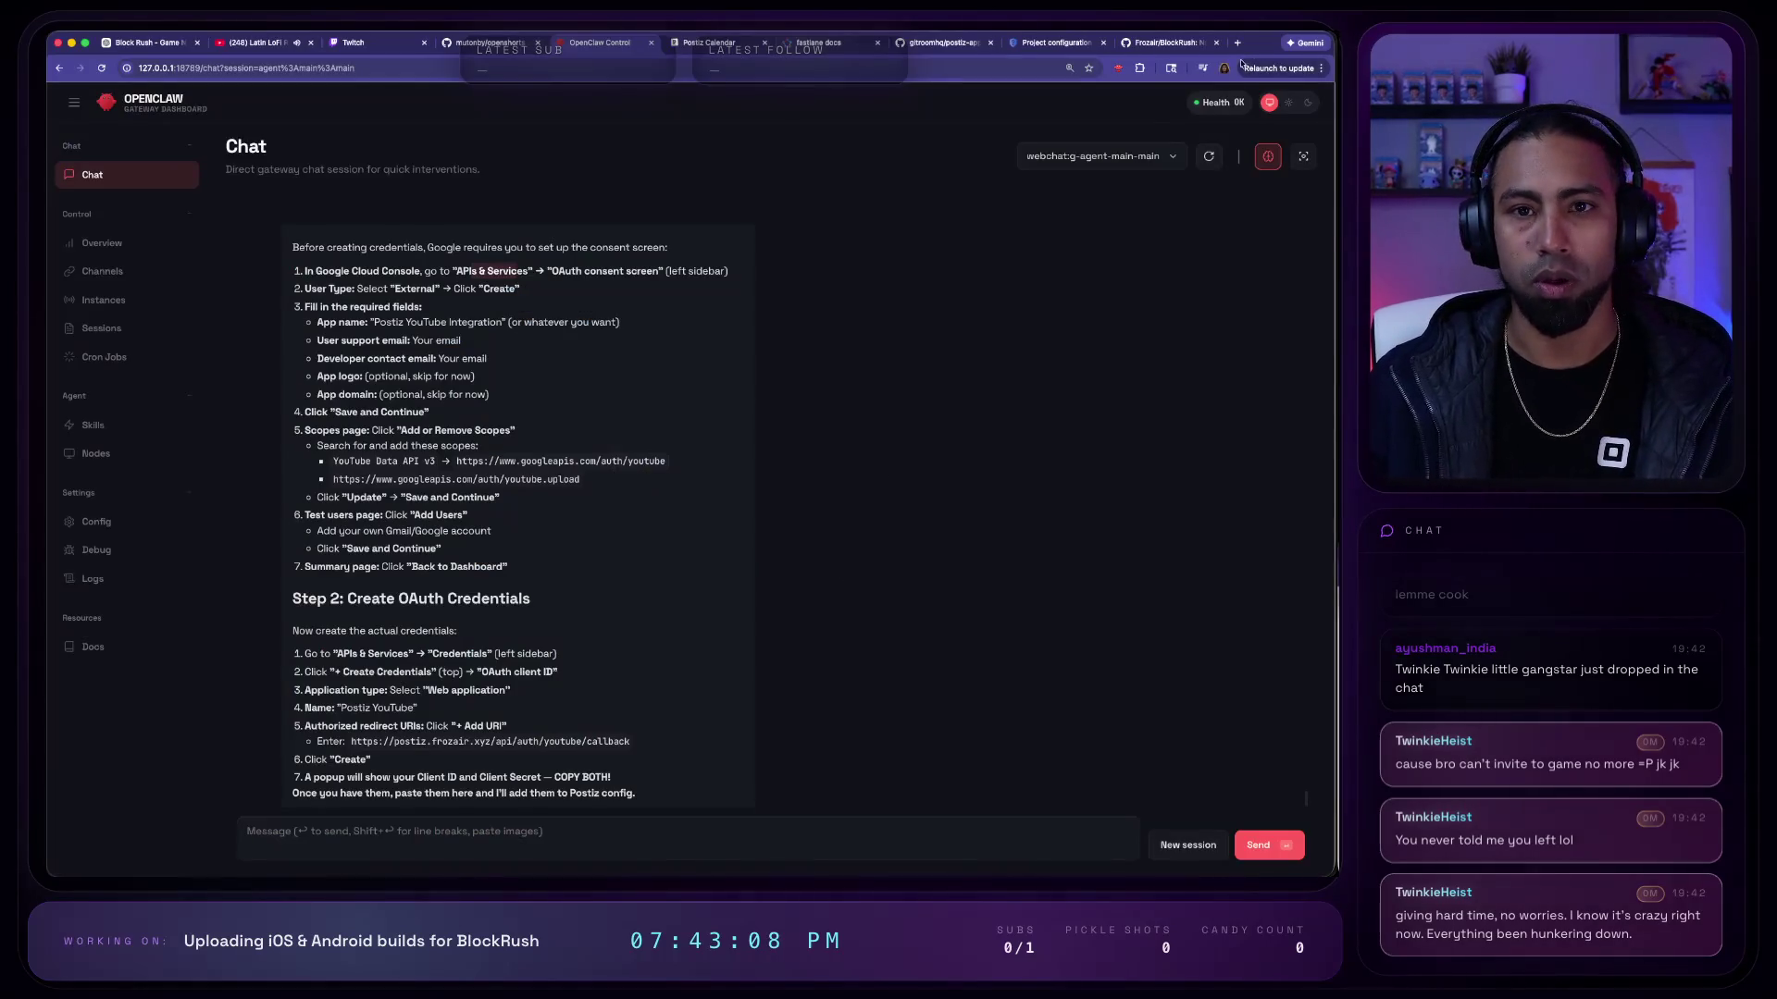
Load the pasted WIRED article on Block's rolling layoffs in a new tab
left_click(1237, 43)
type("https://www.wired.com/story/inside-rolling-layoffs-jack-dorsey-block/")
key("Return")
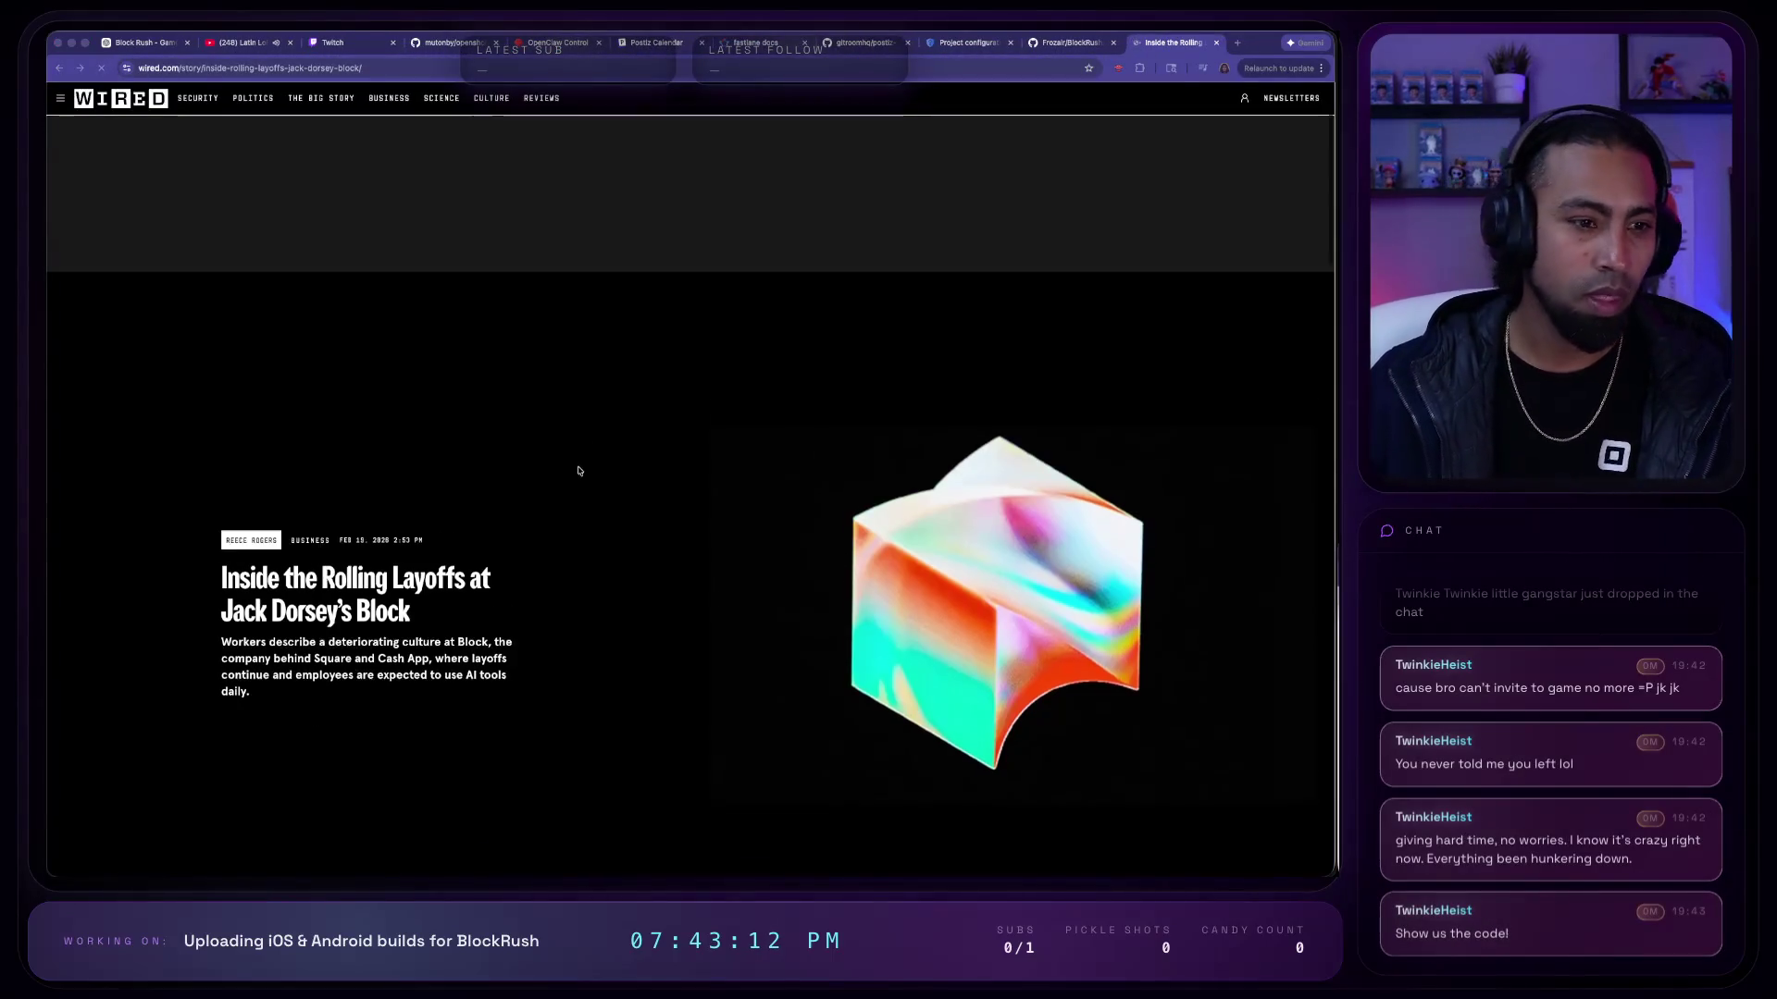
Scroll the article and select the 'large language models are crazy… we'd all just use it' quote
scroll(578, 470, "down", 3)
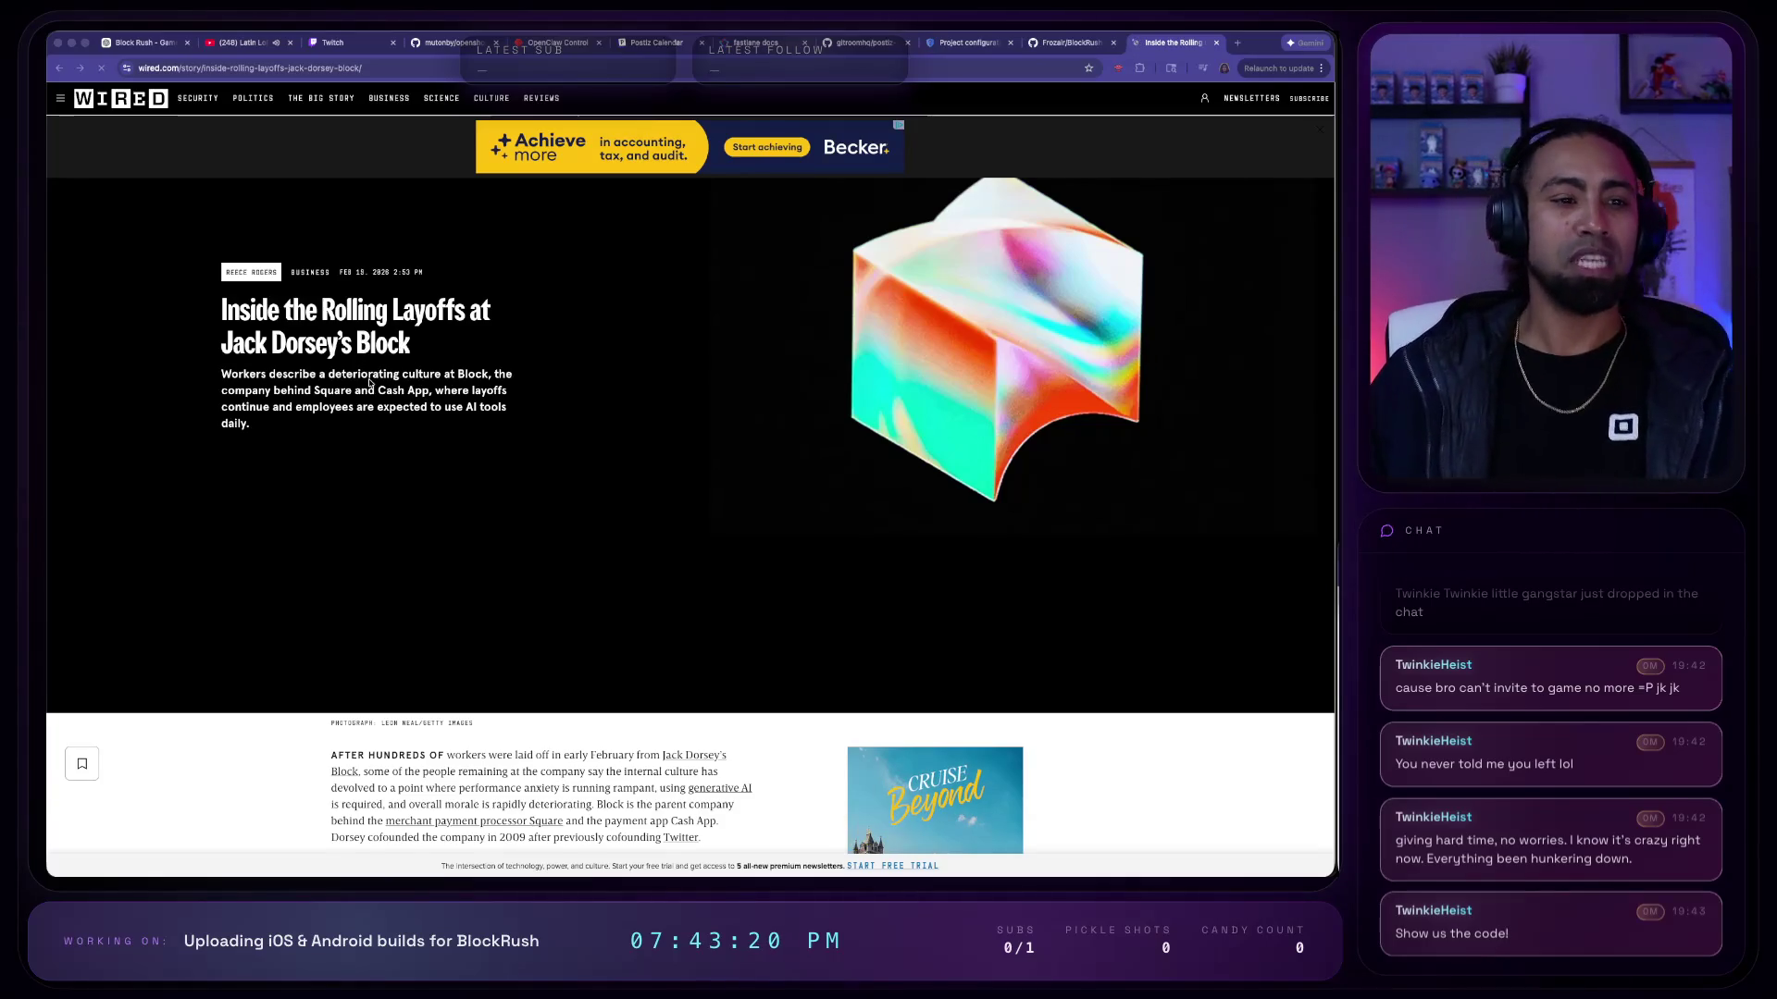
scroll(370, 381, "down", 1)
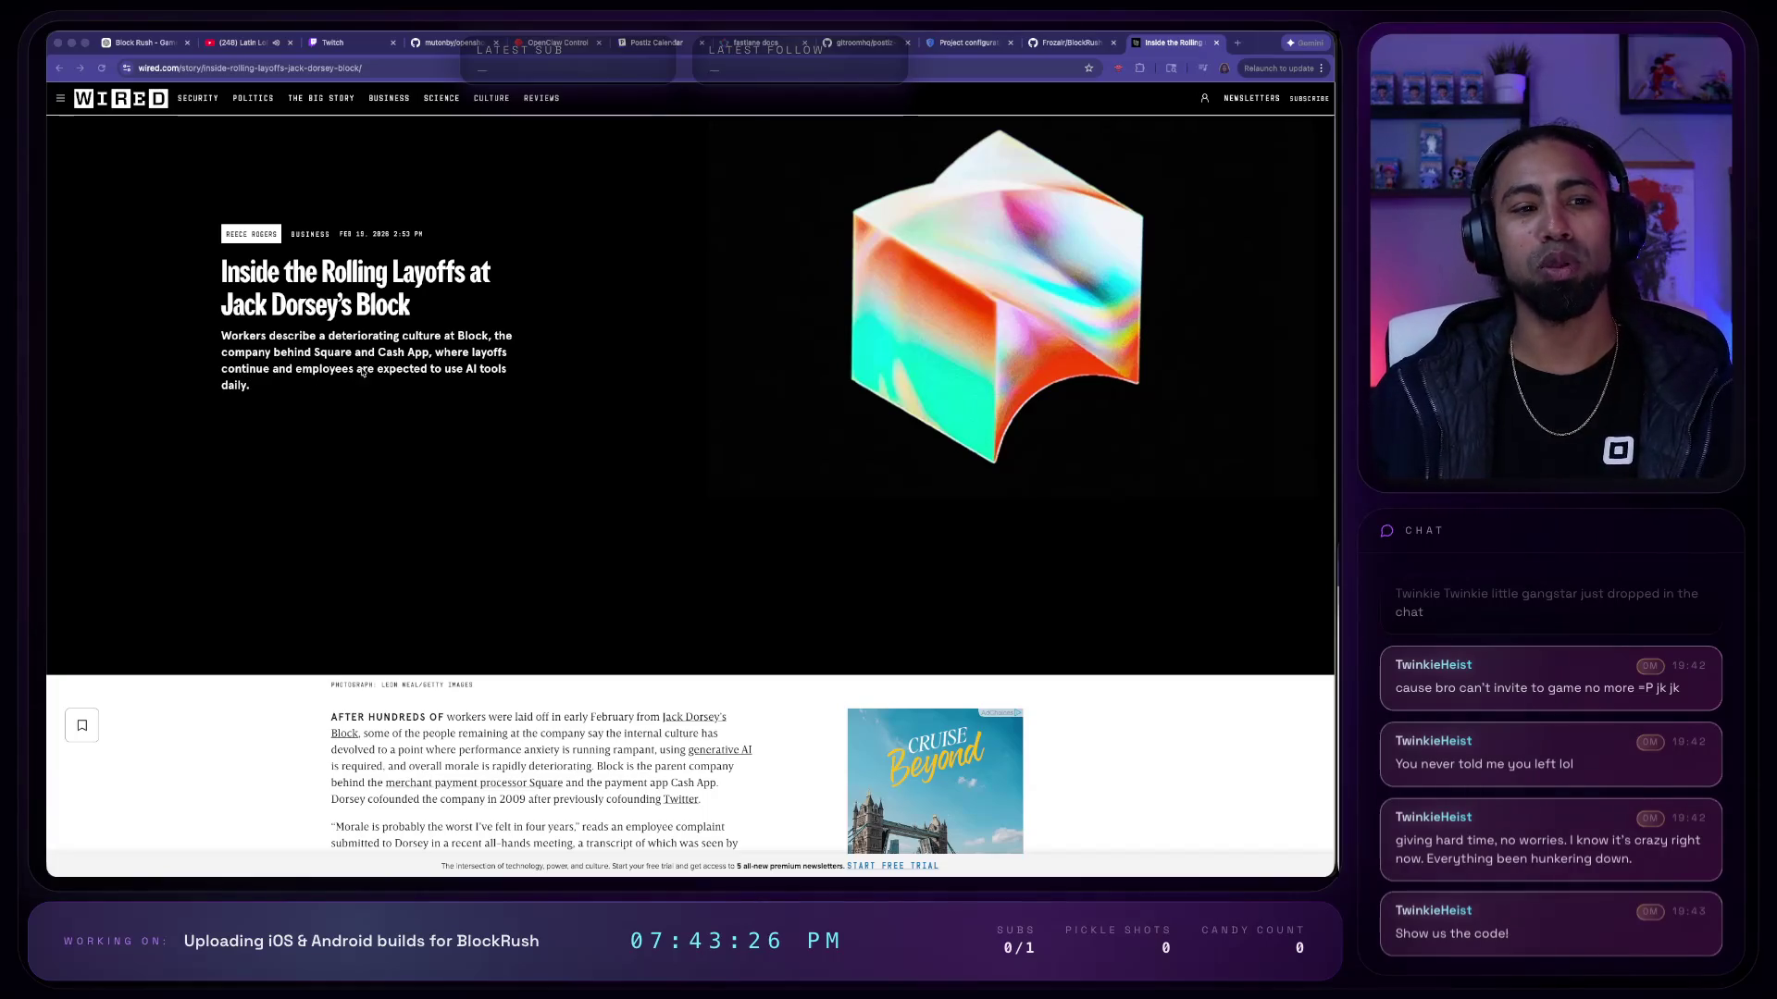
scroll(190, 500, "down", 1)
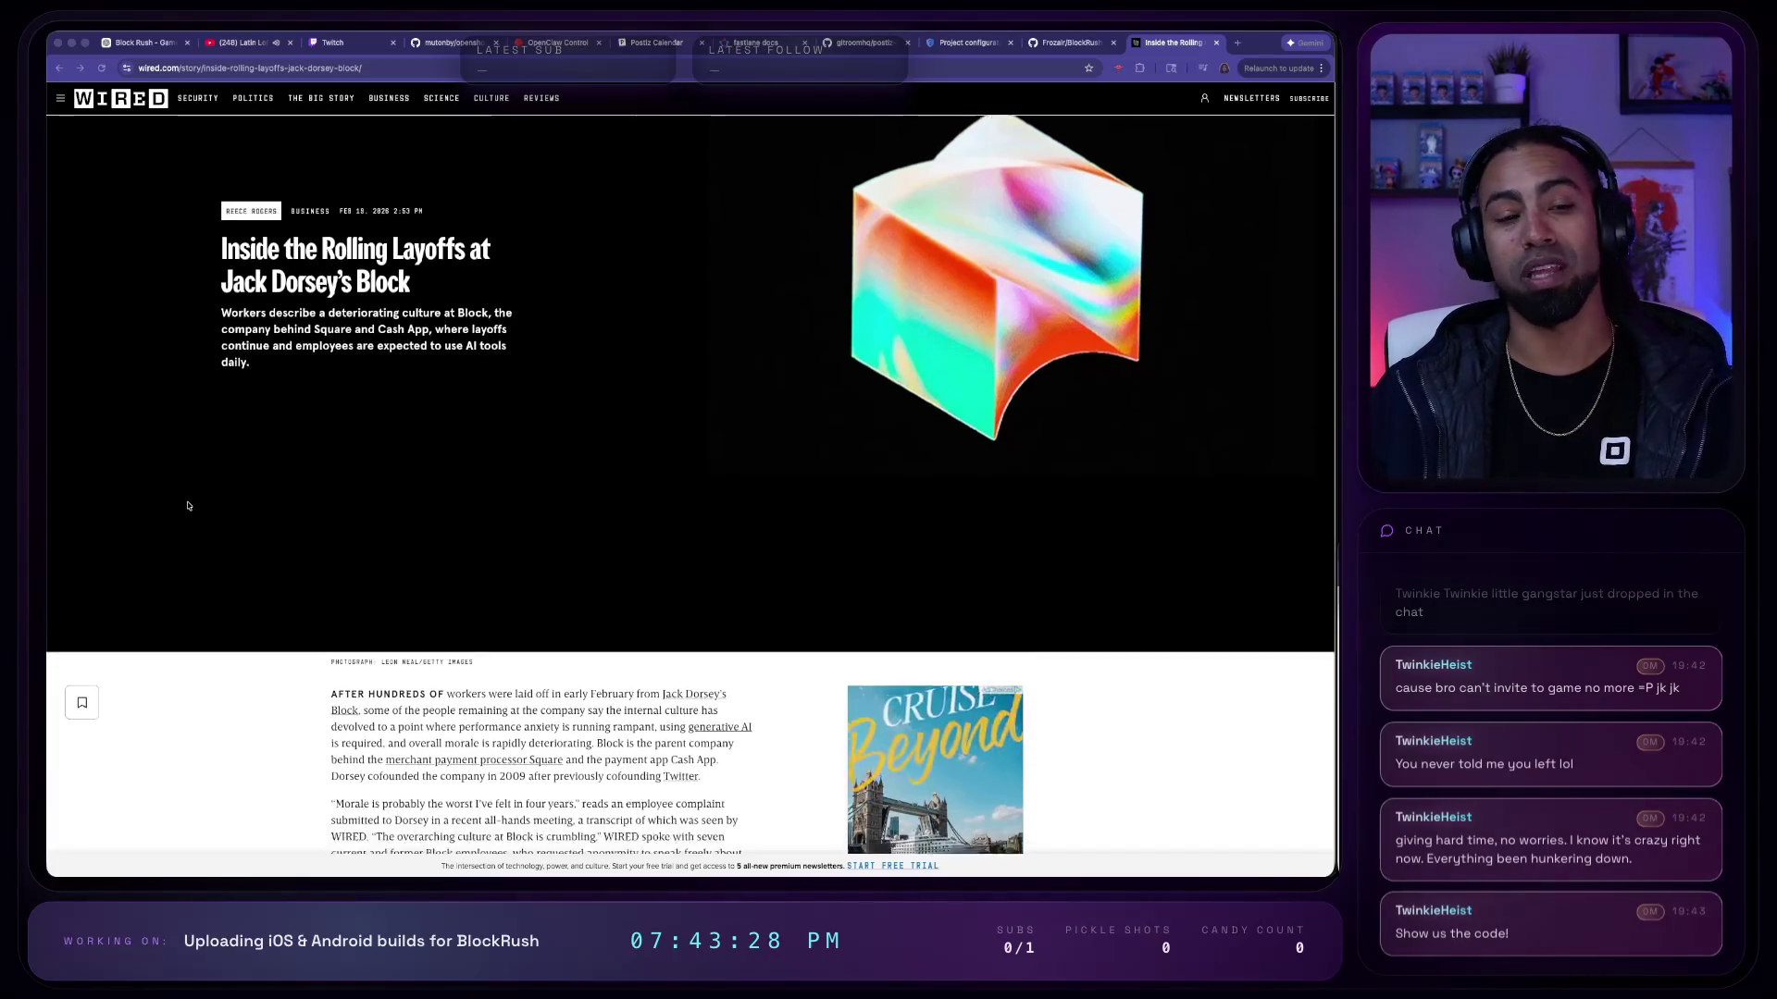
scroll(187, 505, "down", 5)
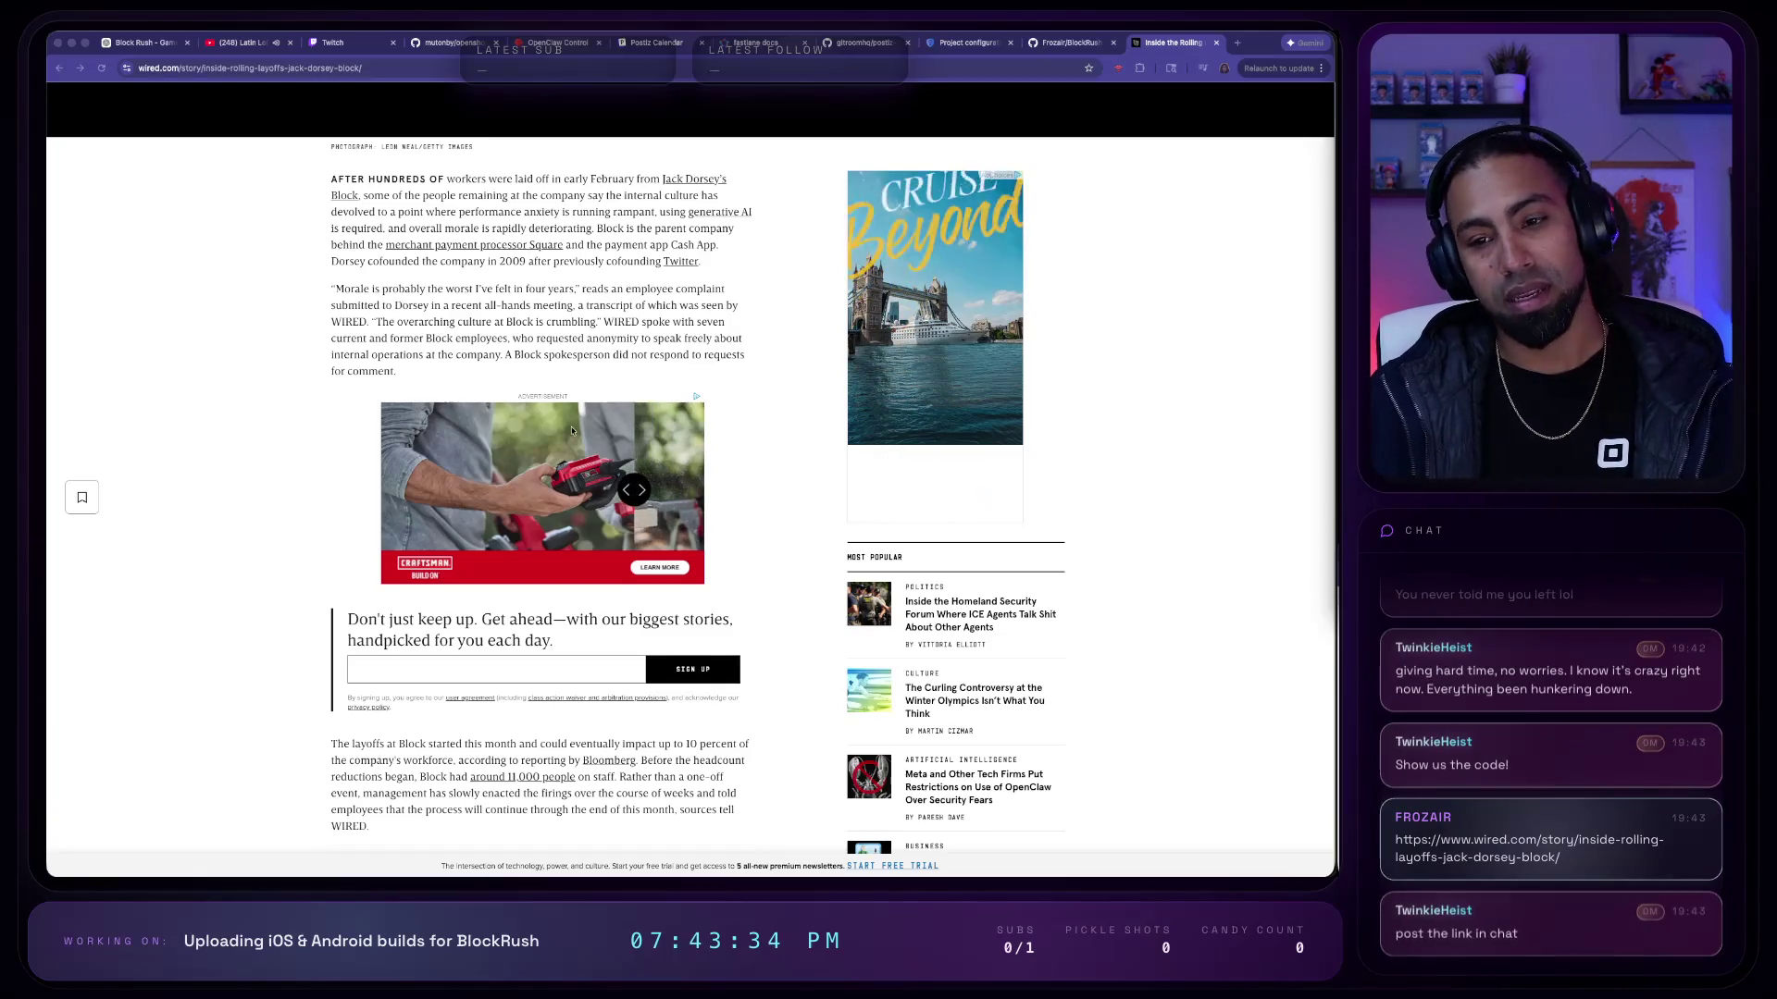
scroll(570, 426, "up", 3)
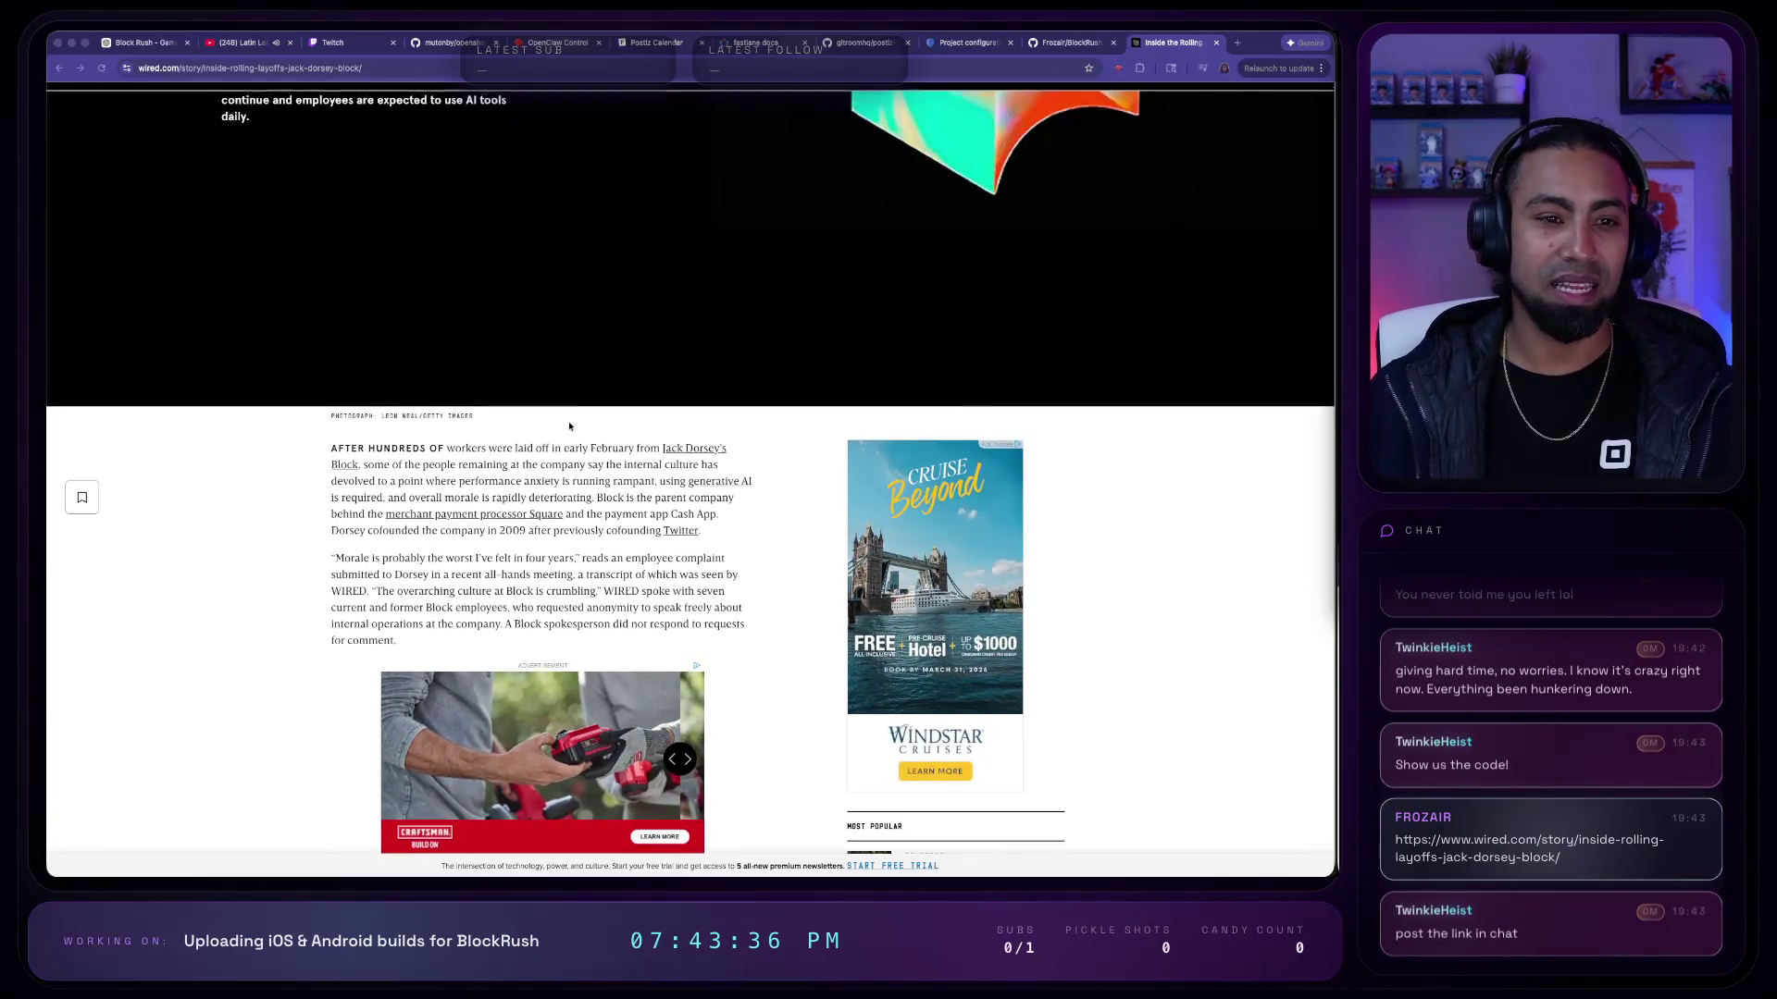
scroll(569, 427, "down", 3)
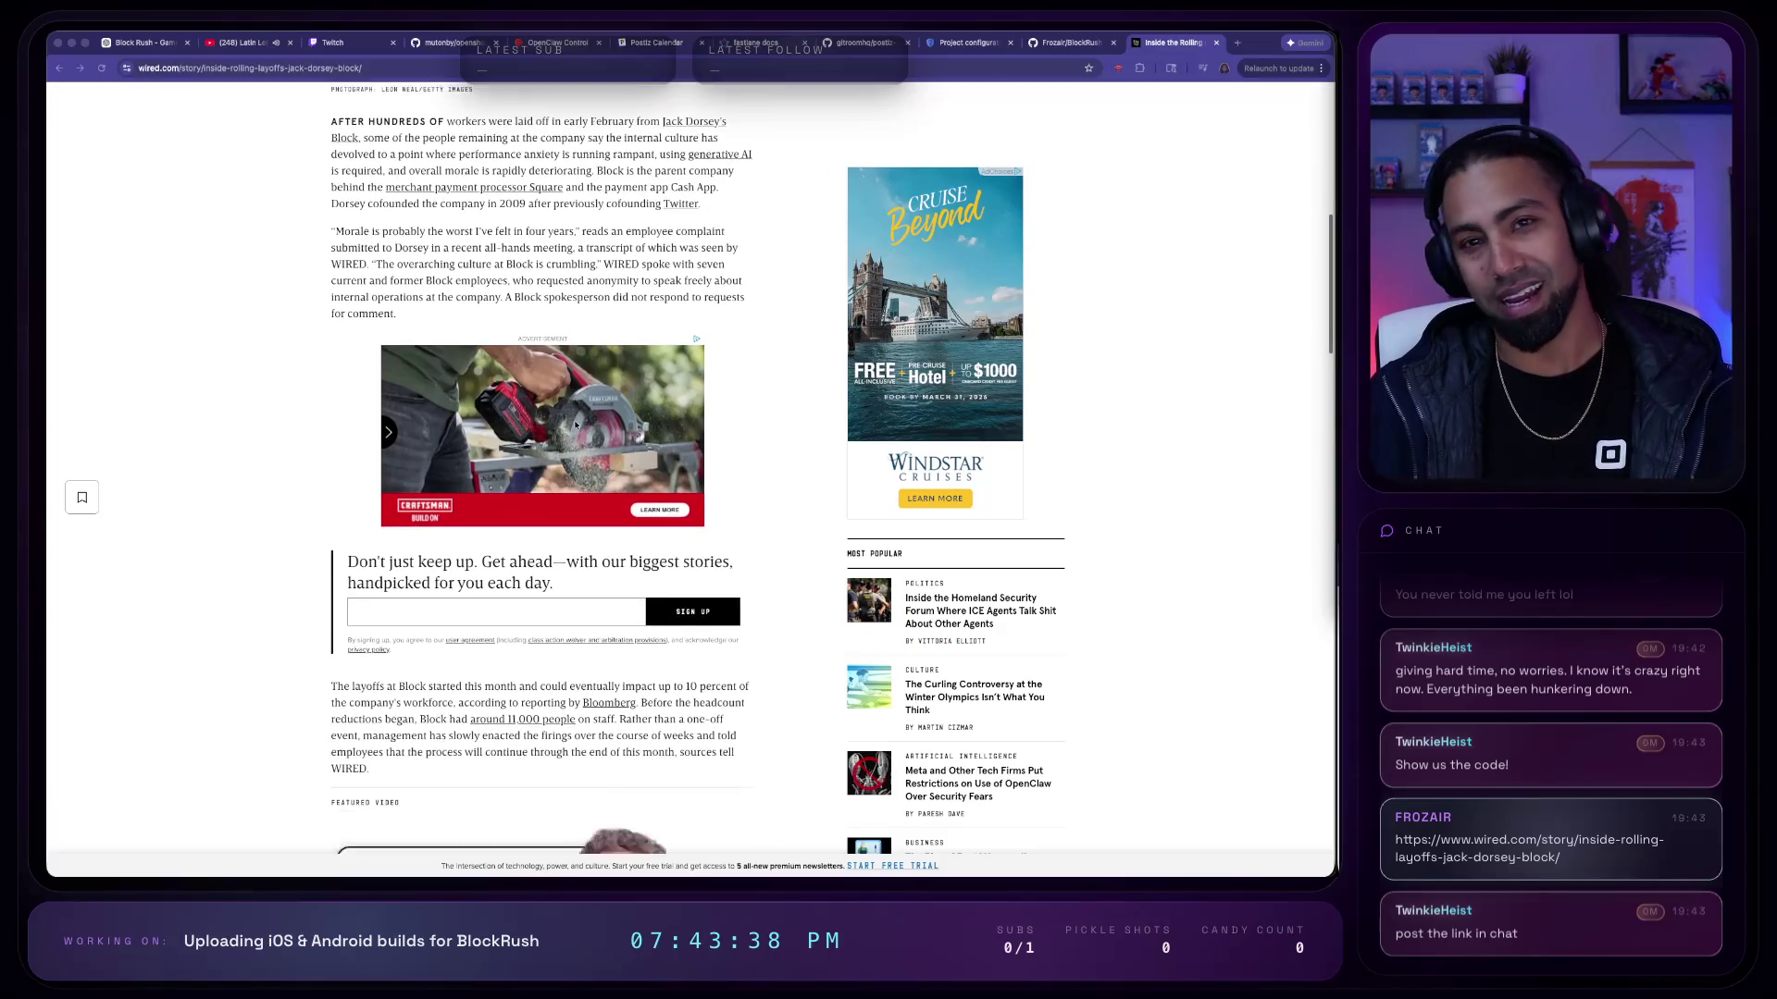
scroll(575, 425, "down", 9)
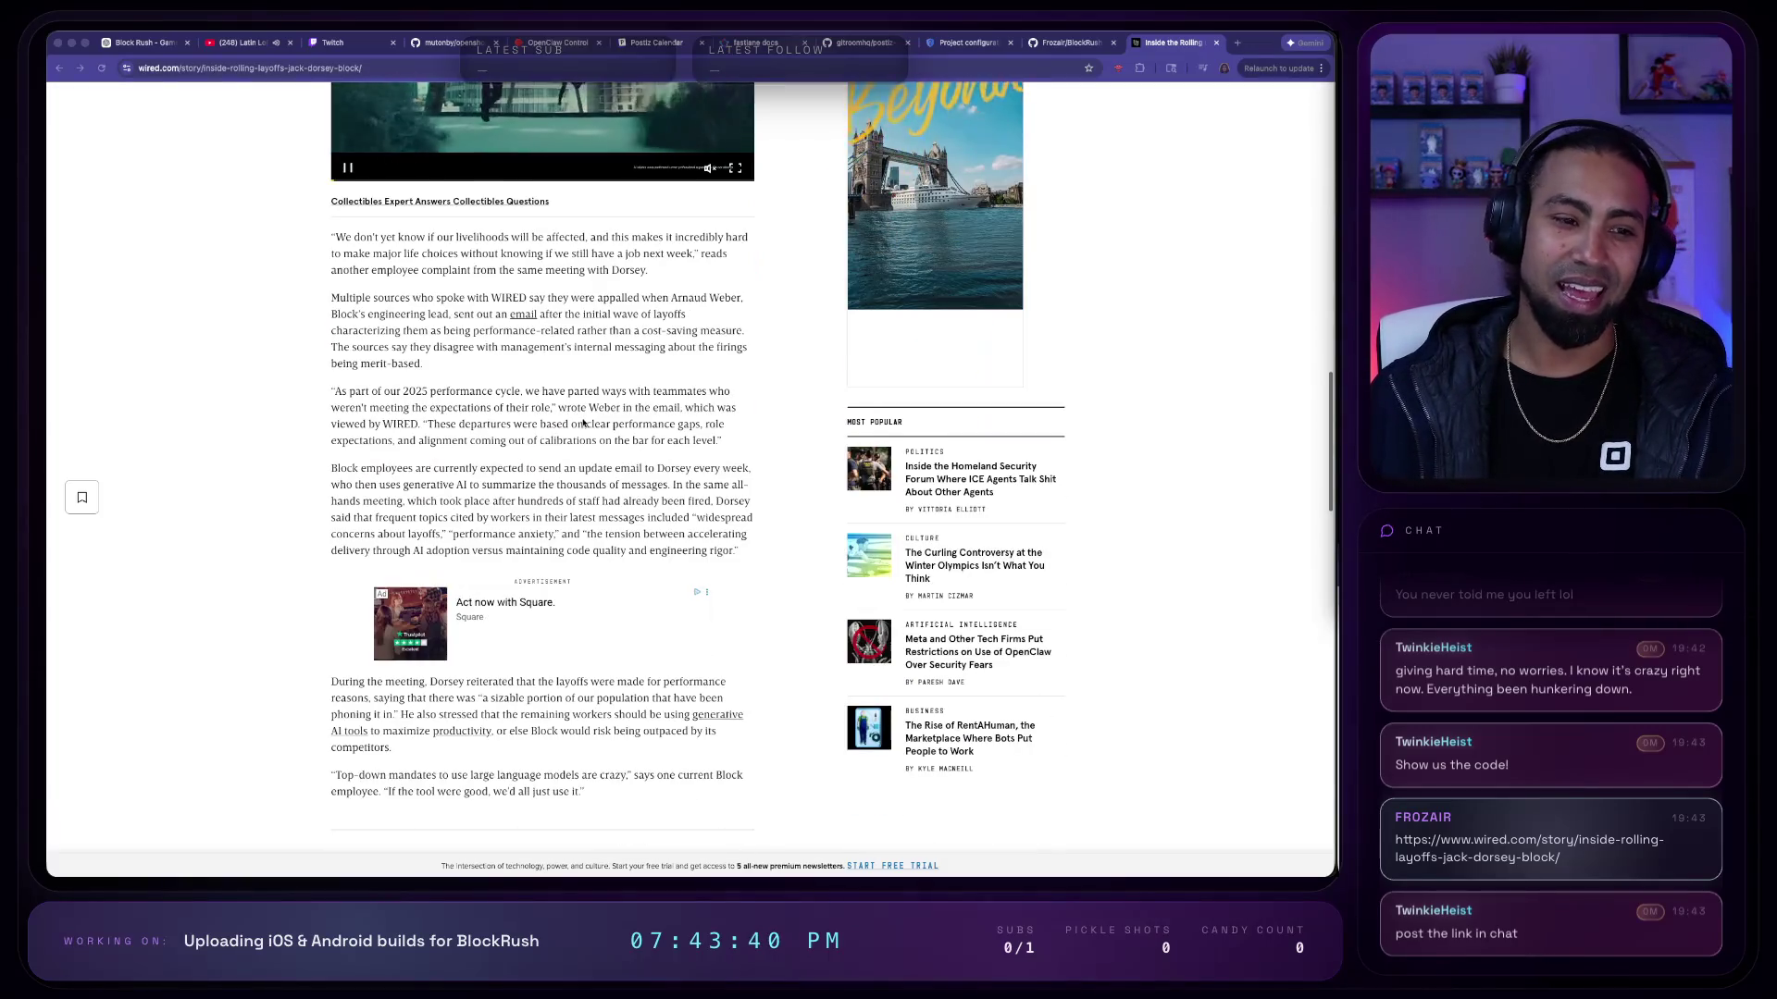
scroll(583, 423, "down", 3)
scroll(585, 433, "up", 4)
scroll(585, 434, "down", 3)
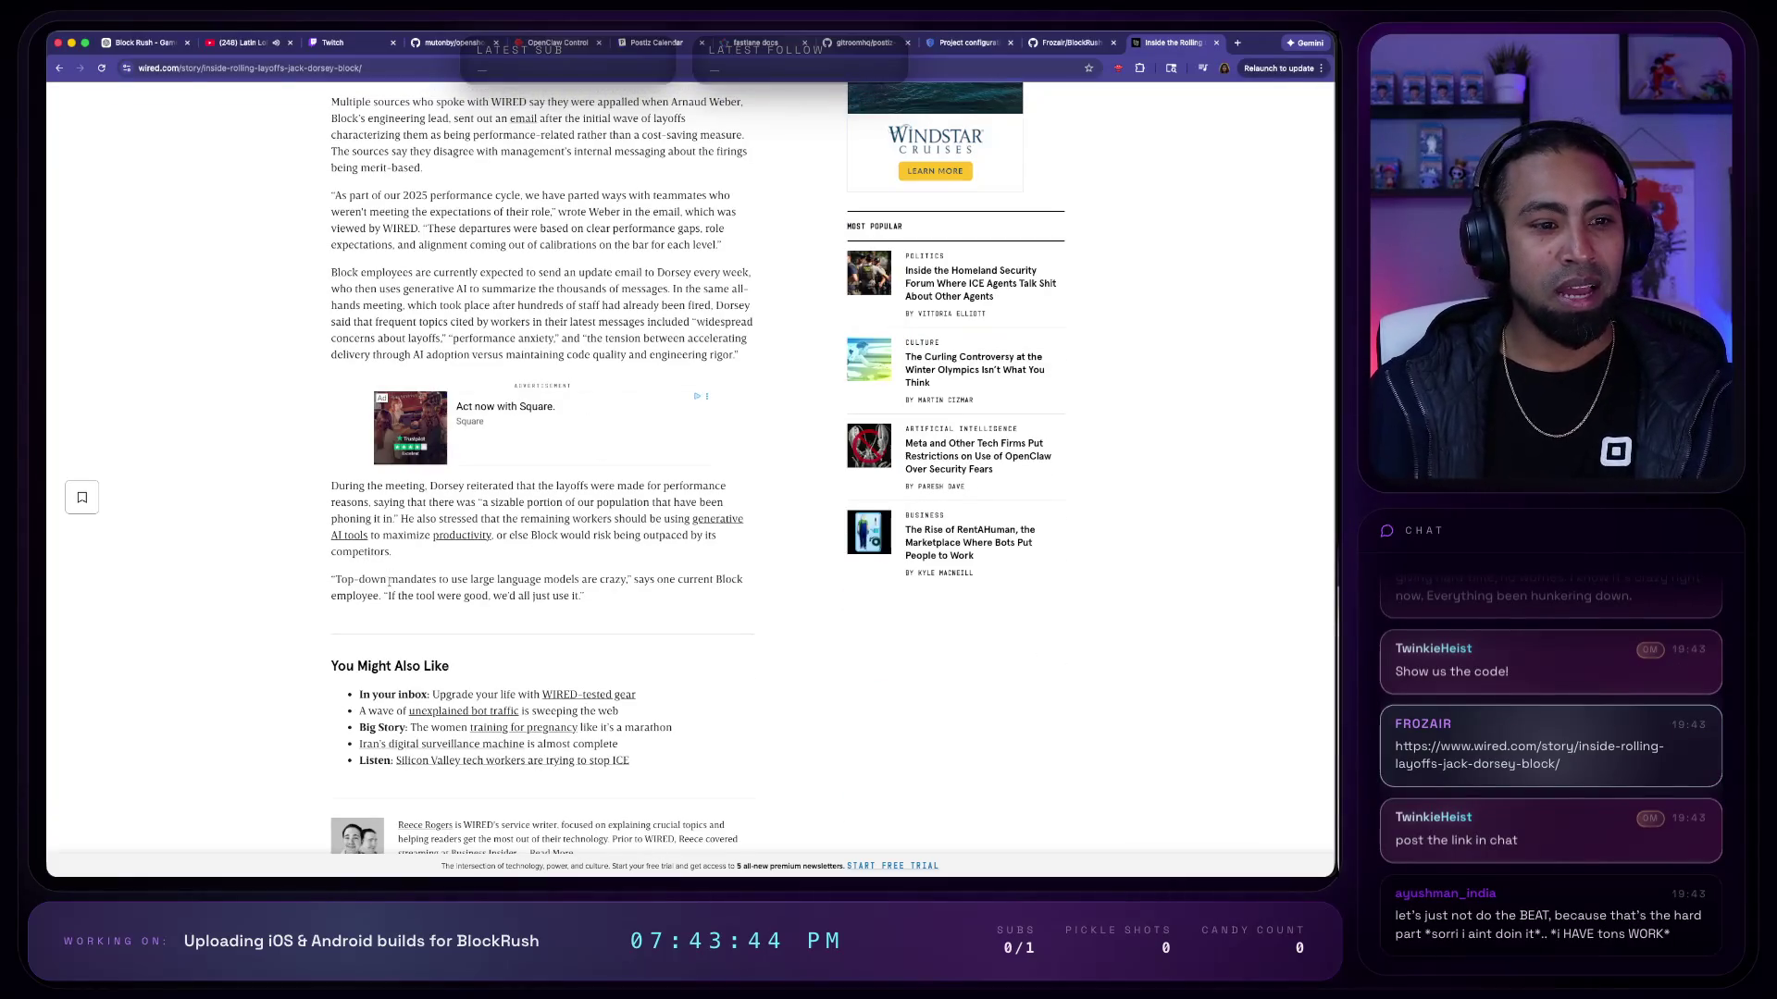
left_click_drag(454, 580, 622, 580)
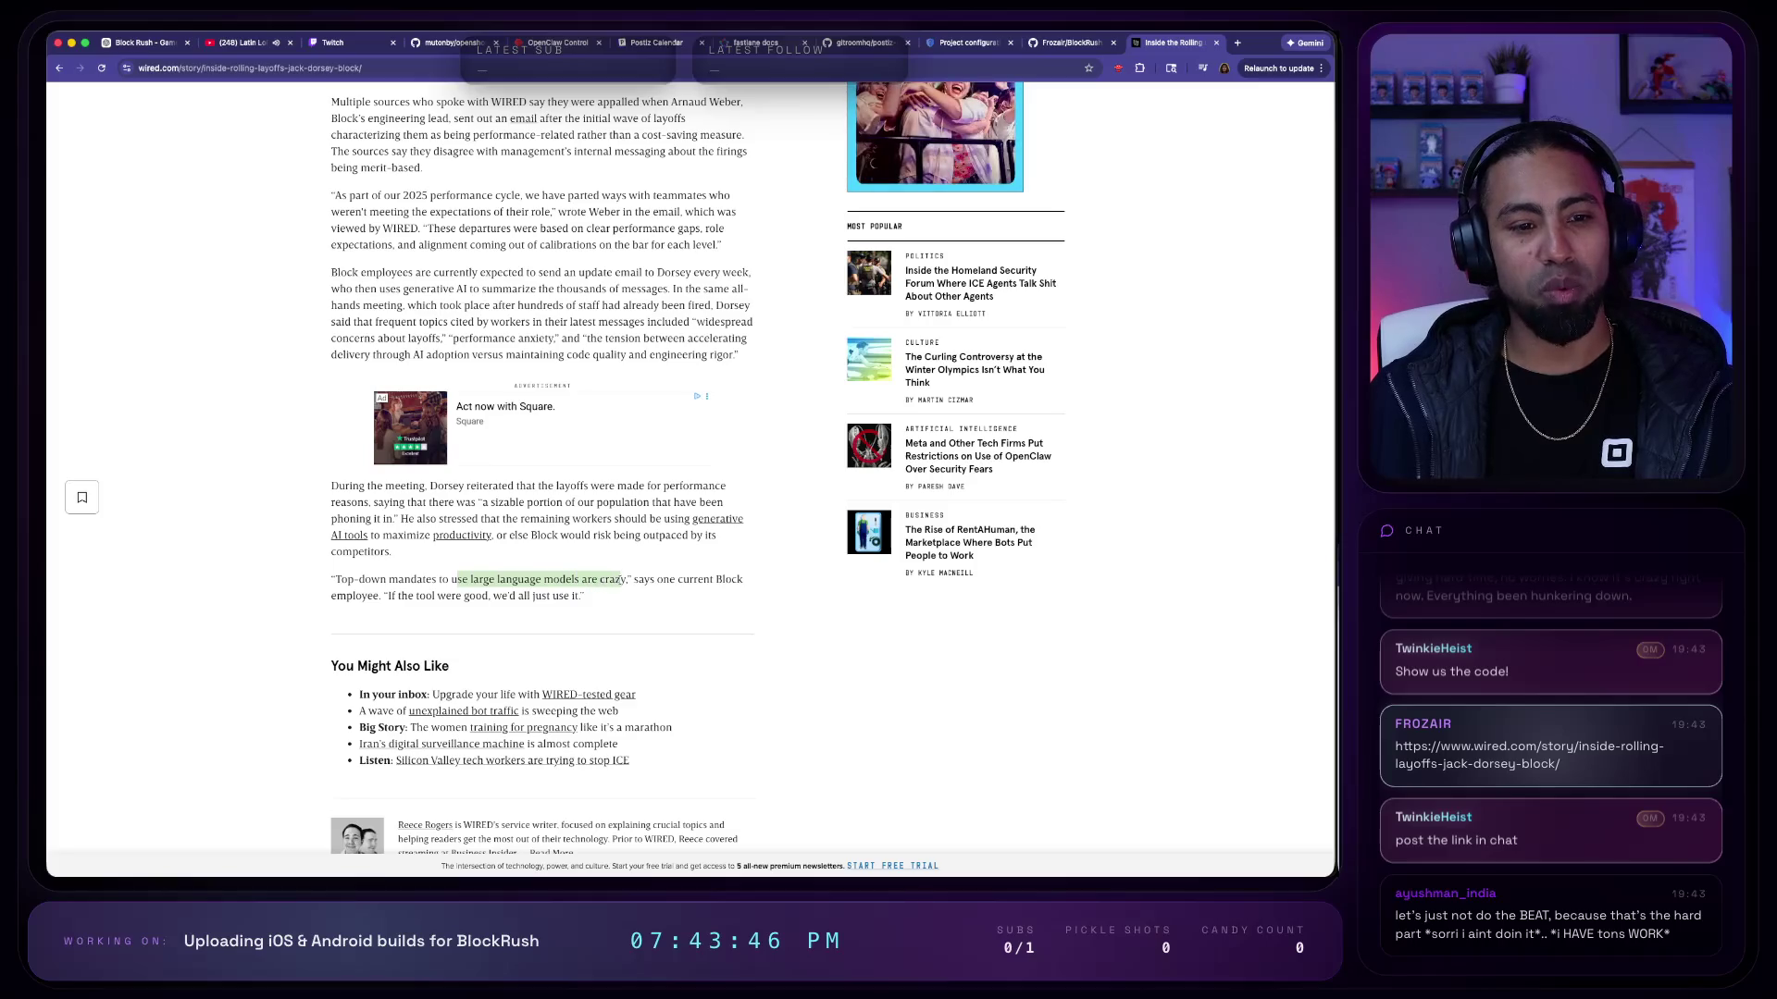
left_click_drag(346, 596, 476, 597)
left_click_drag(572, 597, 475, 571)
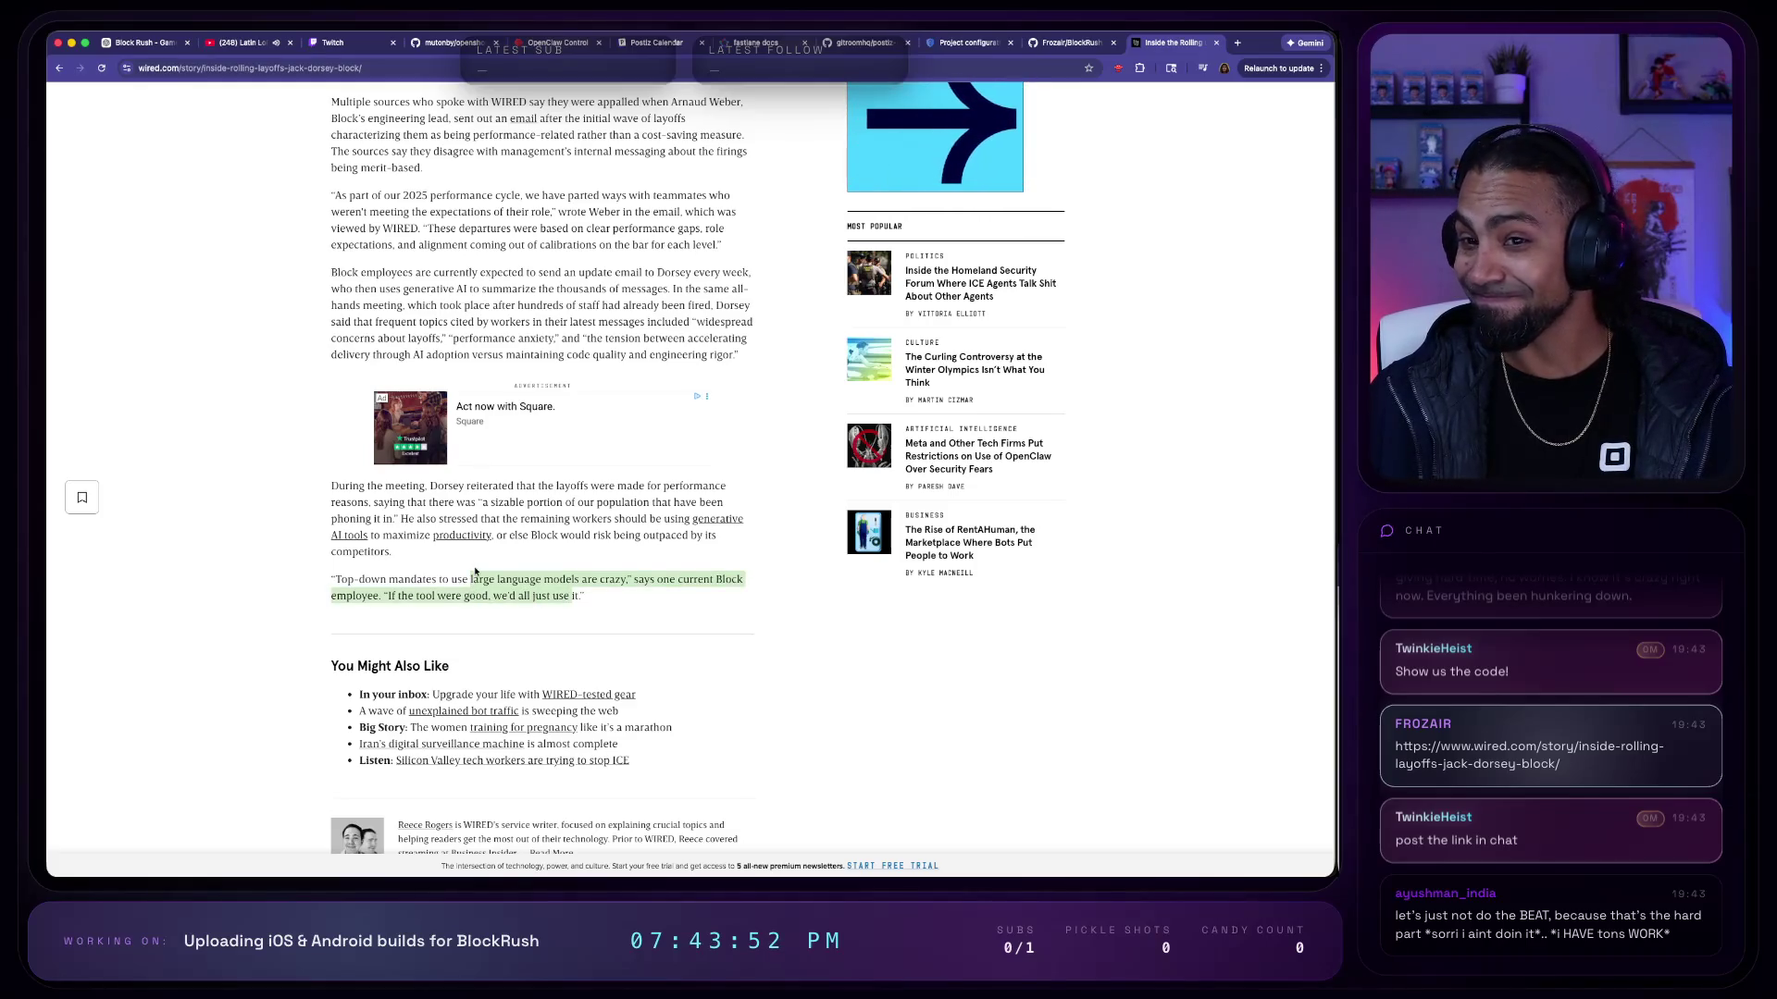
Switch away from Chrome and back twice, then focus the address bar
key("super+Tab")
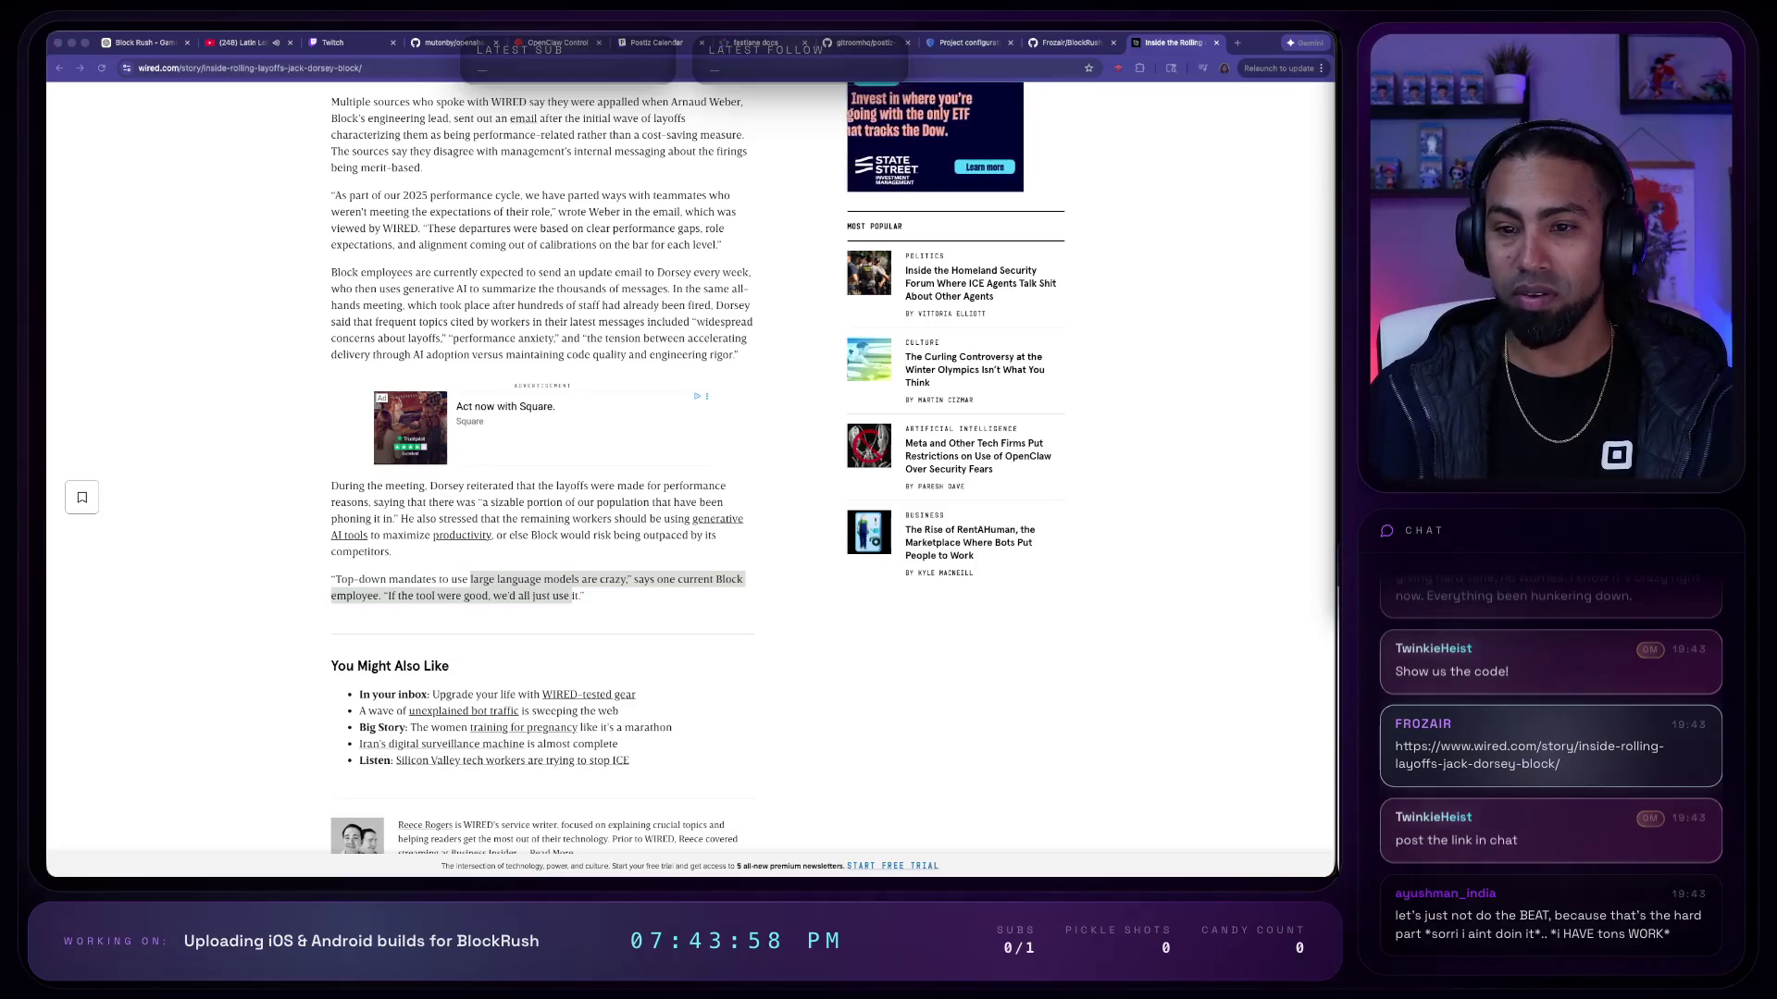
key("super+Tab")
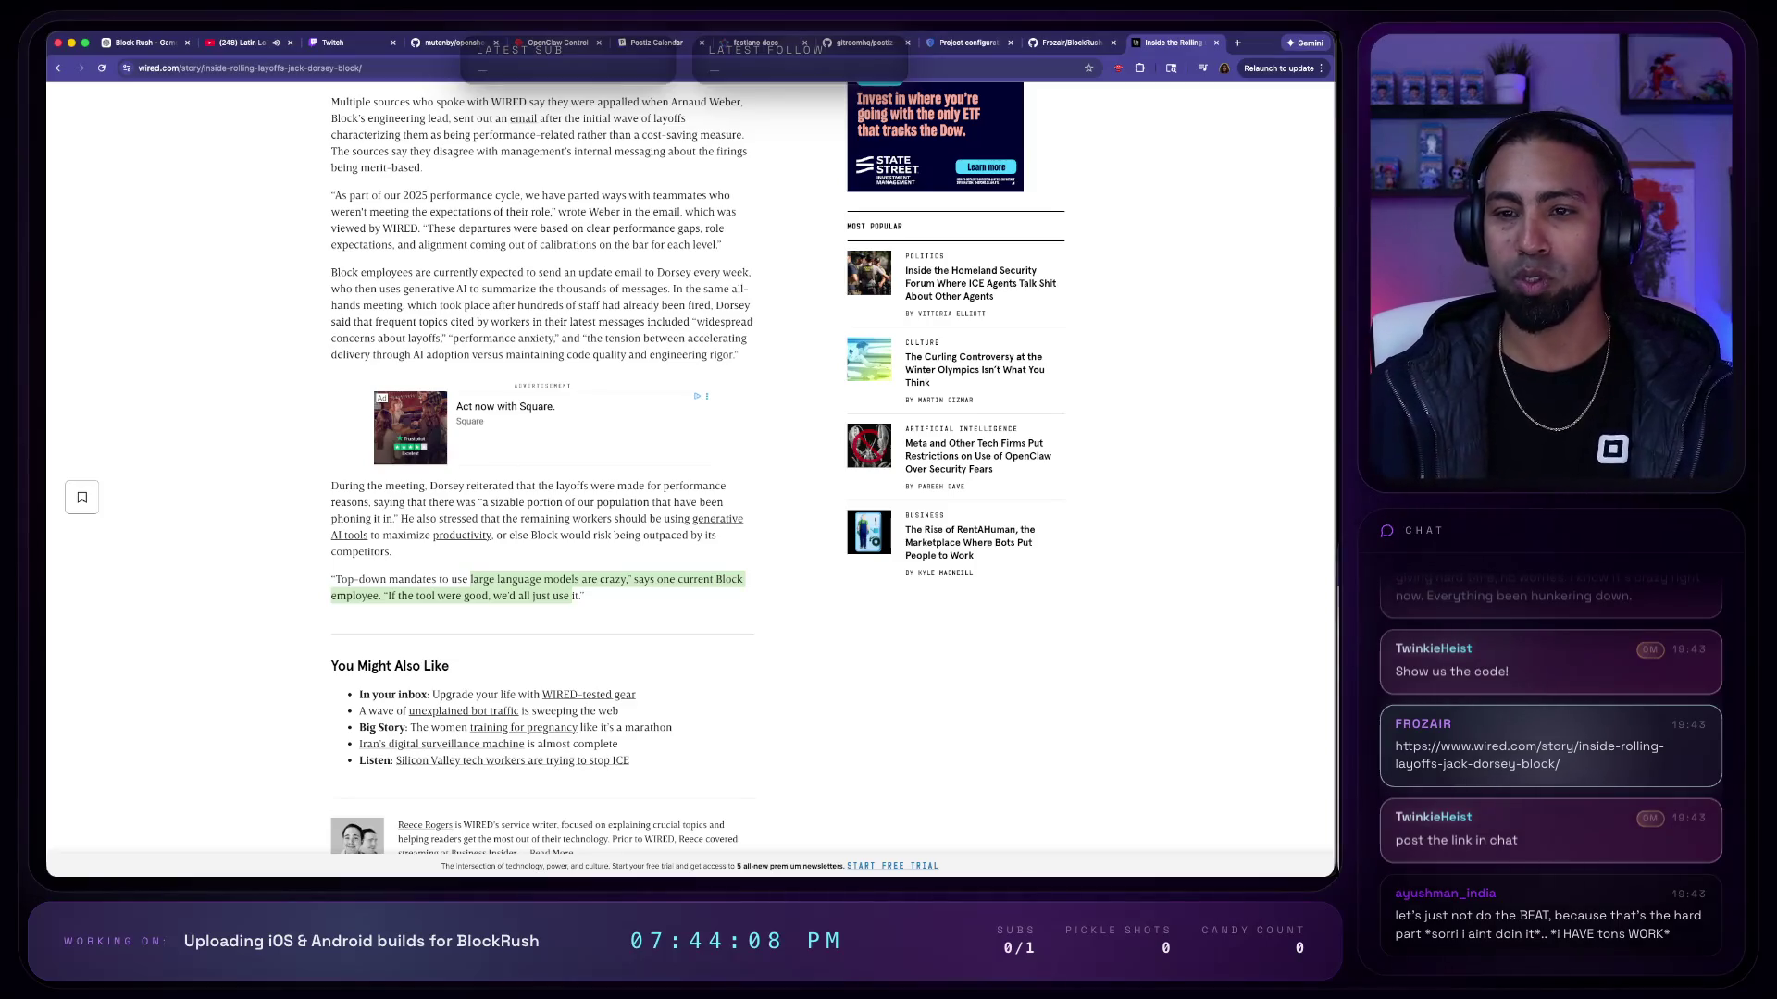
key("super+Tab")
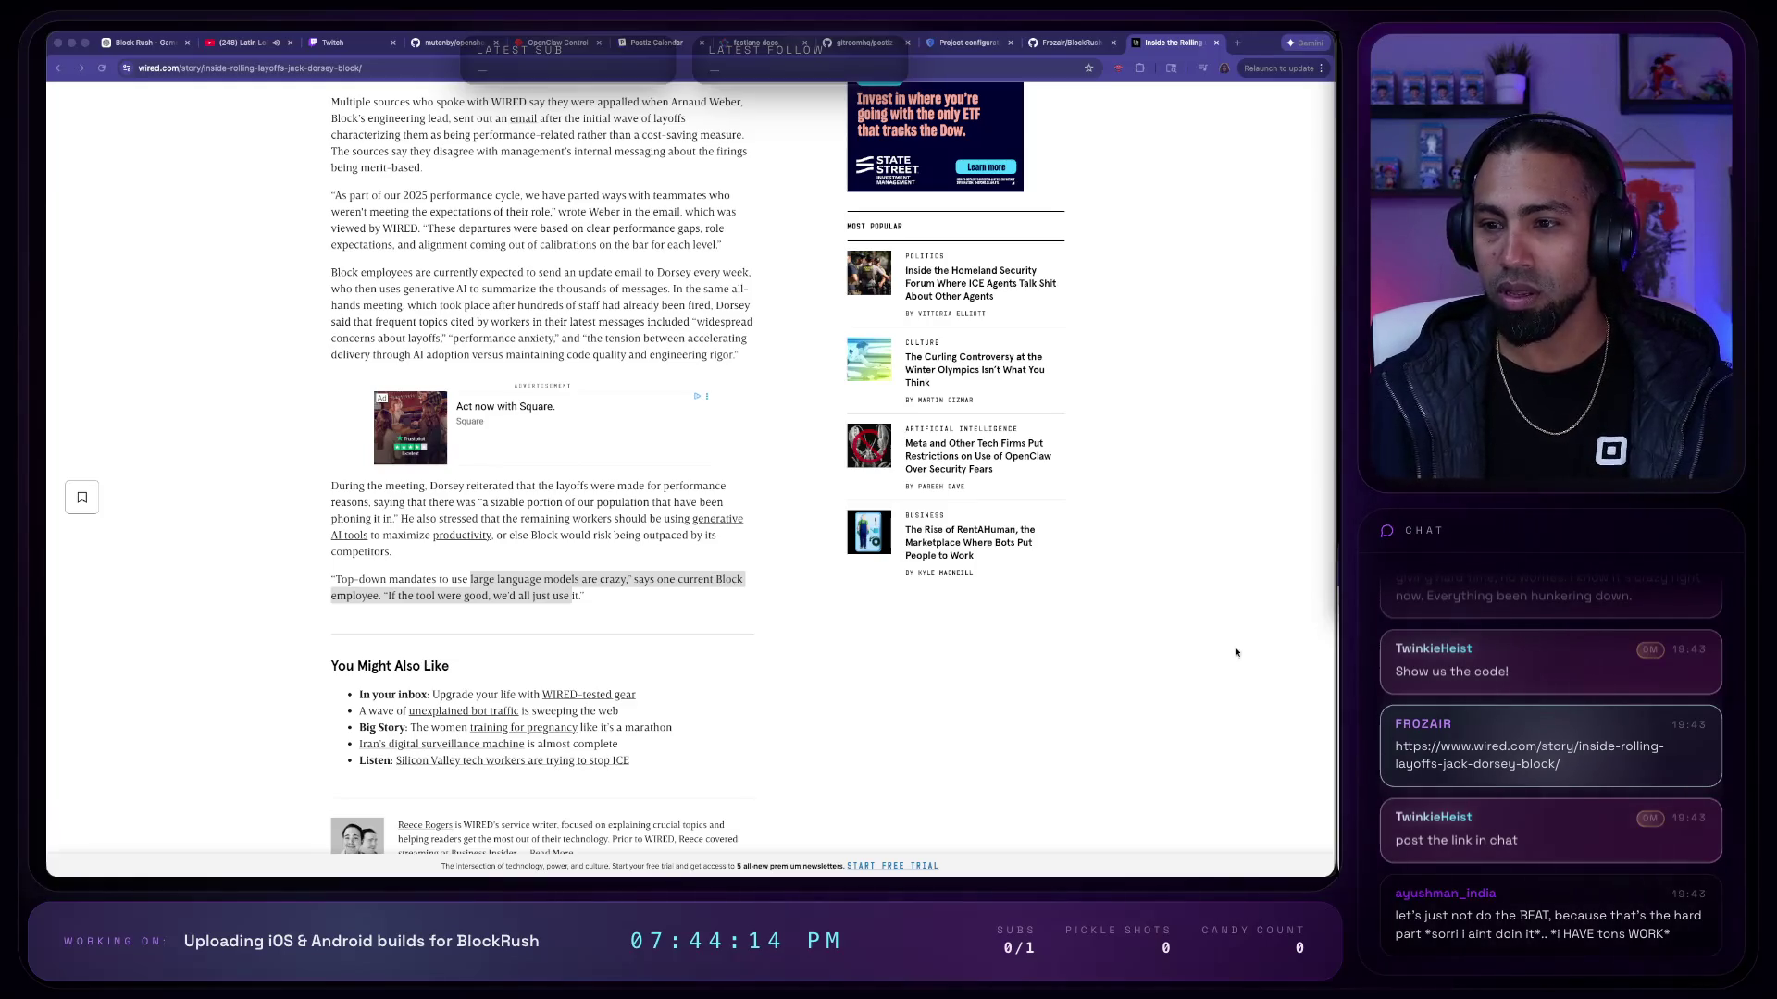
key("super+Tab")
left_click(949, 68)
Go to youtube.com and search for 'freestyle beat hardcore'
type("youtube.com")
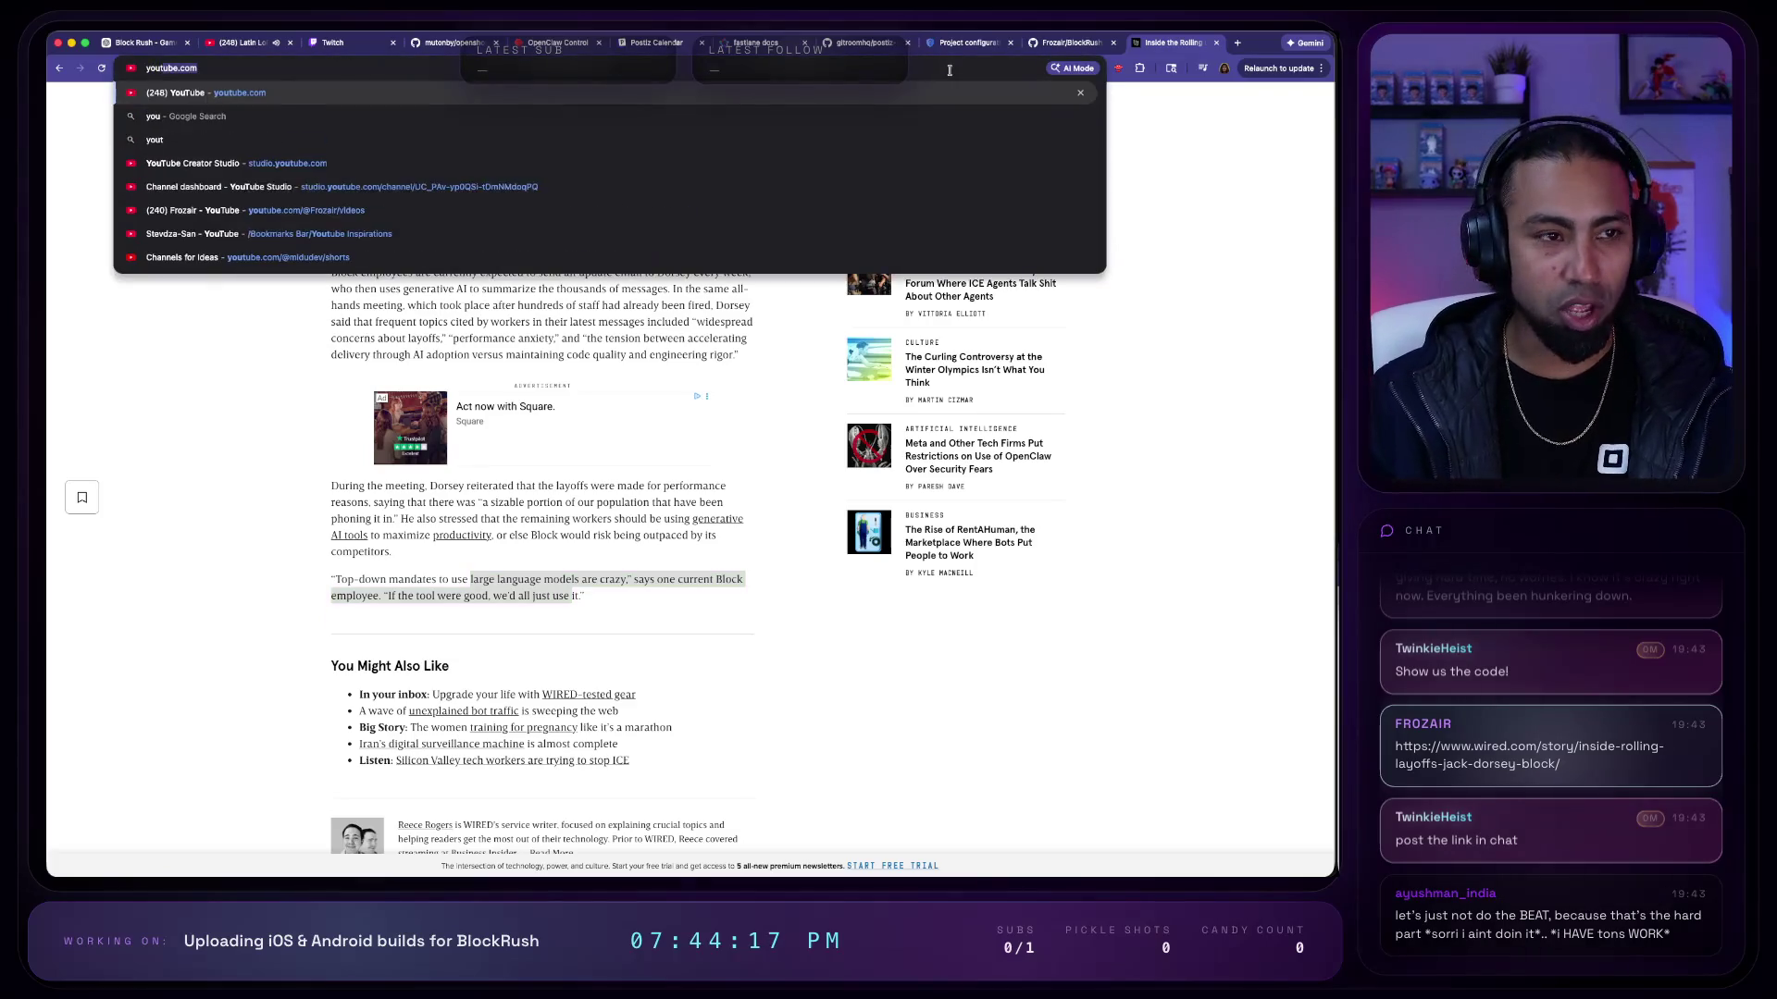
key("Return")
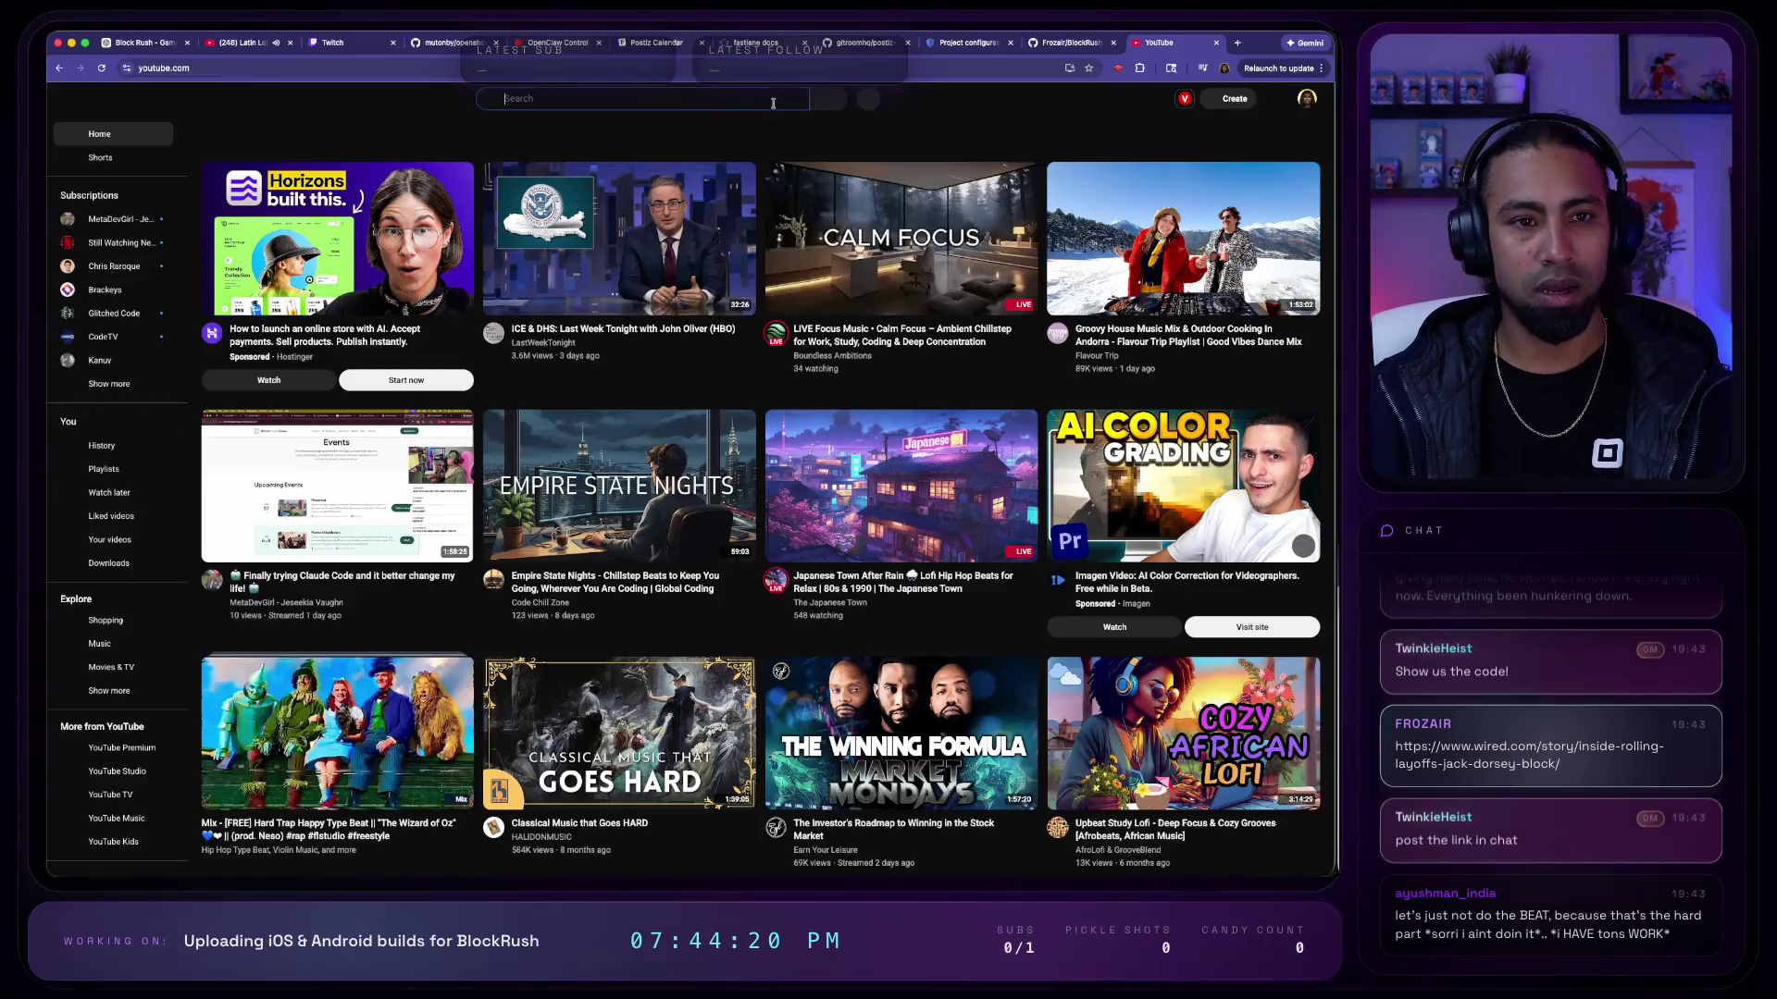
left_click(768, 100)
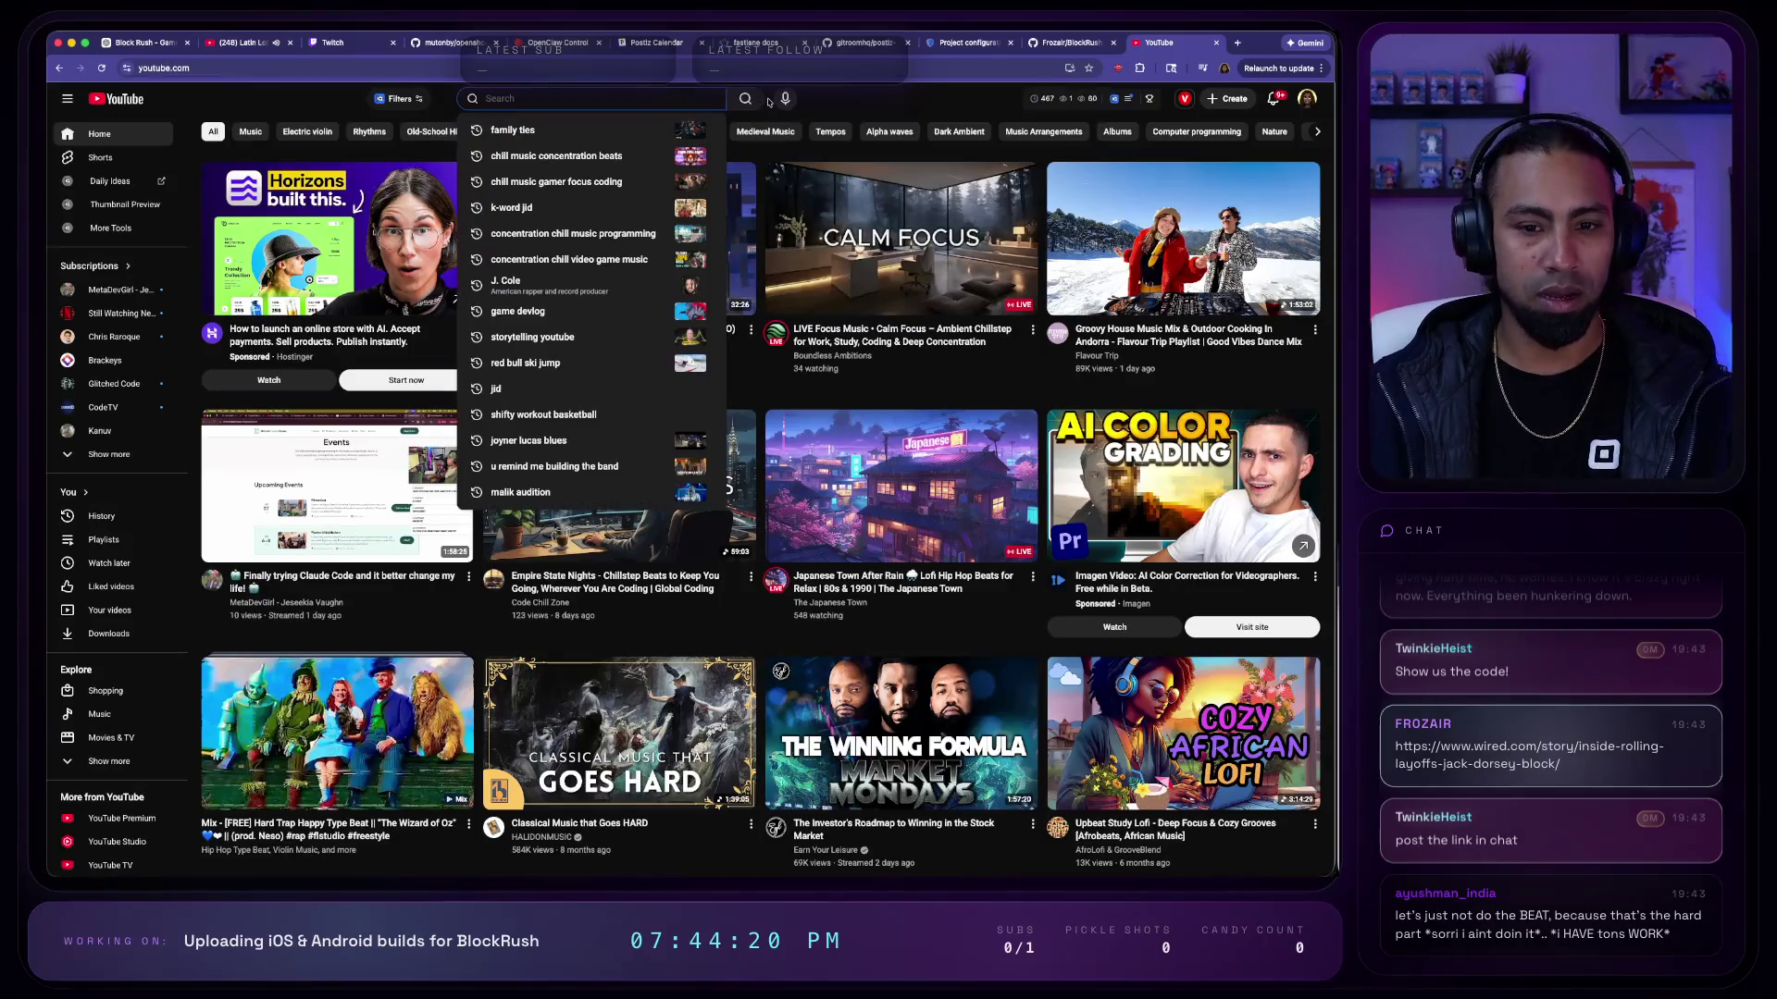
type("freestyle")
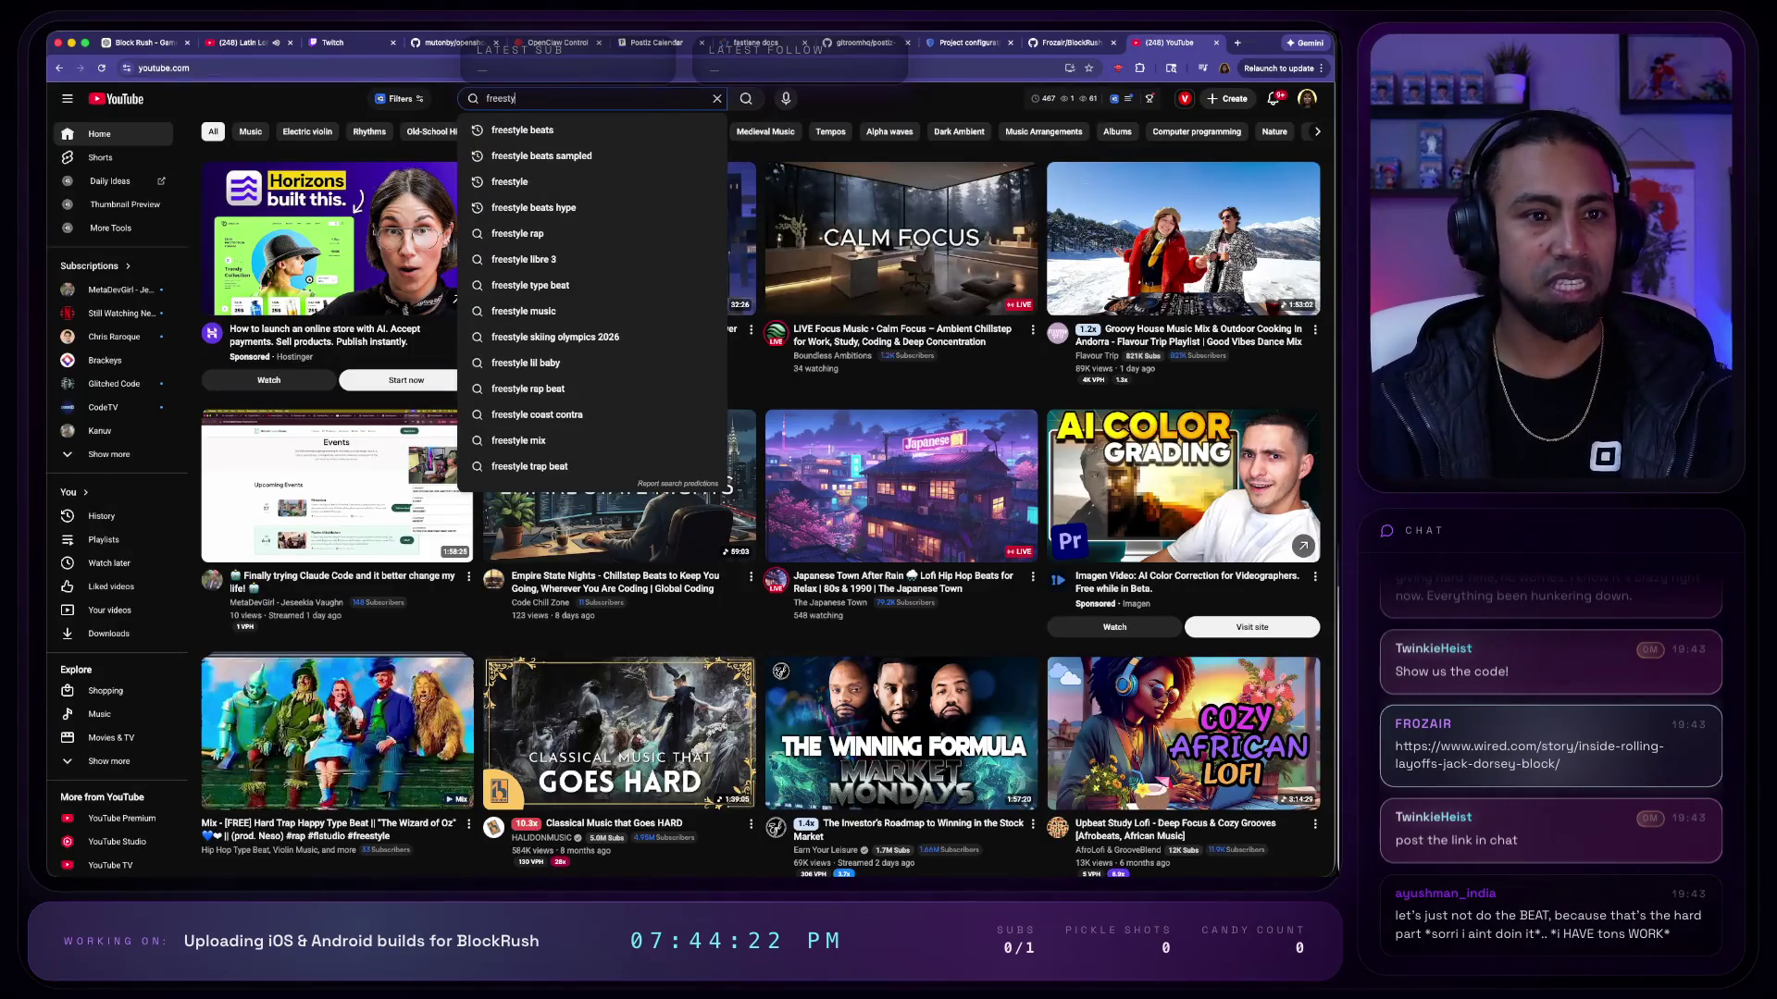
type(" beat")
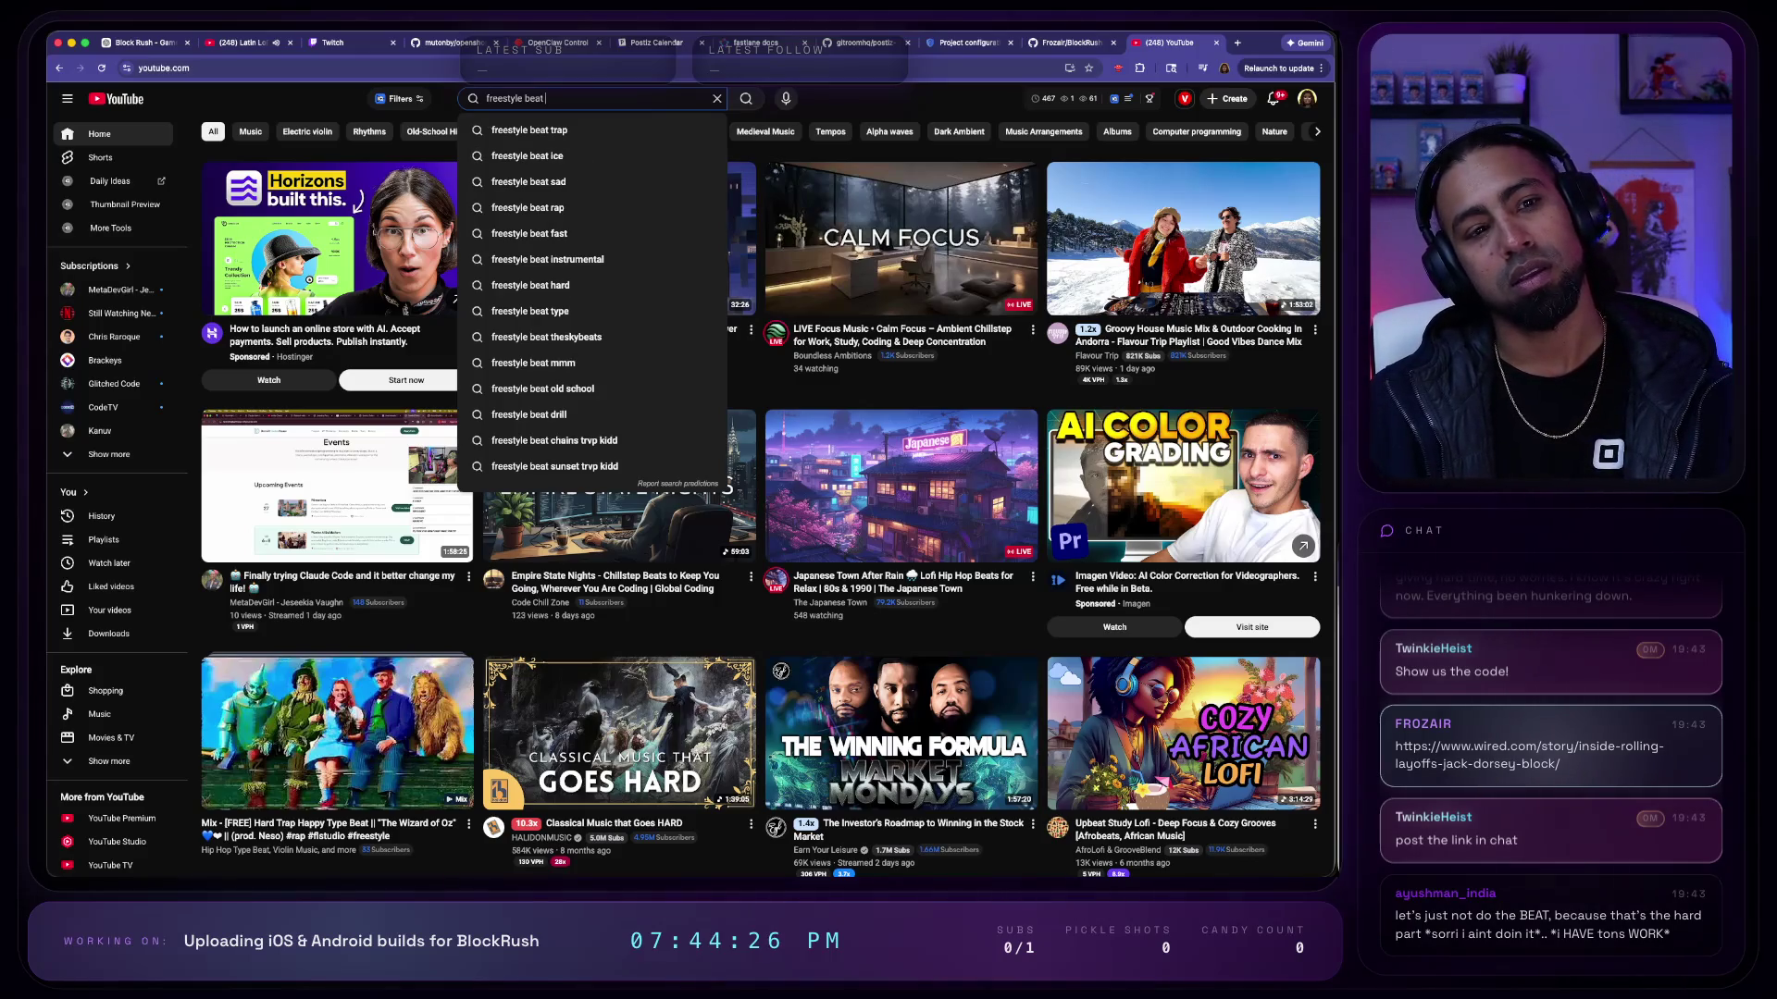
type(" hardcore")
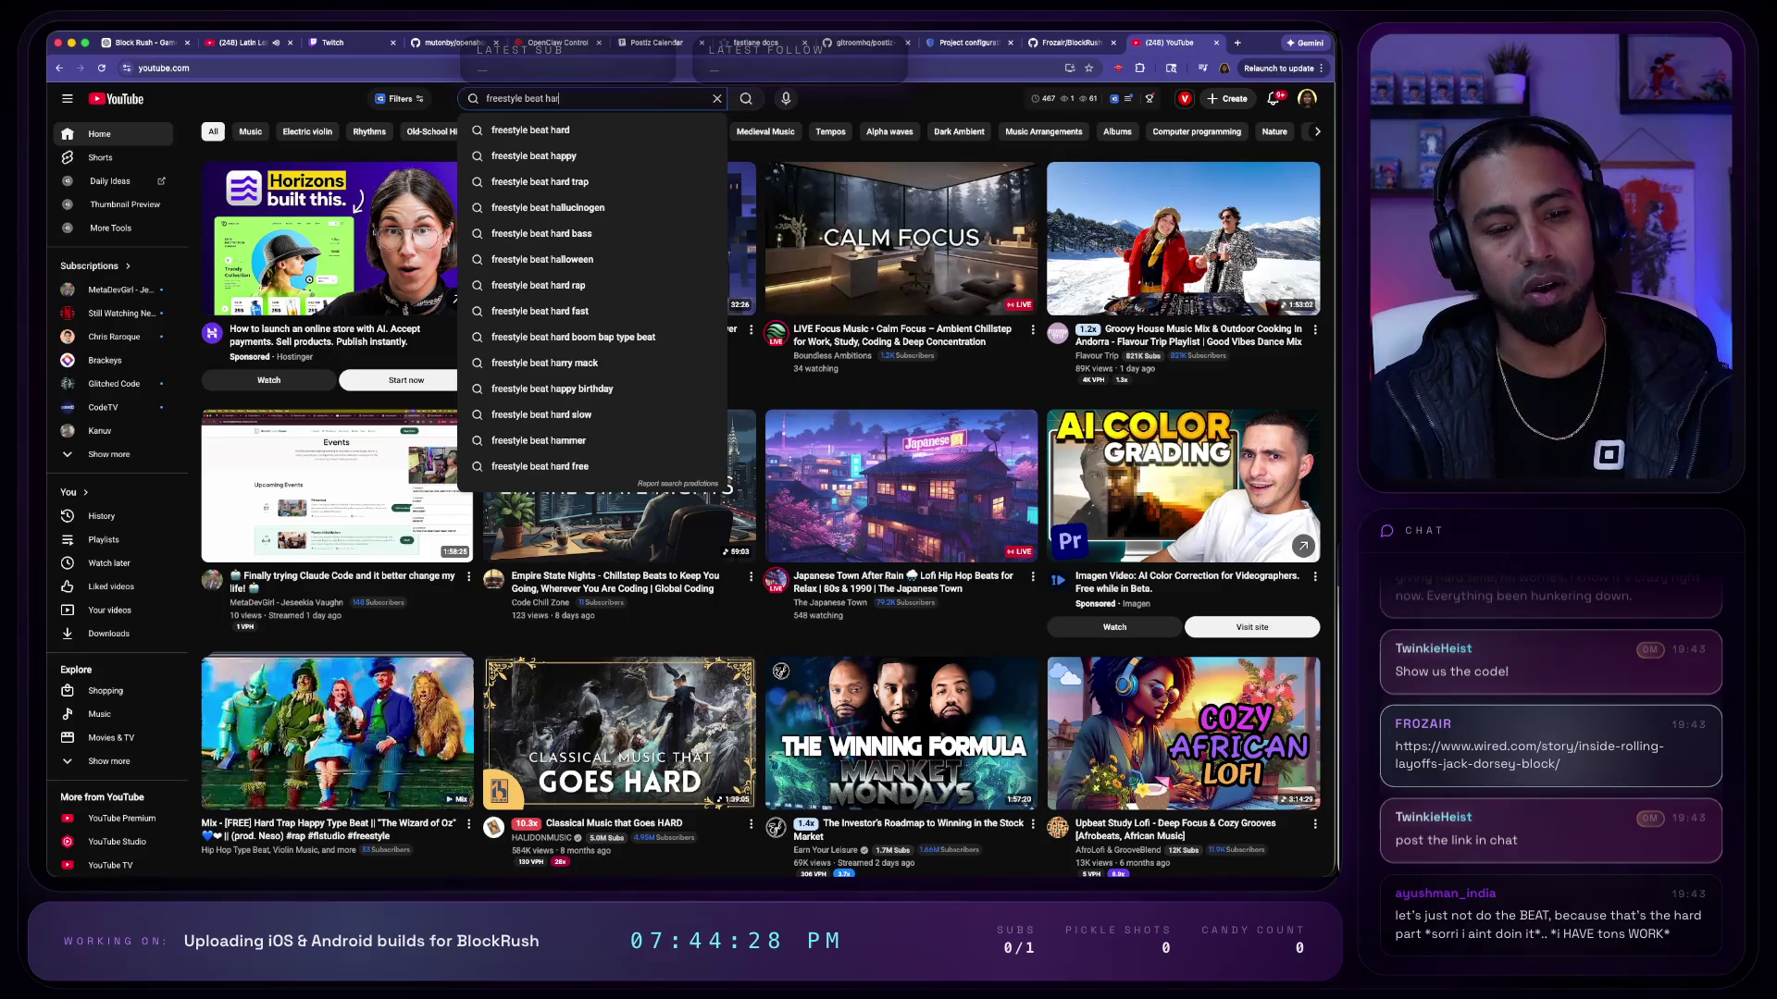
key("Return")
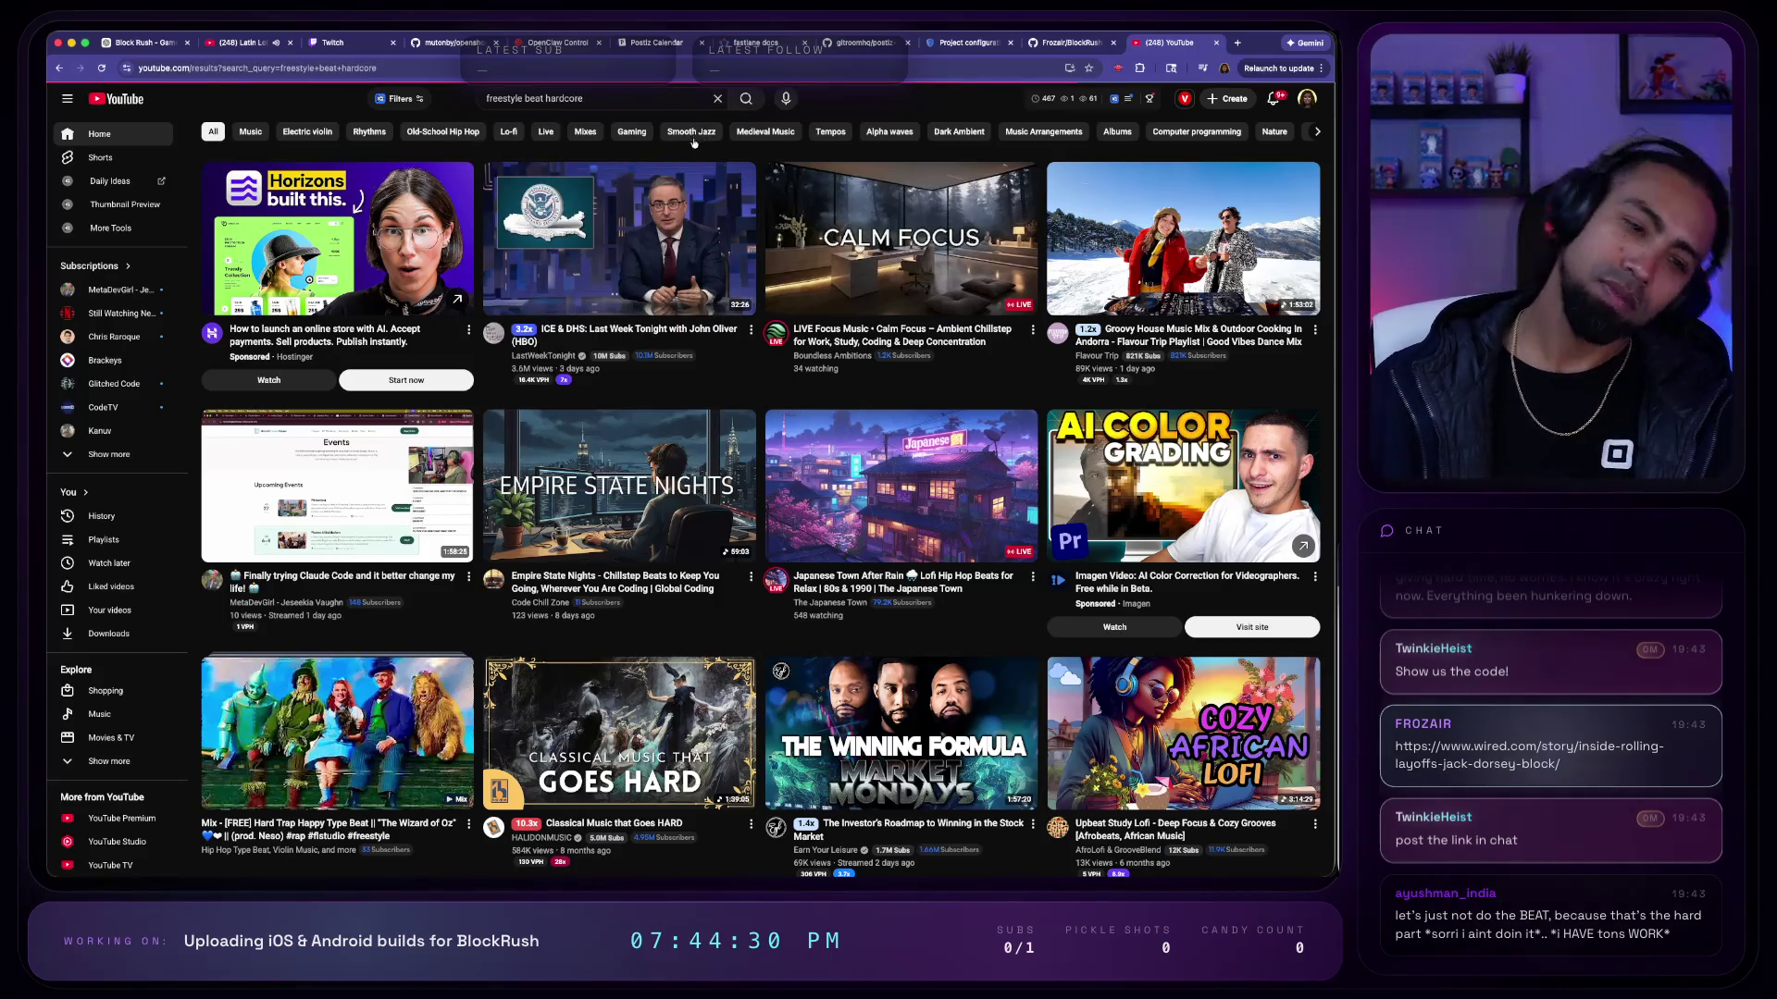
Play the '[FREE] "ON SNOW" Hard Freestyle Beat' result, then go back to the BlockRush GitHub tab
scroll(367, 370, "down", 5)
scroll(367, 370, "down", 15)
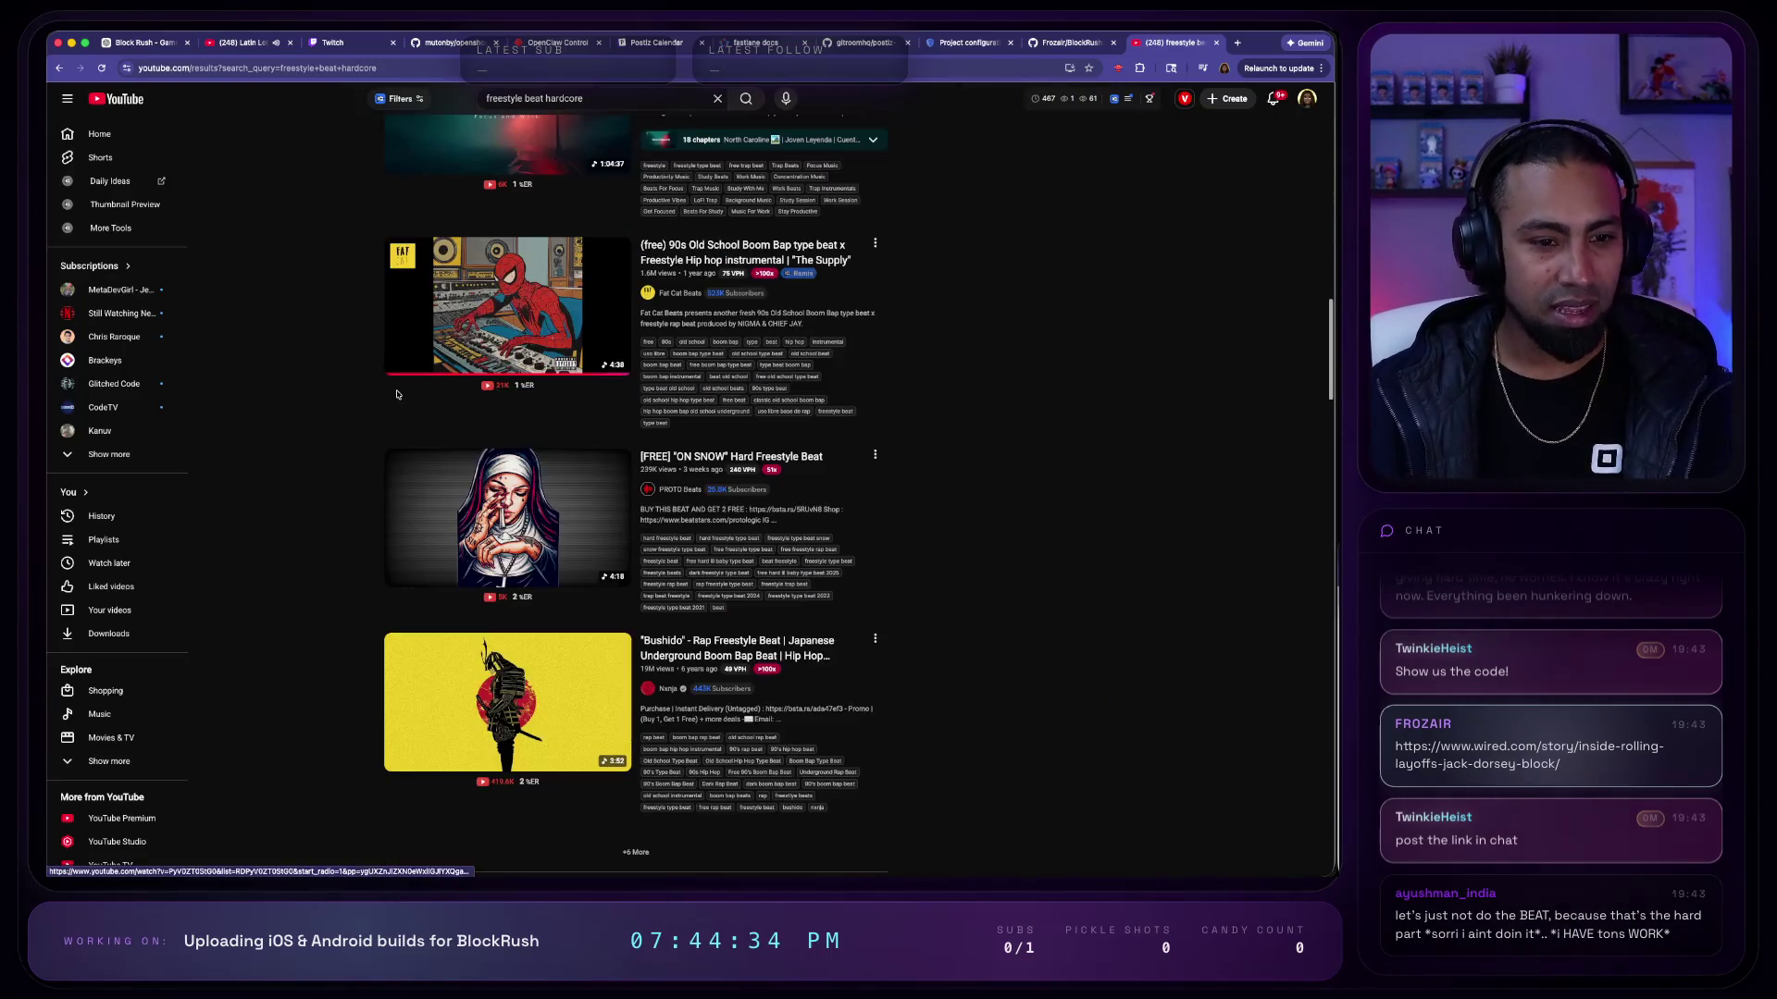
scroll(397, 395, "down", 1)
left_click(467, 465)
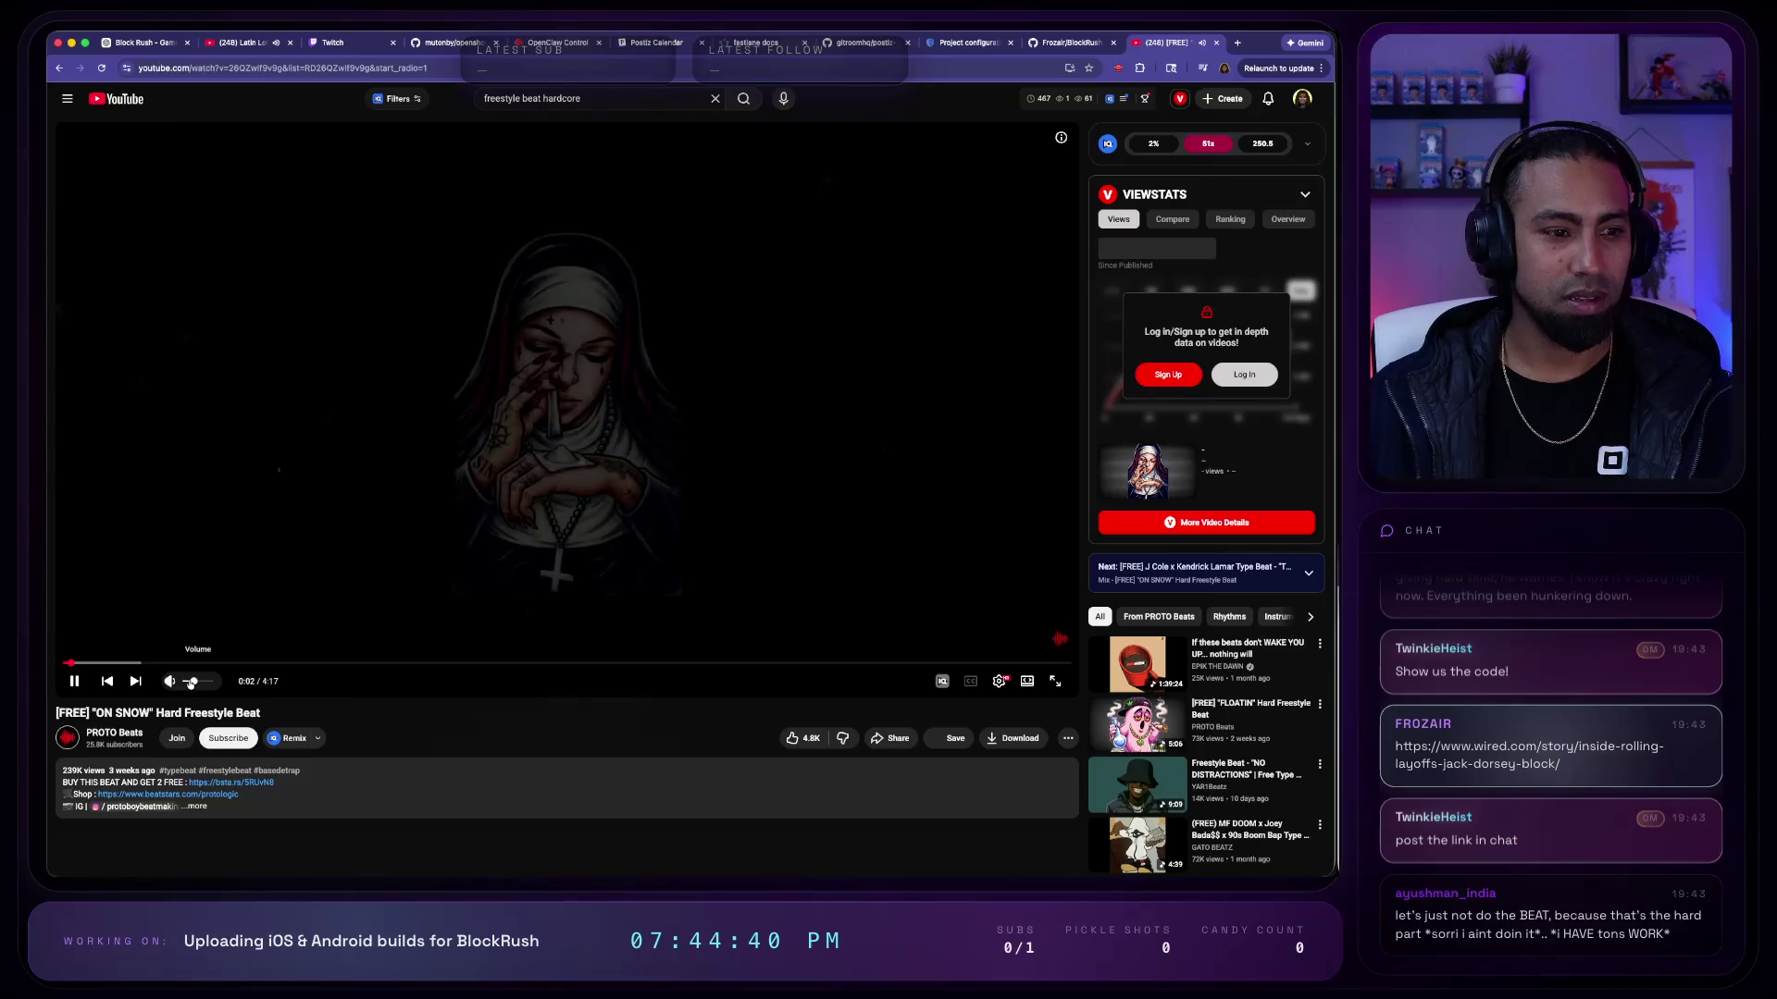
left_click(241, 43)
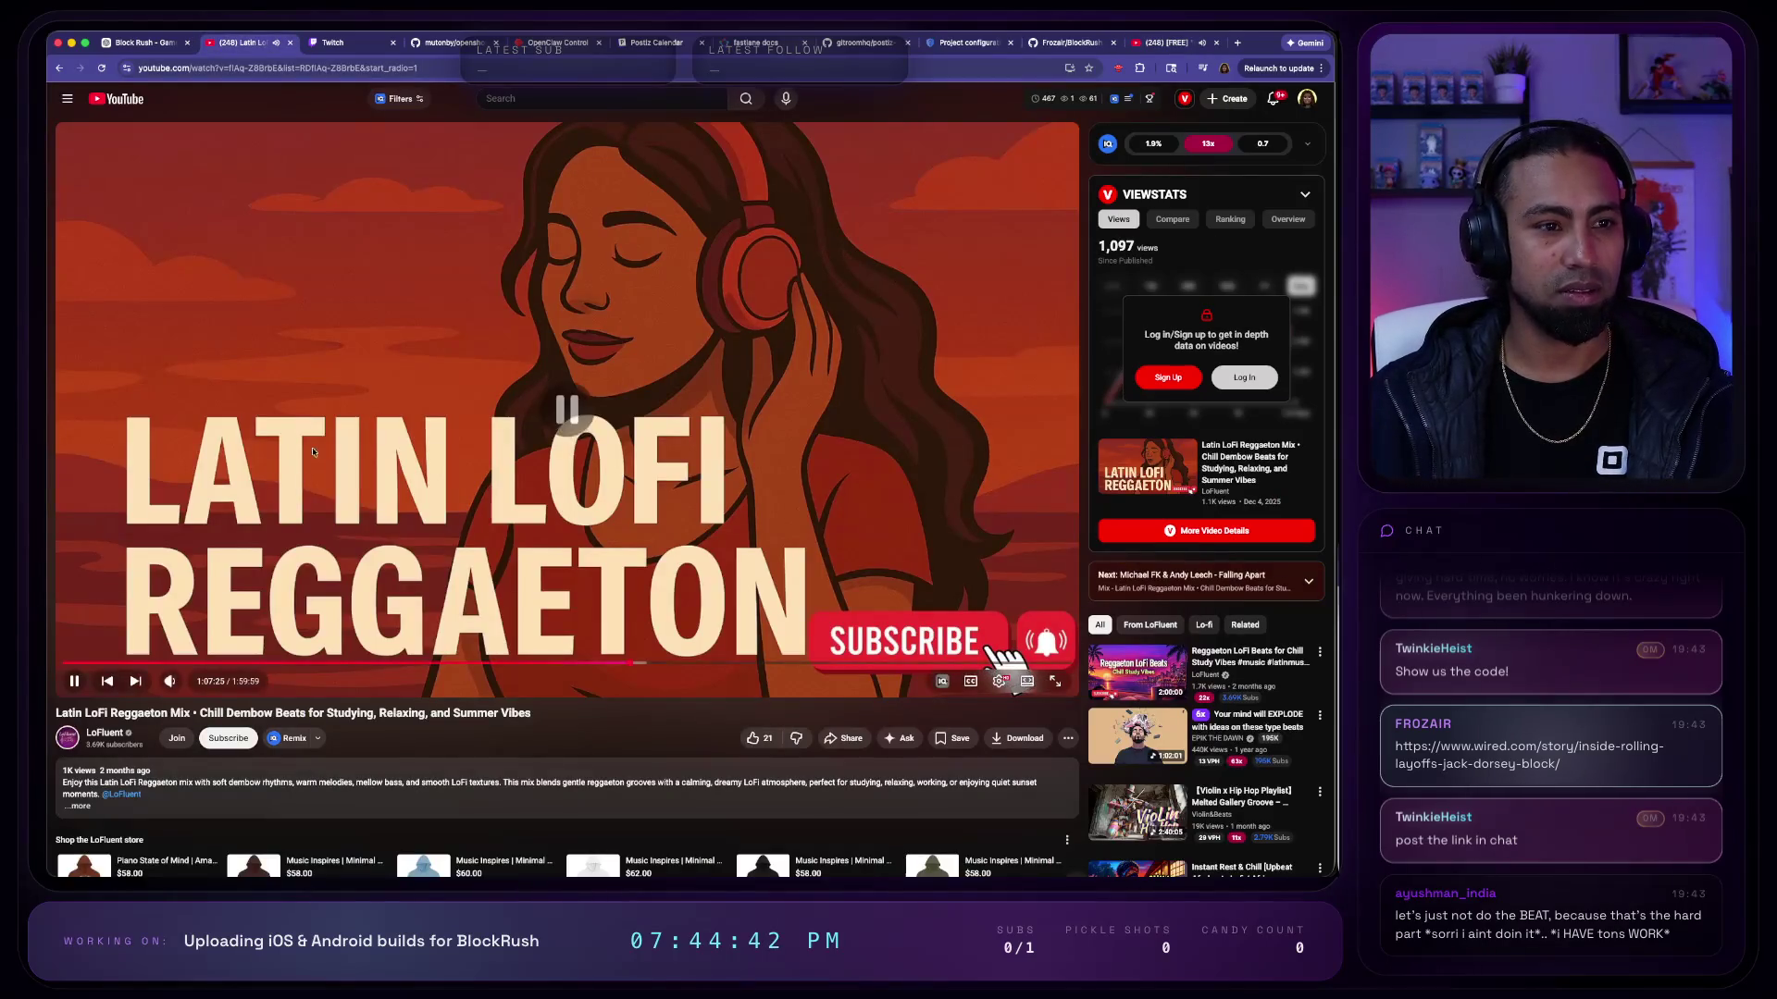
left_click(1162, 44)
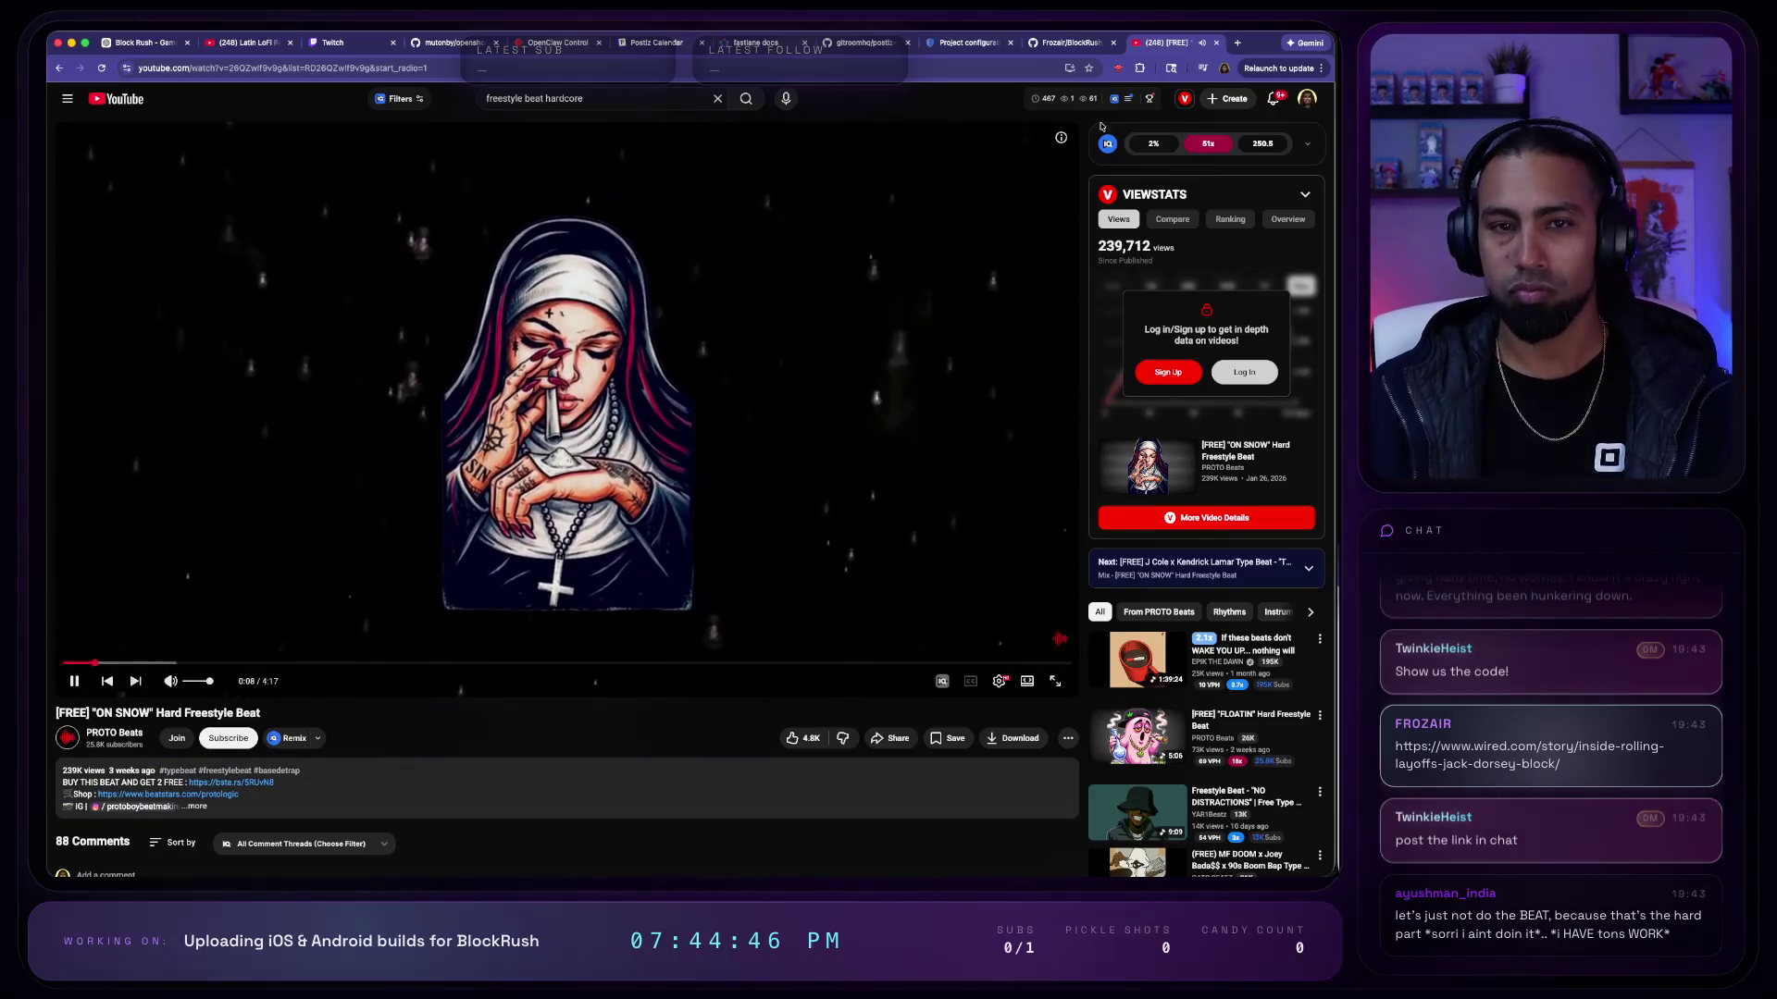
left_click(1072, 42)
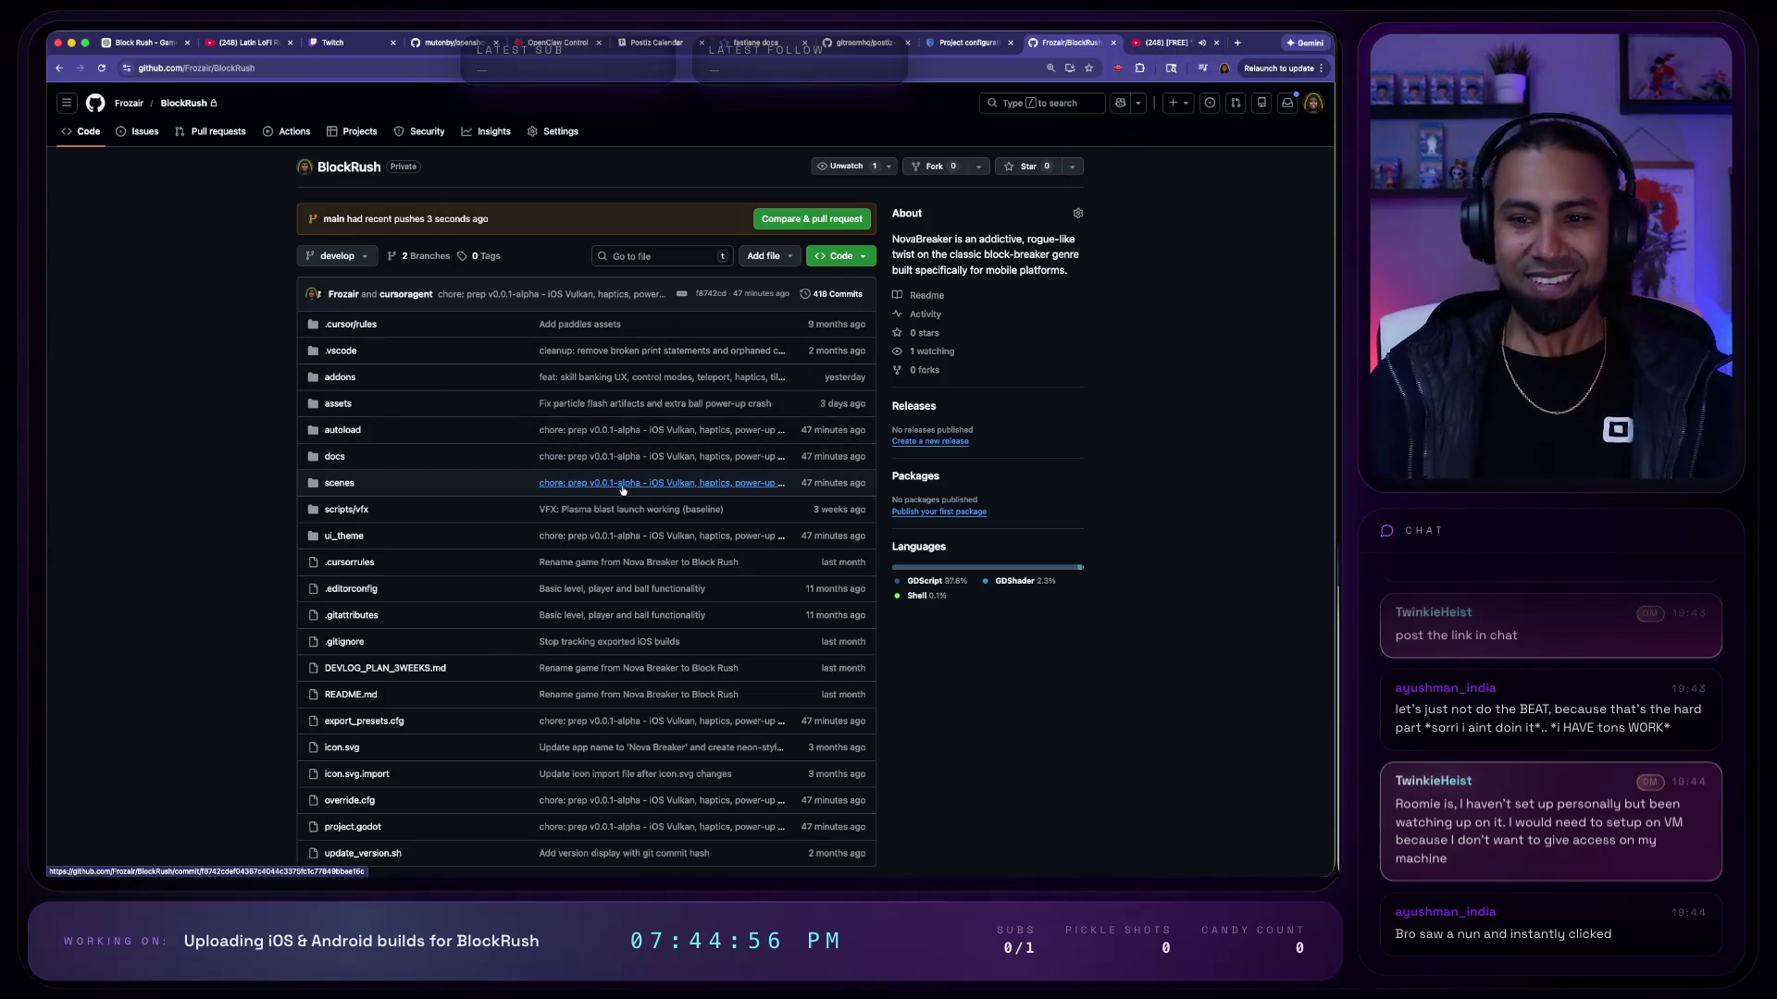
Show all windows in Mission Control and bring the ALPHA SETUP CHECKLIST doc forward
key("ctrl+Up")
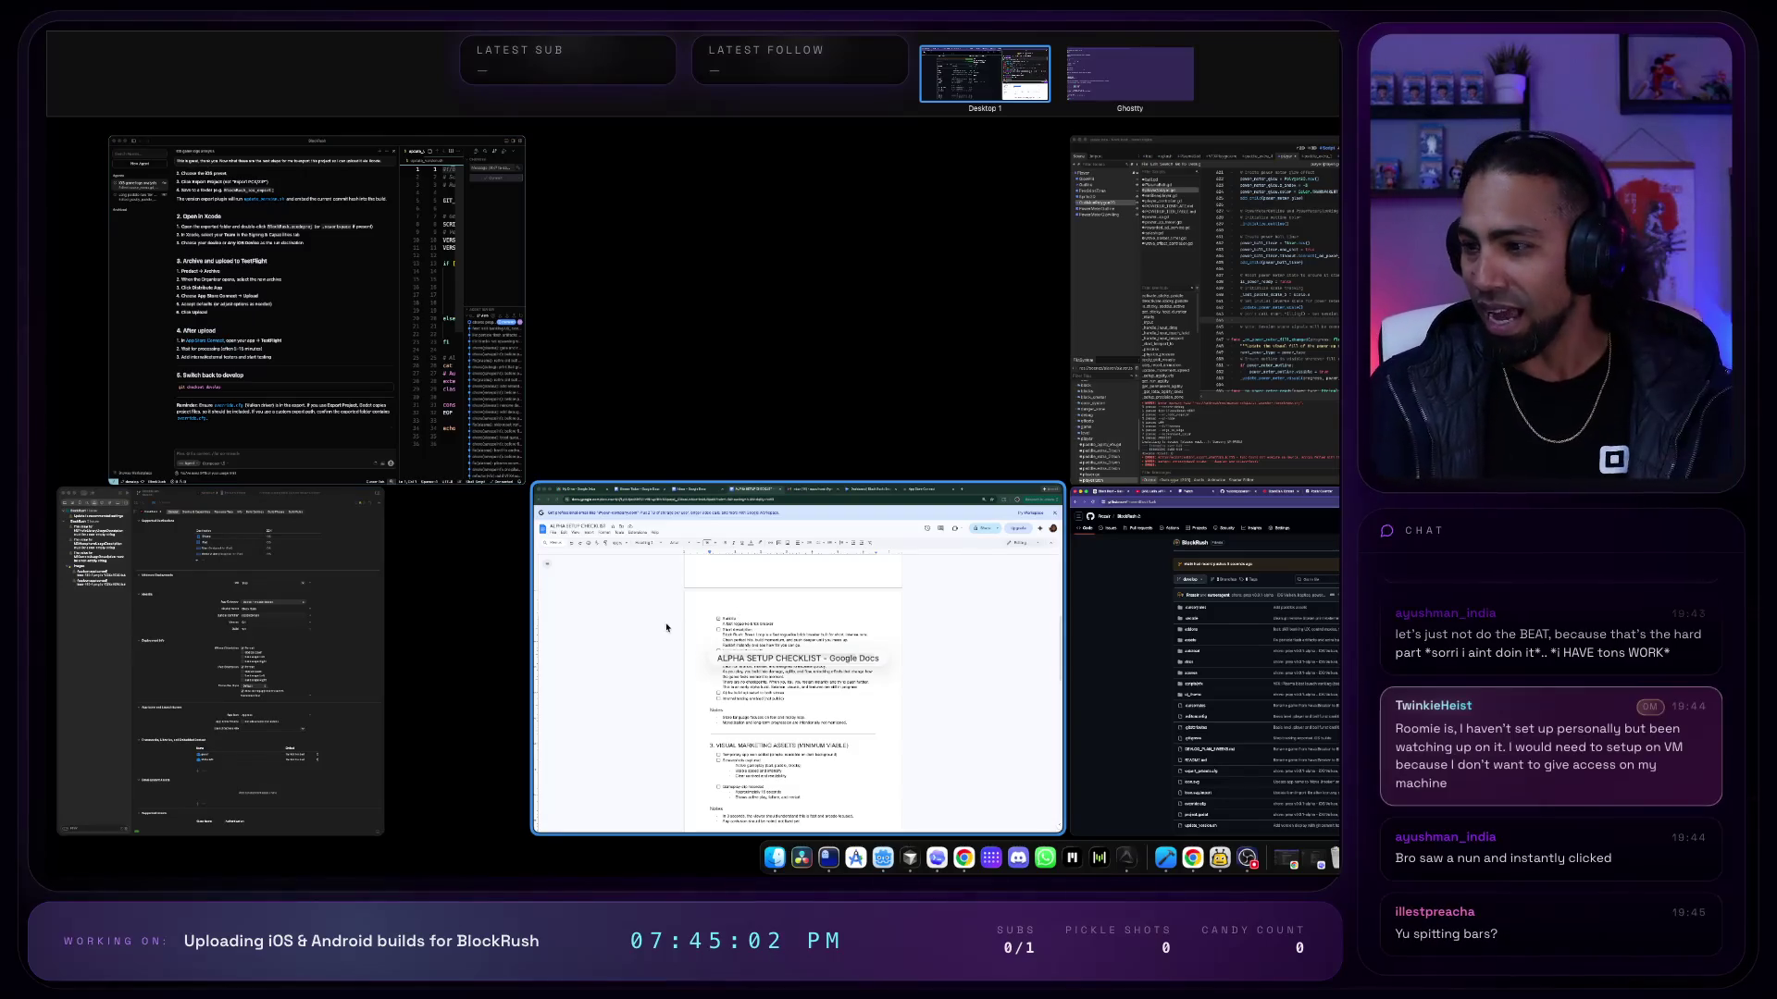
left_click(694, 660)
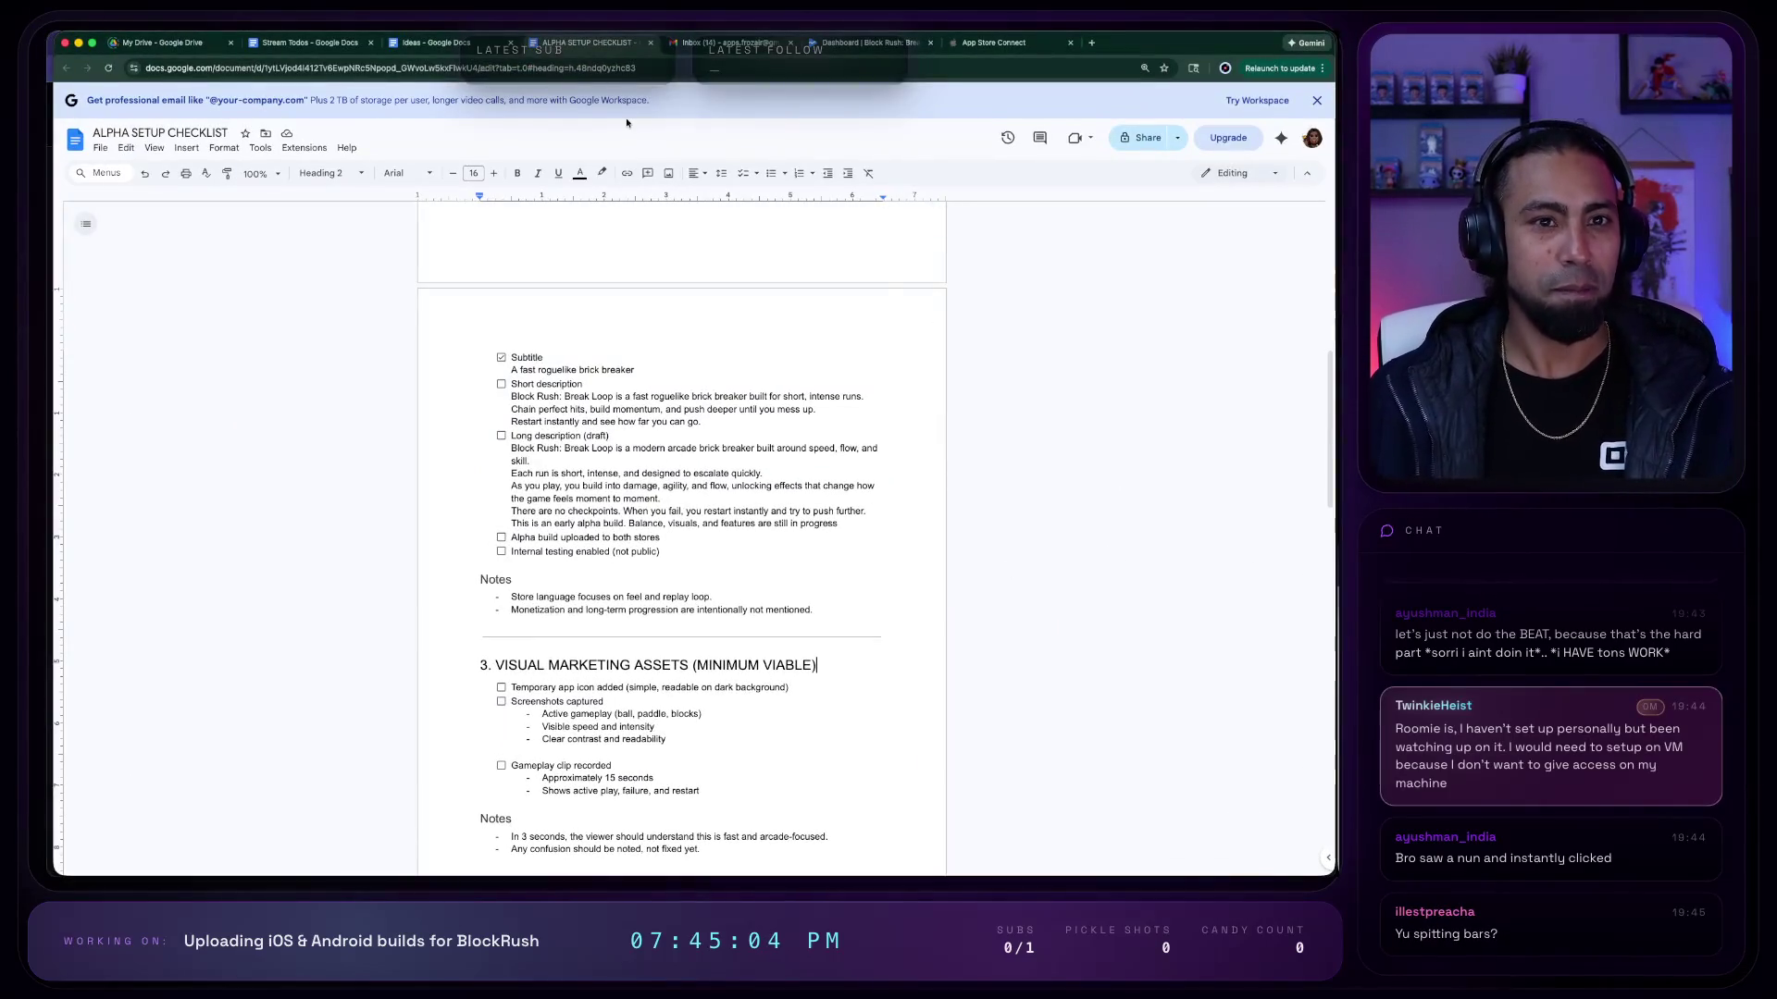
Pick the Xcode window from Mission Control, then move on to Cursor's TestFlight upload steps
key("ctrl+Up")
left_click(198, 635)
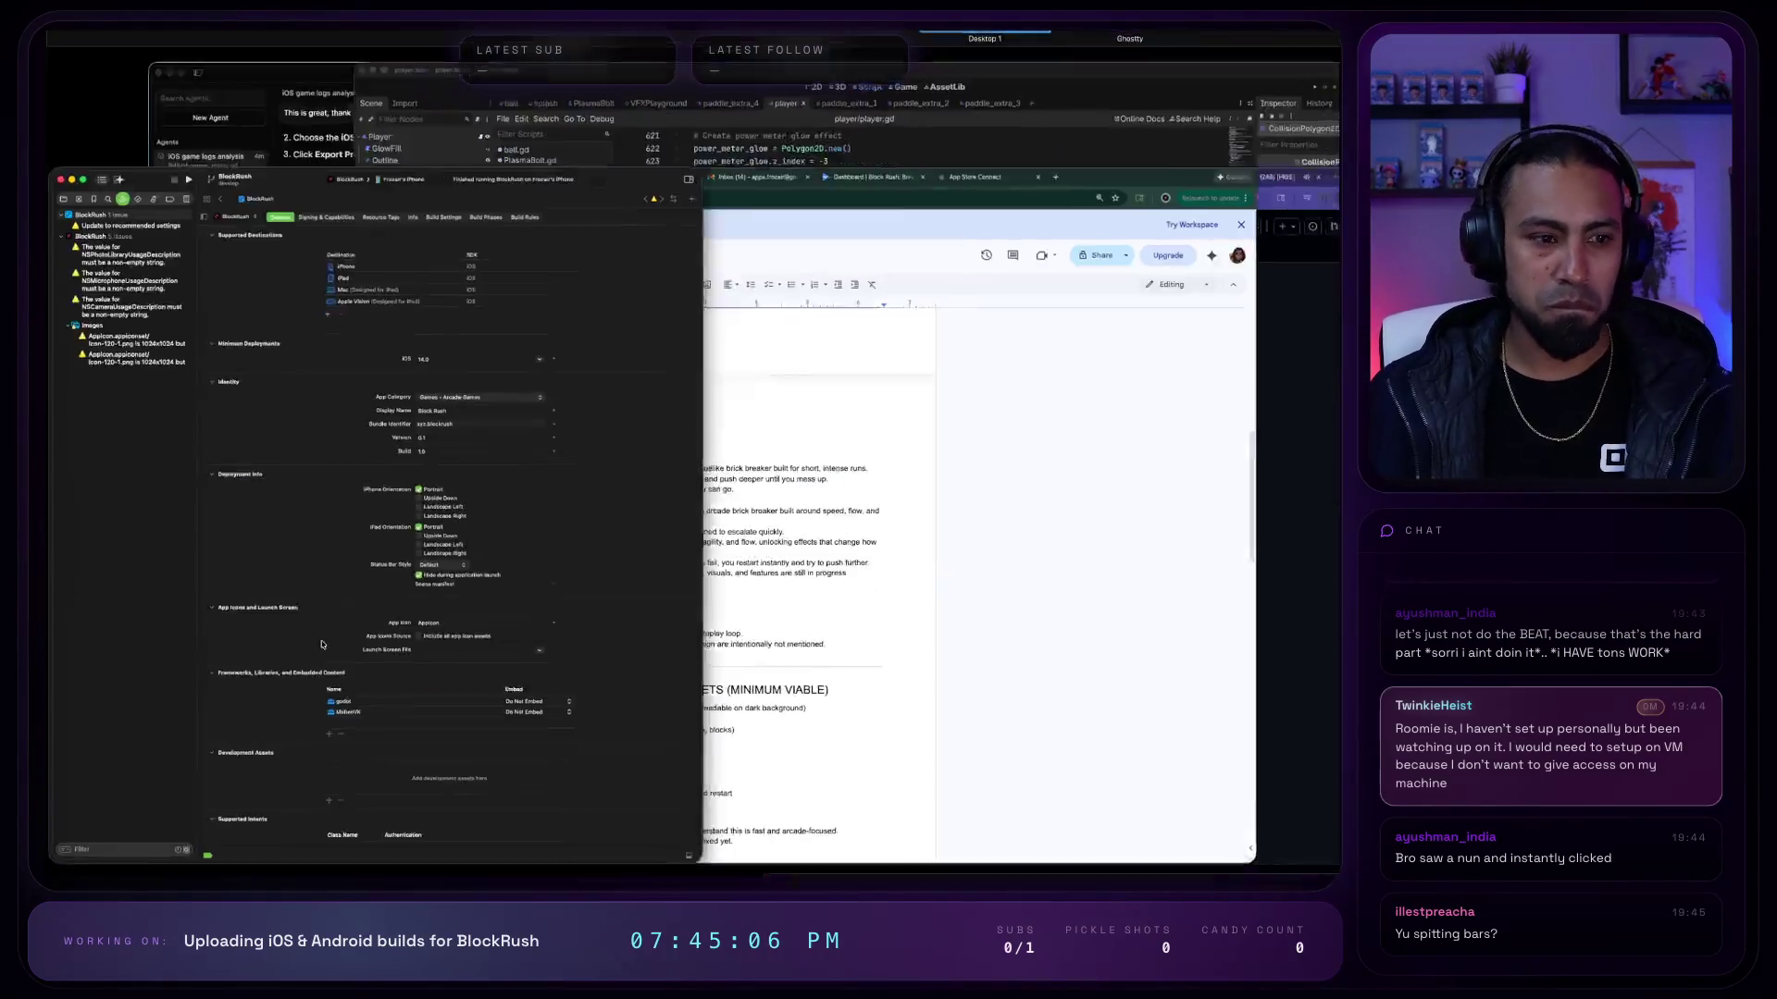
key("super+Tab")
key("super+Tab")
key("super+Tab")
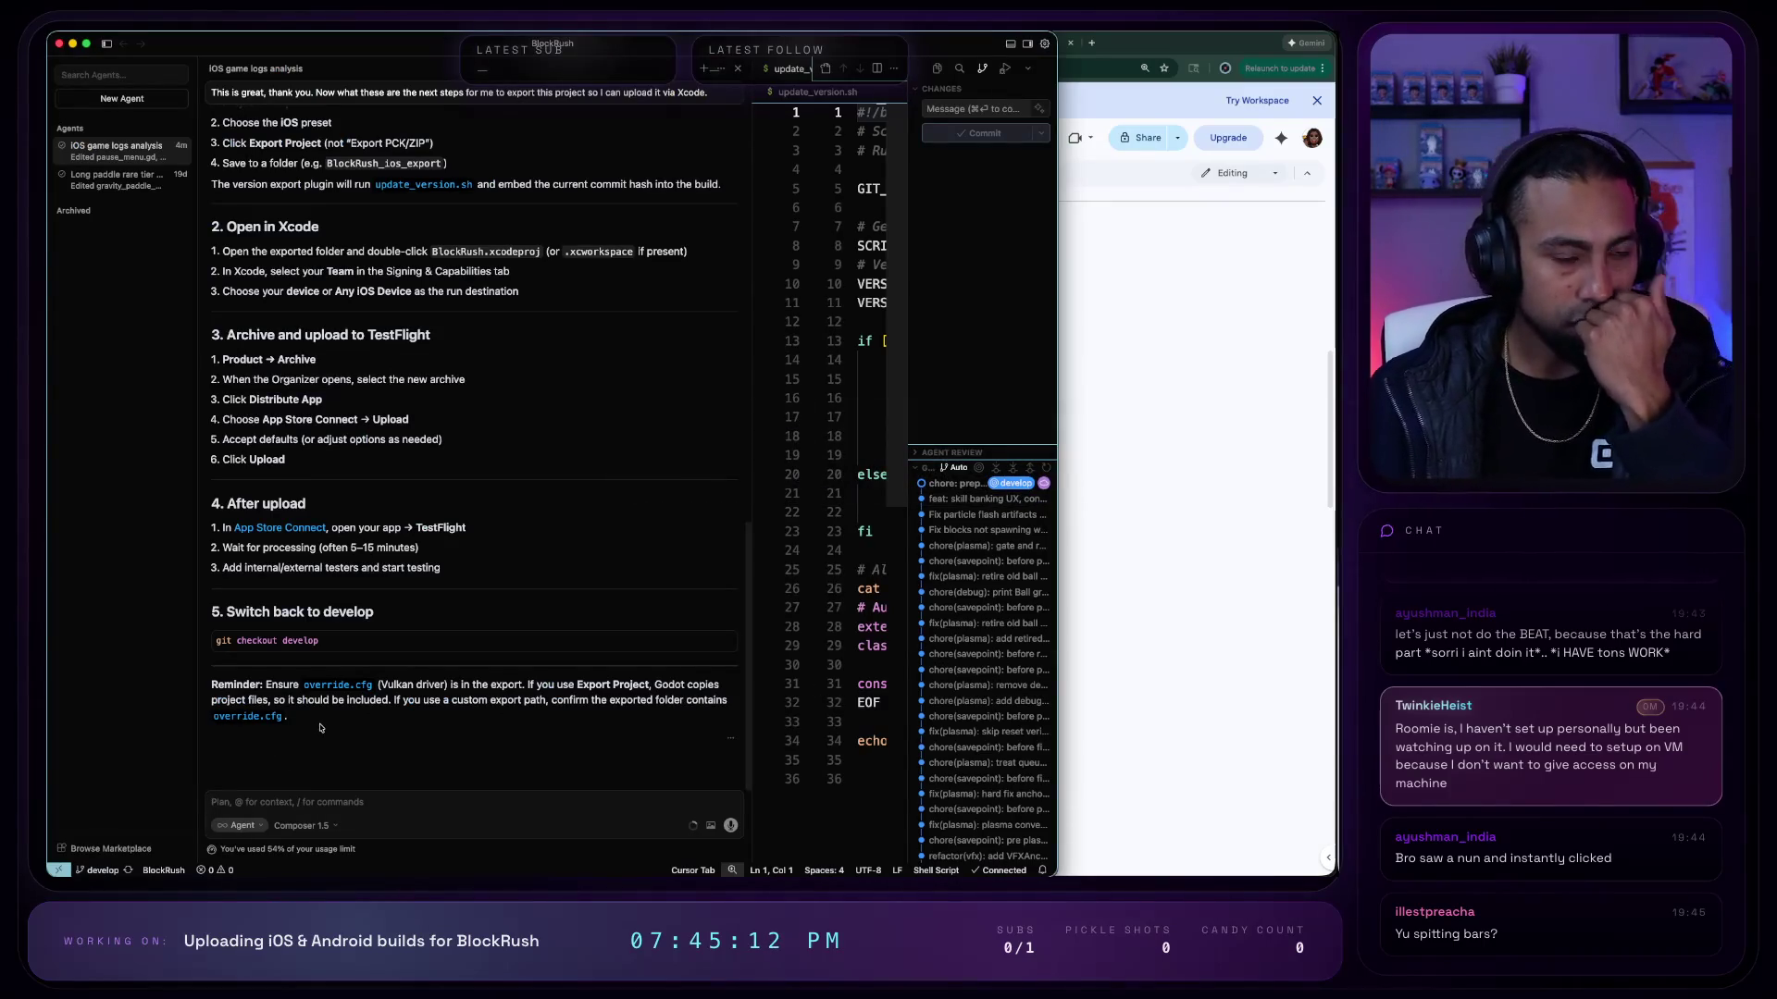
Run gst in the BlockRush terminal to confirm develop is clean and matches origin
key("super+Tab")
key("super+Tab")
key("super+Tab")
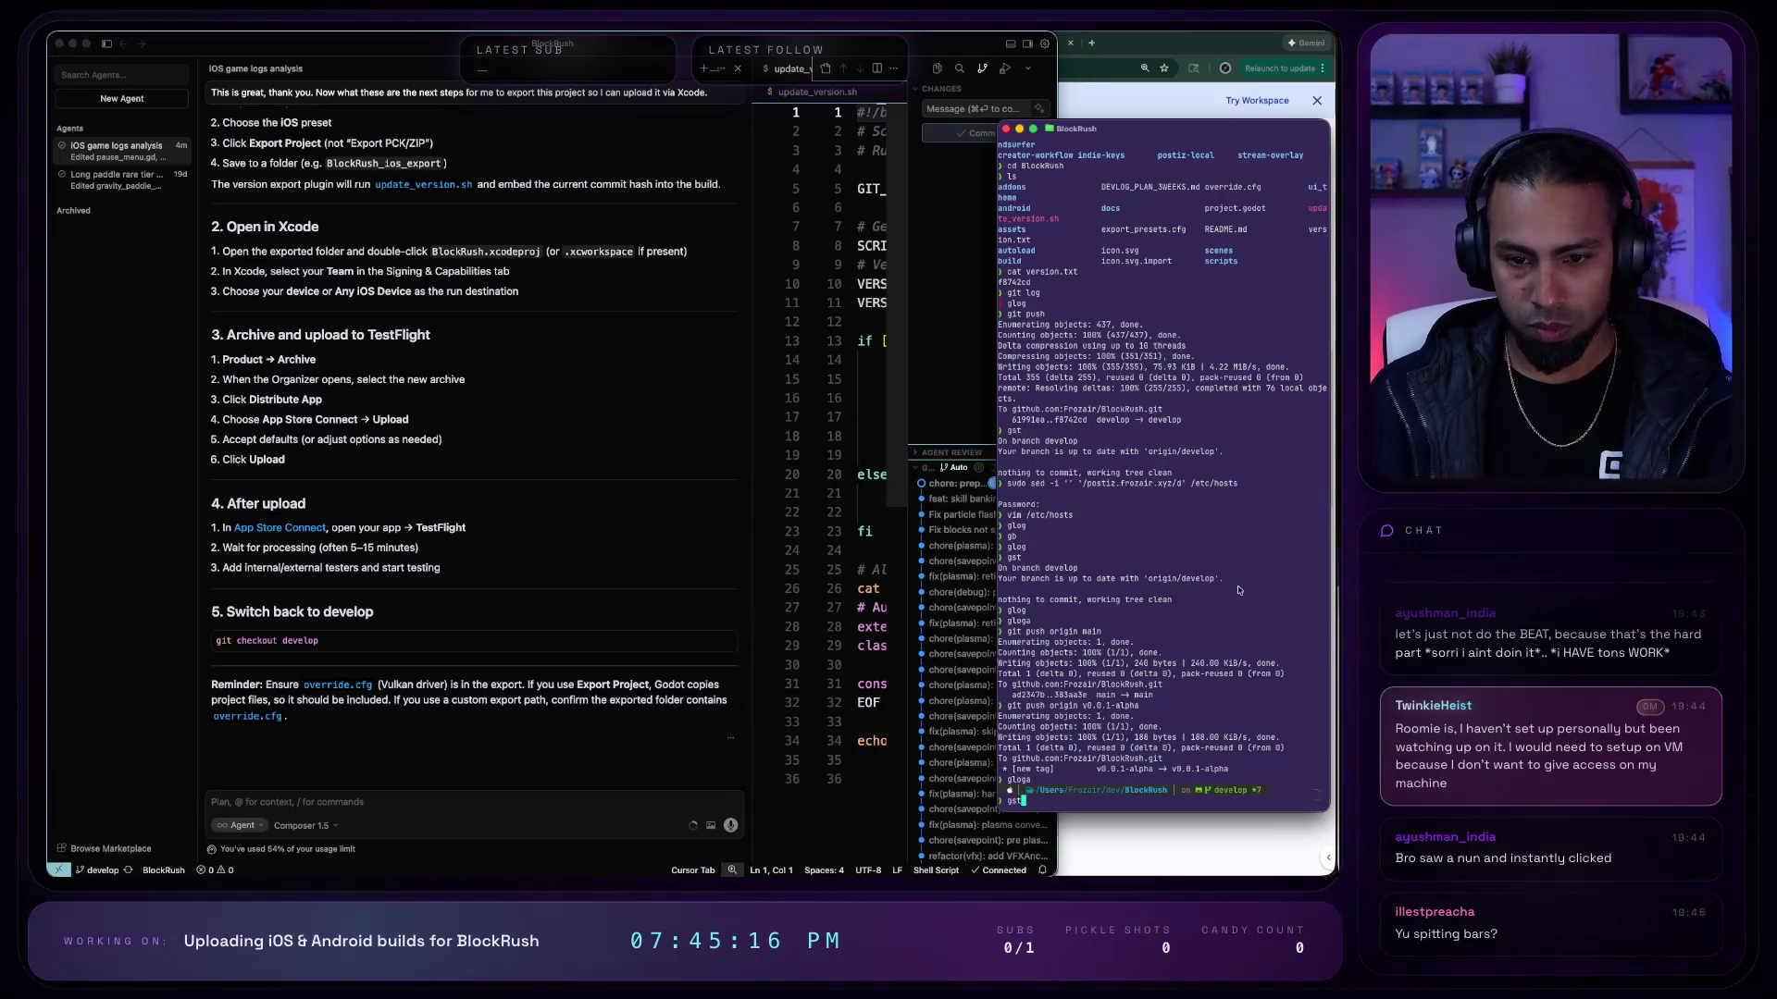
key("Return")
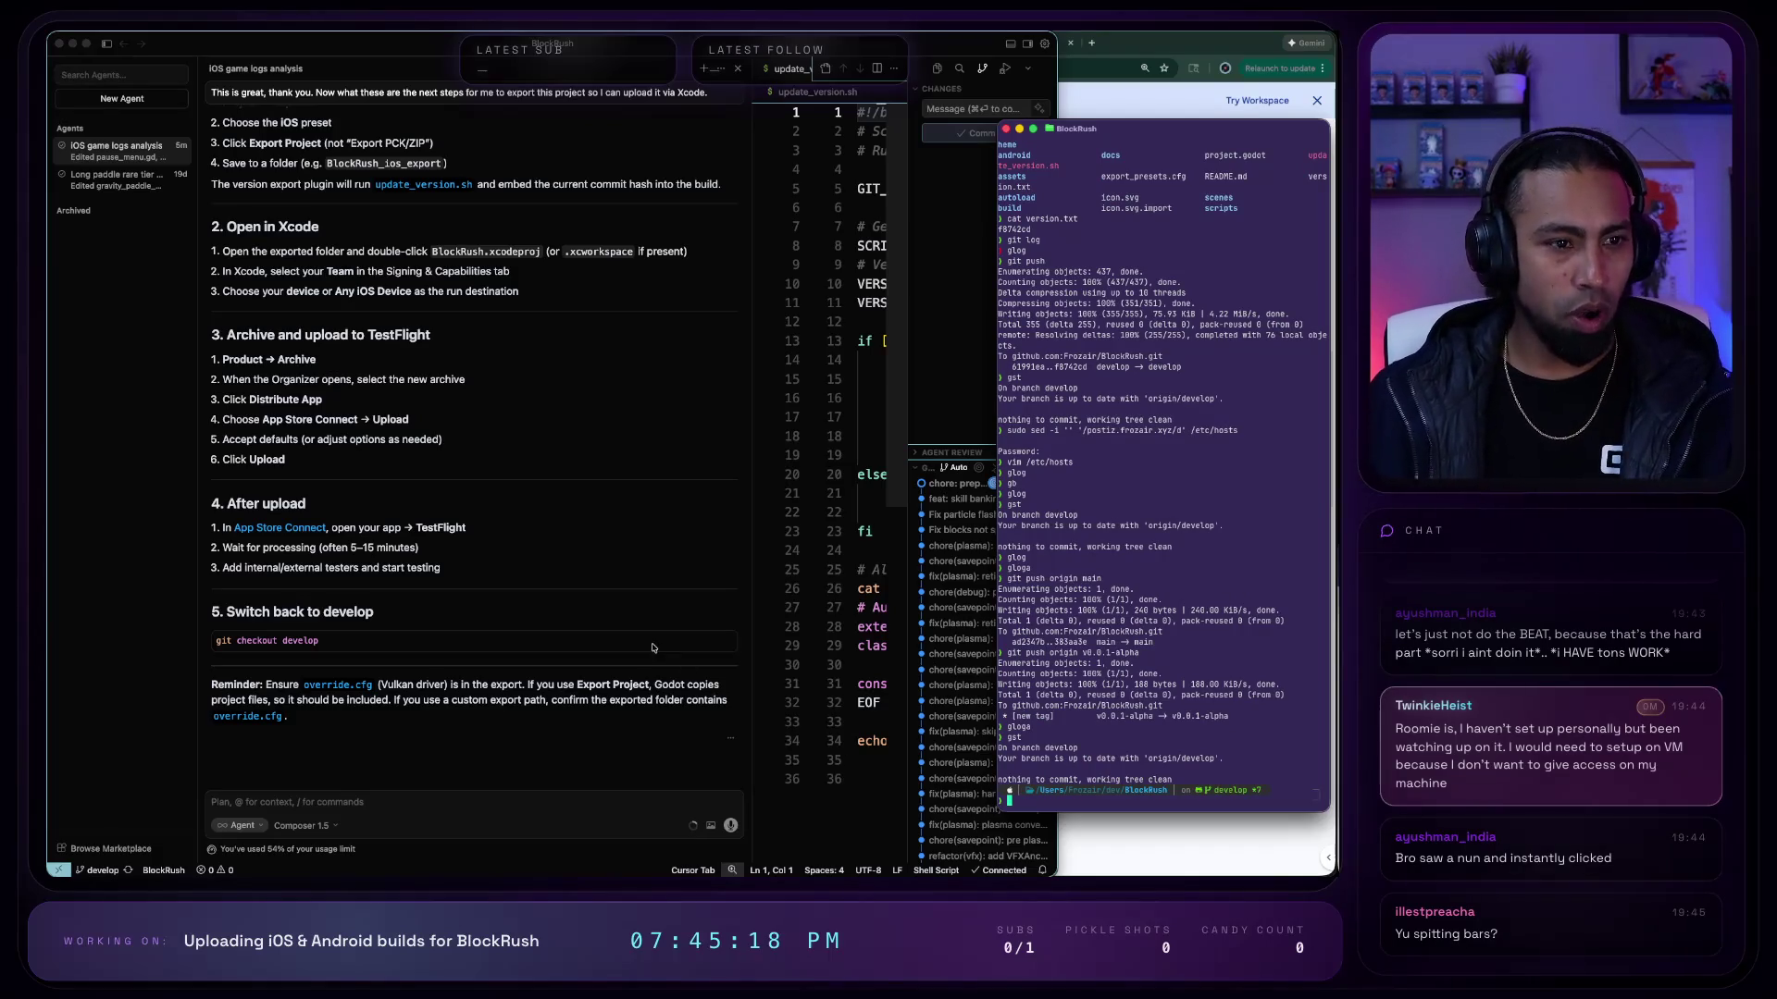
left_click(616, 445)
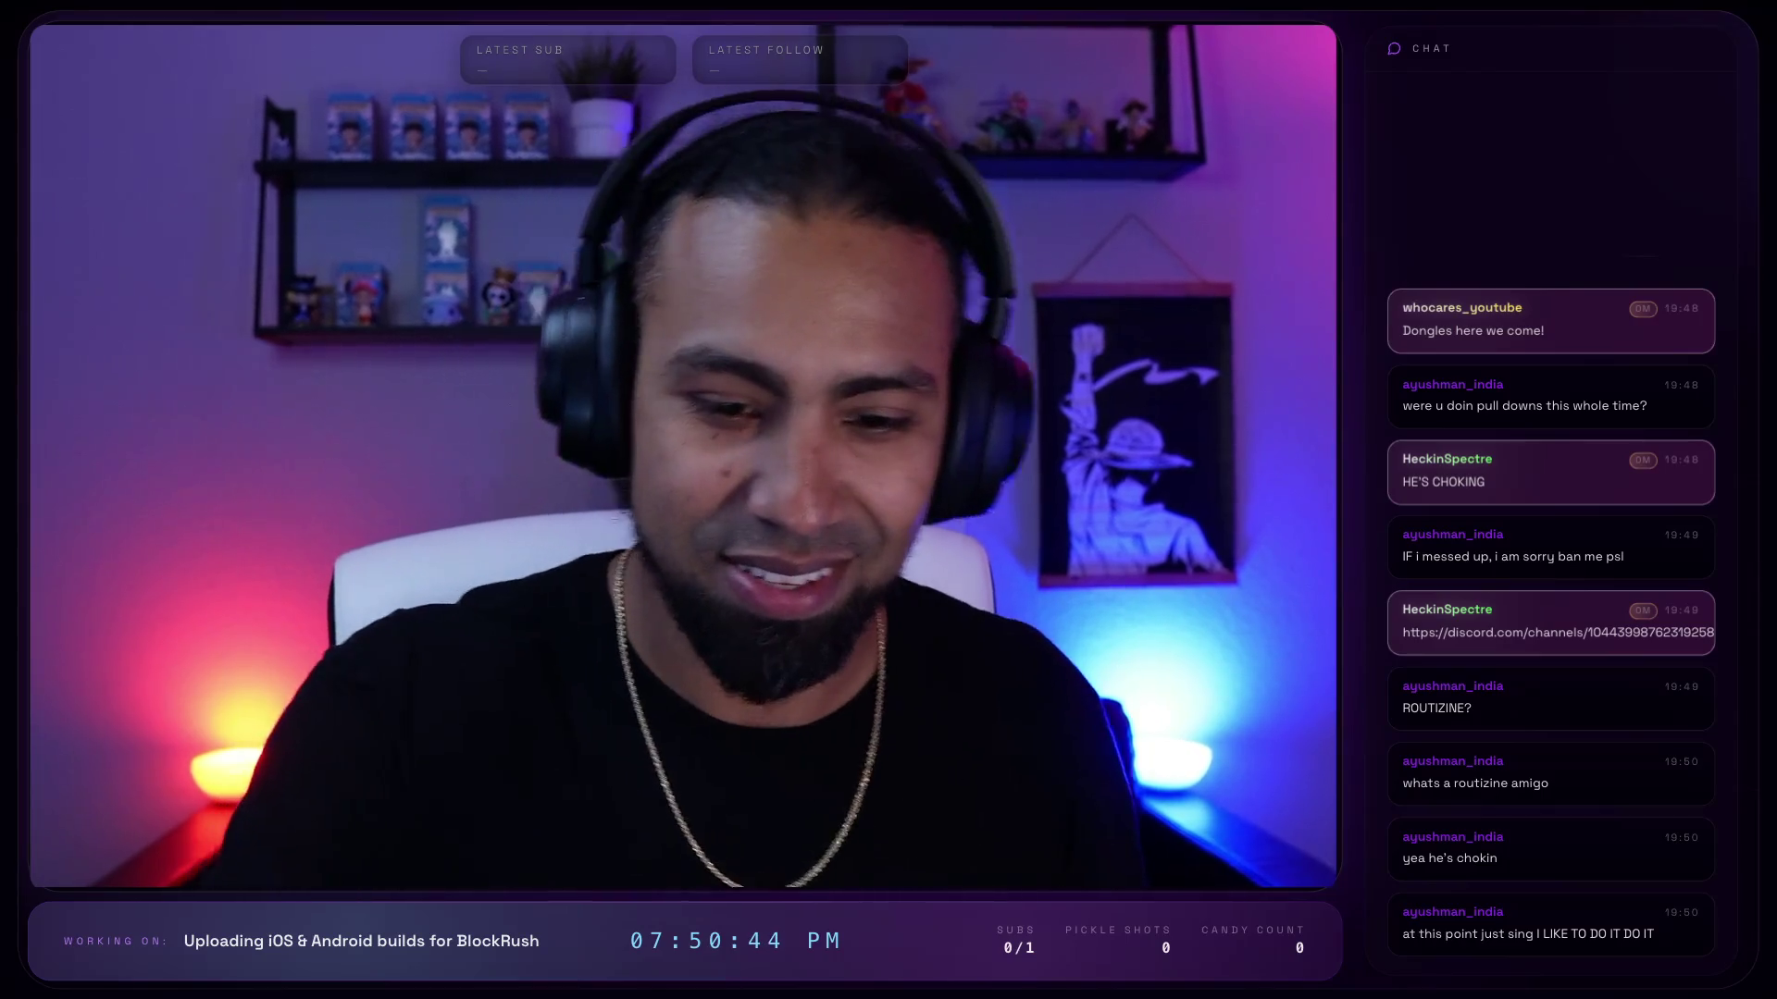
Switch the stream from the camera-only scene back to the desktop view with Ctrl+Right
key("ctrl+Right")
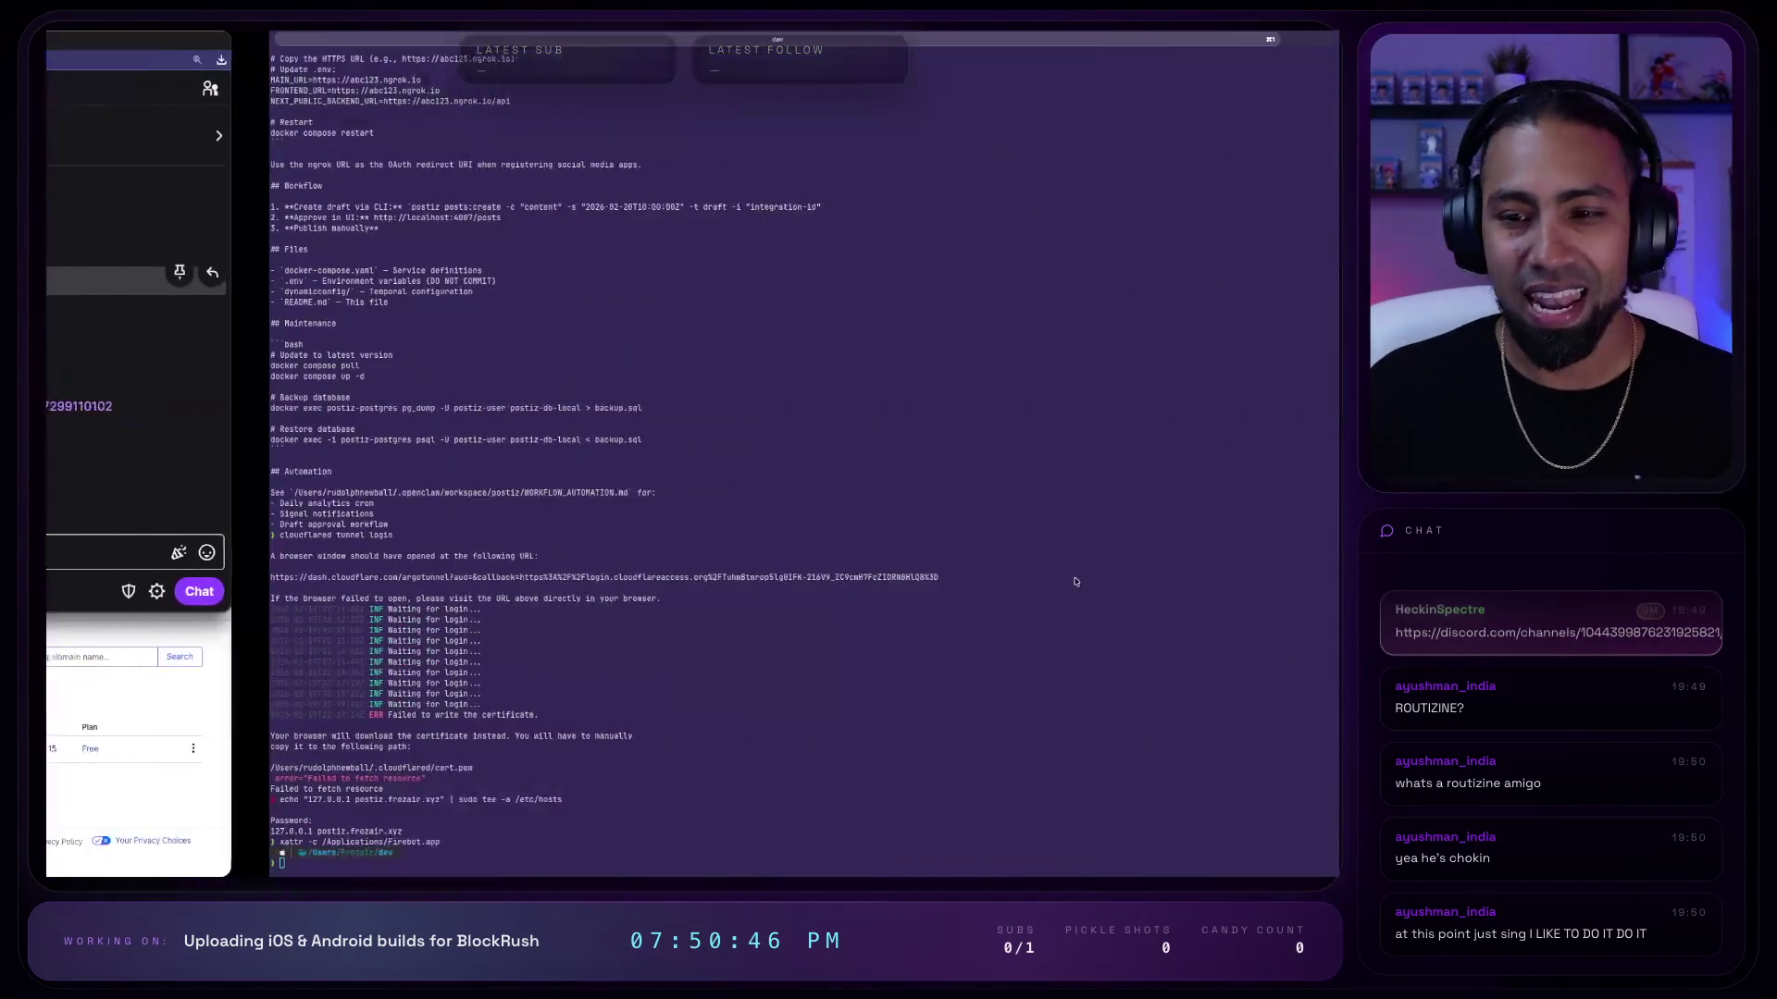
Review the Cursor agent's steps on checking out main and saving to a folder
key("ctrl+Left")
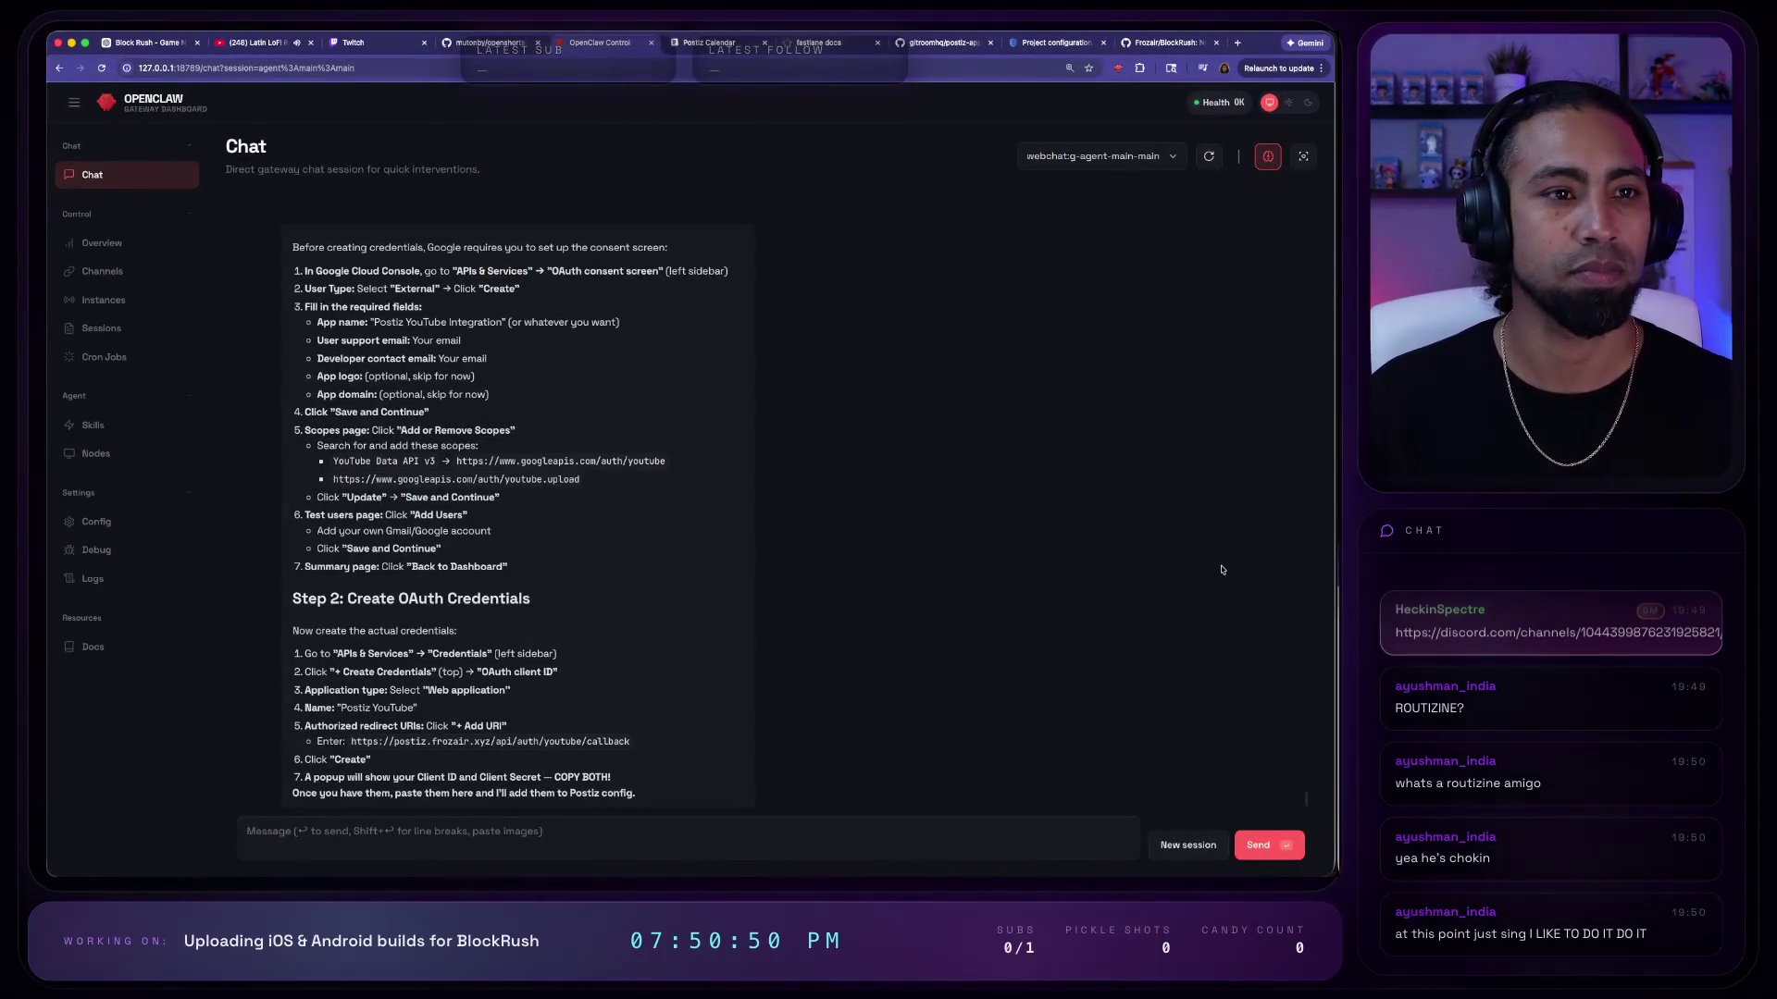
key("super+Tab")
key("super+Tab")
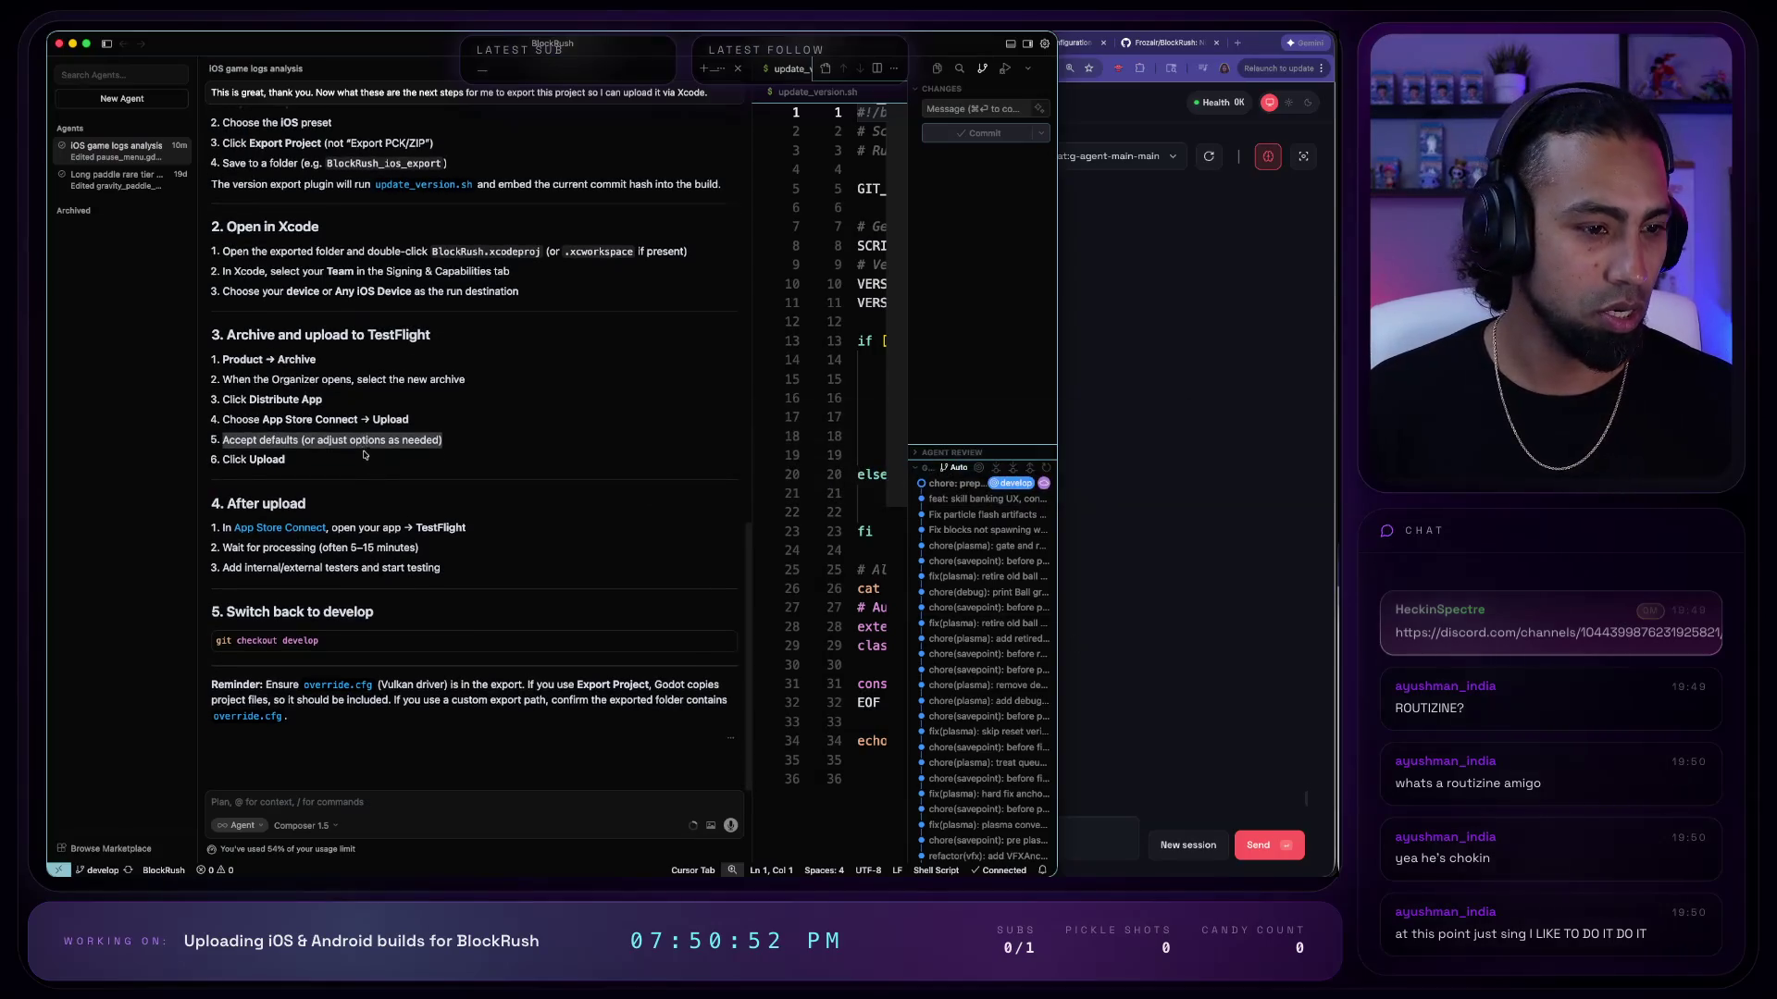
scroll(229, 350, "up", 5)
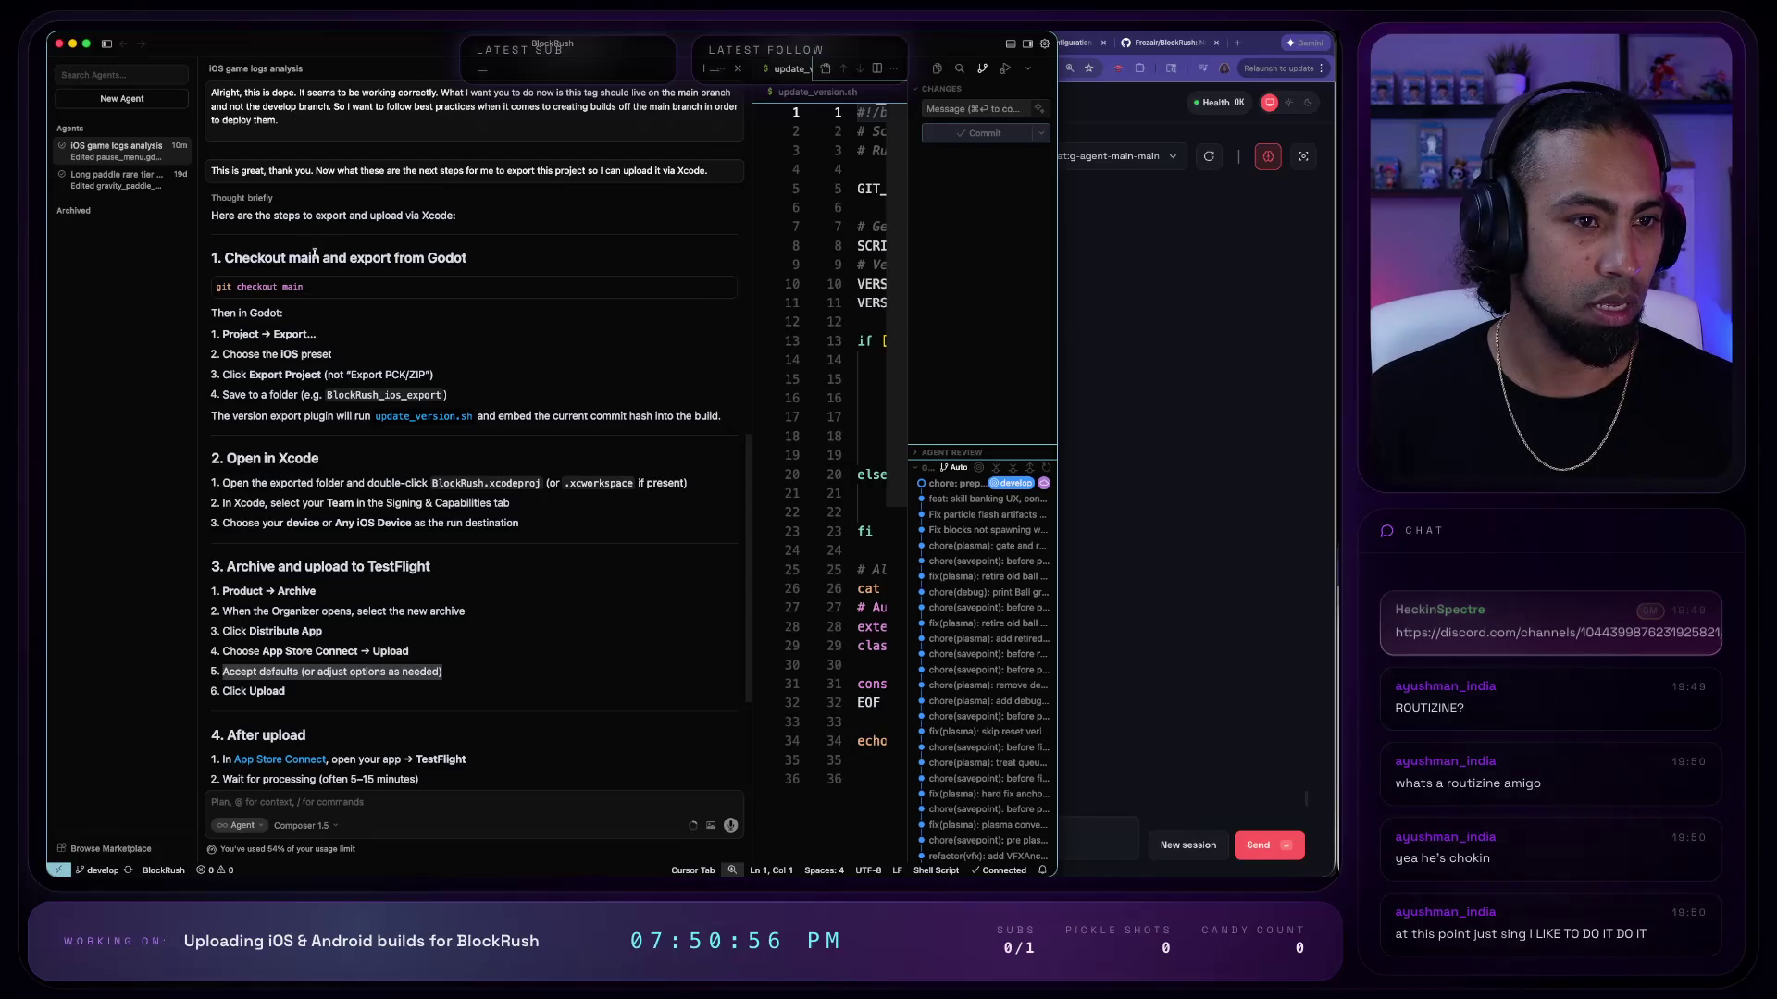
left_click_drag(231, 258, 459, 255)
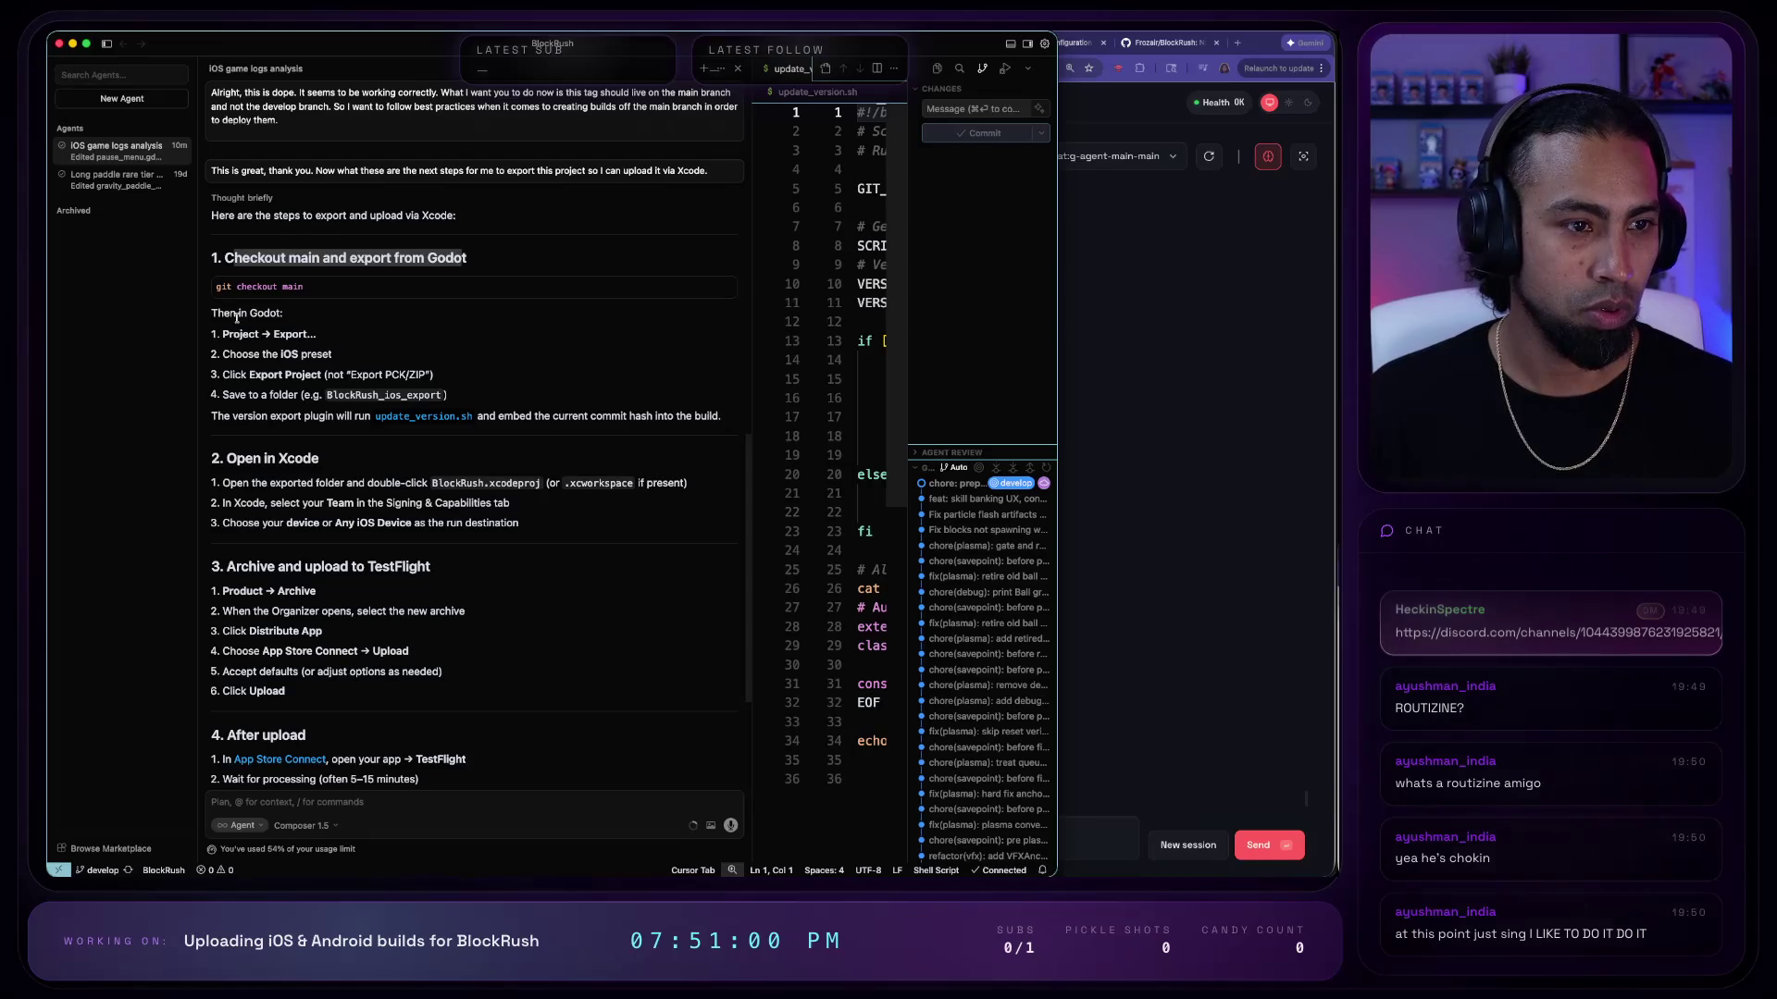
left_click_drag(226, 396, 334, 397)
Run 'gco main' in the terminal to put BlockRush on main, then bring Godot forward
left_click(335, 398)
key("super+Tab")
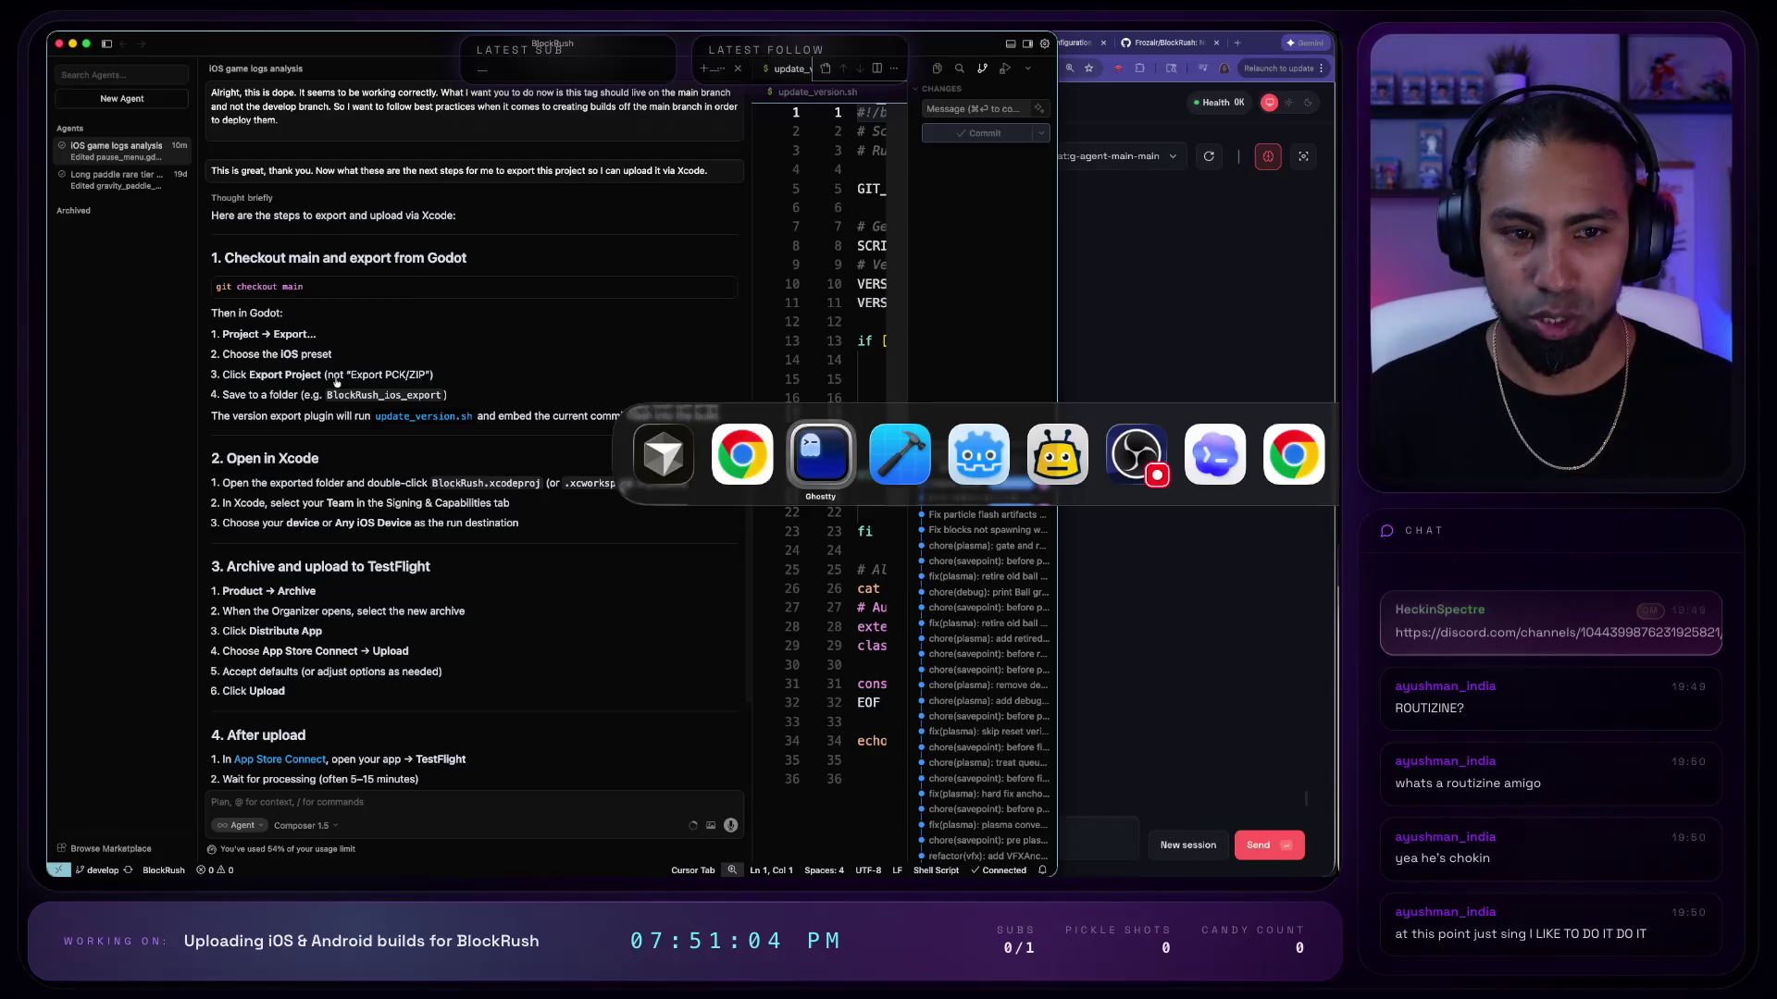
scroll(252, 394, "down", 5)
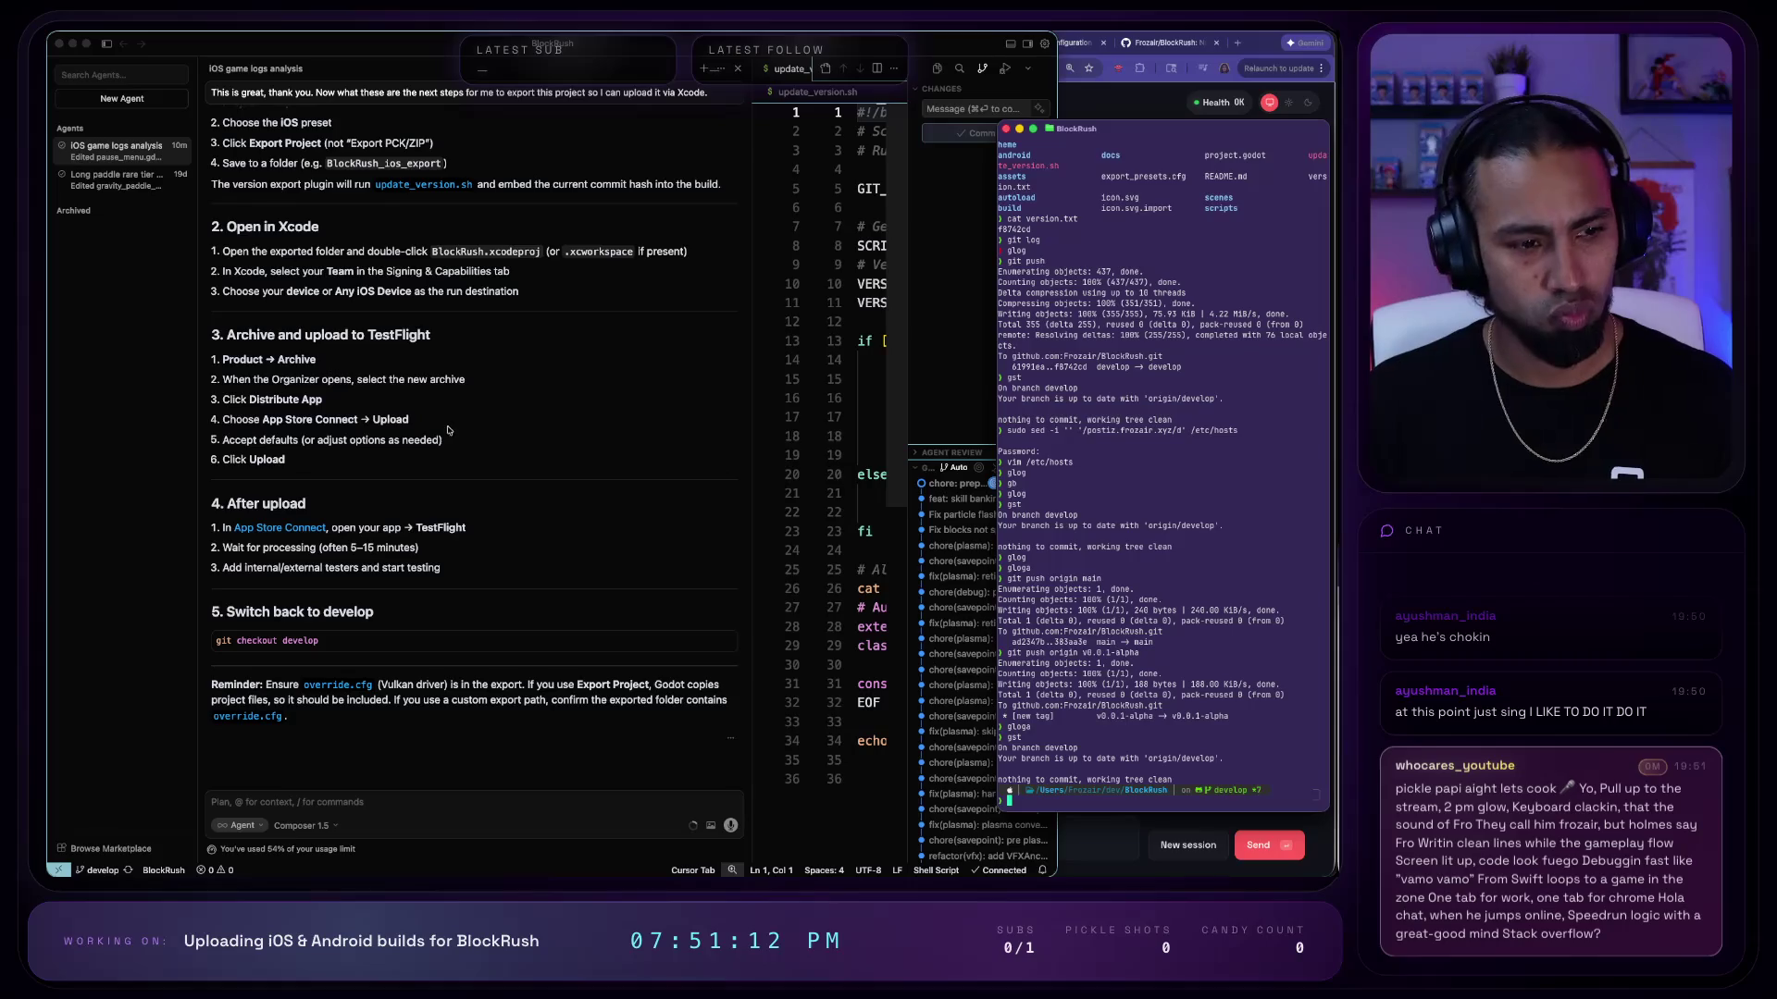
scroll(446, 425, "up", 4)
type("gco main")
key("Return")
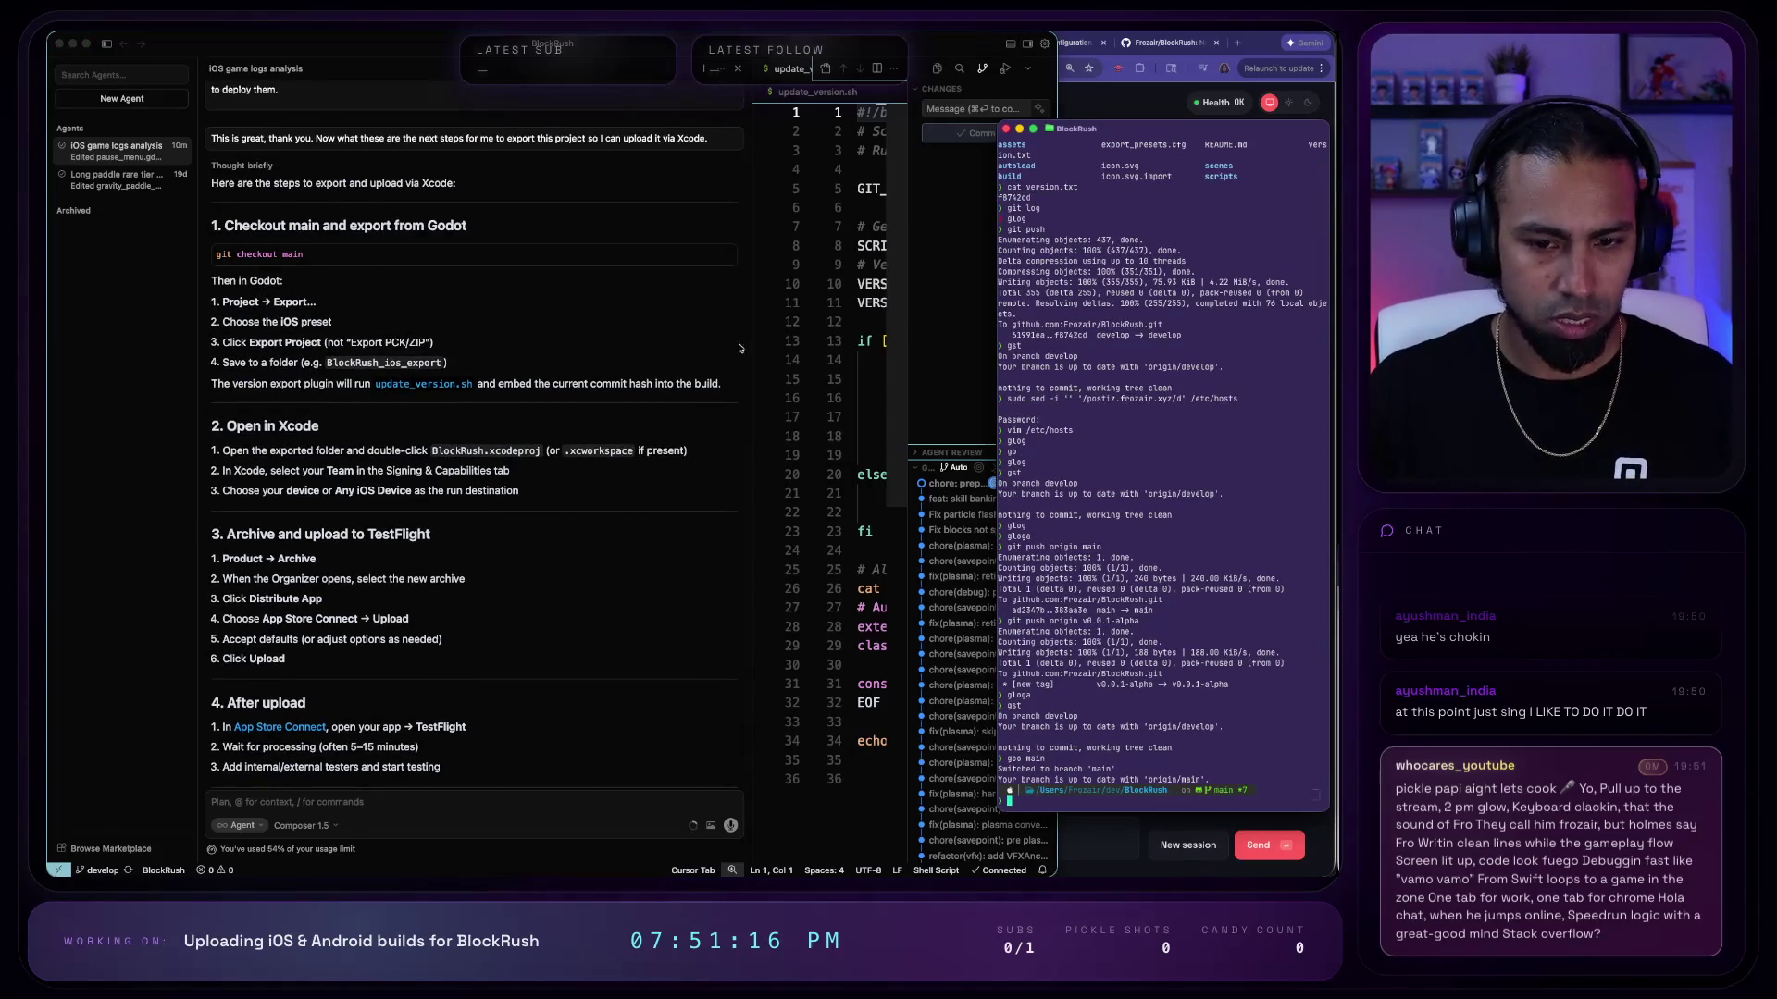
left_click(269, 299)
key("super+Tab")
key("super+Tab")
key("super+Tab")
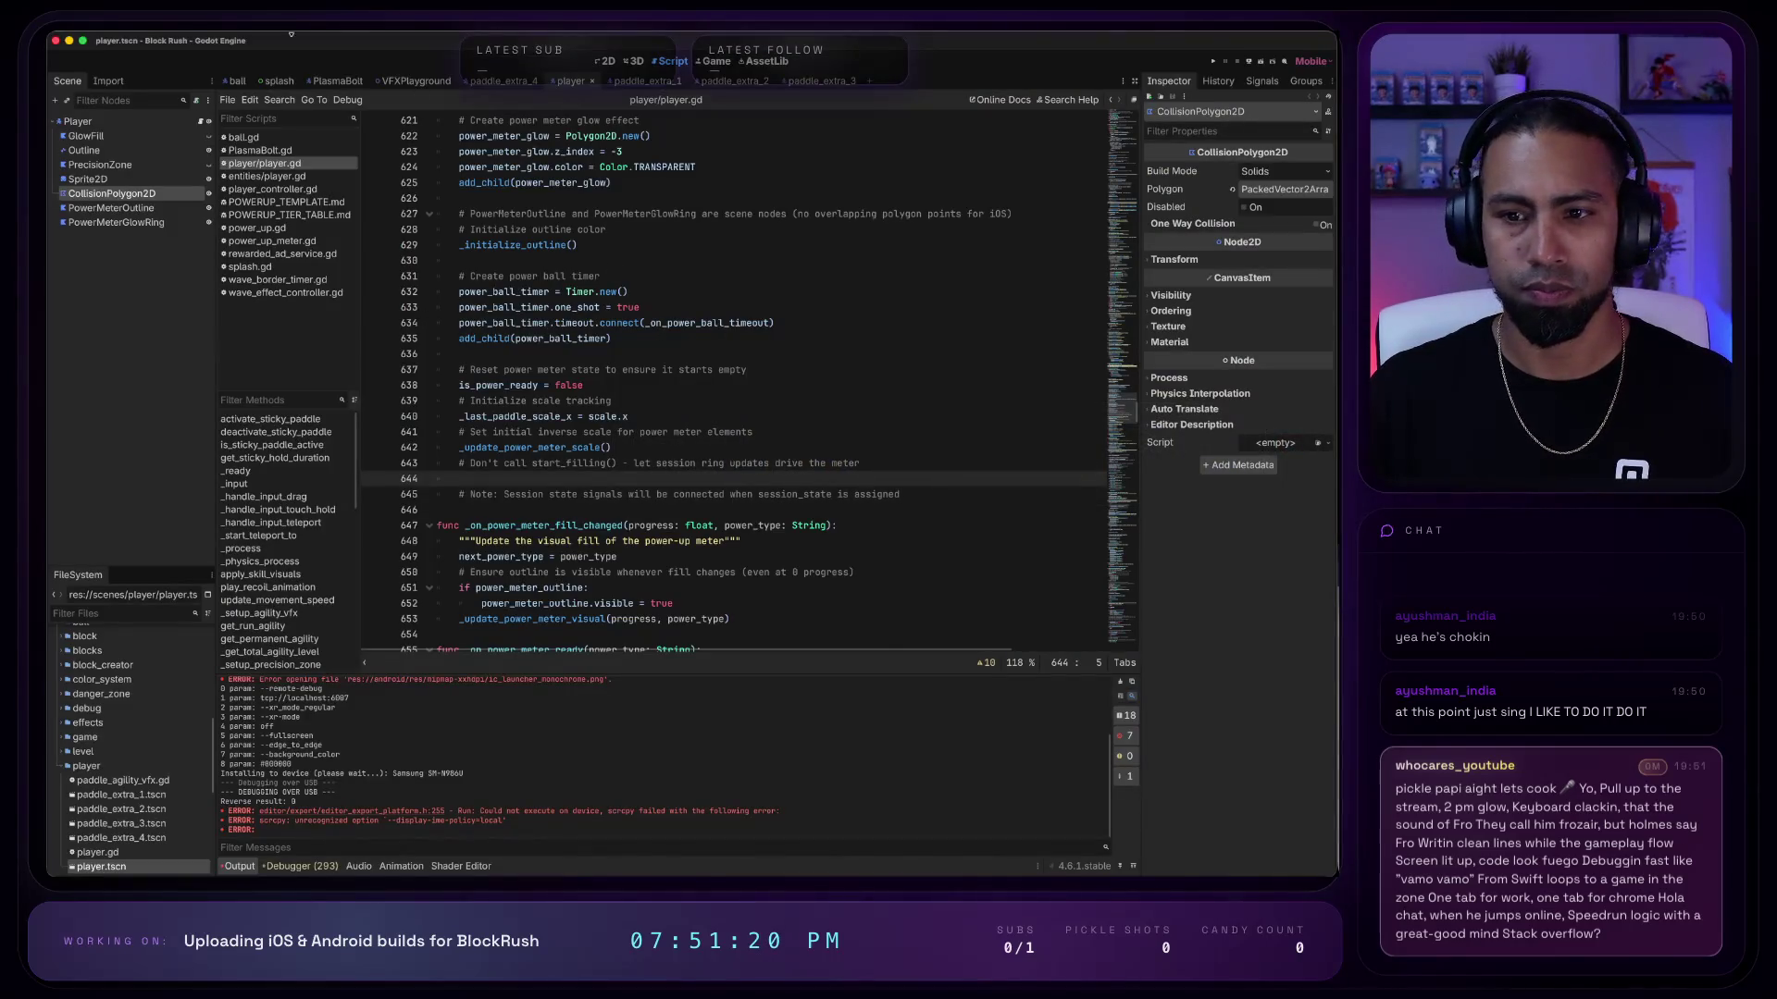
Leave Godot for the OpenClaw chat in Chrome showing the OAuth credential setup steps
mouse_move(268, 39)
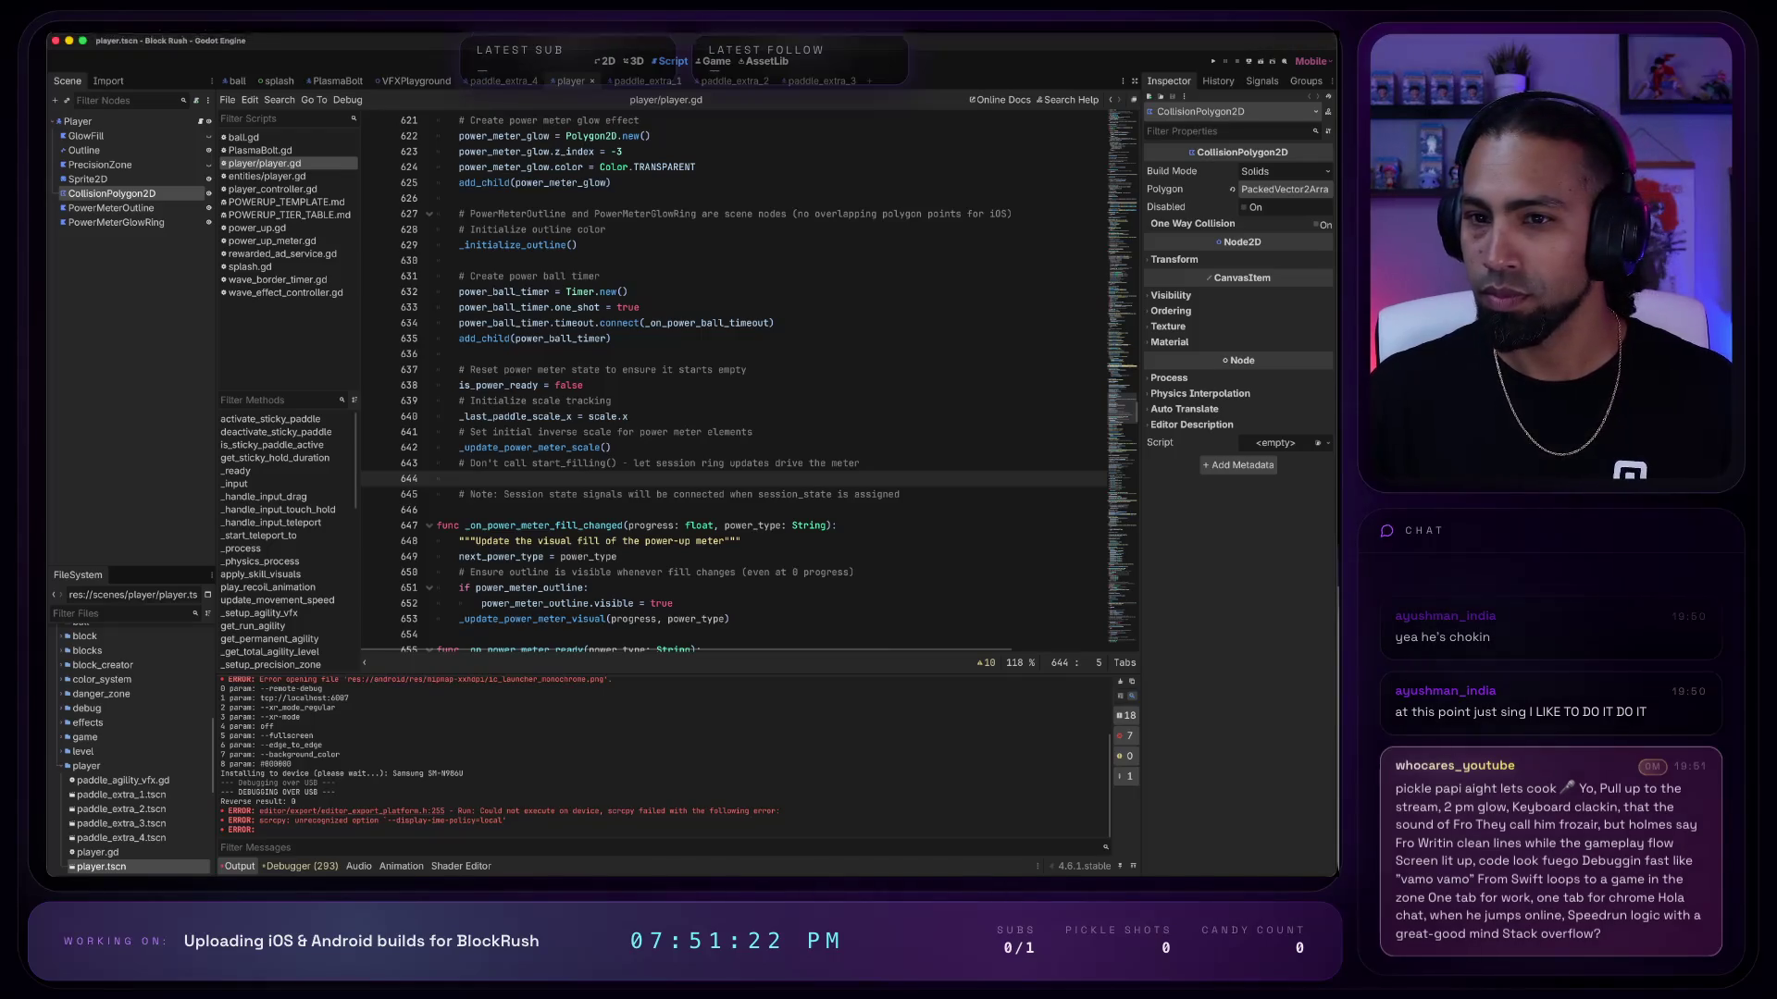
key("super+Tab")
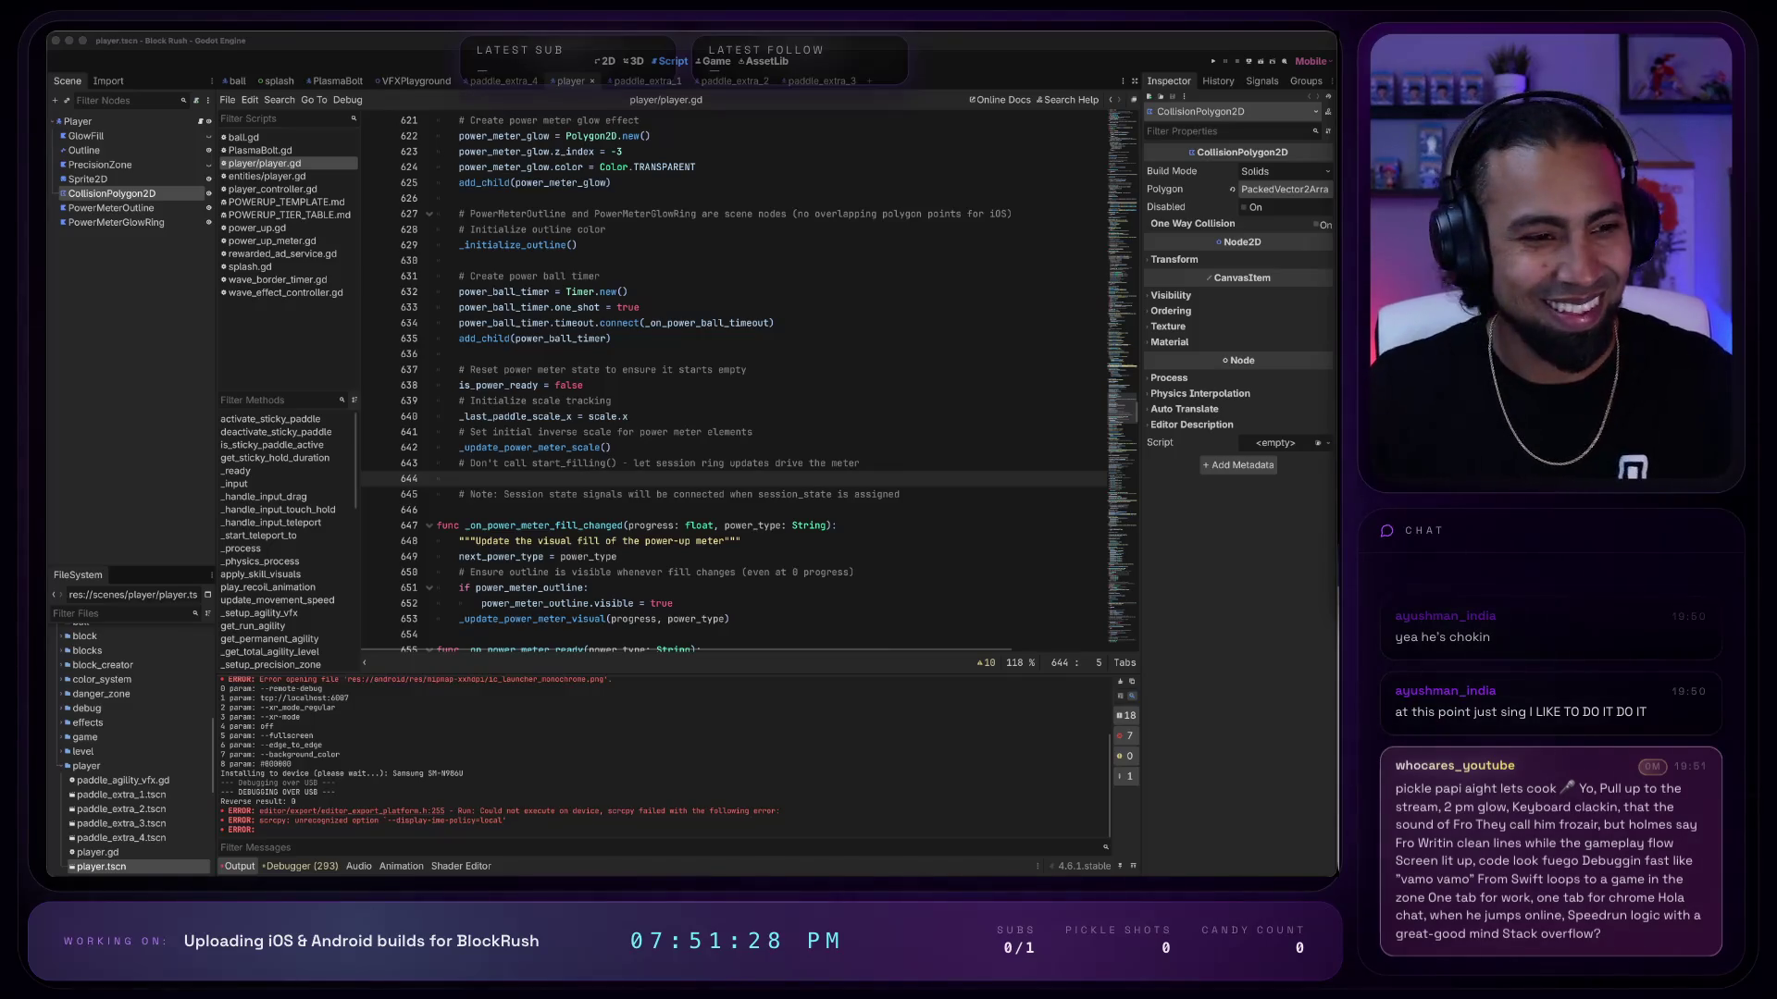
left_click(1245, 694)
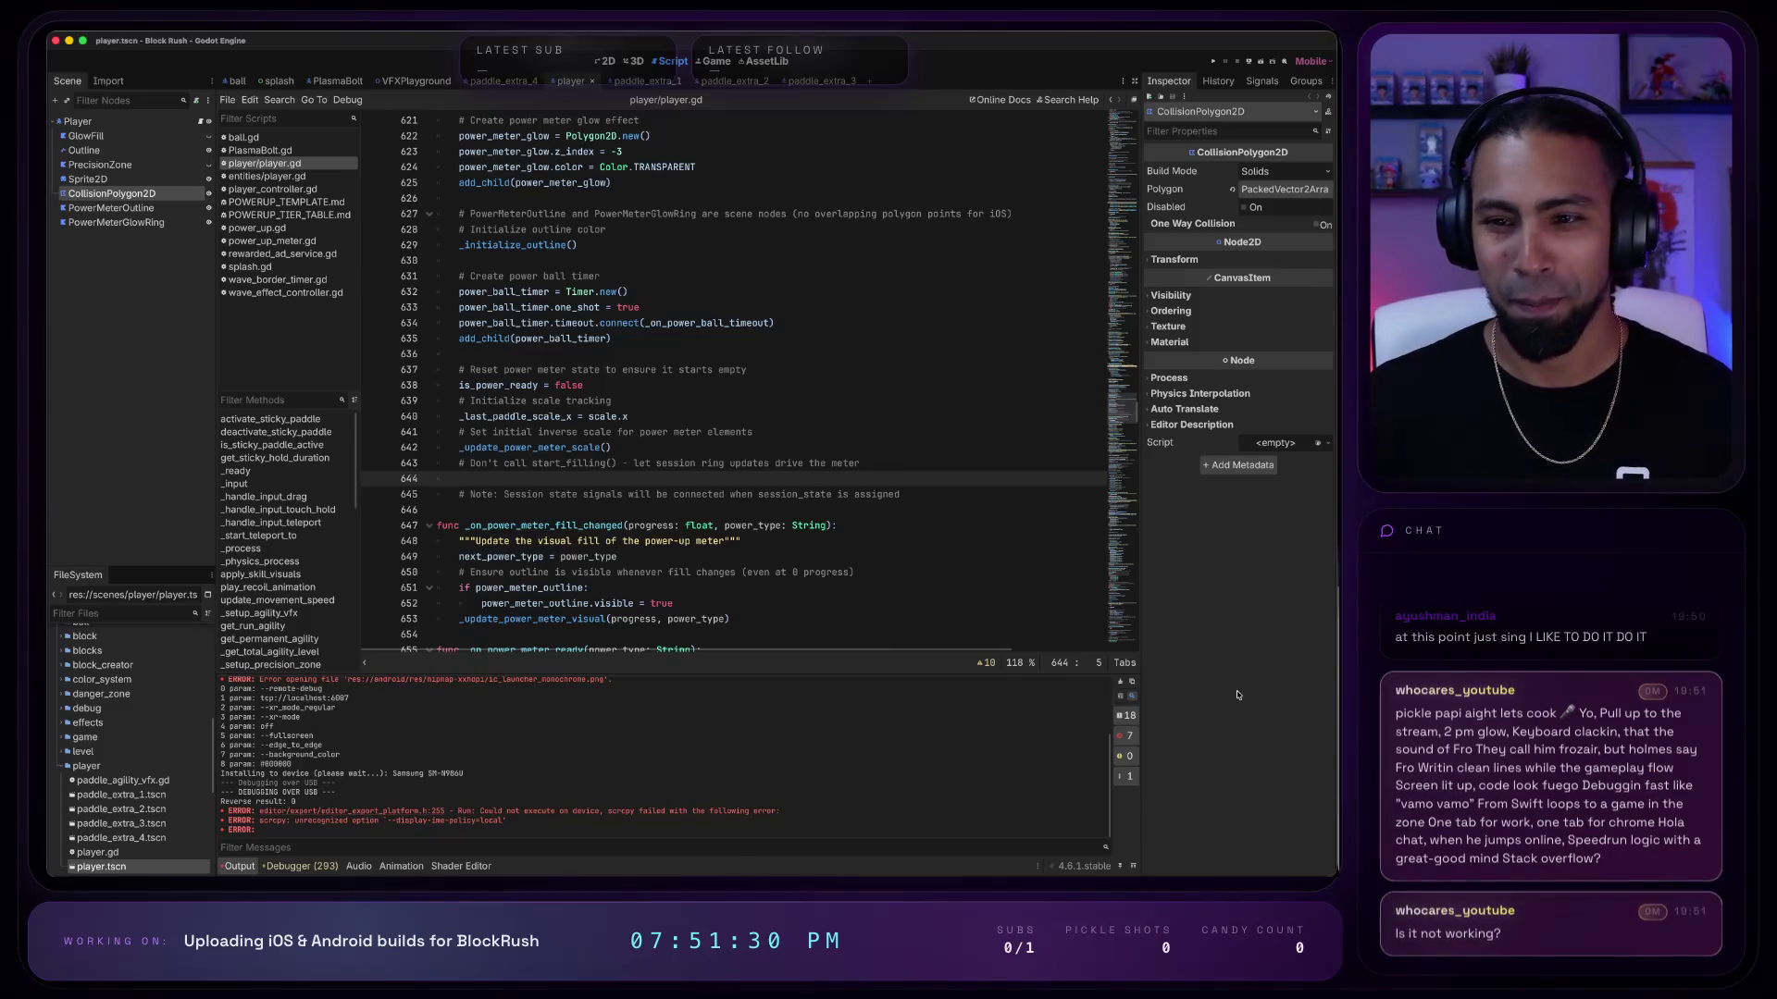
key("super+Tab")
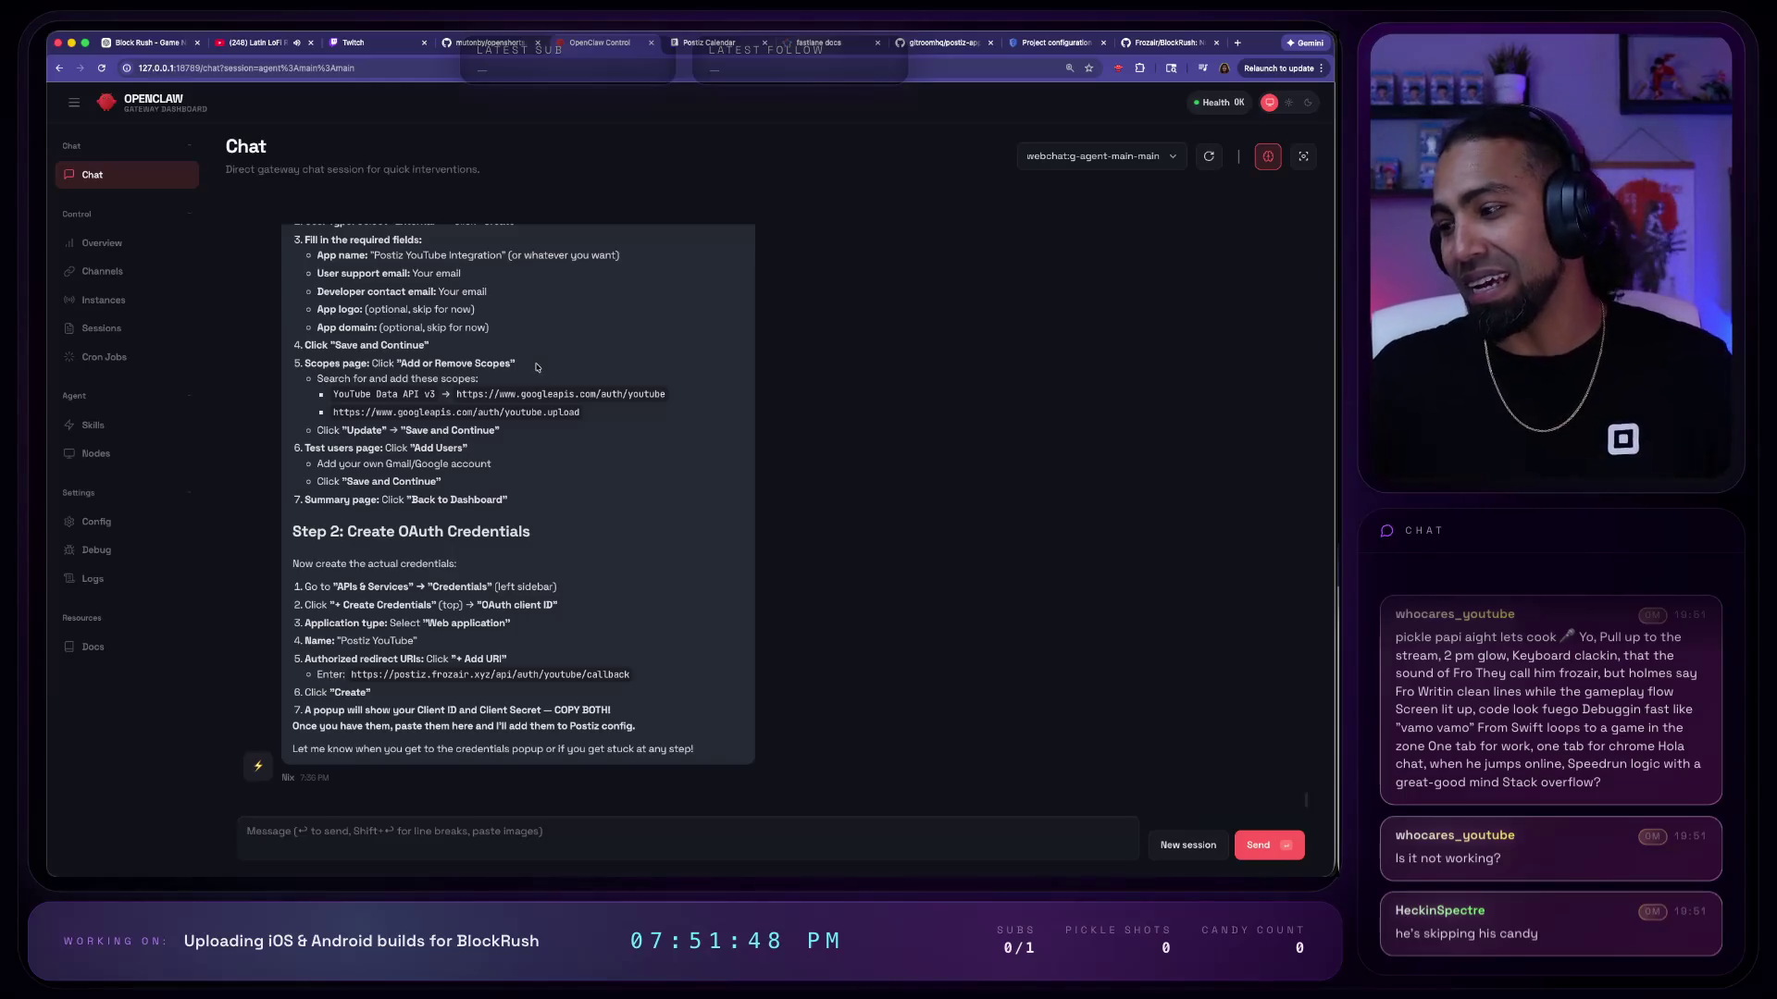
Scroll back over the OpenClaw chat's OAuth setup steps
mouse_move(771, 34)
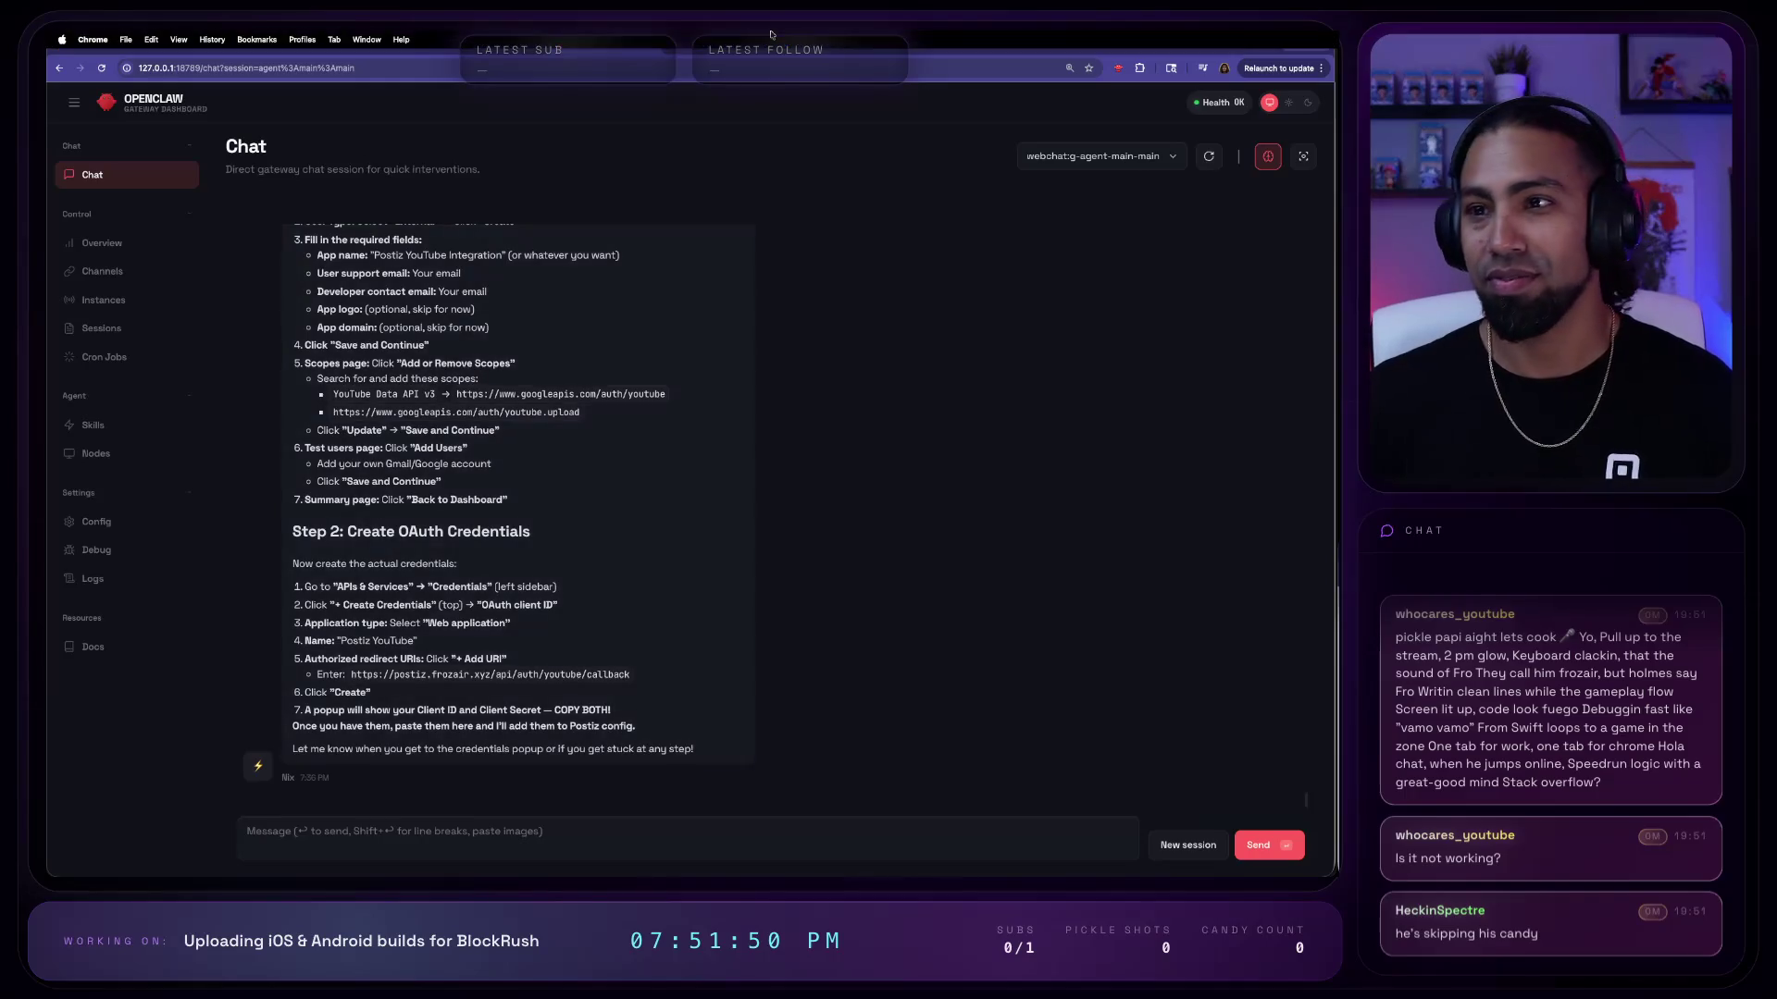
scroll(838, 573, "up", 5)
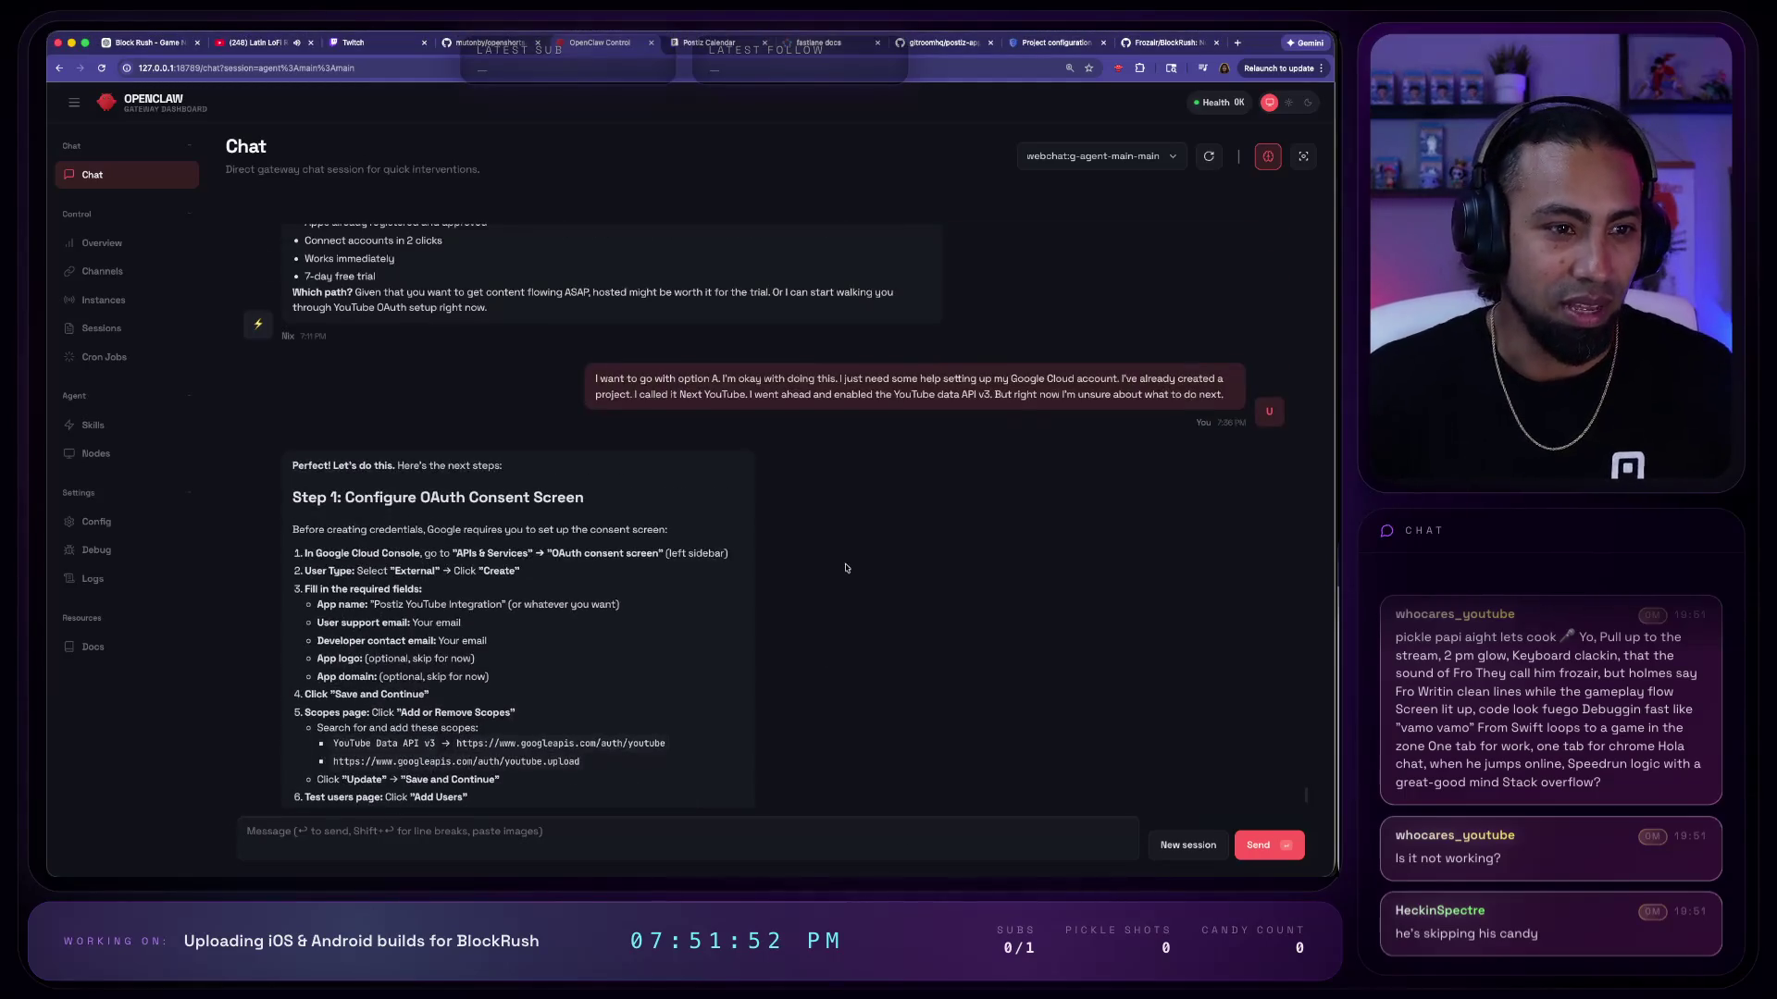
scroll(835, 572, "down", 1)
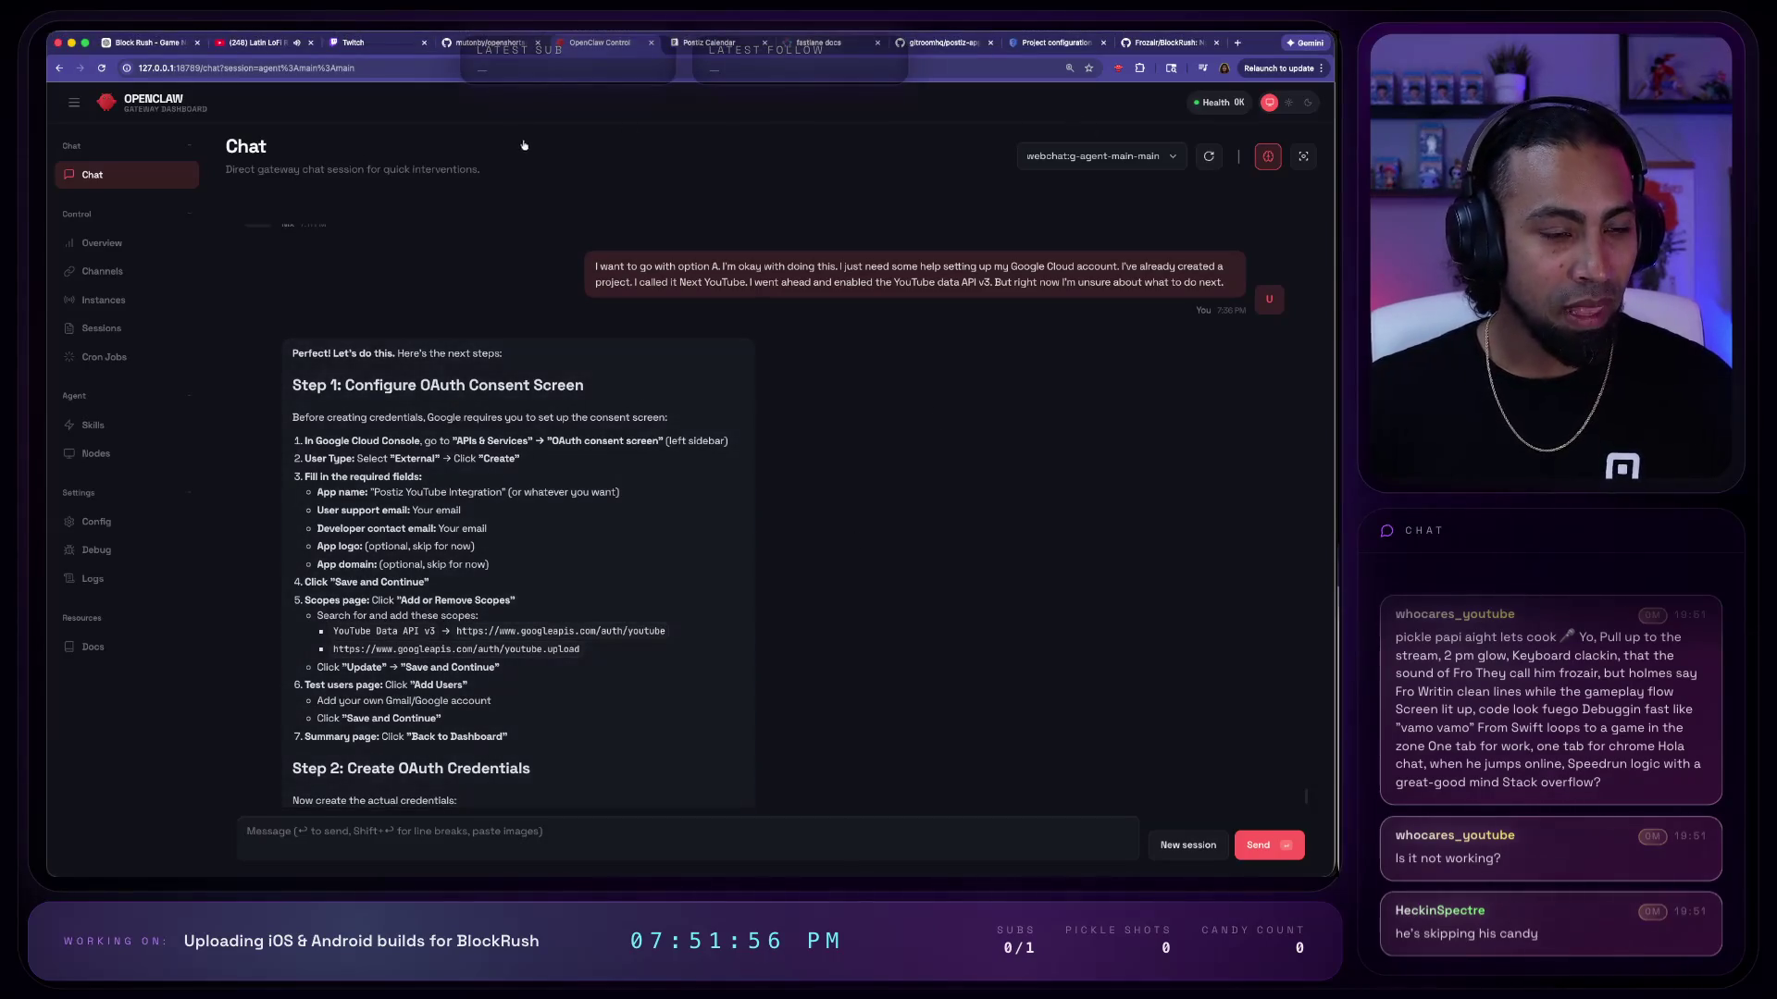
Cycle through the open apps, past Godot and Xcode, to the Cursor agent chat
key("super+Tab")
key("super+Tab")
key("super+Tab")
key("super+shift+Tab")
key("super+shift+Tab")
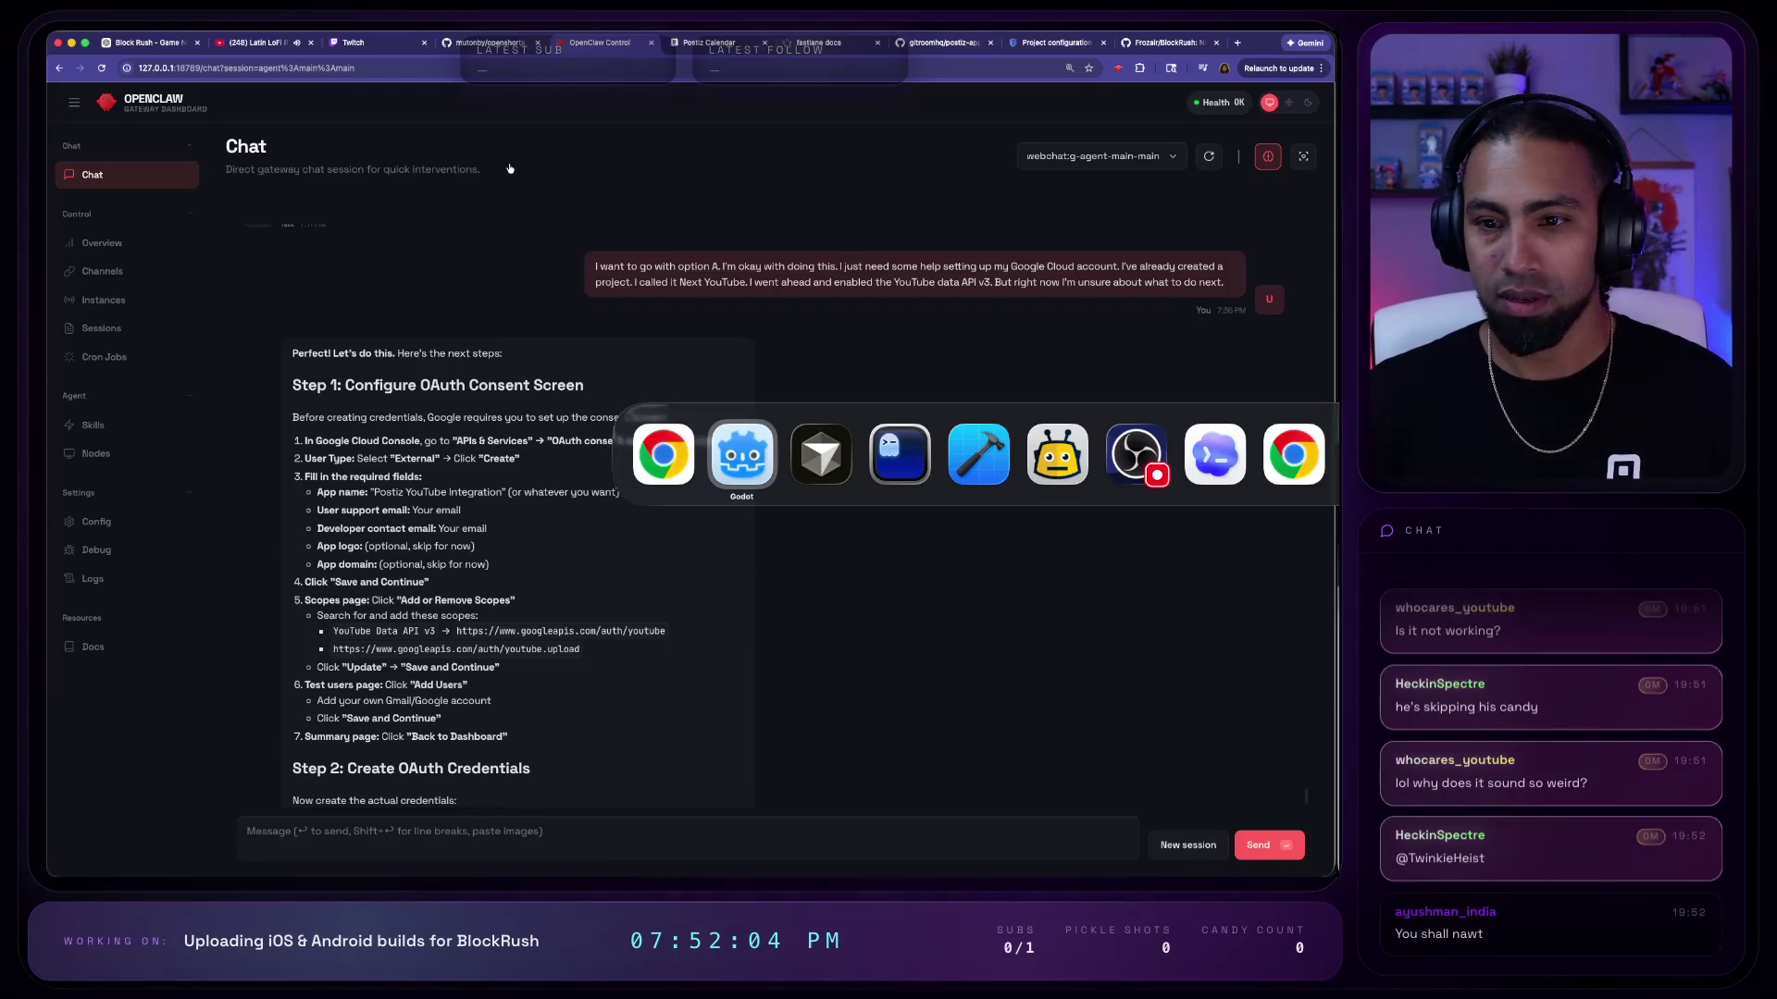
key("super+Tab")
key("super+Tab")
key("super+Tab")
key("super+Tab")
key("super+Tab")
key("super+shift+Tab")
key("super+shift+Tab")
key("super+Tab")
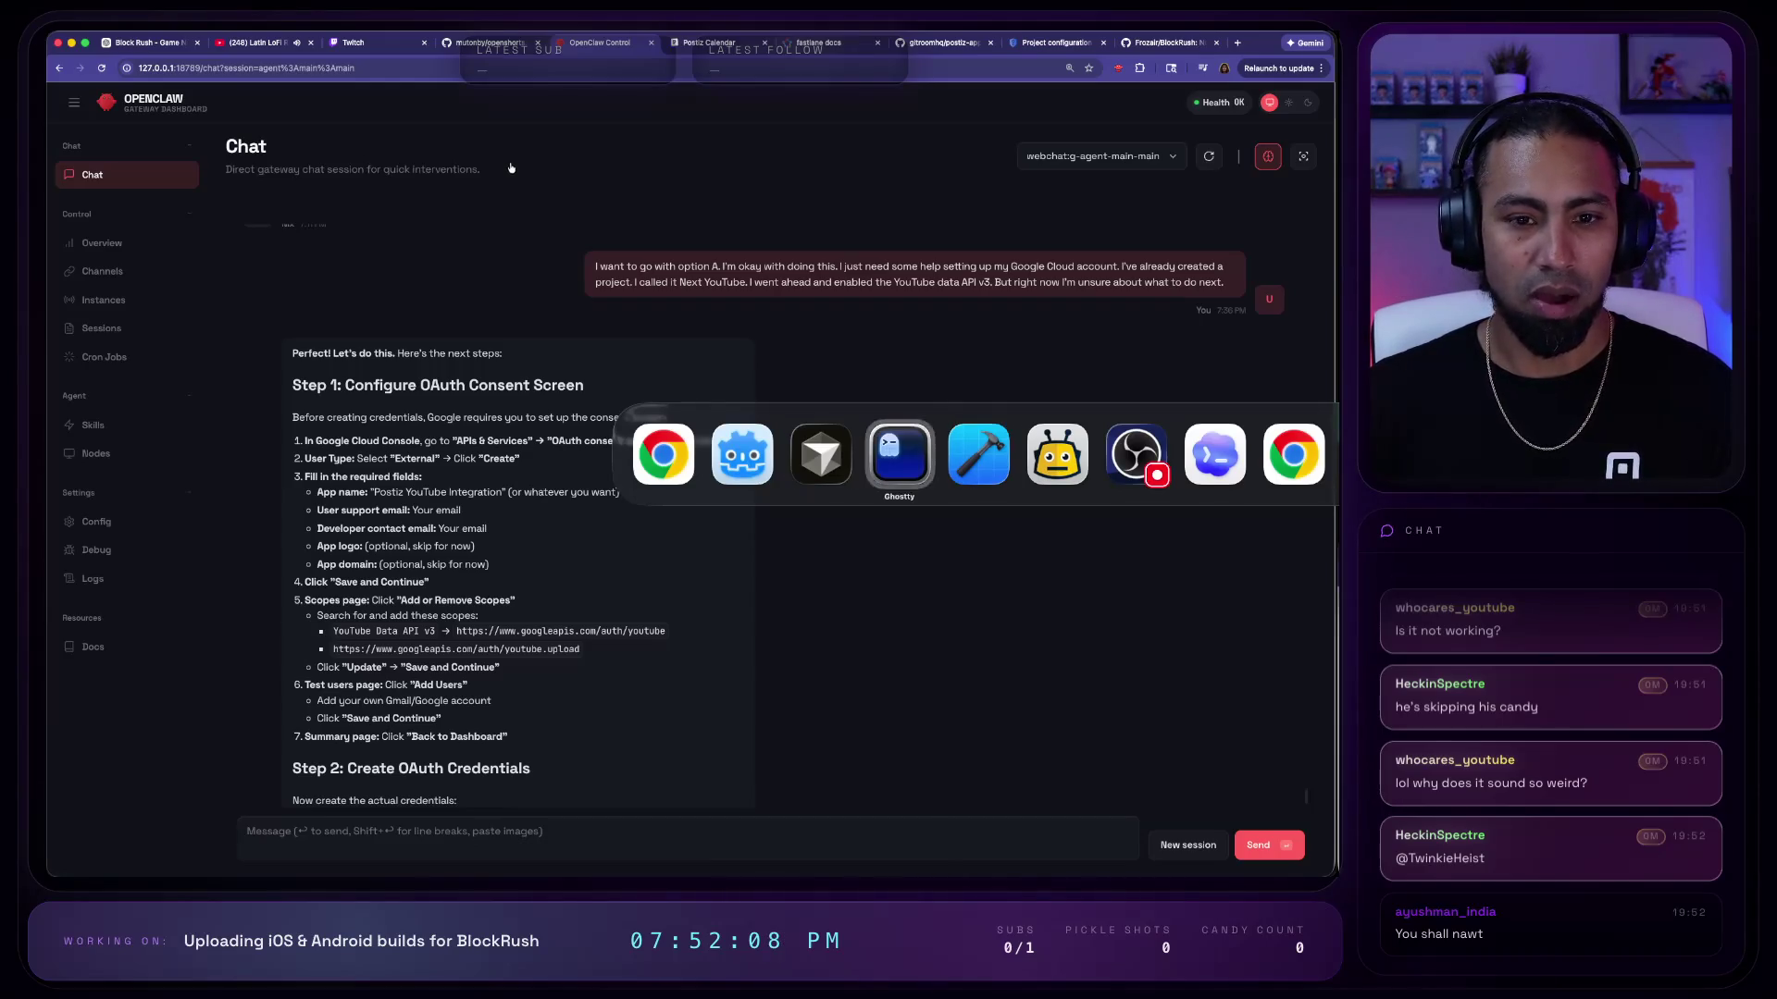
key("super+Tab")
key("super+Tab")
key("super+Tab")
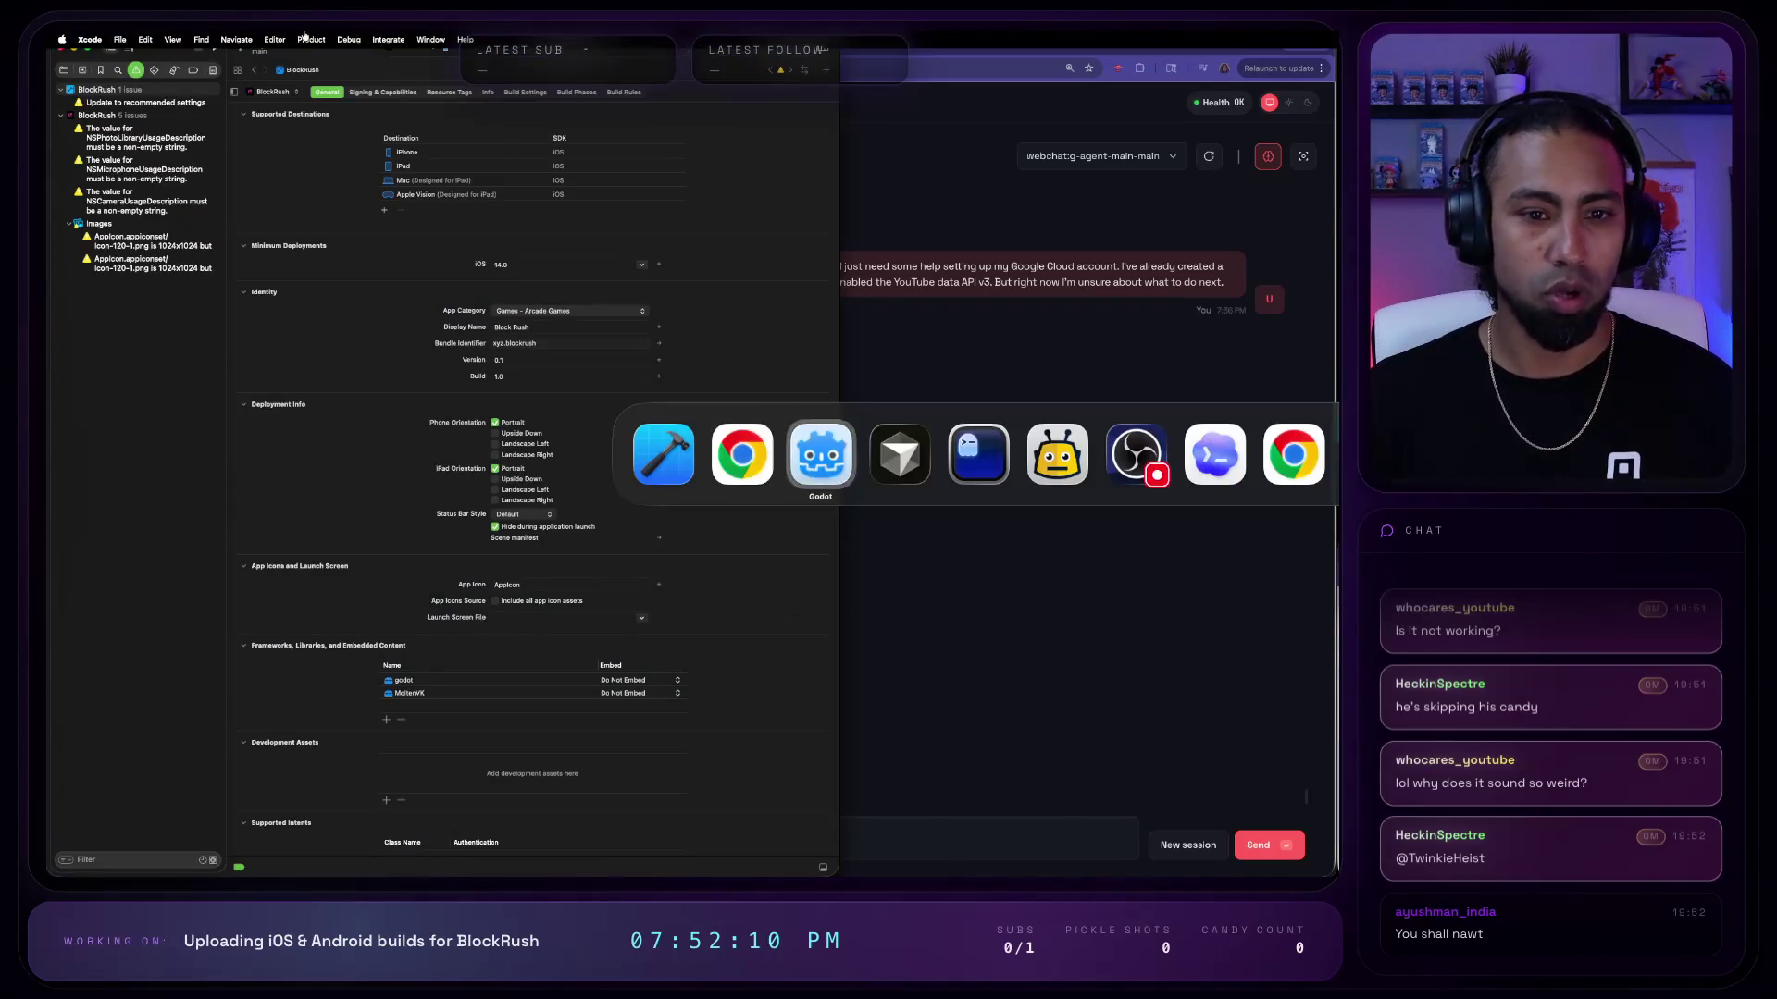
key("super+Tab")
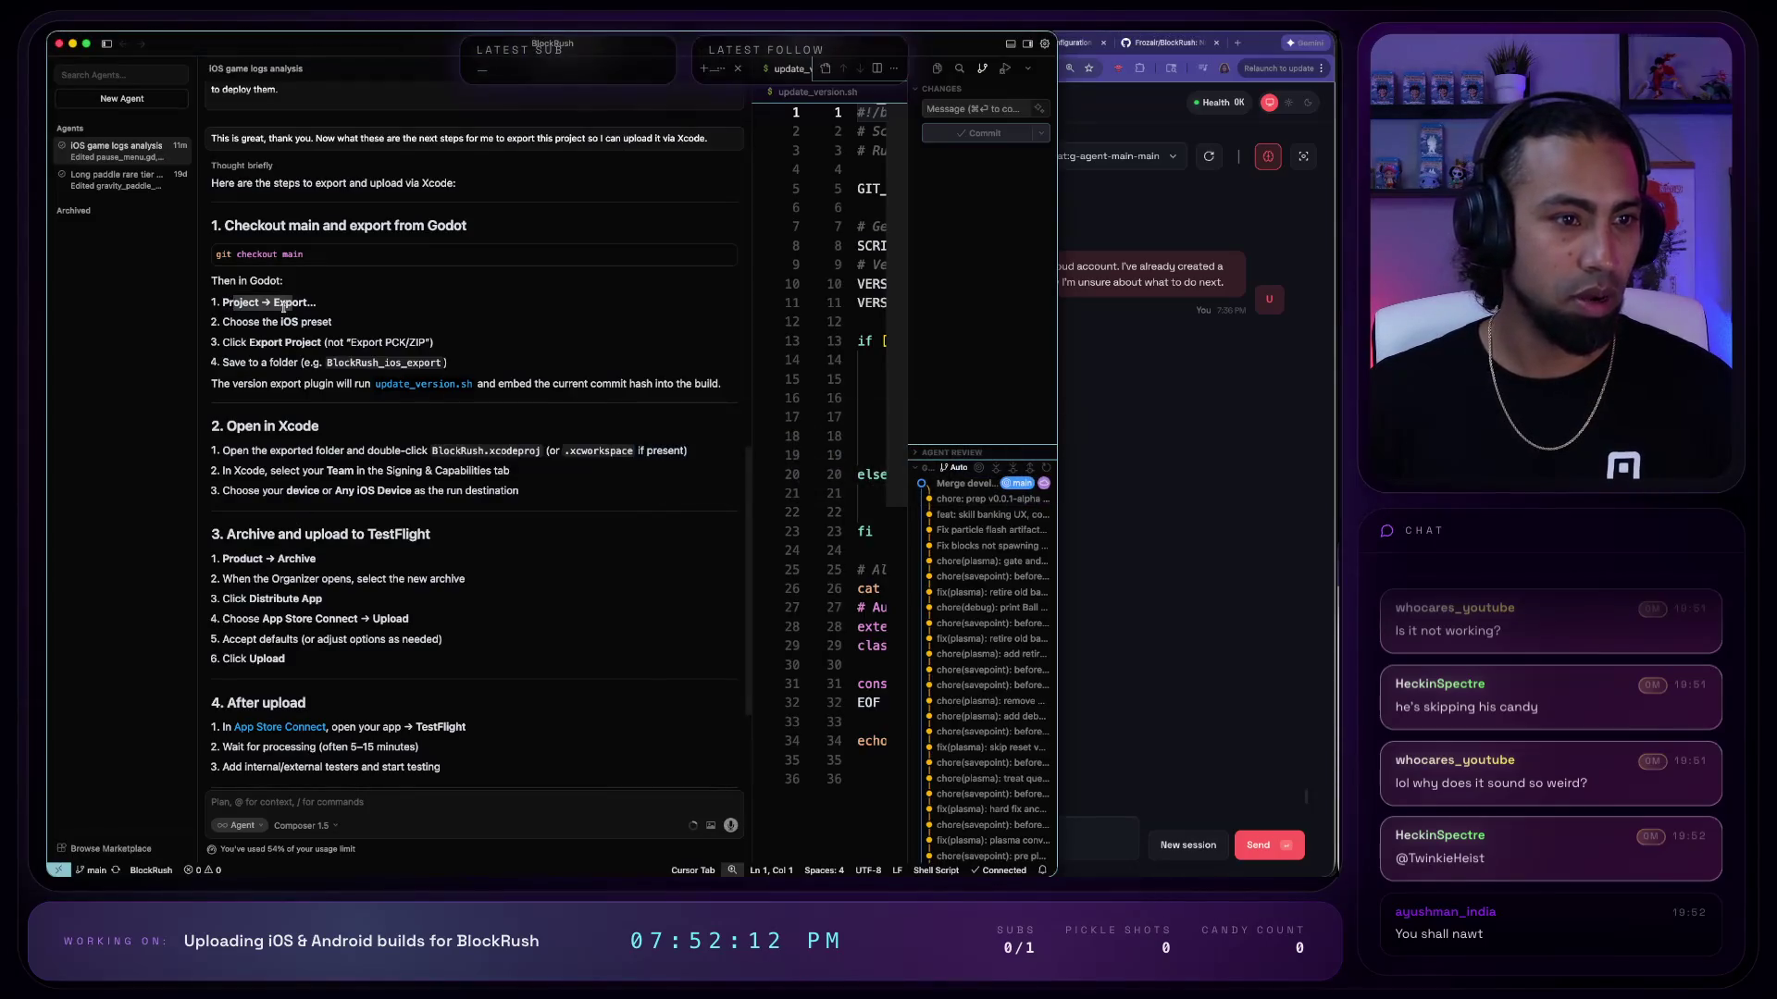
Open Godot's Project > Export dialog with the iOS preset, checking Cursor's export steps
key("super+Tab")
key("super+Tab")
key("super+Tab")
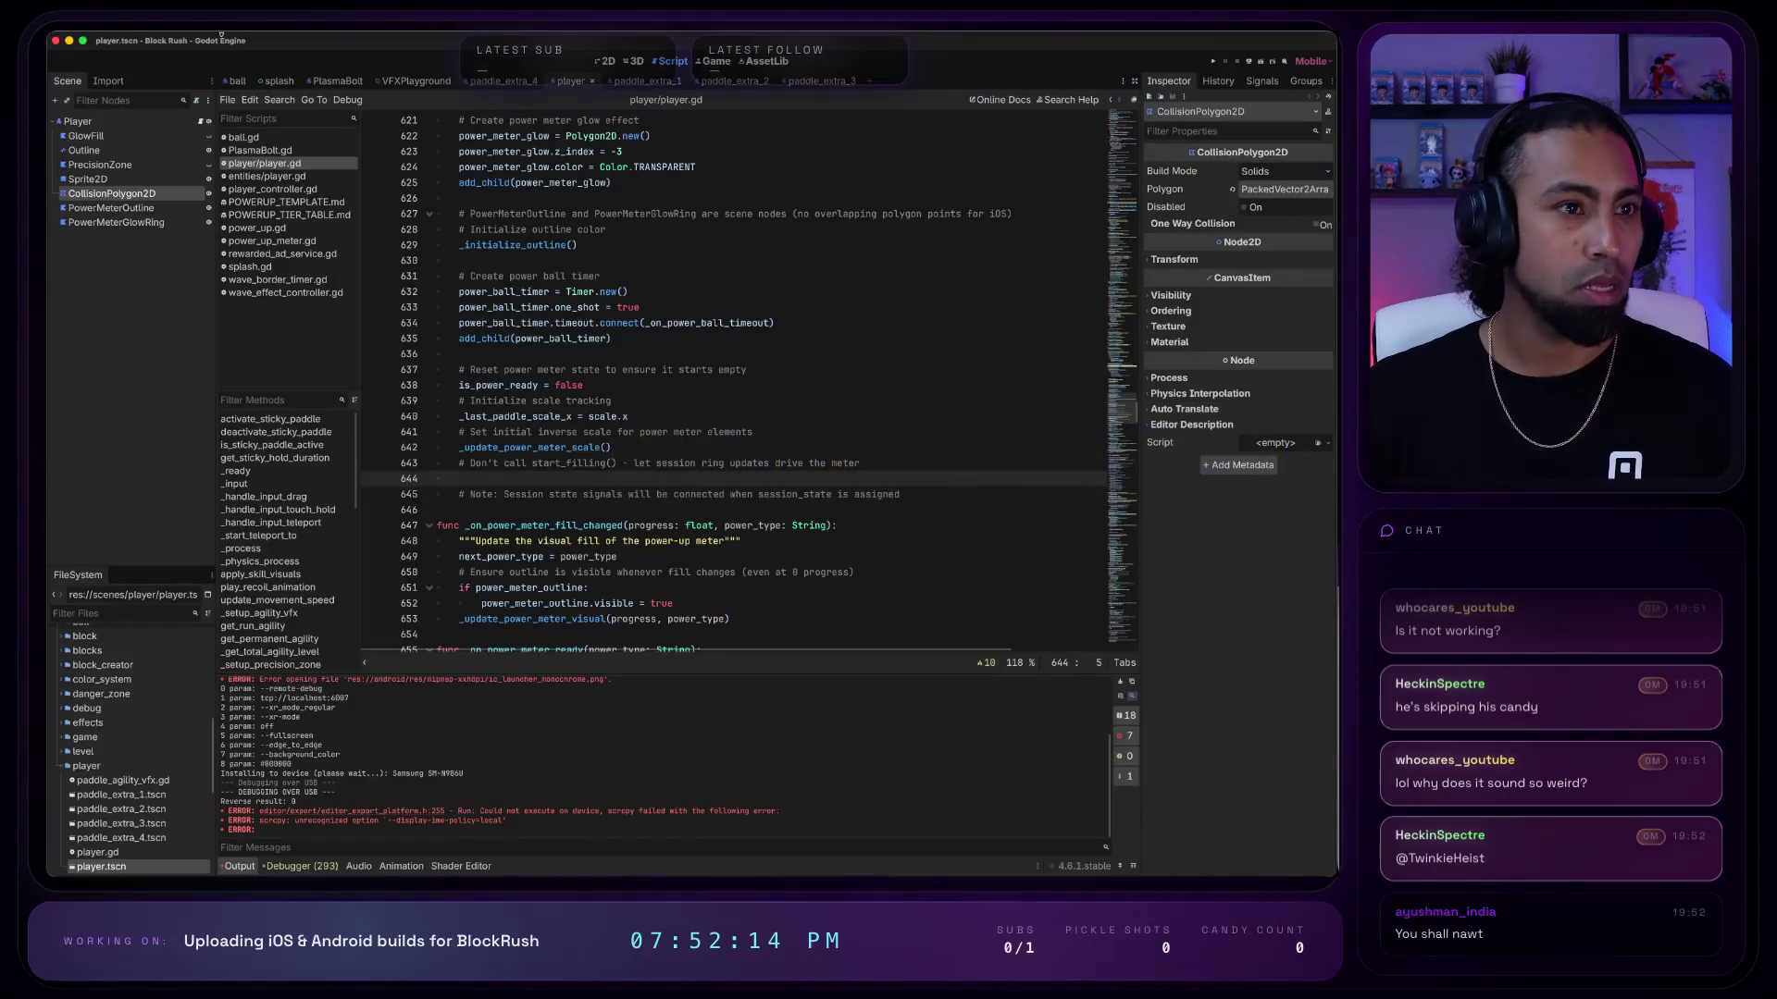
left_click(176, 37)
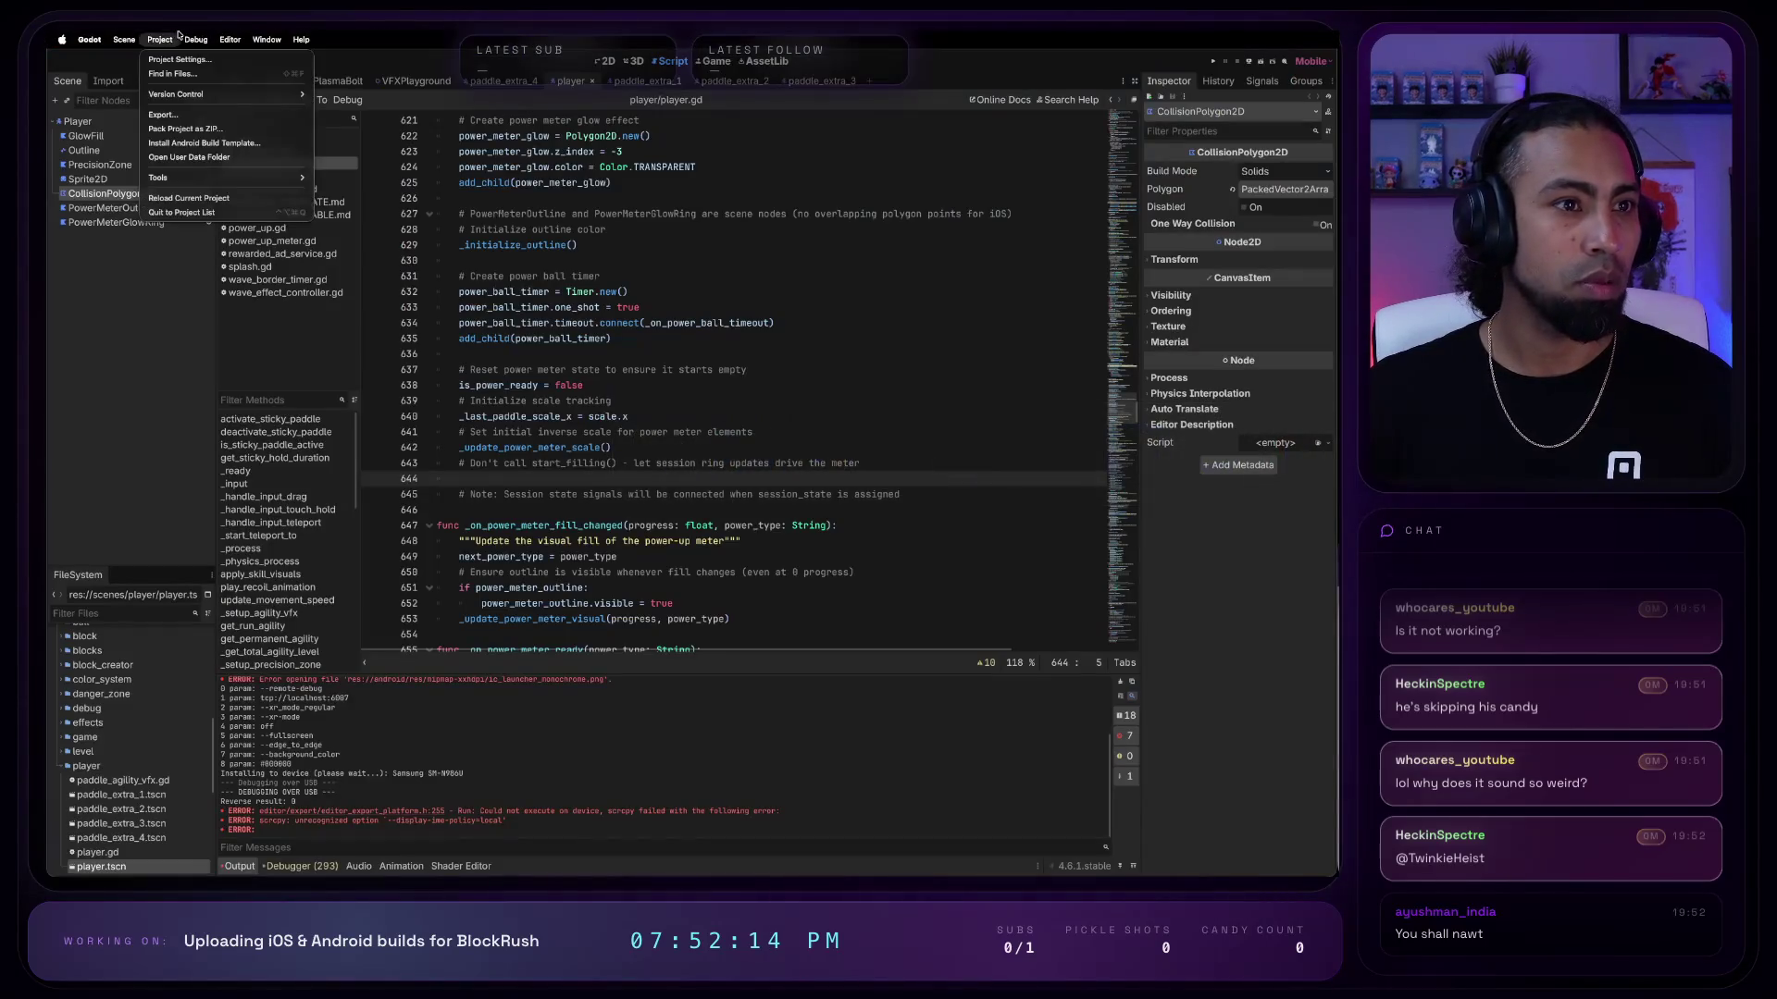
left_click(165, 113)
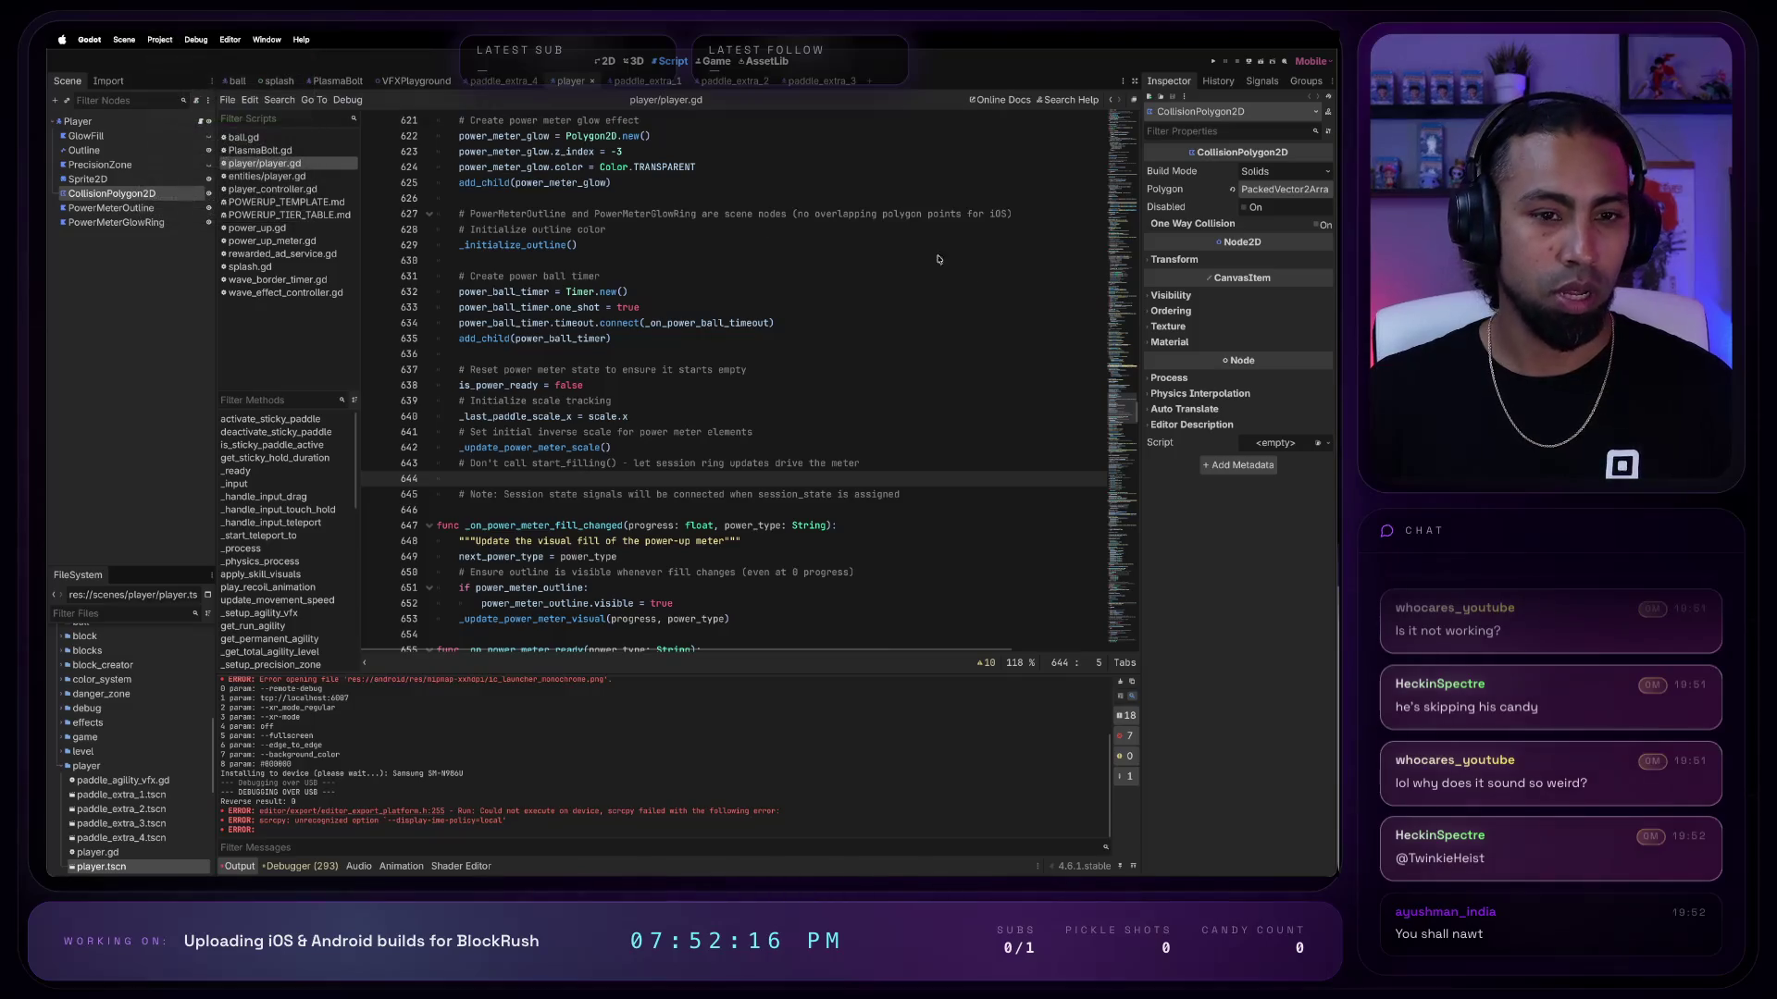
key("super+Tab")
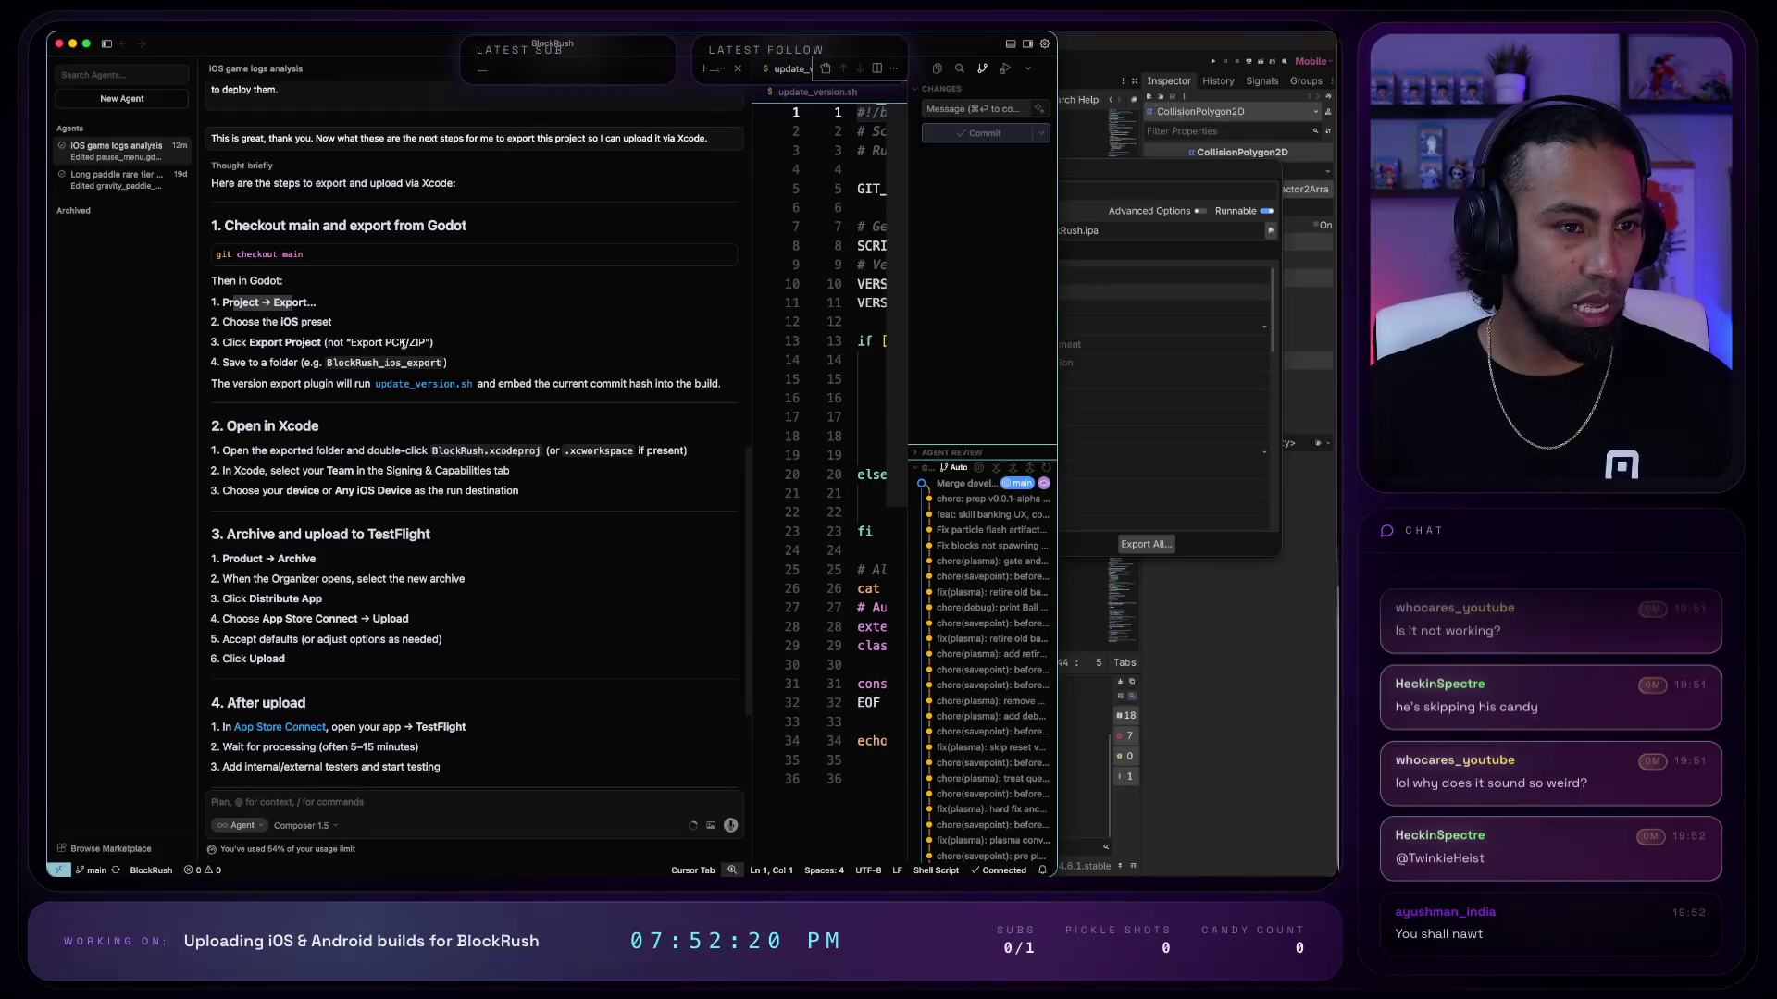
key("super+Tab")
Export the iOS project to BlockRush.ipa and confirm overwriting the existing file
left_click(967, 545)
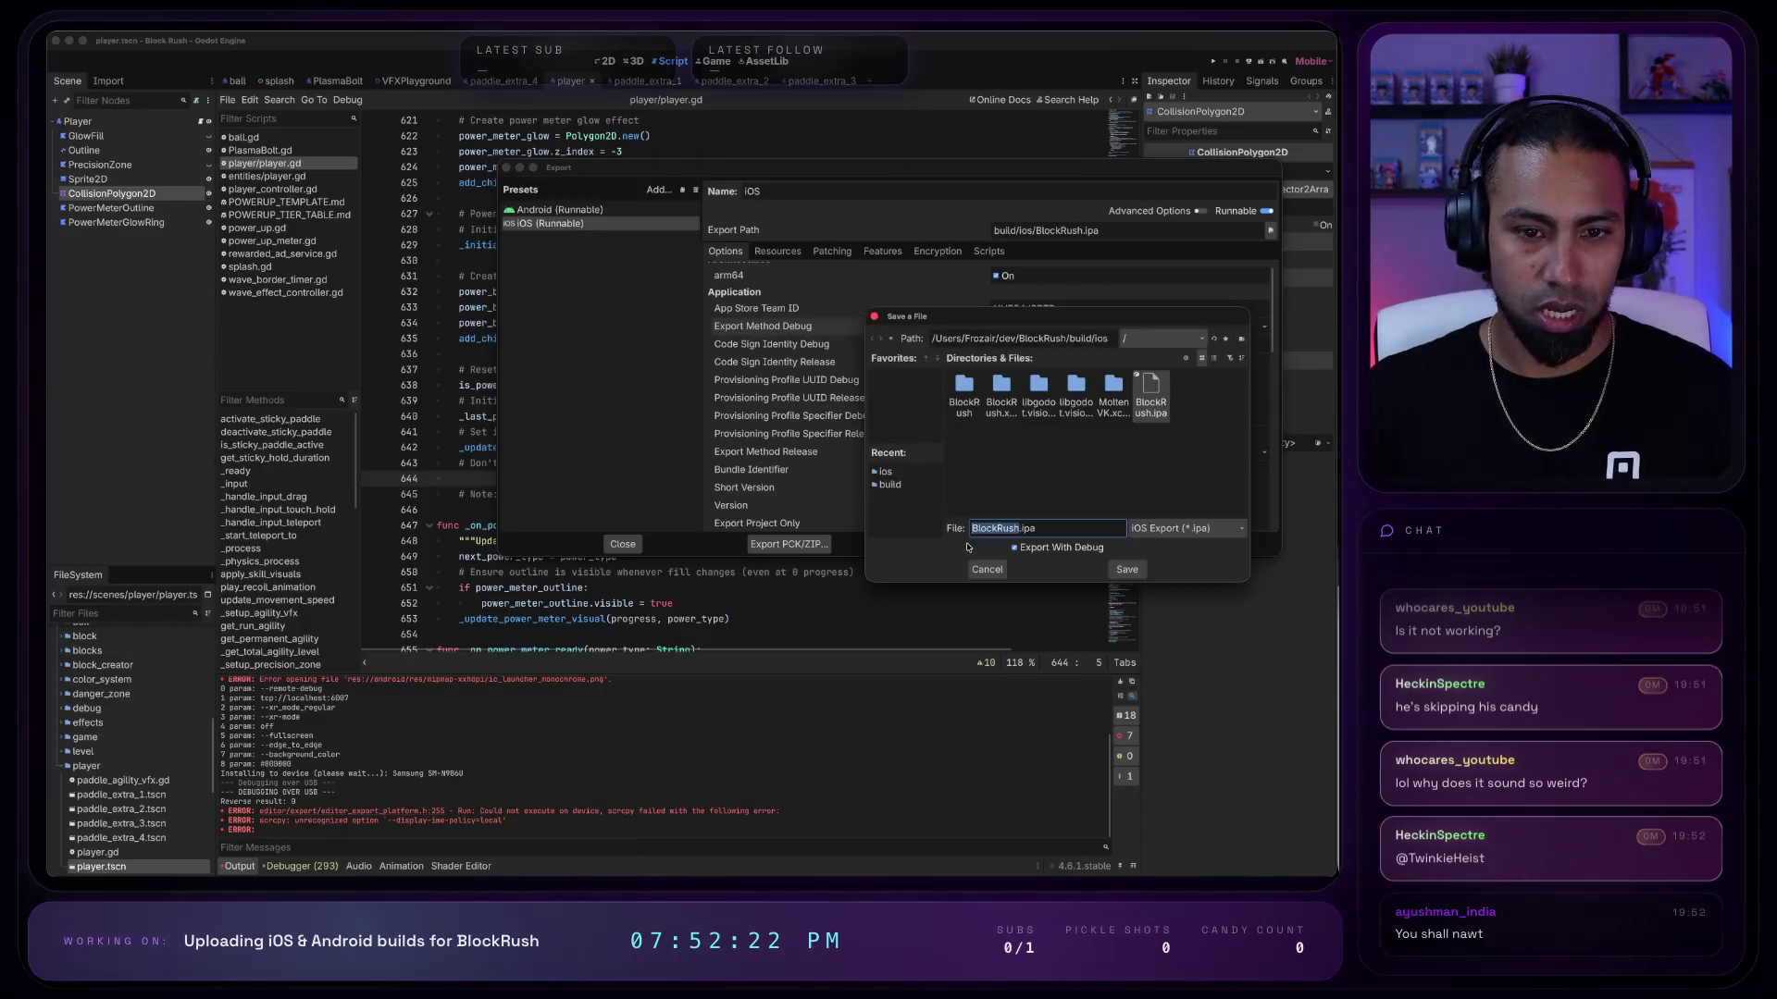
left_click(1130, 569)
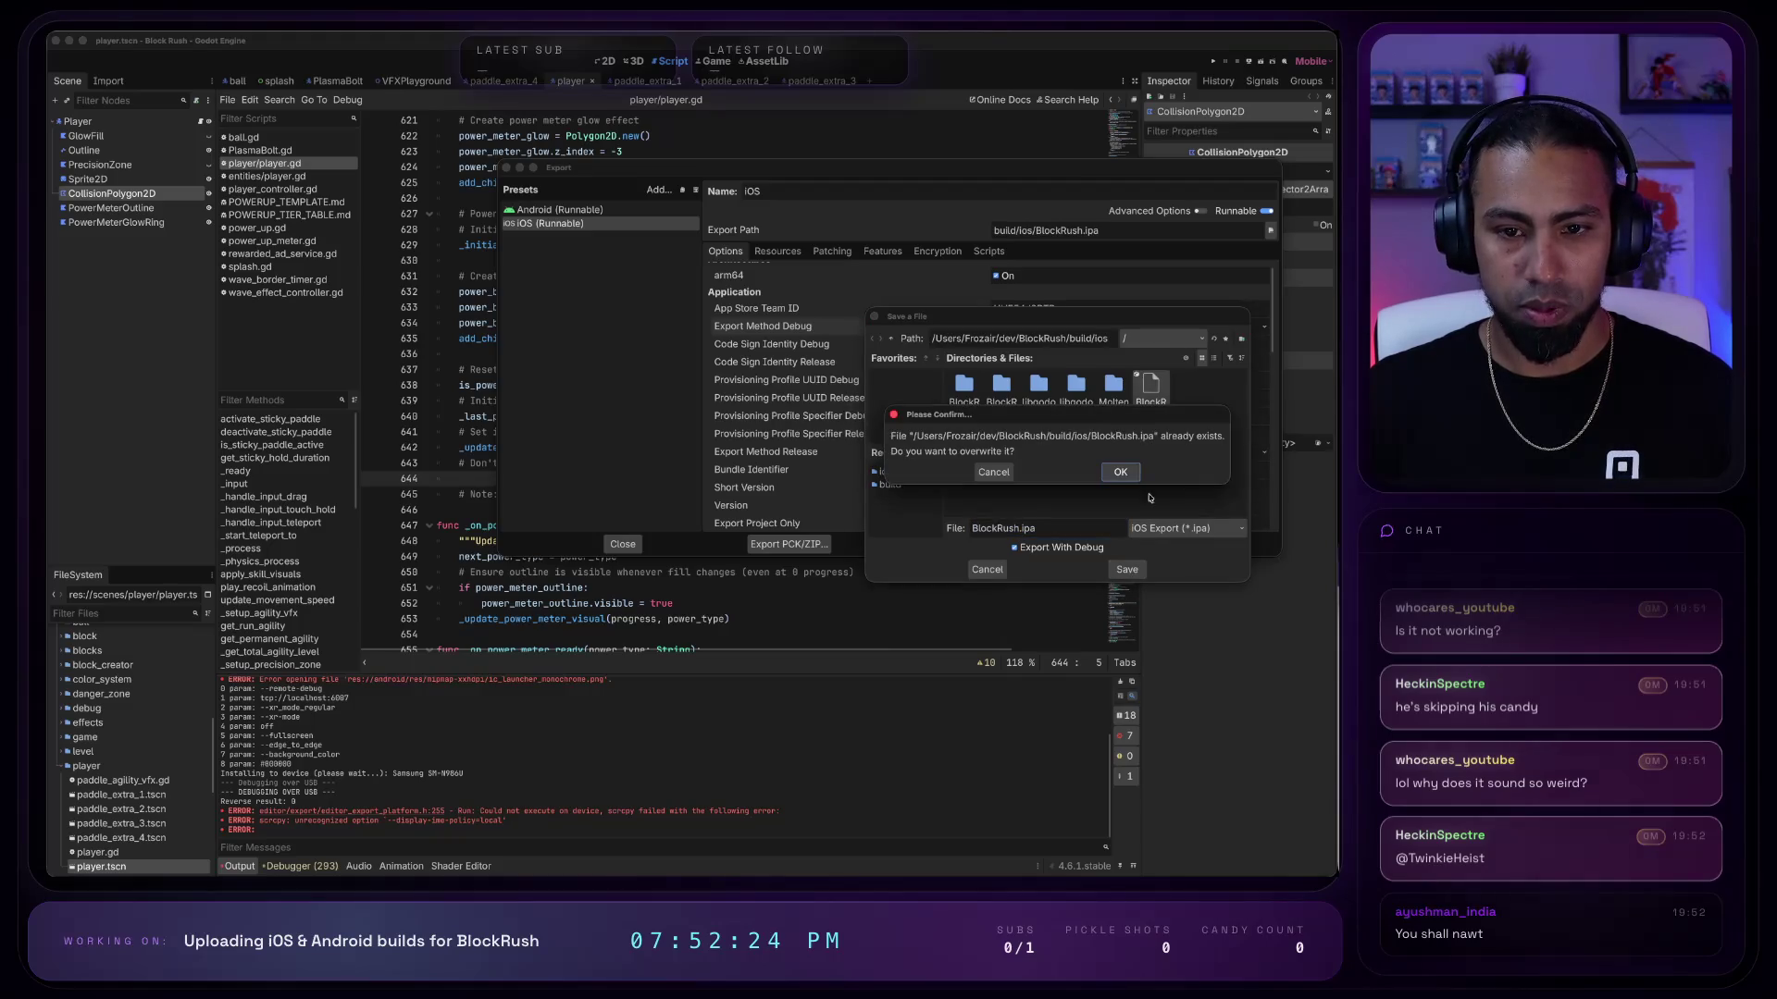
left_click(1130, 472)
key("super+Tab")
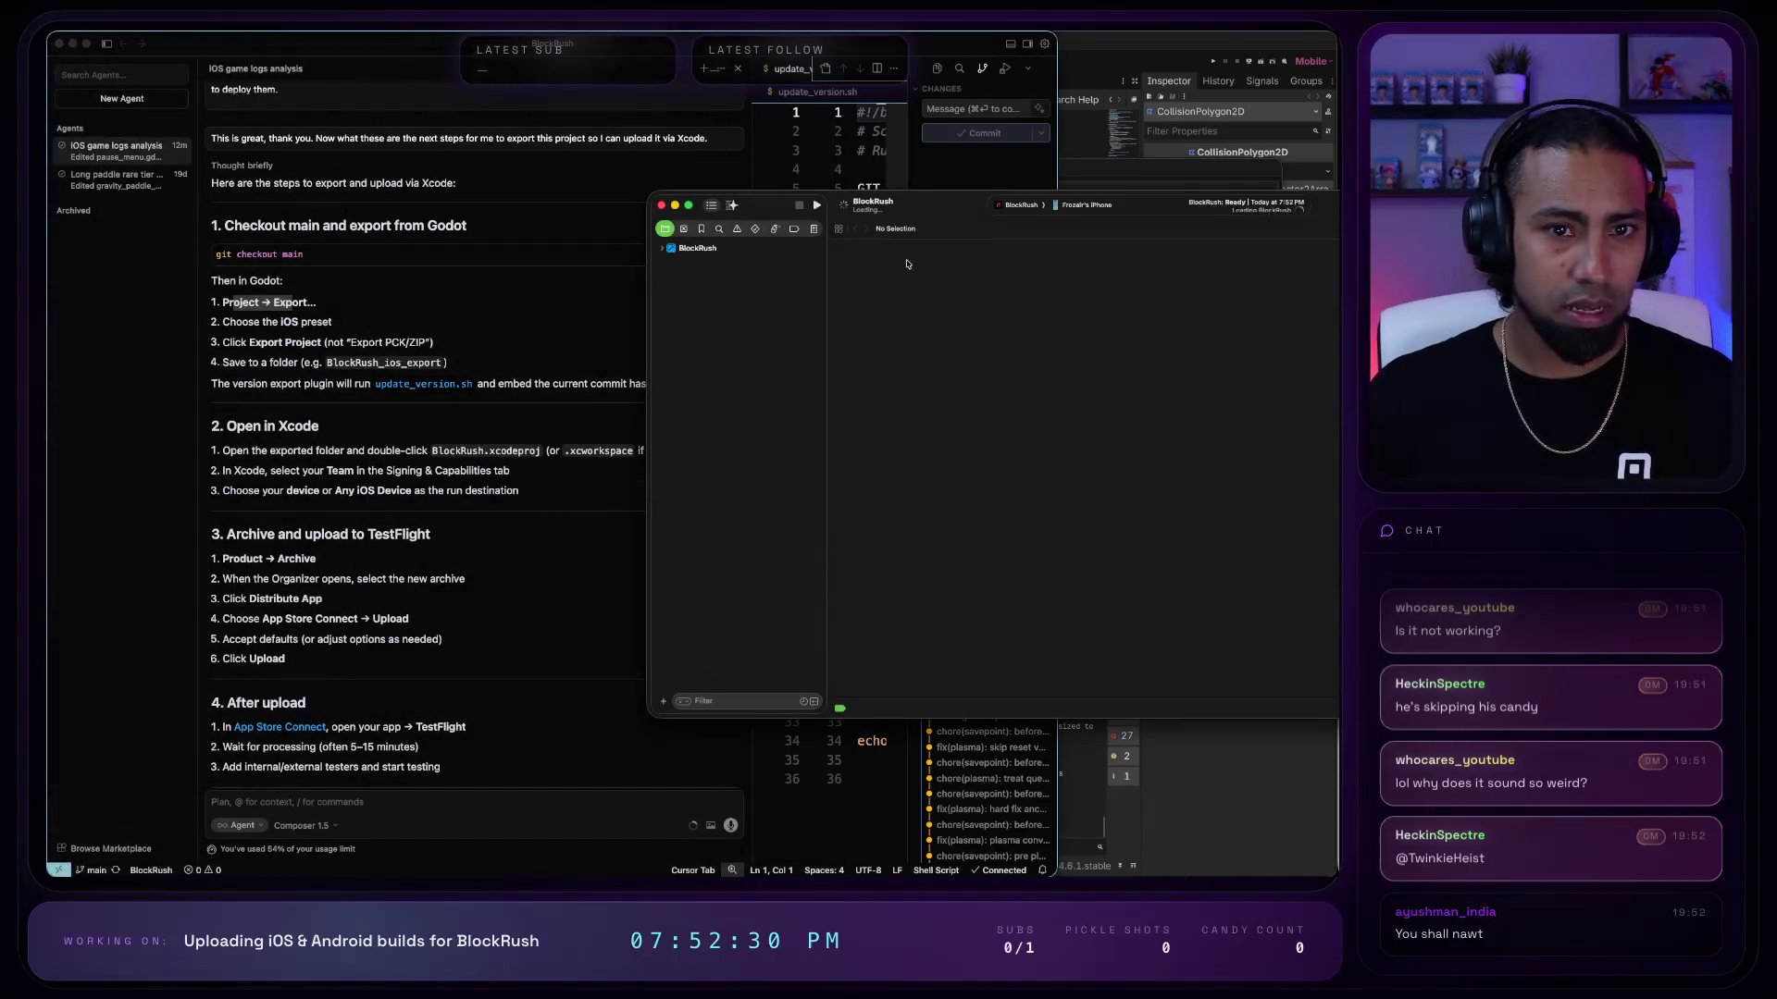
Glance at the Xcode project and Cursor's version-export-plugin note, then watch Godot's iOS export finish
left_click(274, 379)
left_click_drag(231, 383, 374, 387)
left_click_drag(483, 384, 686, 384)
triple_click(688, 384)
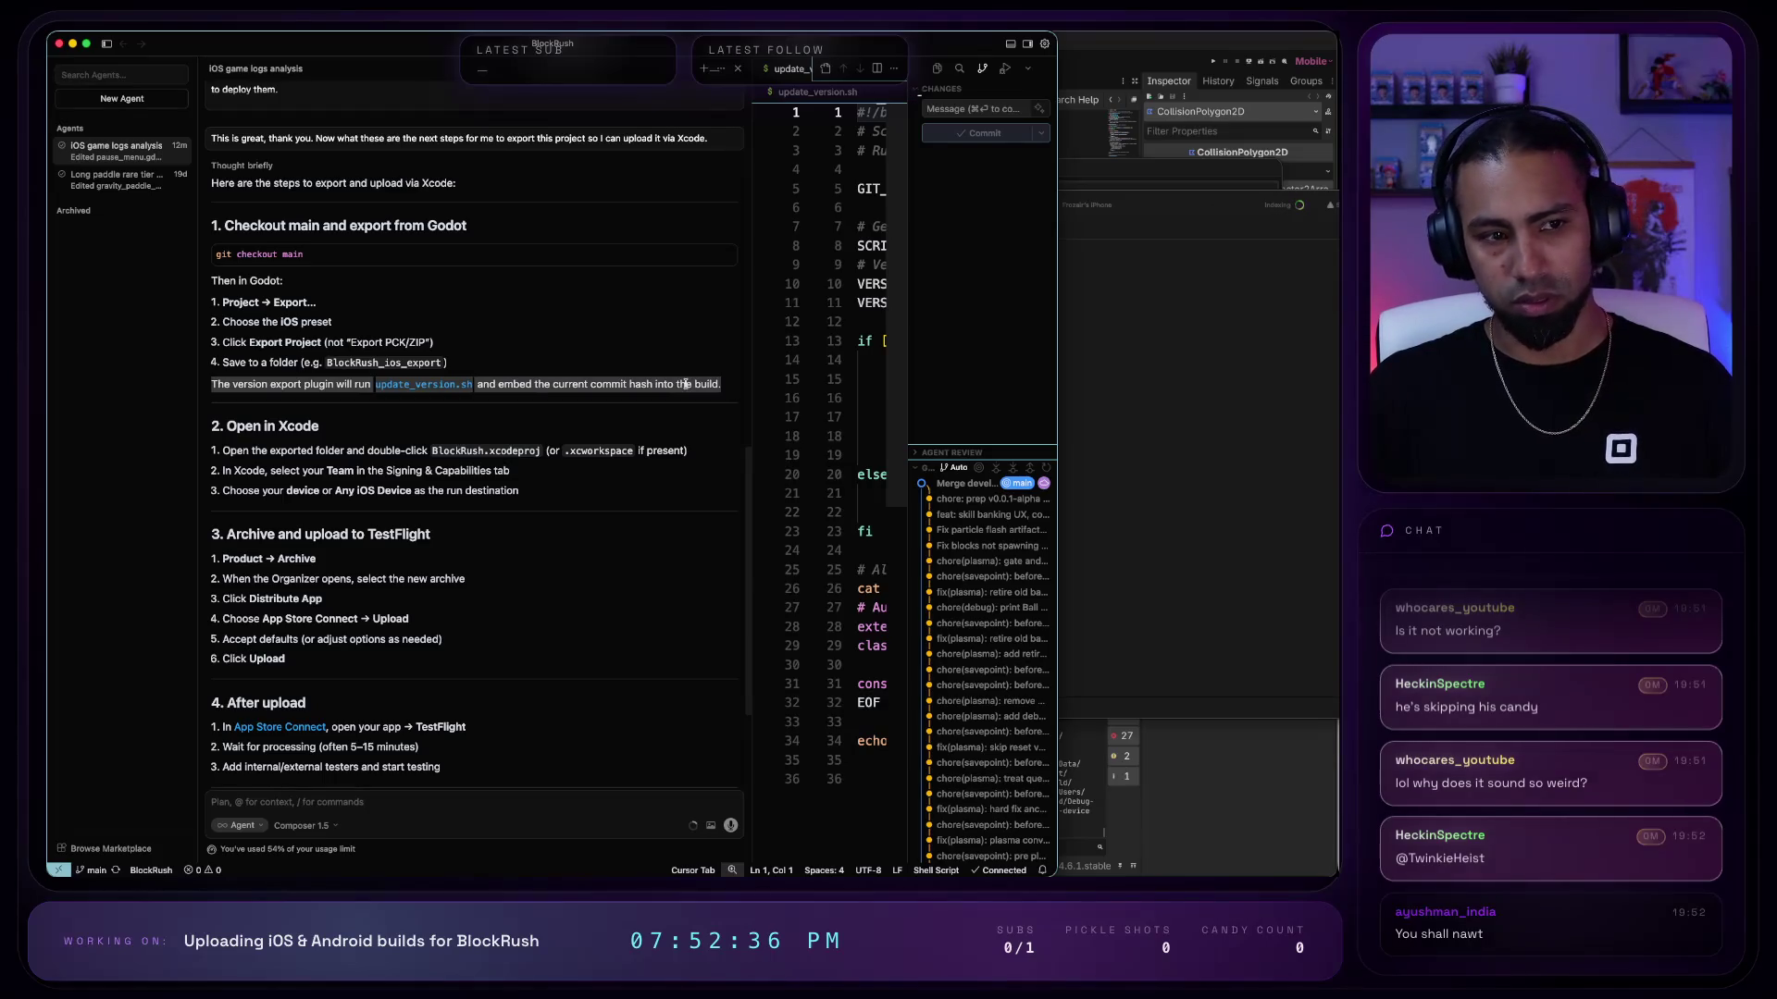
left_click(1110, 217)
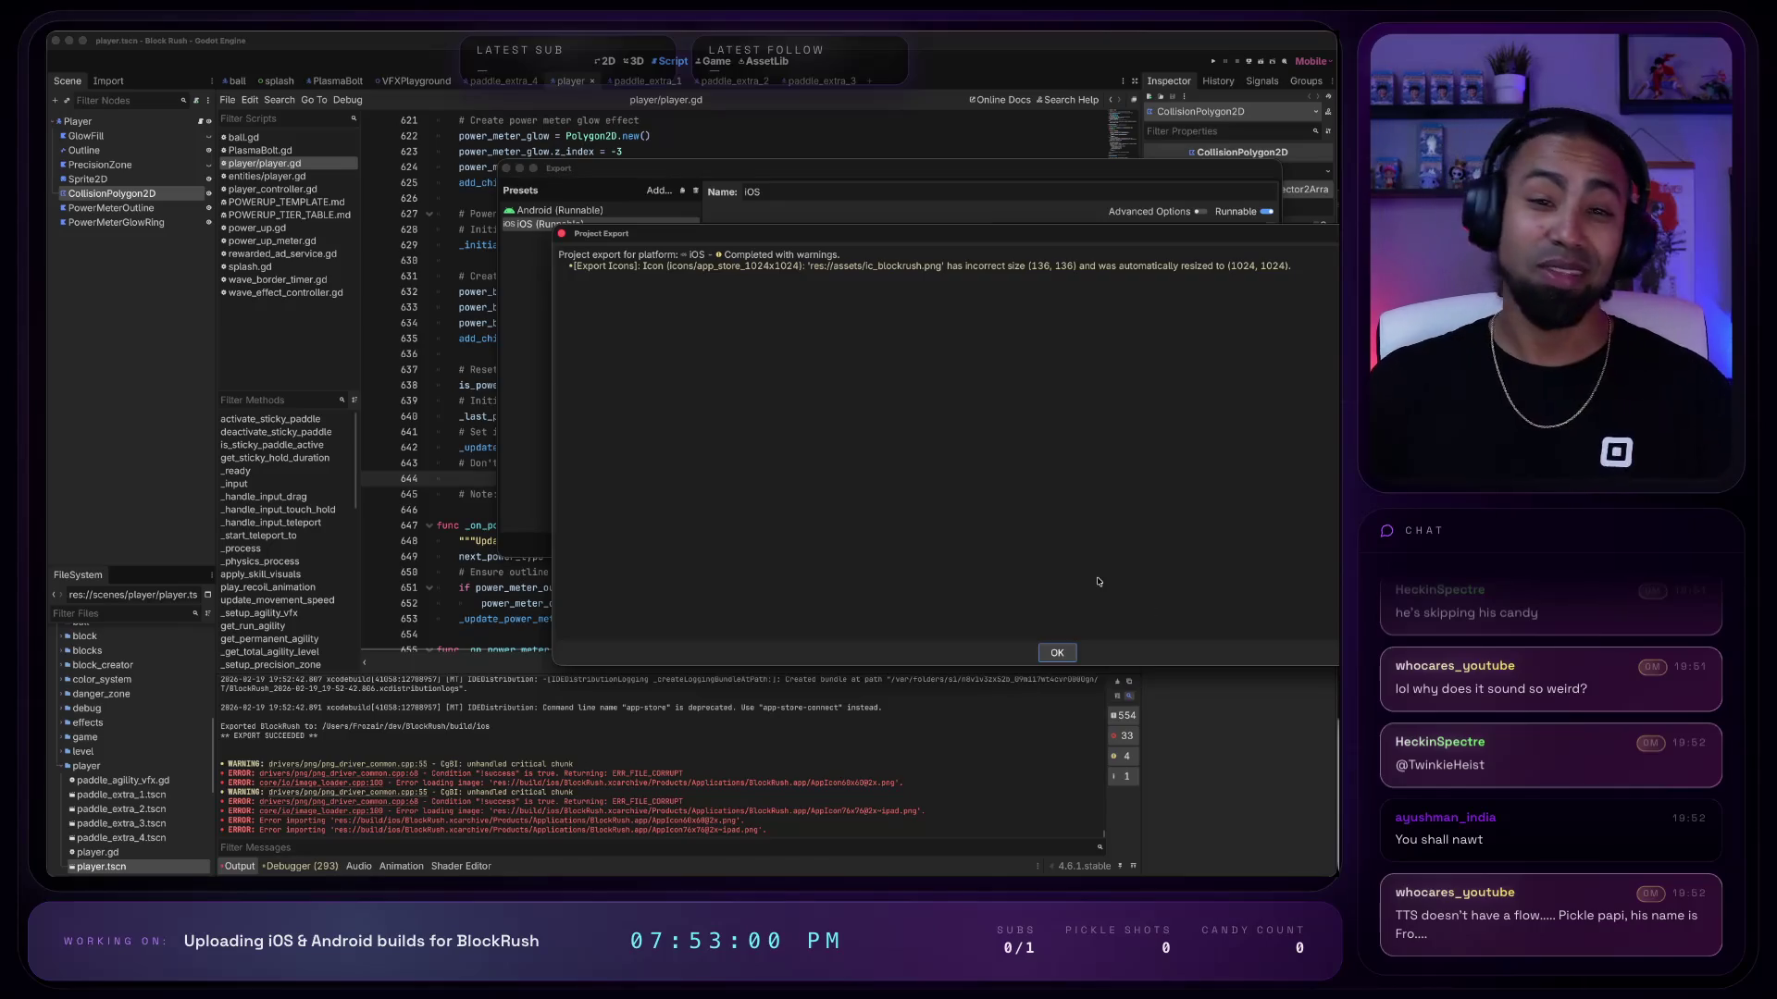
Dismiss Godot's report that the iOS export completed with warnings
left_click(1057, 652)
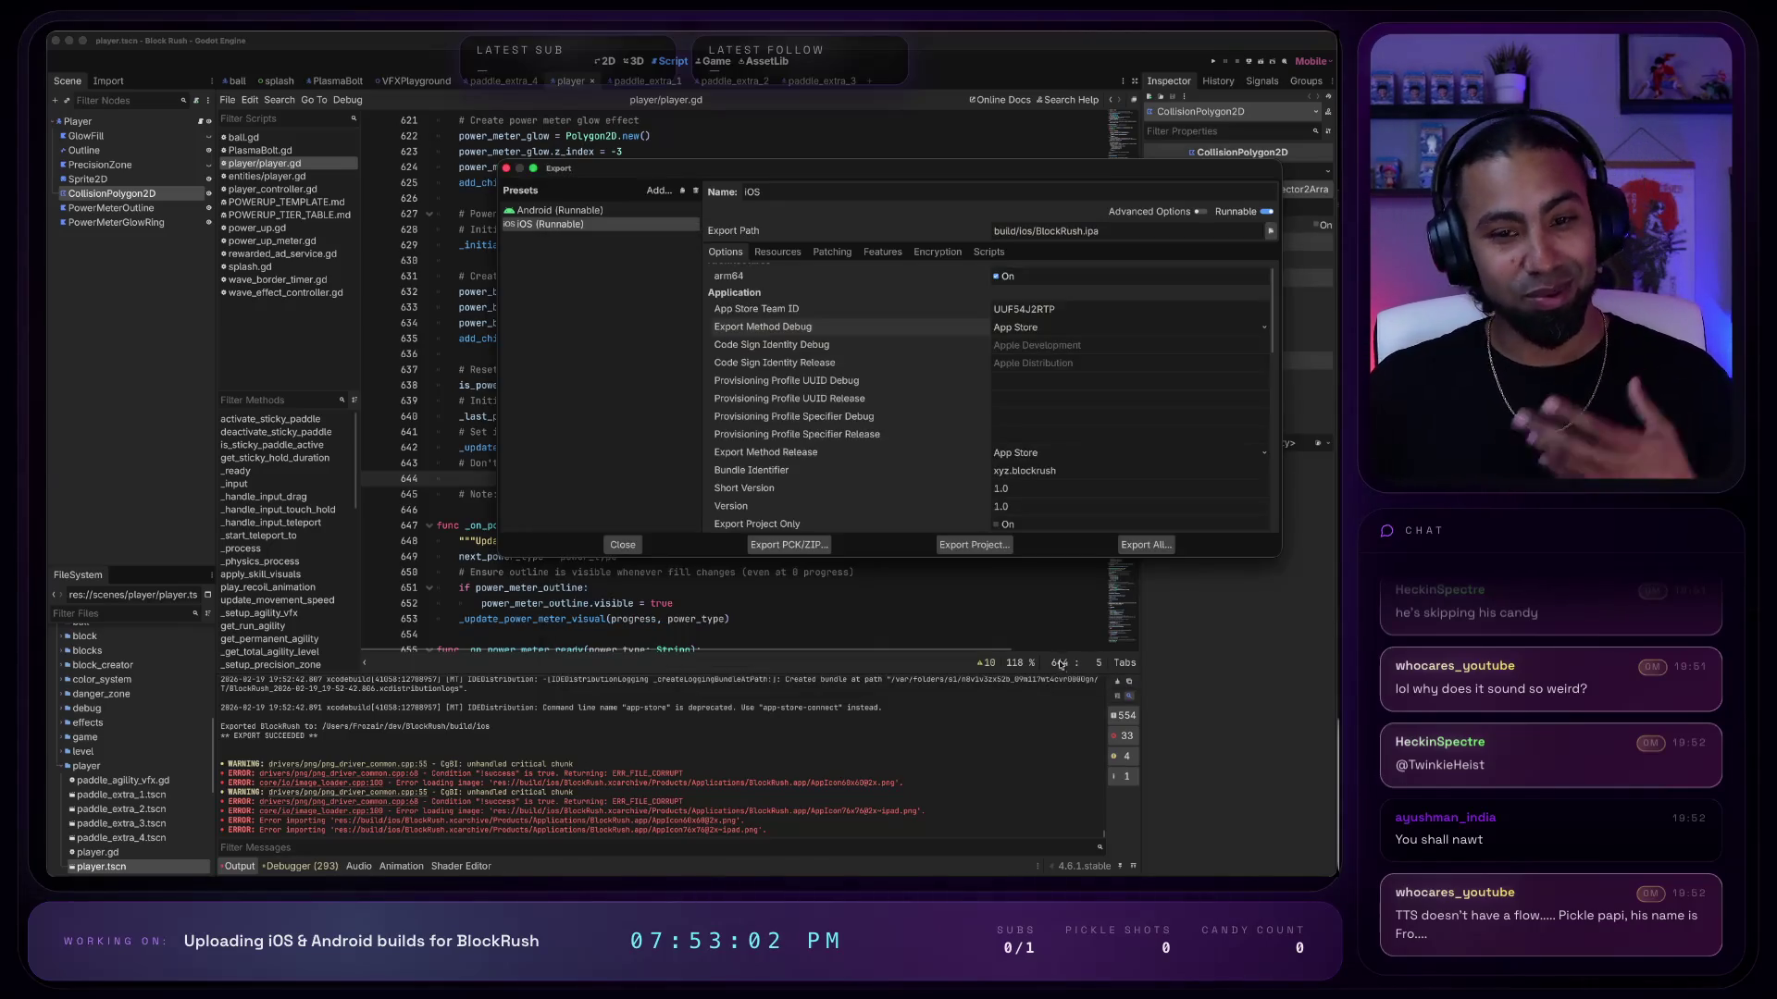
key("super+Tab")
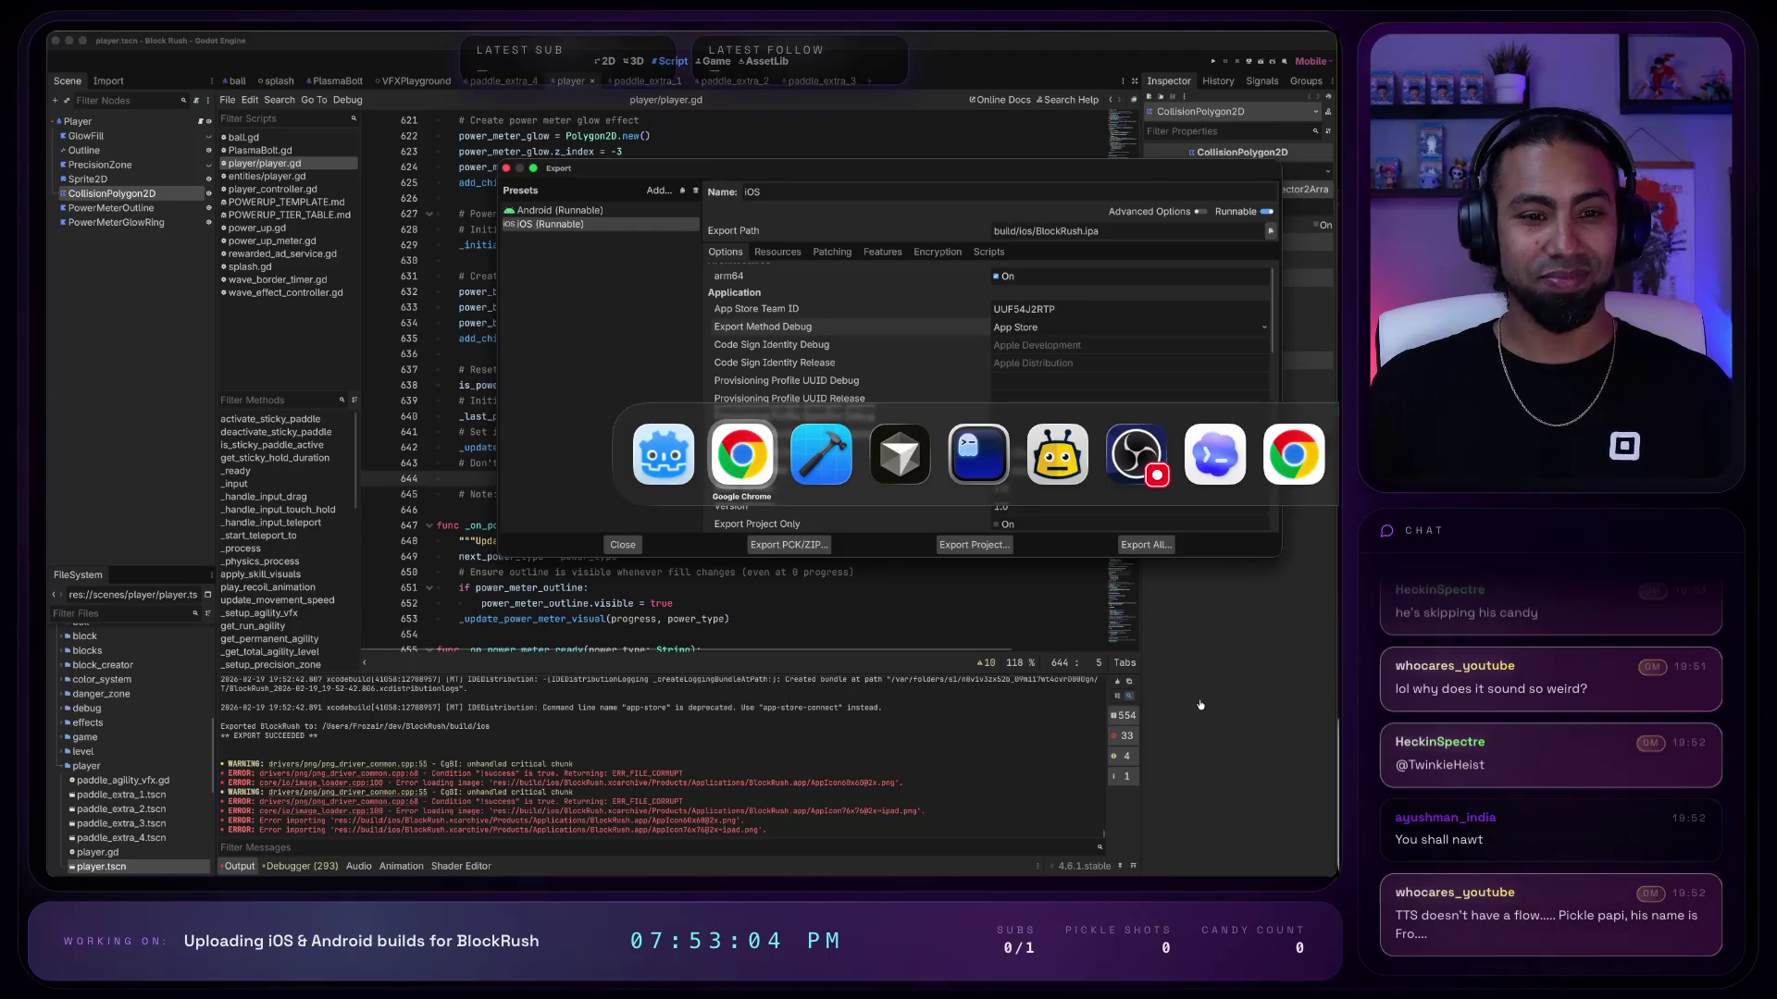
Build and run BlockRush from Xcode onto the connected iPhone
key("super+Tab")
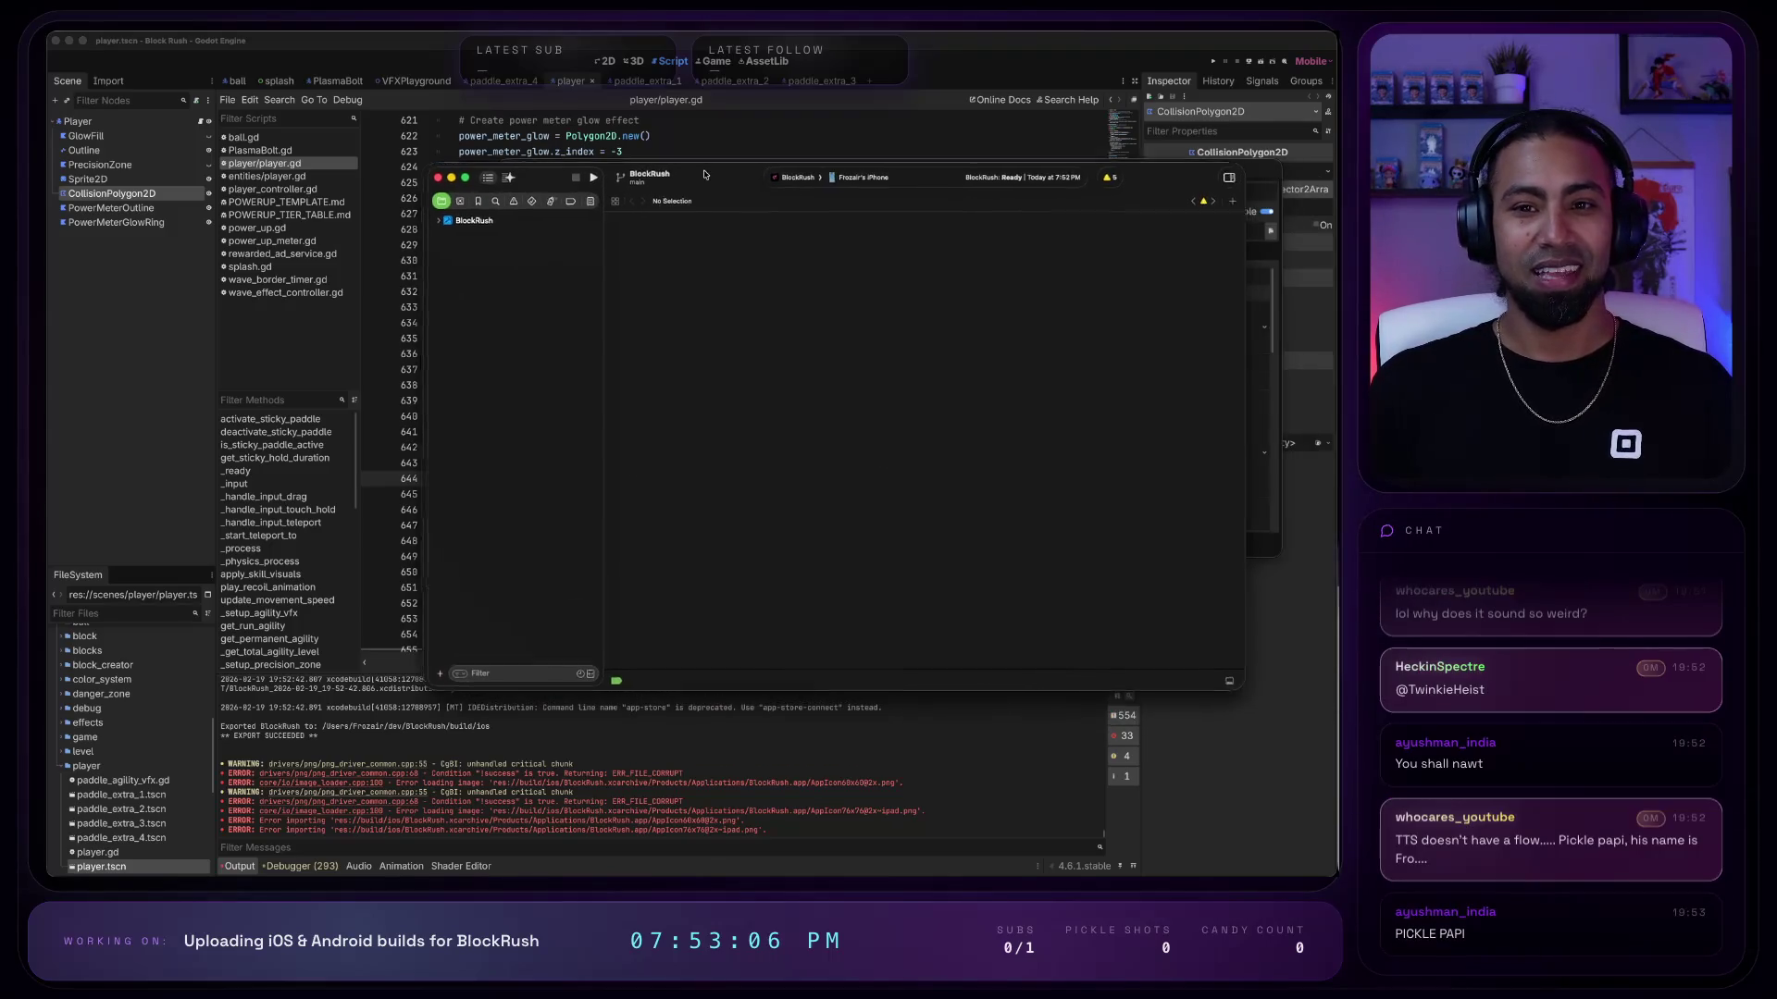
left_click(592, 179)
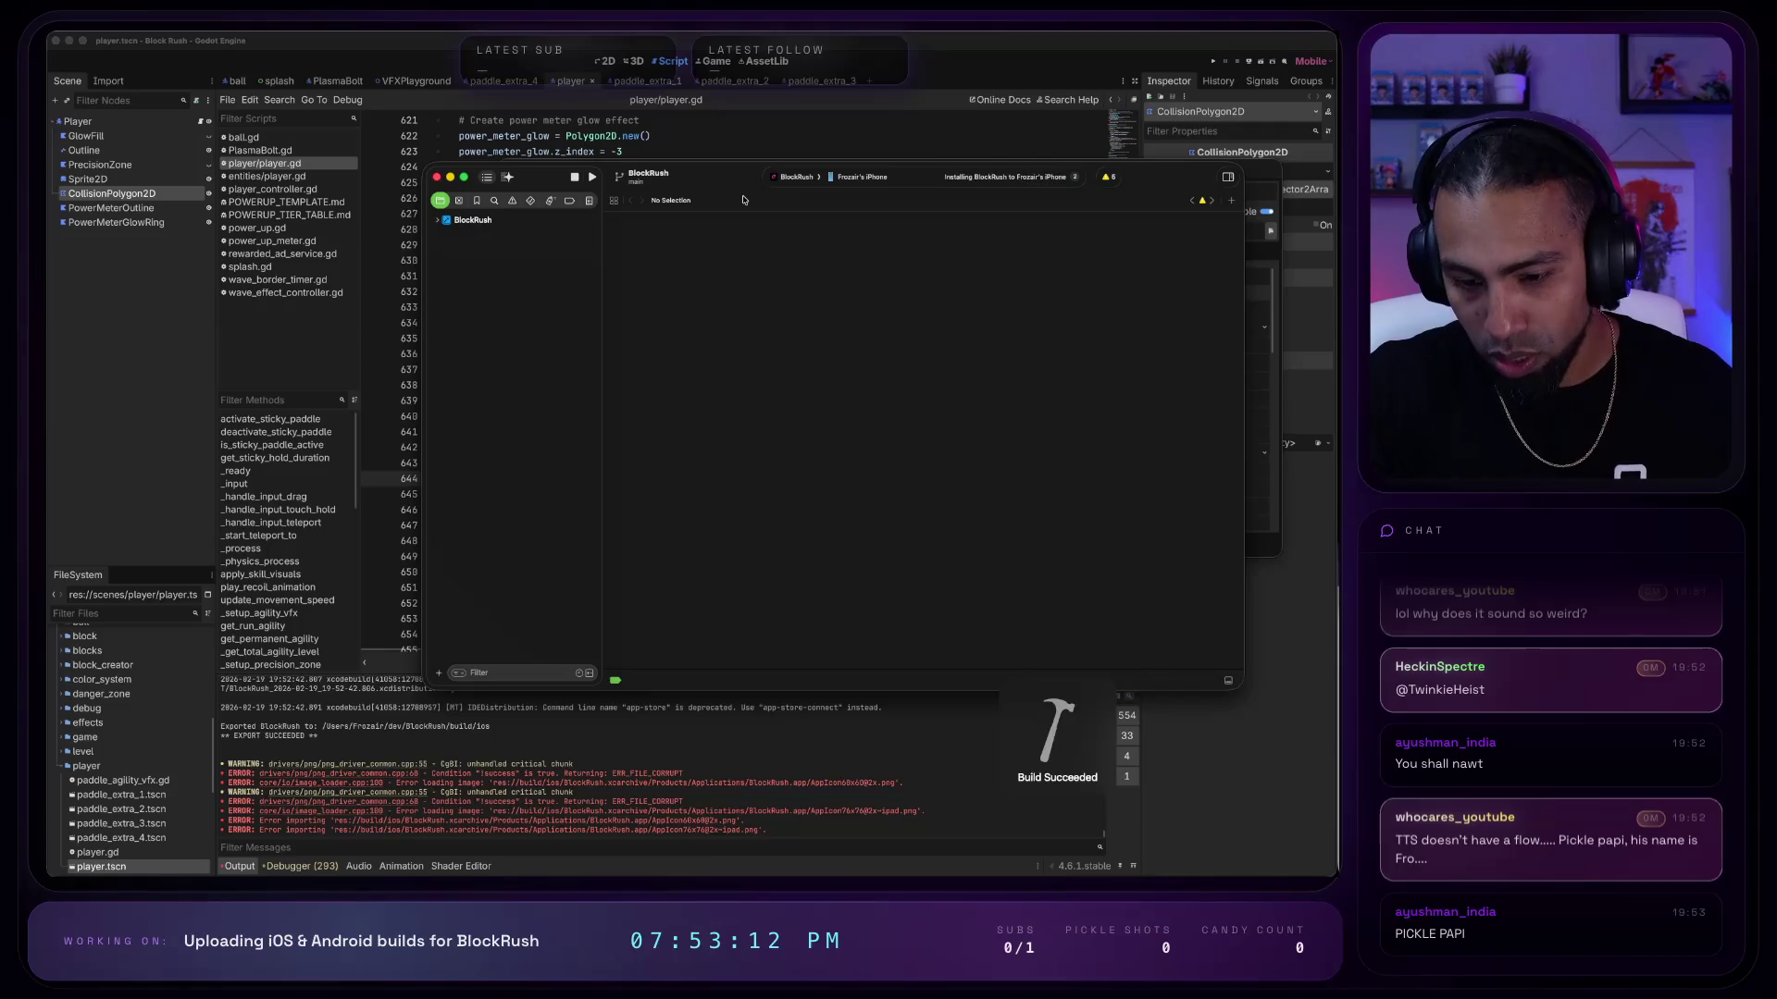
key("super+Tab")
key("super+Tab")
key("super+Tab")
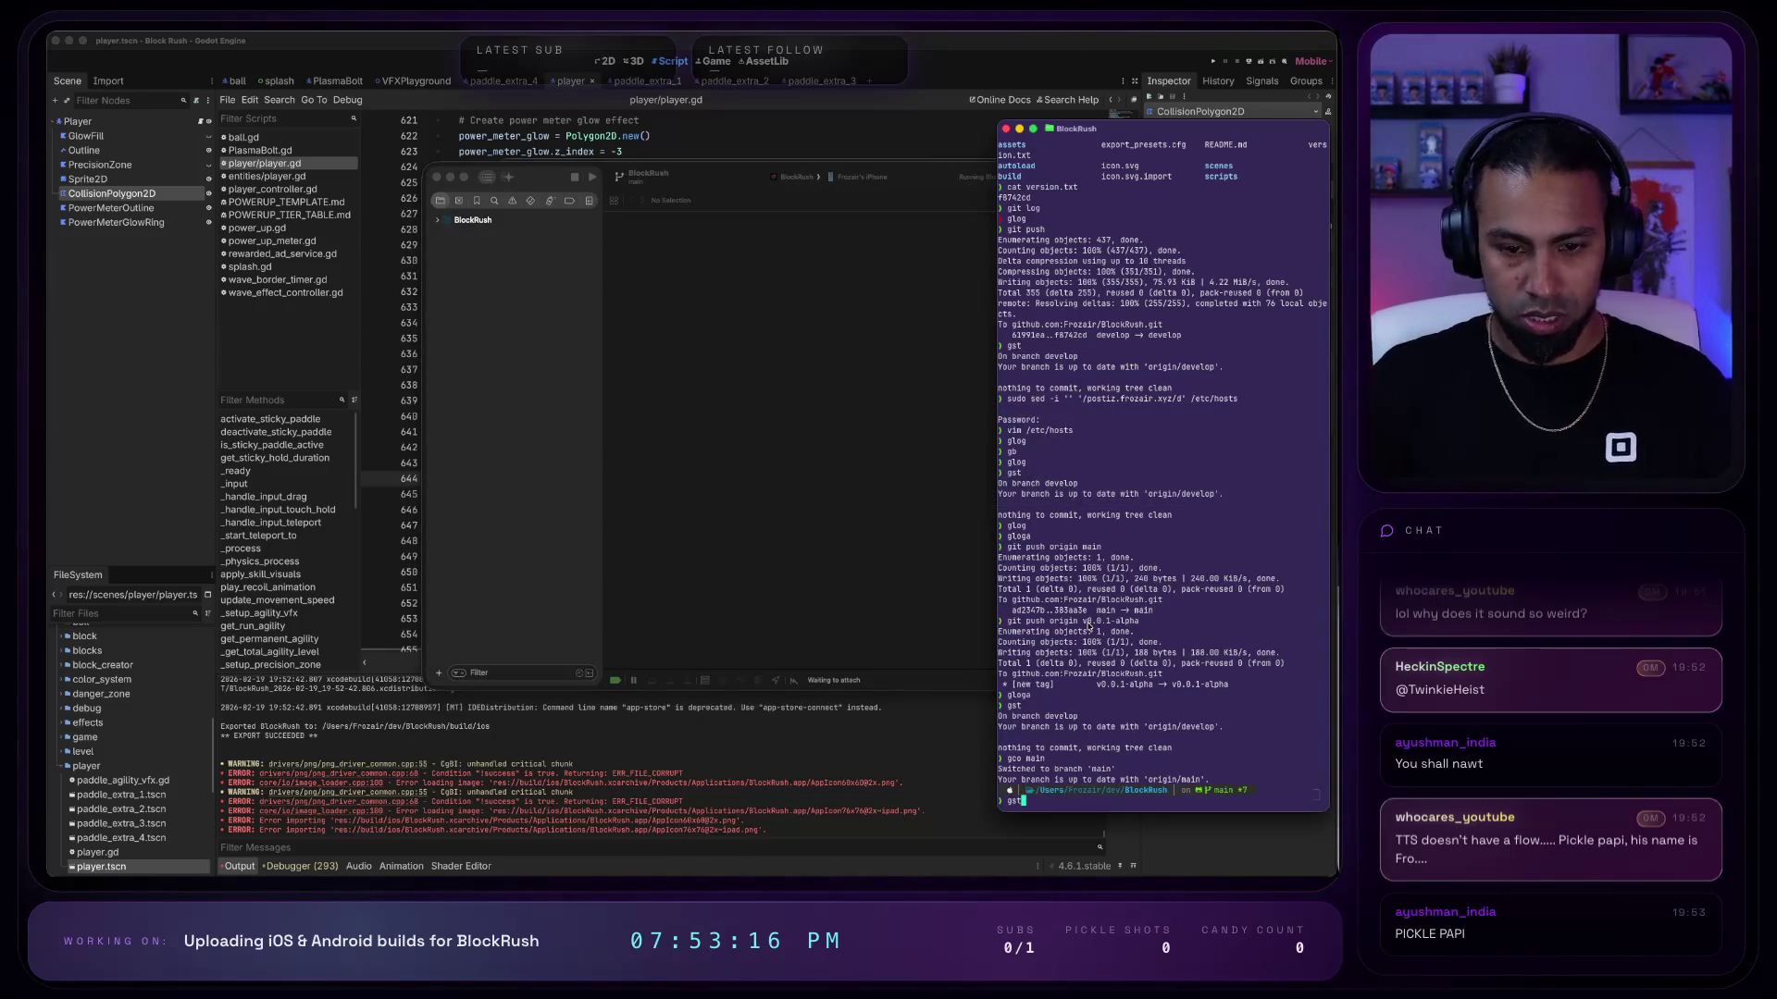
Show the git log (glog) with main at v0.0.1-alpha, then deploy to the Samsung SM-N986U
type("glog")
key("Return")
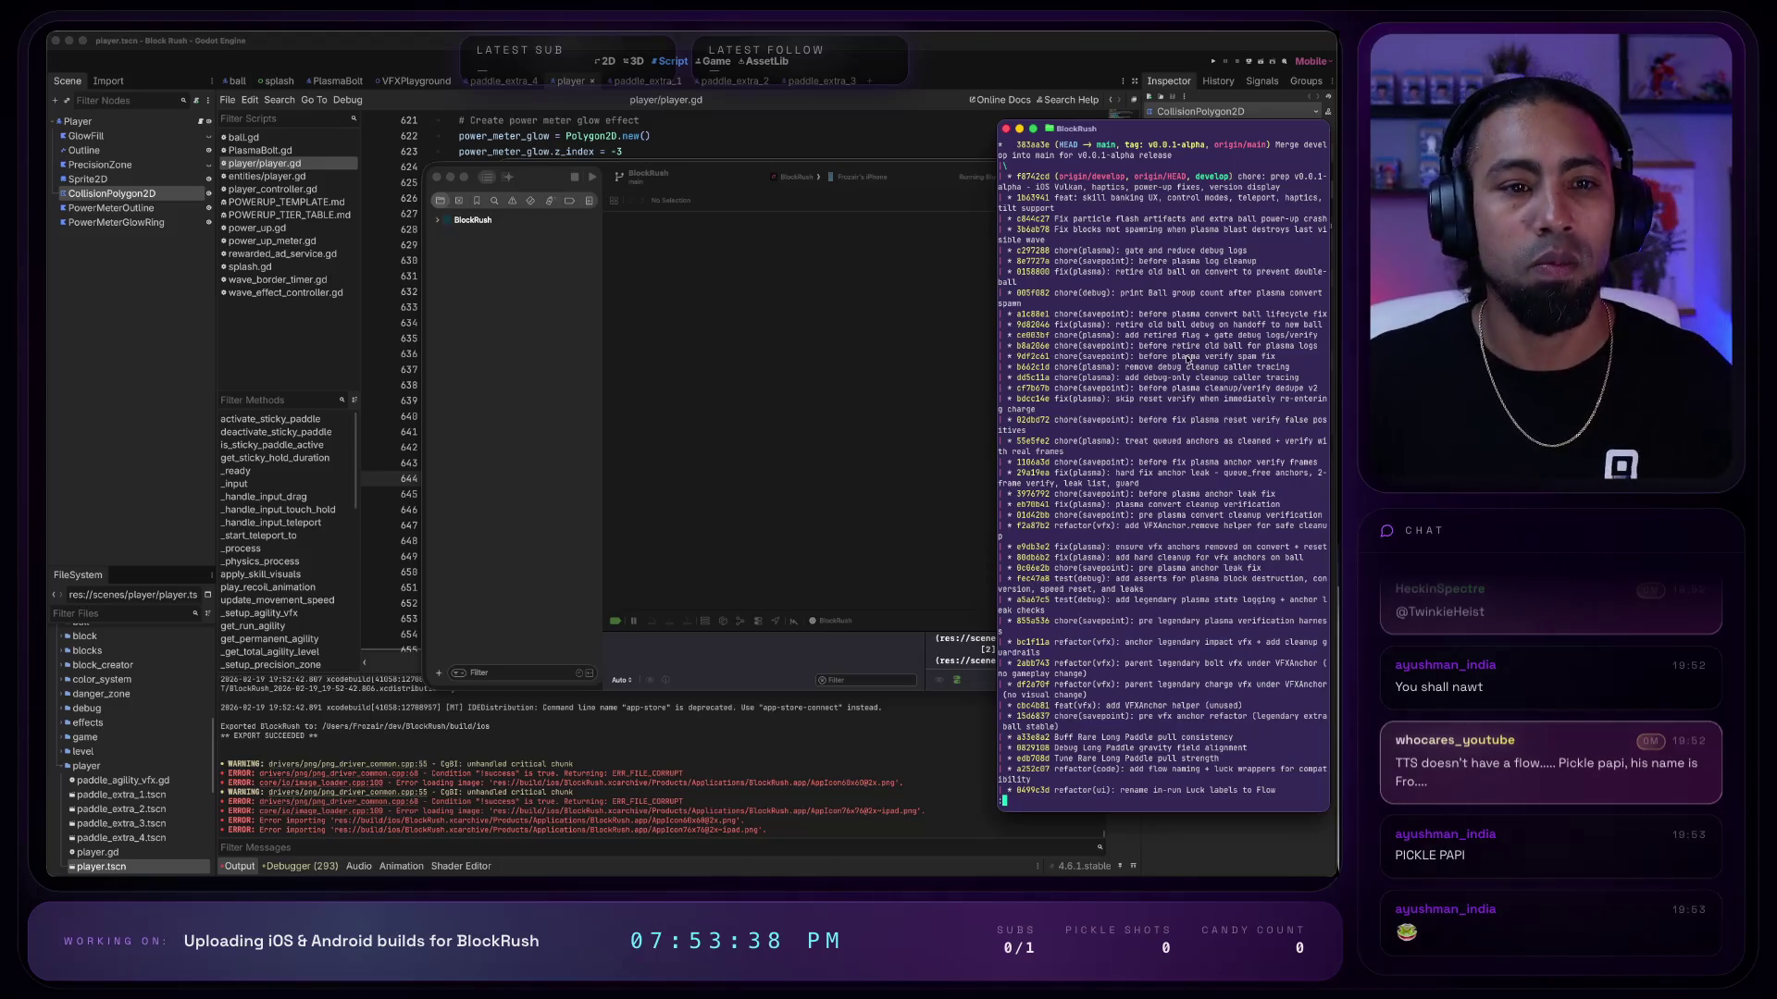
key("super+Tab")
key("super+Tab")
key("super+Tab")
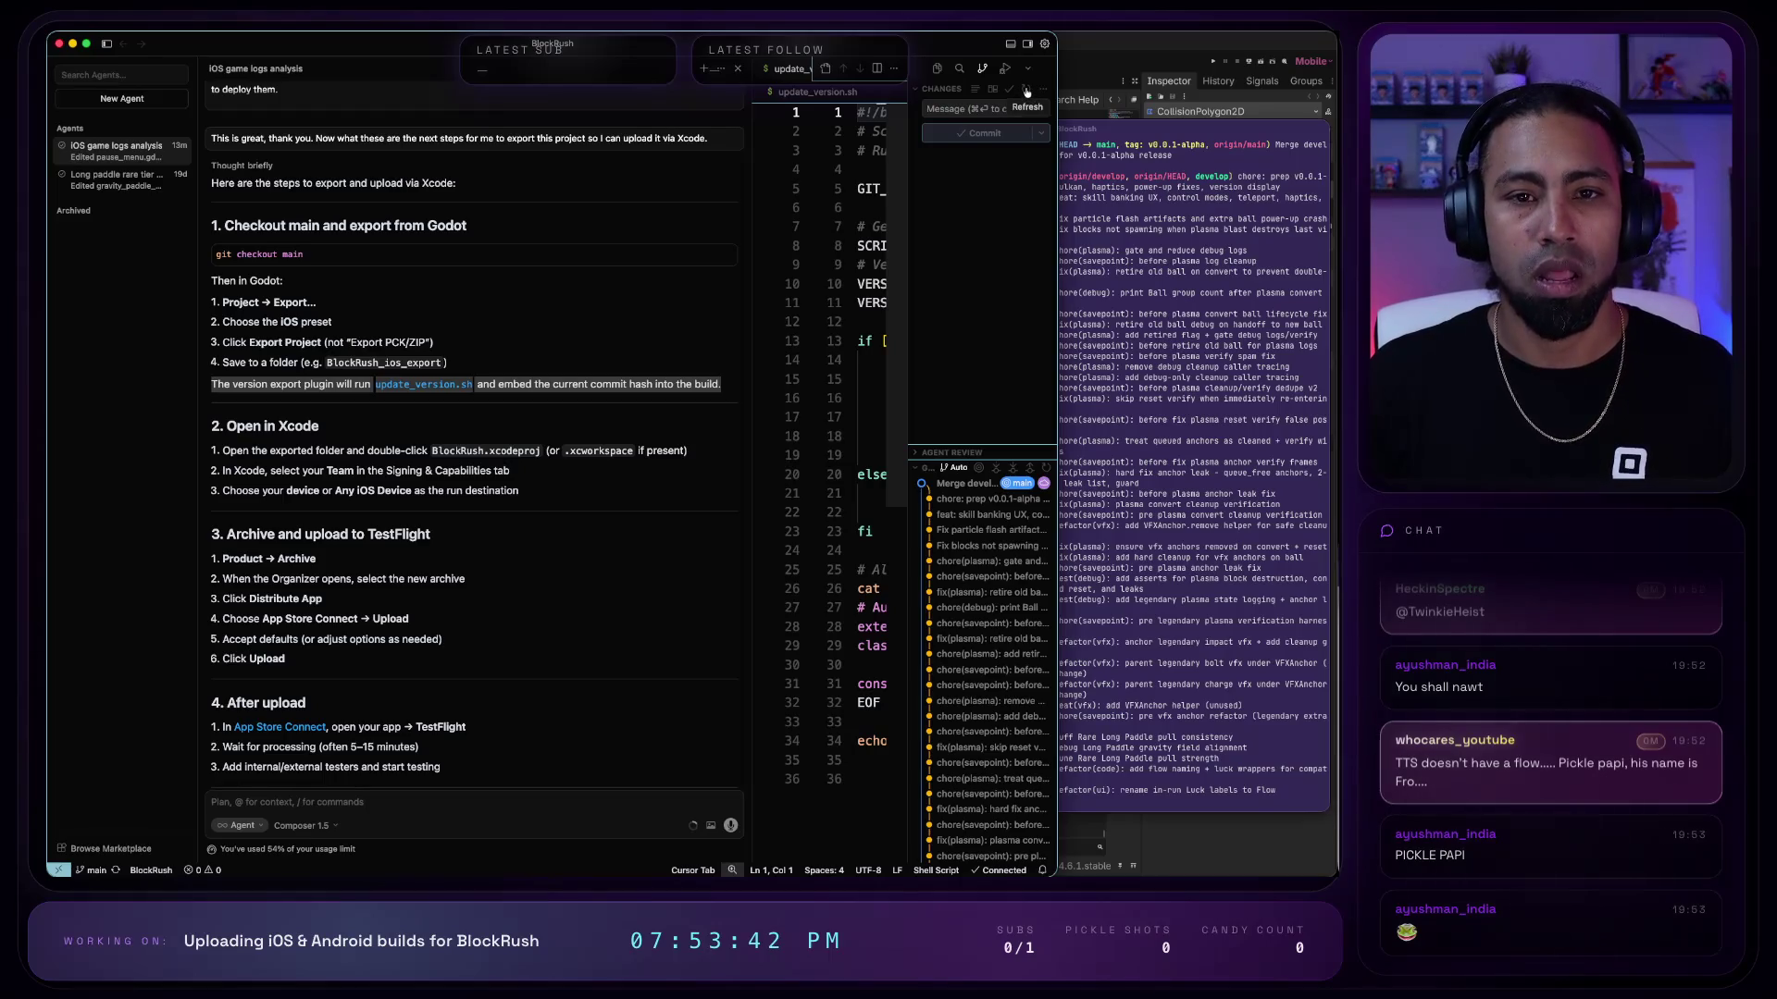
left_click(1171, 339)
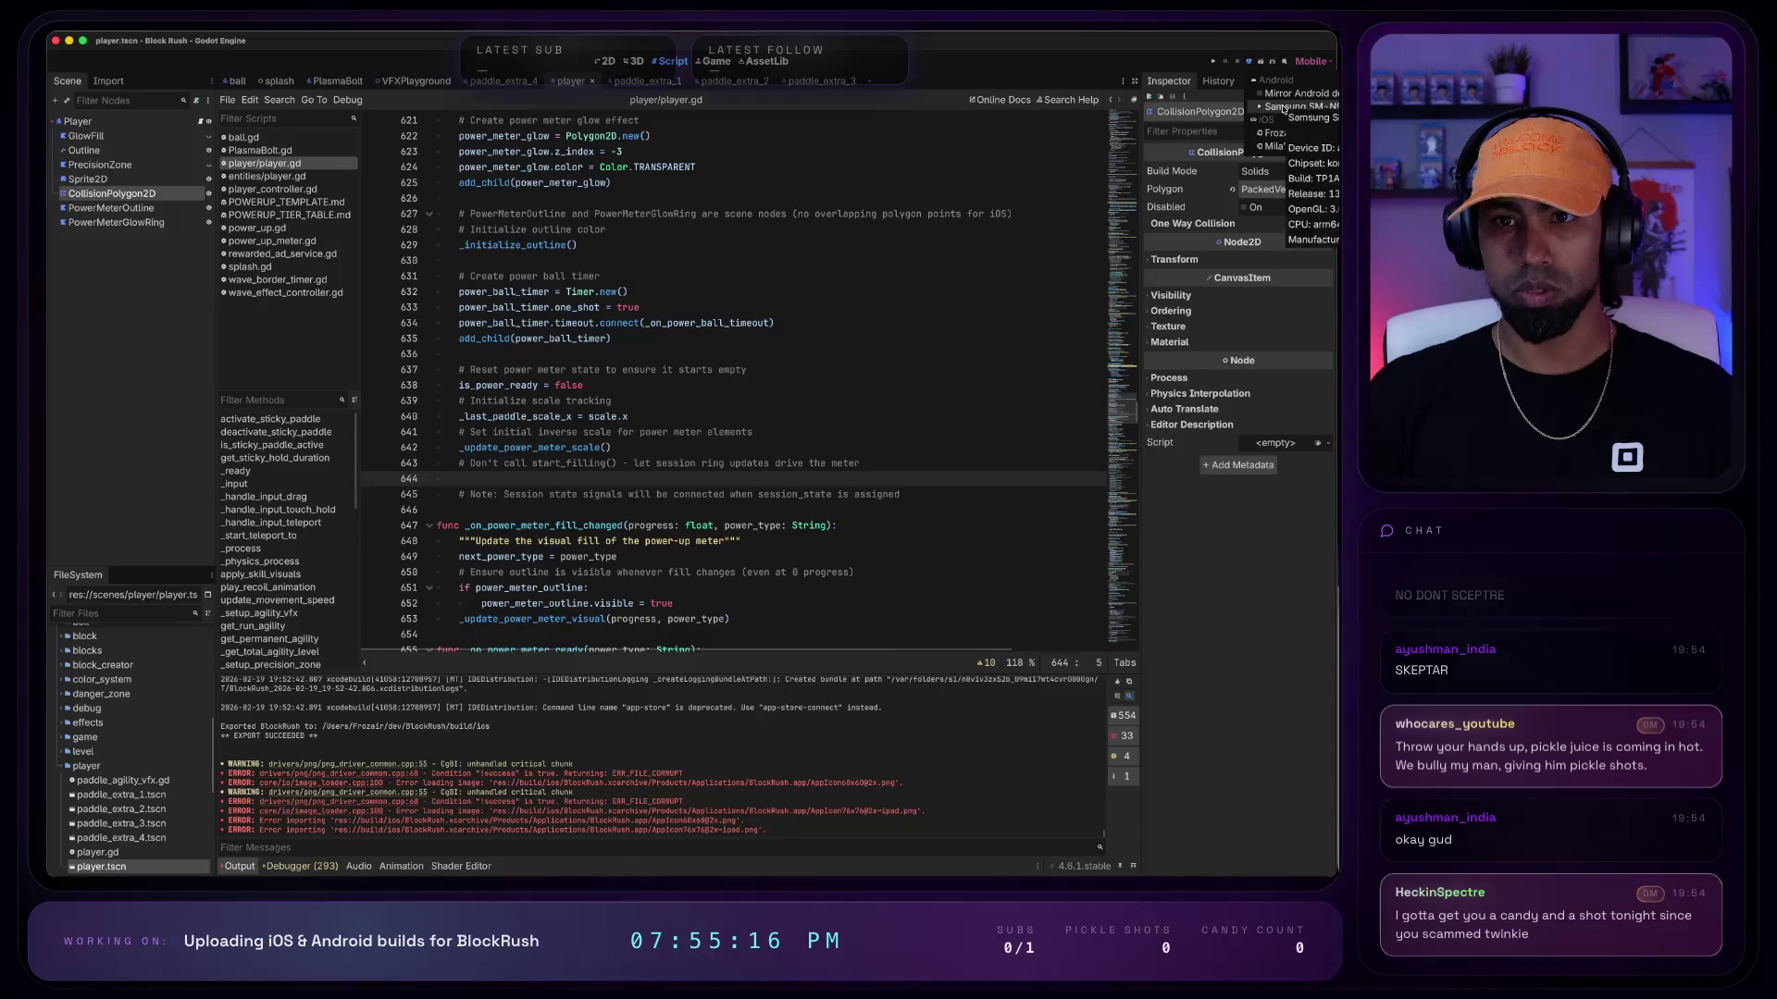
left_click(1283, 107)
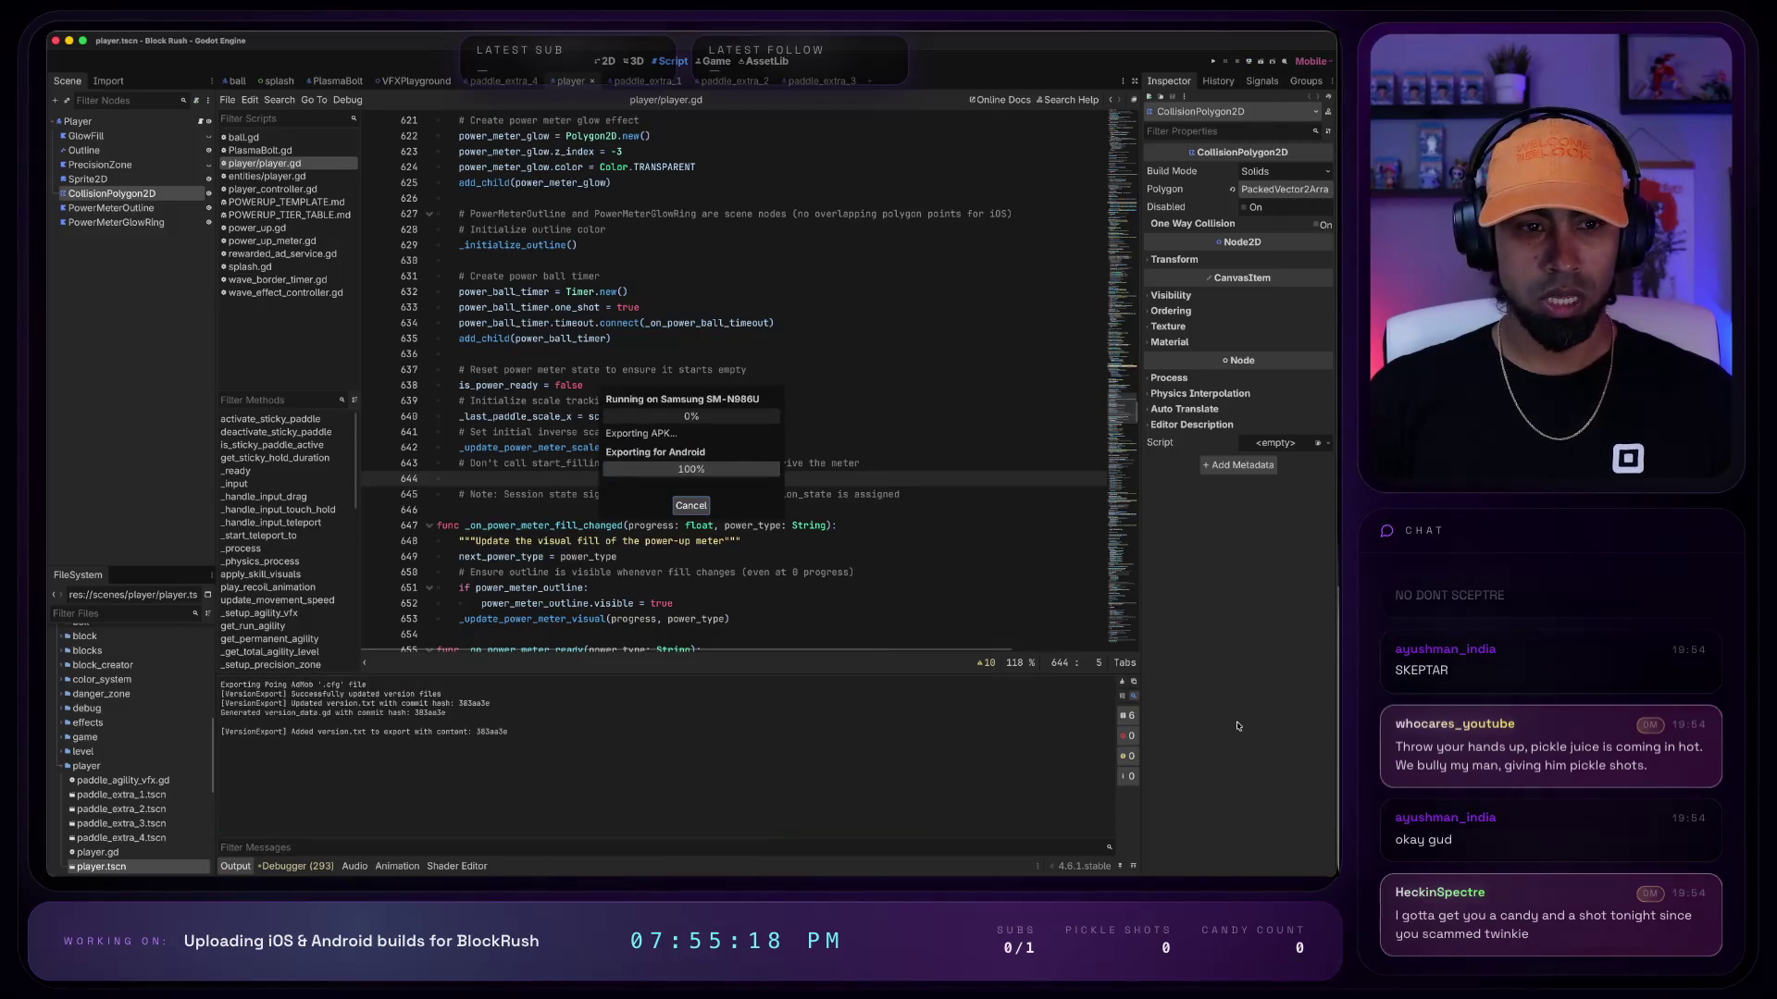
Mirror the Samsung phone with scrcpy to confirm the game shows v0.0.1-alpha.383aa3e
key("super+Tab")
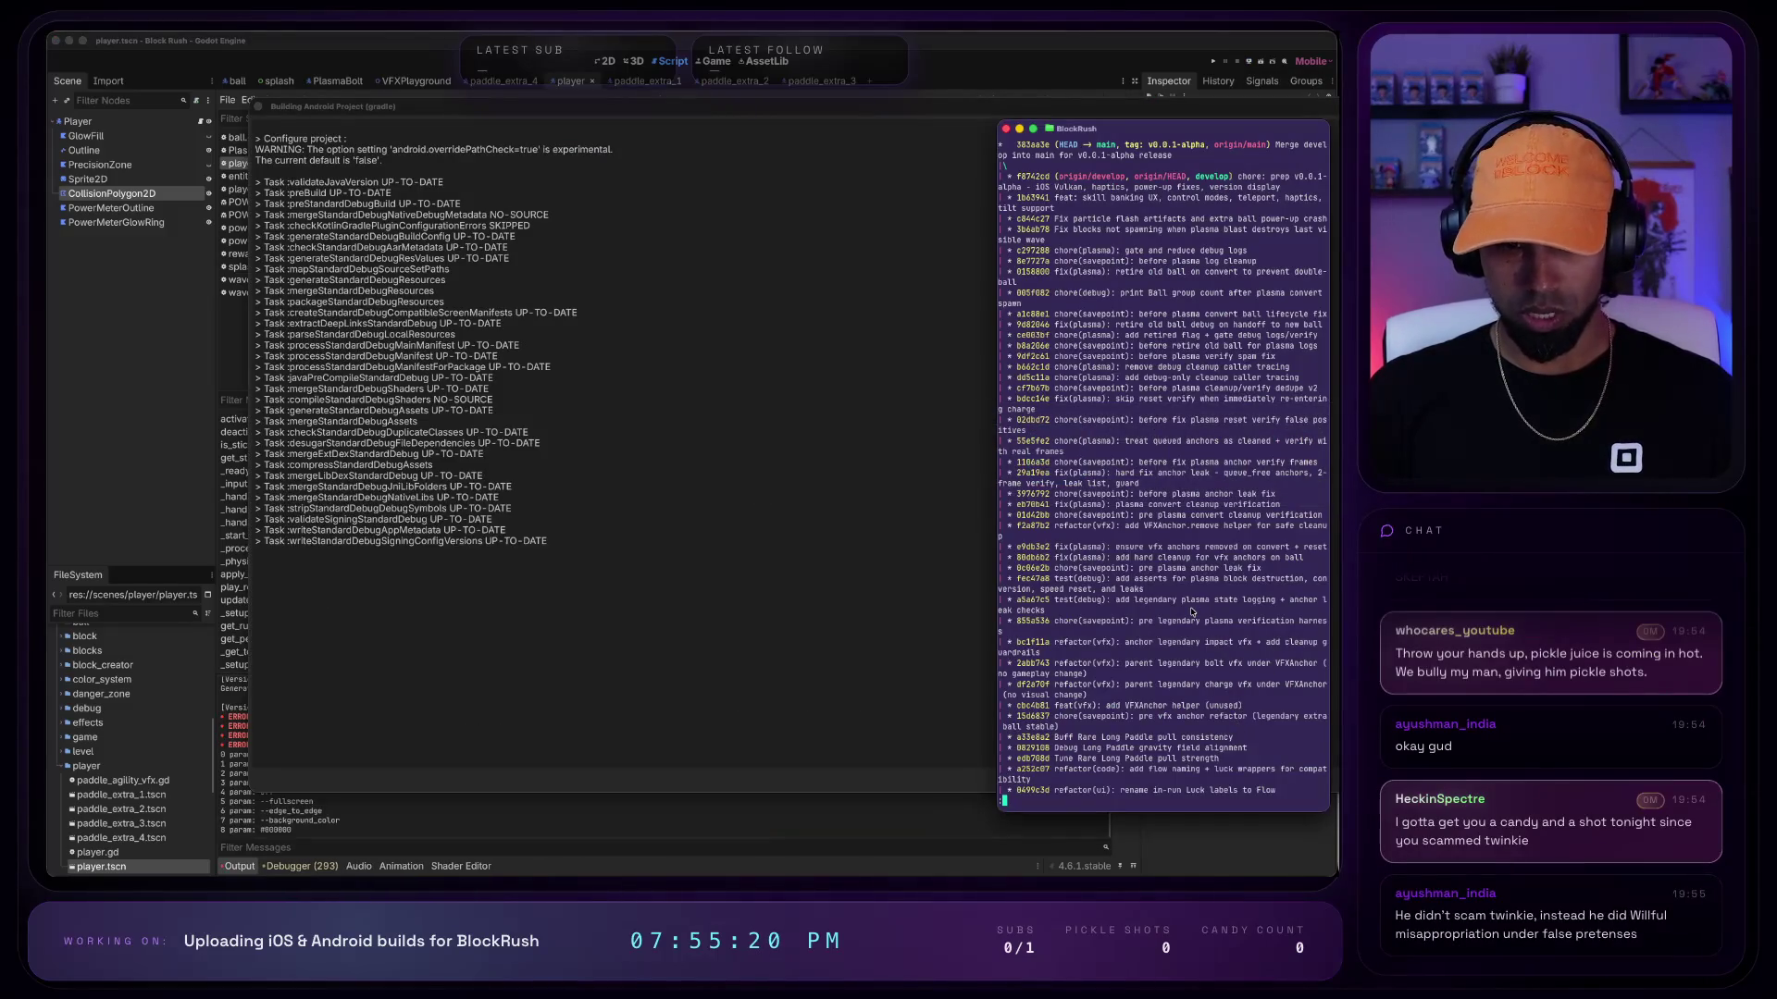
type("qs")
type("cpy")
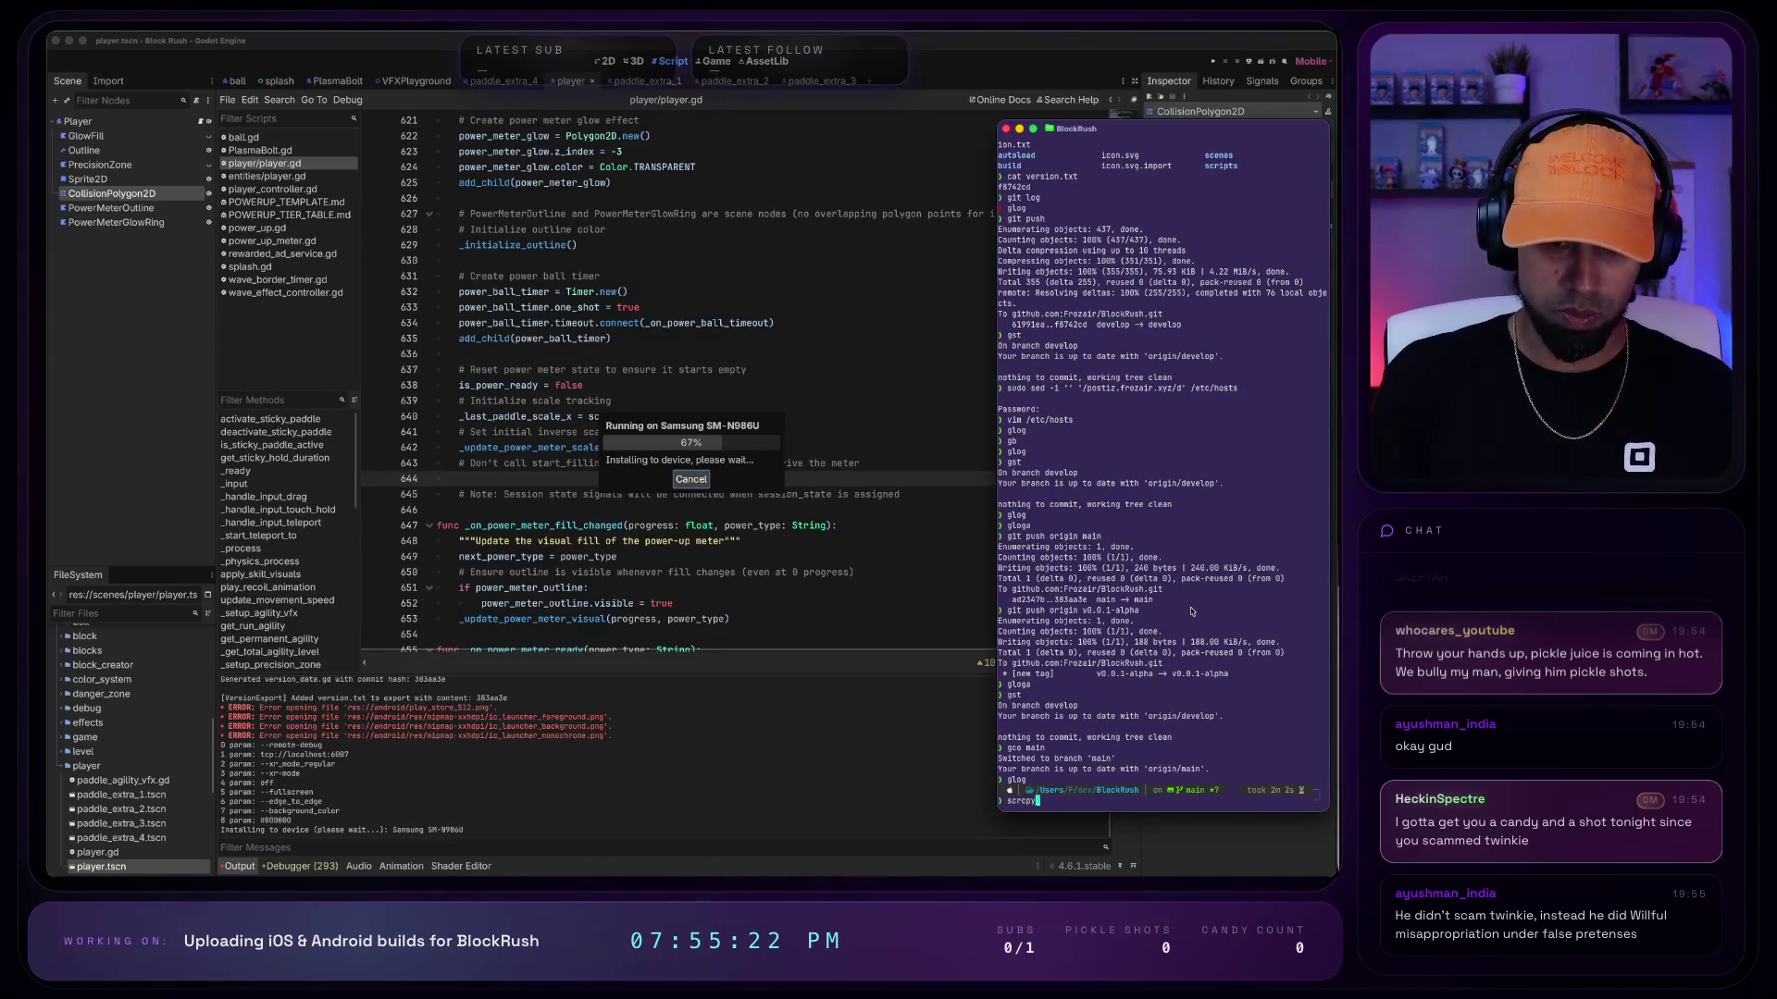
key("Return")
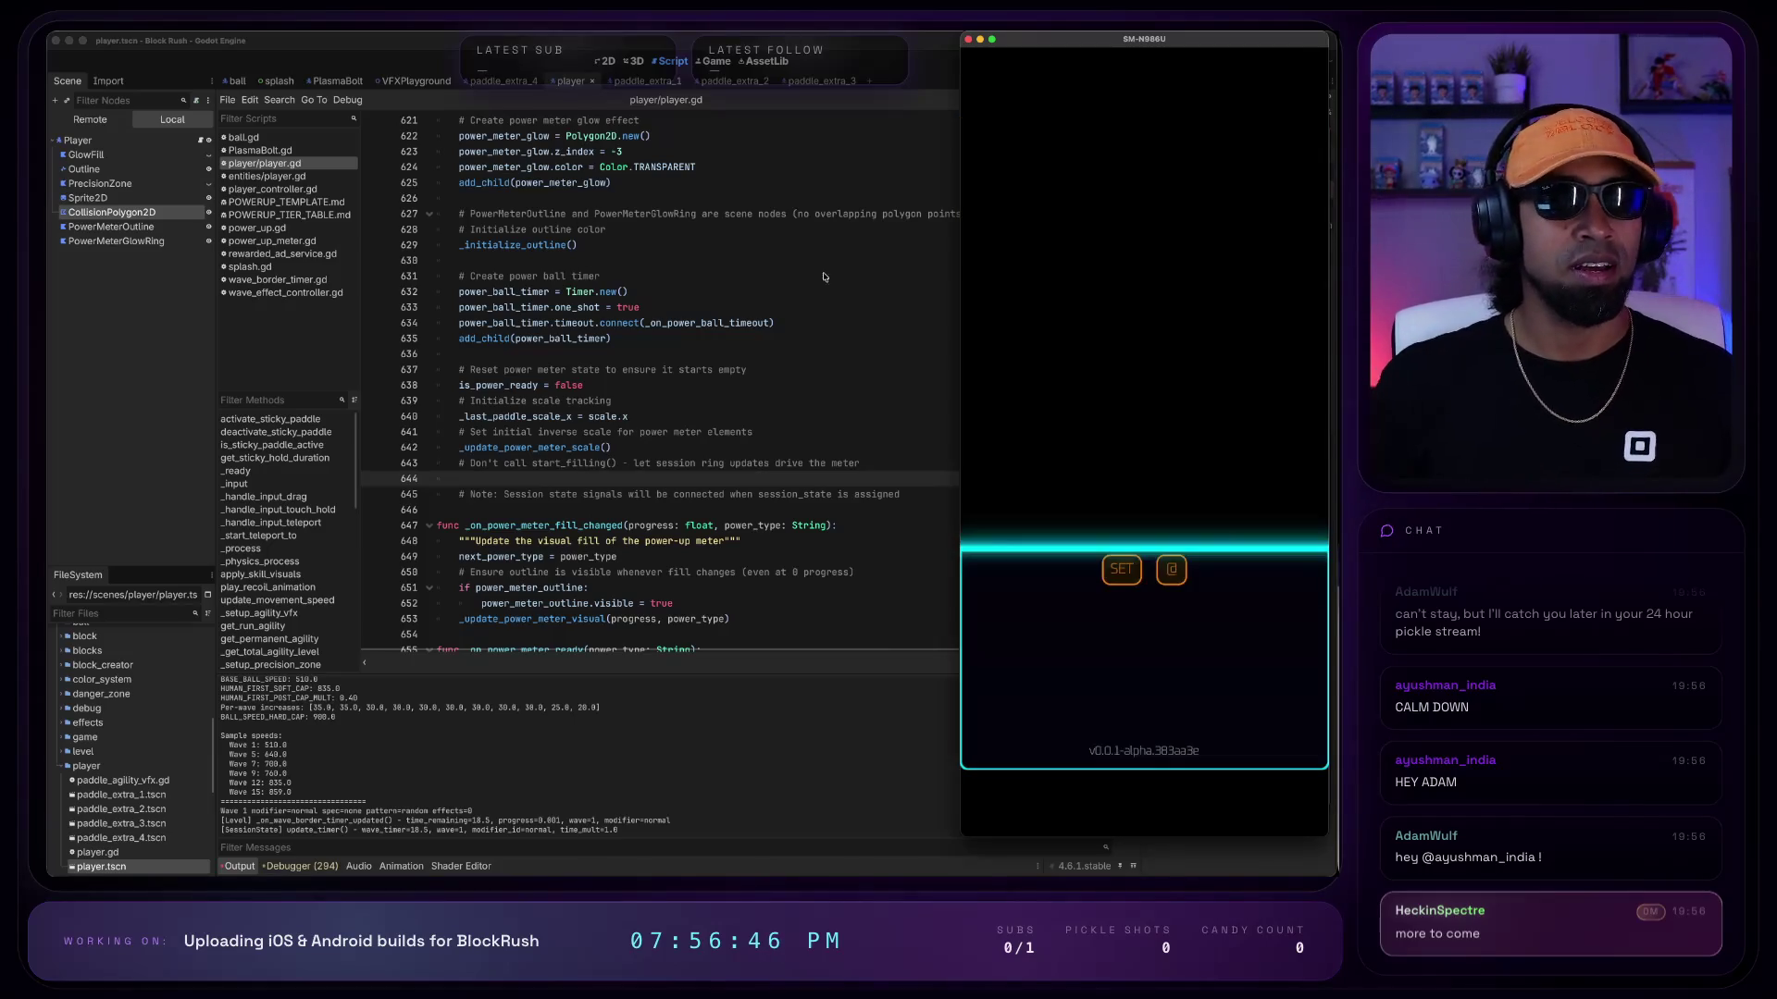
left_click(855, 275)
key("super+Tab")
key("Tab")
key("Tab")
key("Tab")
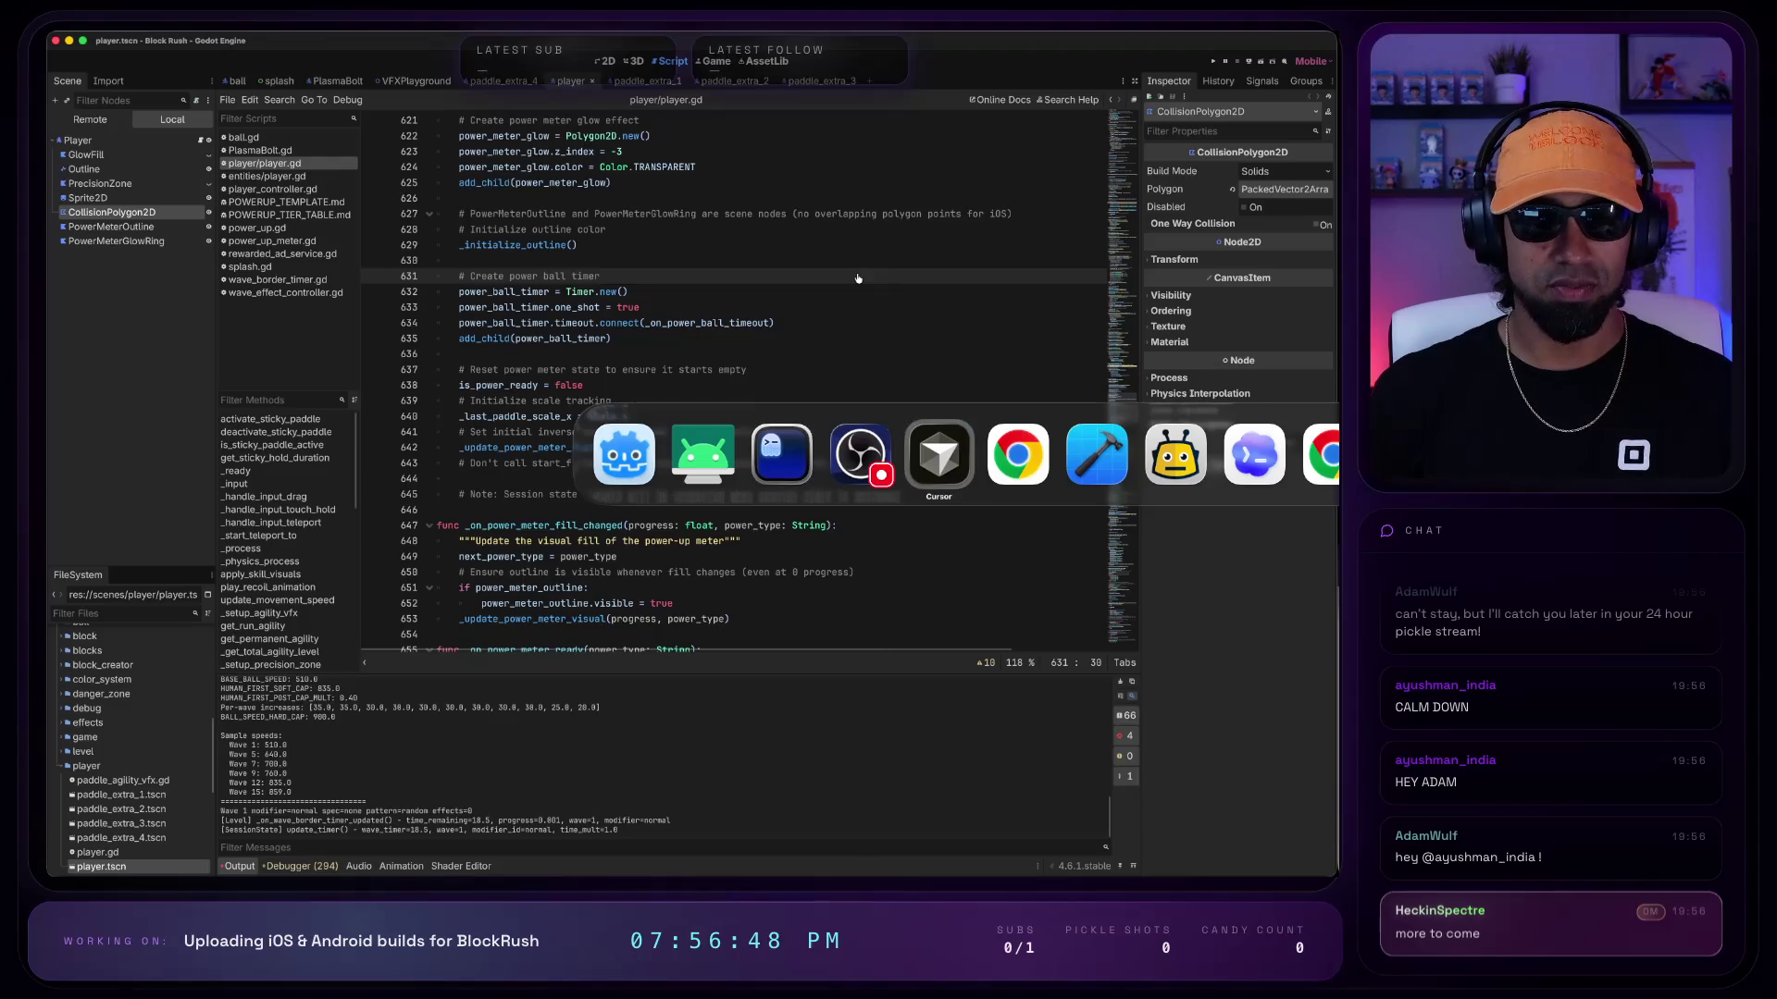
In Cursor's chat, highlight the steps for opening the exported folder and choosing the signing team
key("shift+Tab")
key("Tab")
key("Tab")
key("Tab")
key("shift+Tab")
key("shift+Tab")
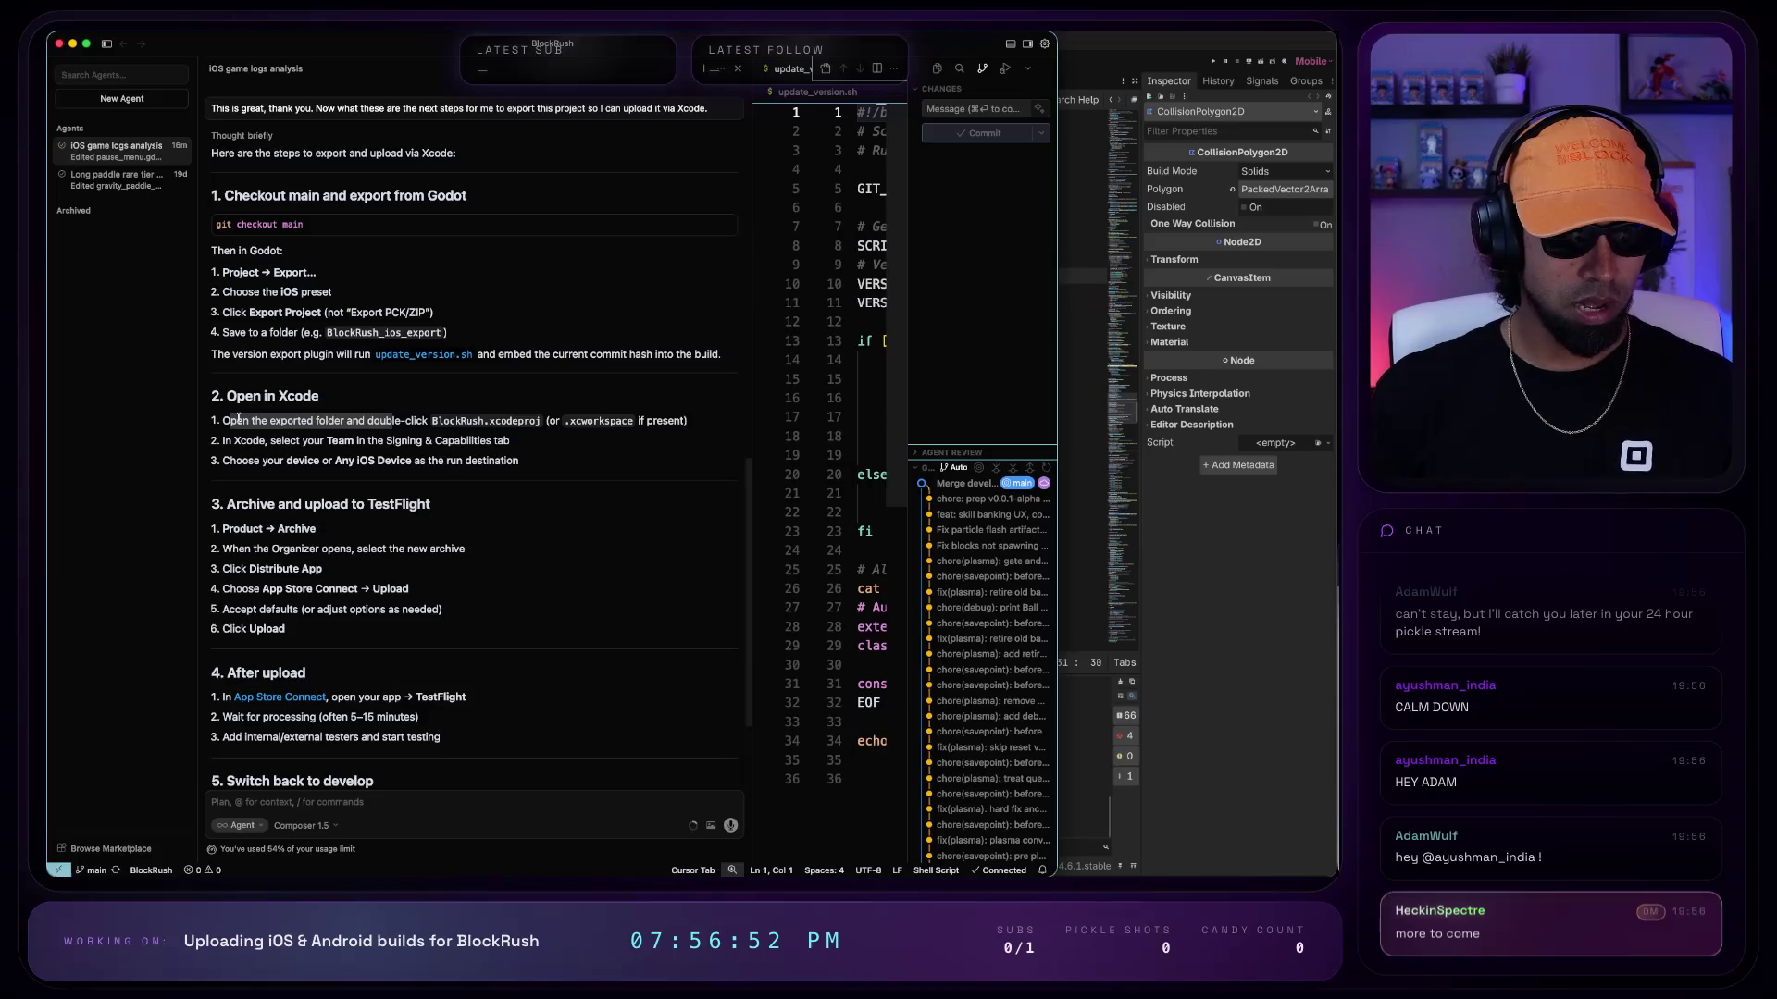
left_click_drag(234, 421, 408, 421)
left_click(248, 440)
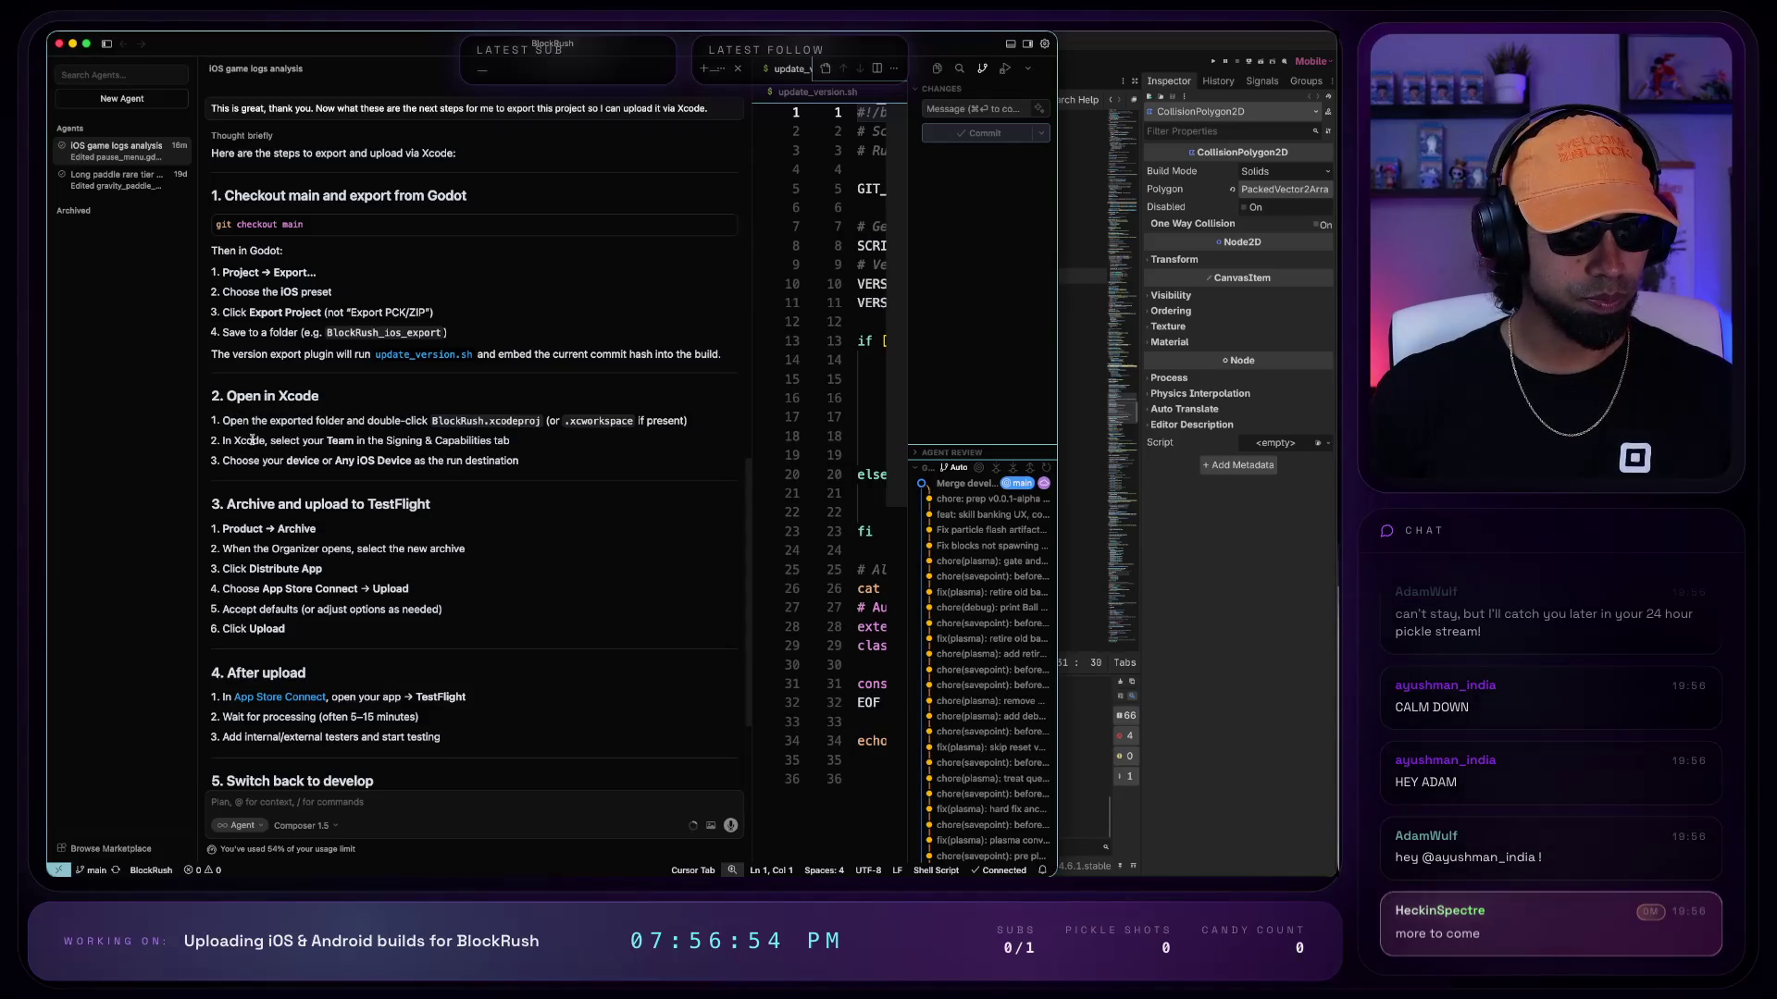
left_click_drag(262, 440, 370, 441)
left_click_drag(511, 440, 323, 435)
Bring Xcode, running BlockRush on the iPhone, to the front
key("super+Tab")
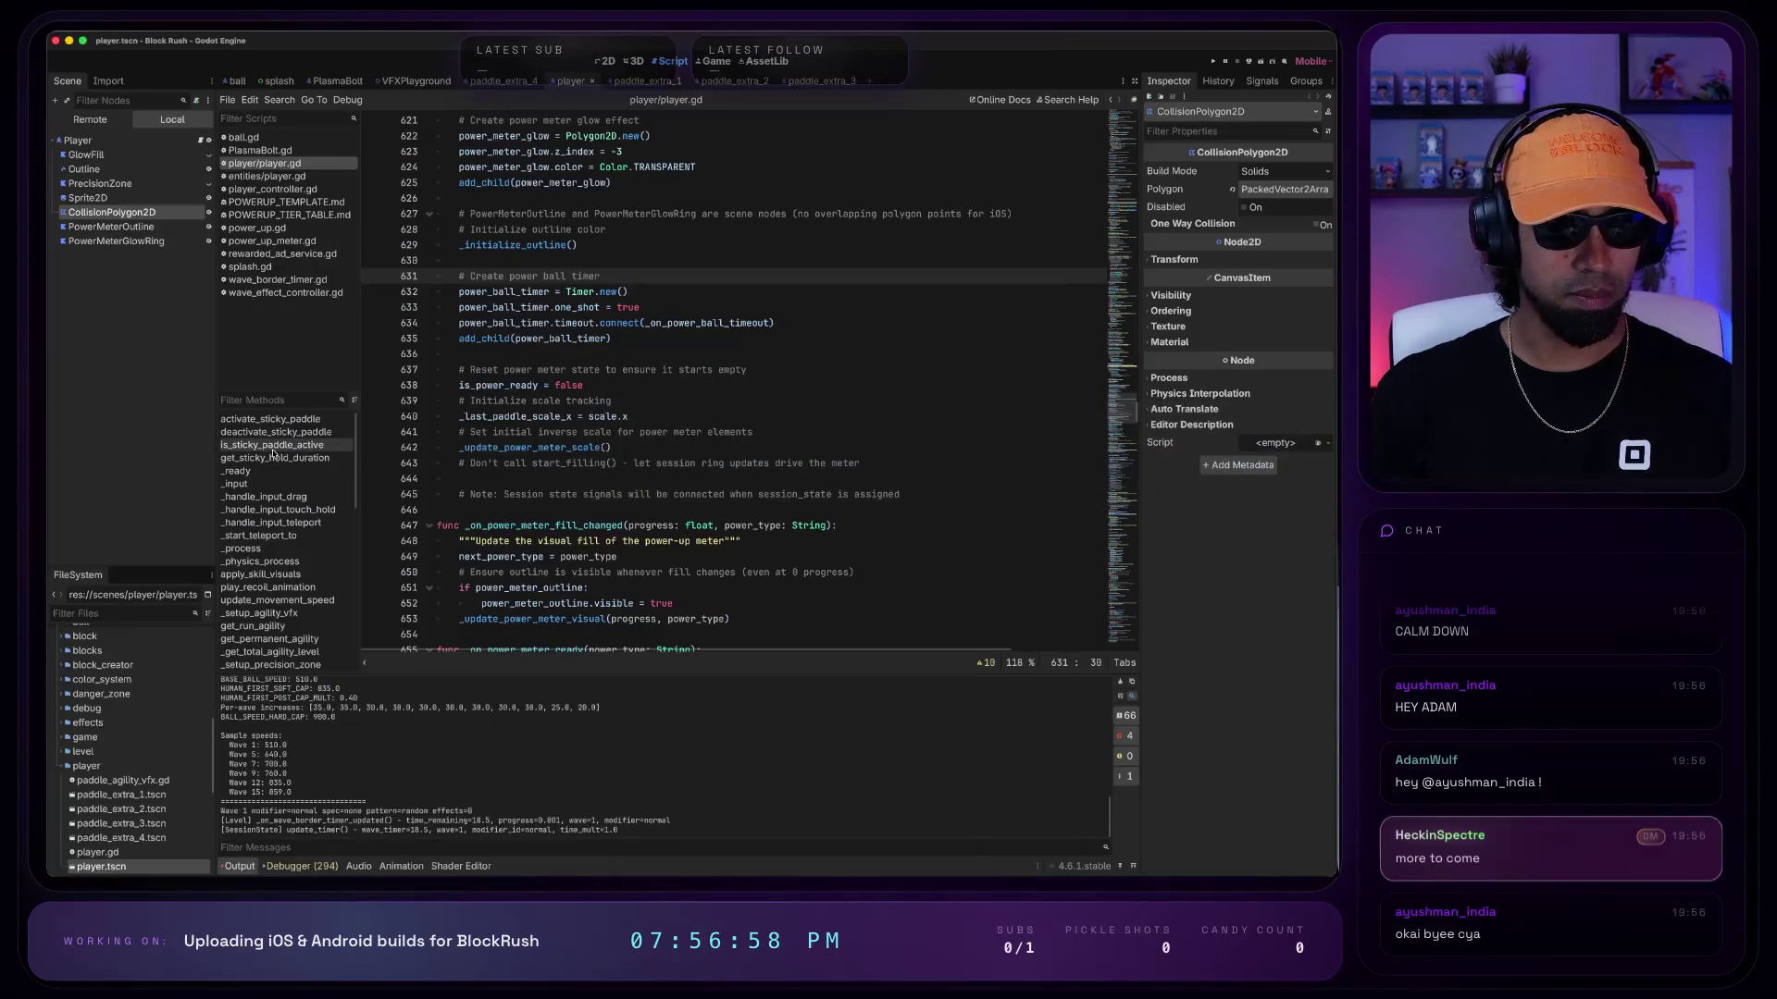
key("super+Tab")
key("super+Tab")
key("super+Tab")
key("super+Tab")
key("super+Tab")
key("super+shift+Tab")
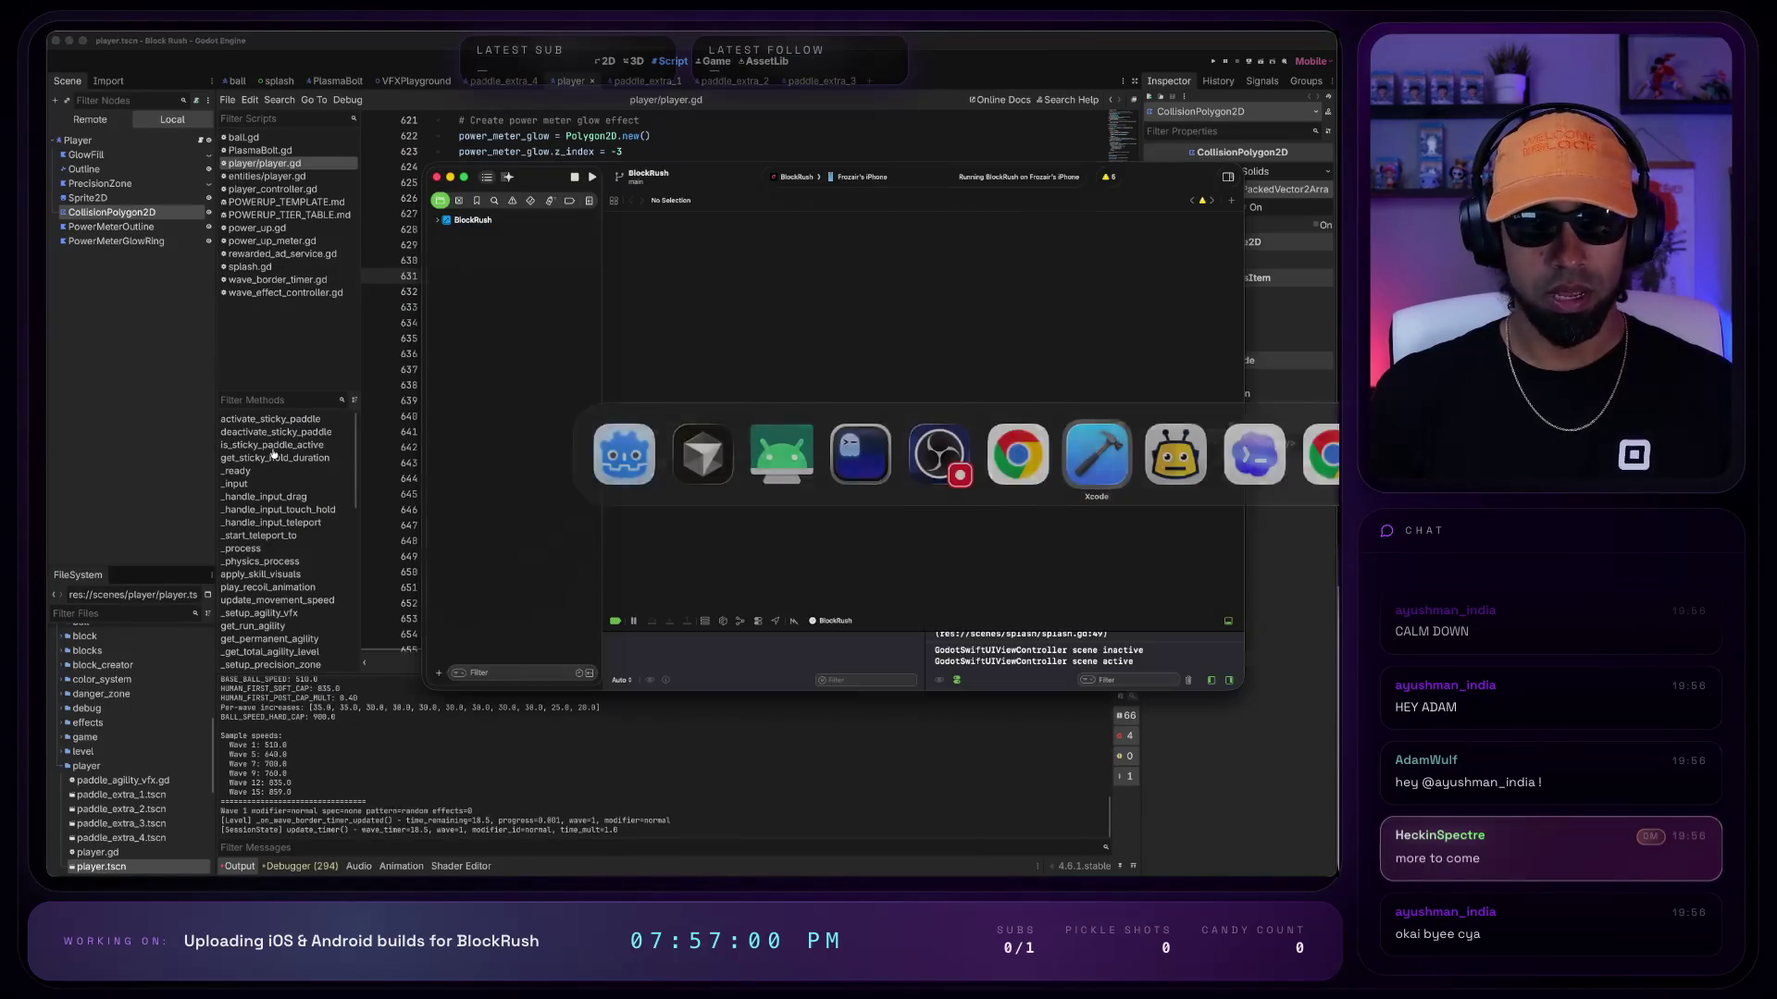
Stop BlockRush on the iPhone and open the project's signing settings
left_click_drag(668, 193, 574, 177)
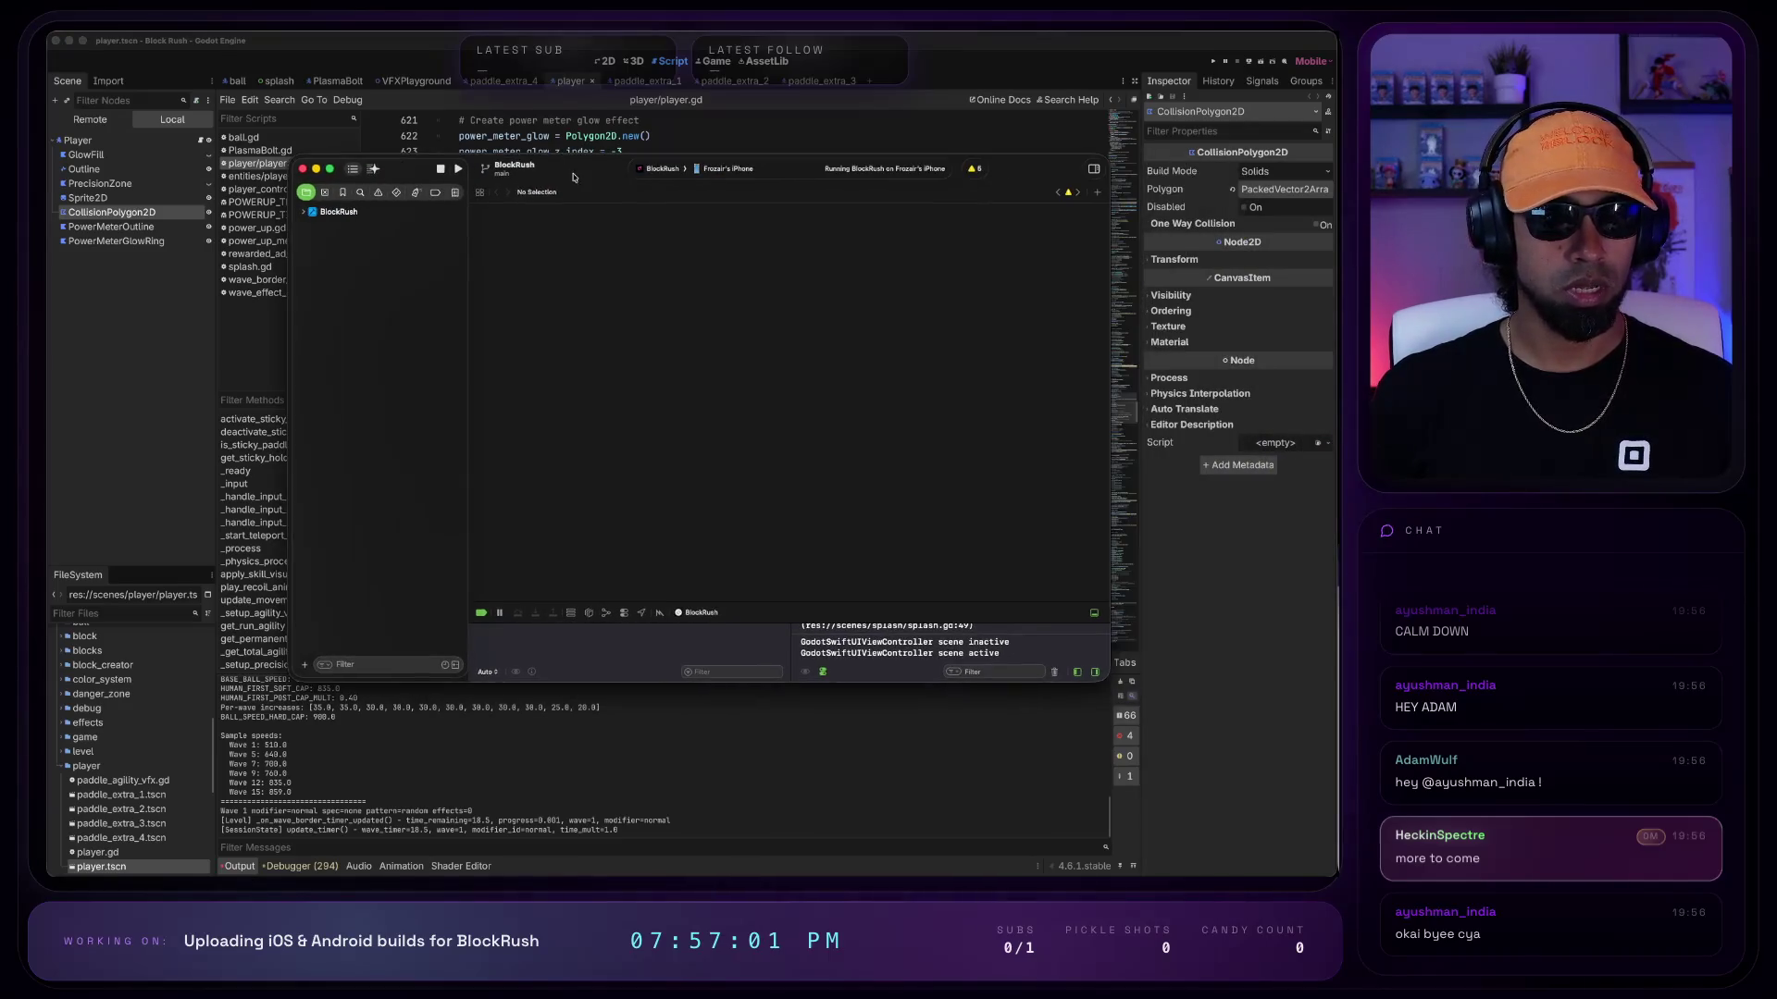
left_click(338, 211)
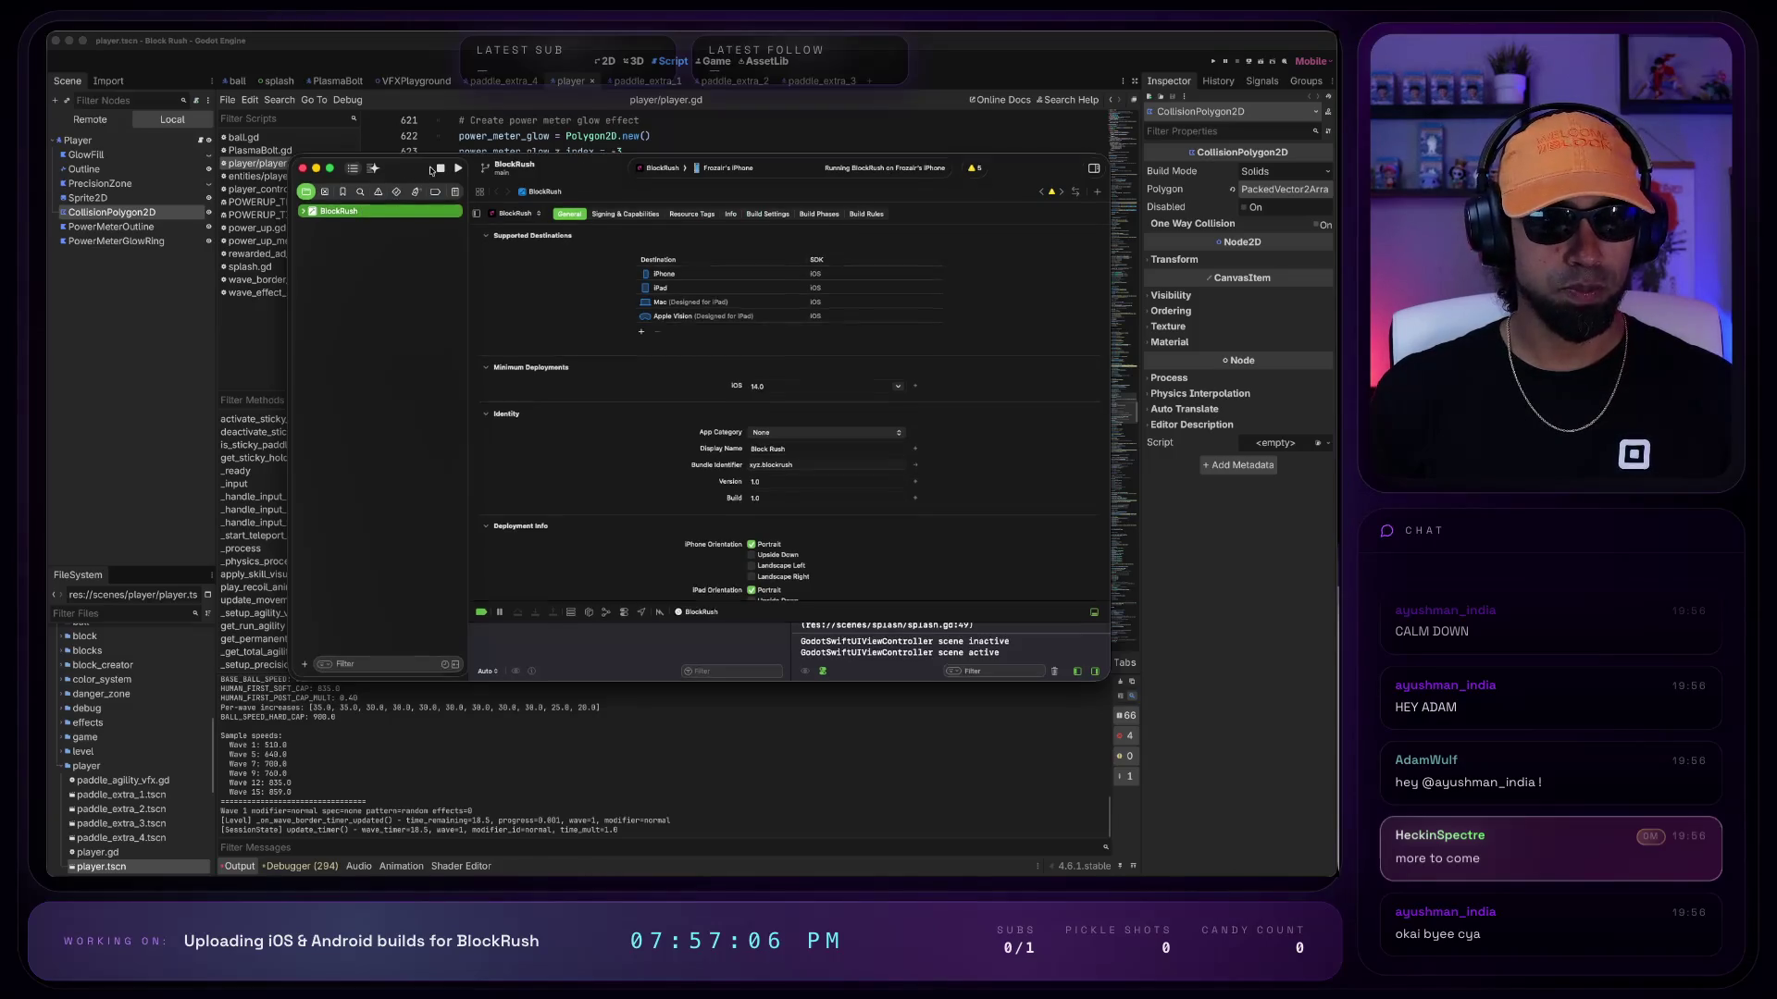
left_click(441, 169)
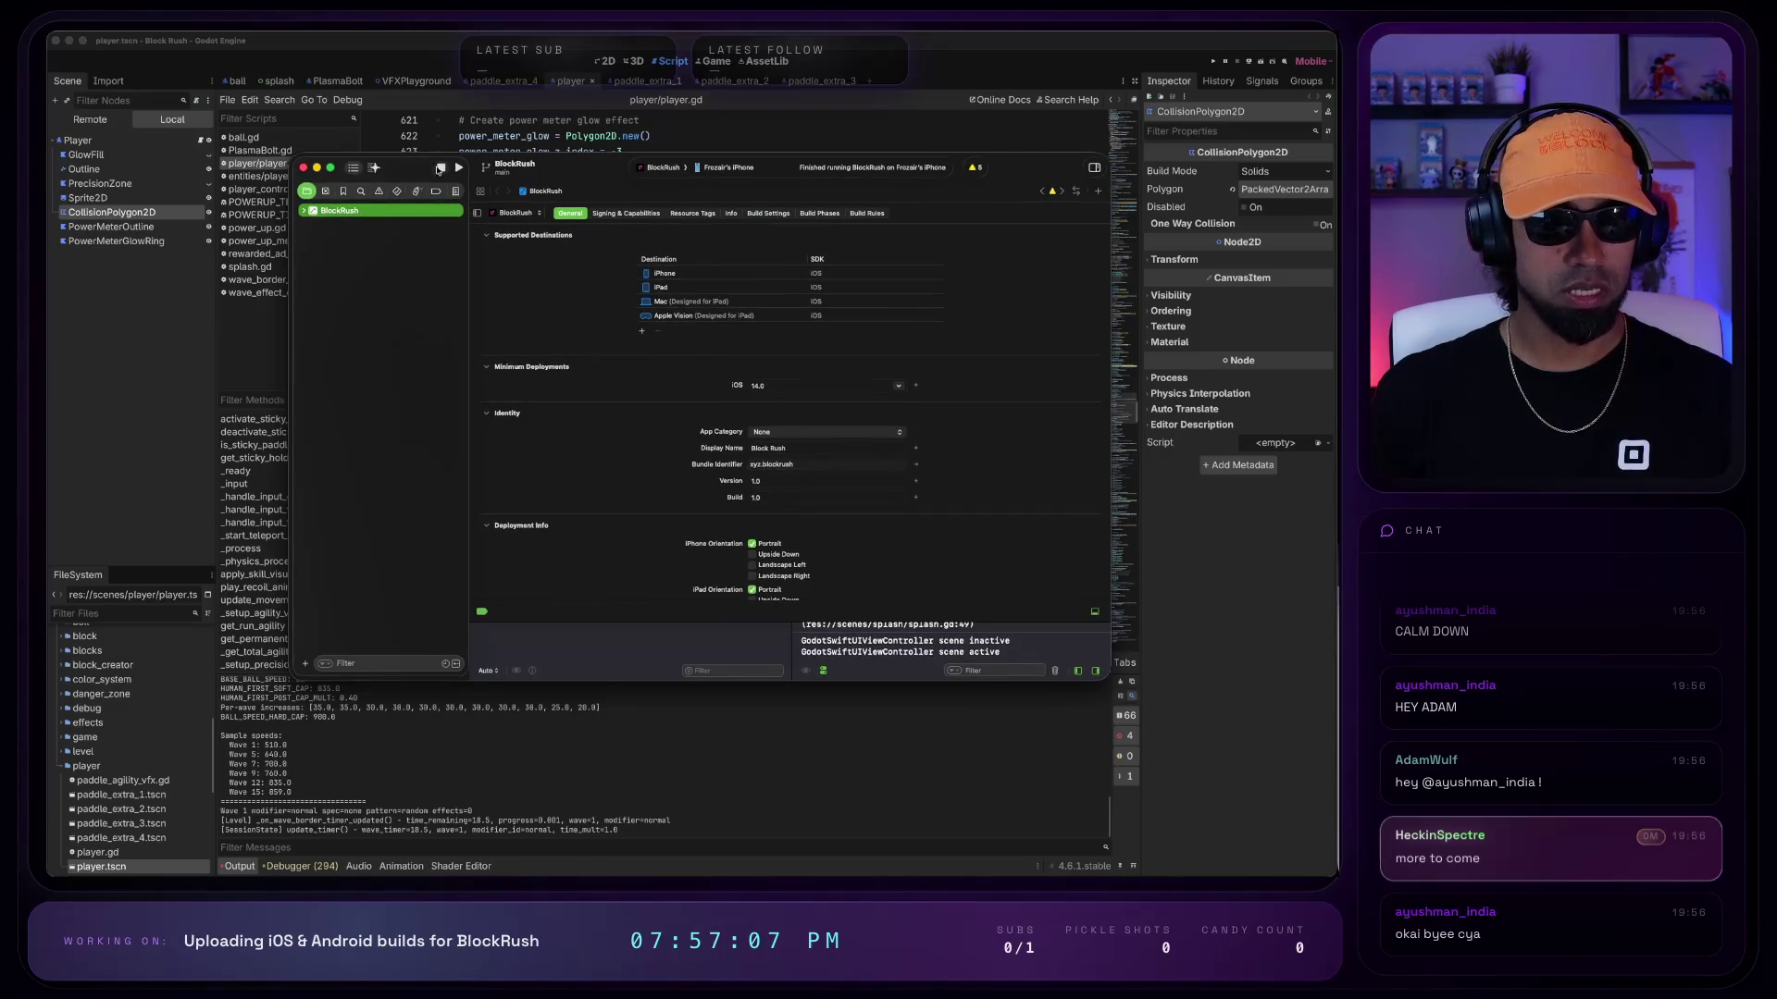
left_click(633, 215)
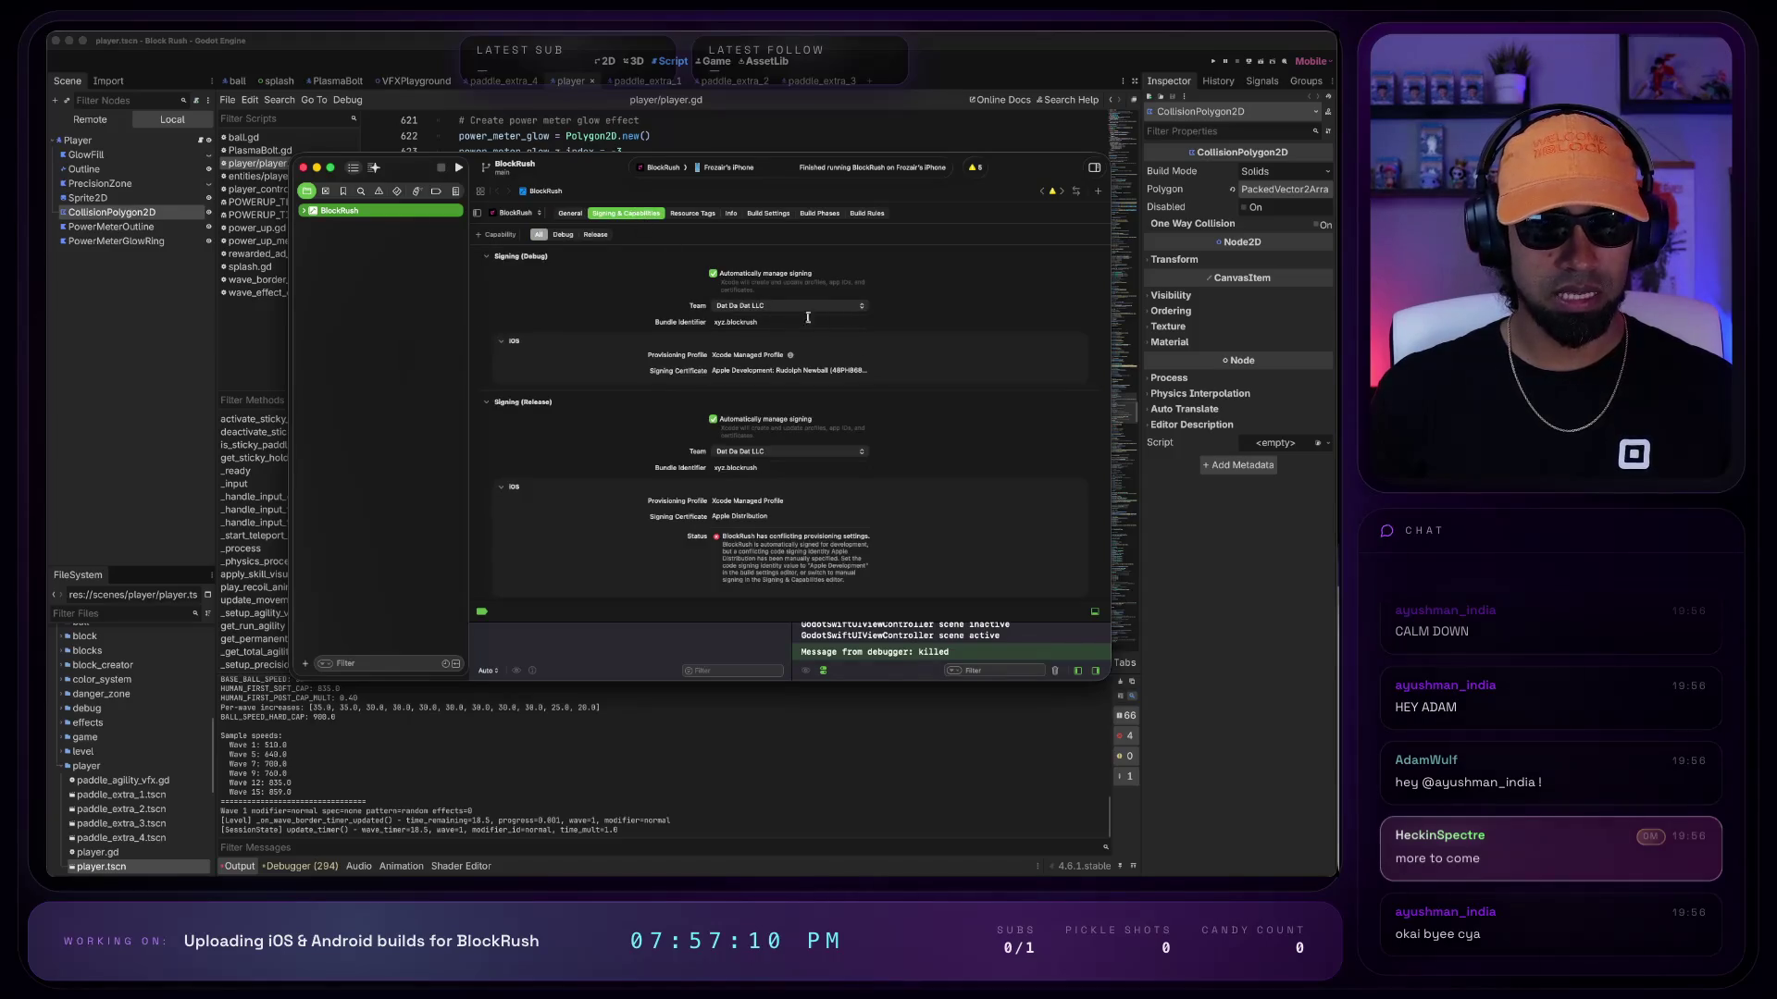
Read the Release signing's conflicting provisioning settings error, then return to Godot's script editor
key("super+Tab")
key("super+Tab")
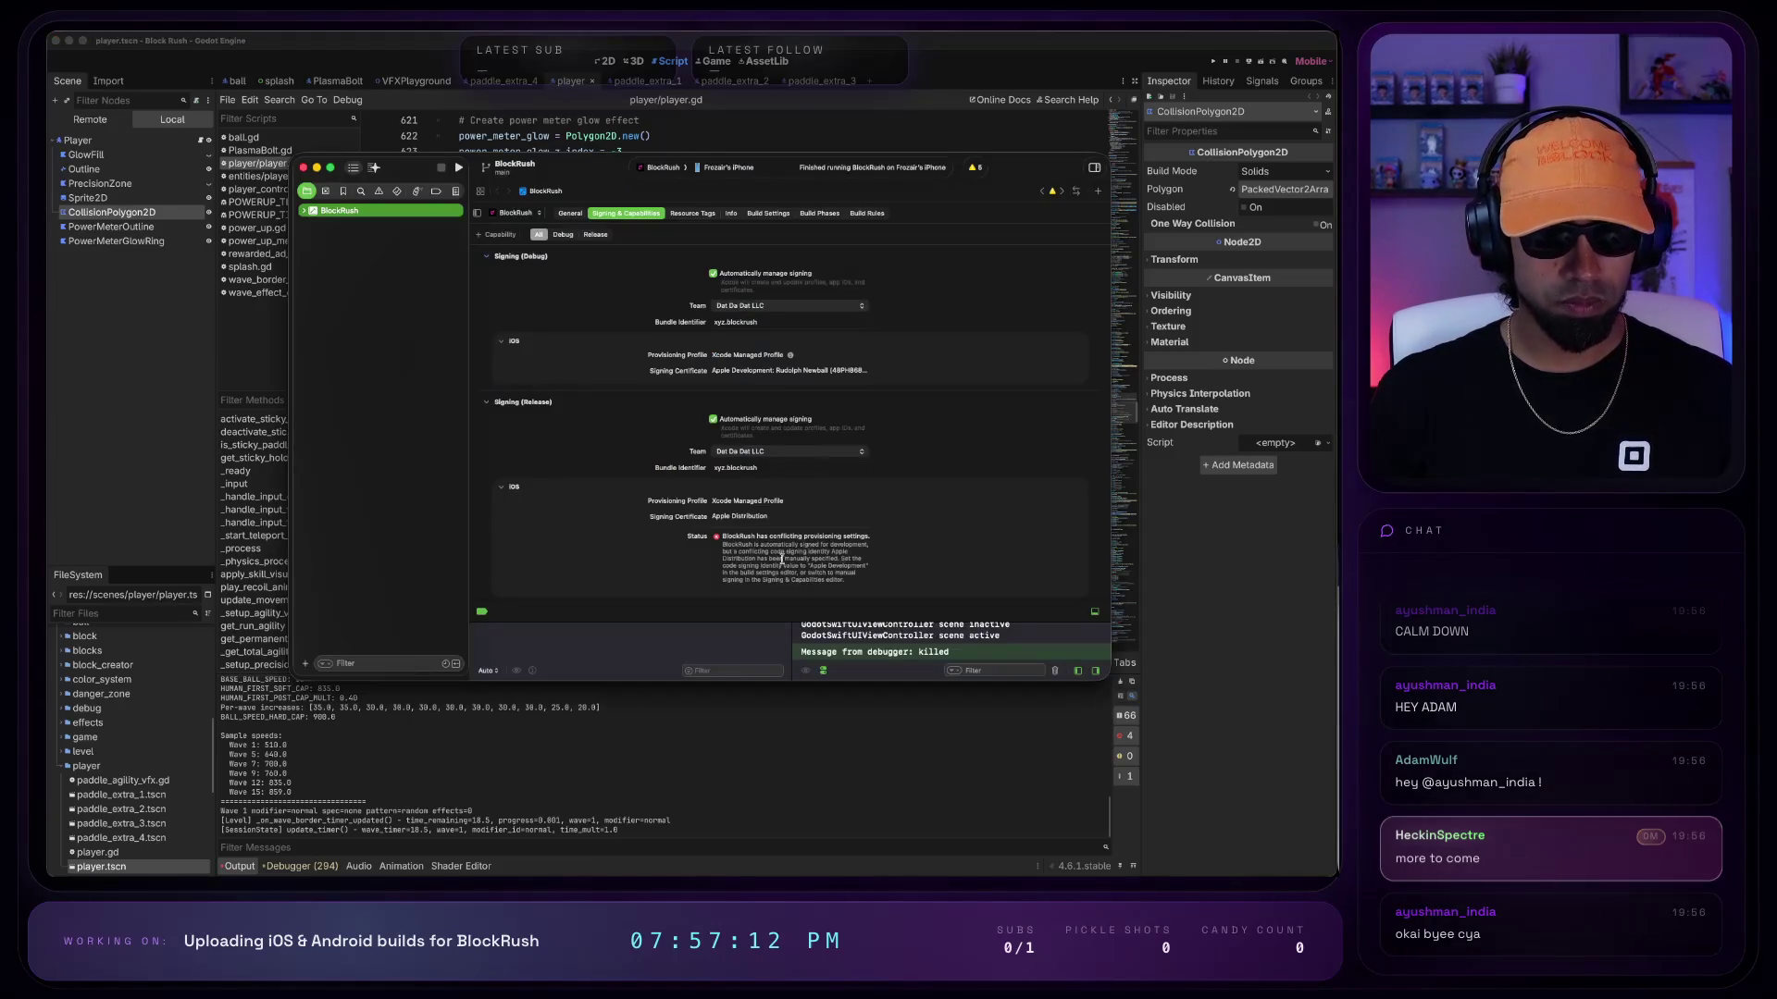
left_click_drag(749, 535, 862, 544)
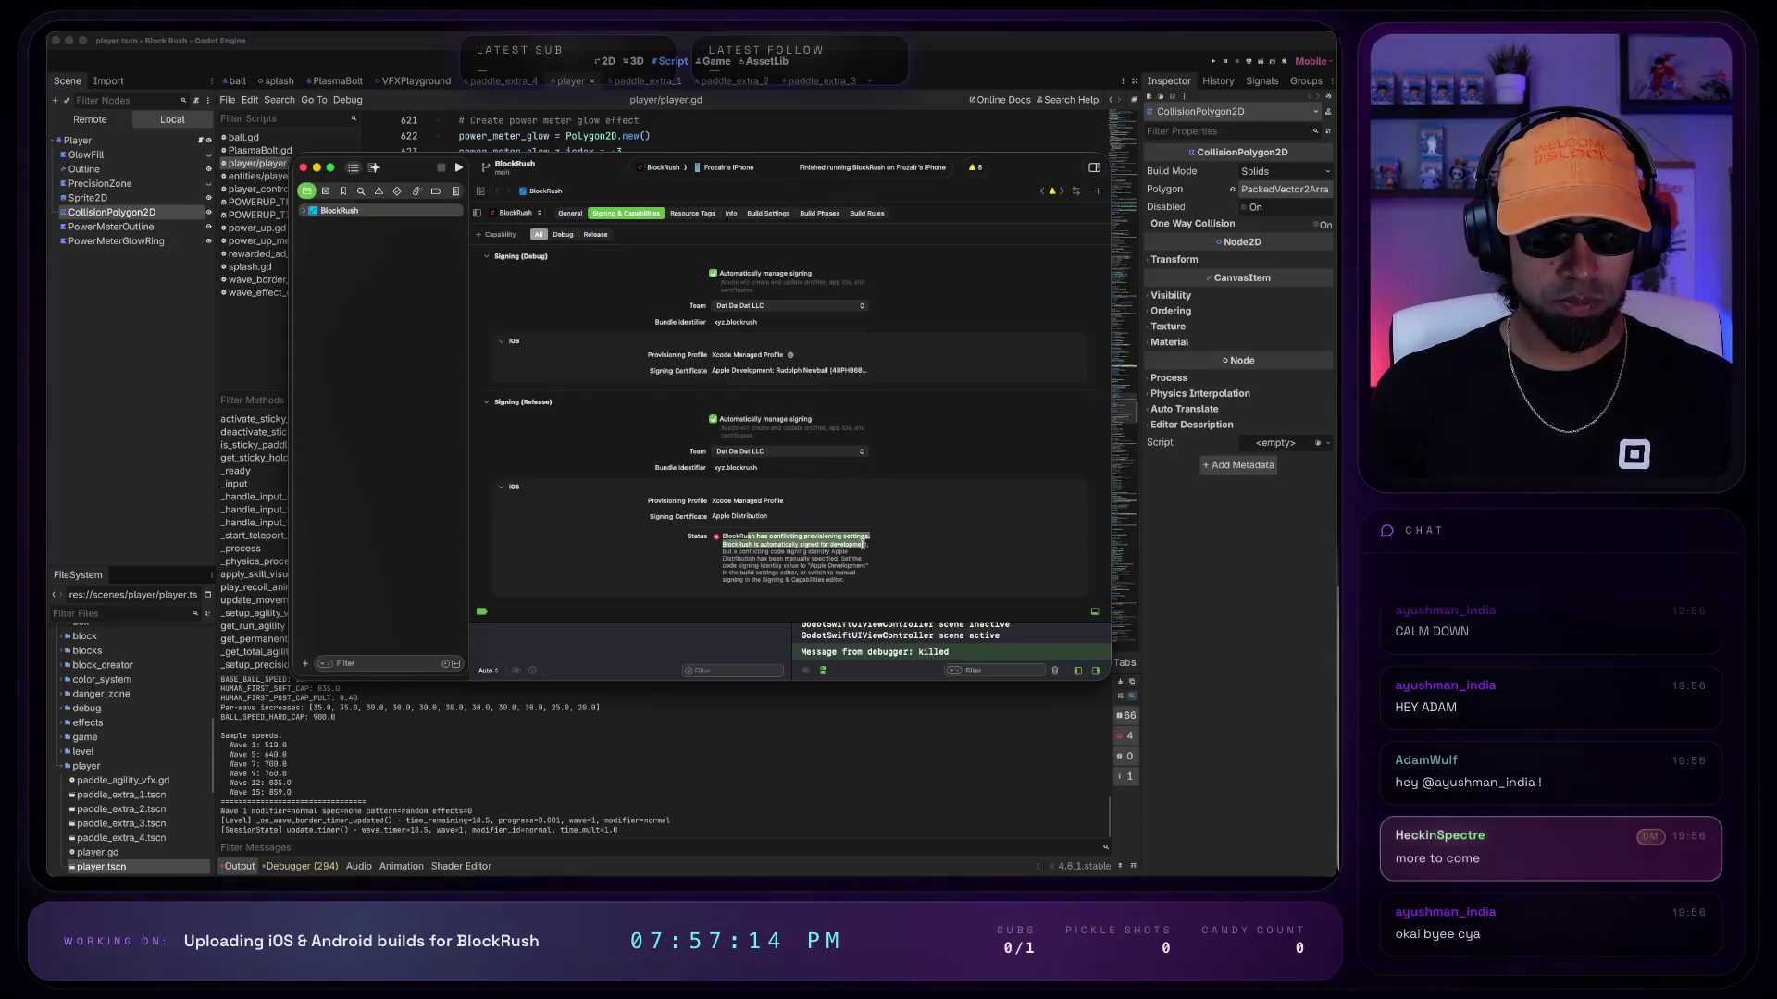
scroll(863, 543, "down", 1)
scroll(862, 543, "down", 3)
left_click(822, 479)
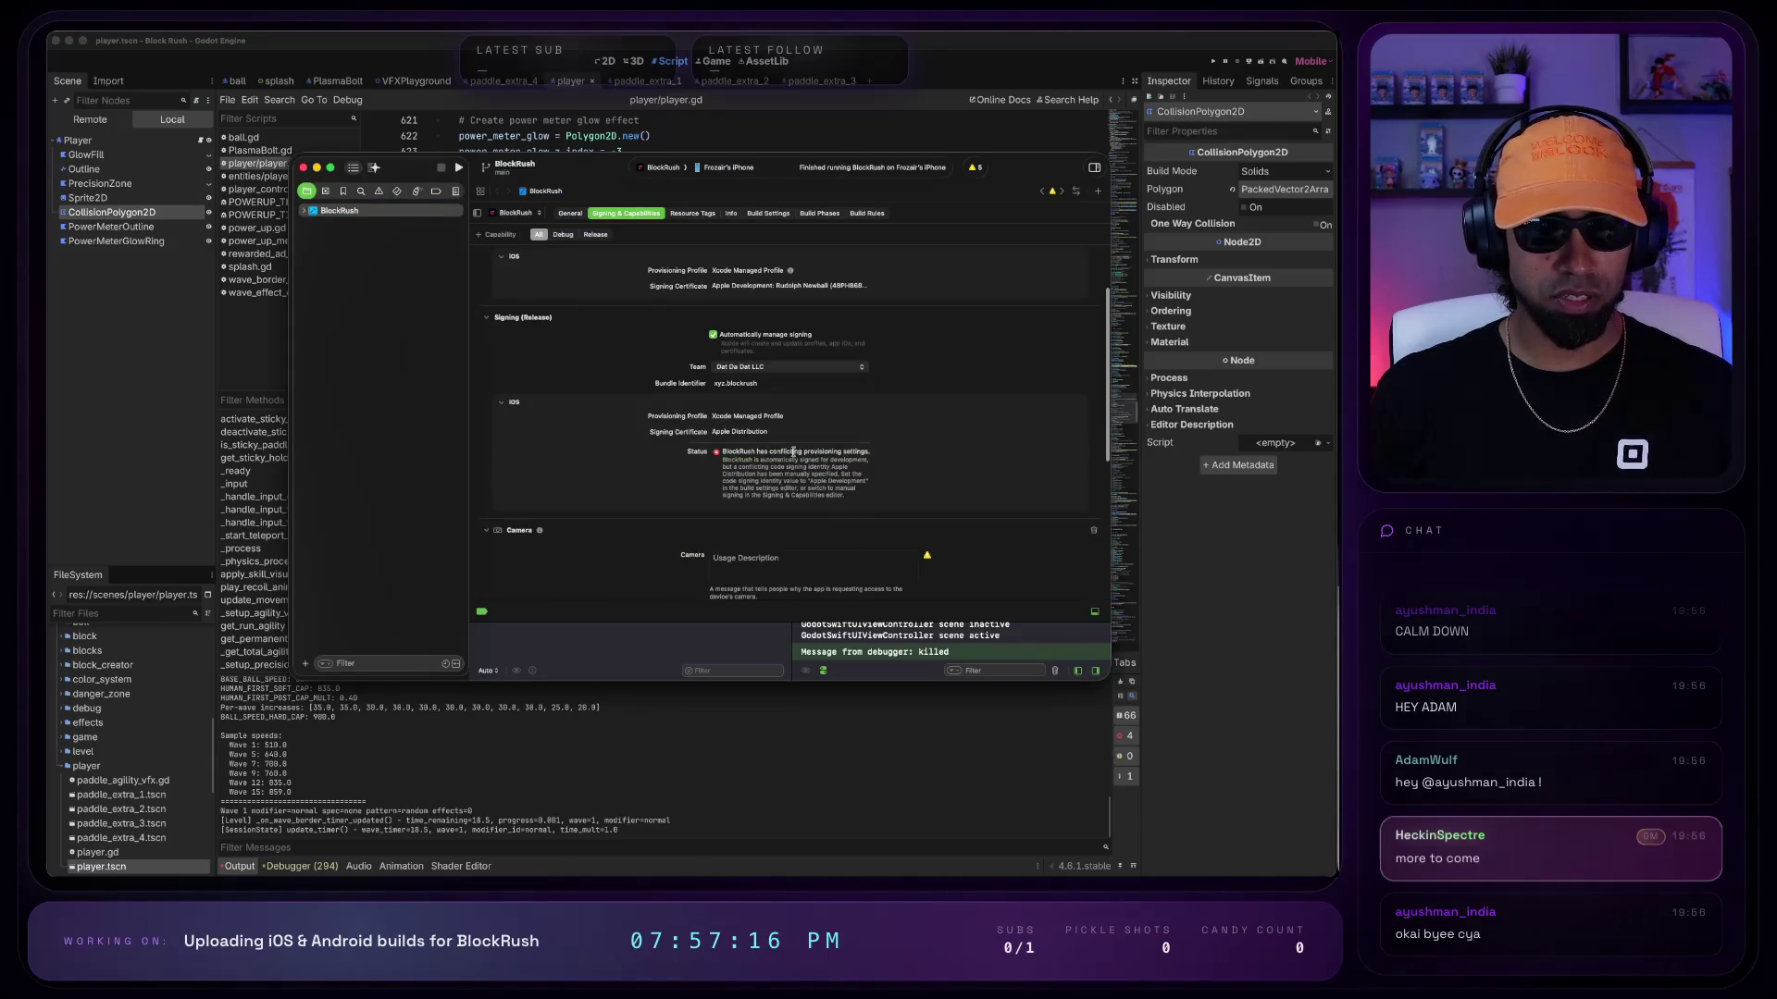
left_click_drag(766, 451, 853, 460)
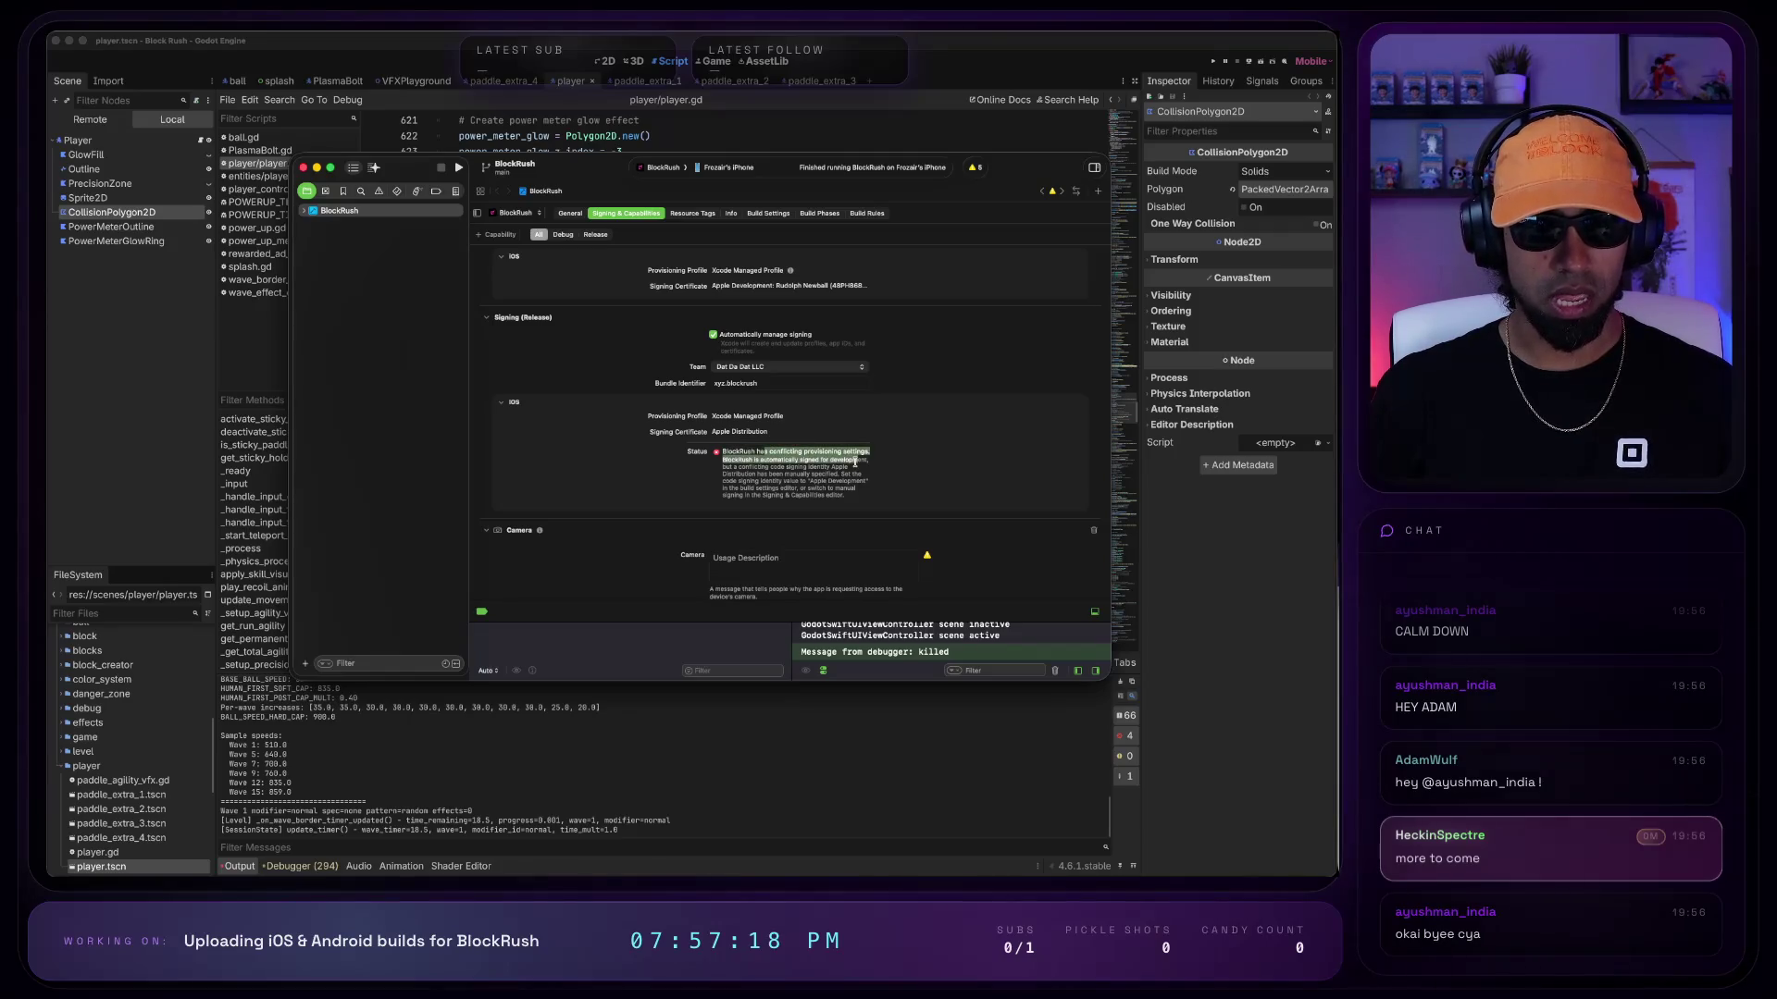
left_click(826, 468)
left_click_drag(729, 467, 845, 467)
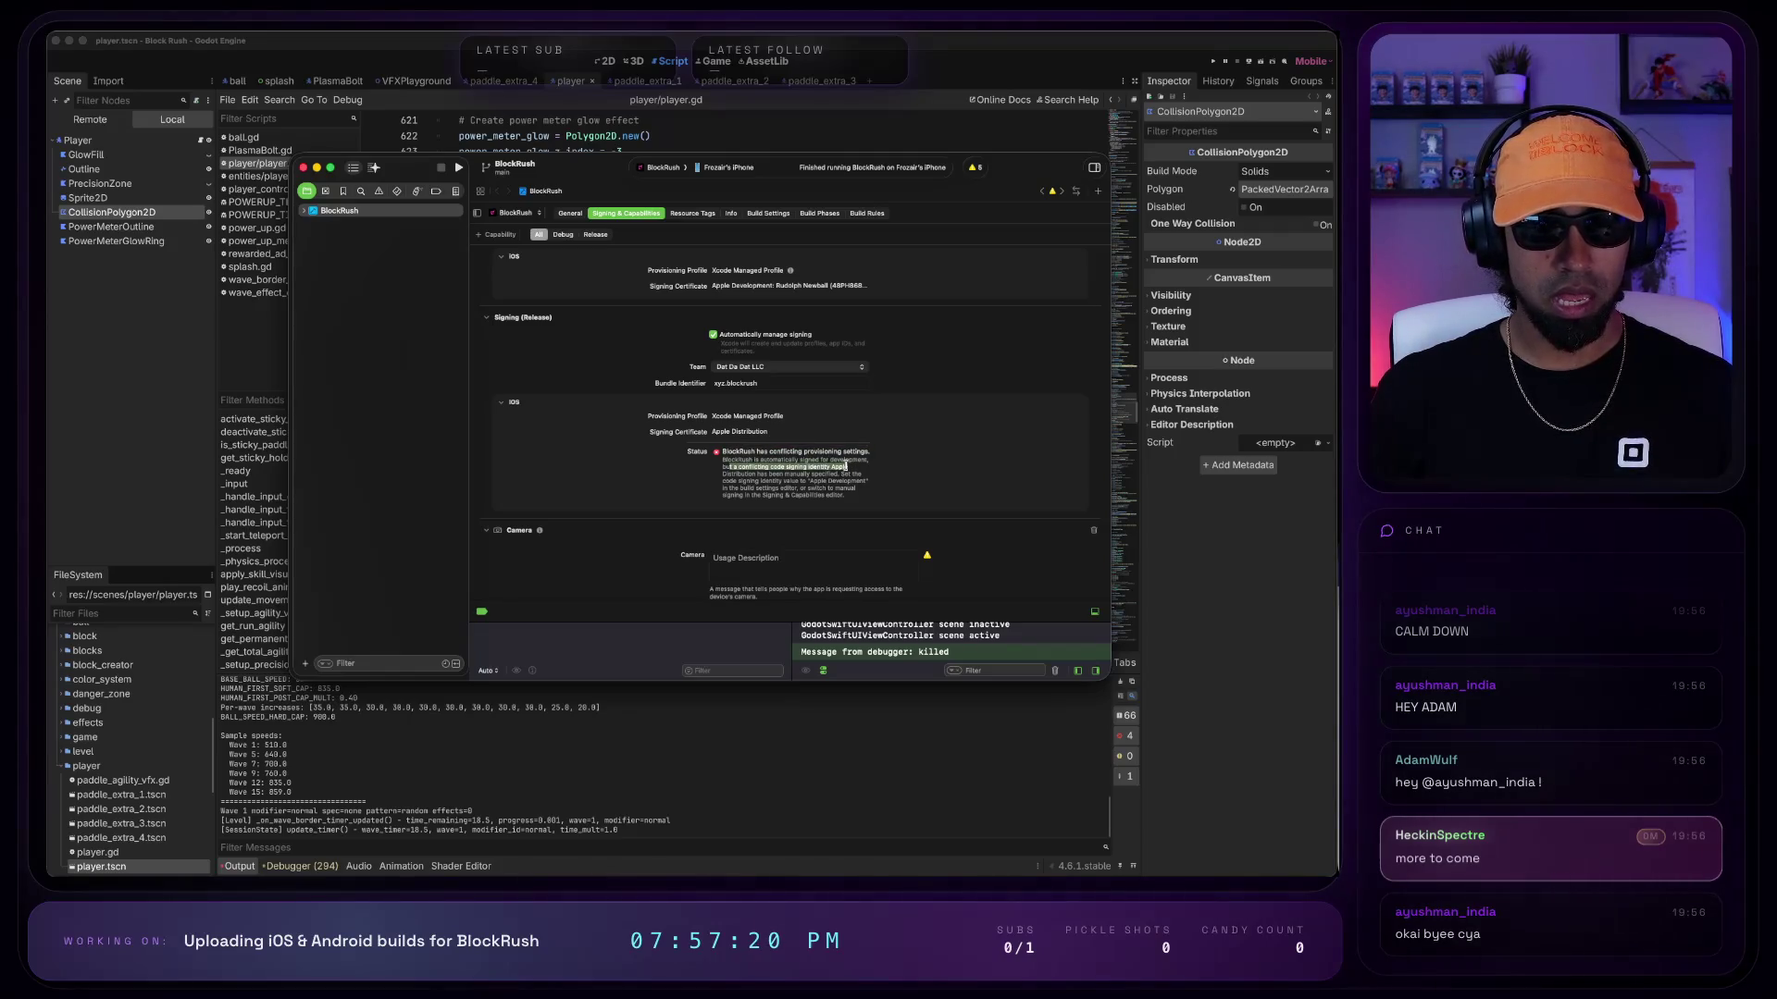
key("super+Tab")
key("super+Tab")
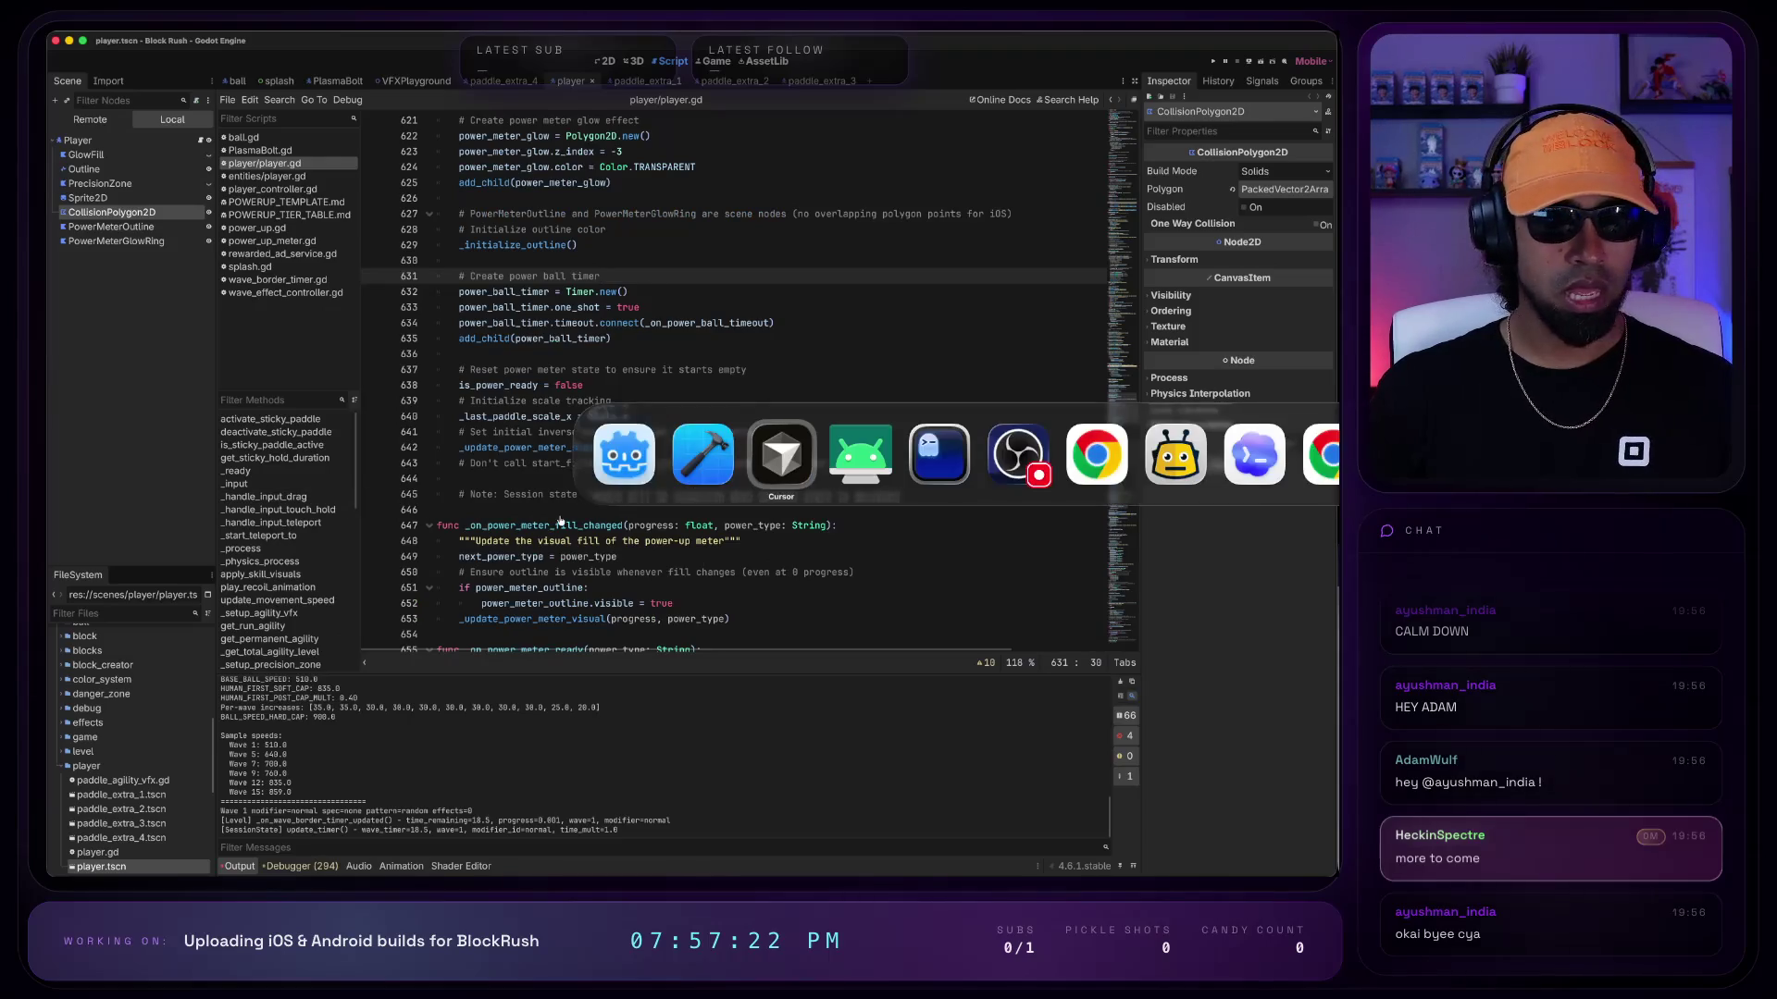
Mark the run-destination step in Cursor and check Xcode's available run destinations
left_click_drag(222, 460, 522, 462)
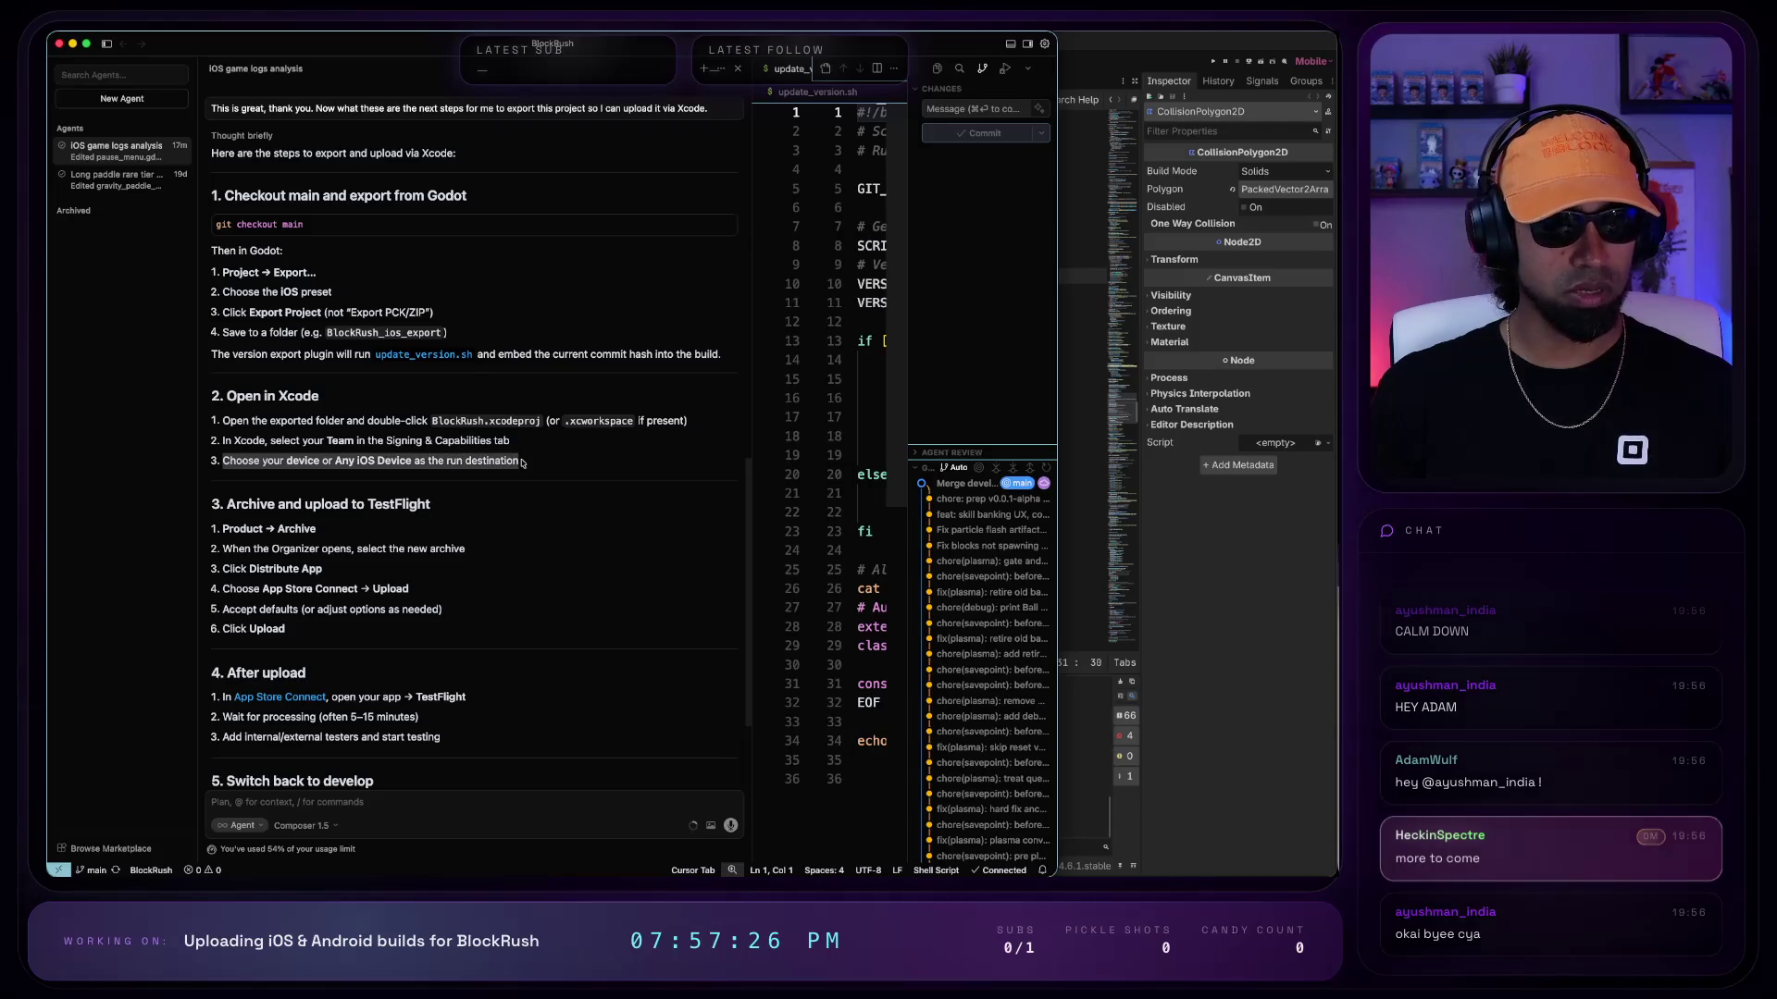
key("super+Tab")
key("super+Tab")
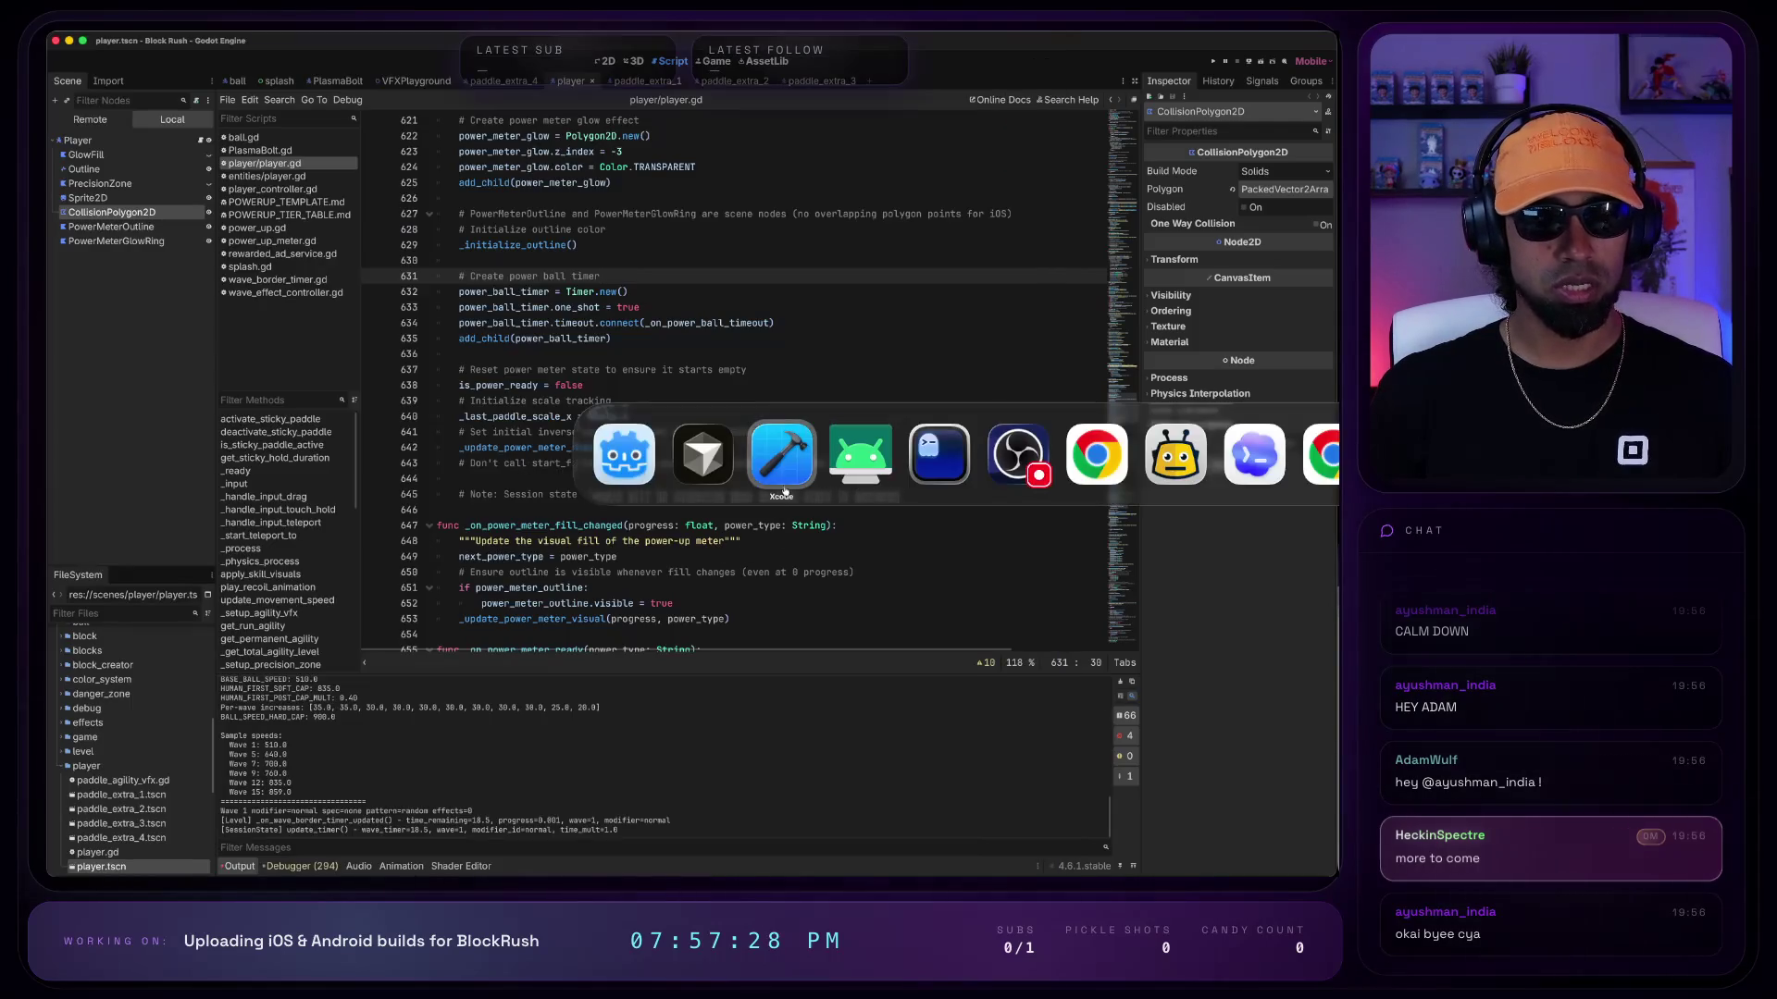
left_click(780, 491)
key("super+Tab")
key("Tab")
key("Tab")
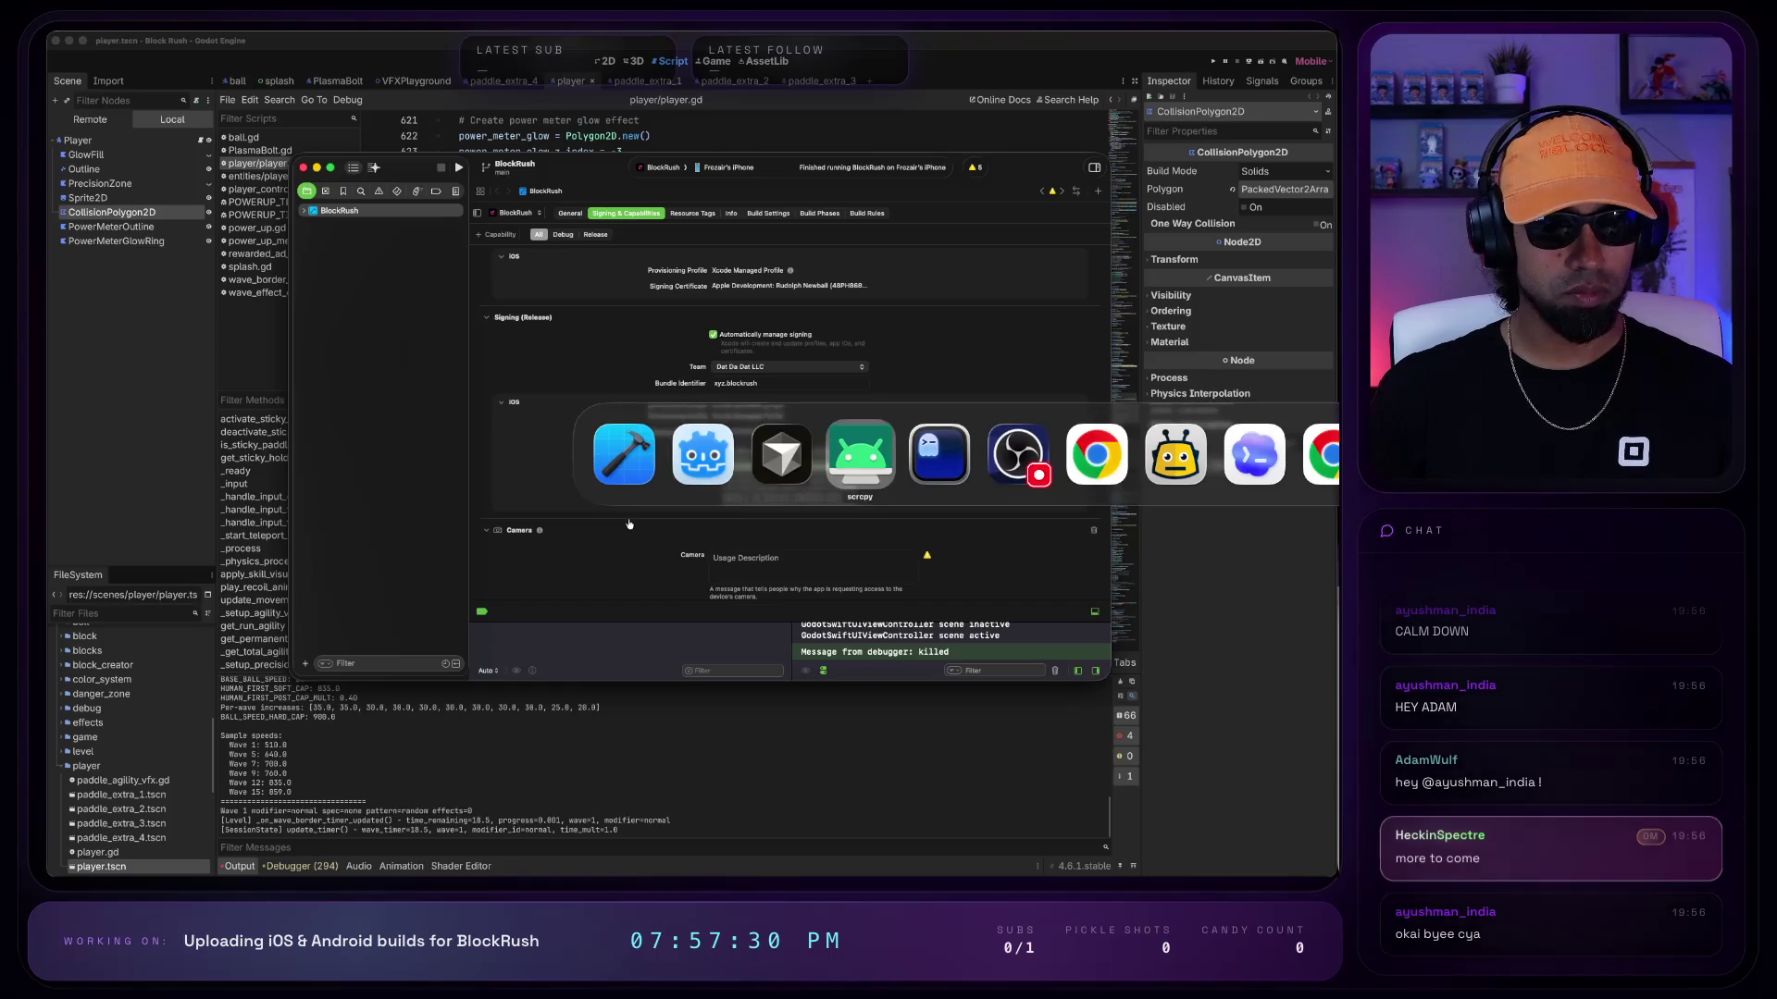
key("shift+Tab")
key("super+Tab")
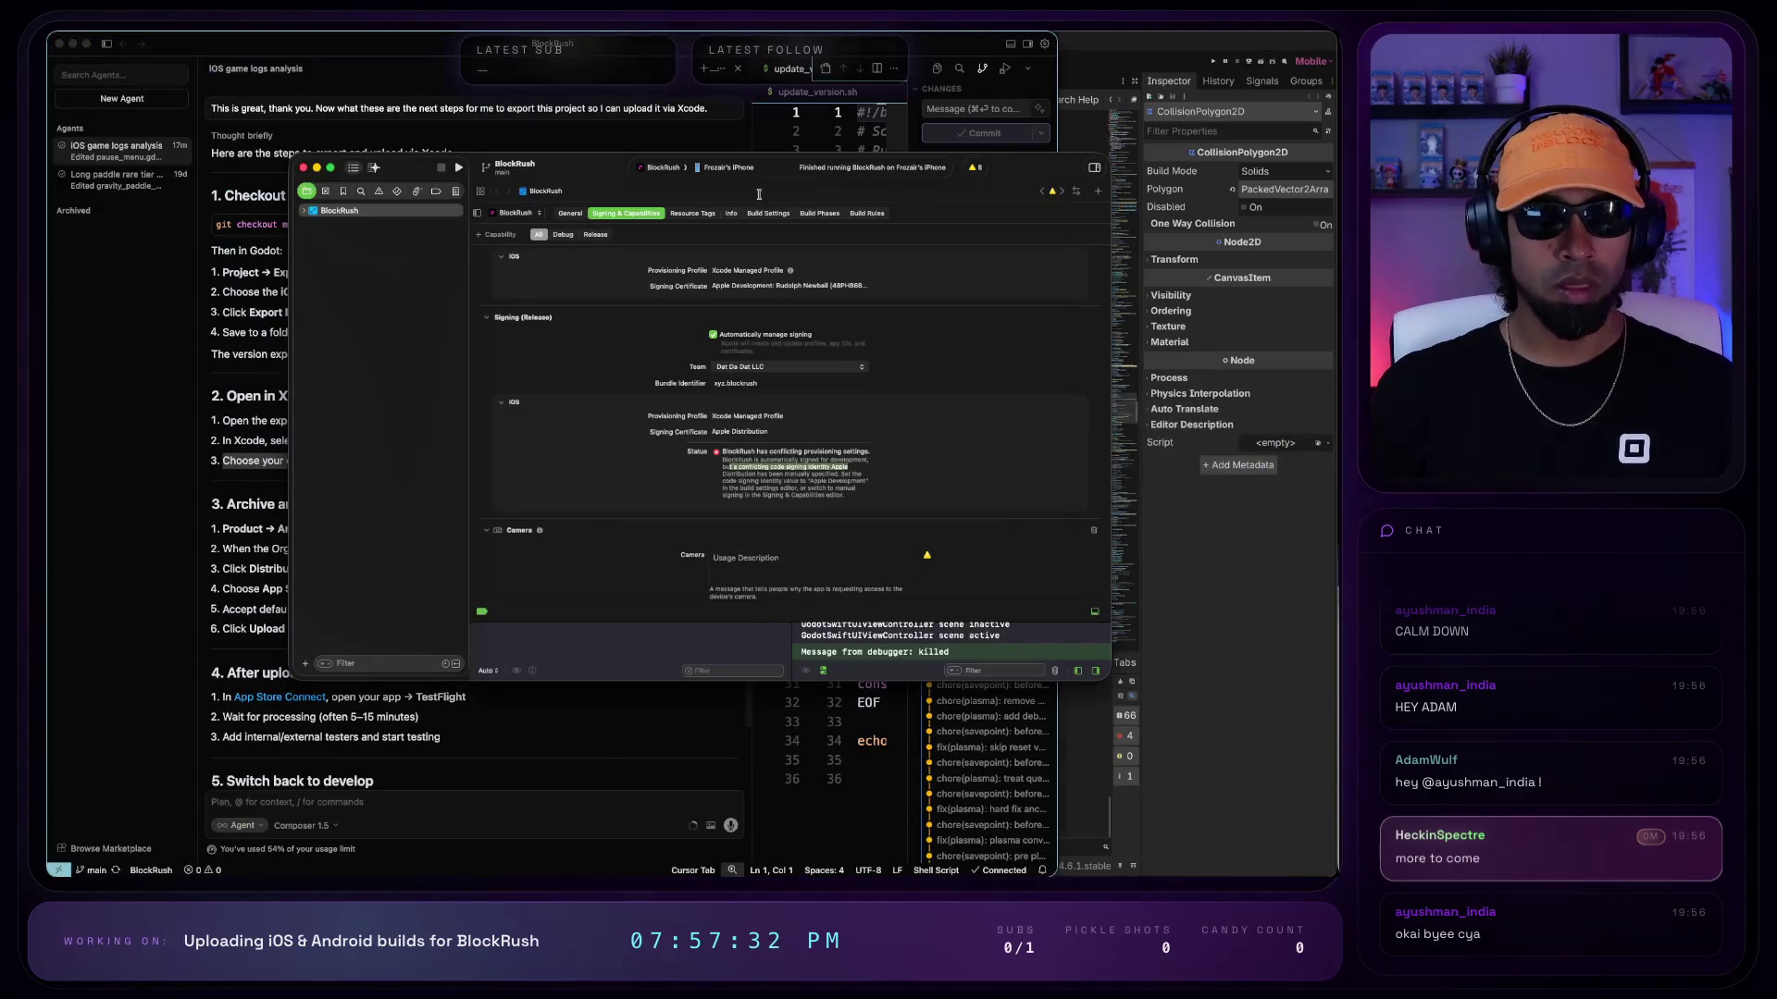
left_click(731, 168)
key("Escape")
key("super+Tab")
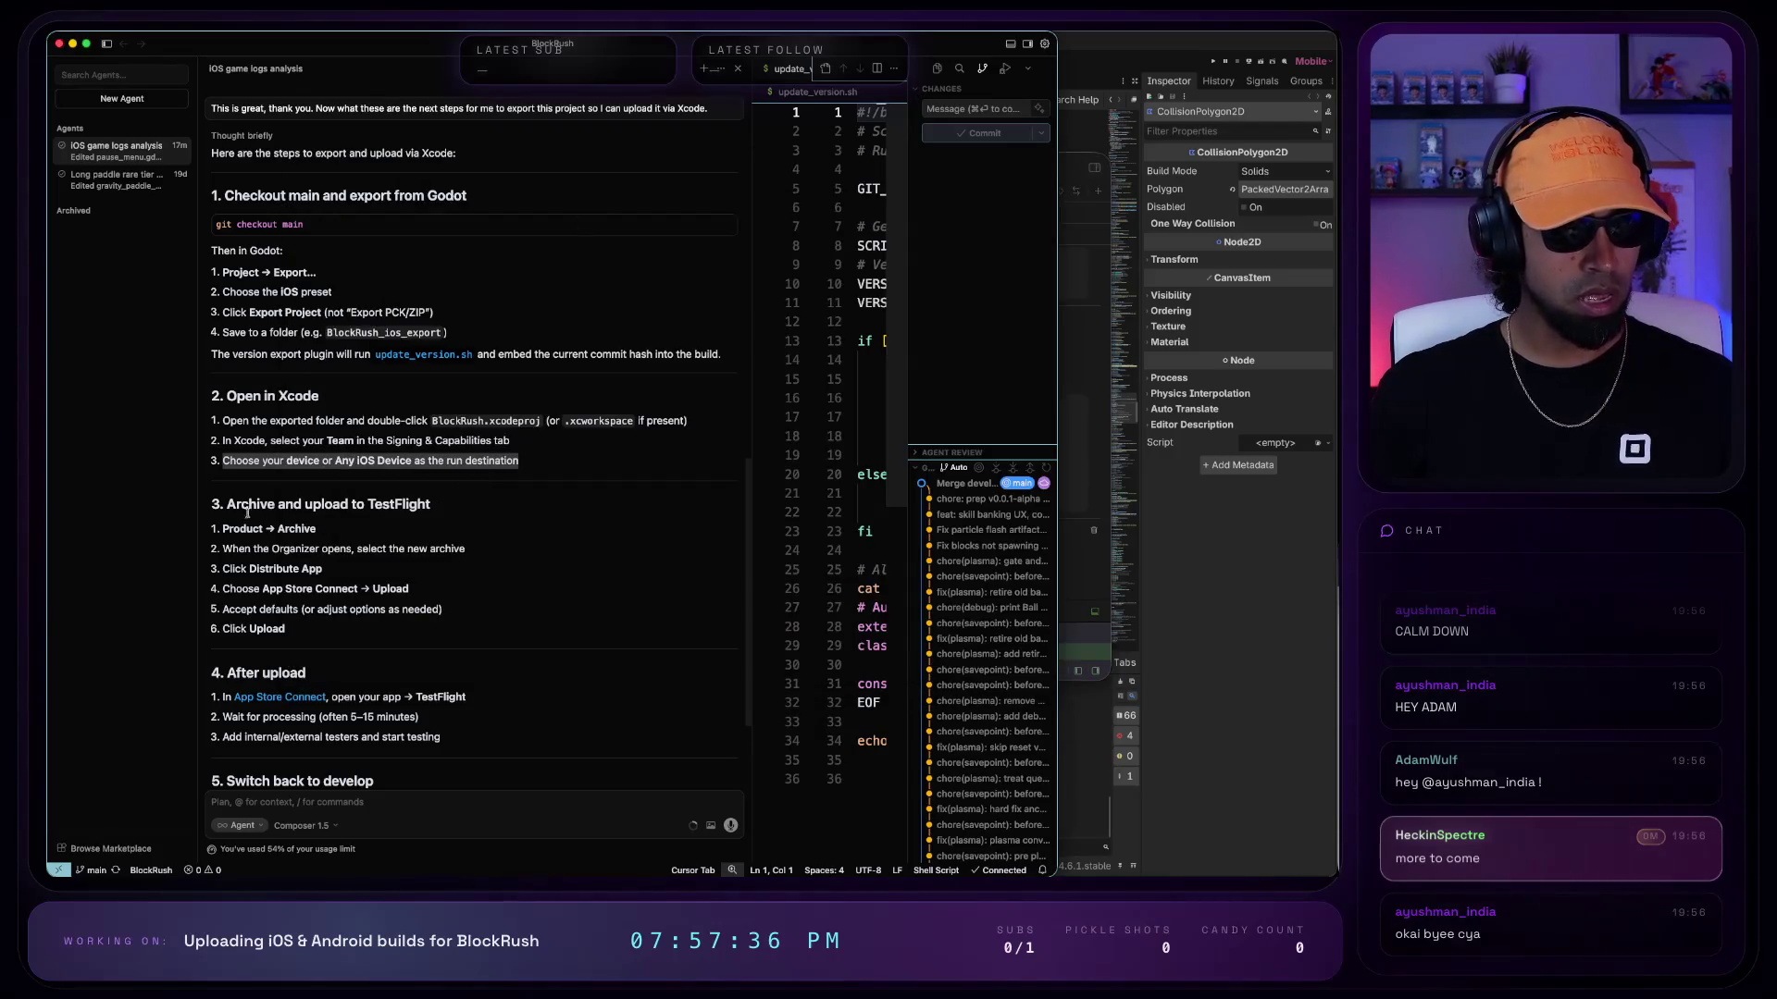
key("super+Tab")
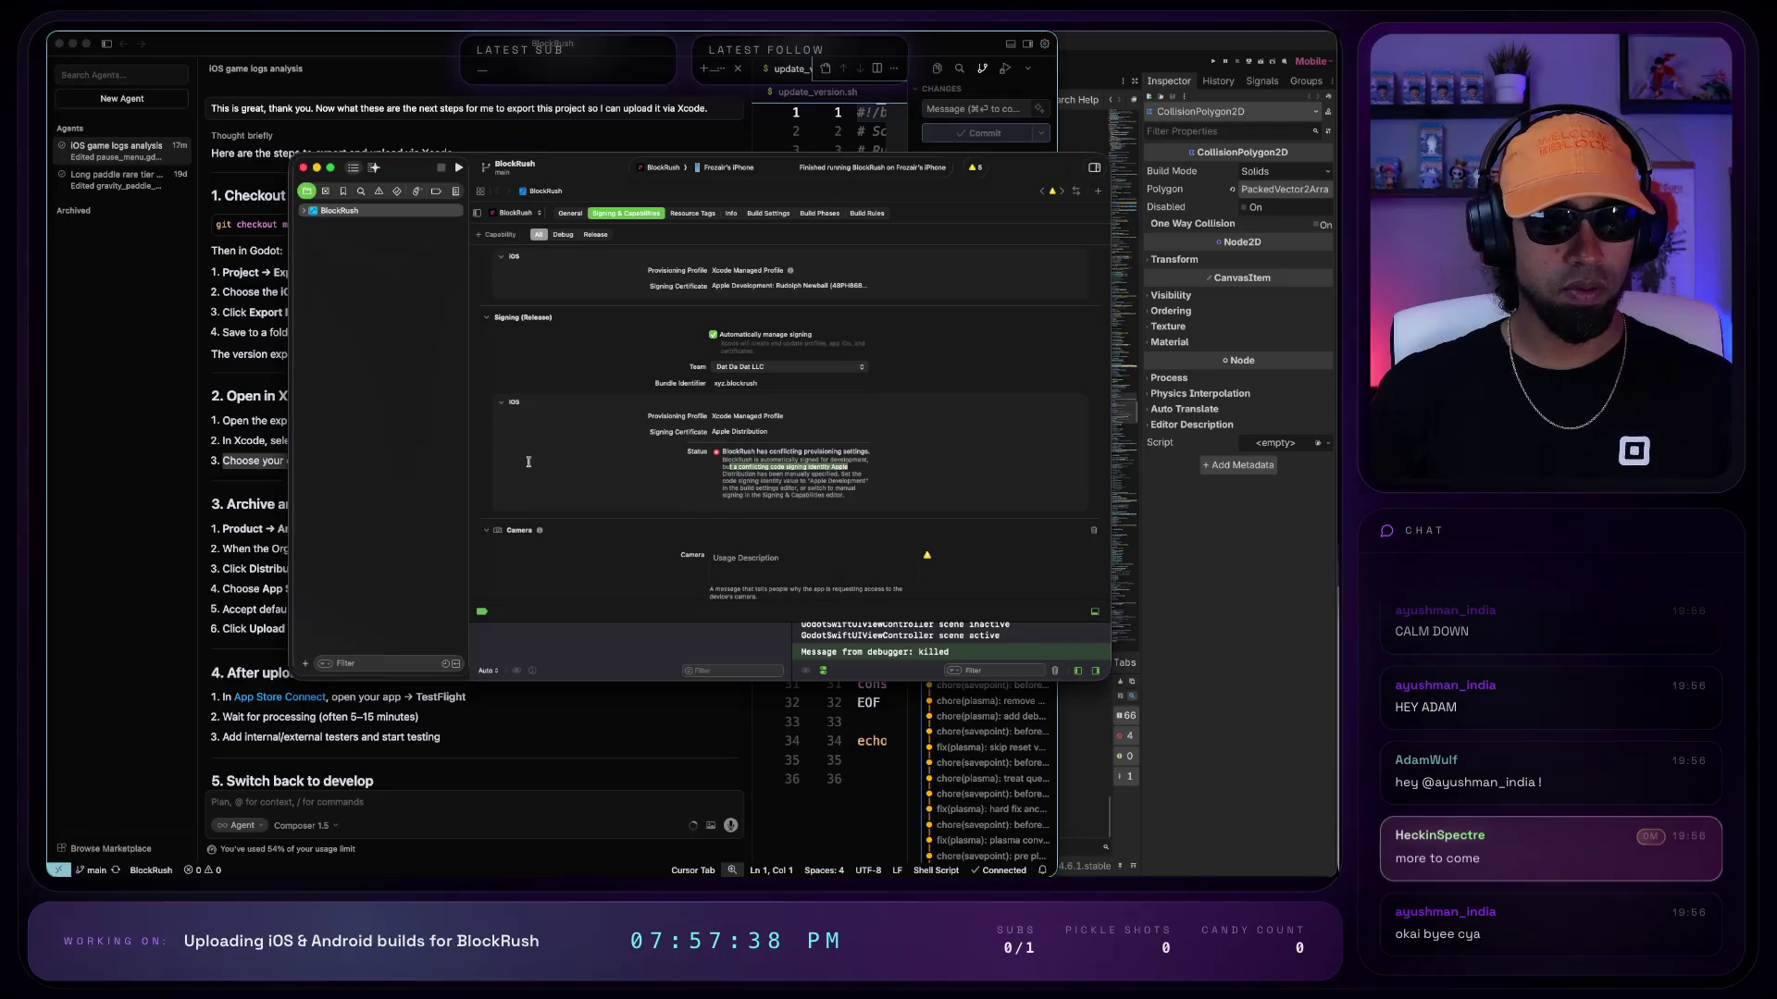
Reread the Release configuration's conflicting code signing identity message in the signing settings
scroll(528, 462, "up", 3)
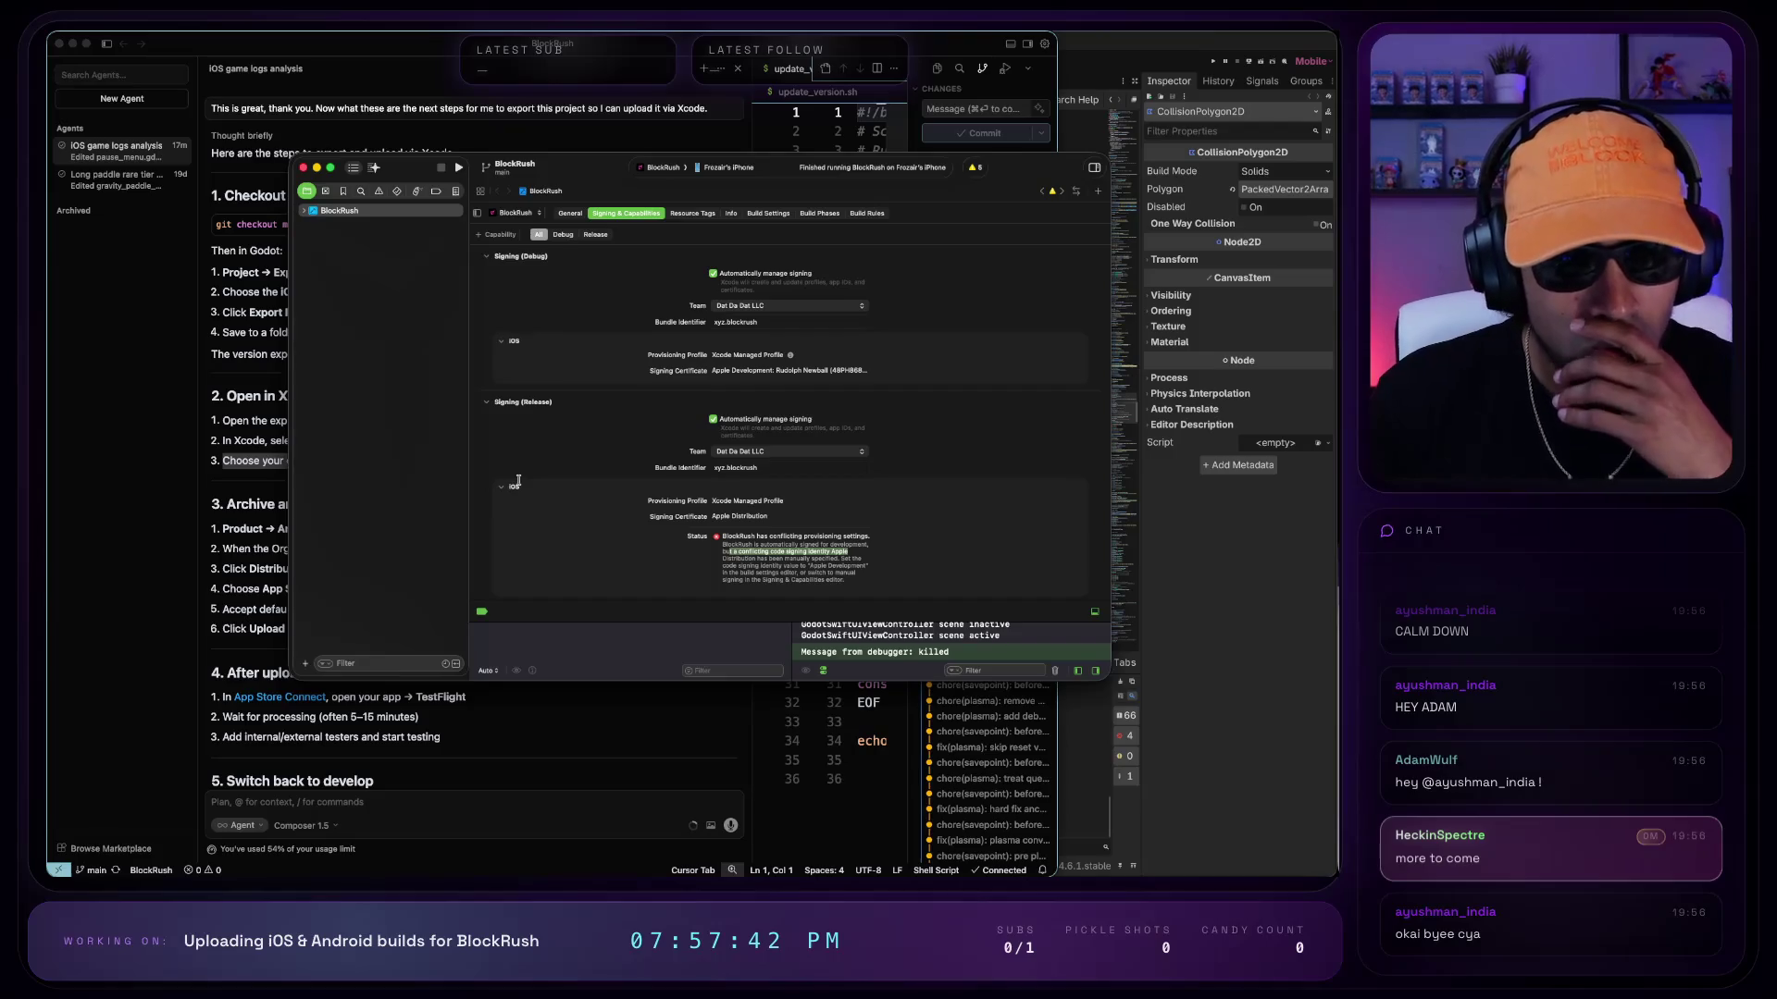
left_click_drag(739, 544, 864, 546)
mouse_move(734, 551)
left_mouse_down()
mouse_move(848, 552)
mouse_move(766, 560)
mouse_move(838, 559)
mouse_move(796, 537)
mouse_move(701, 534)
mouse_move(872, 534)
mouse_move(794, 543)
left_mouse_up()
scroll(786, 552, "down", 2)
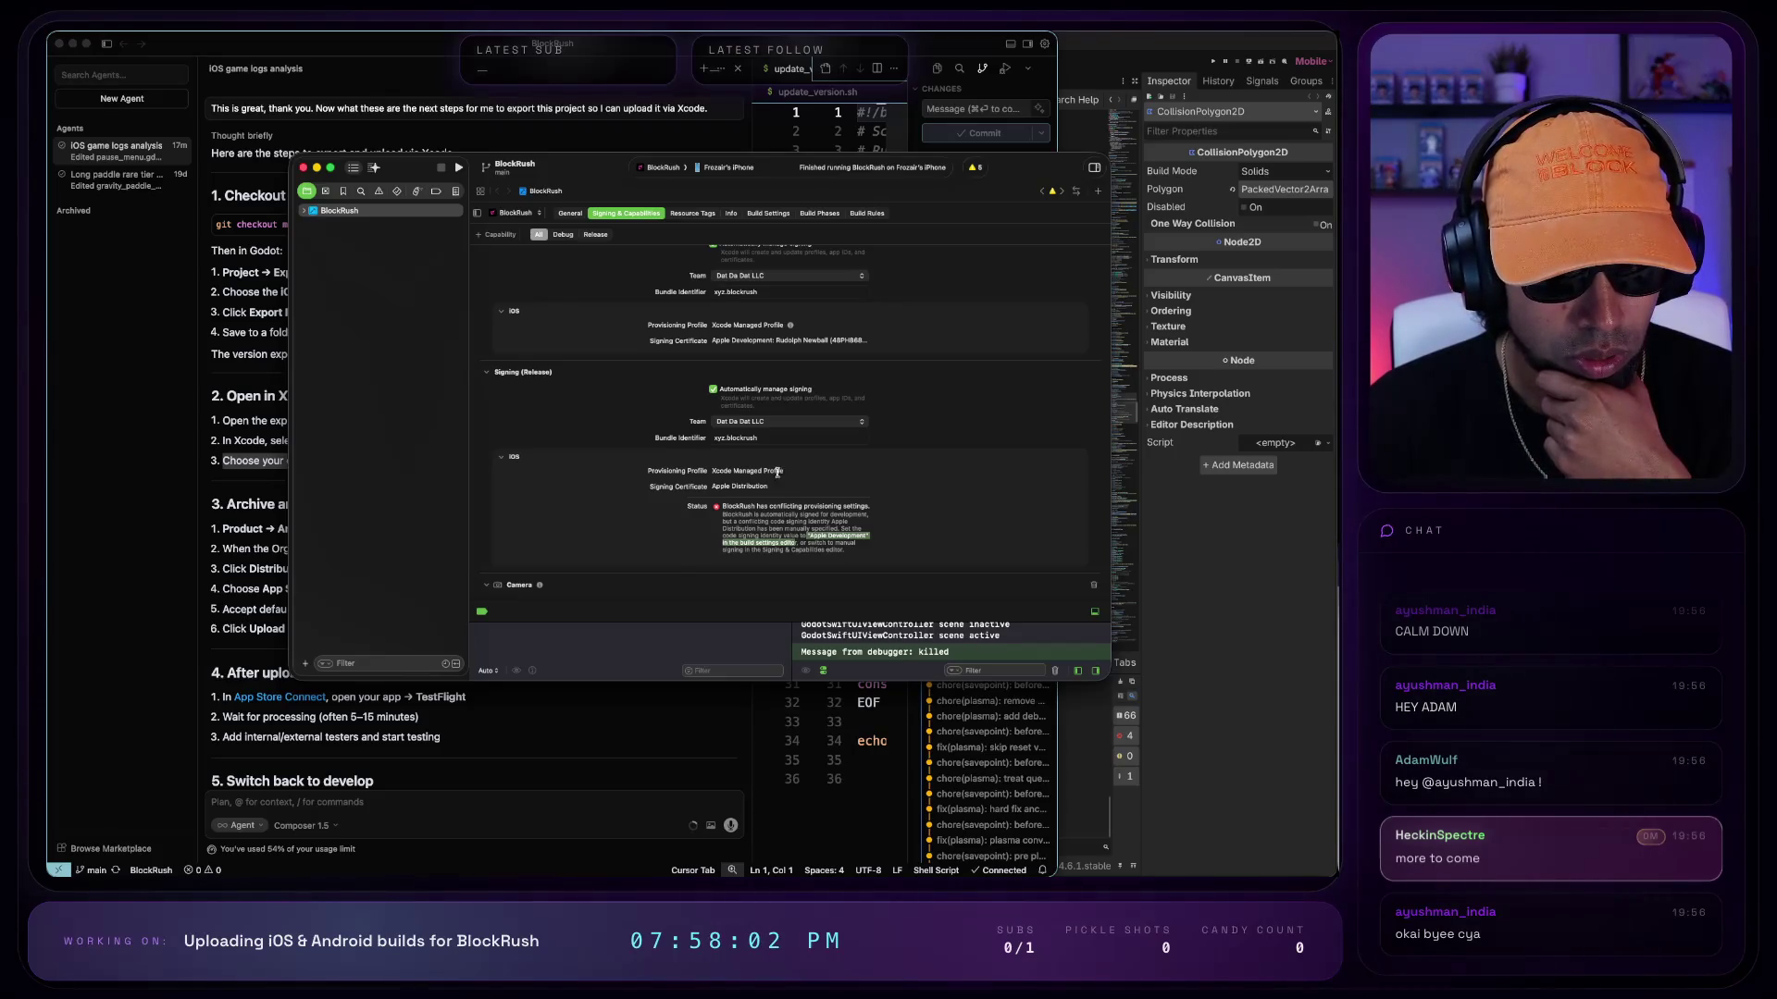
scroll(740, 500, "down", 5)
scroll(718, 515, "up", 5)
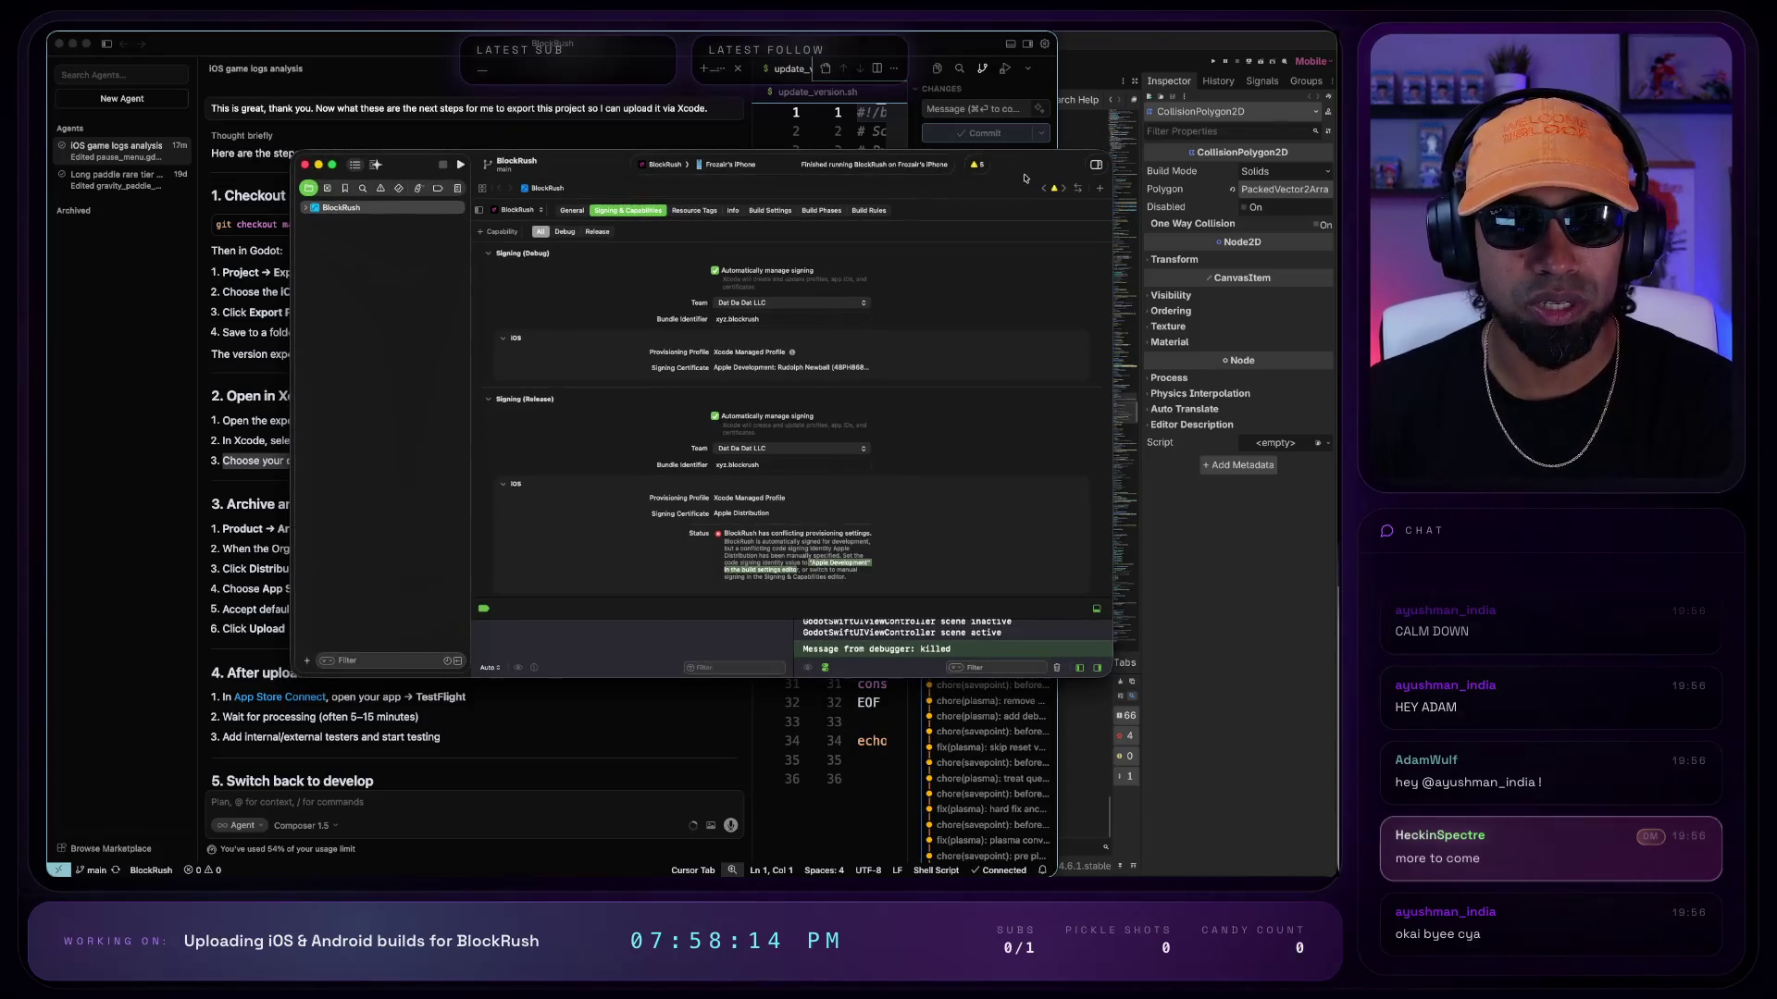
Bring Xcode back in front of Cursor and open the Product menu
left_click(92, 407)
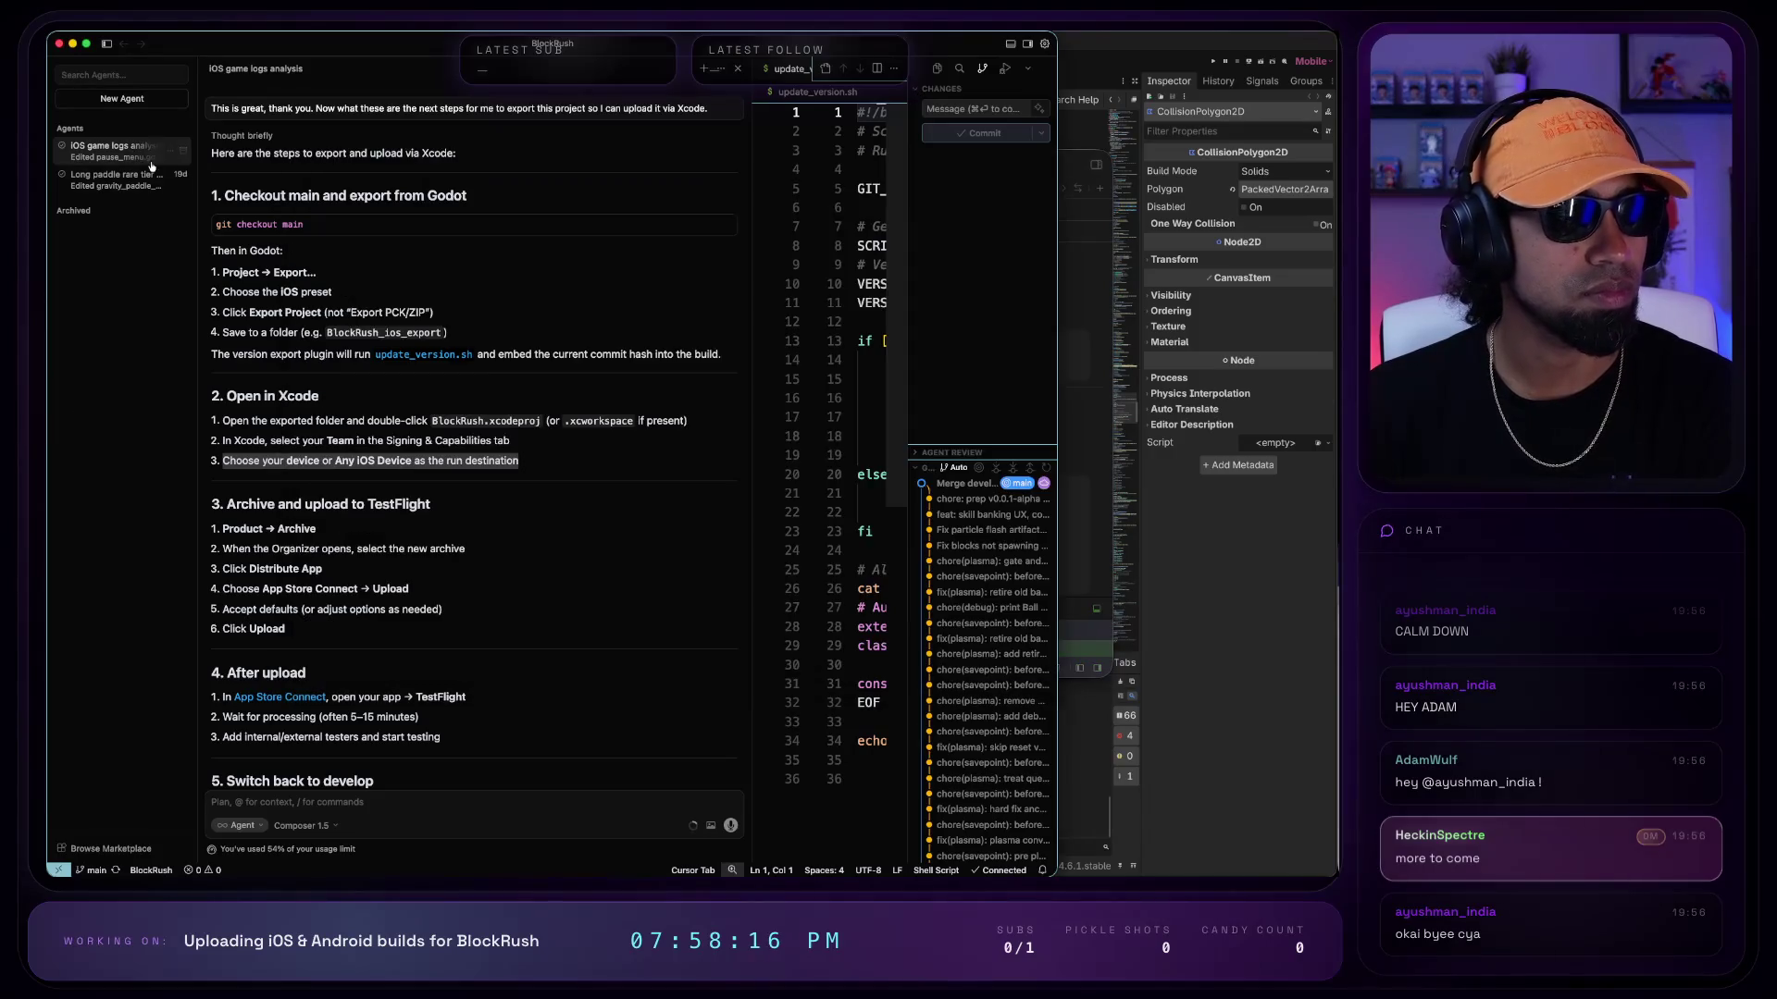
key("super+Tab")
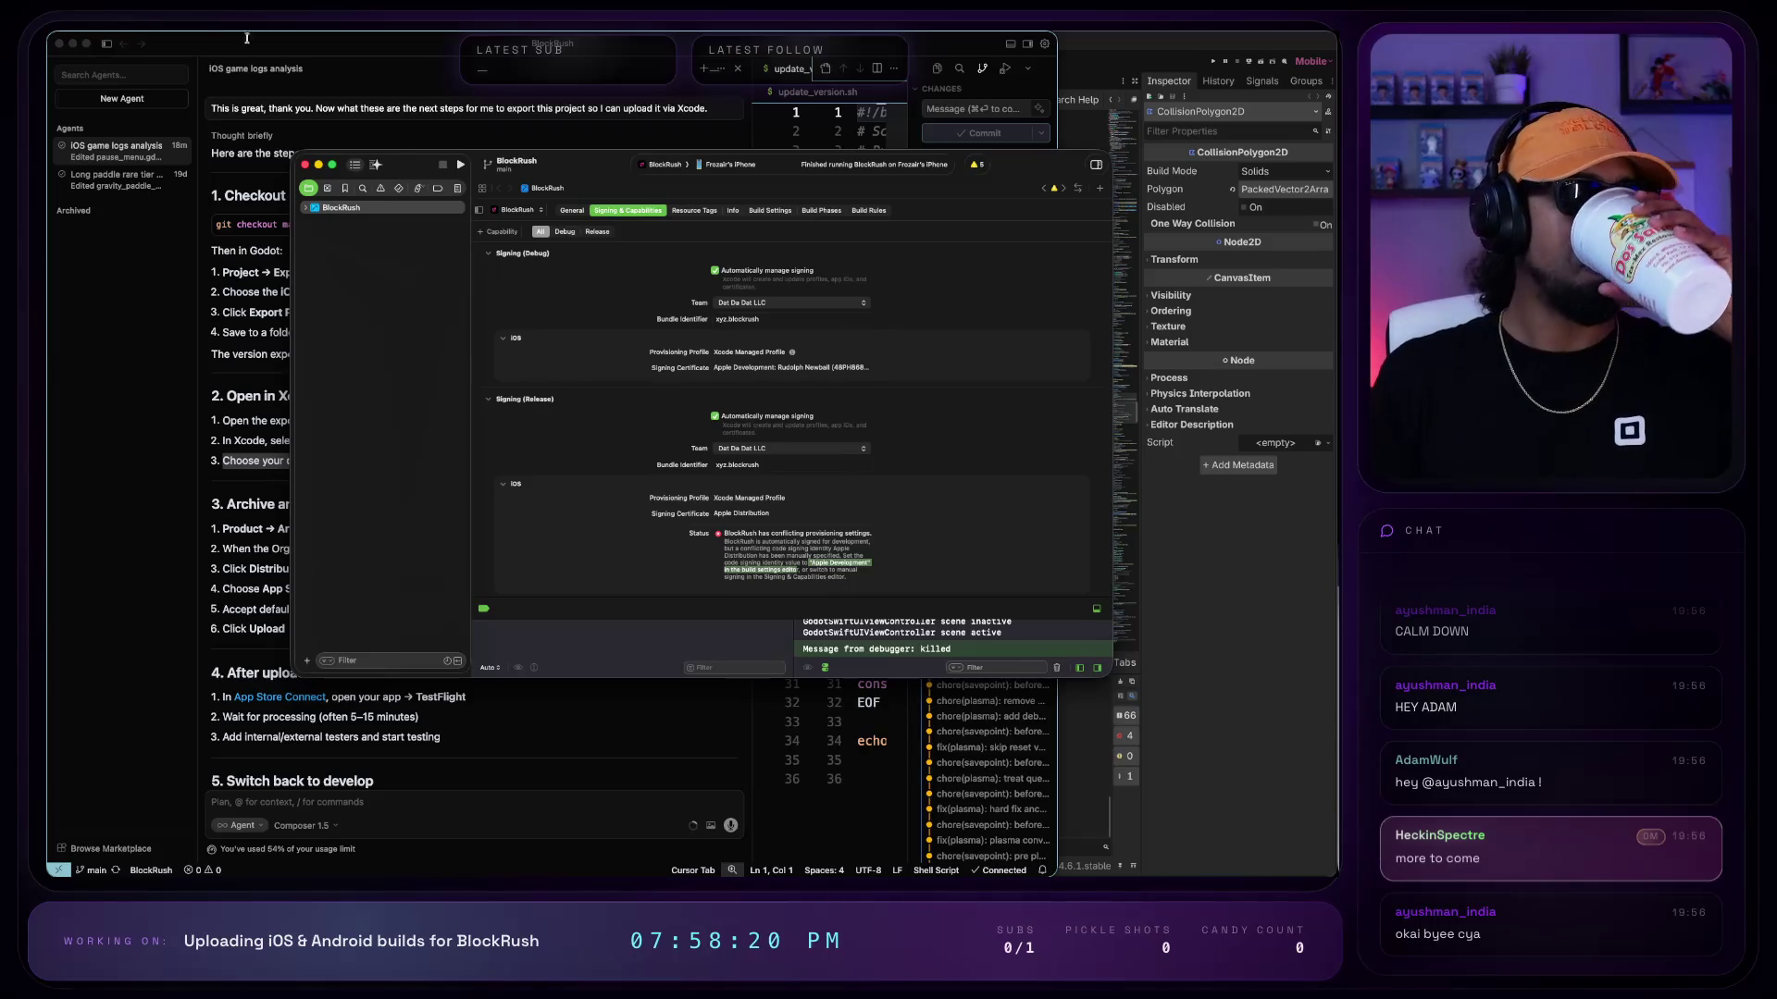
mouse_move(195, 37)
left_click(301, 39)
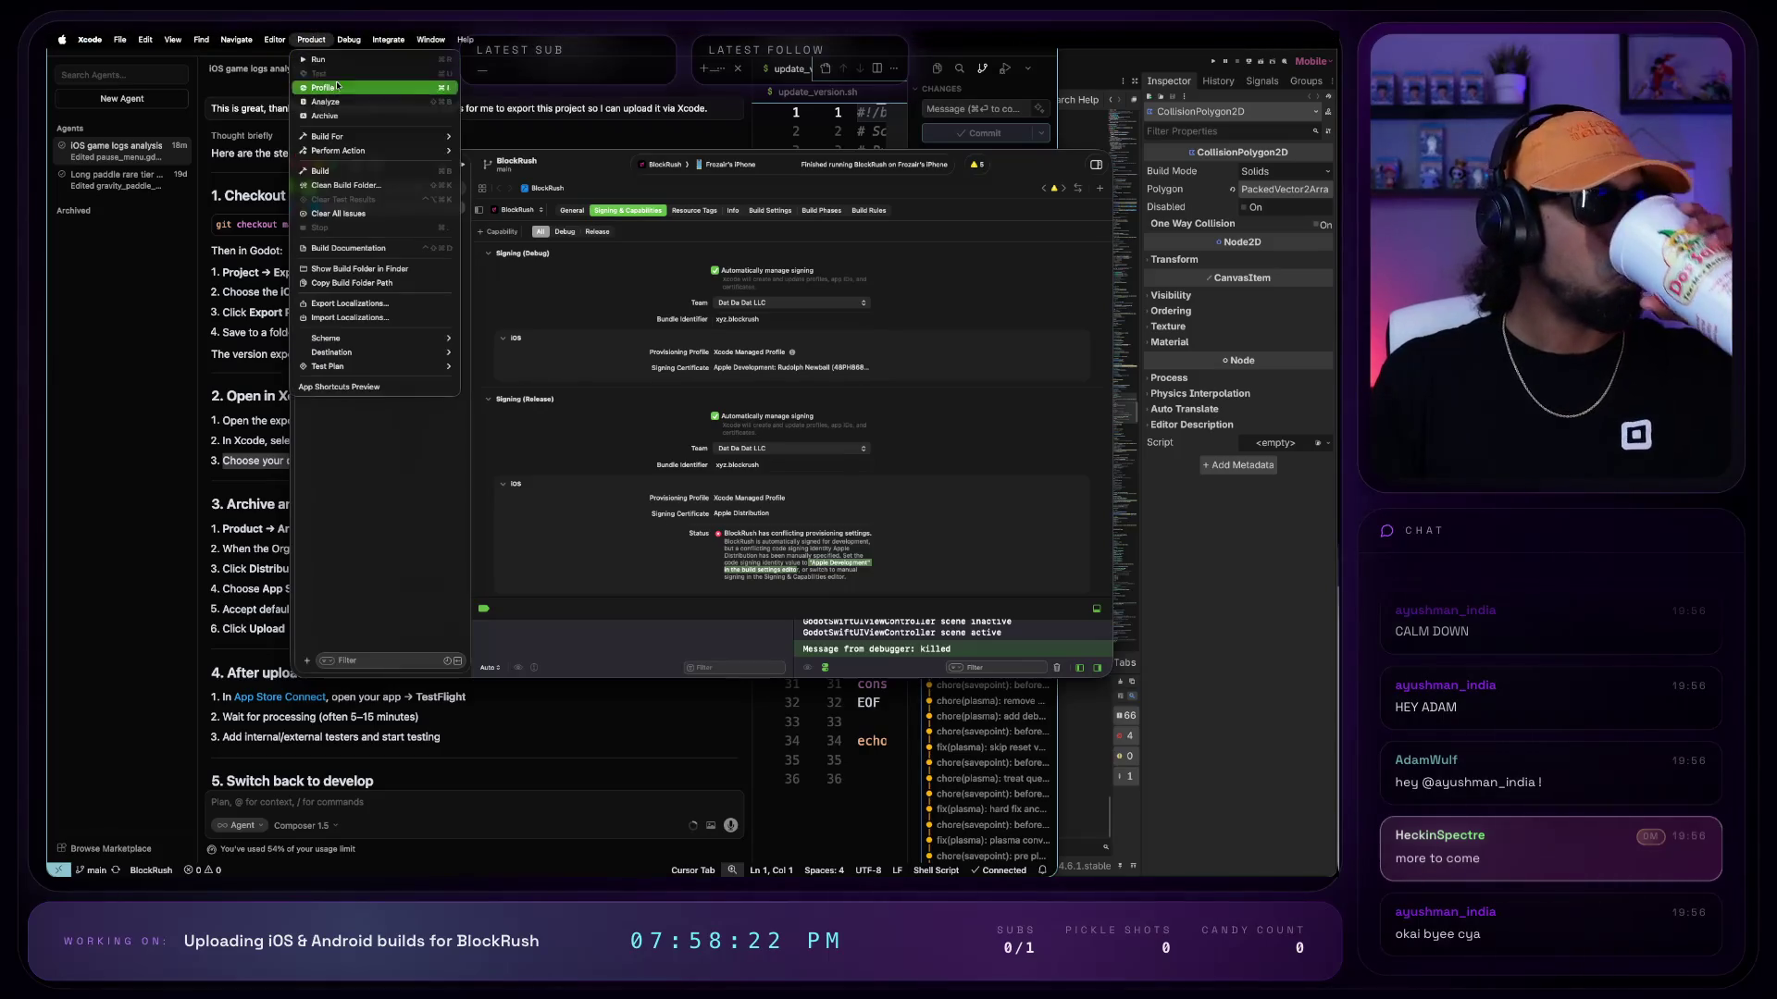
Archive BlockRush and arrange the Xcode and Organizer windows beside the chat
left_click(370, 120)
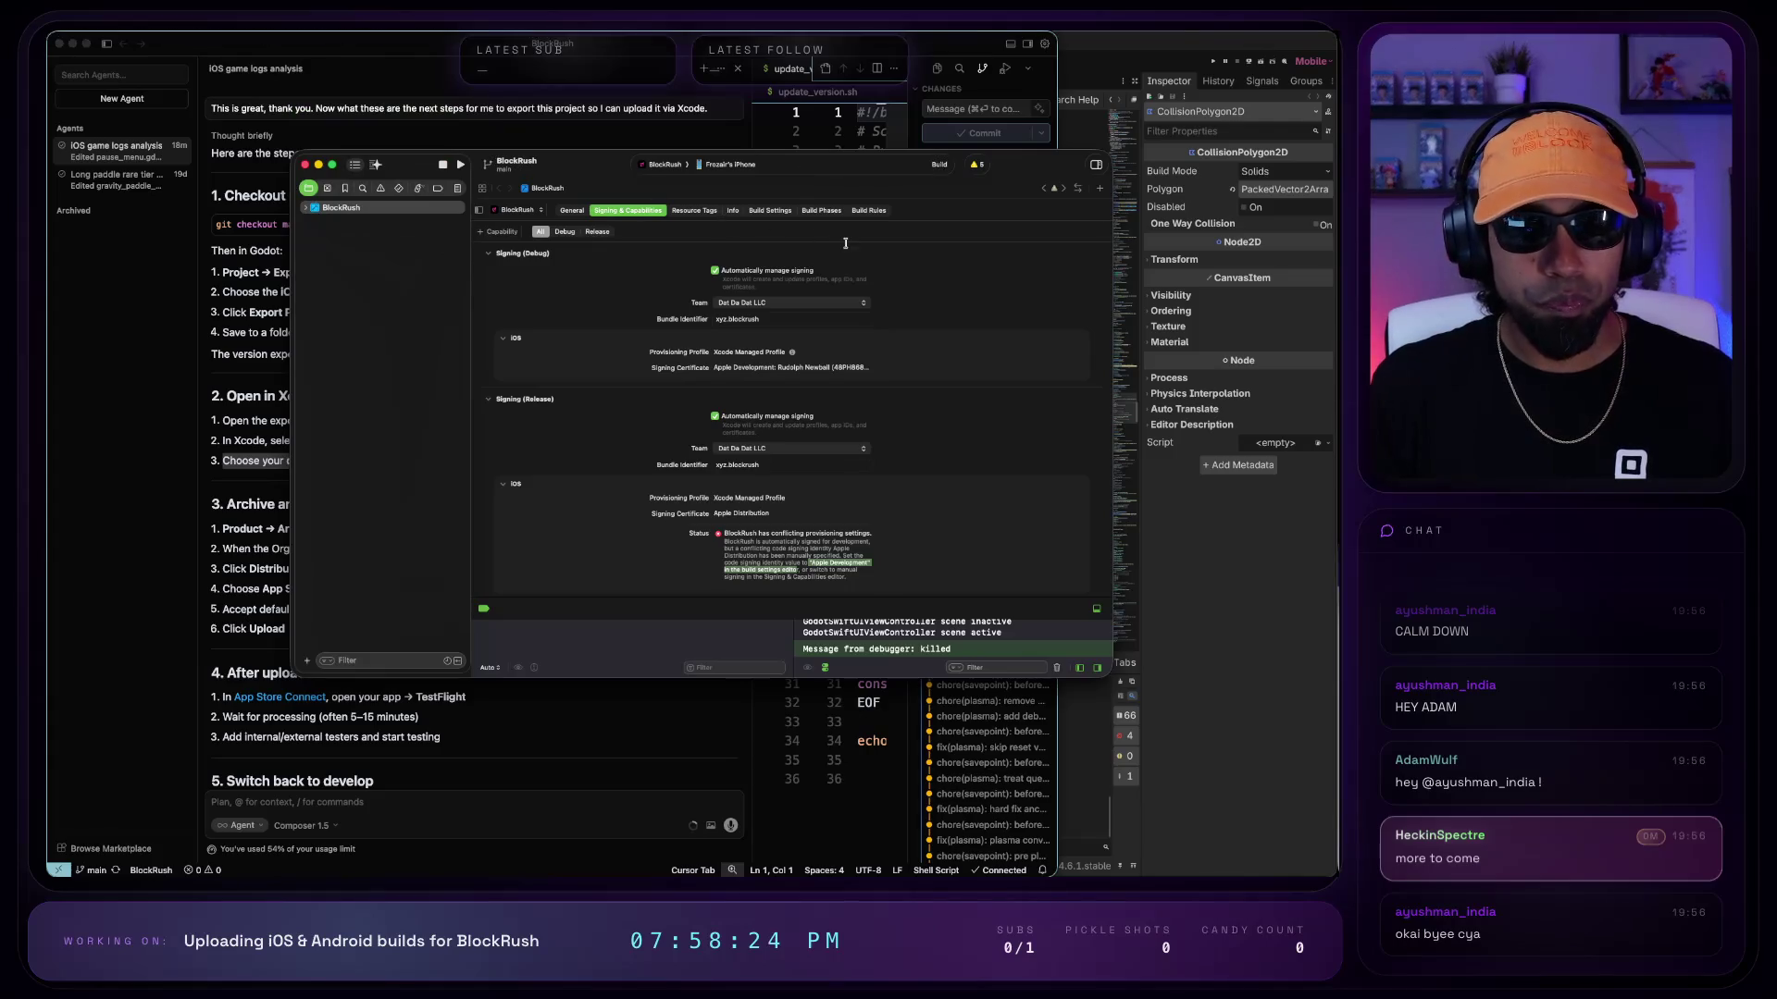
mouse_move(550, 41)
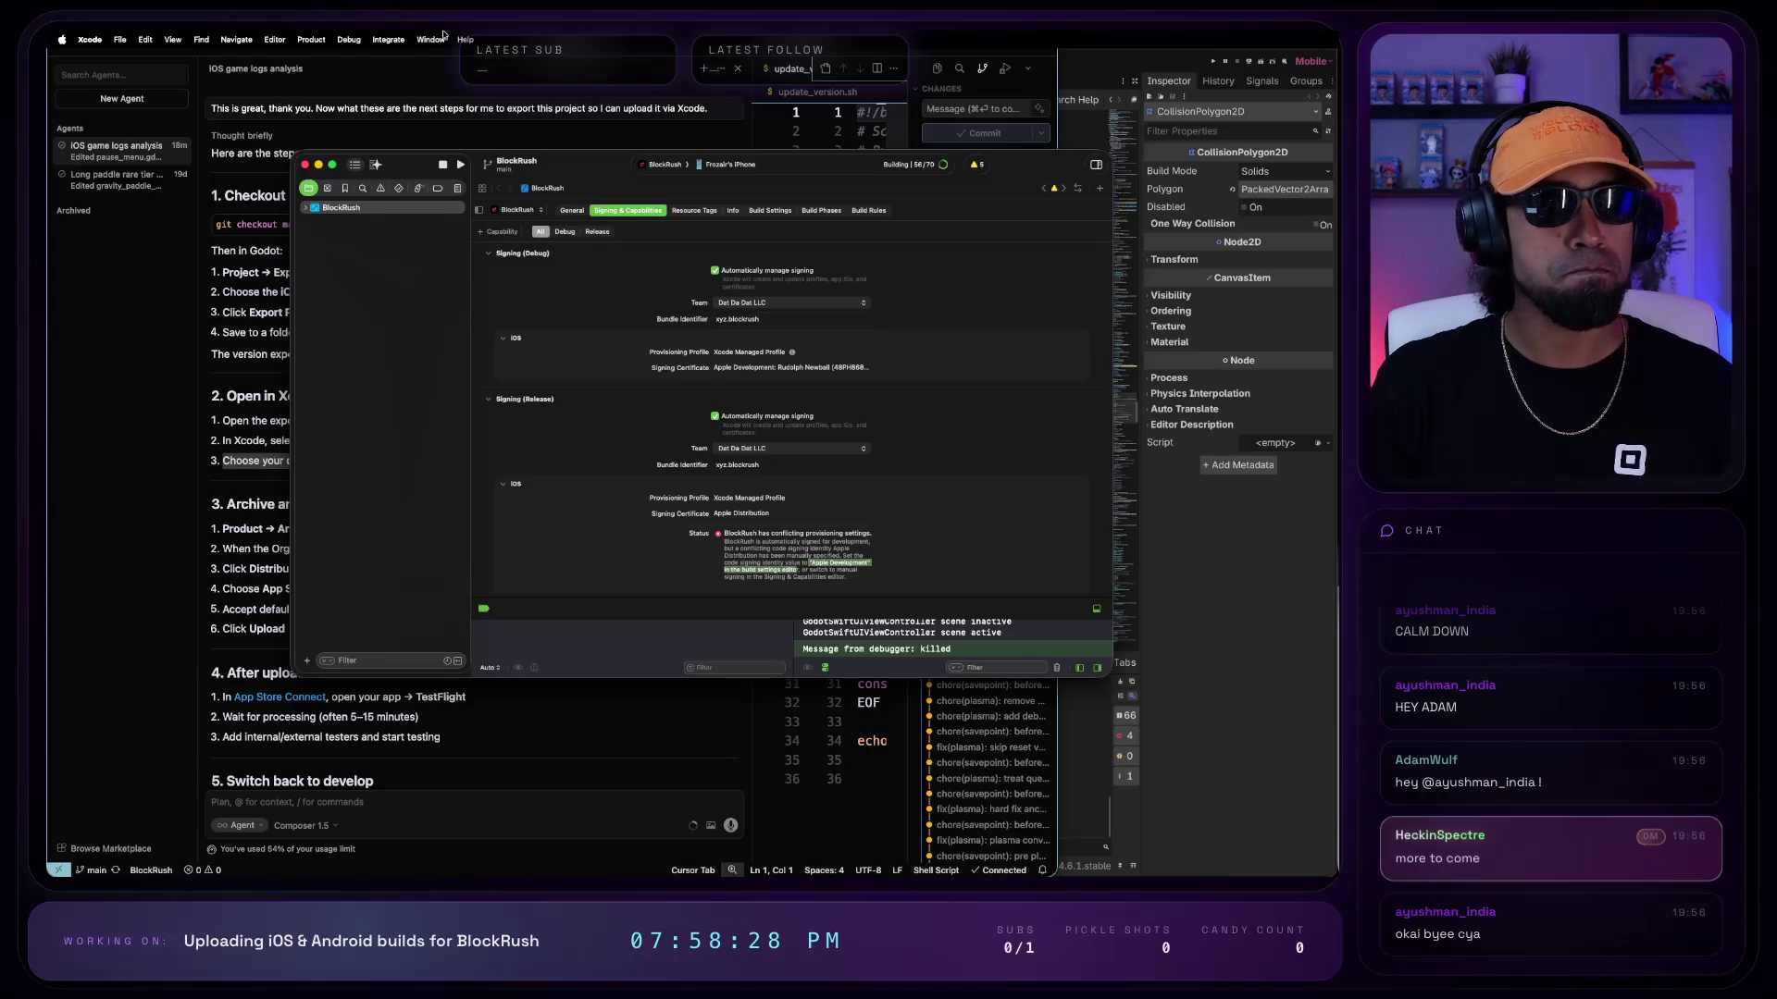
mouse_move(581, 167)
left_mouse_down()
mouse_move(385, 398)
mouse_move(385, 468)
mouse_move(772, 214)
mouse_move(723, 167)
mouse_move(746, 168)
mouse_move(711, 263)
left_mouse_up()
scroll(296, 372, "down", 5)
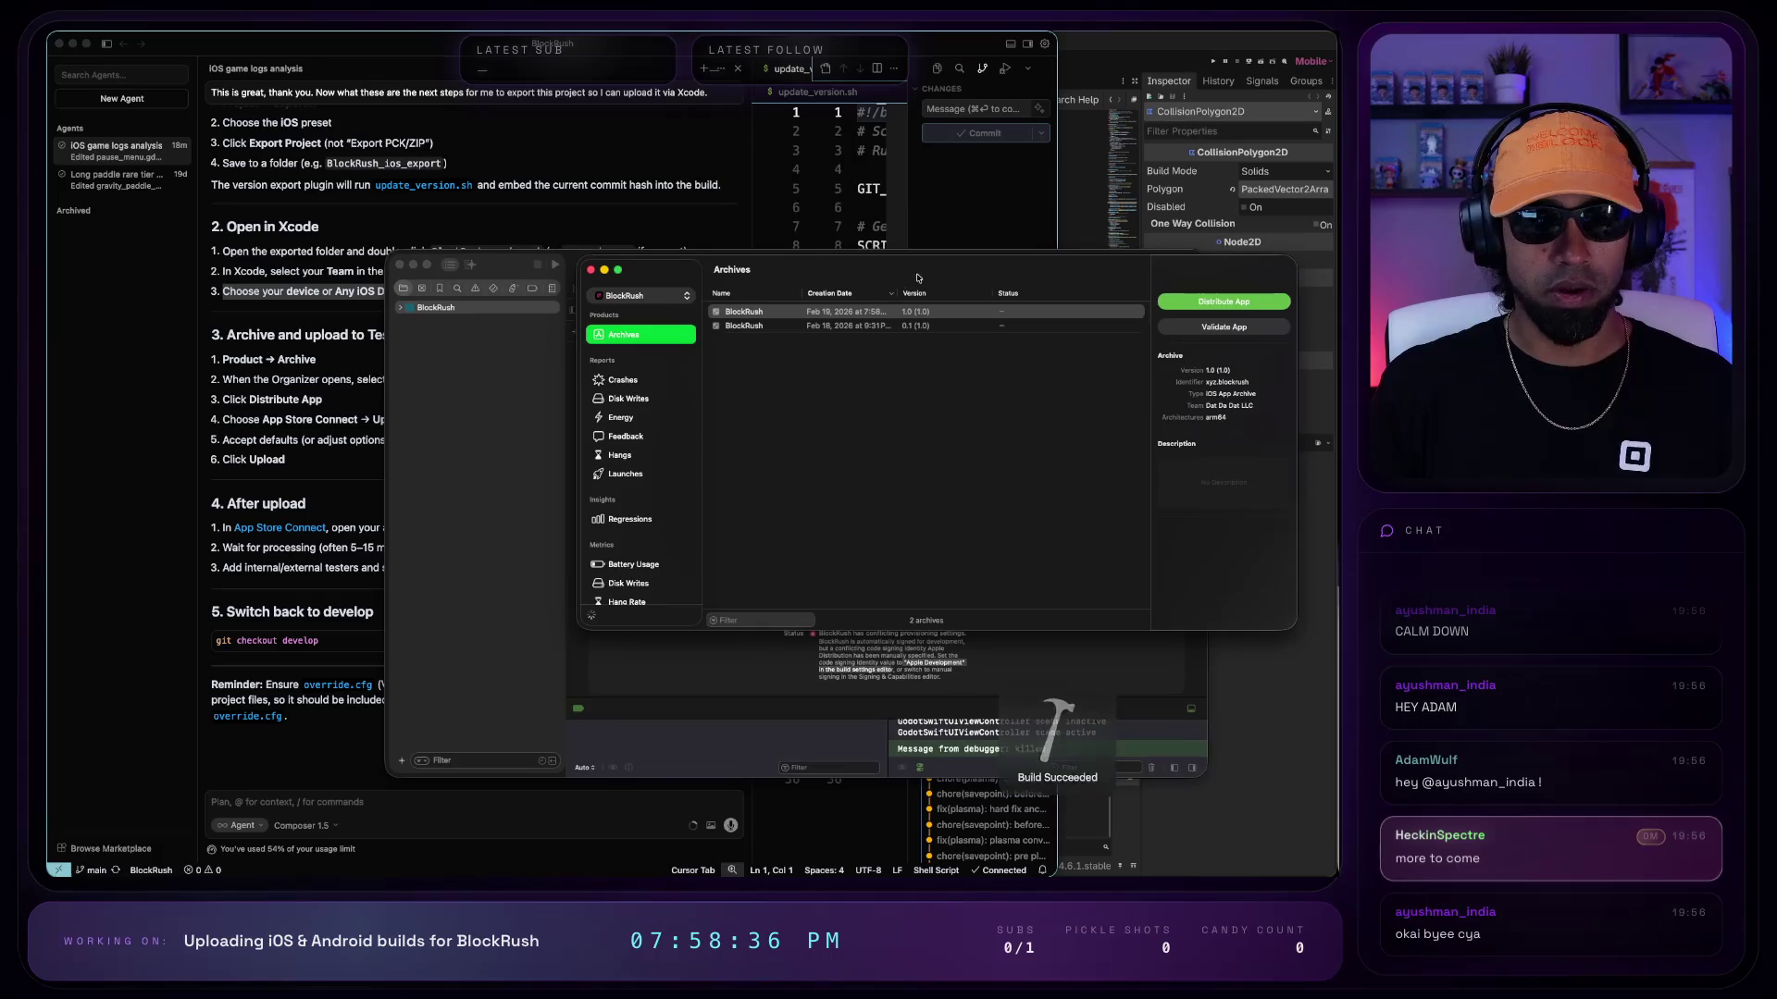
left_click_drag(1054, 275, 970, 297)
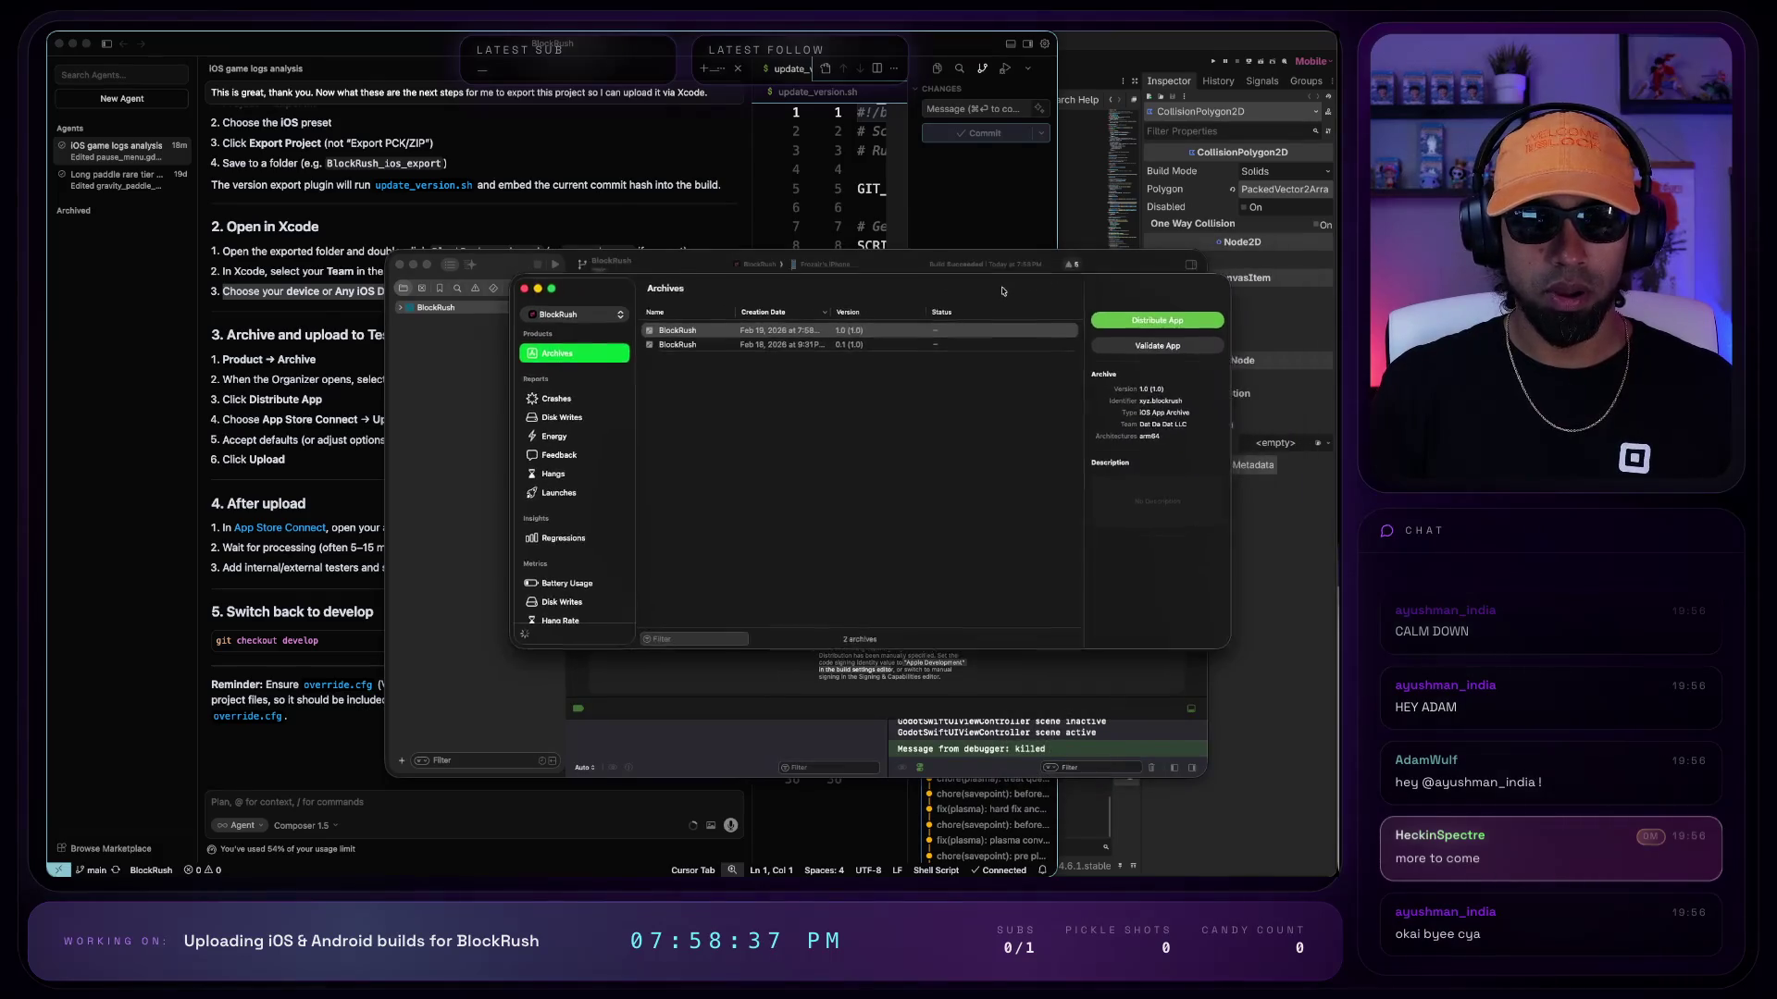
Compare the older 0.1 and new 1.0 archives, then return to Cursor's chat
left_click(770, 349)
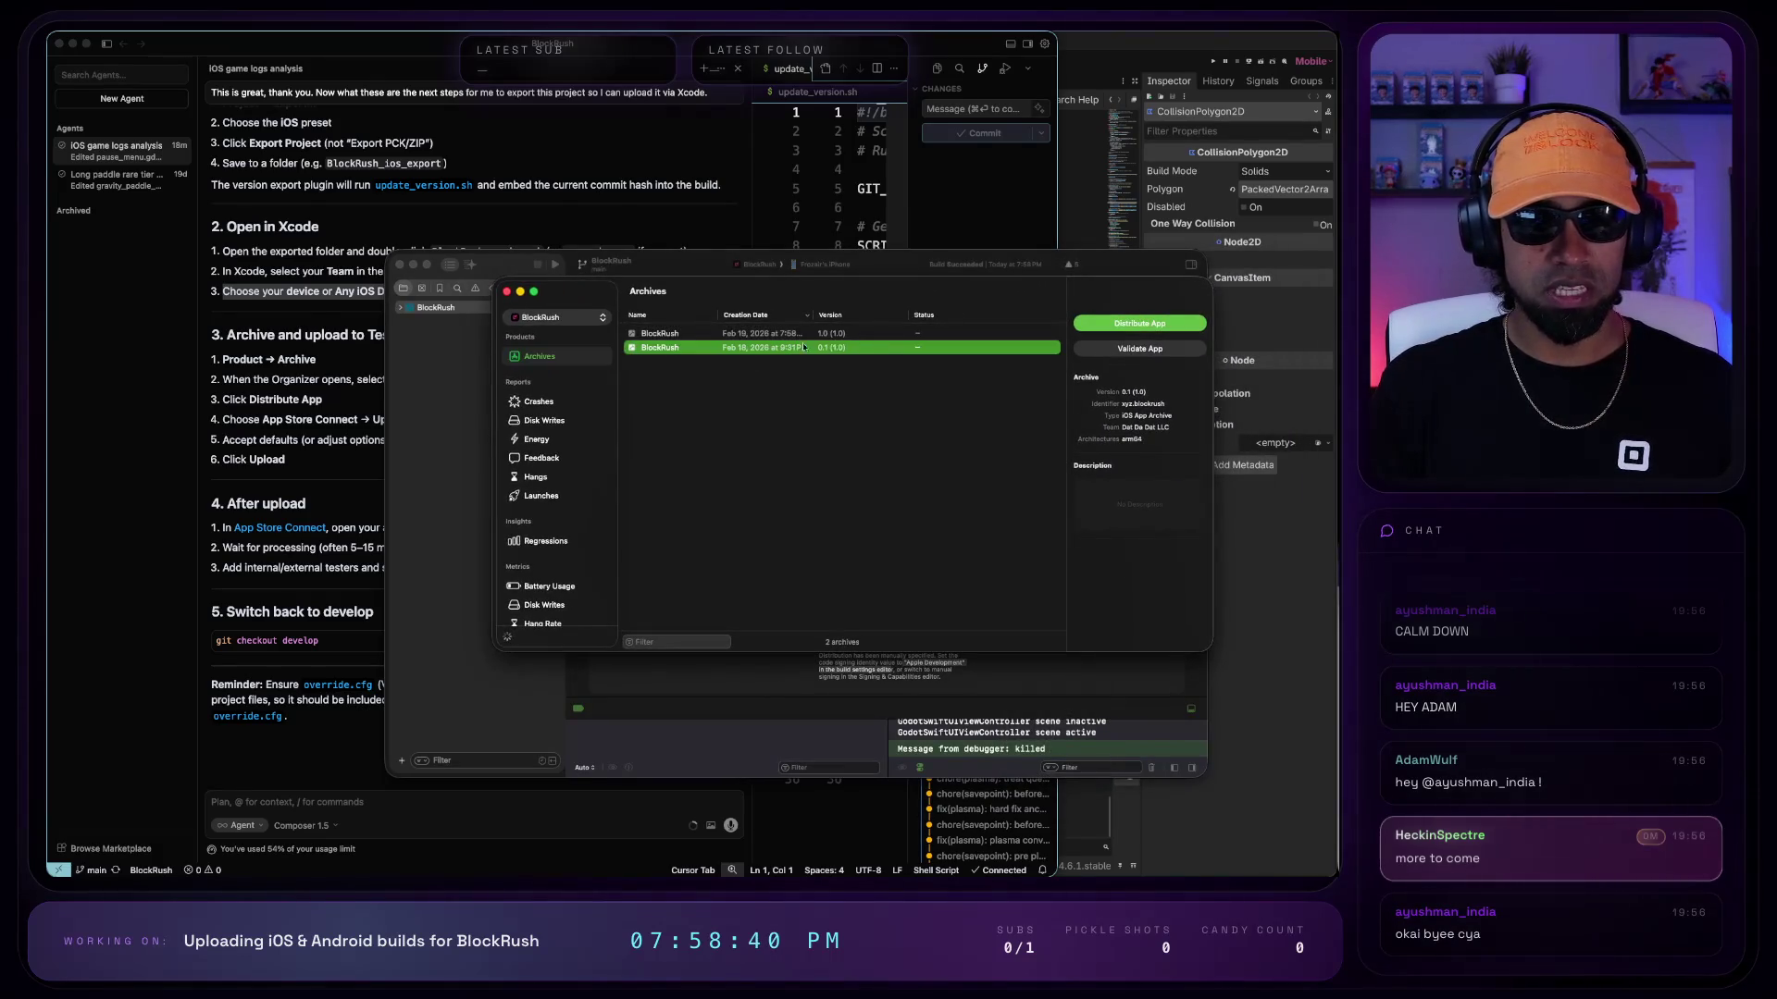
left_click(826, 335)
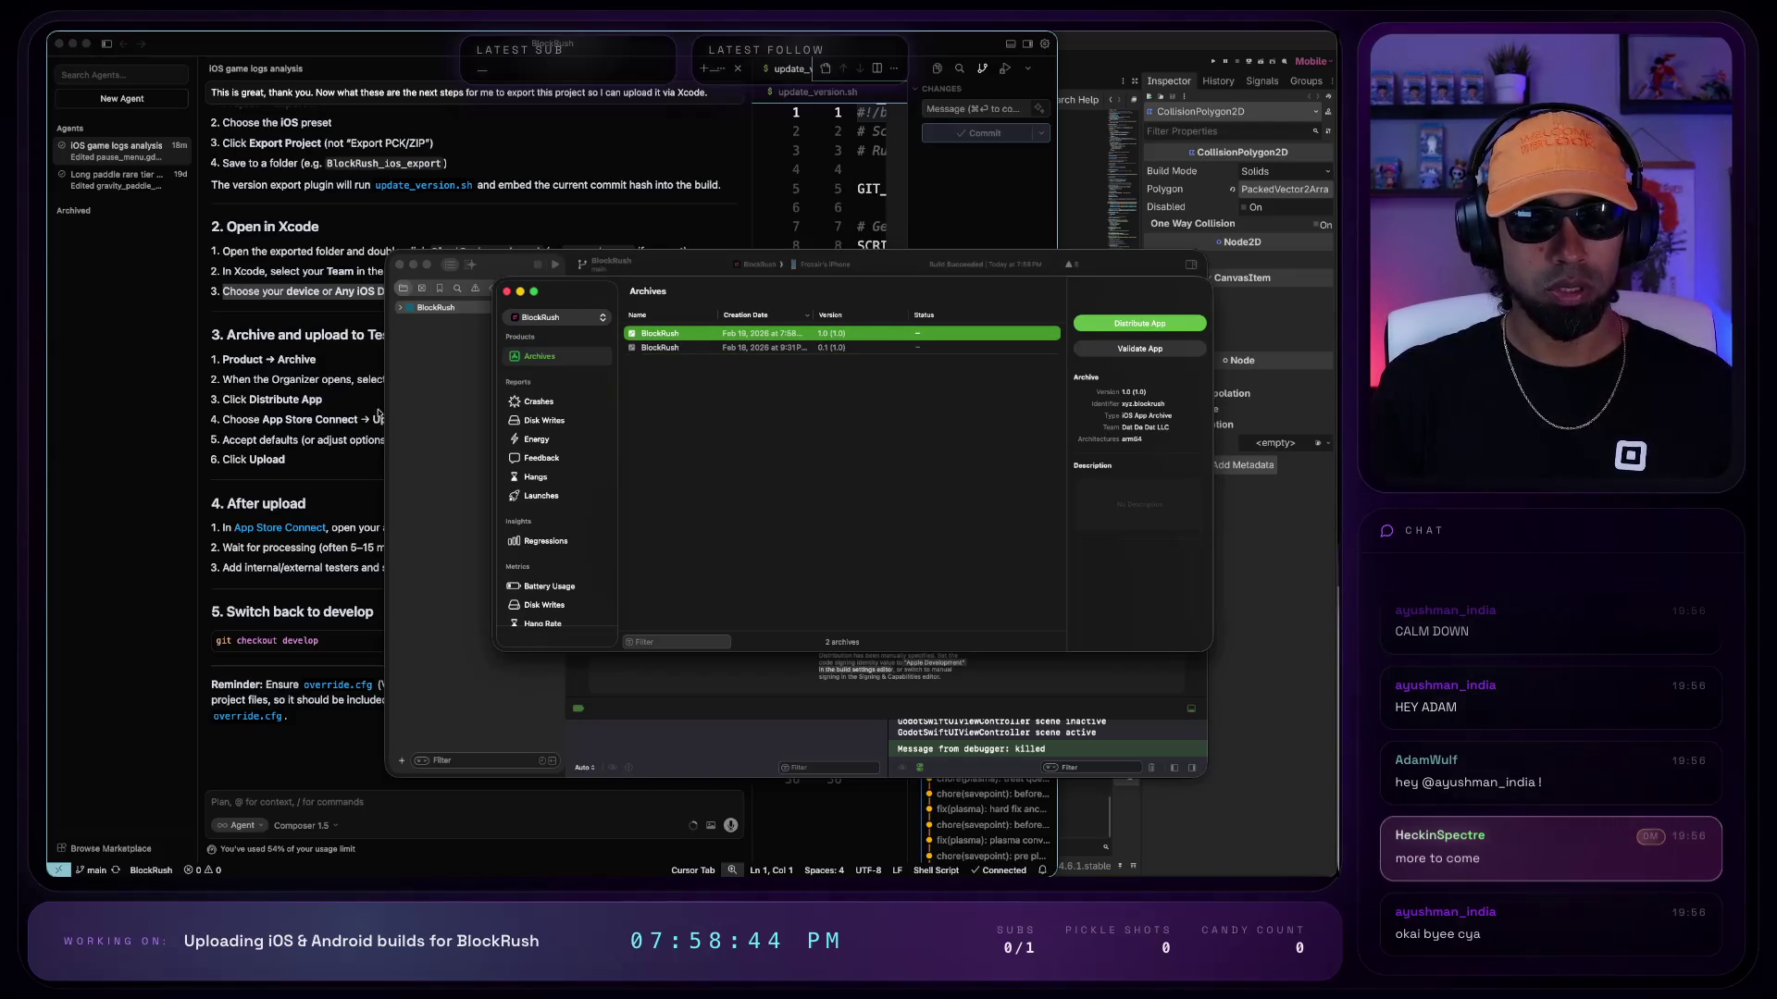
left_click(294, 399)
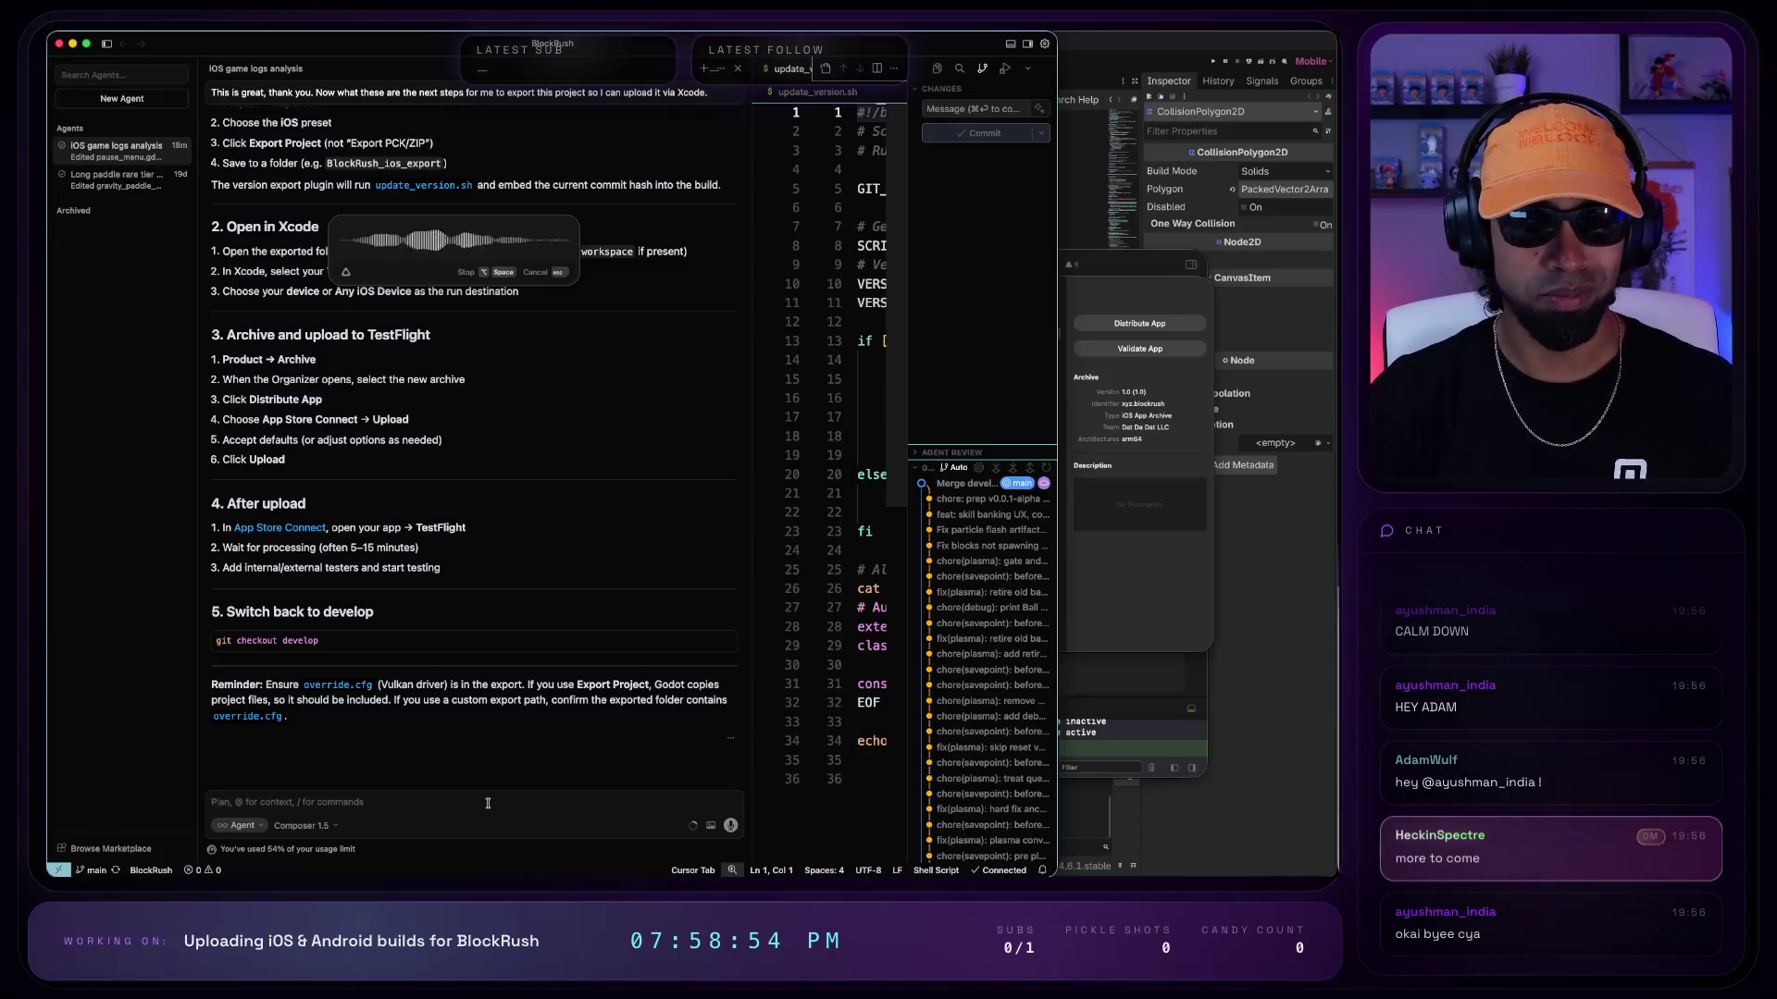
Dictate and send the question about Xcode's version not matching the git tag, then review the agent's 0.0.1 preset edit
key("alt+space")
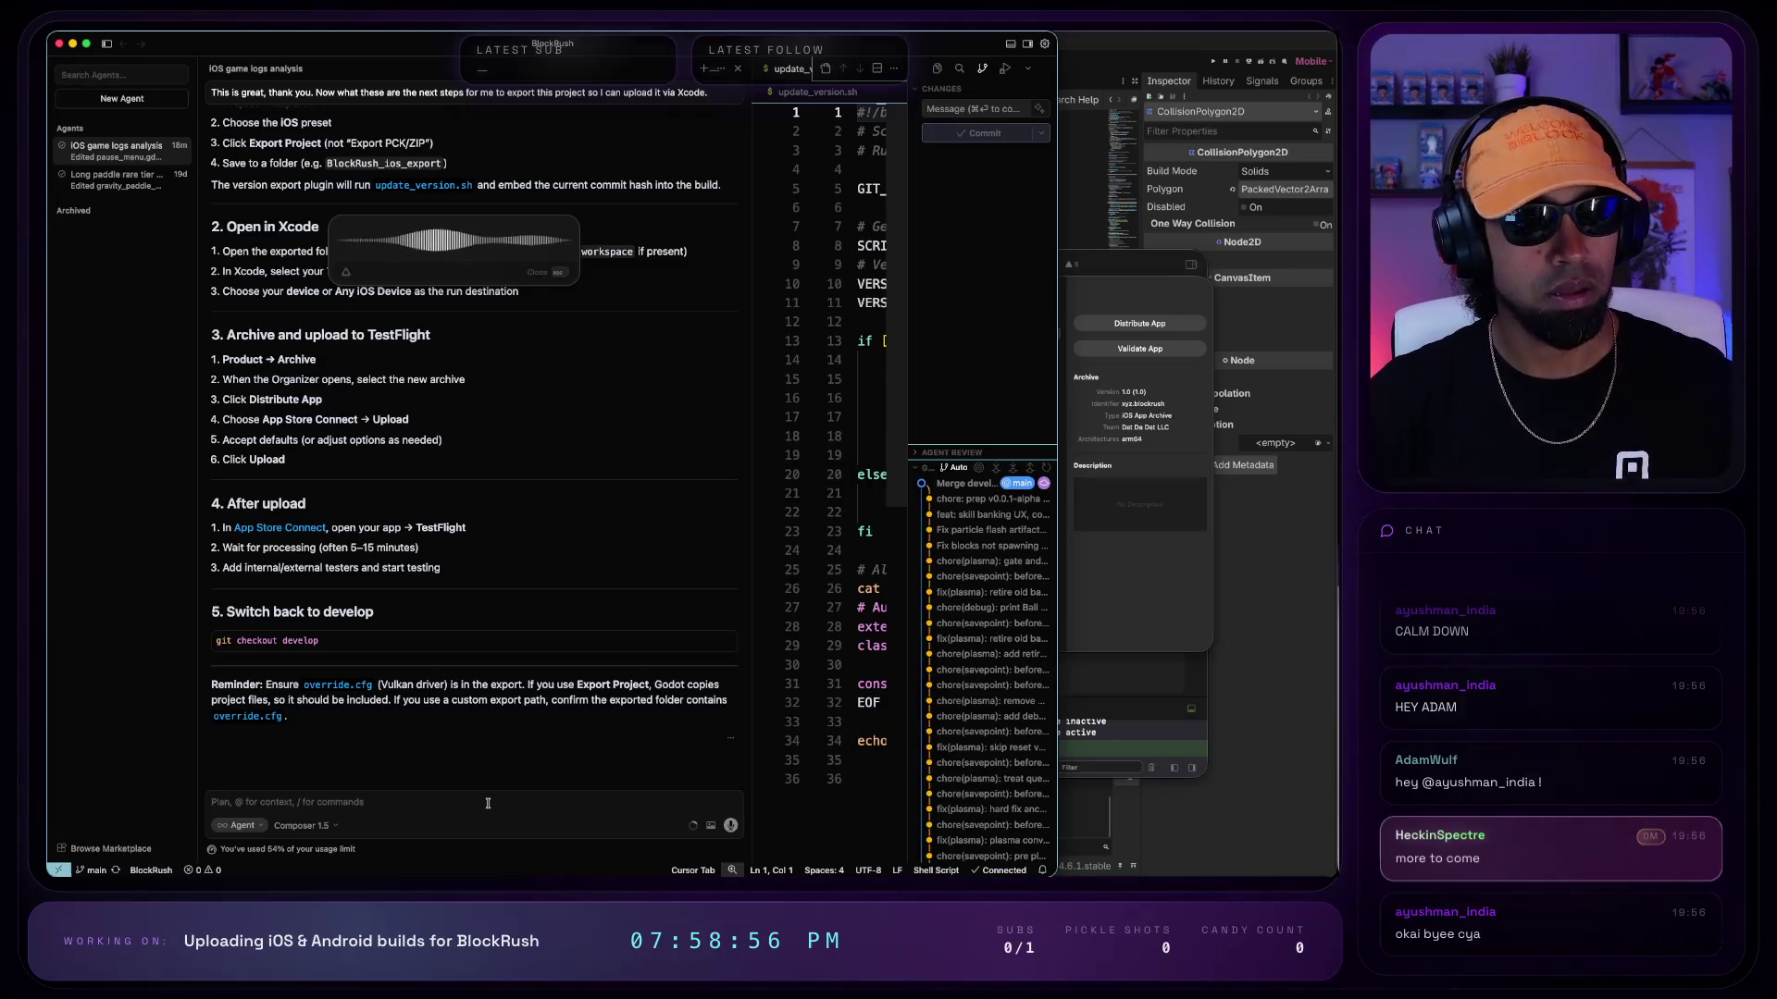
key("alt+space")
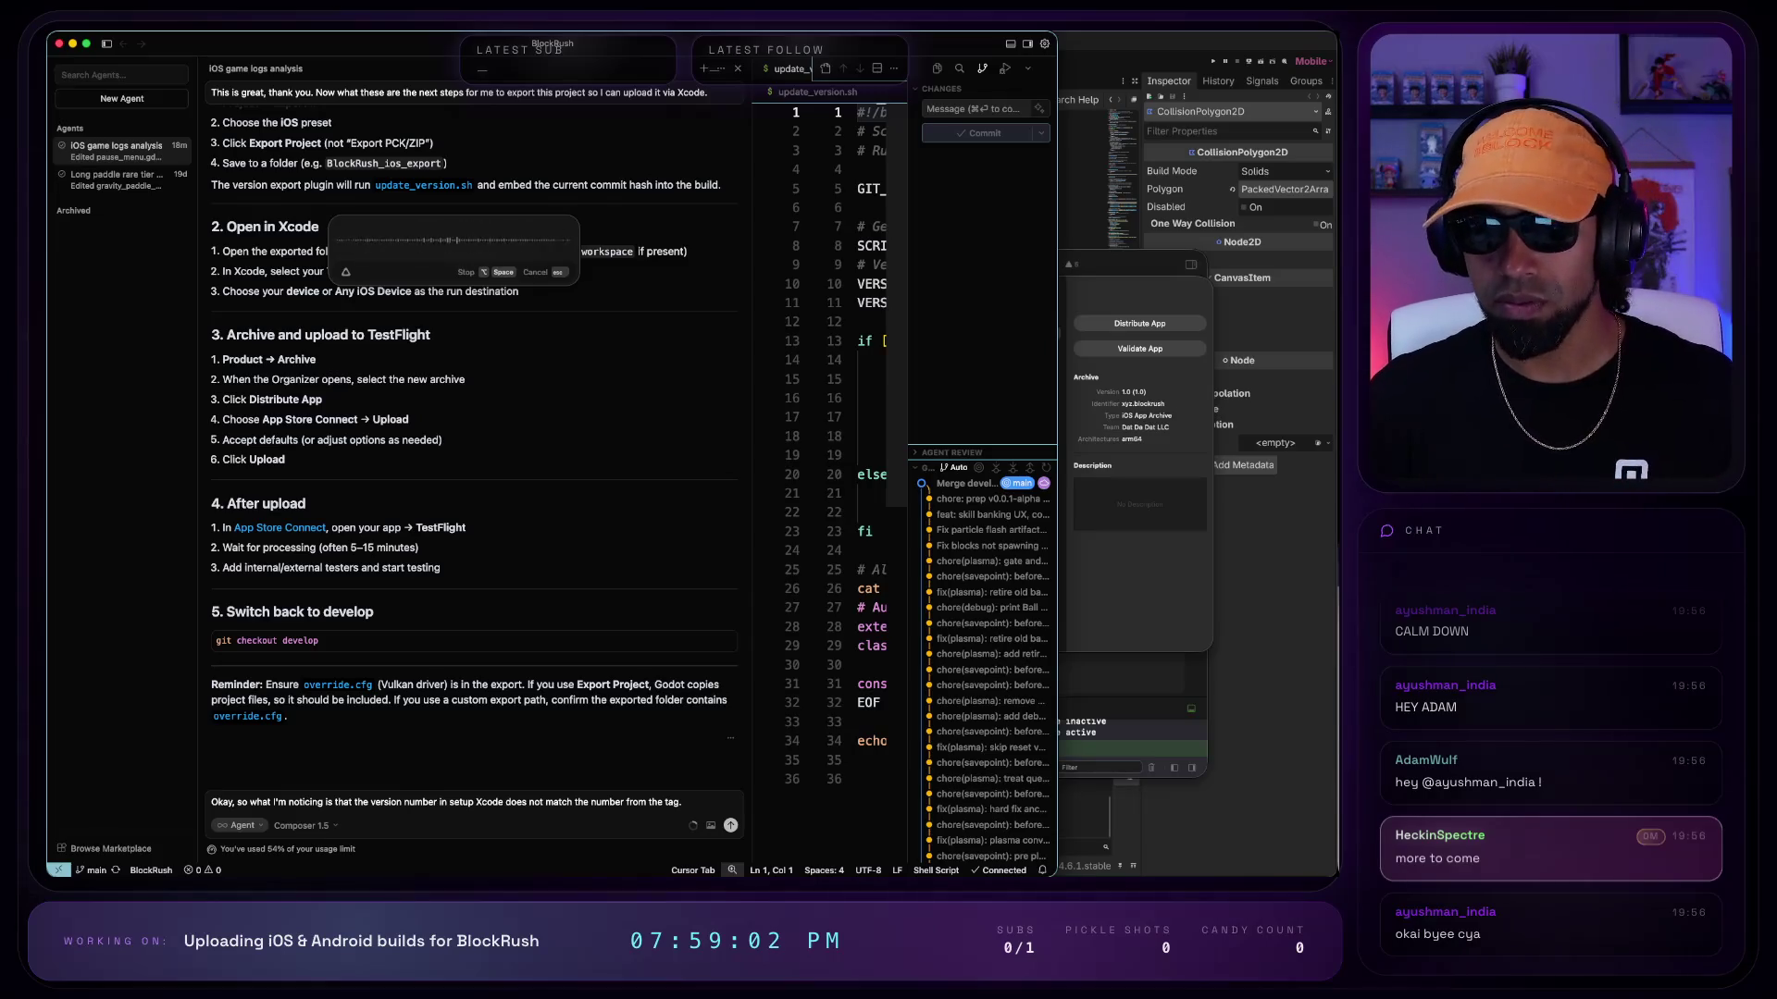
key("alt+space")
key("Return")
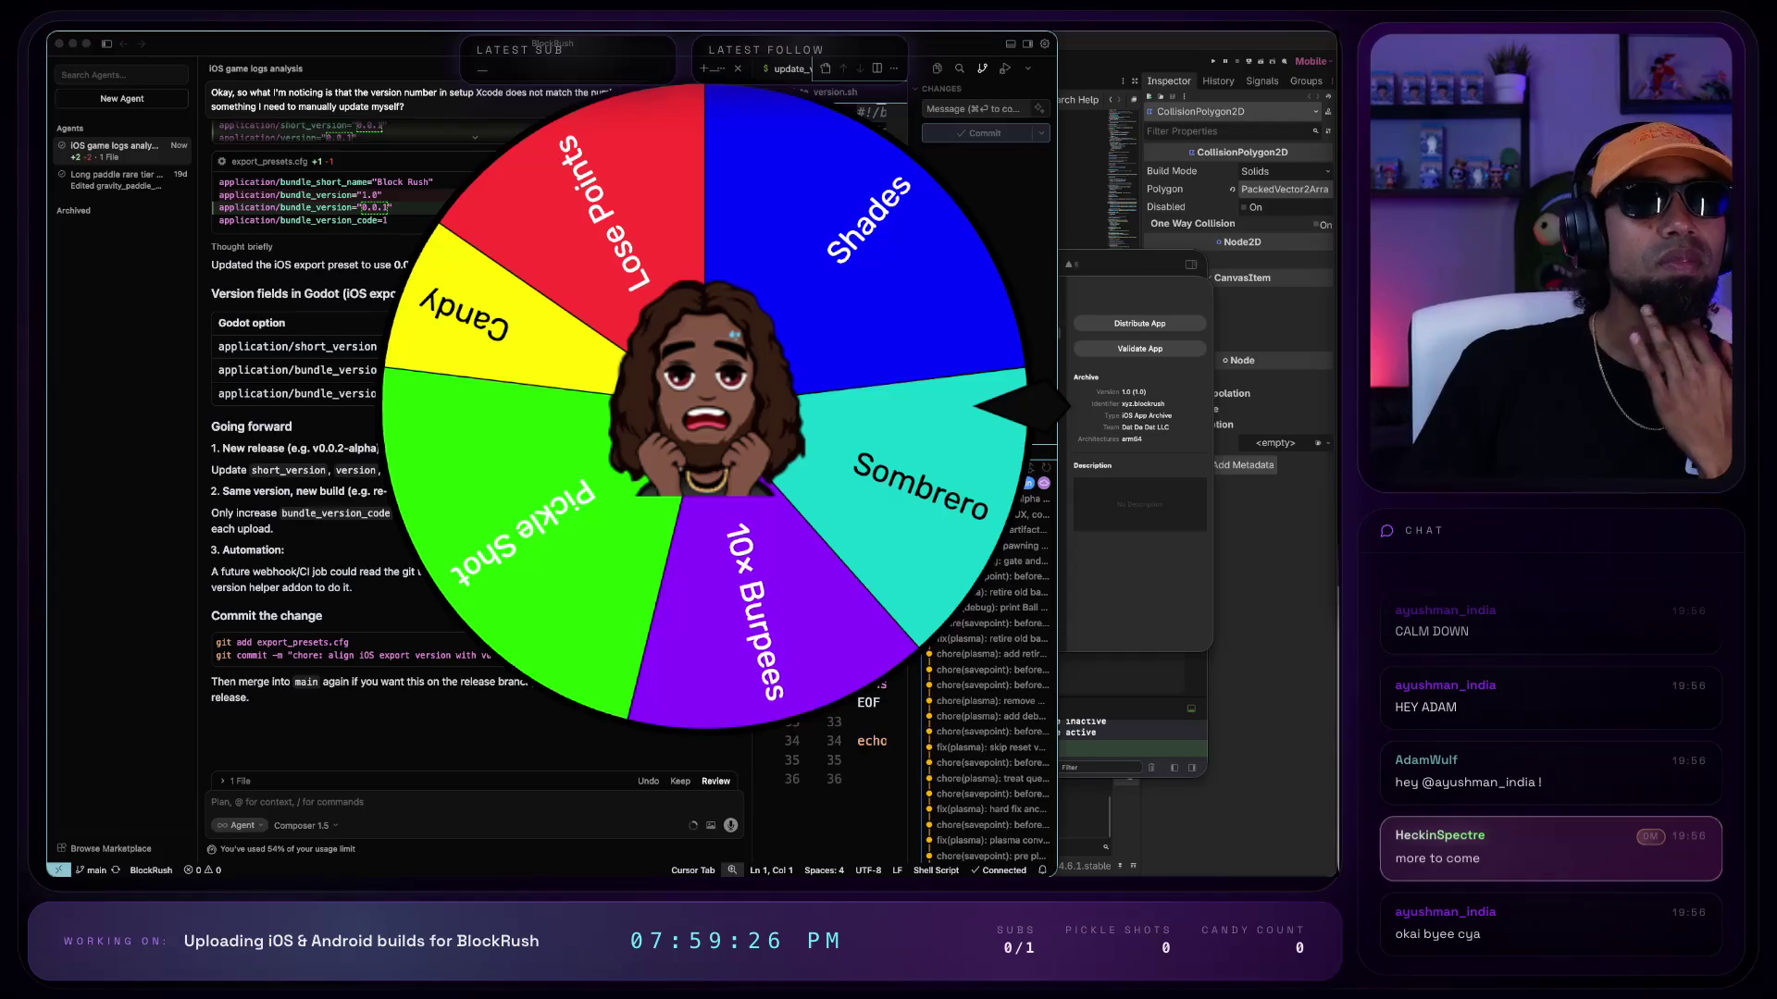
scroll(305, 416, "up", 3)
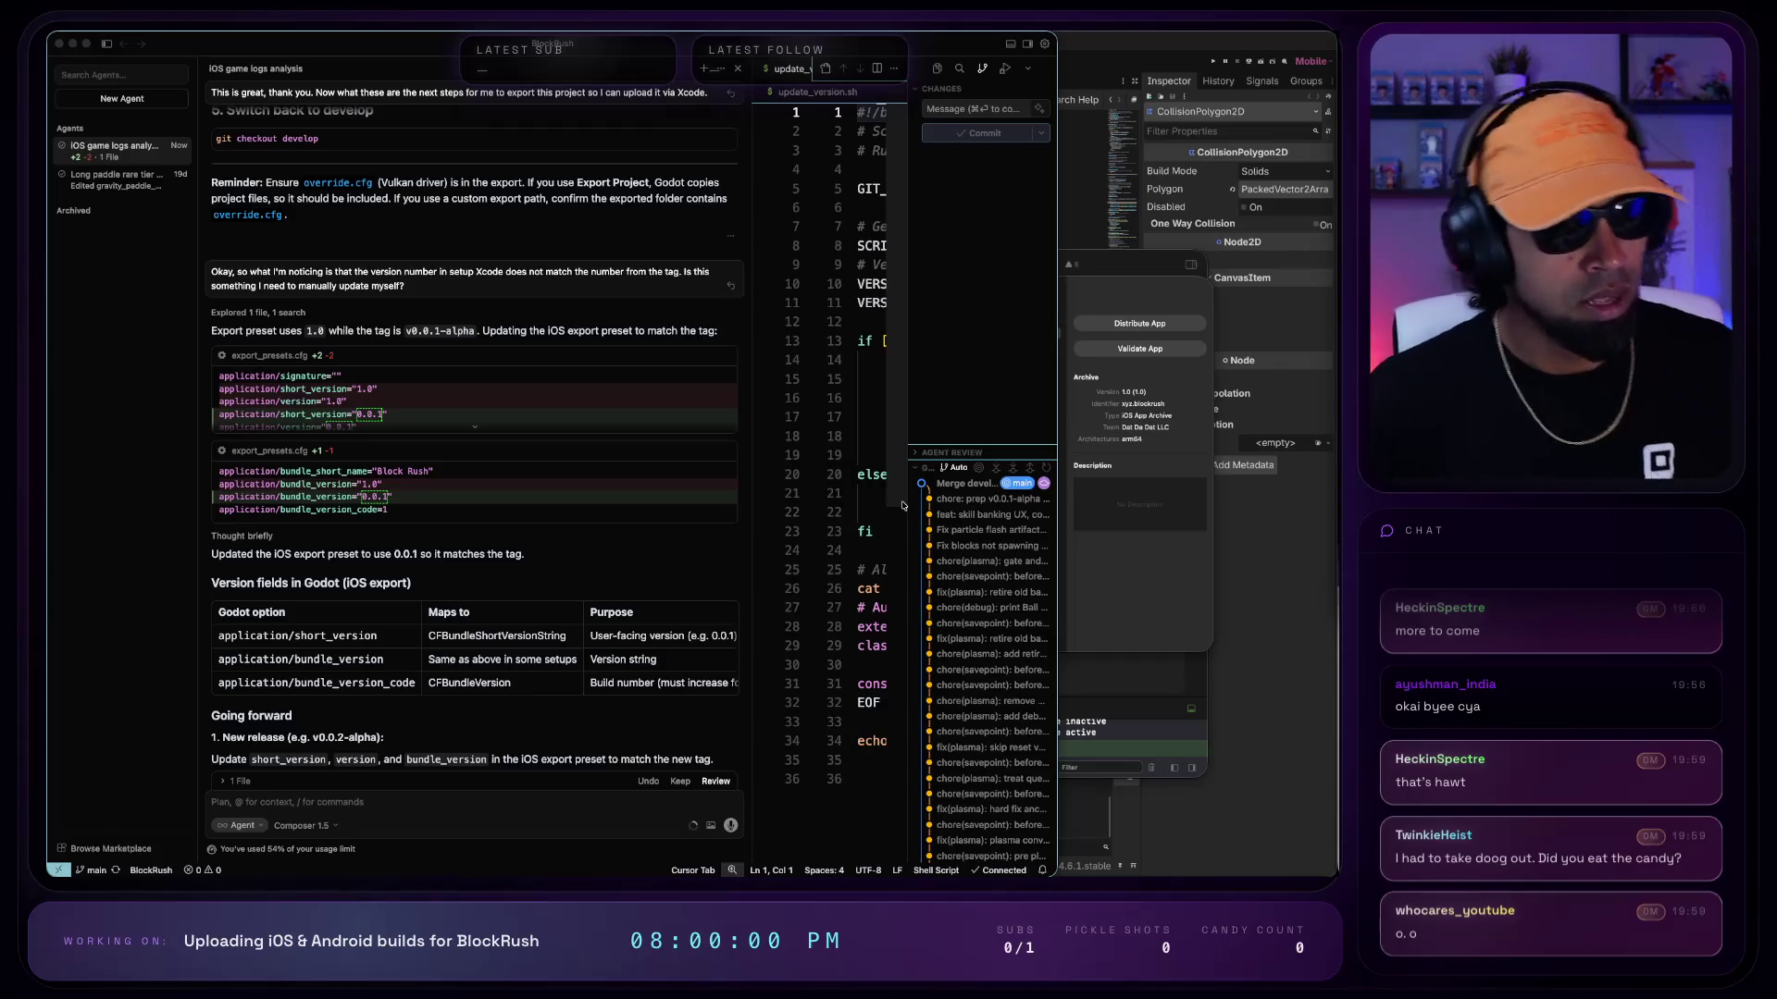
scroll(607, 493, "up", 5)
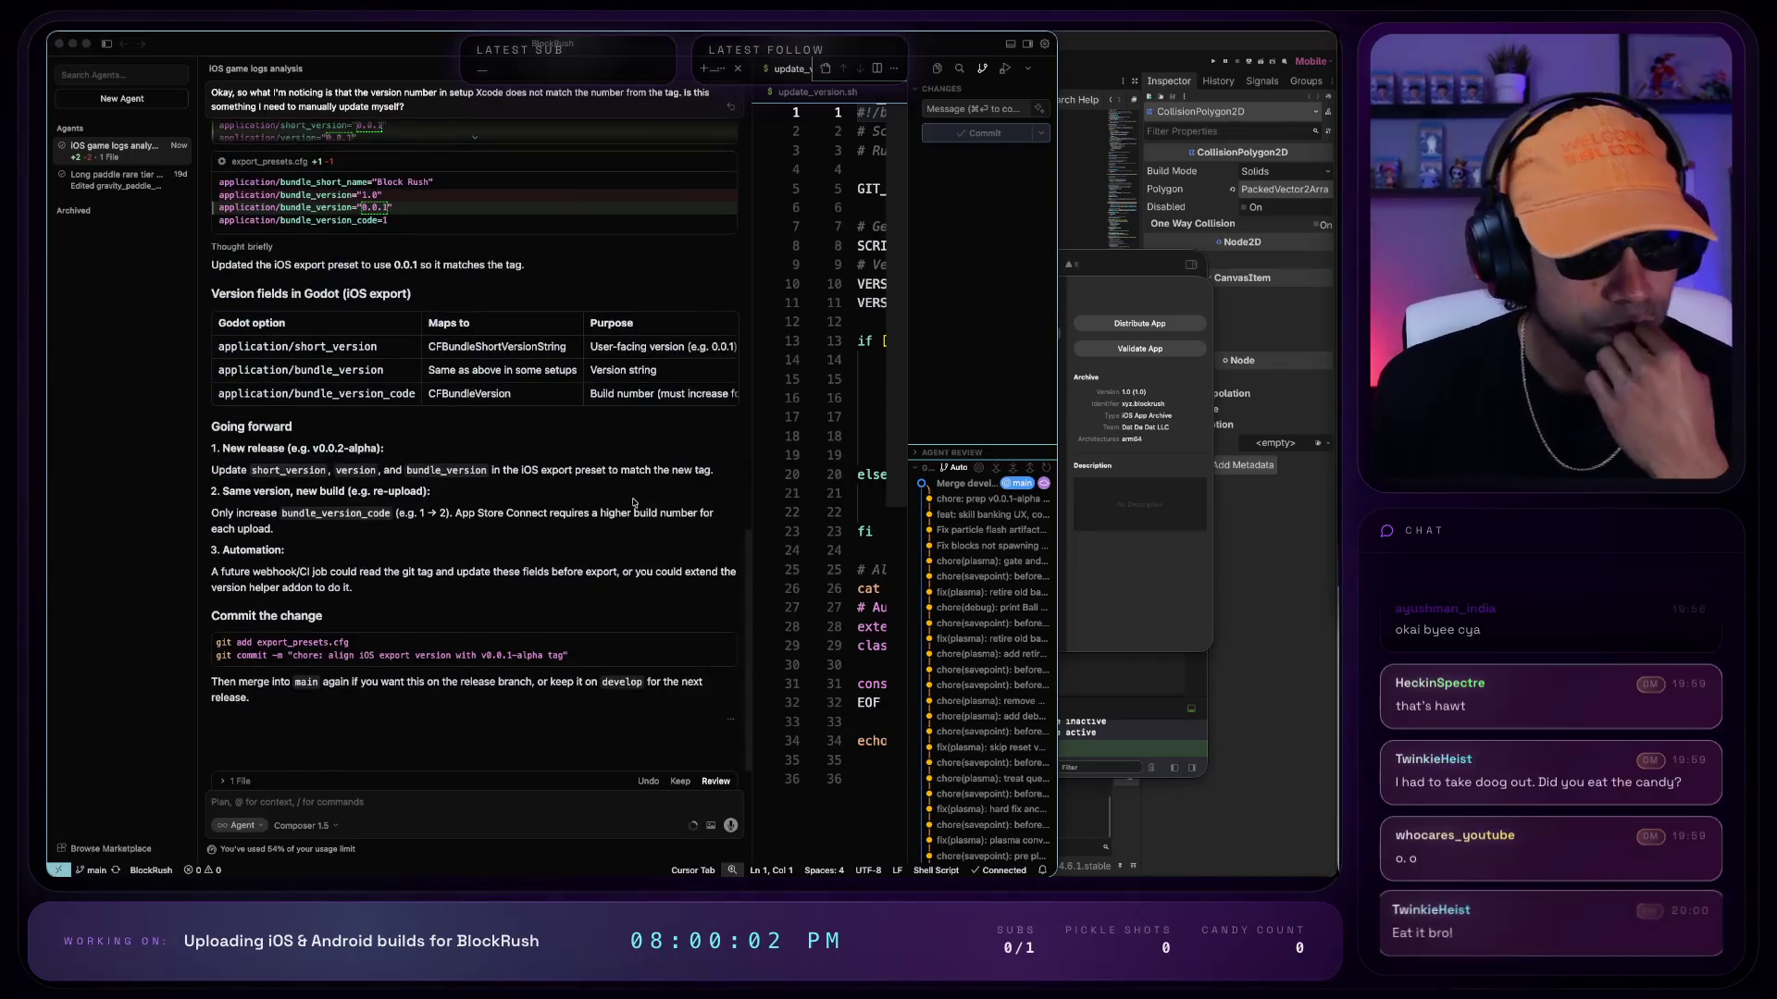
Review the agent's version-automation advice and begin dictating the develop commit, main reset and re-tag request
scroll(607, 493, "up", 4)
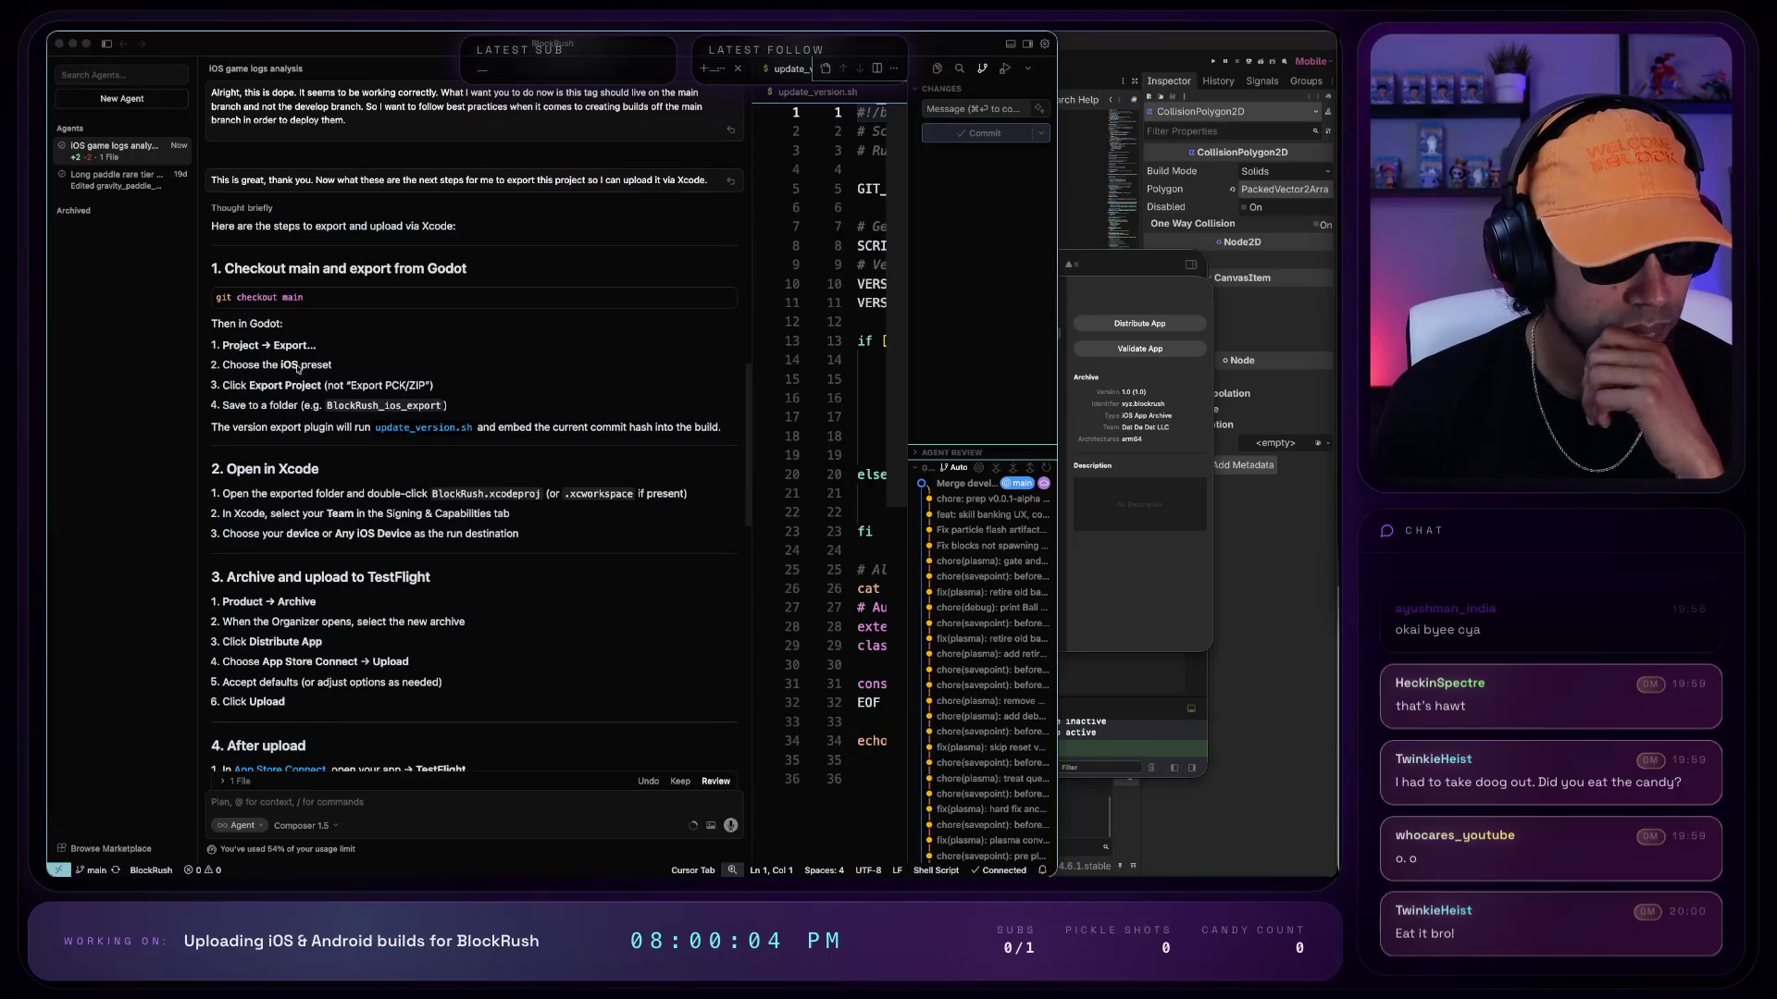
scroll(276, 397, "down", 8)
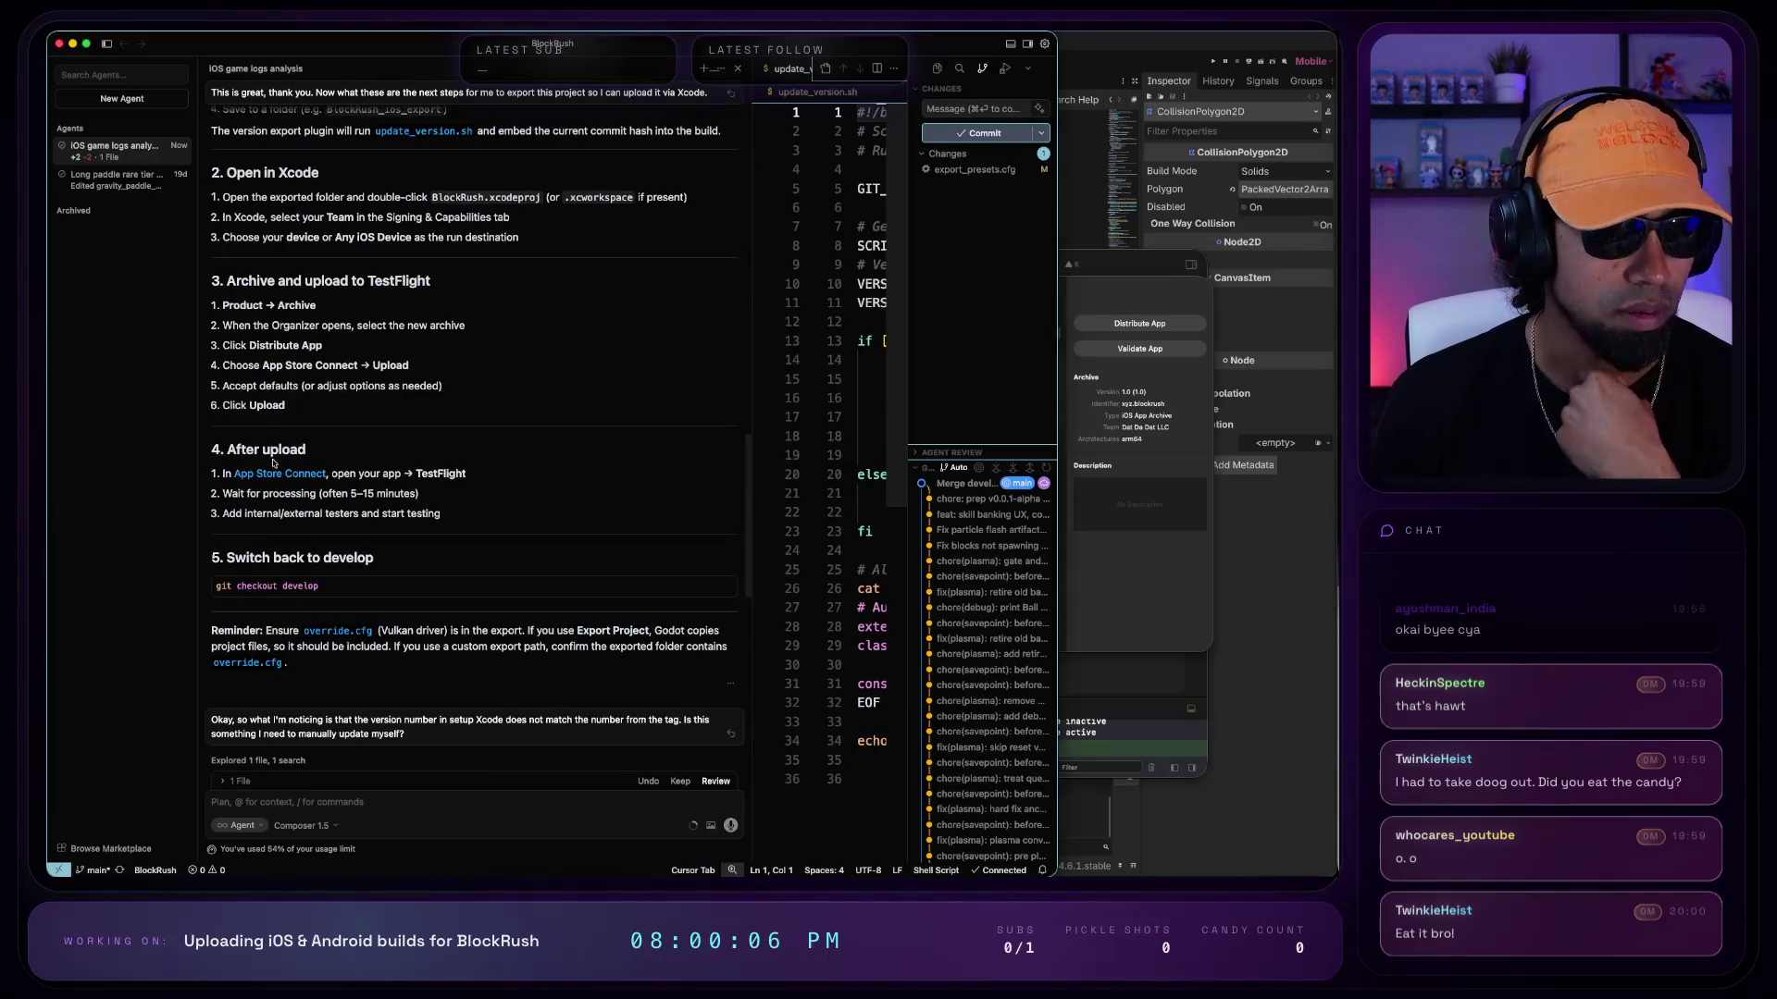
scroll(279, 442, "down", 6)
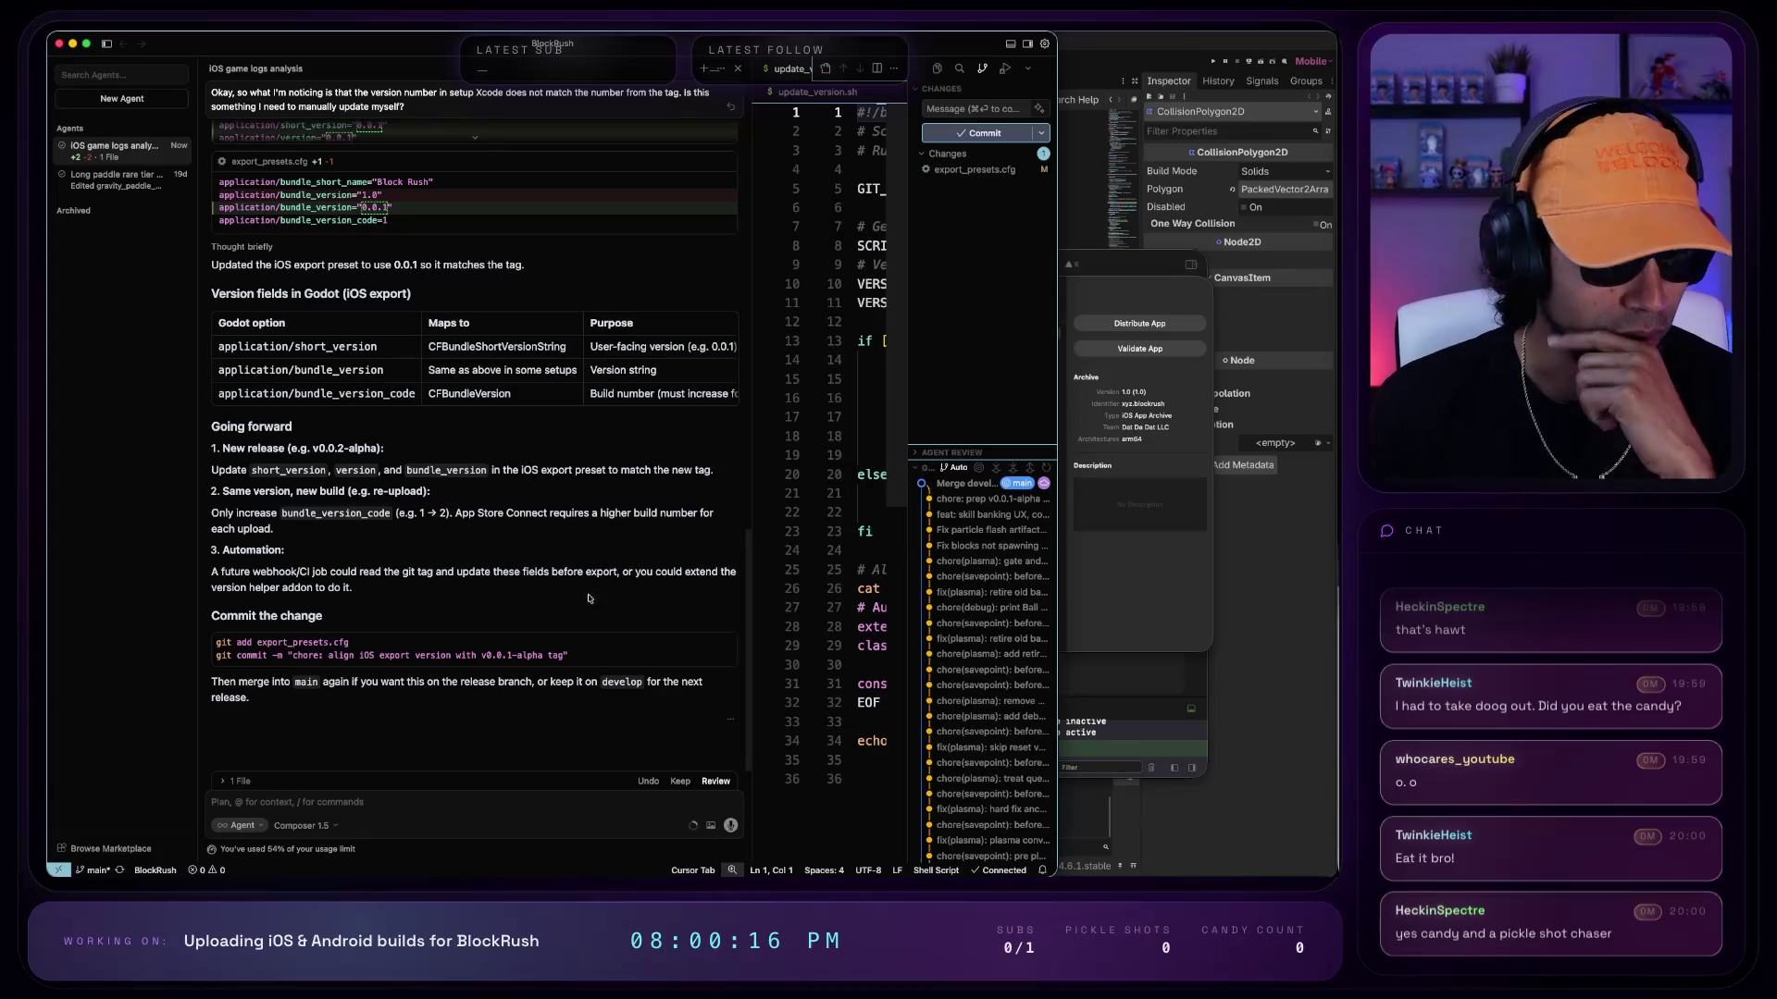
mouse_move(233, 571)
left_mouse_down()
mouse_move(611, 574)
mouse_move(352, 589)
left_mouse_up()
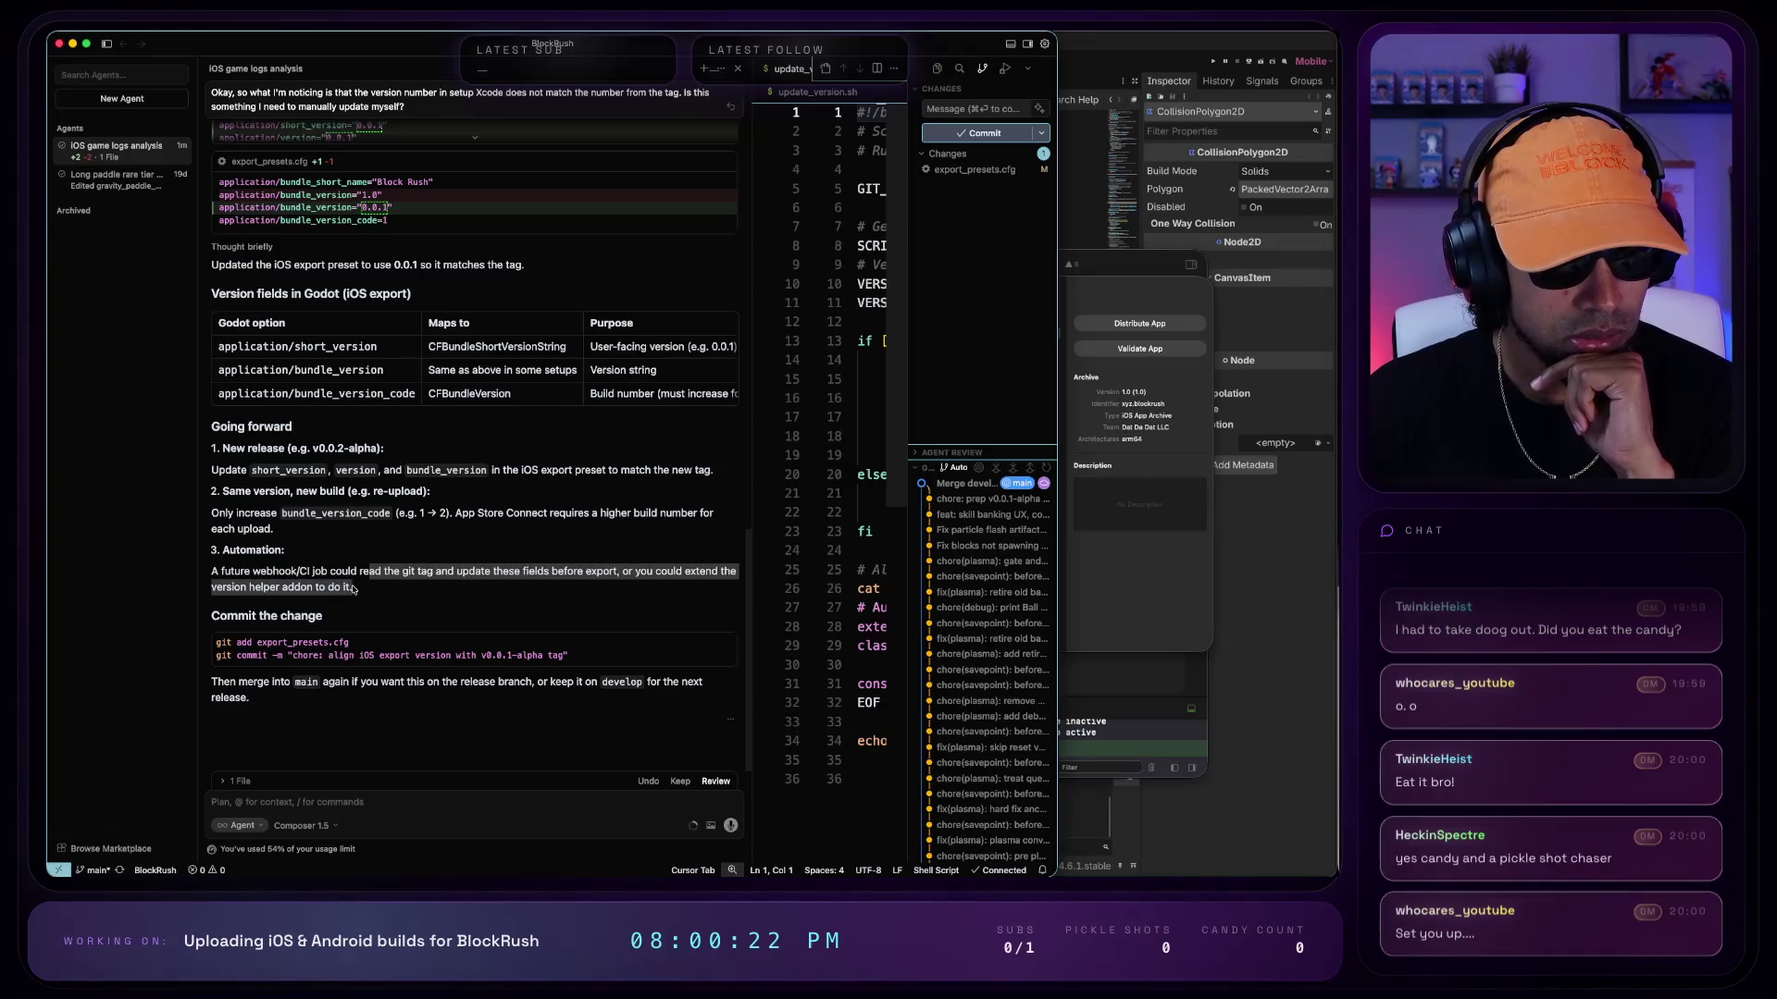
left_click(527, 805)
key("alt+space")
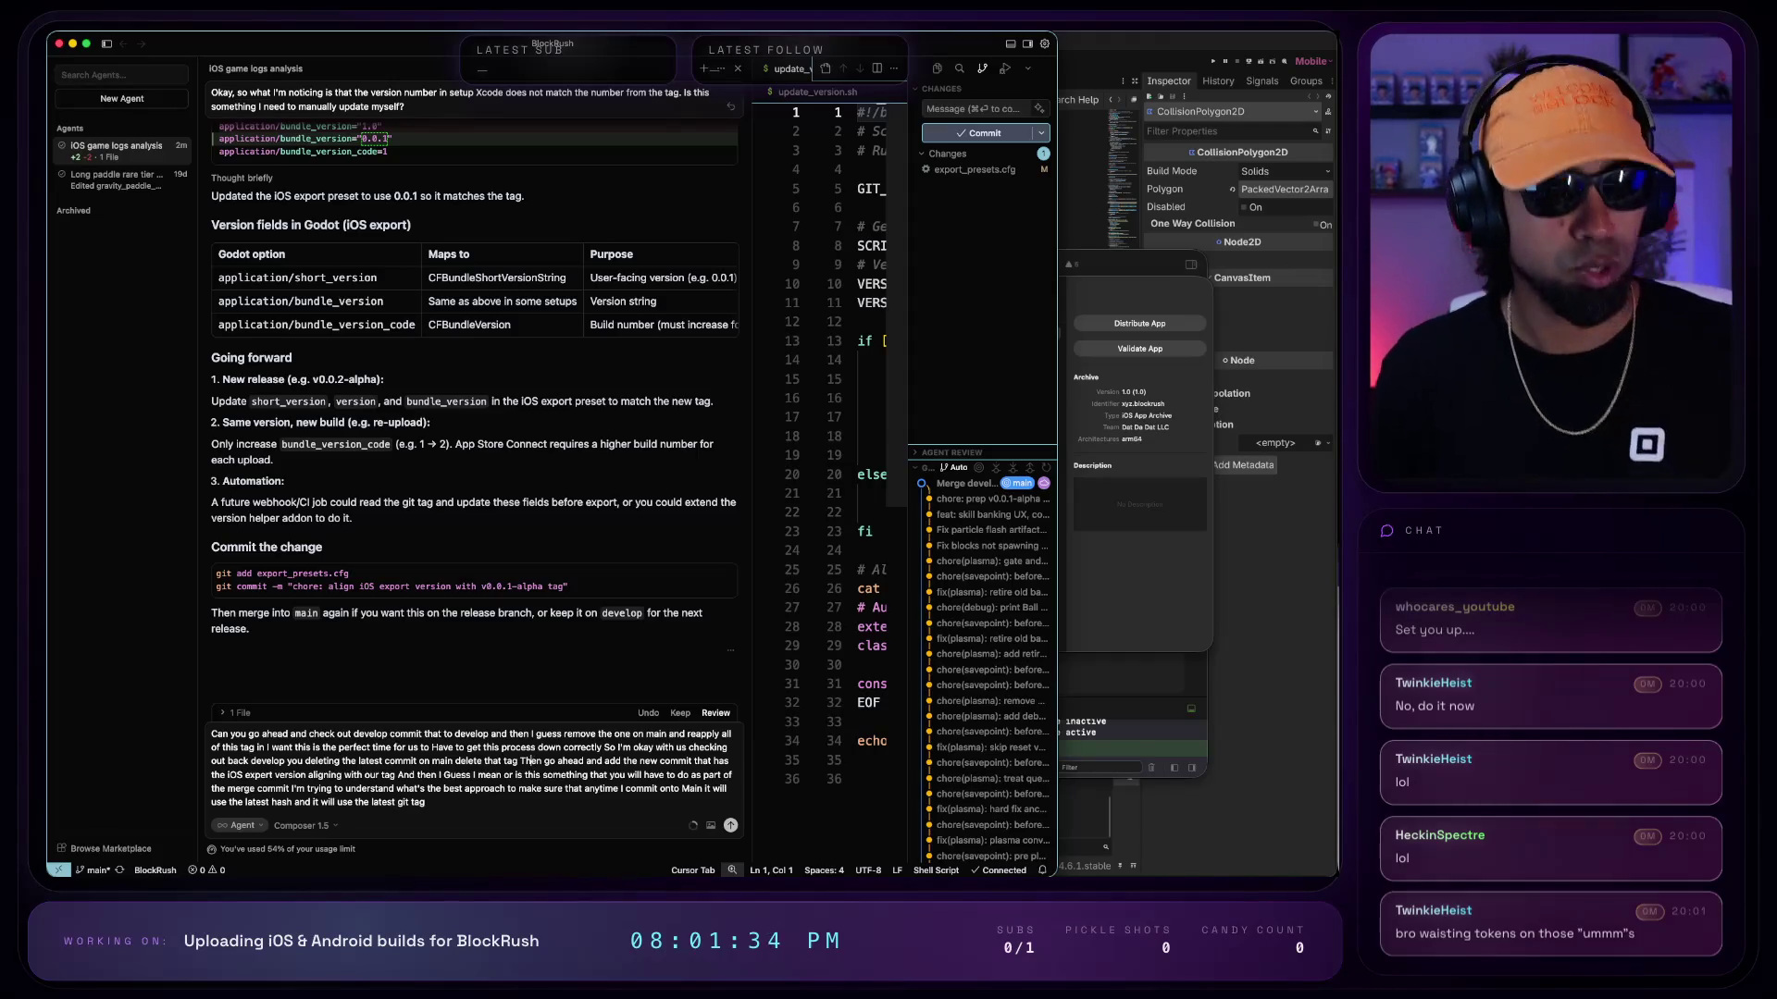
Send the agent the request to commit the version fix, re-merge main and re-tag; trash the first old BlockRush archive
key("Return")
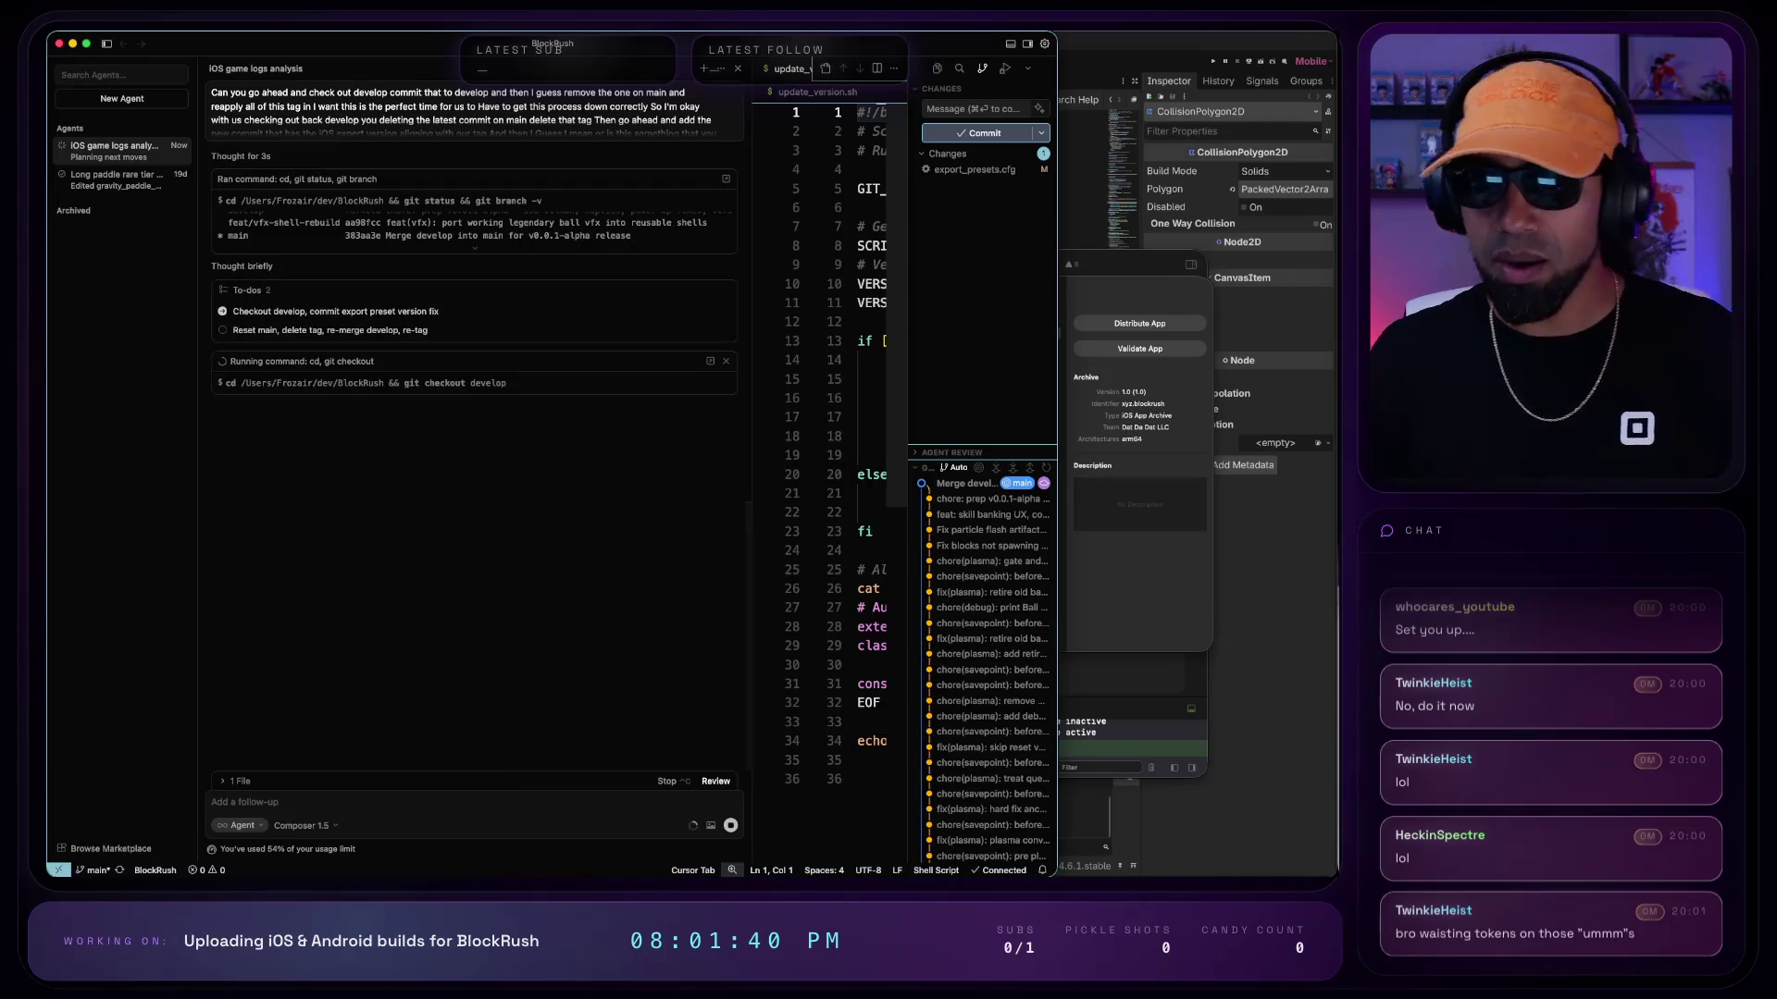
key("super+Tab")
right_click(727, 334)
left_click(759, 353)
key("Return")
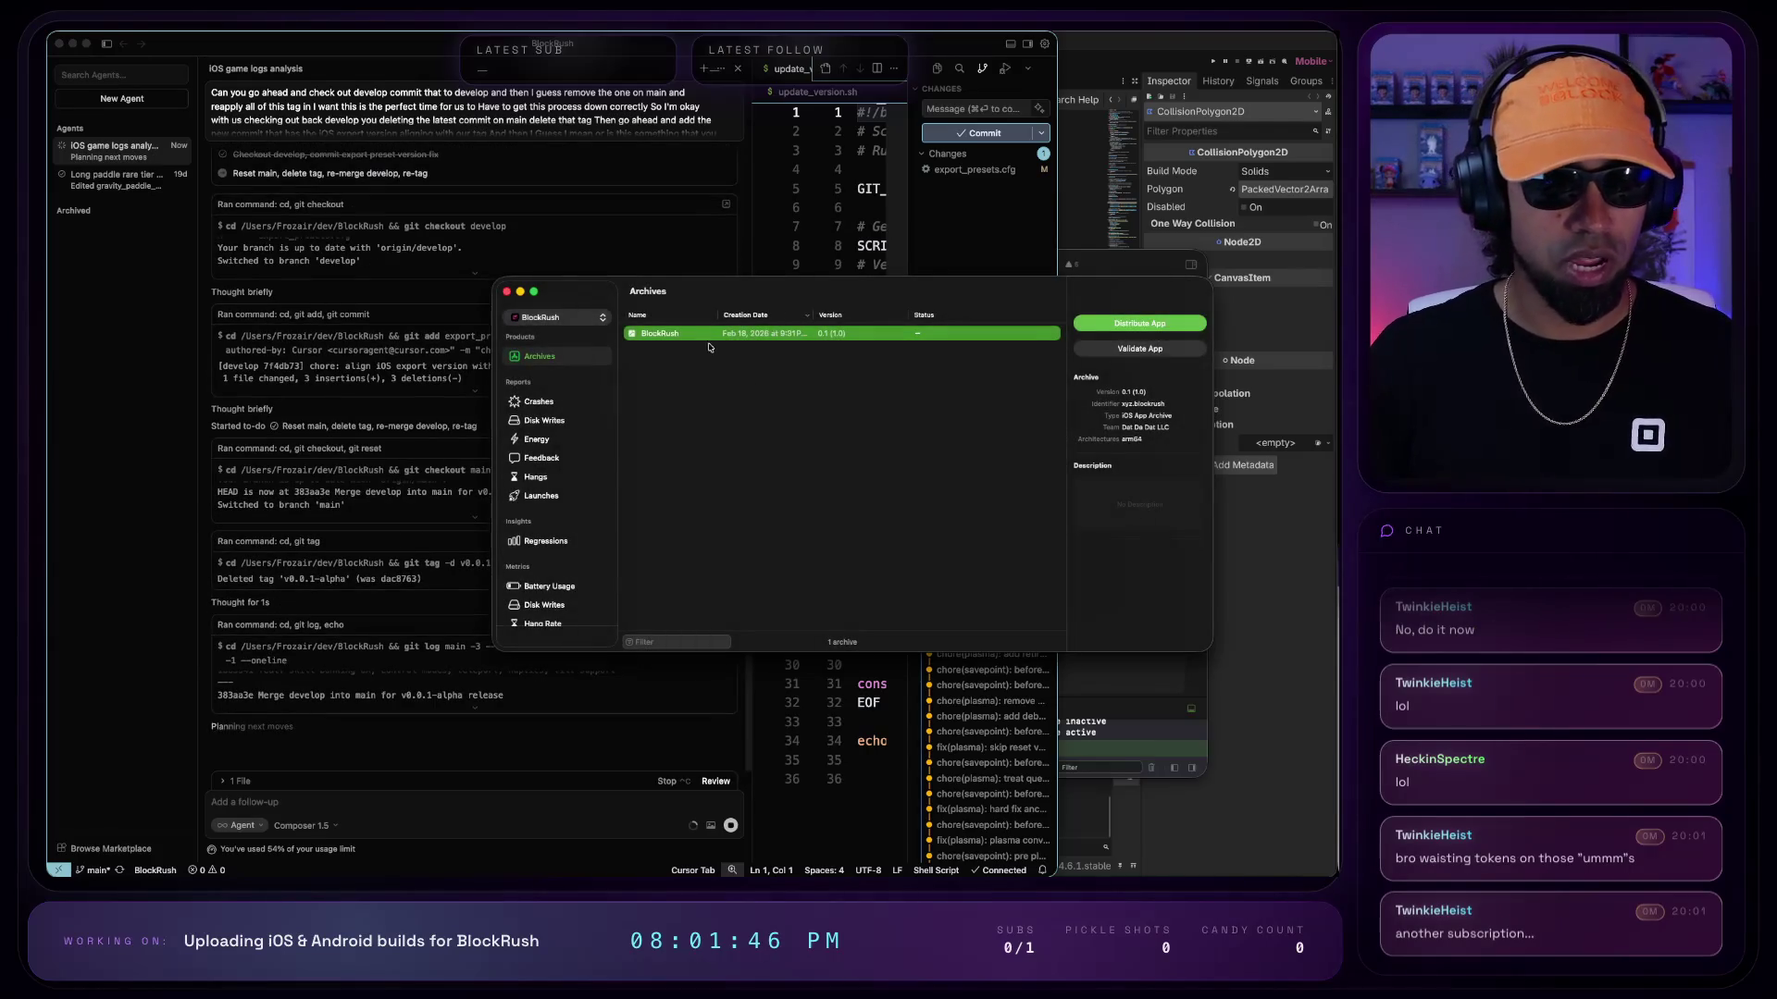
Move the remaining old BlockRush archive to the trash and close the Organizer
right_click(710, 334)
left_click(743, 355)
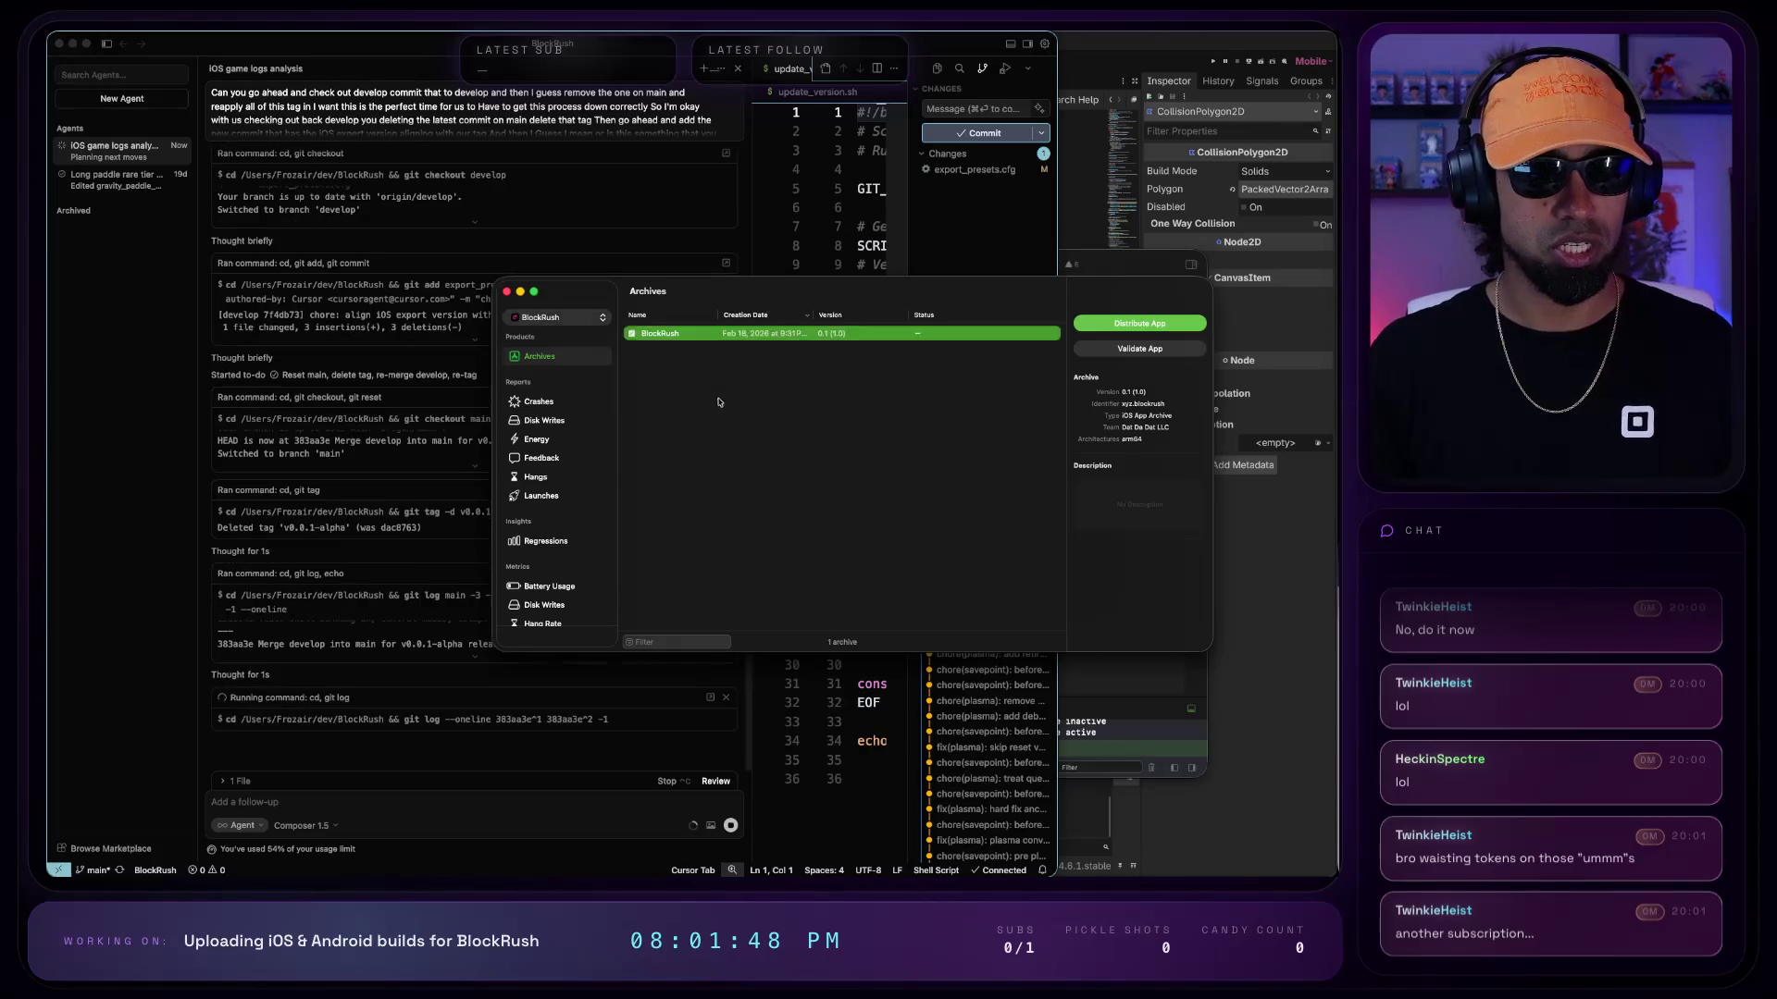
key("Return")
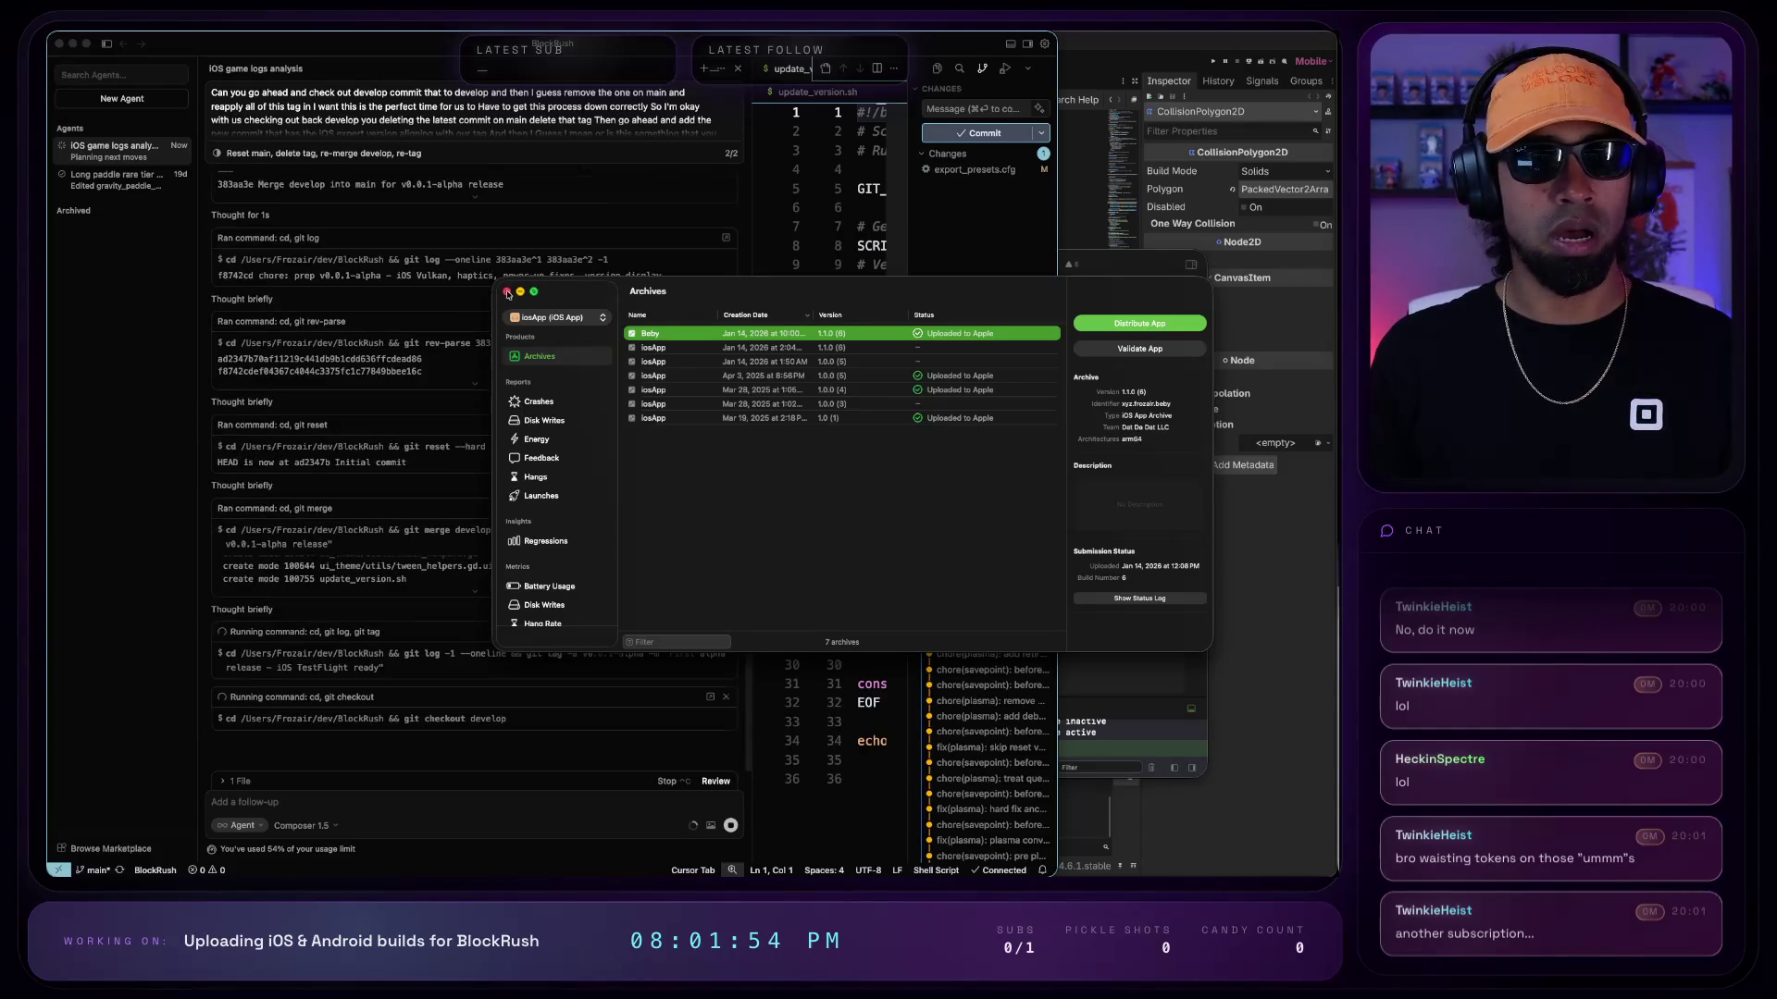
left_click(508, 291)
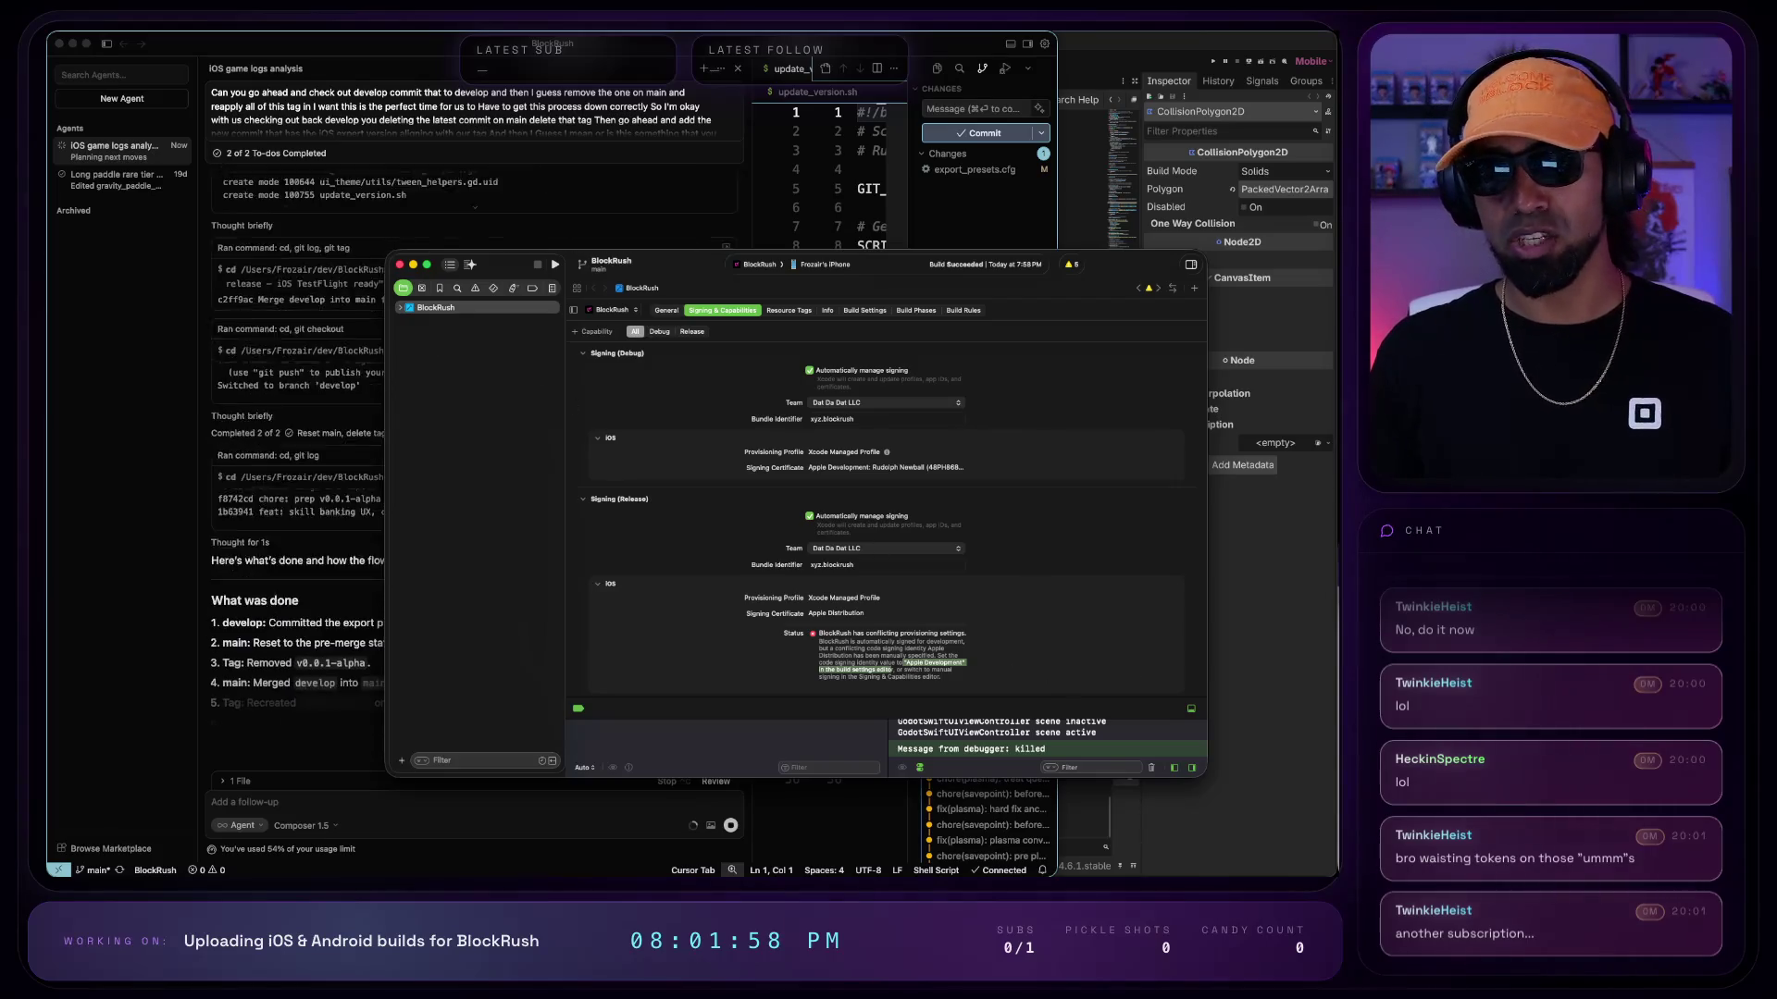
key("super+Tab")
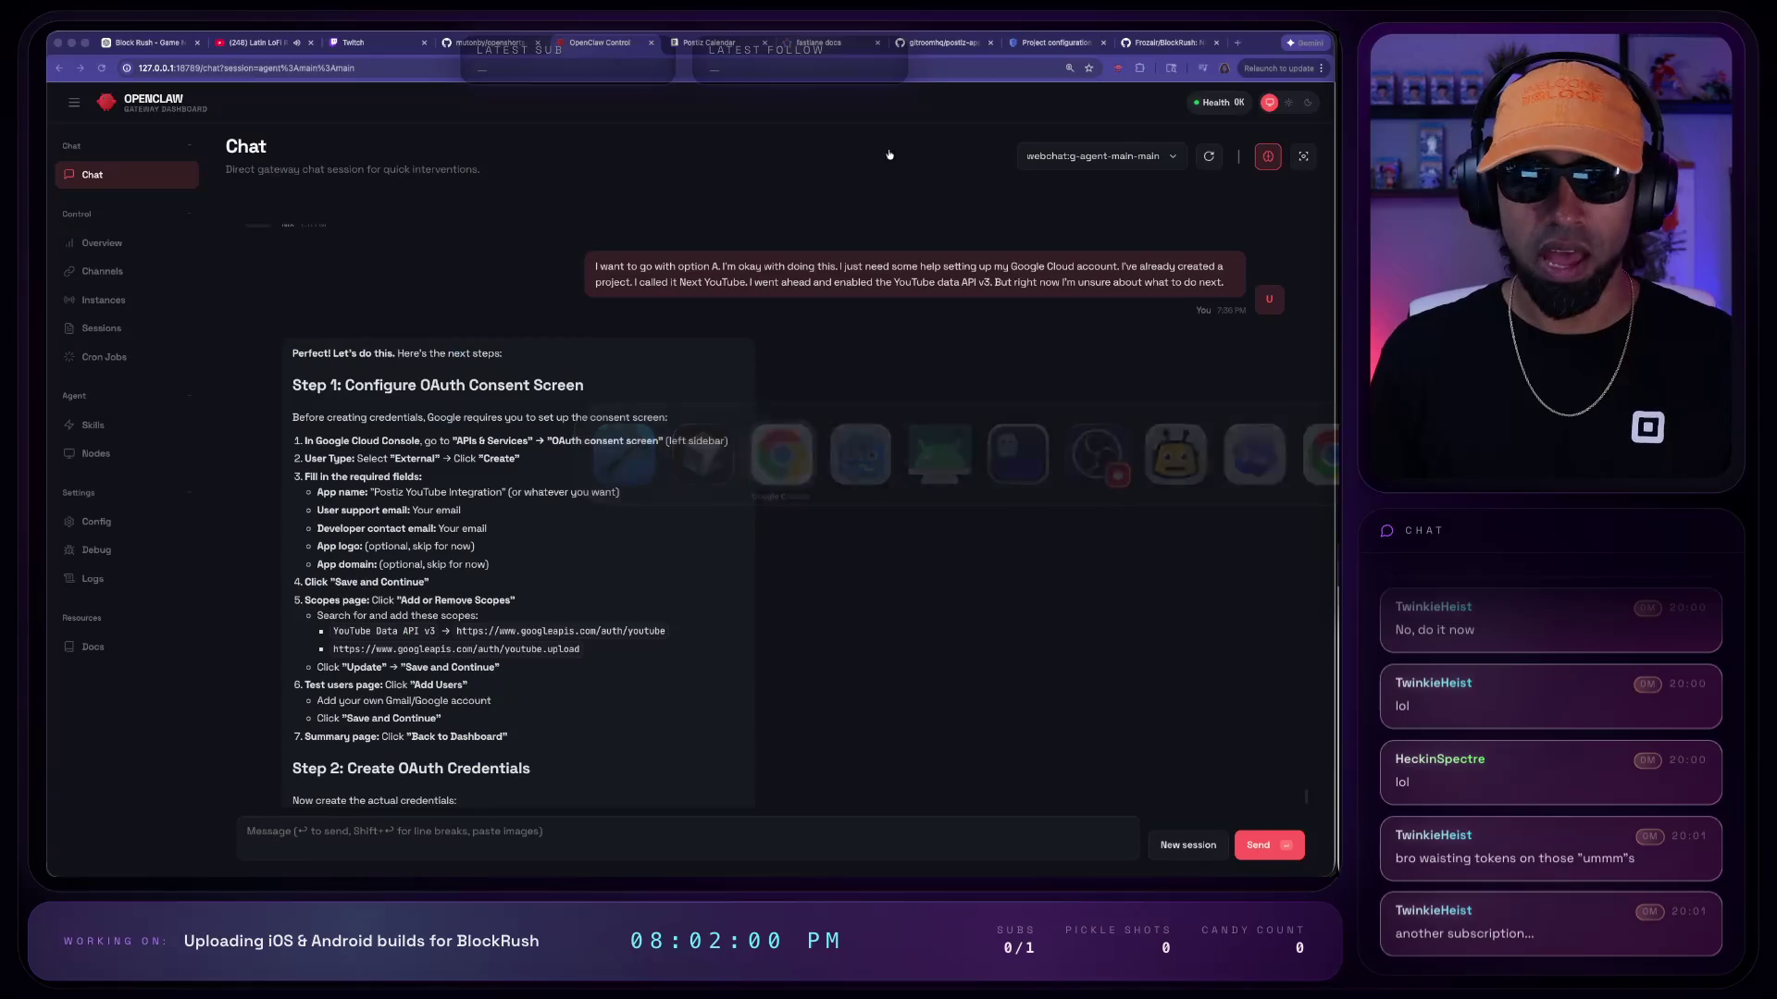
left_click(1237, 43)
type("sup")
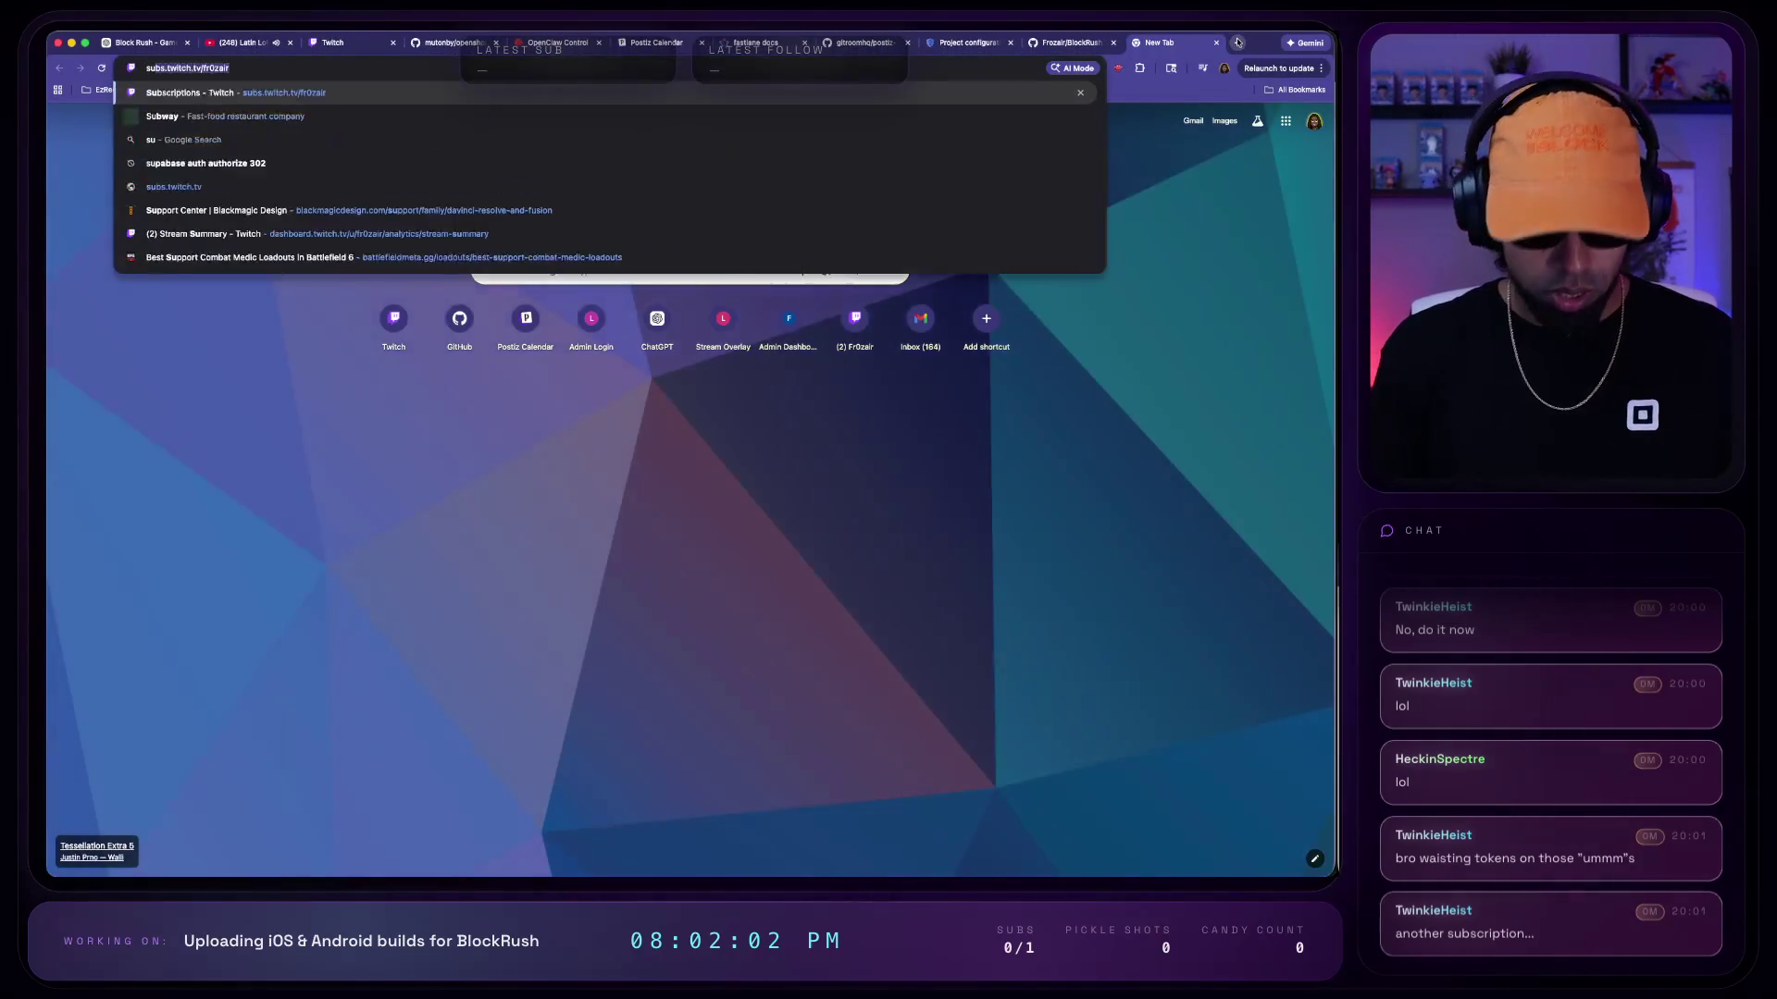
type("erwhisper")
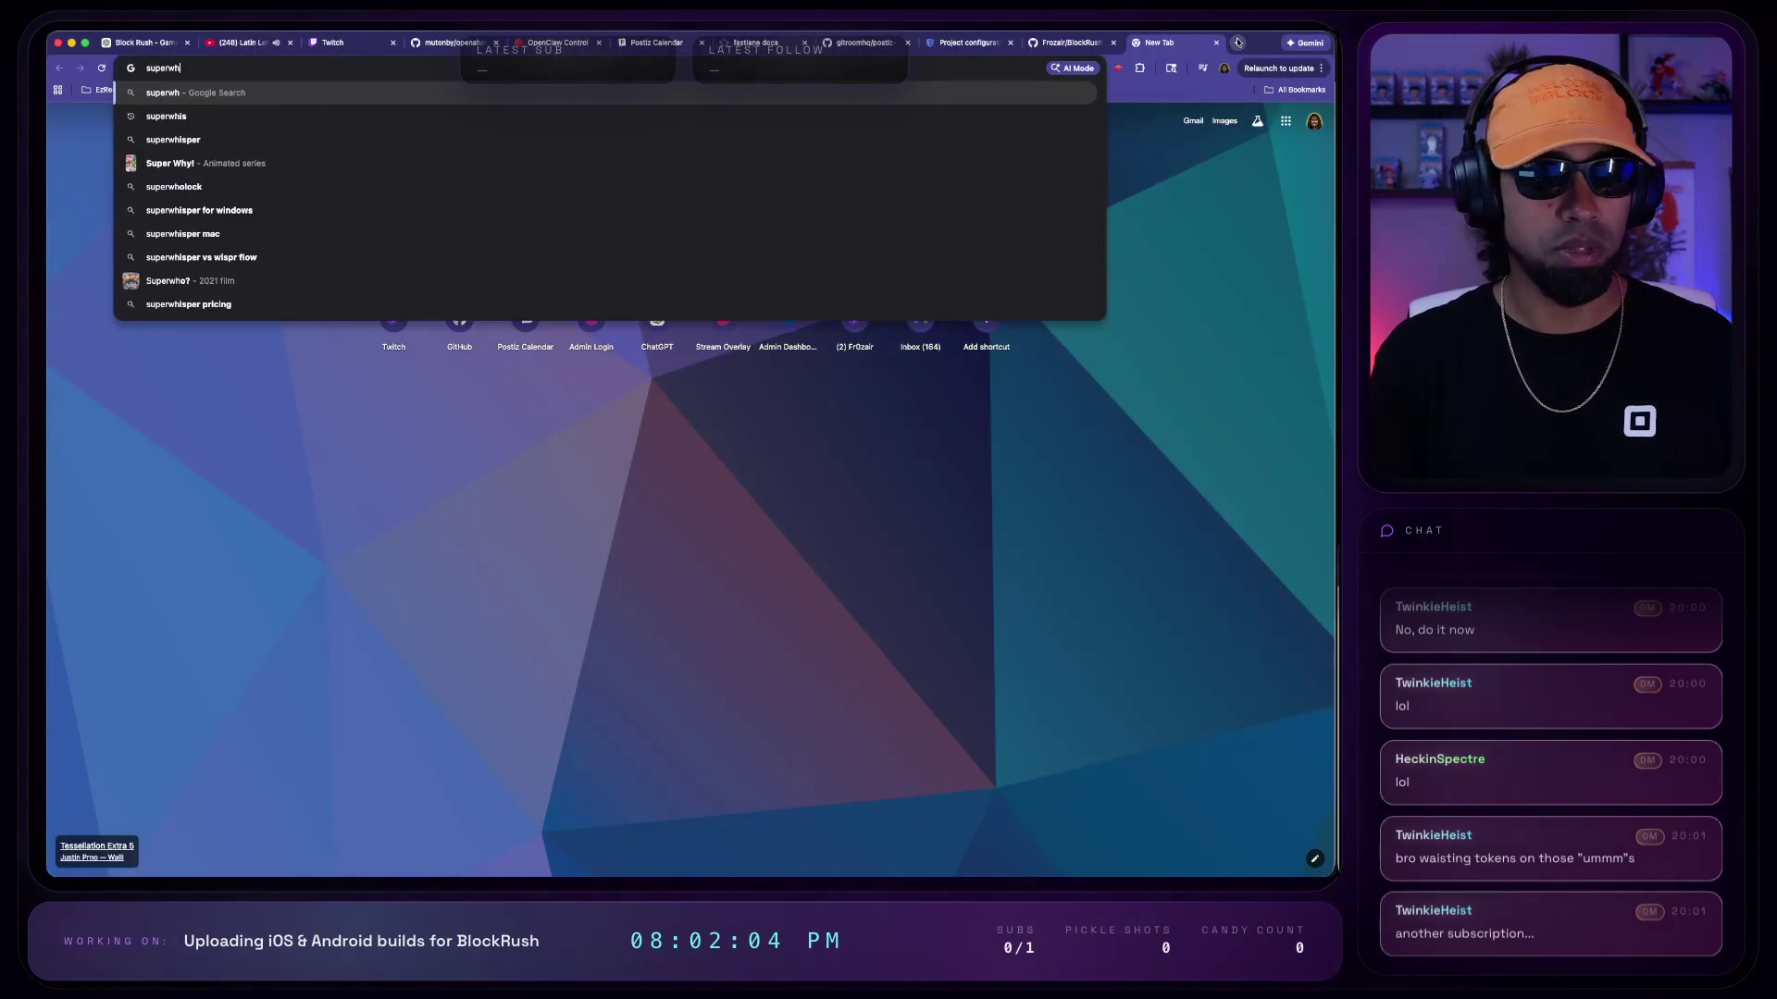
key("Return")
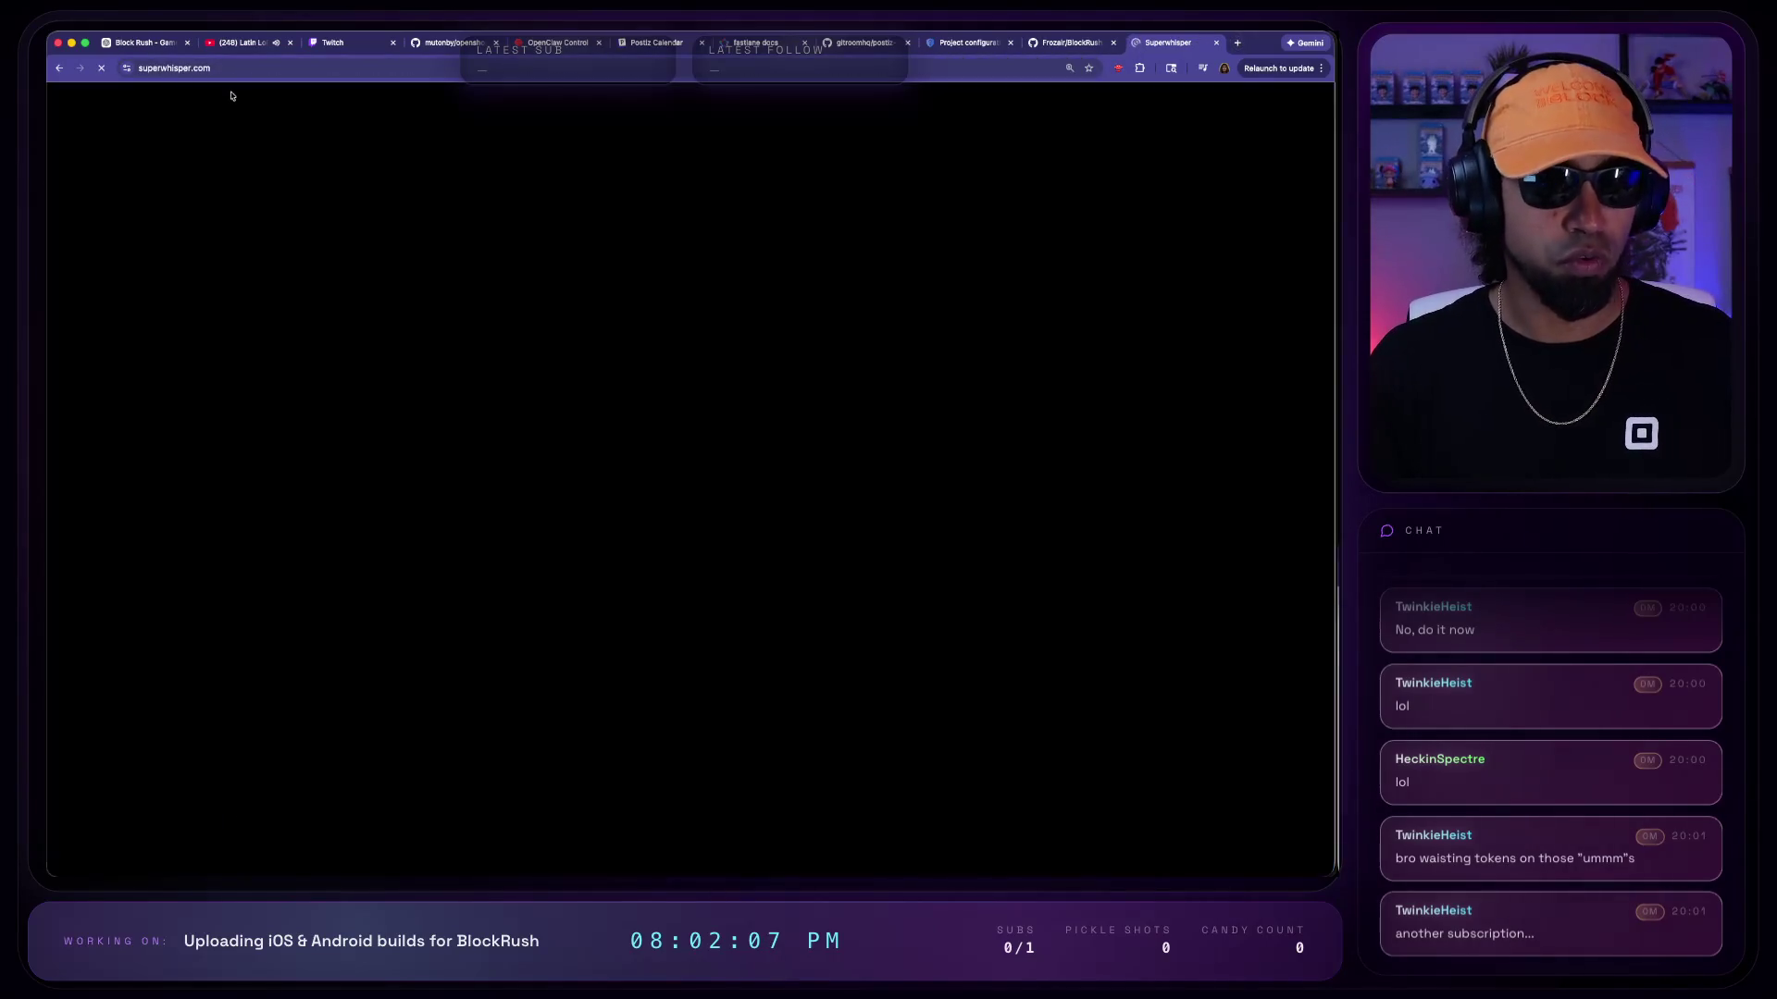
left_click(231, 67)
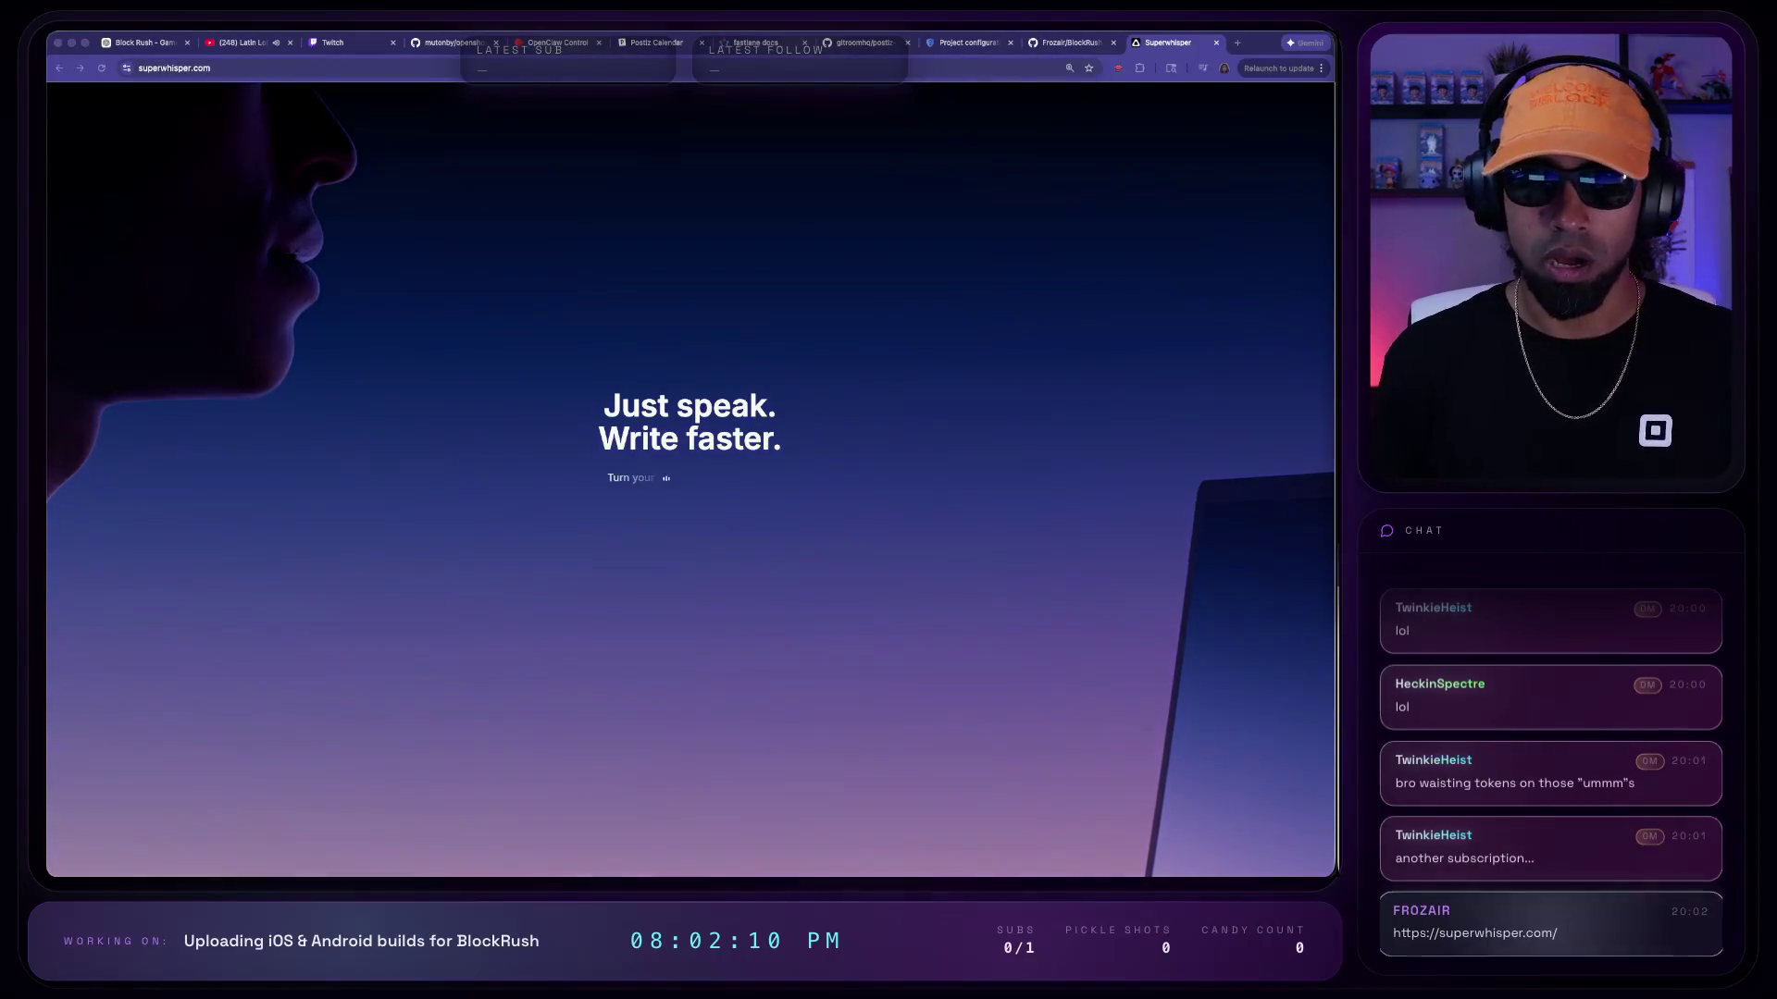
scroll(440, 535, "down", 5)
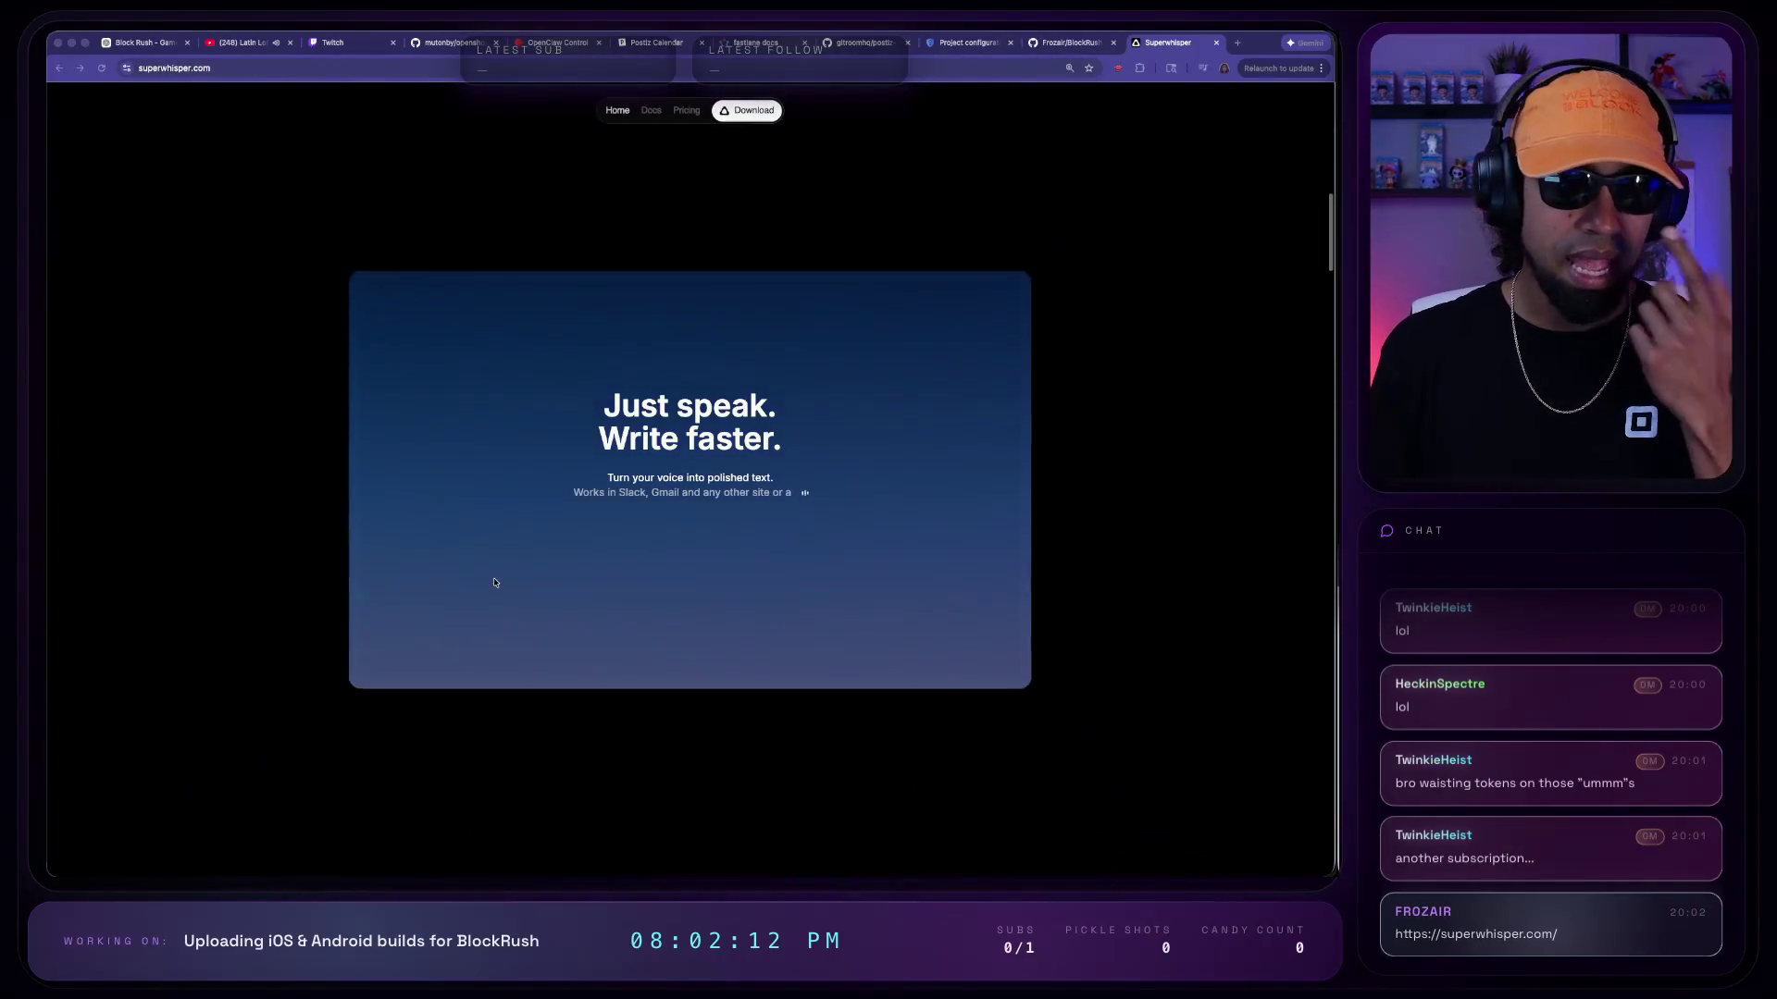
scroll(496, 587, "down", 5)
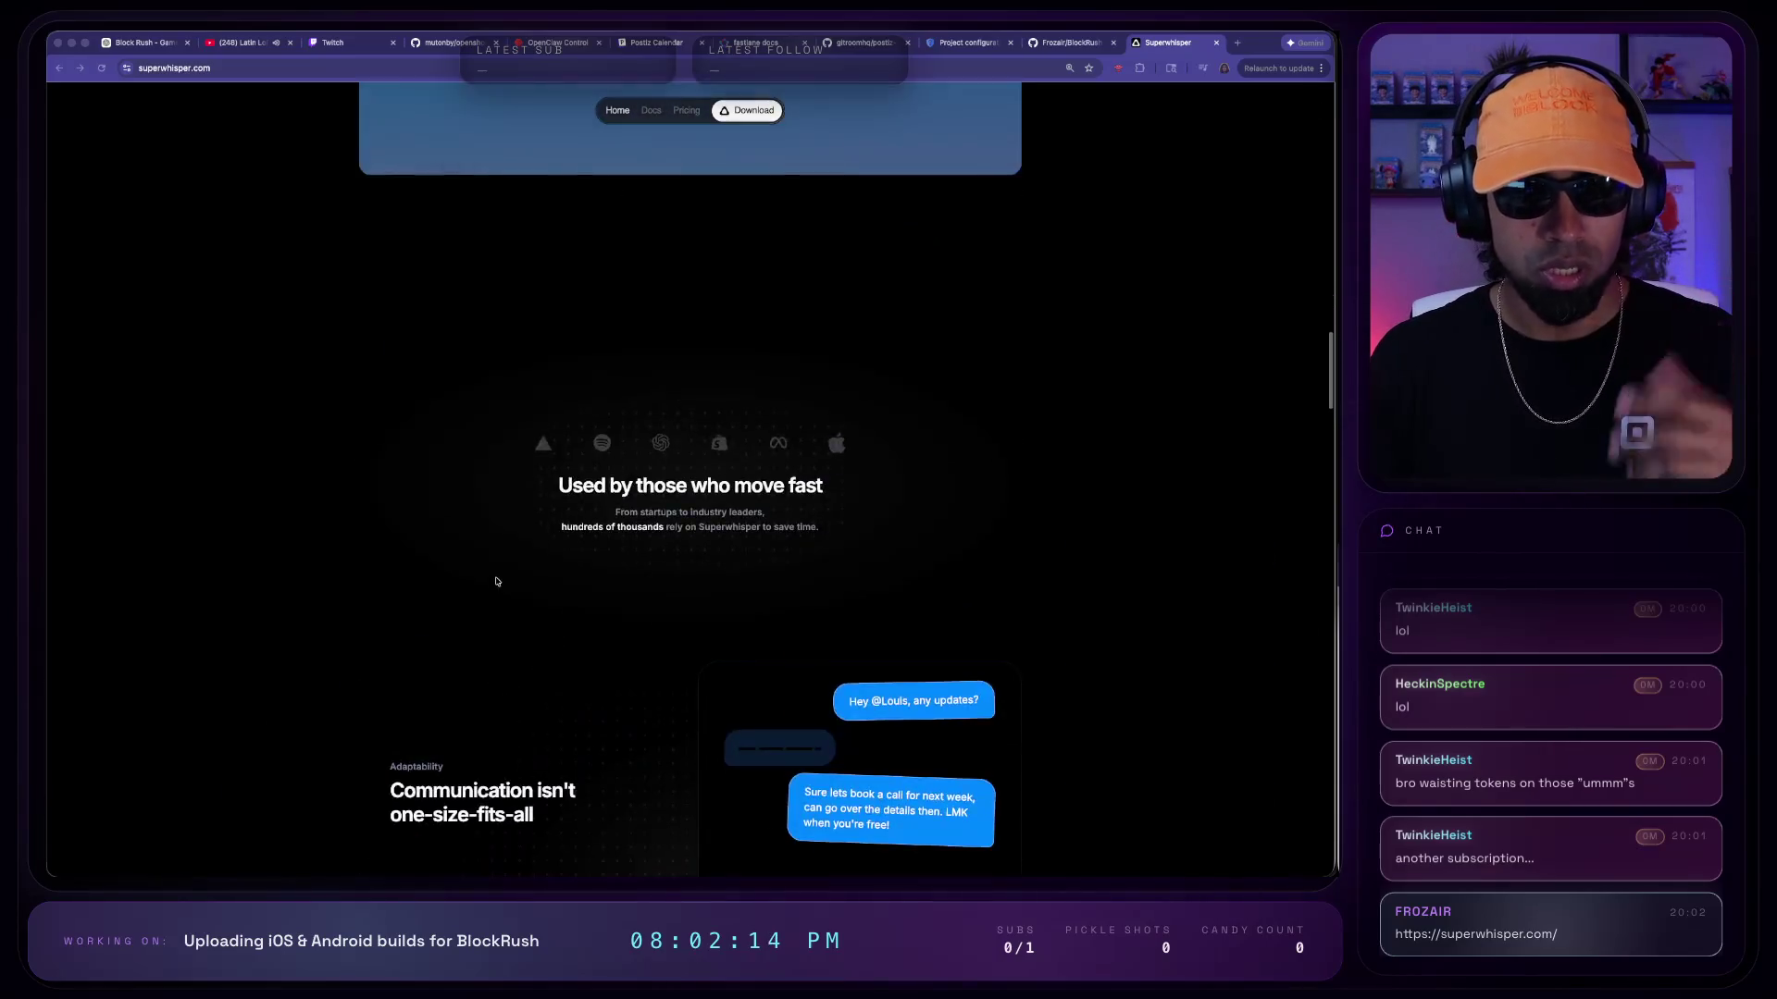
scroll(501, 589, "up", 10)
scroll(501, 583, "down", 5)
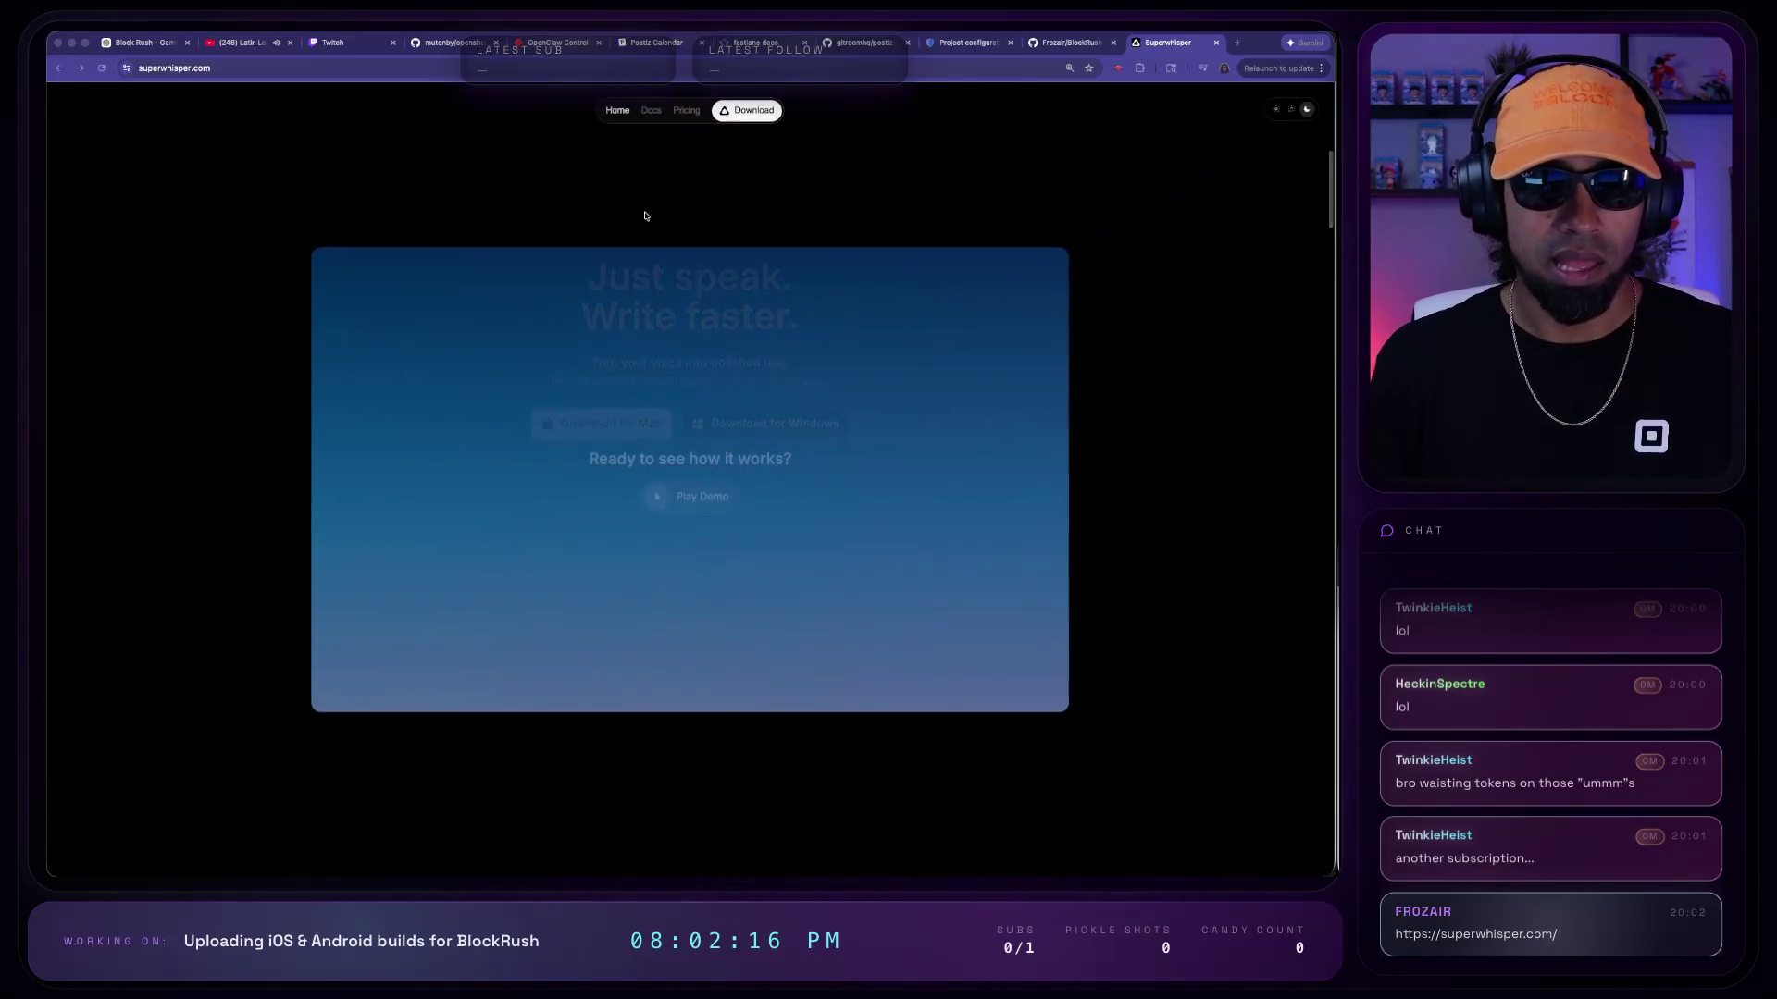
left_click(685, 111)
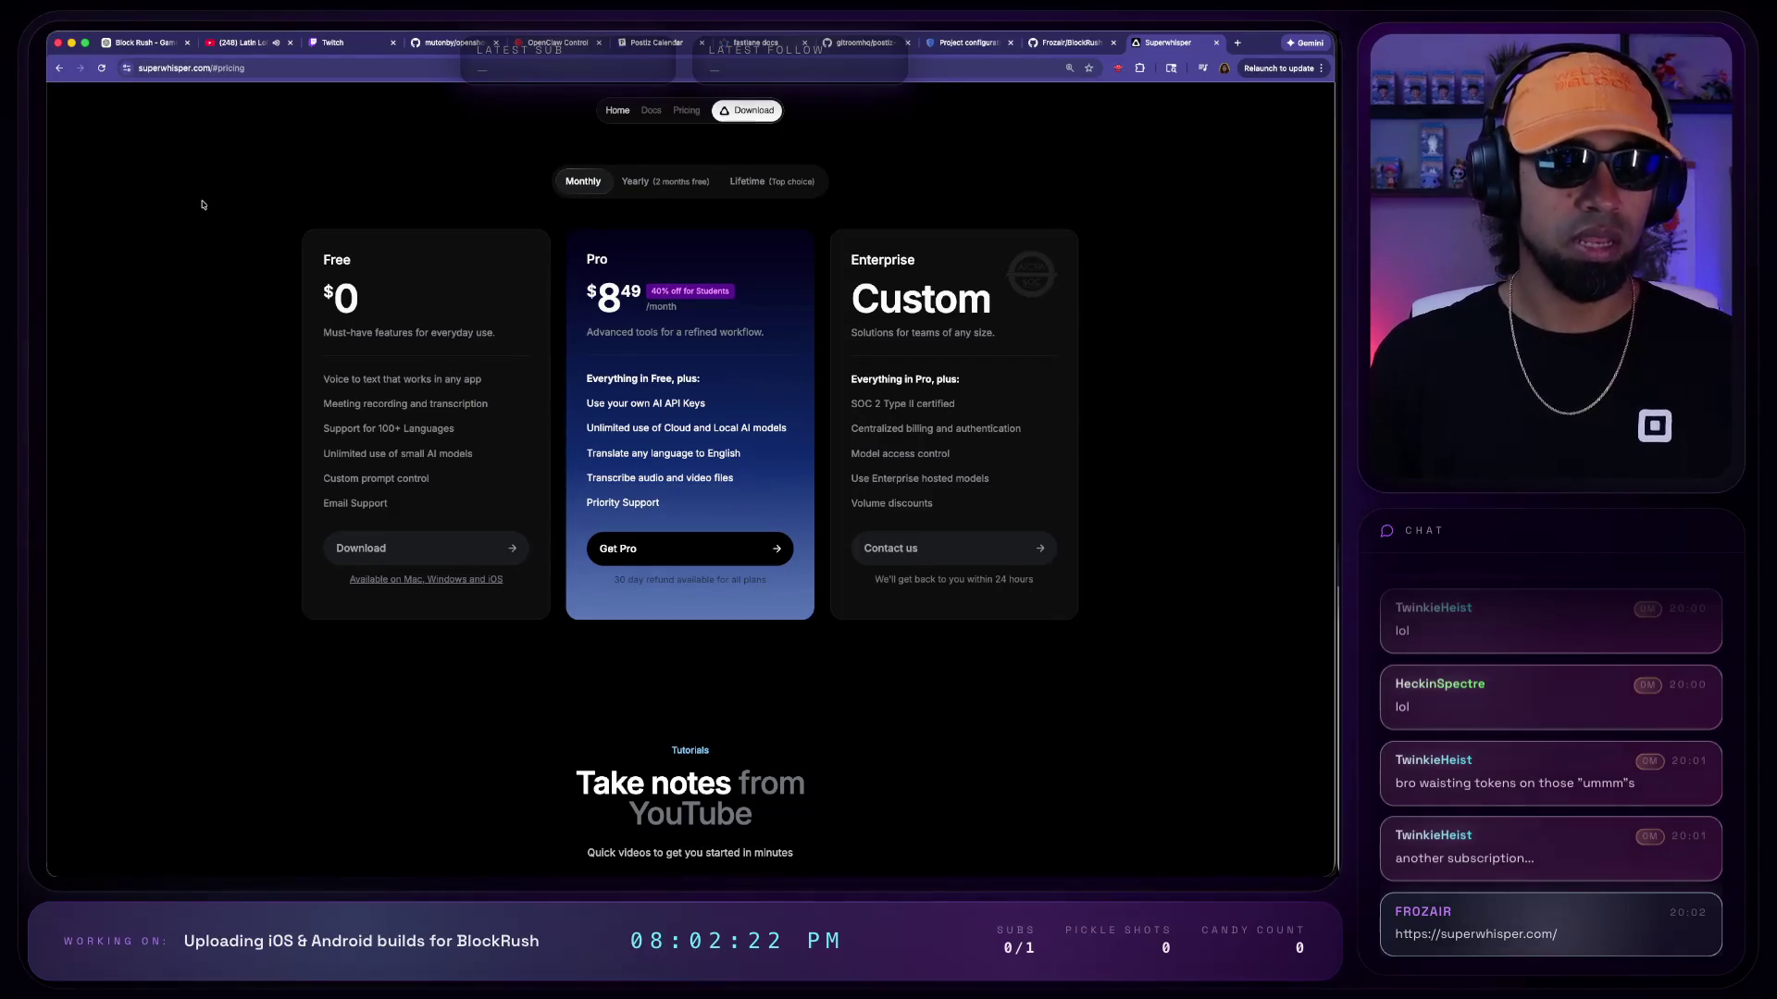
left_click(58, 69)
left_click(59, 72)
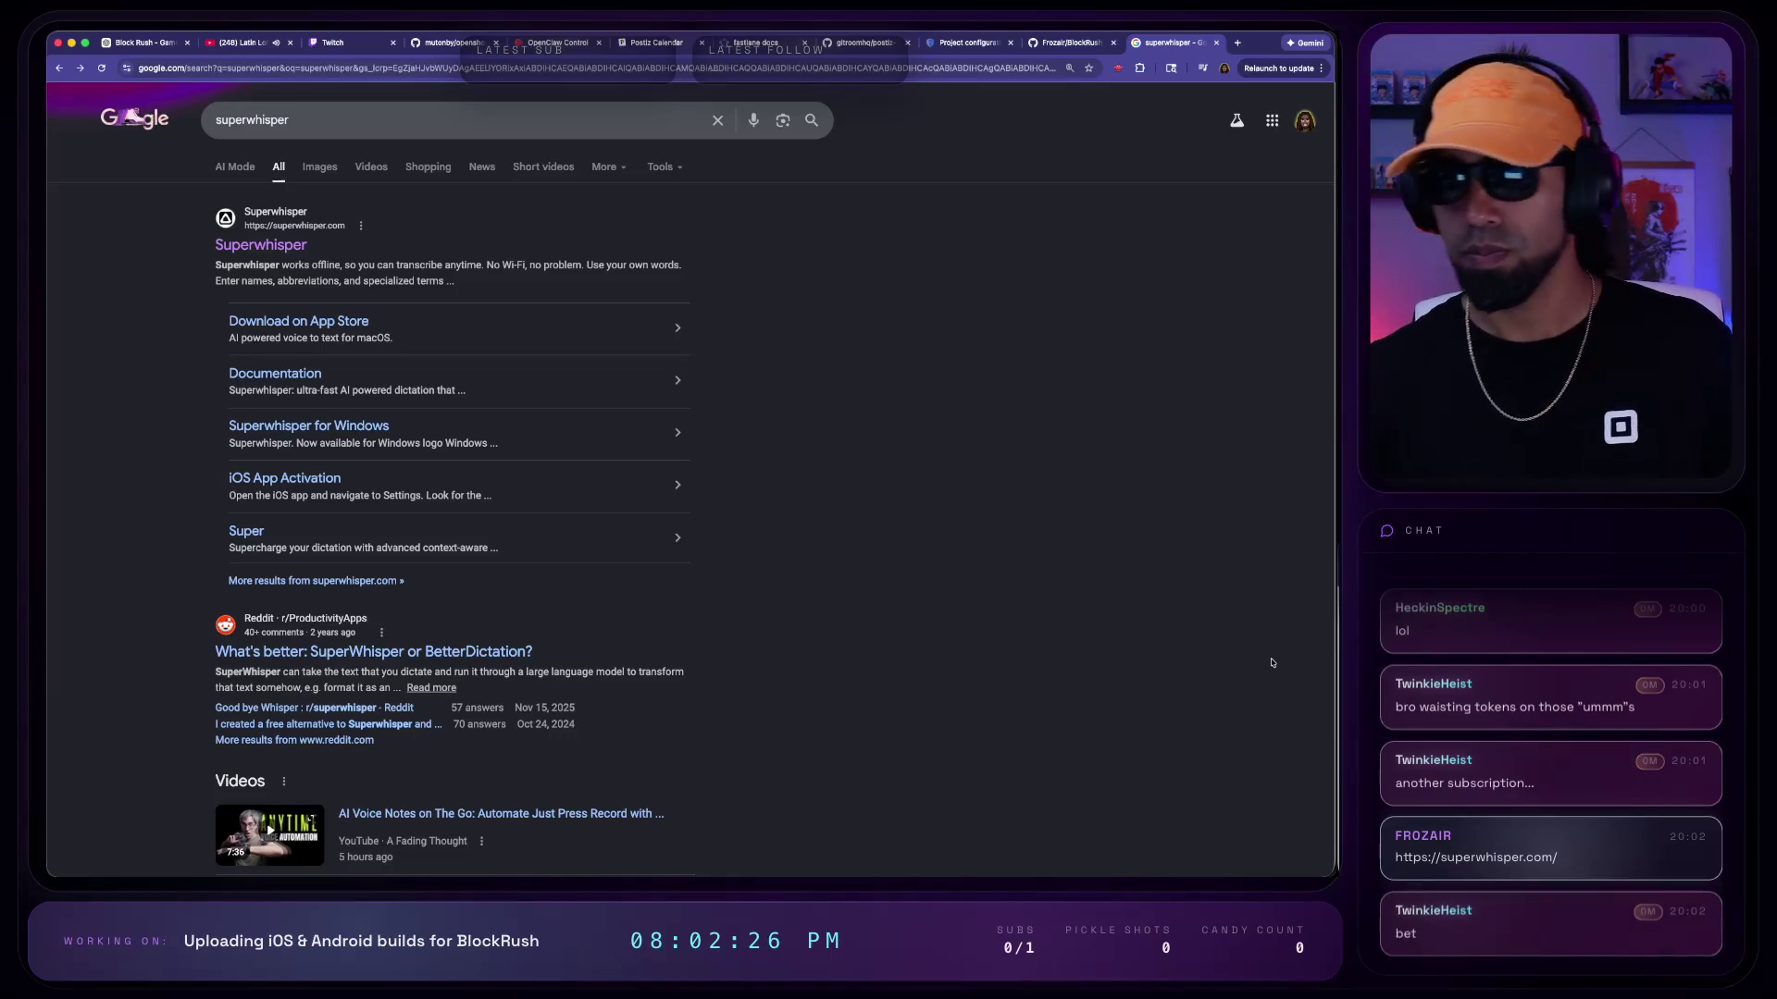
scroll(727, 476, "down", 3)
key("super+w")
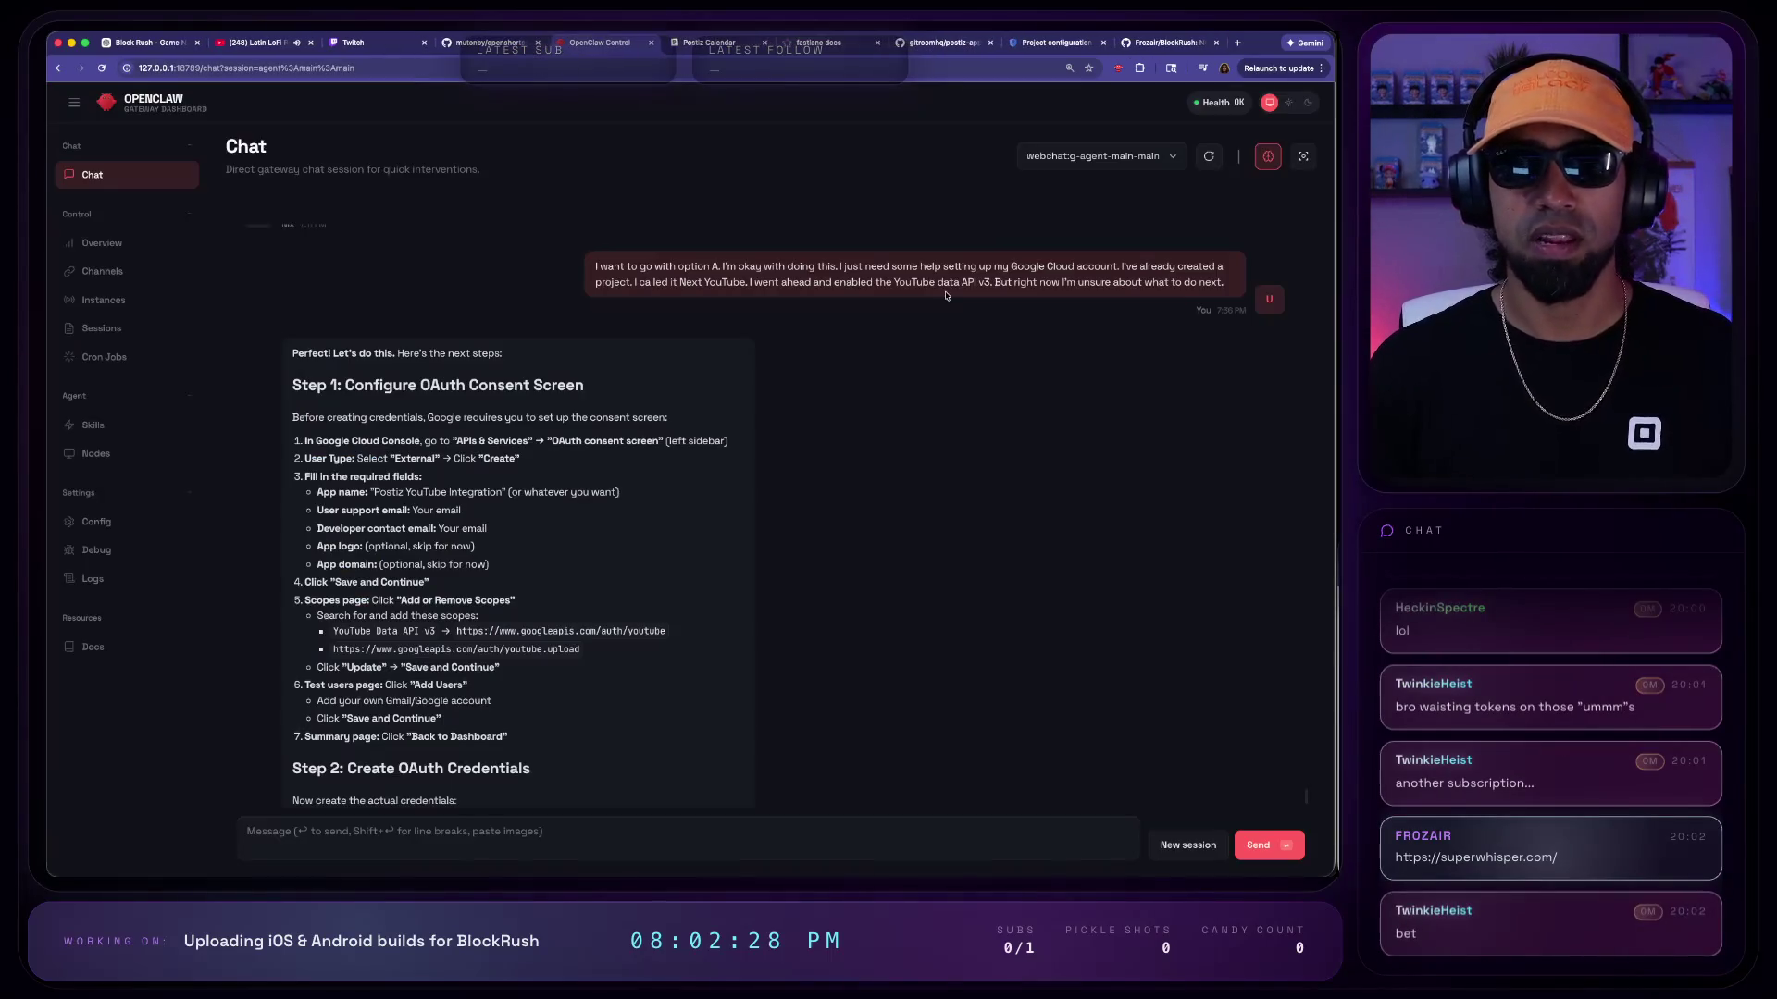
scroll(686, 509, "down", 1)
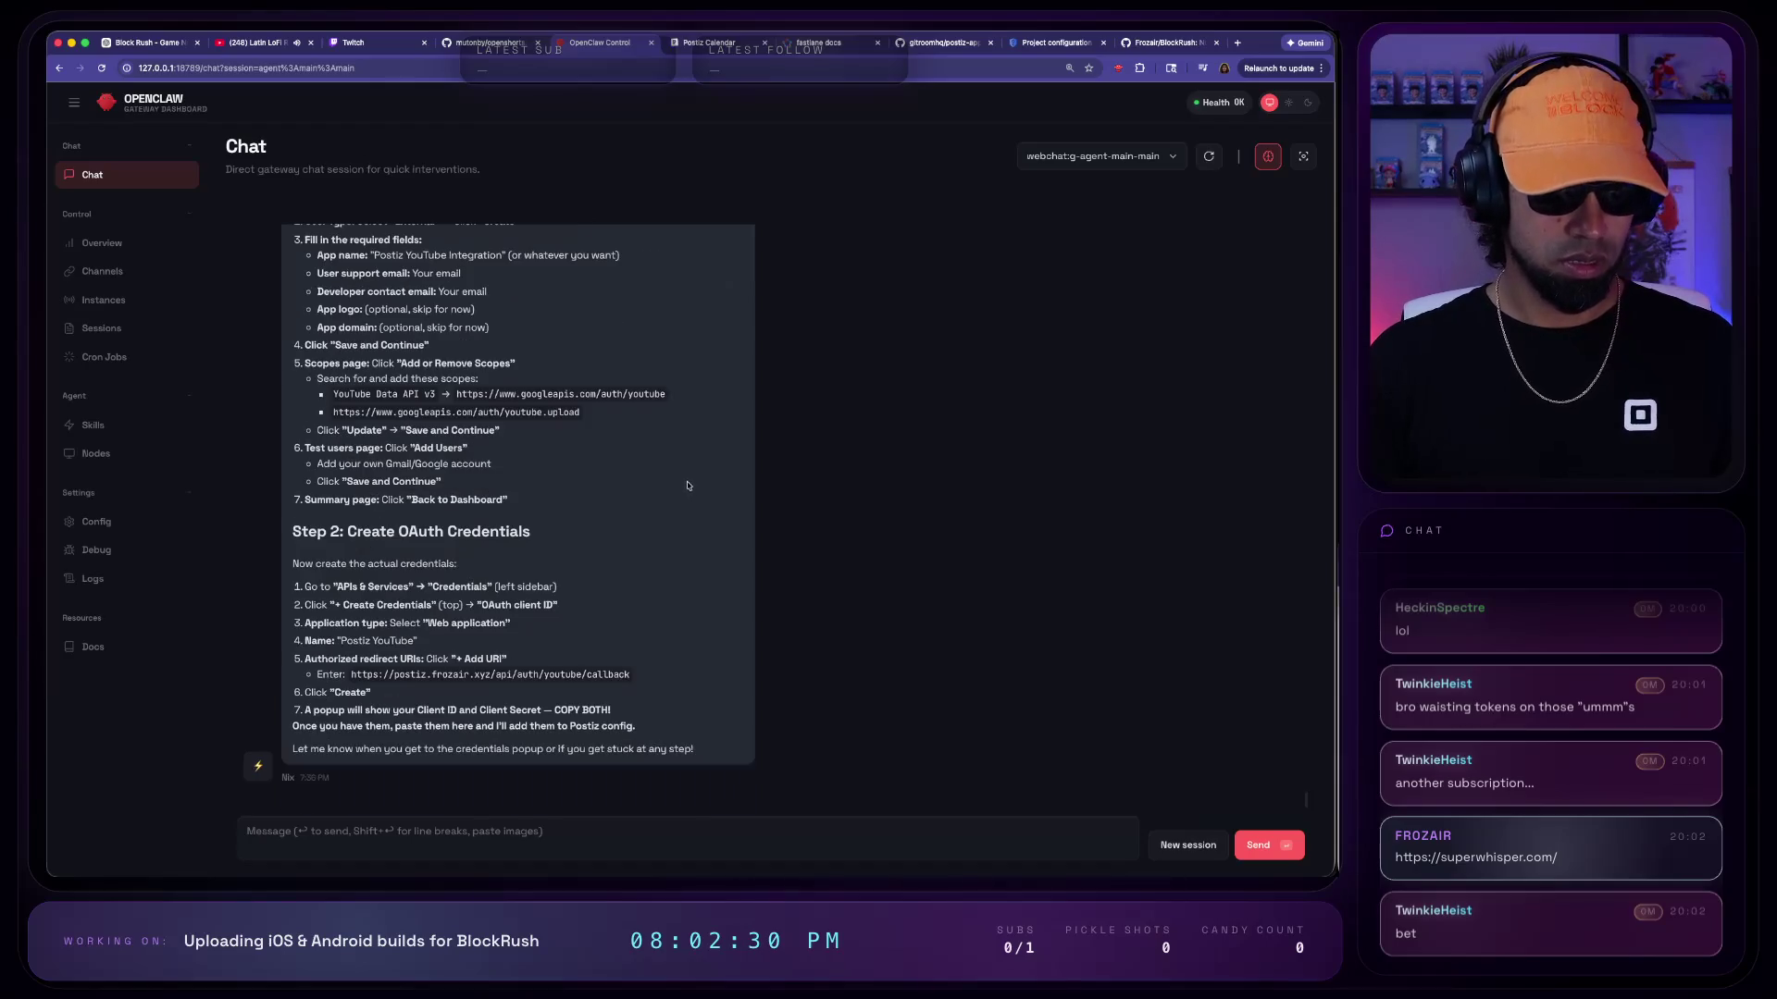
scroll(687, 484, "up", 5)
scroll(687, 484, "down", 3)
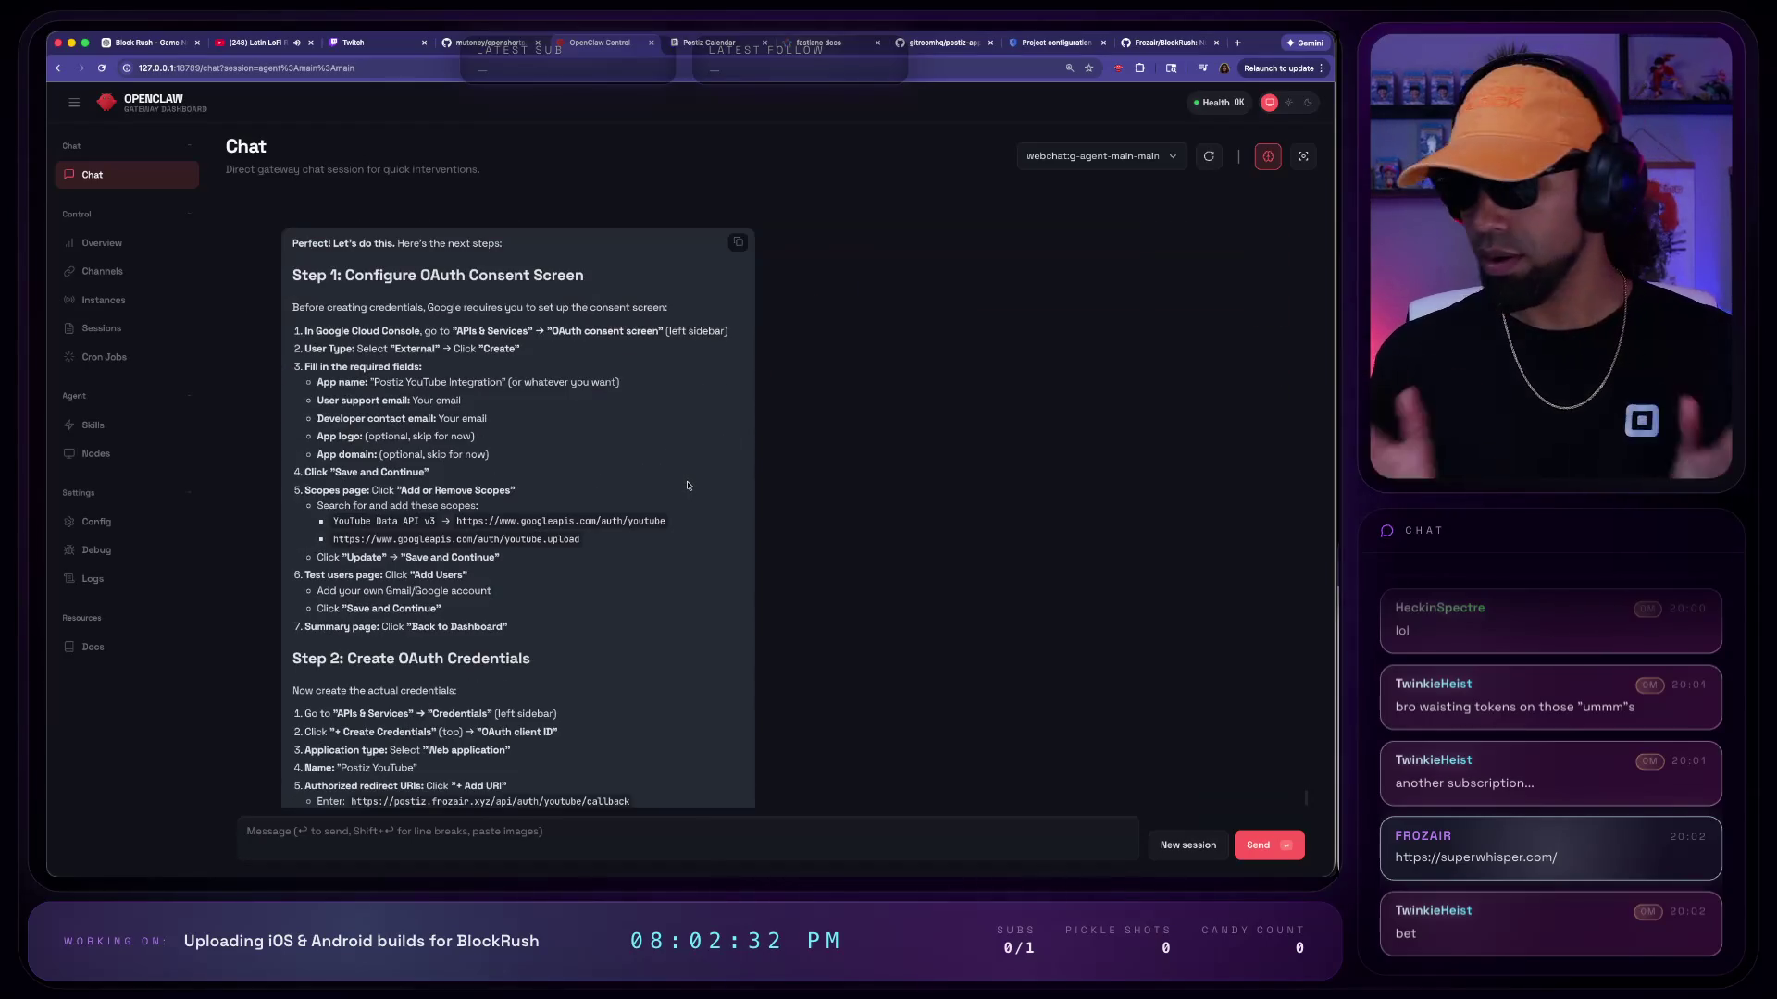
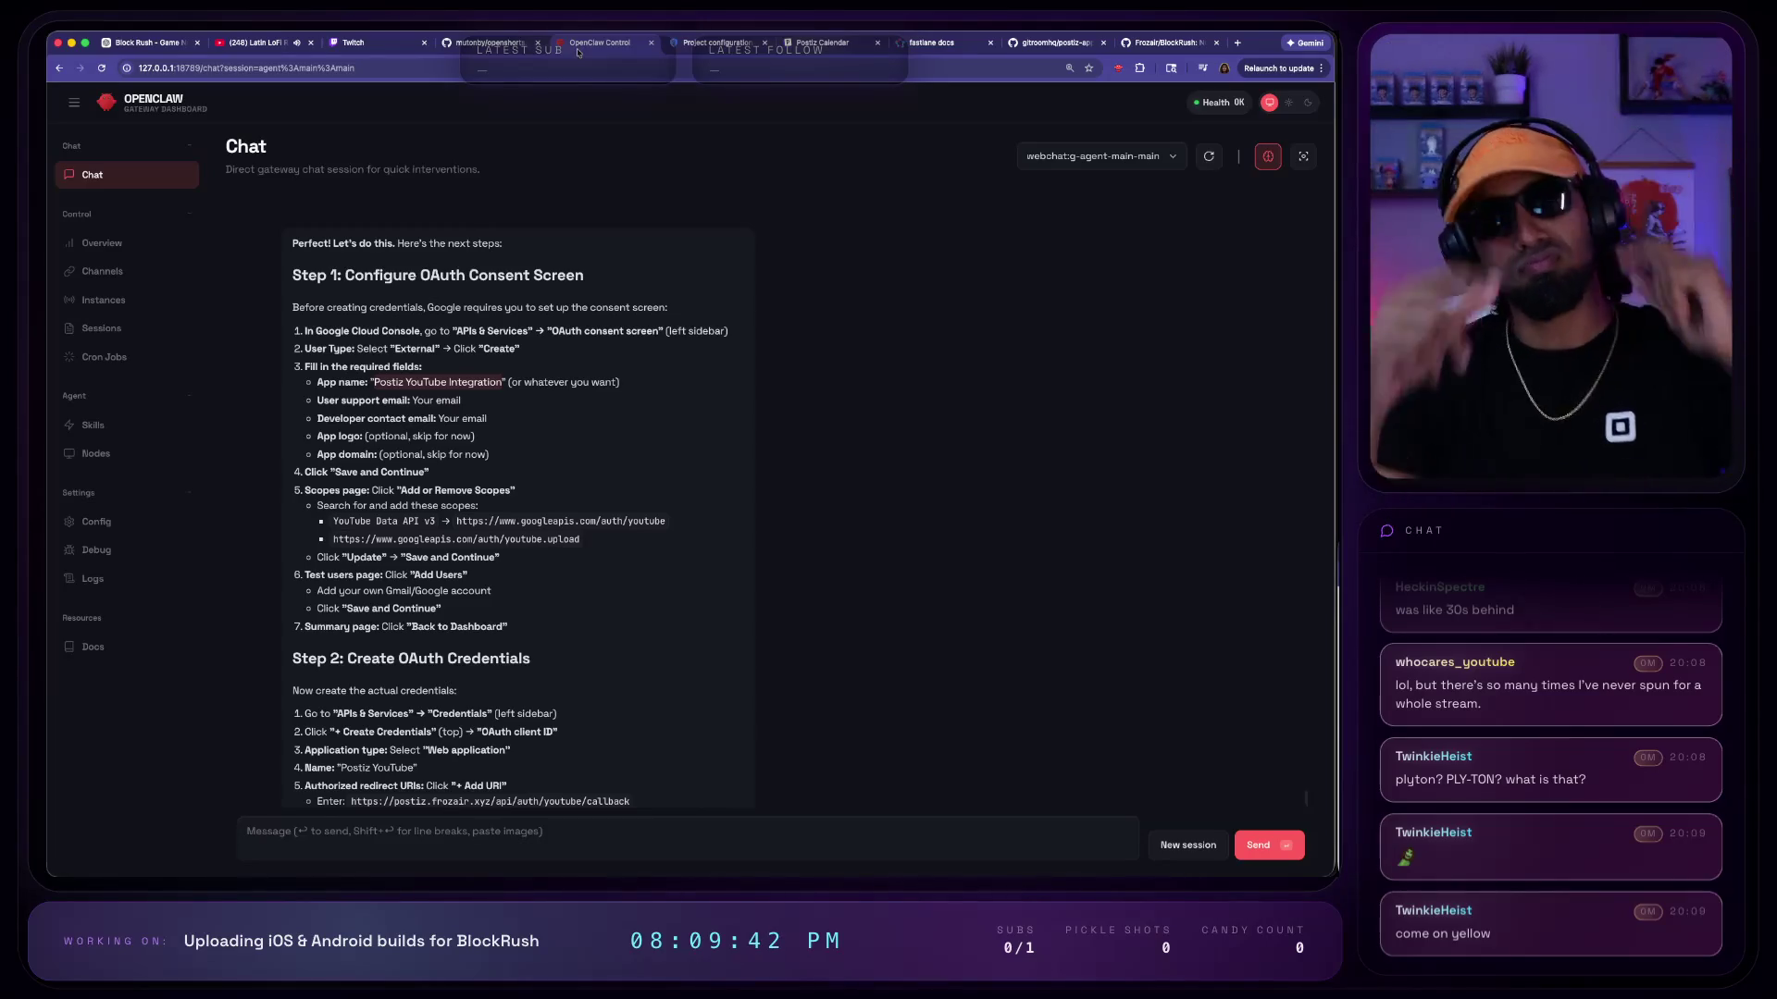
Switch to the YouTube tab playing the Latin LoFi Reggaeton Mix
left_click(258, 45)
mouse_move(176, 685)
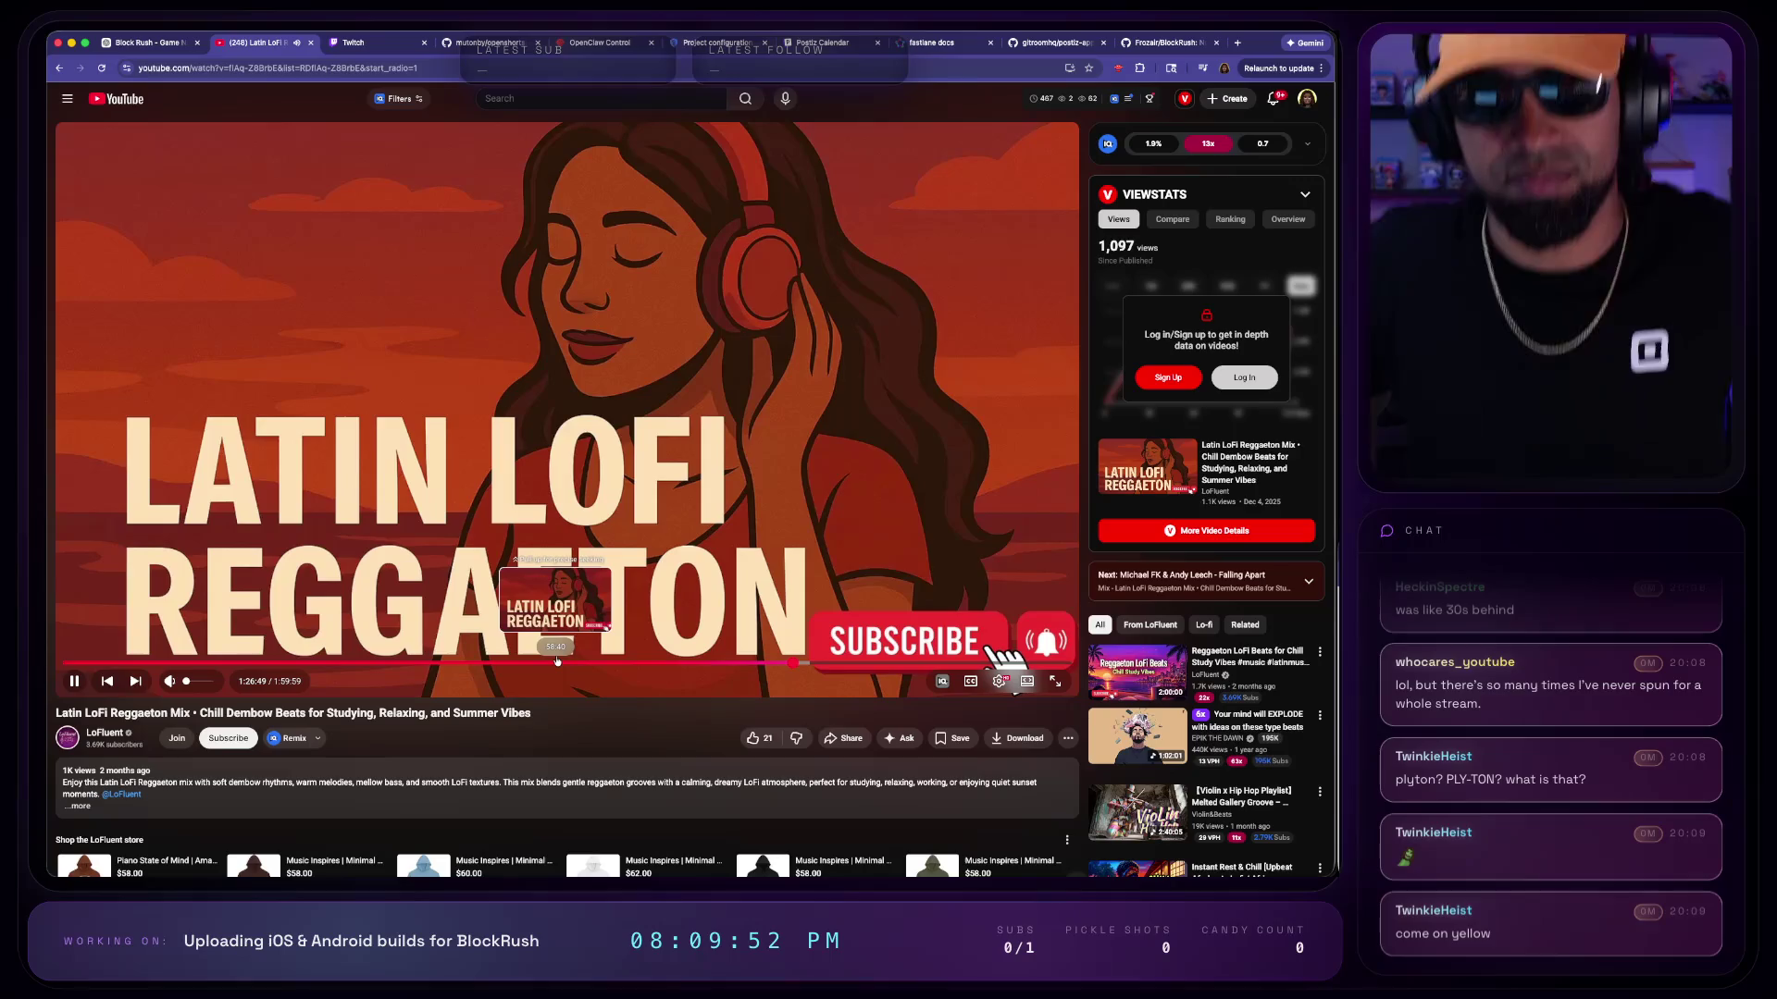
Play the Instant Rest & Chill Afrobeats lofi video, check Google Cloud and OpenClaw, then return to Cursor
scroll(1067, 619, "down", 3)
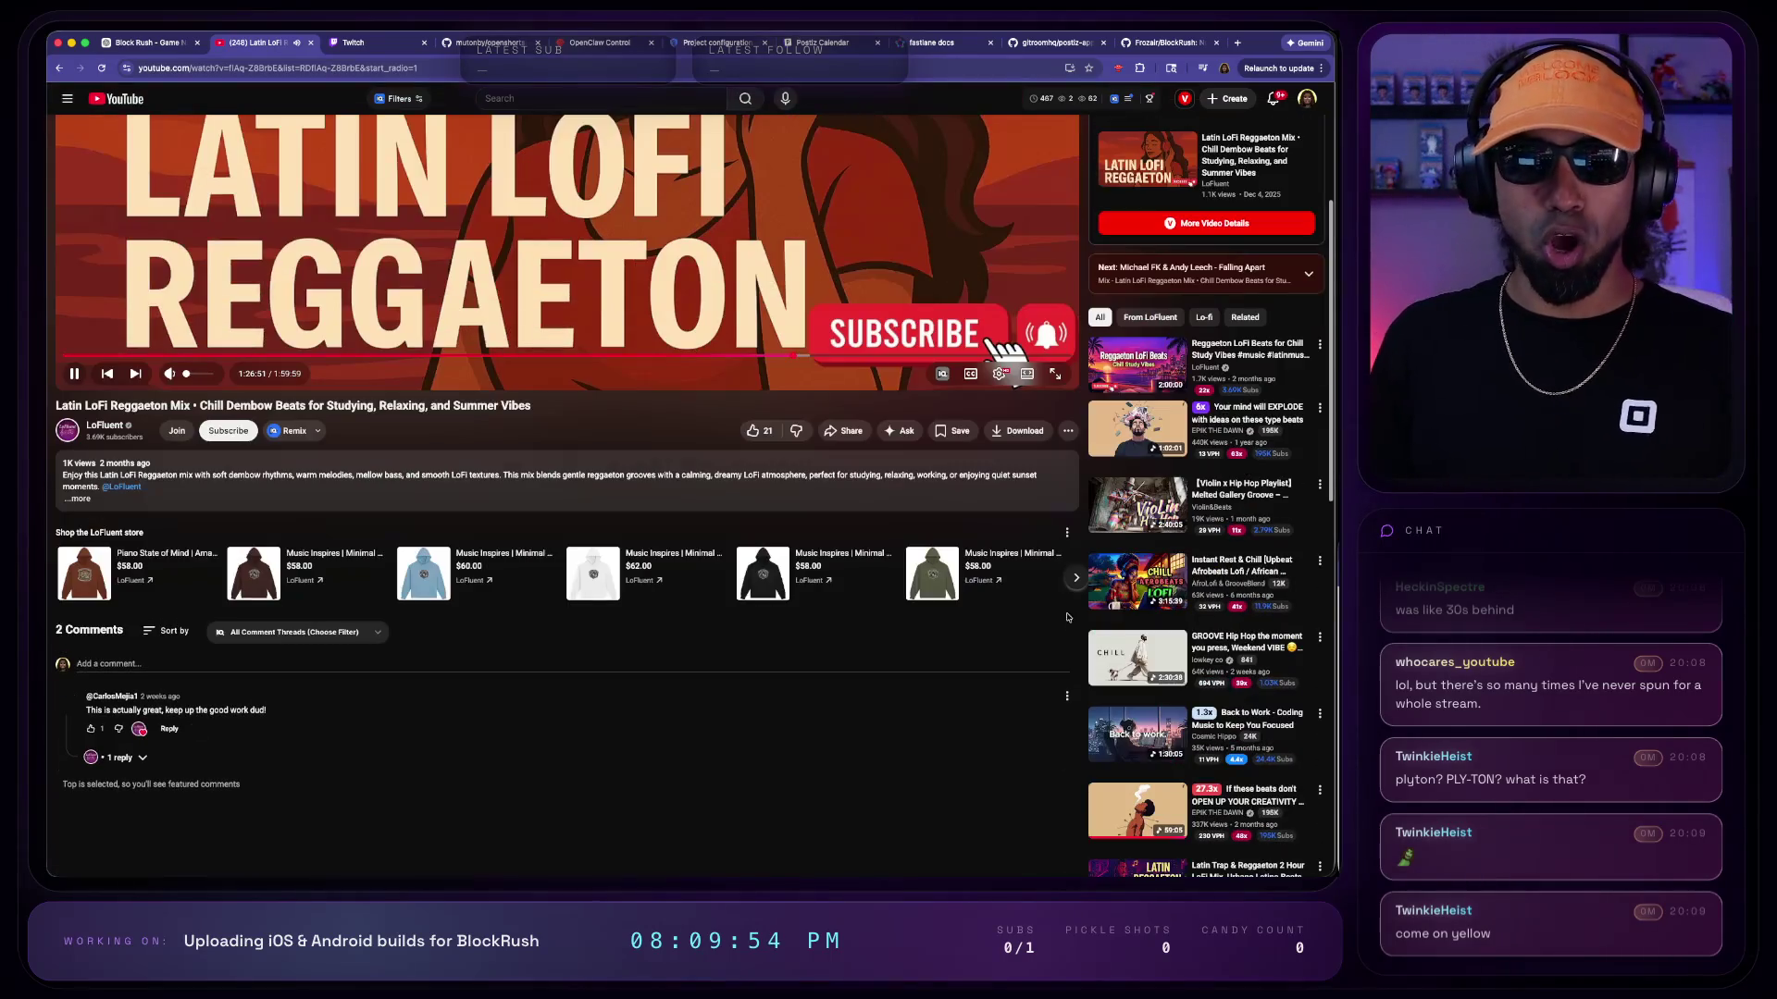
left_click(1147, 583)
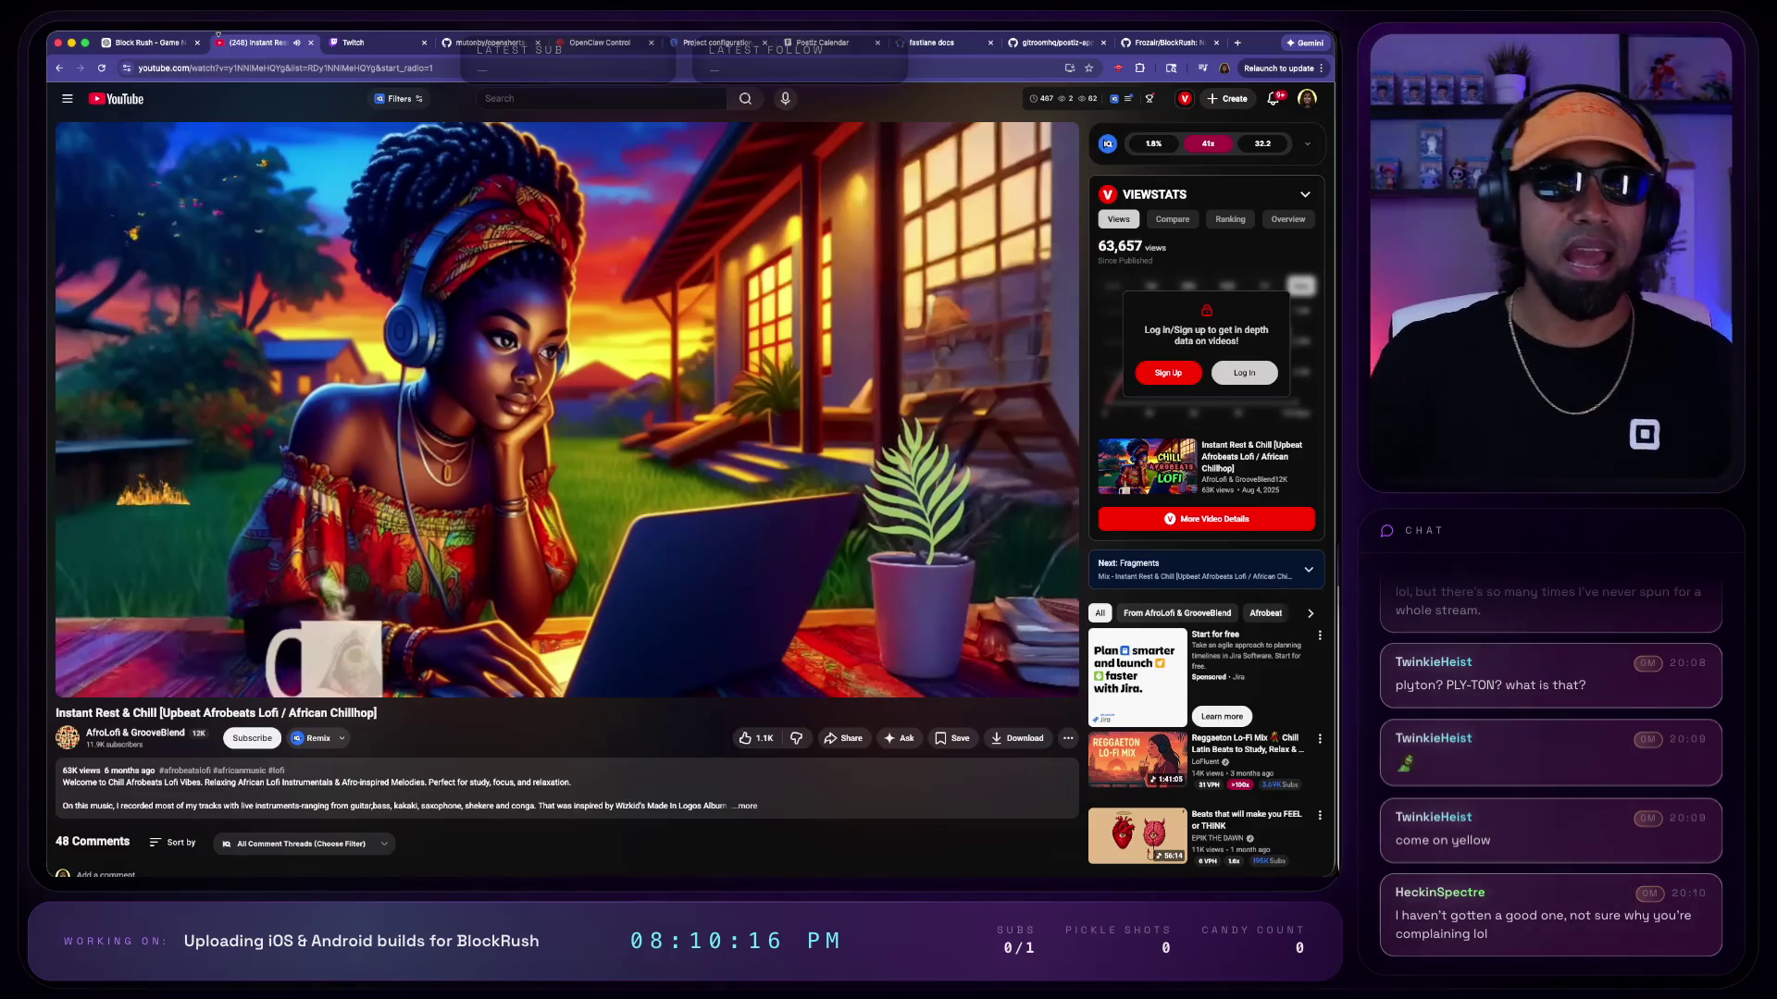
left_click(712, 49)
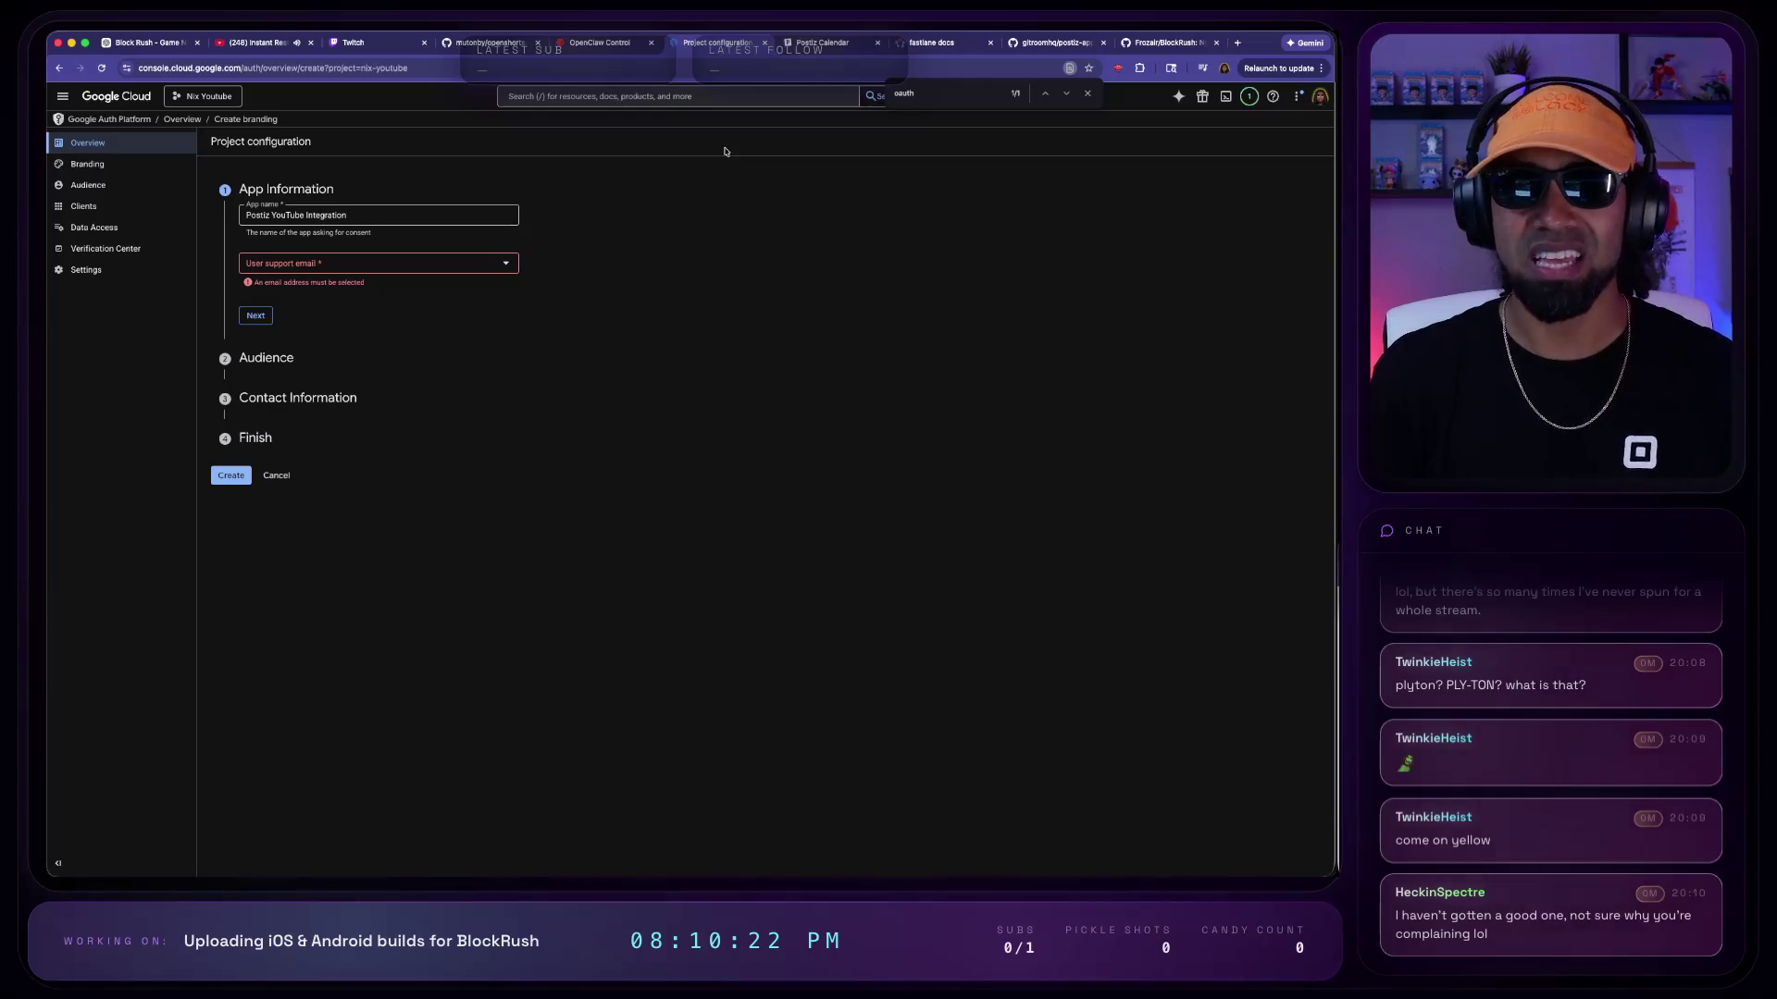
left_click(586, 53)
key("super+Tab")
key("super+Tab")
key("super+Tab")
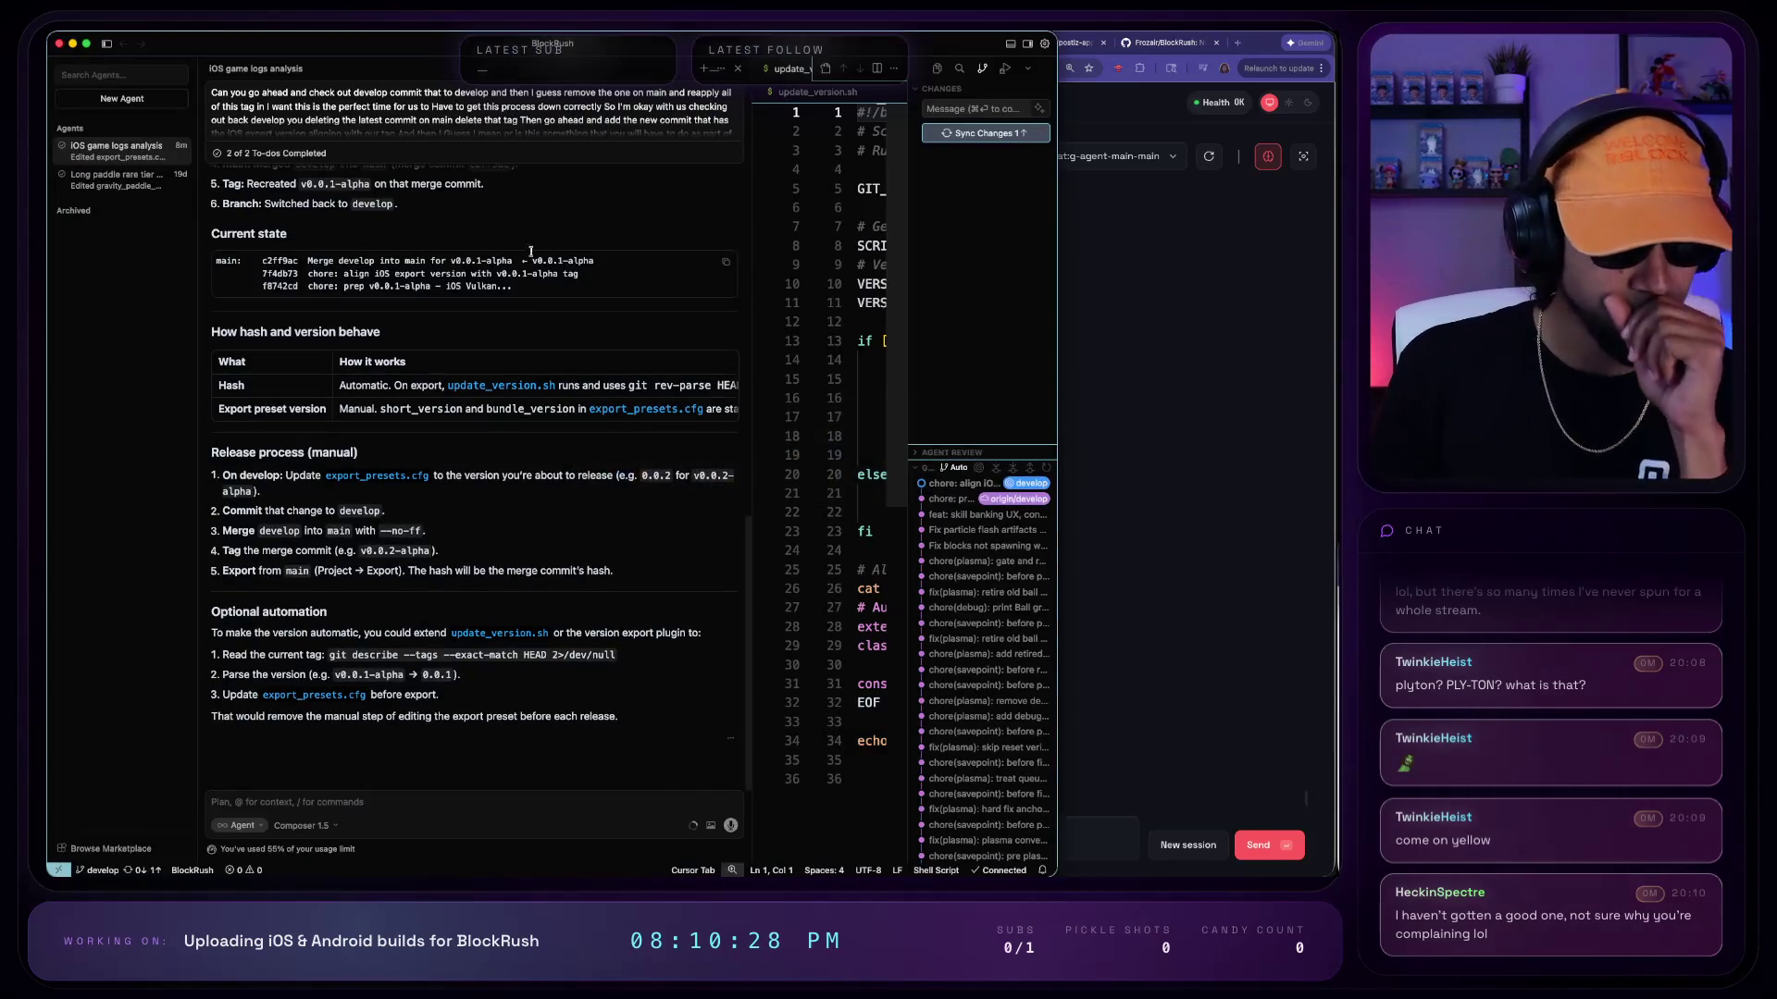
scroll(524, 238, "up", 2)
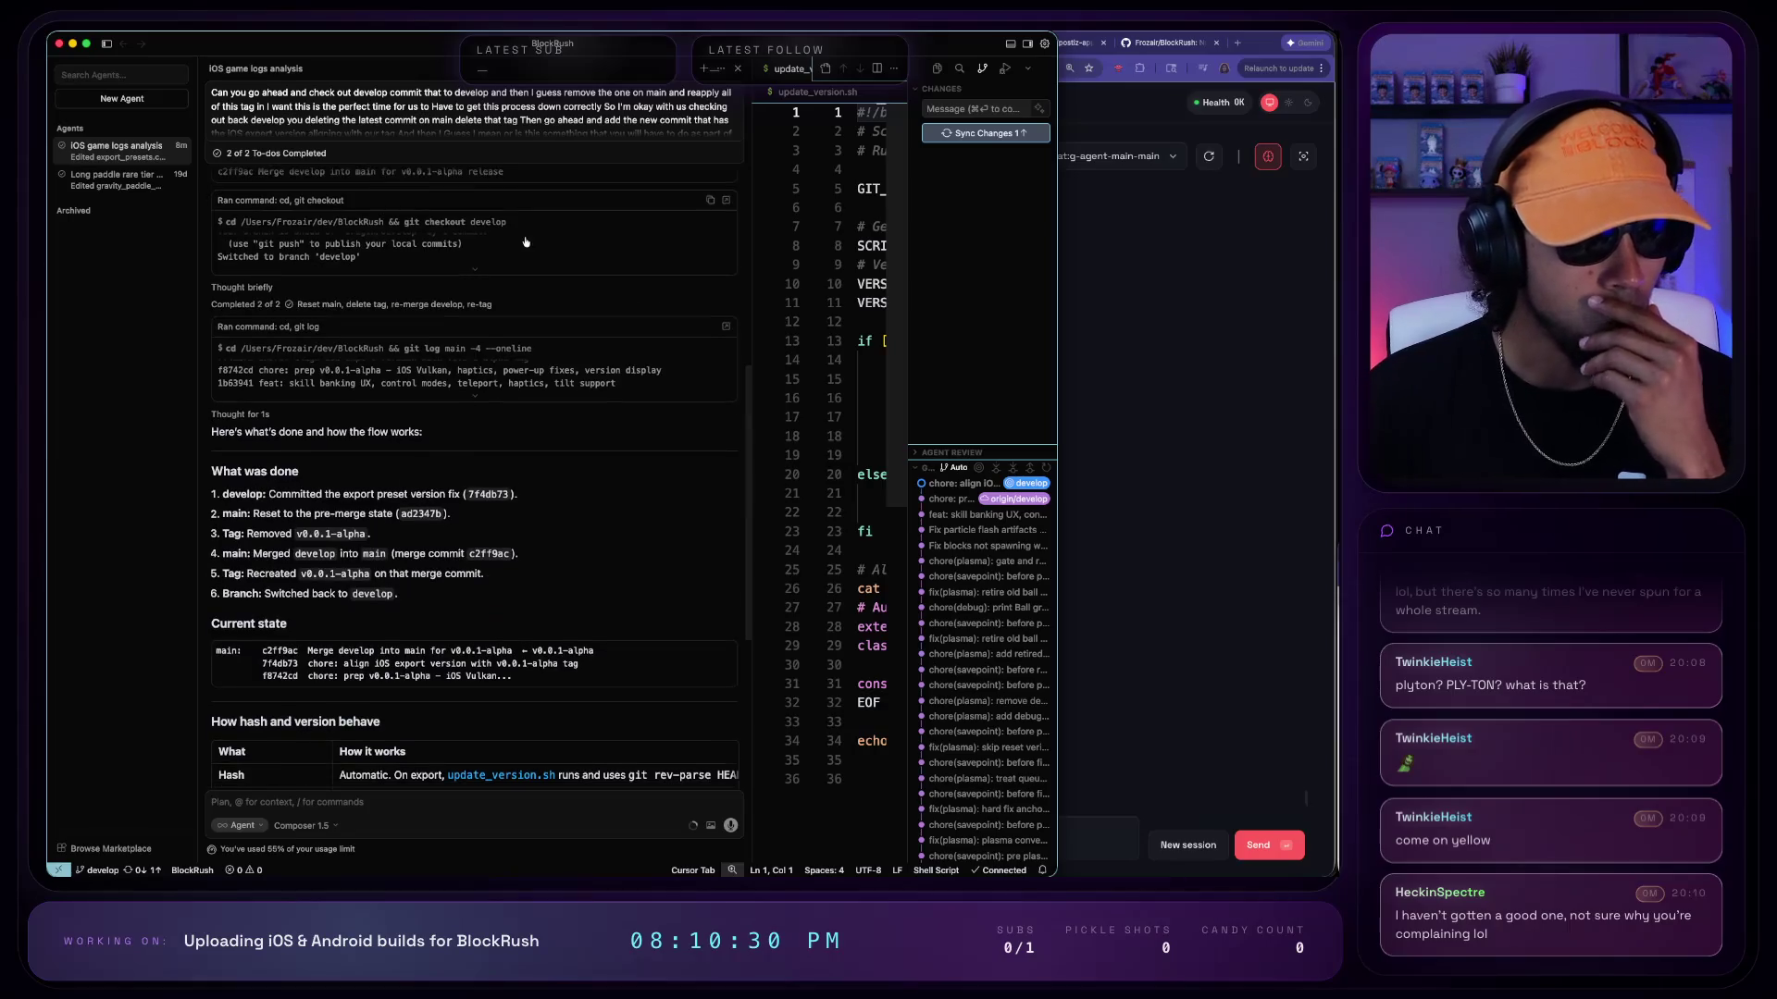
scroll(257, 380, "down", 1)
left_click_drag(292, 451, 400, 455)
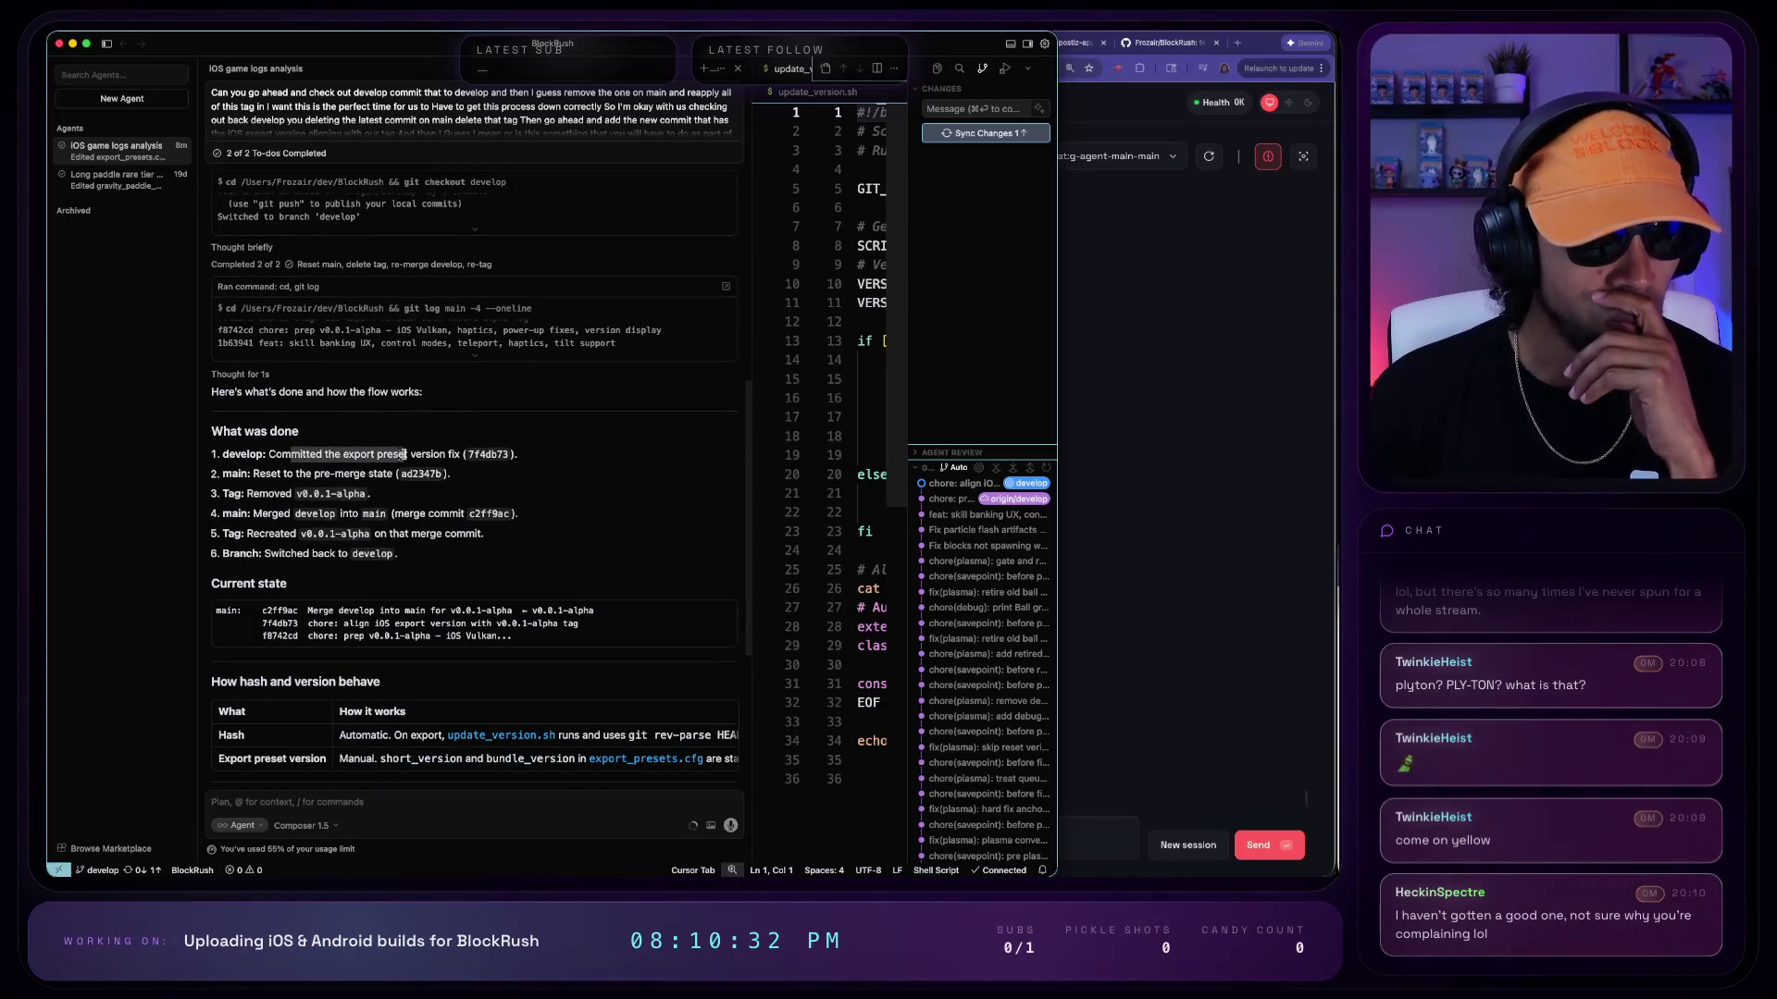
scroll(300, 469, "down", 1)
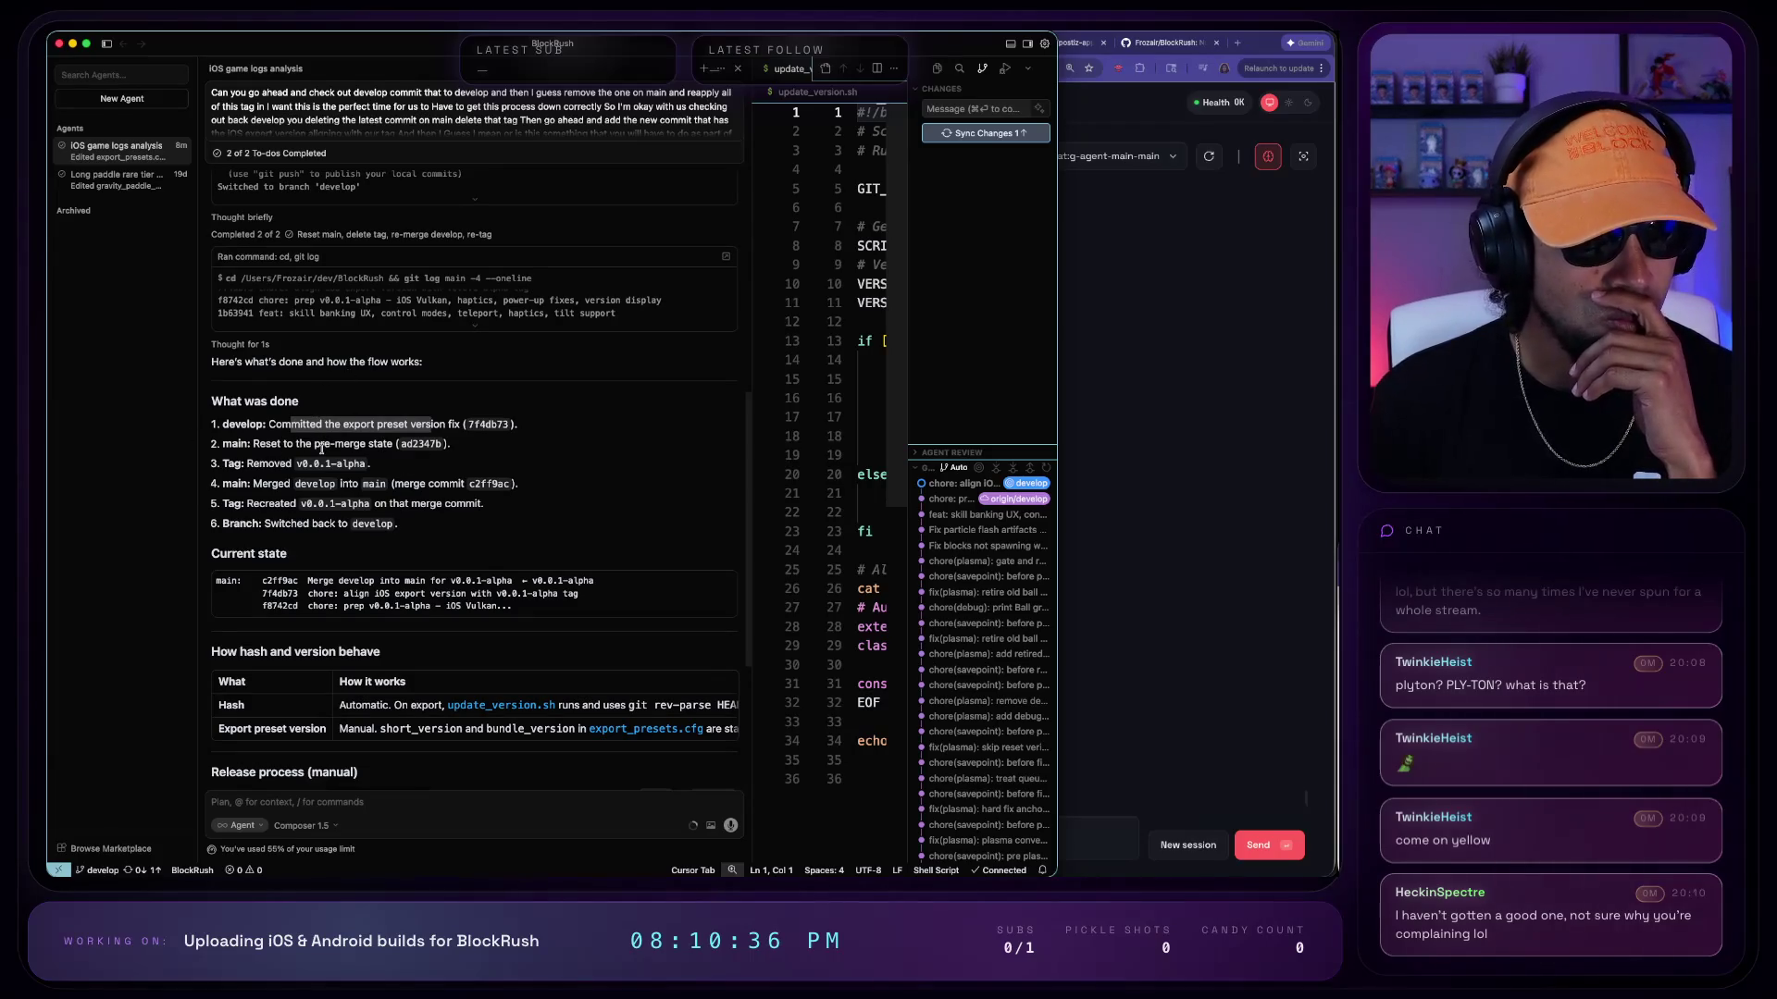
scroll(299, 445, "down", 2)
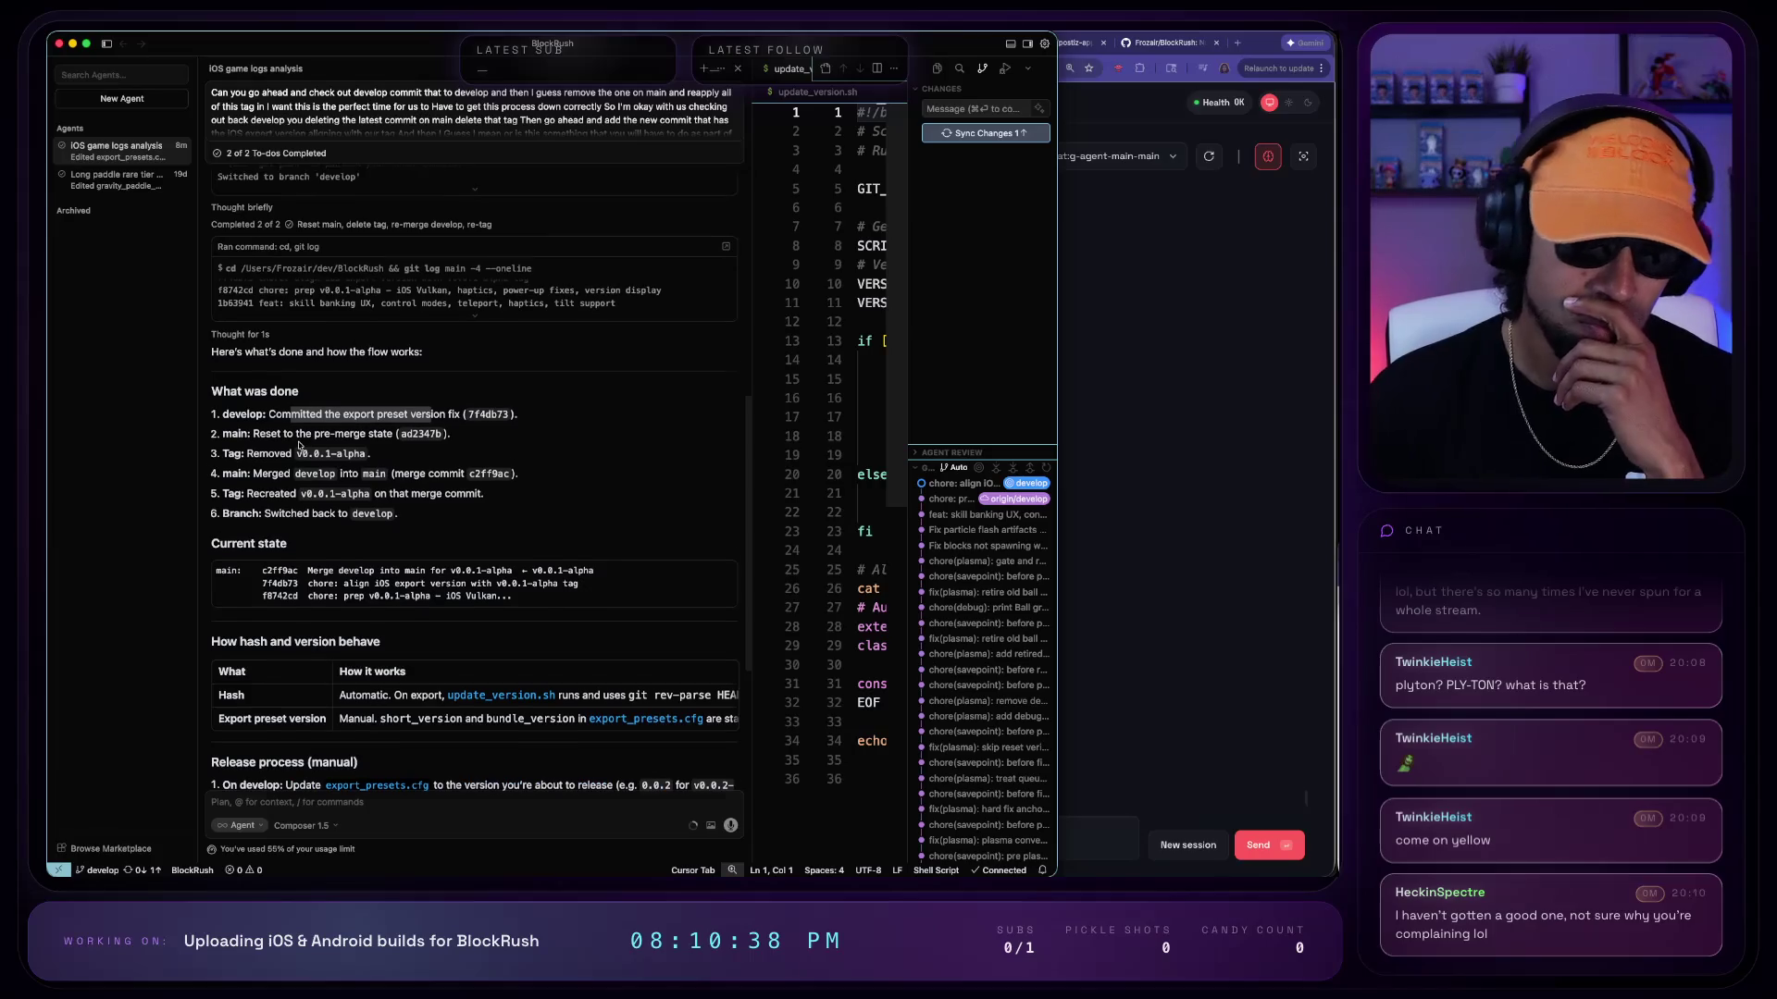
scroll(294, 435, "down", 3)
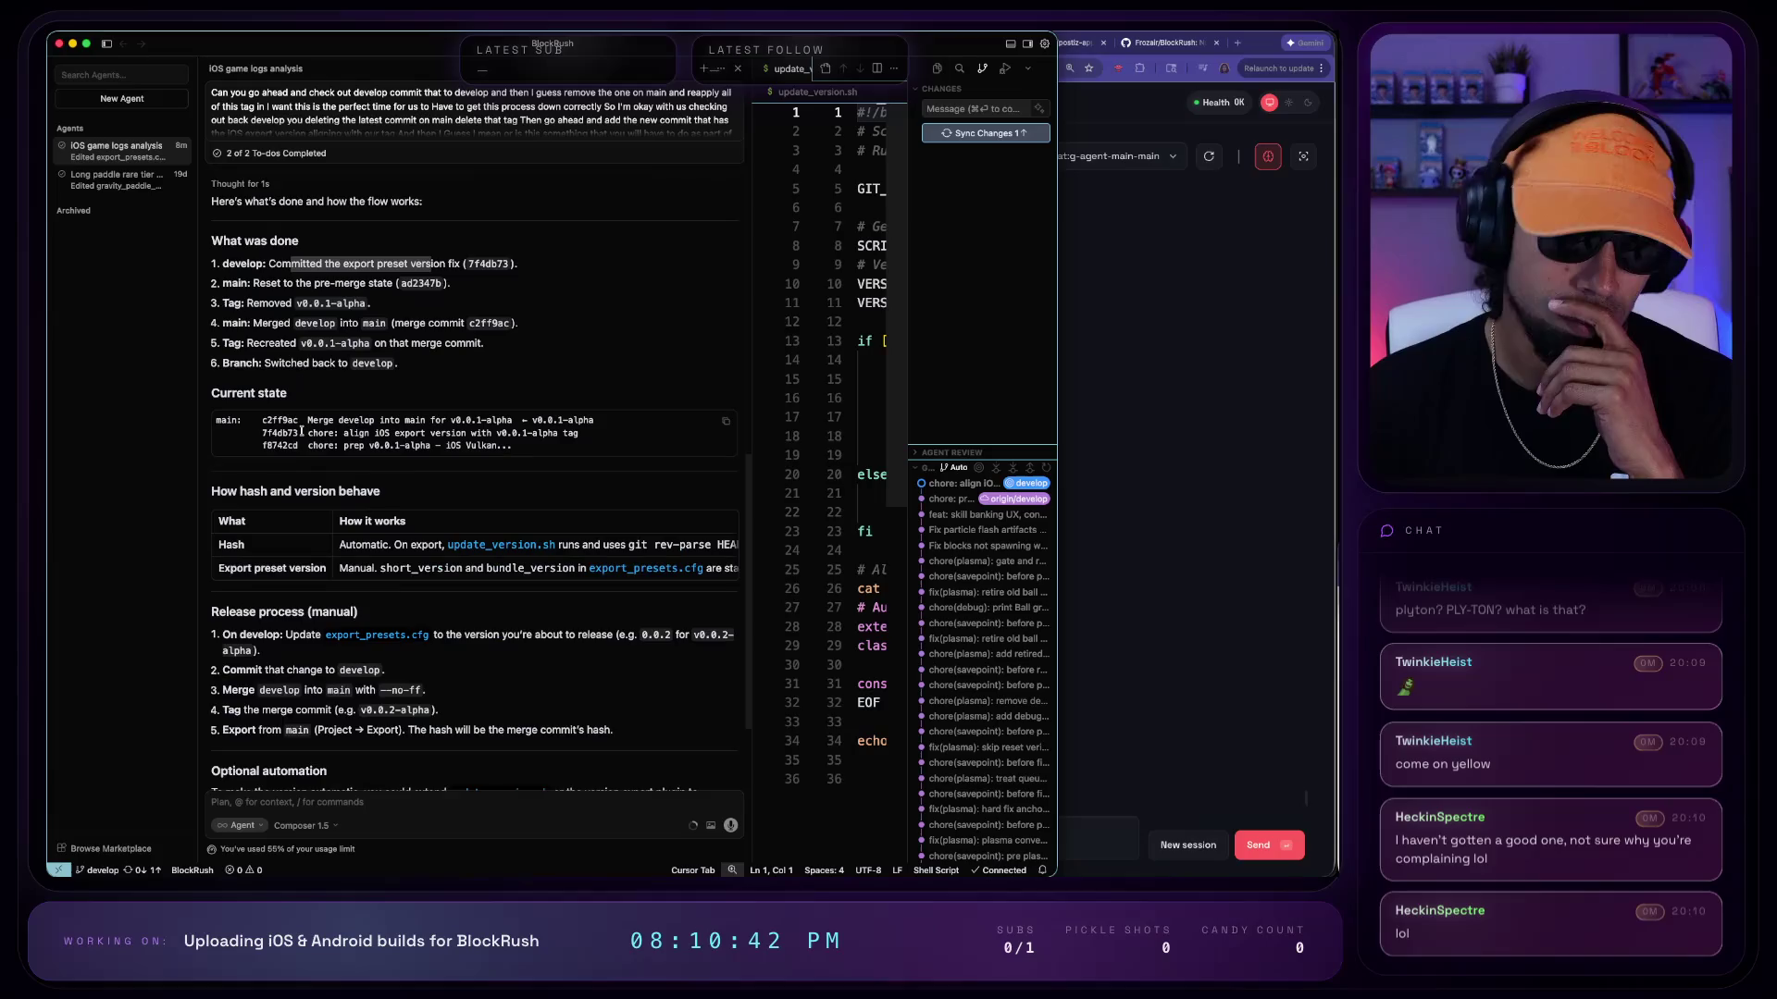
scroll(301, 431, "down", 4)
scroll(301, 431, "down", 1)
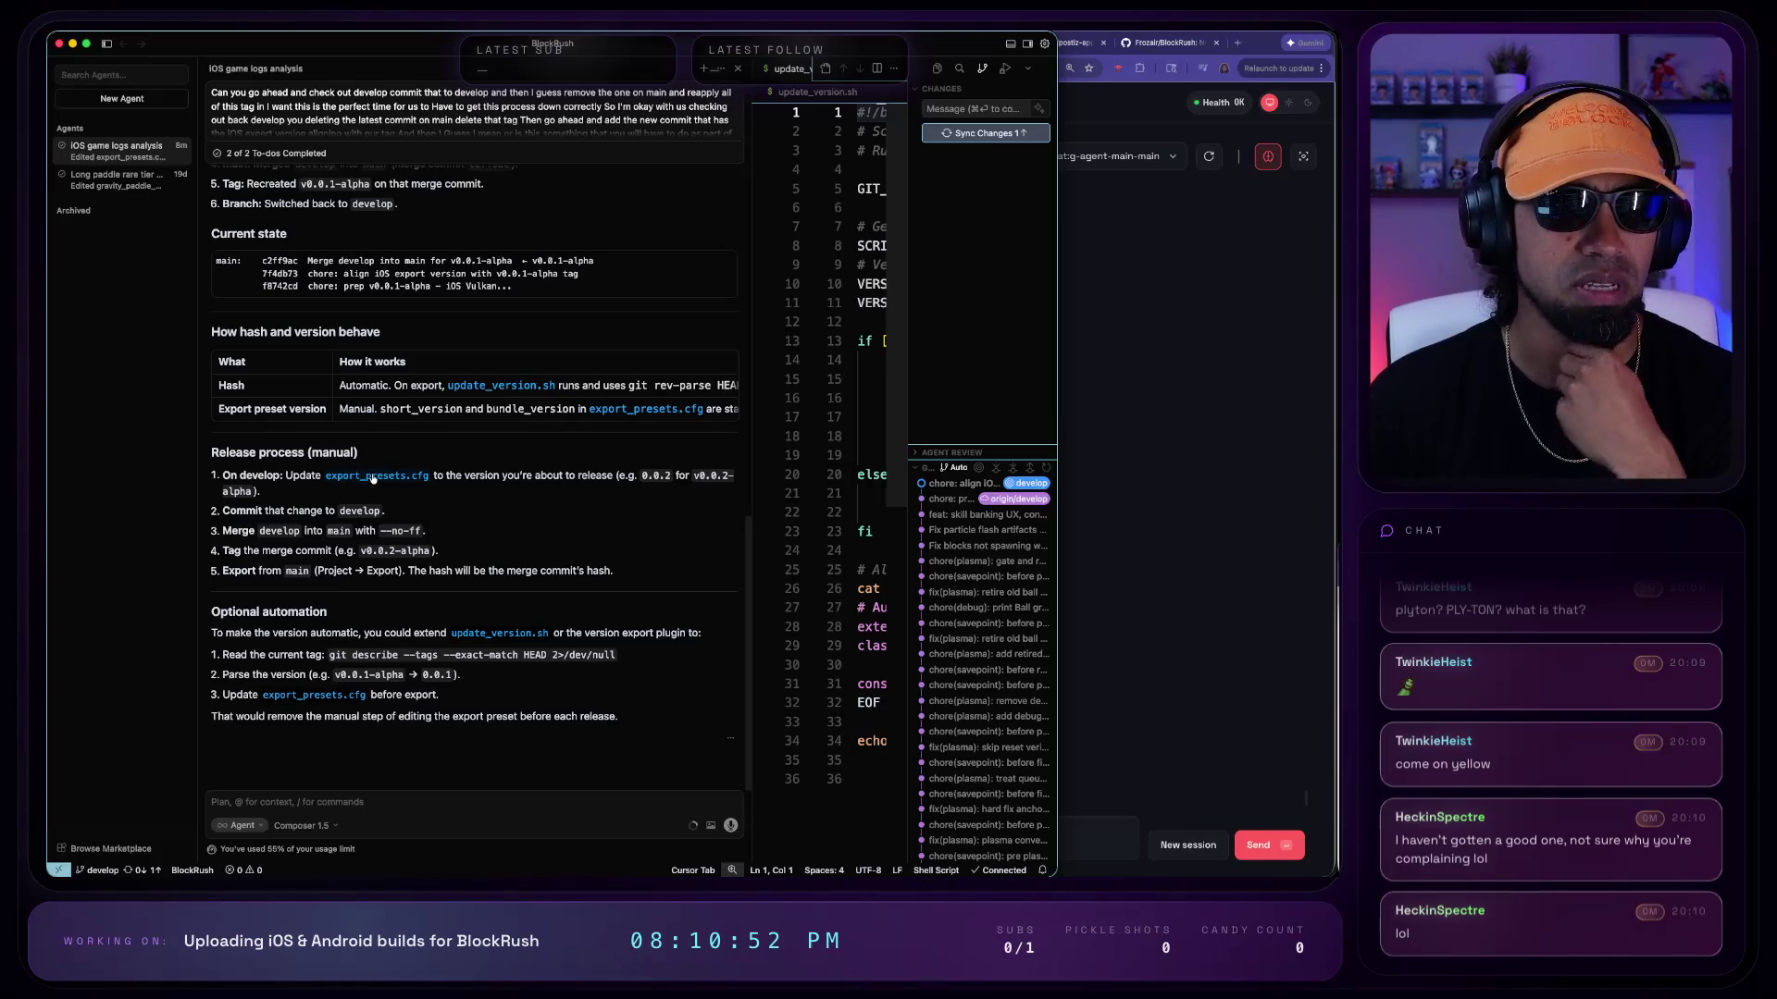
left_click_drag(247, 512, 367, 517)
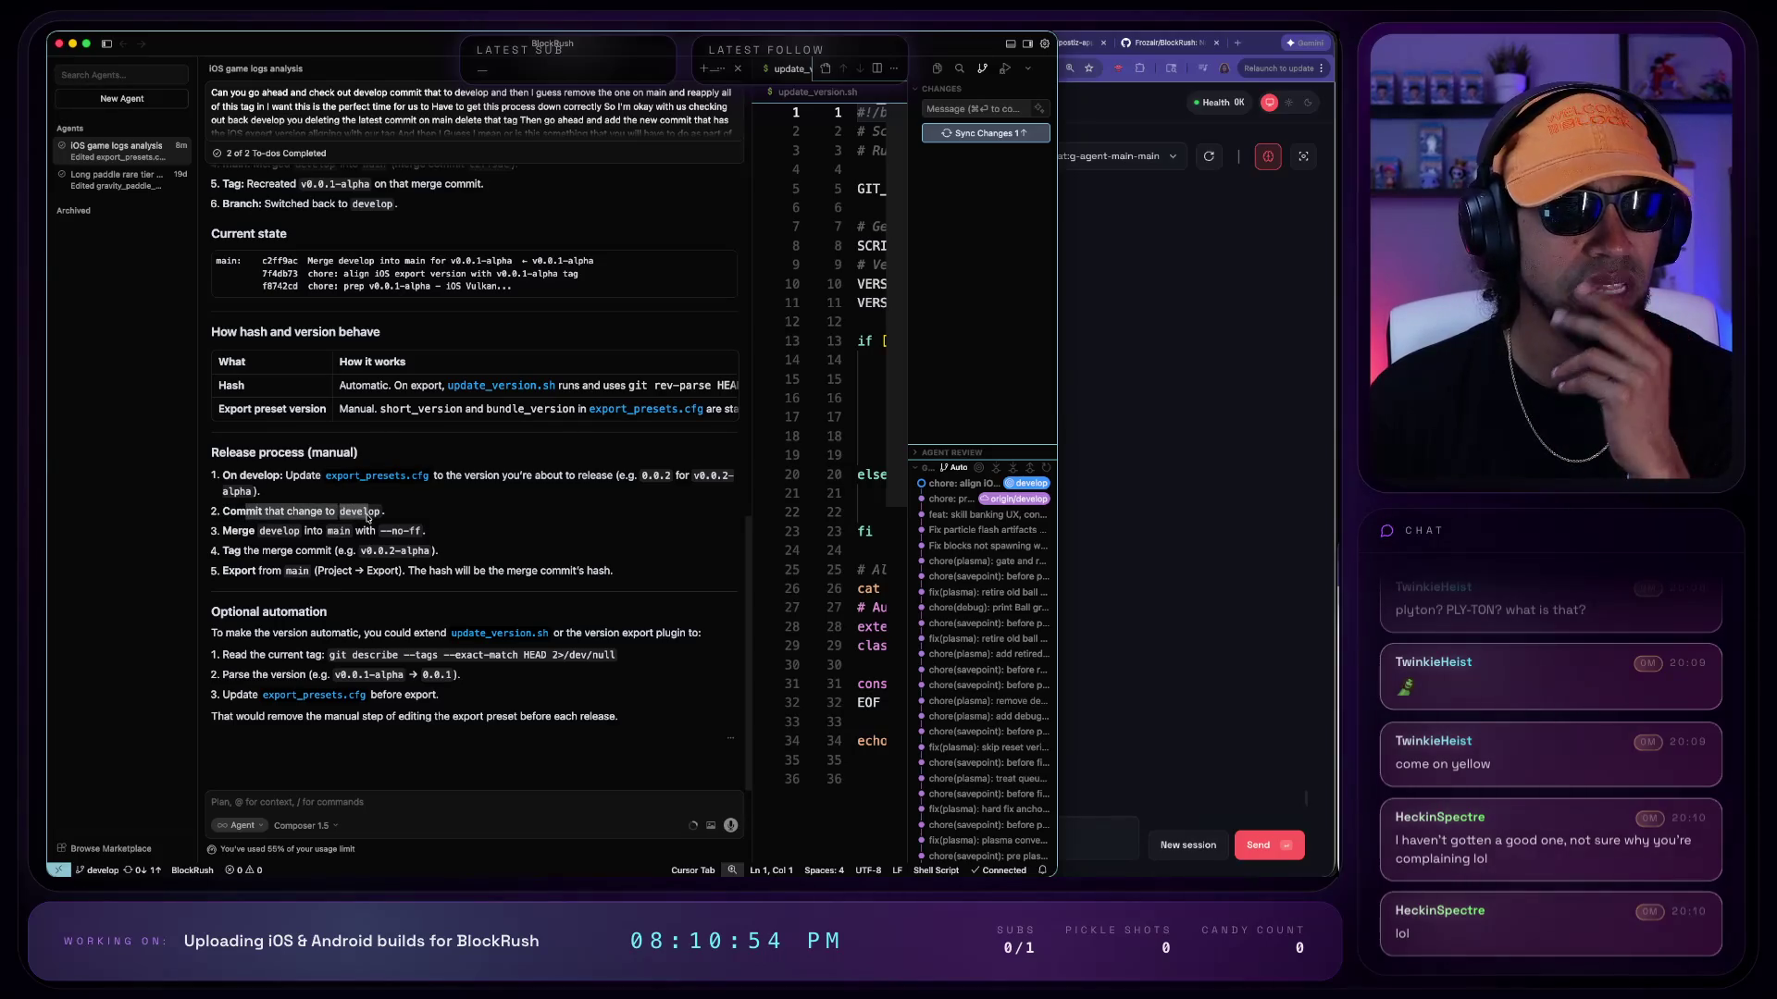
left_click_drag(259, 531, 435, 534)
left_click_drag(261, 552, 412, 553)
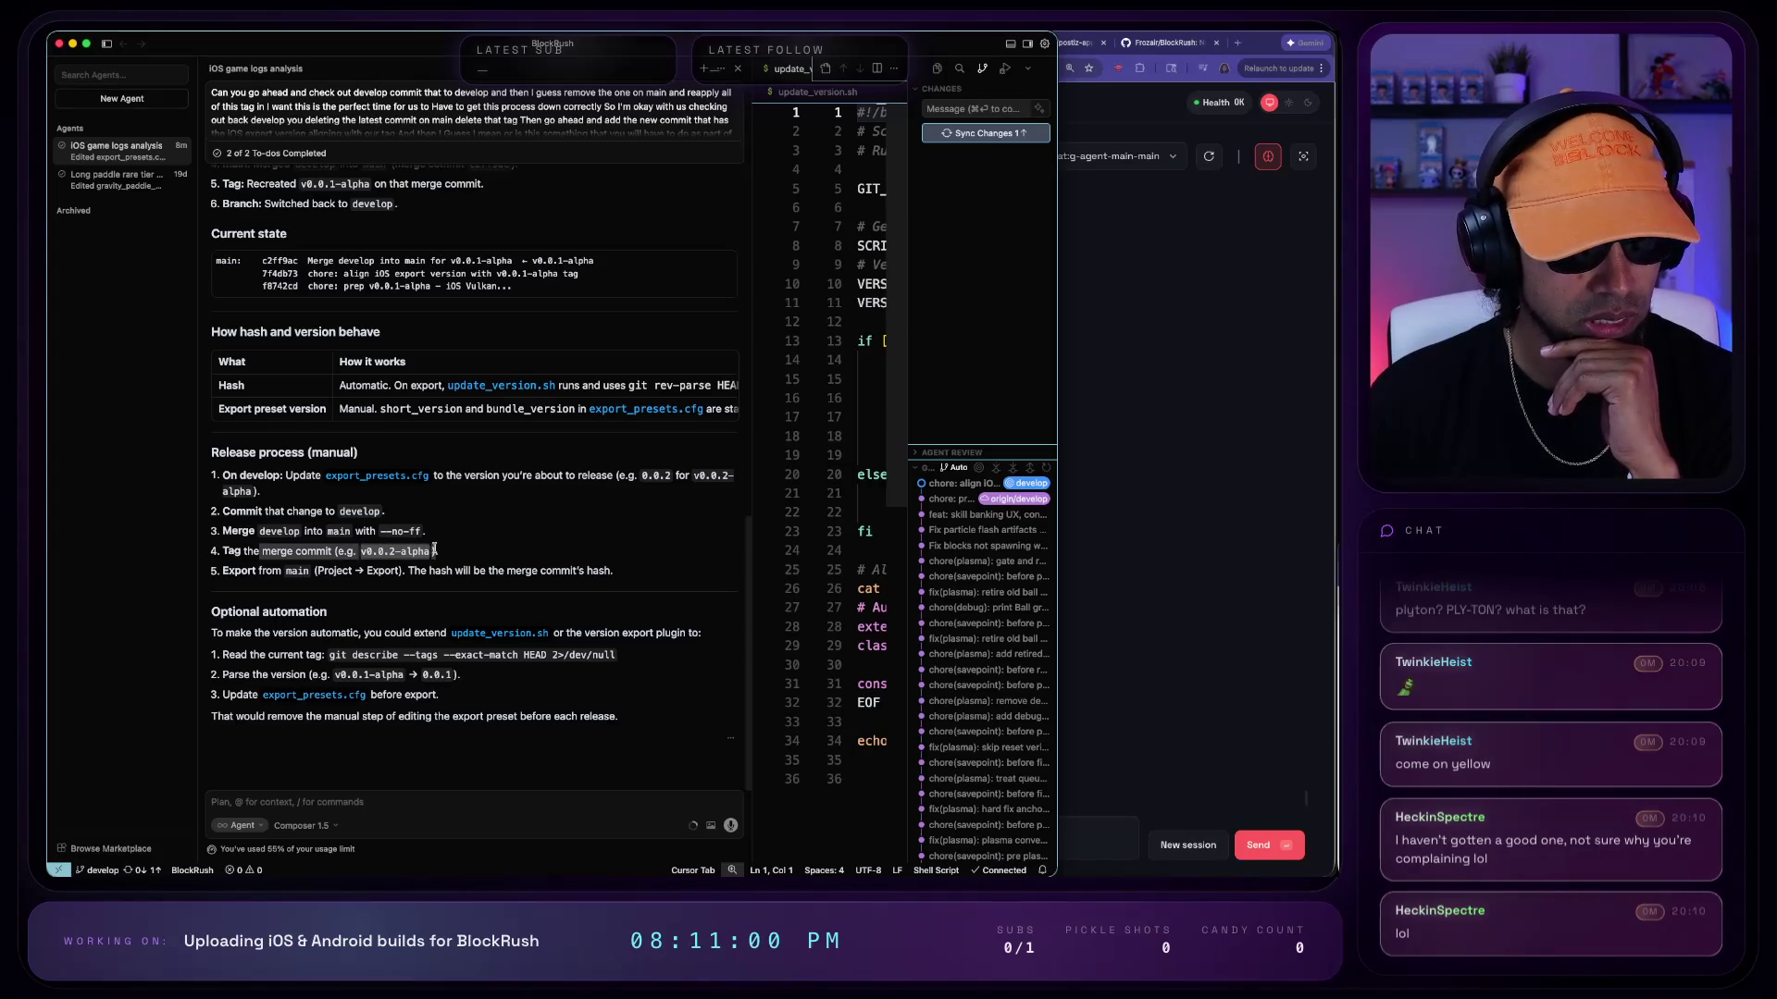
mouse_move(224, 570)
left_mouse_down()
mouse_move(550, 571)
mouse_move(237, 571)
left_mouse_up()
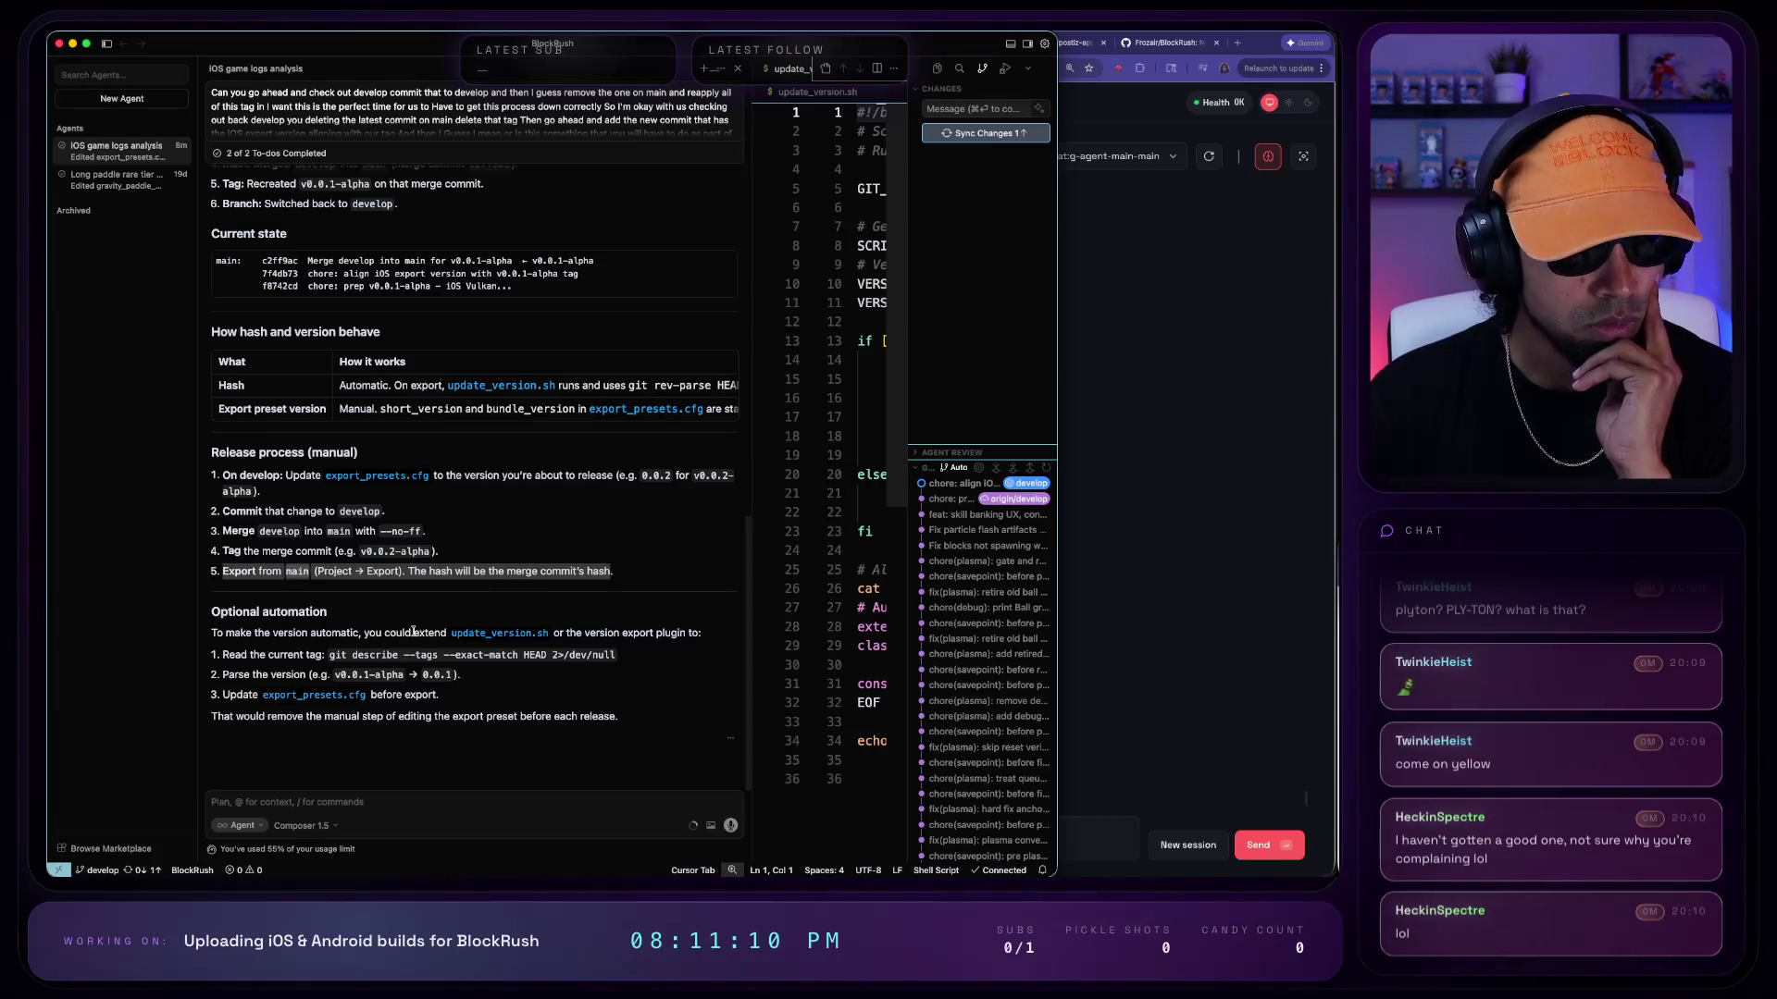
left_click_drag(595, 633, 639, 631)
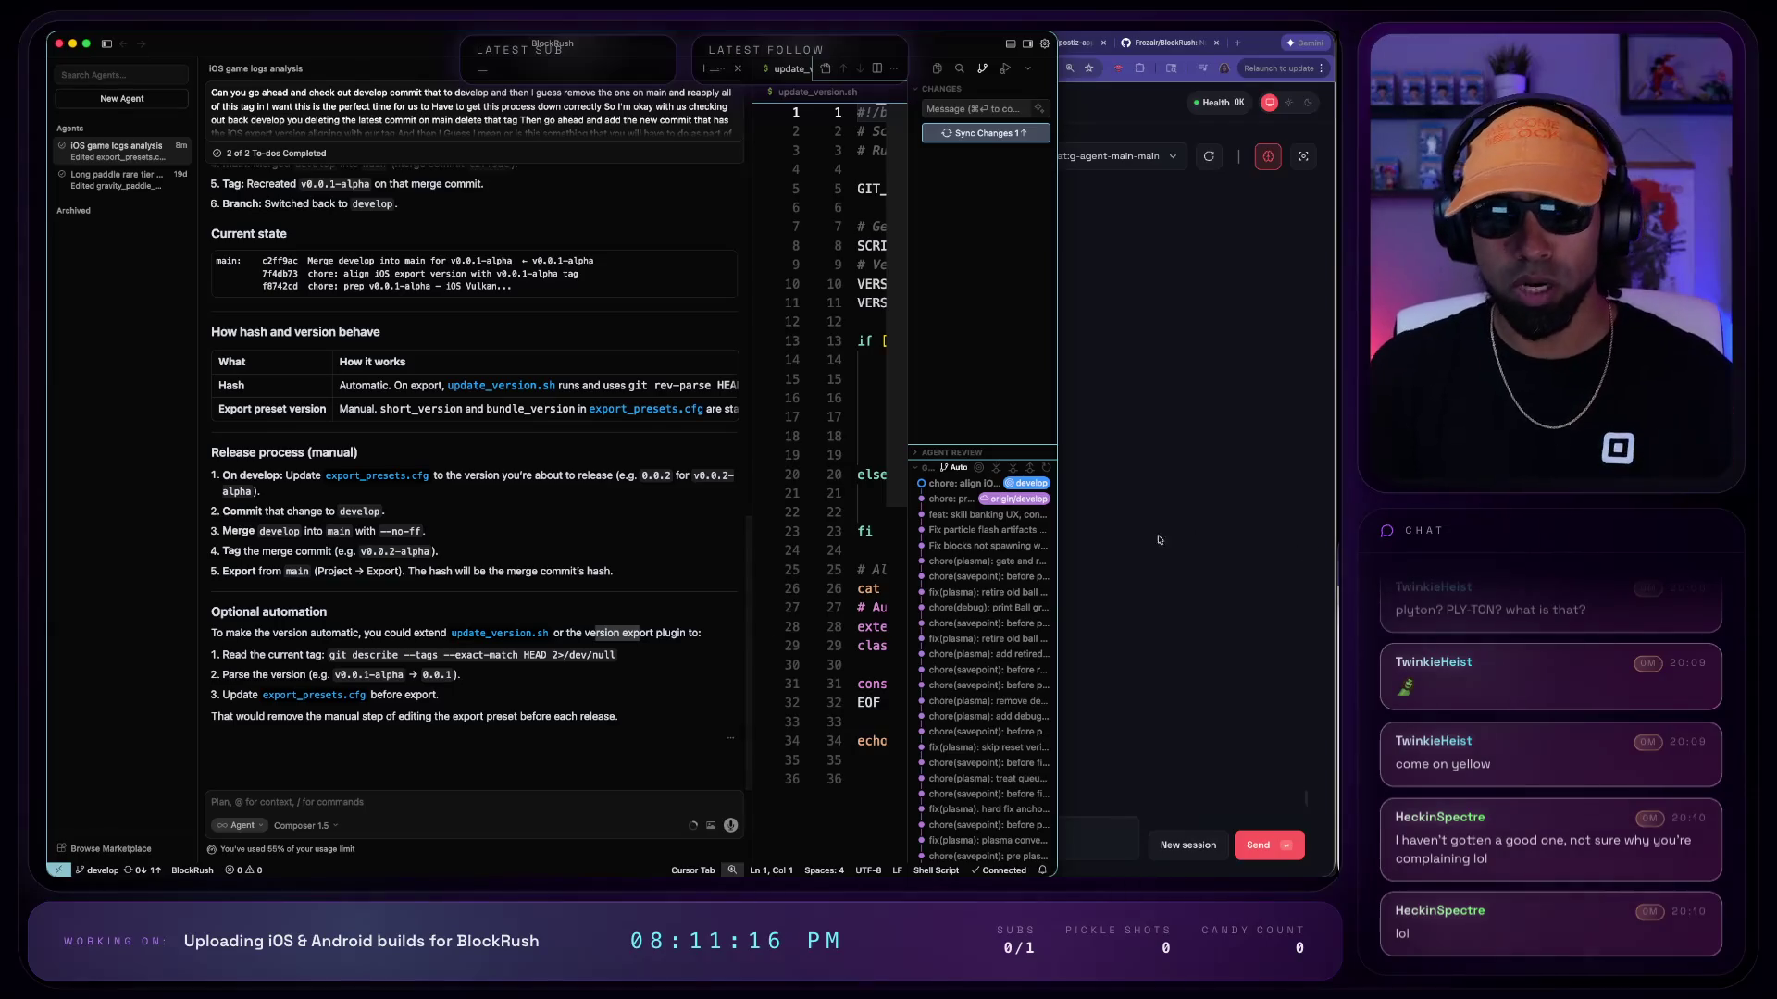
key("super+Tab")
key("super+Tab")
key("super+Tab")
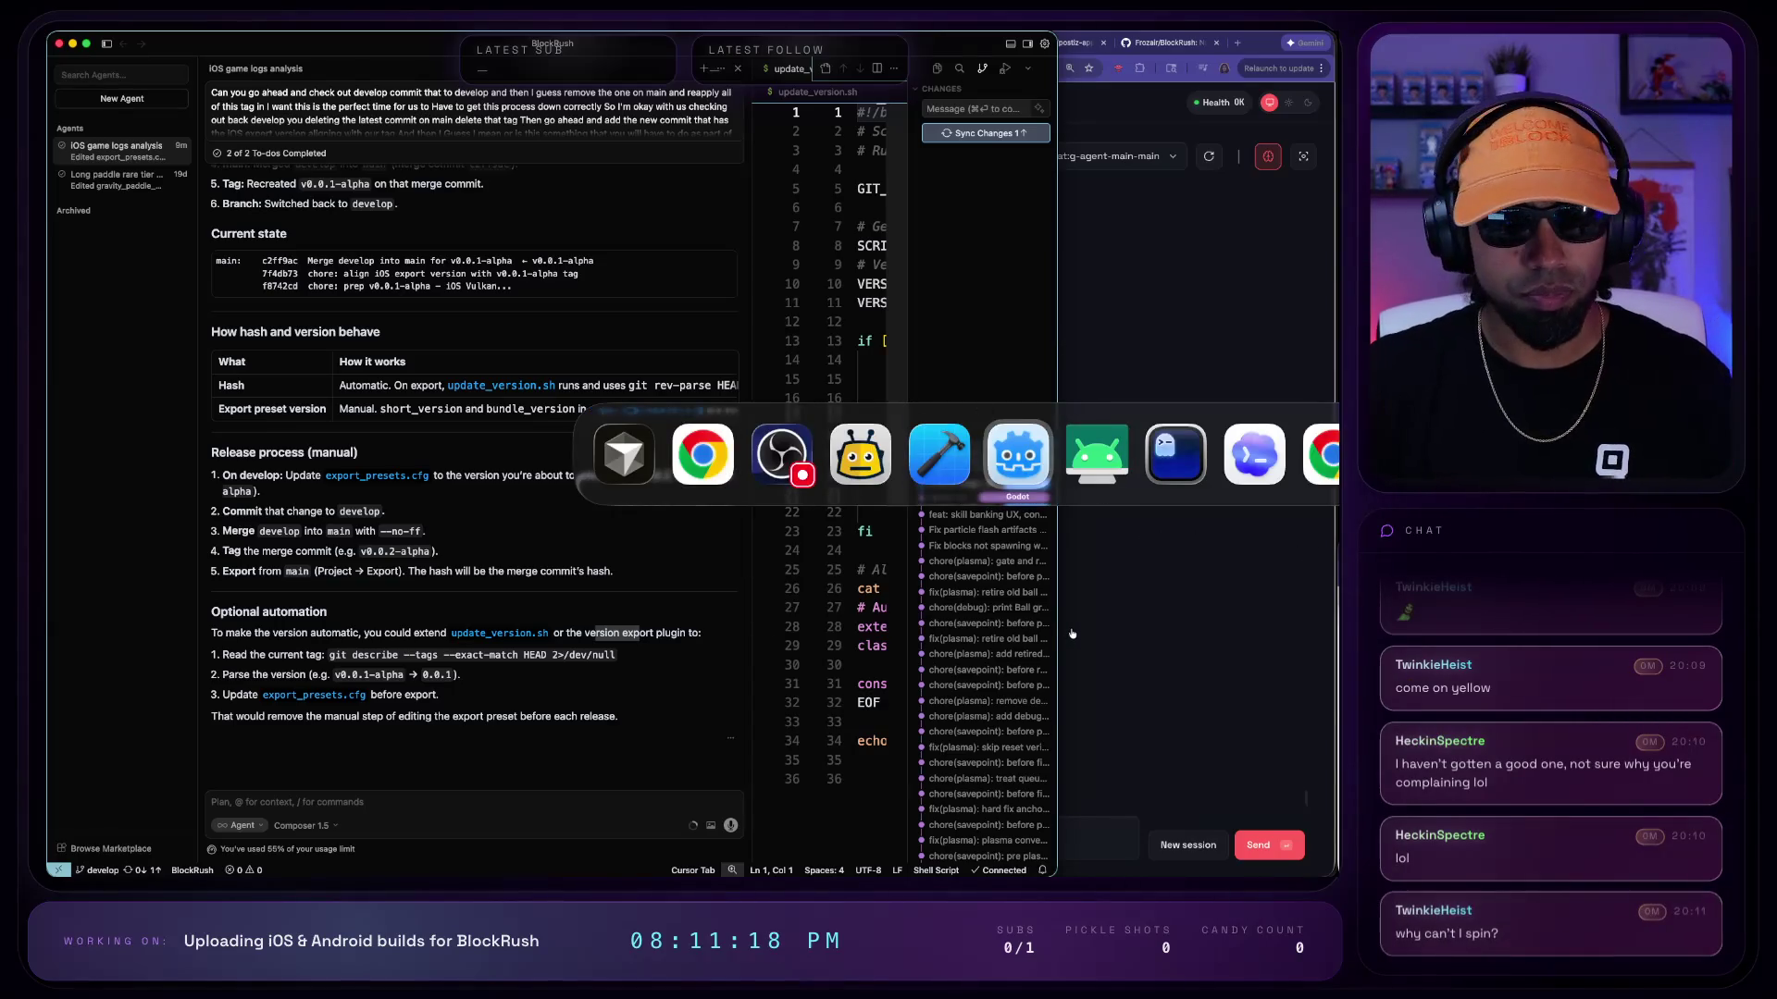
In Ghostty, check the repository's git status and commit history graph
key("super+shift+Tab")
key("super+shift+Tab")
key("super+Tab")
key("super+Tab")
key("super+Tab")
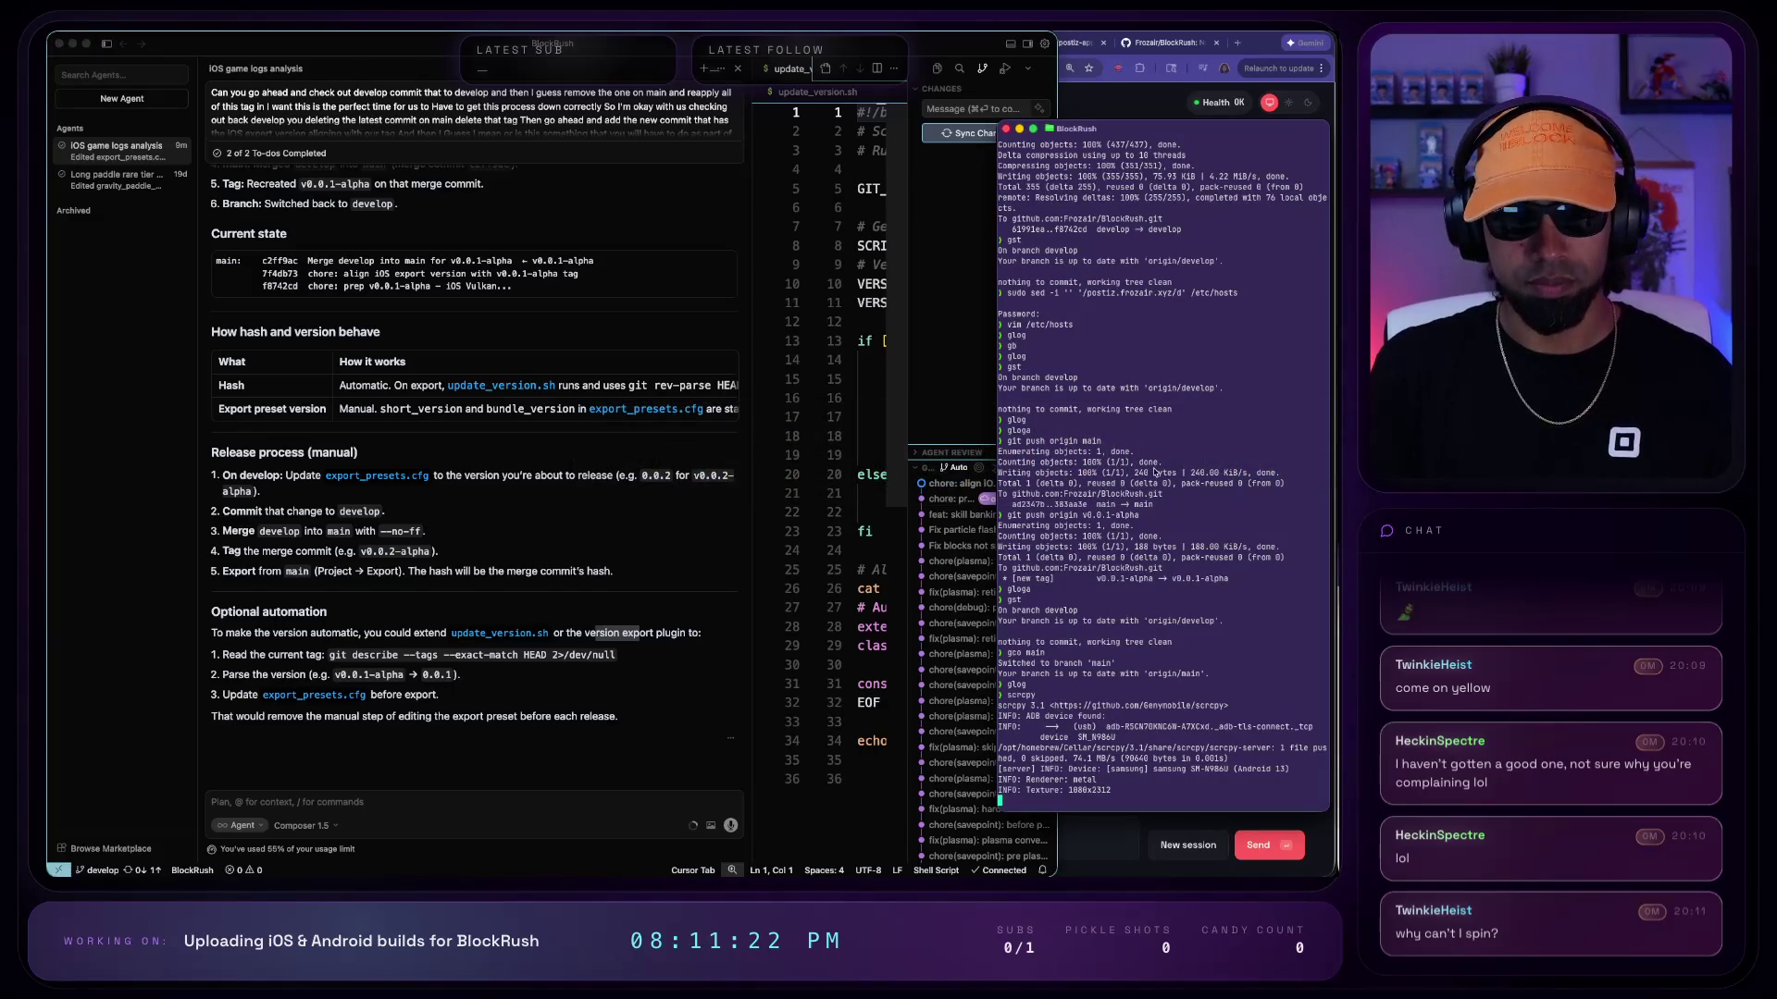
type("gst")
key("Return")
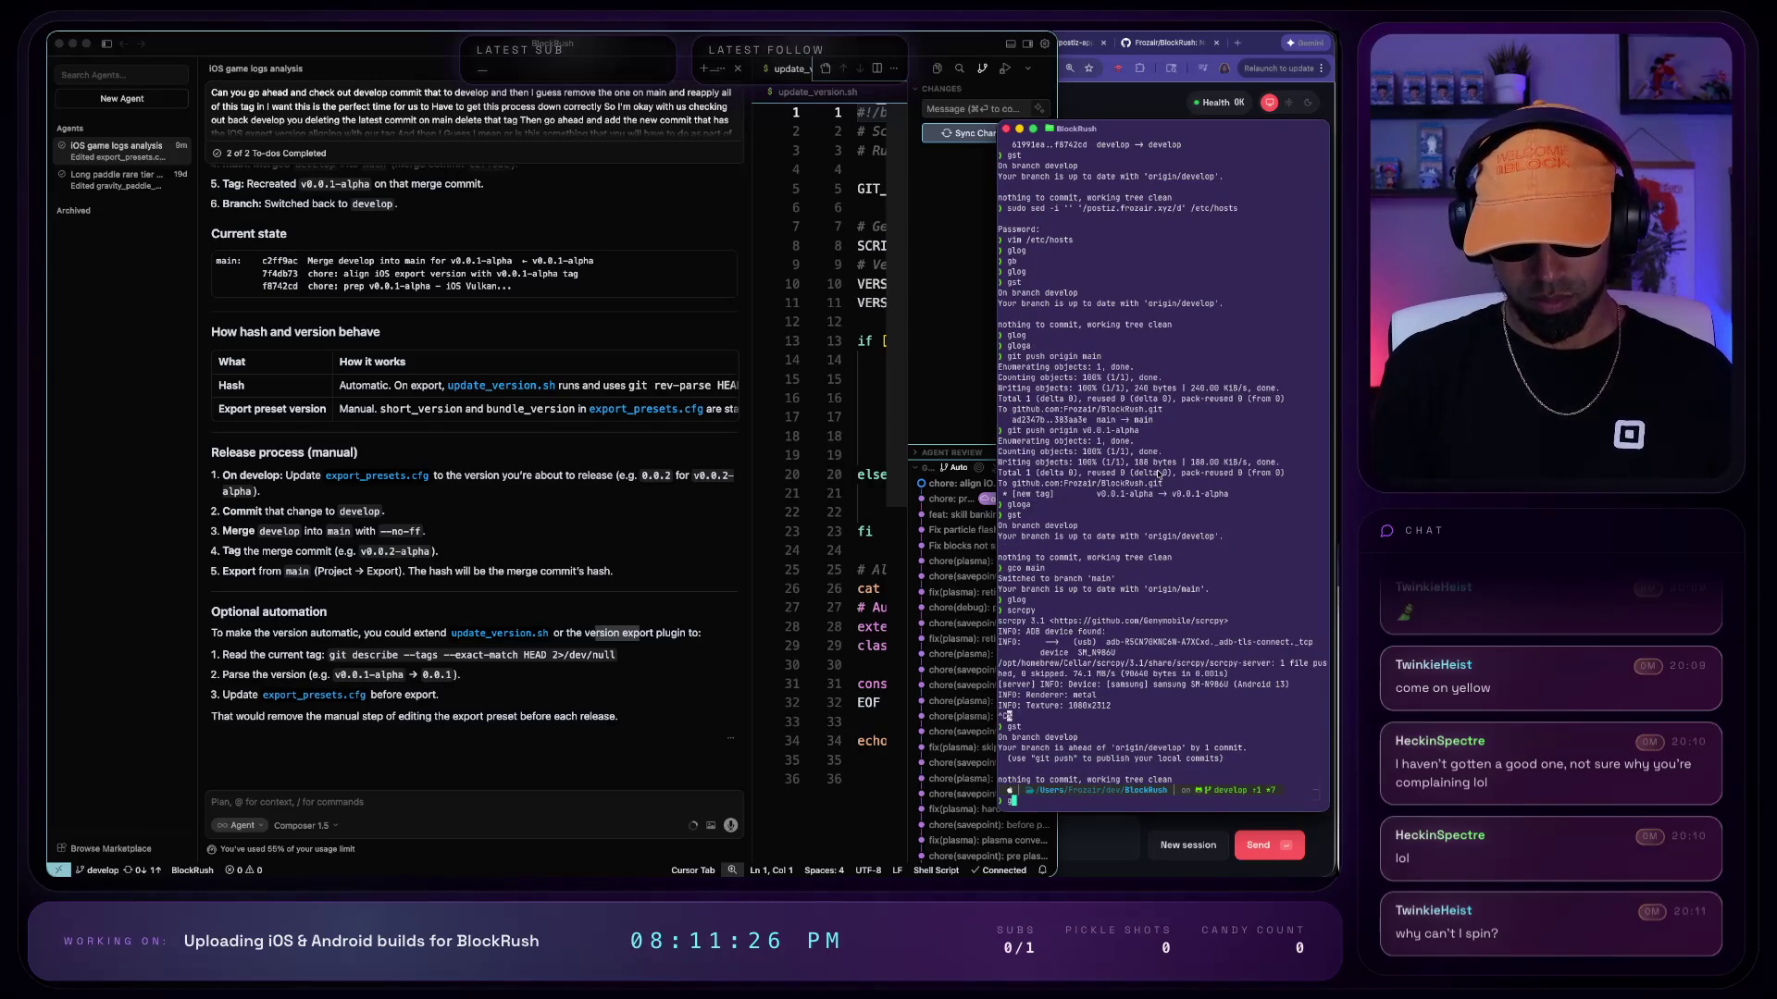
type("glog")
key("Return")
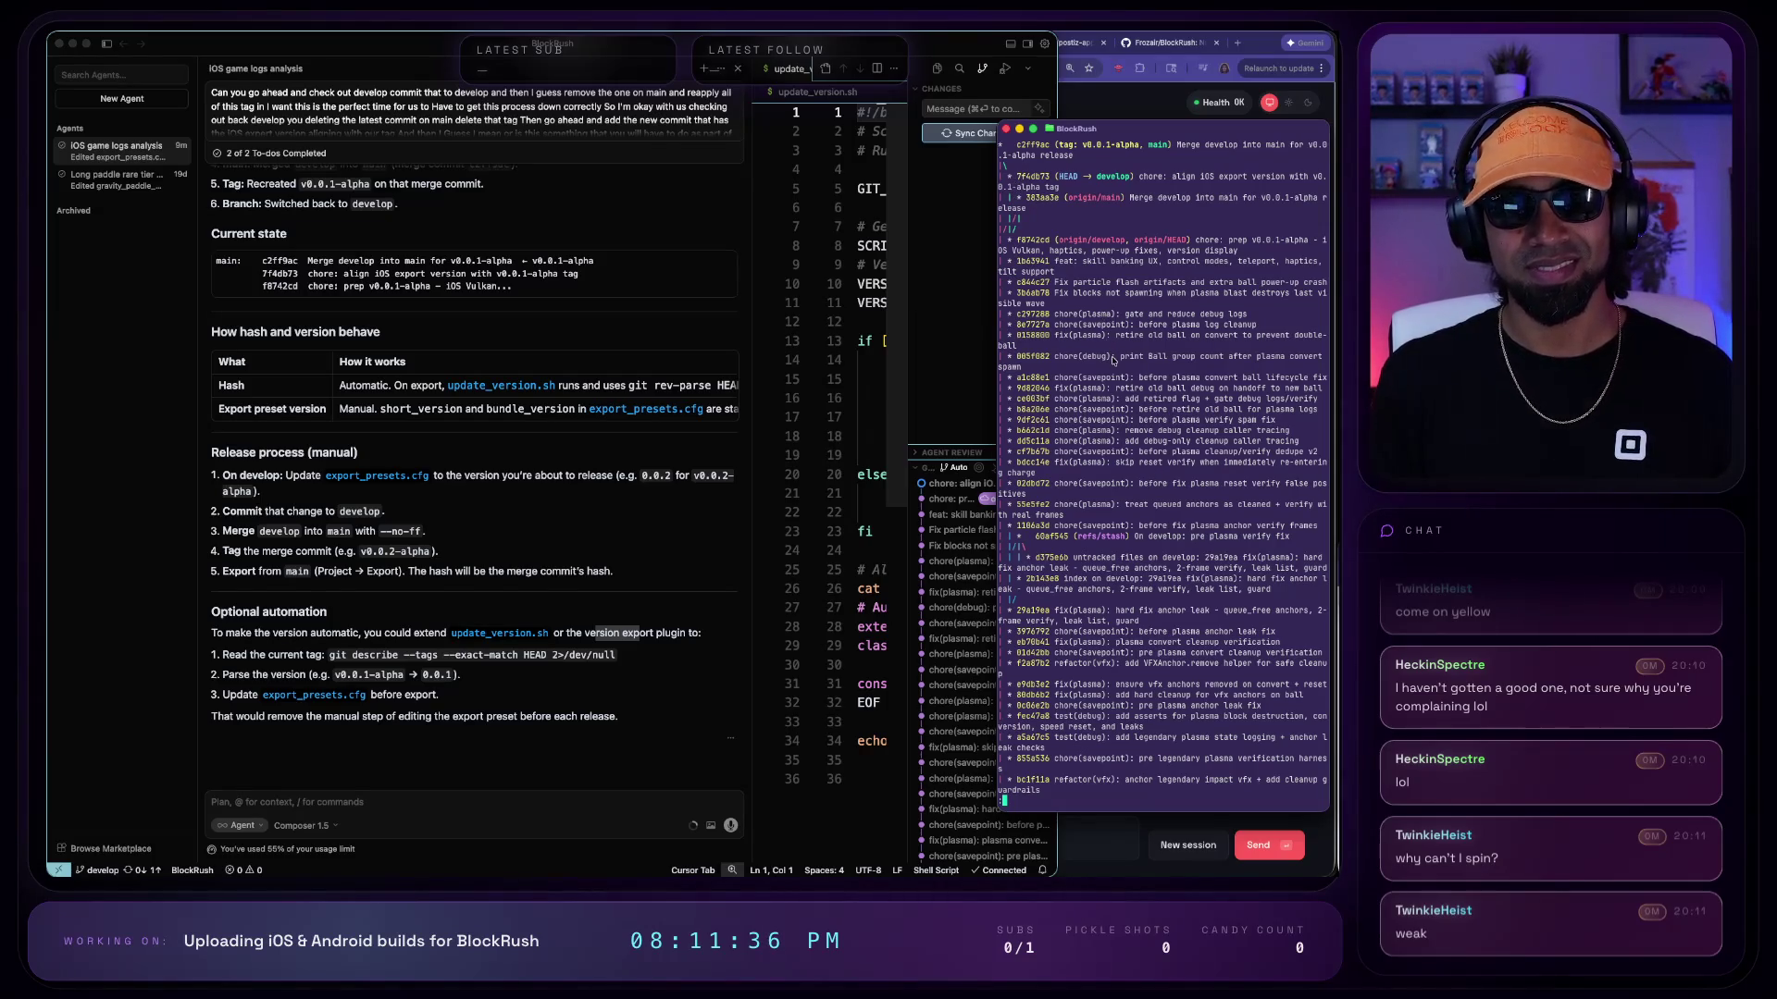
key("q")
type("git push")
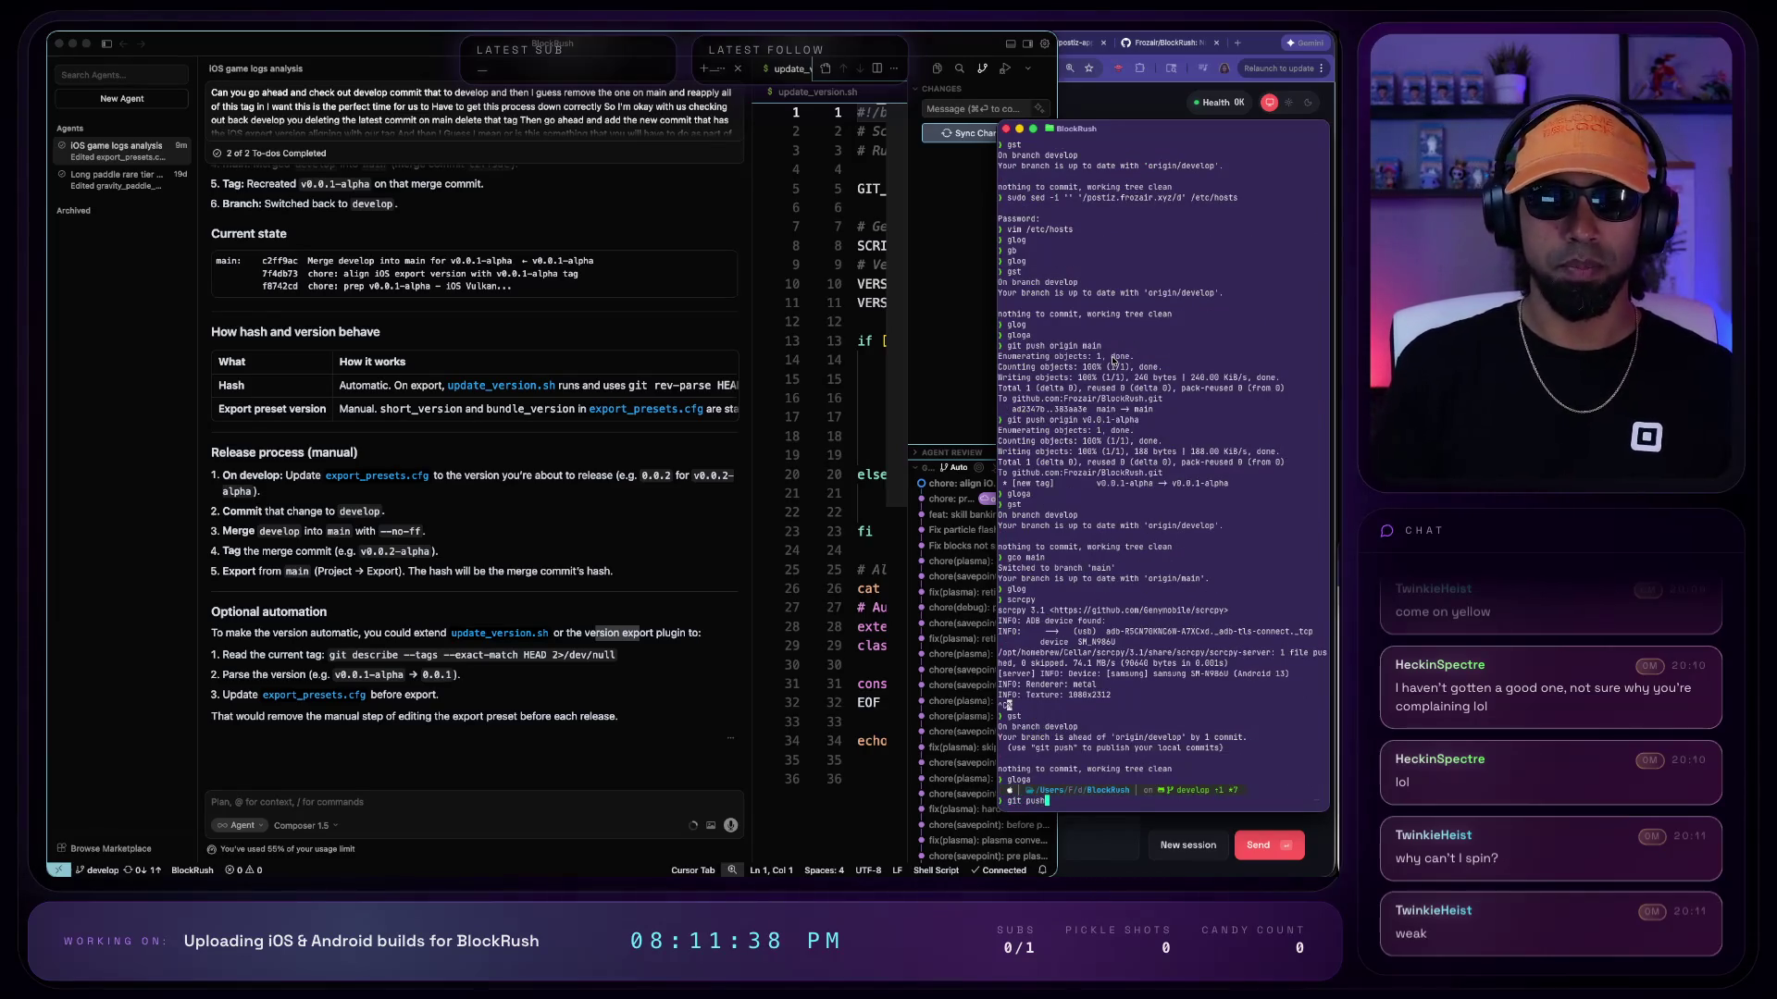
Push develop, then force-push main with 'gco main && git push -f' and review the log with gloga
key("Return")
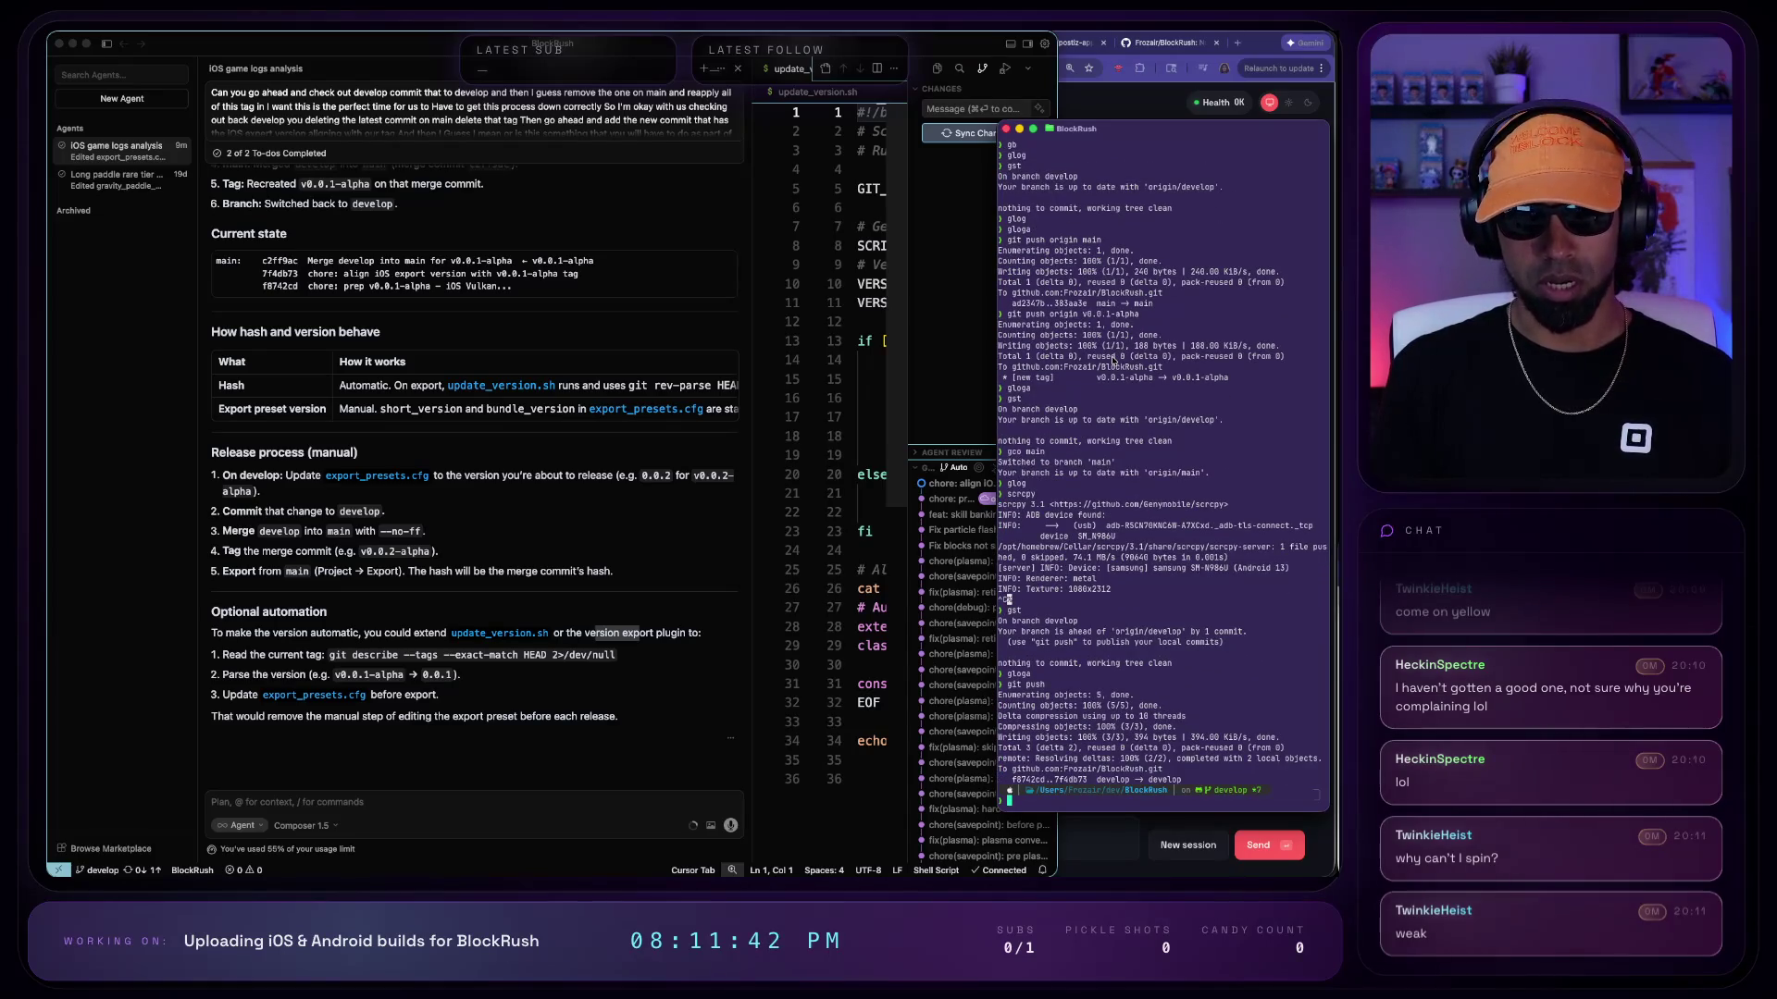
type("gco main")
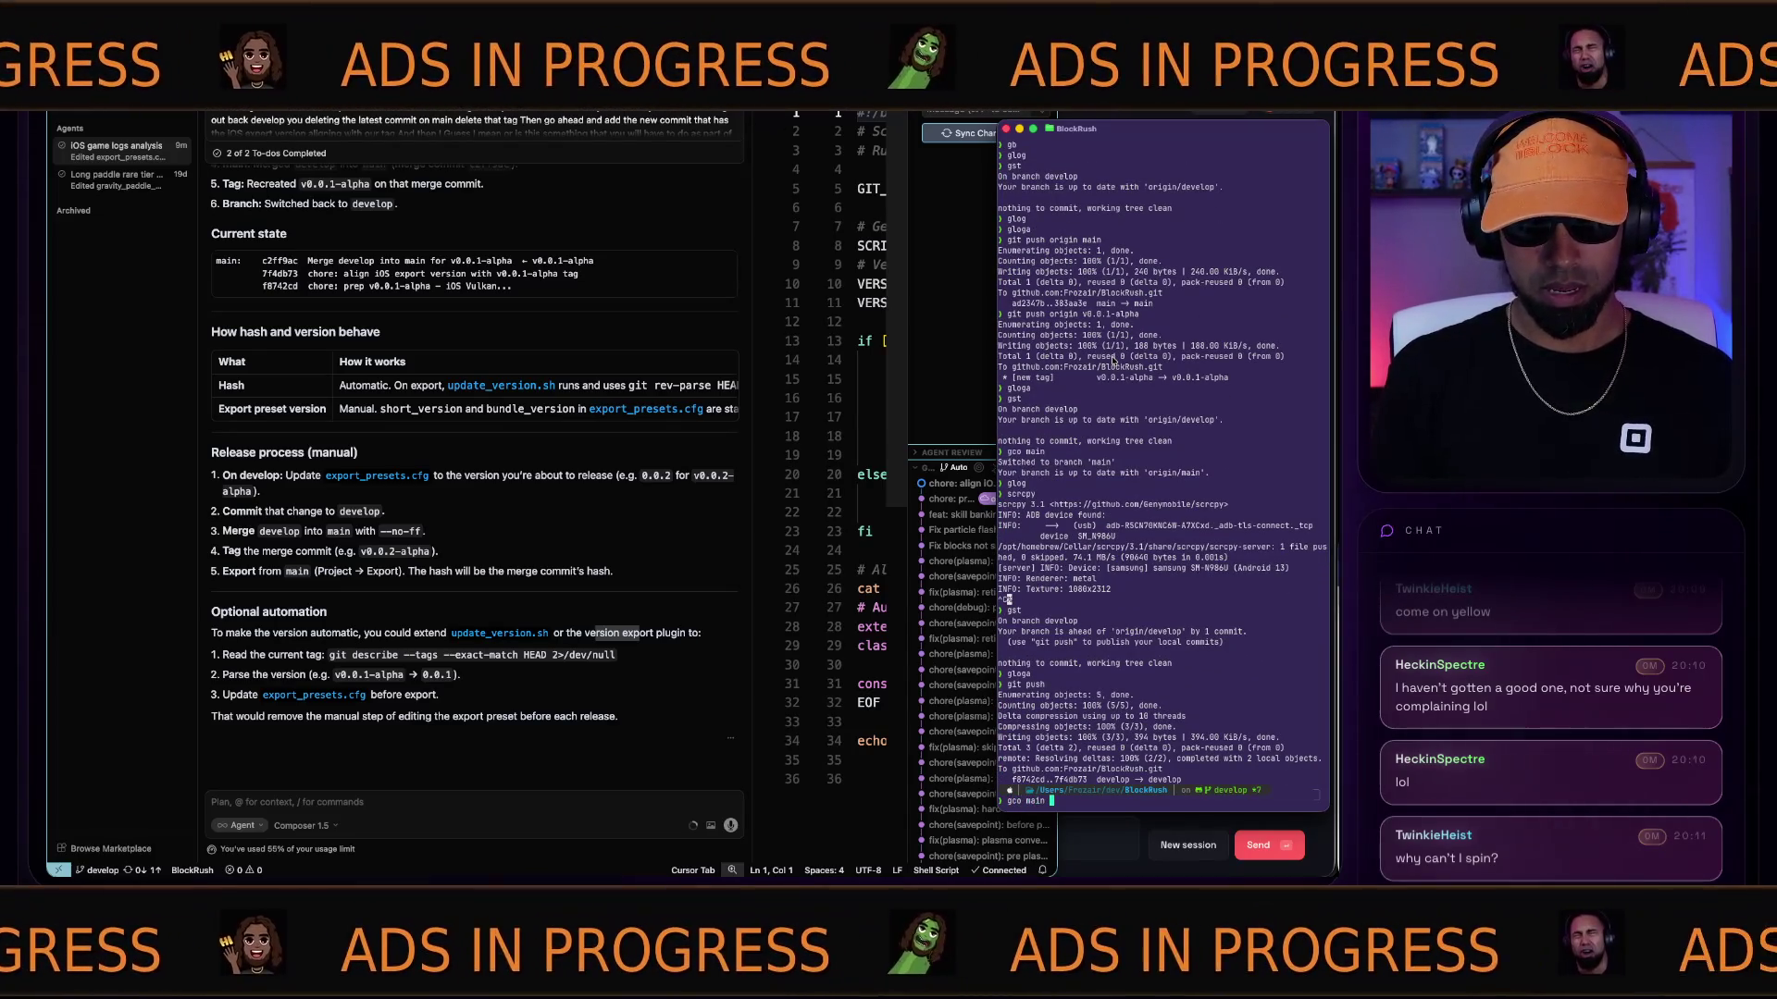
type(" && git push -f")
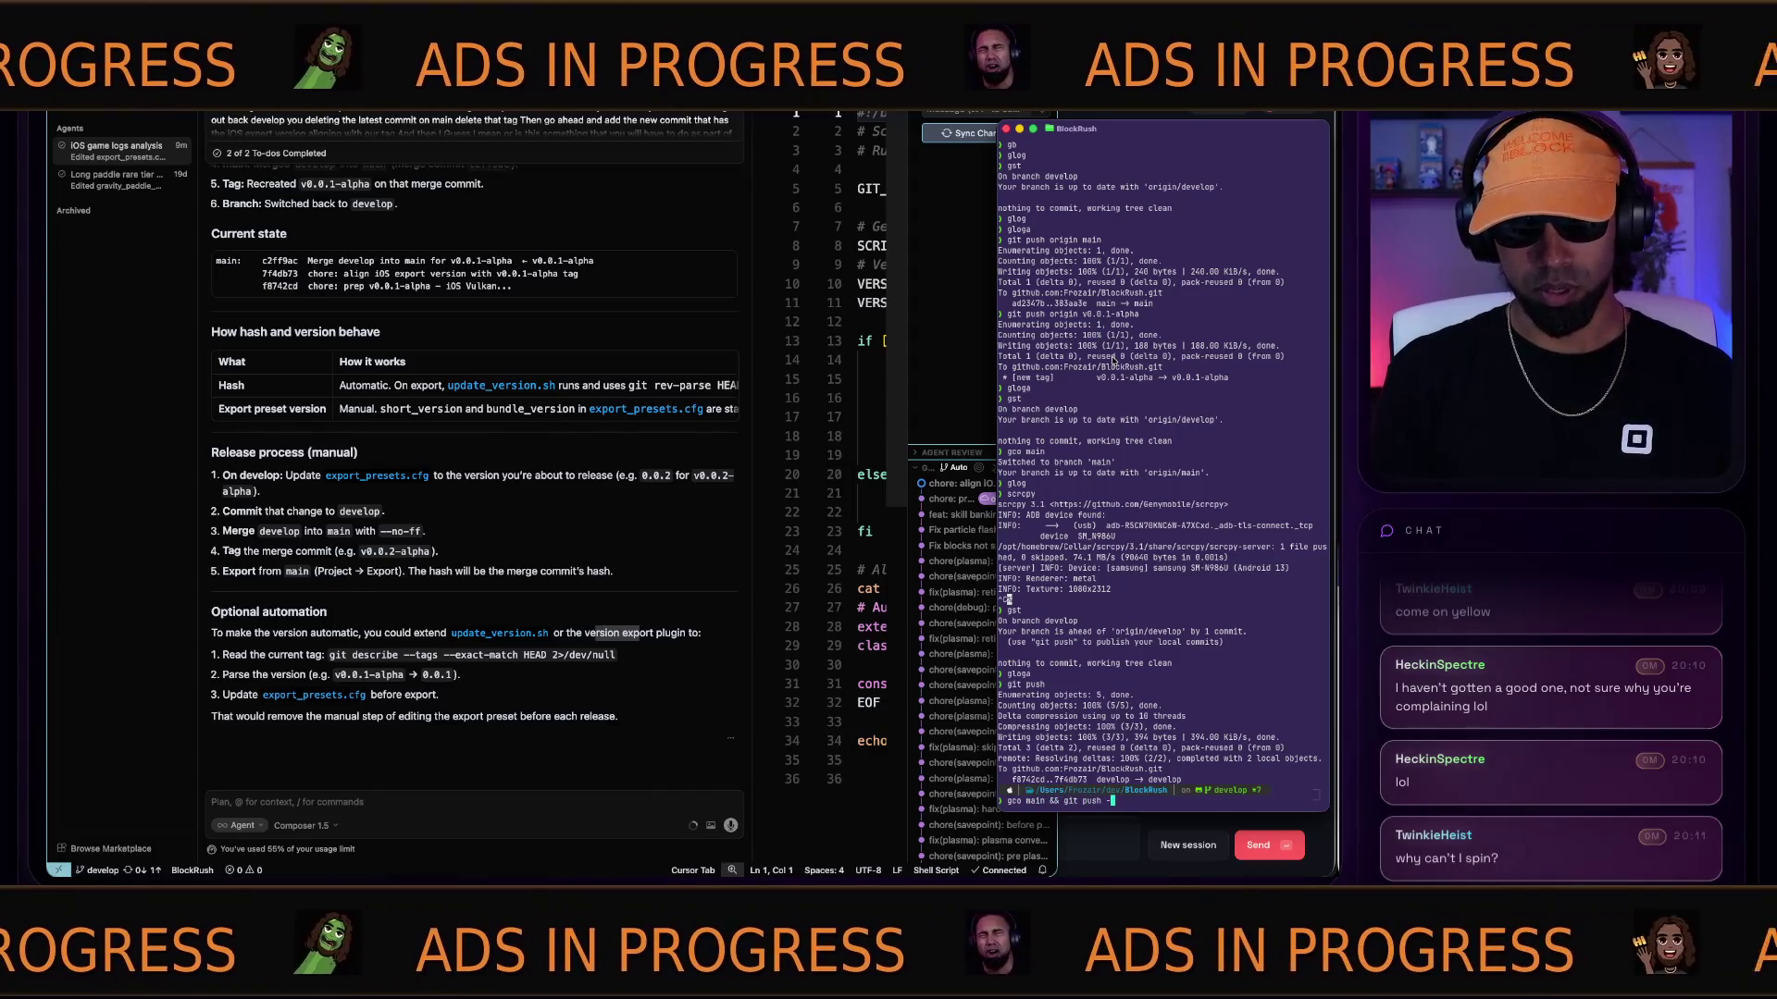
key("Return")
type("gloga")
key("Return")
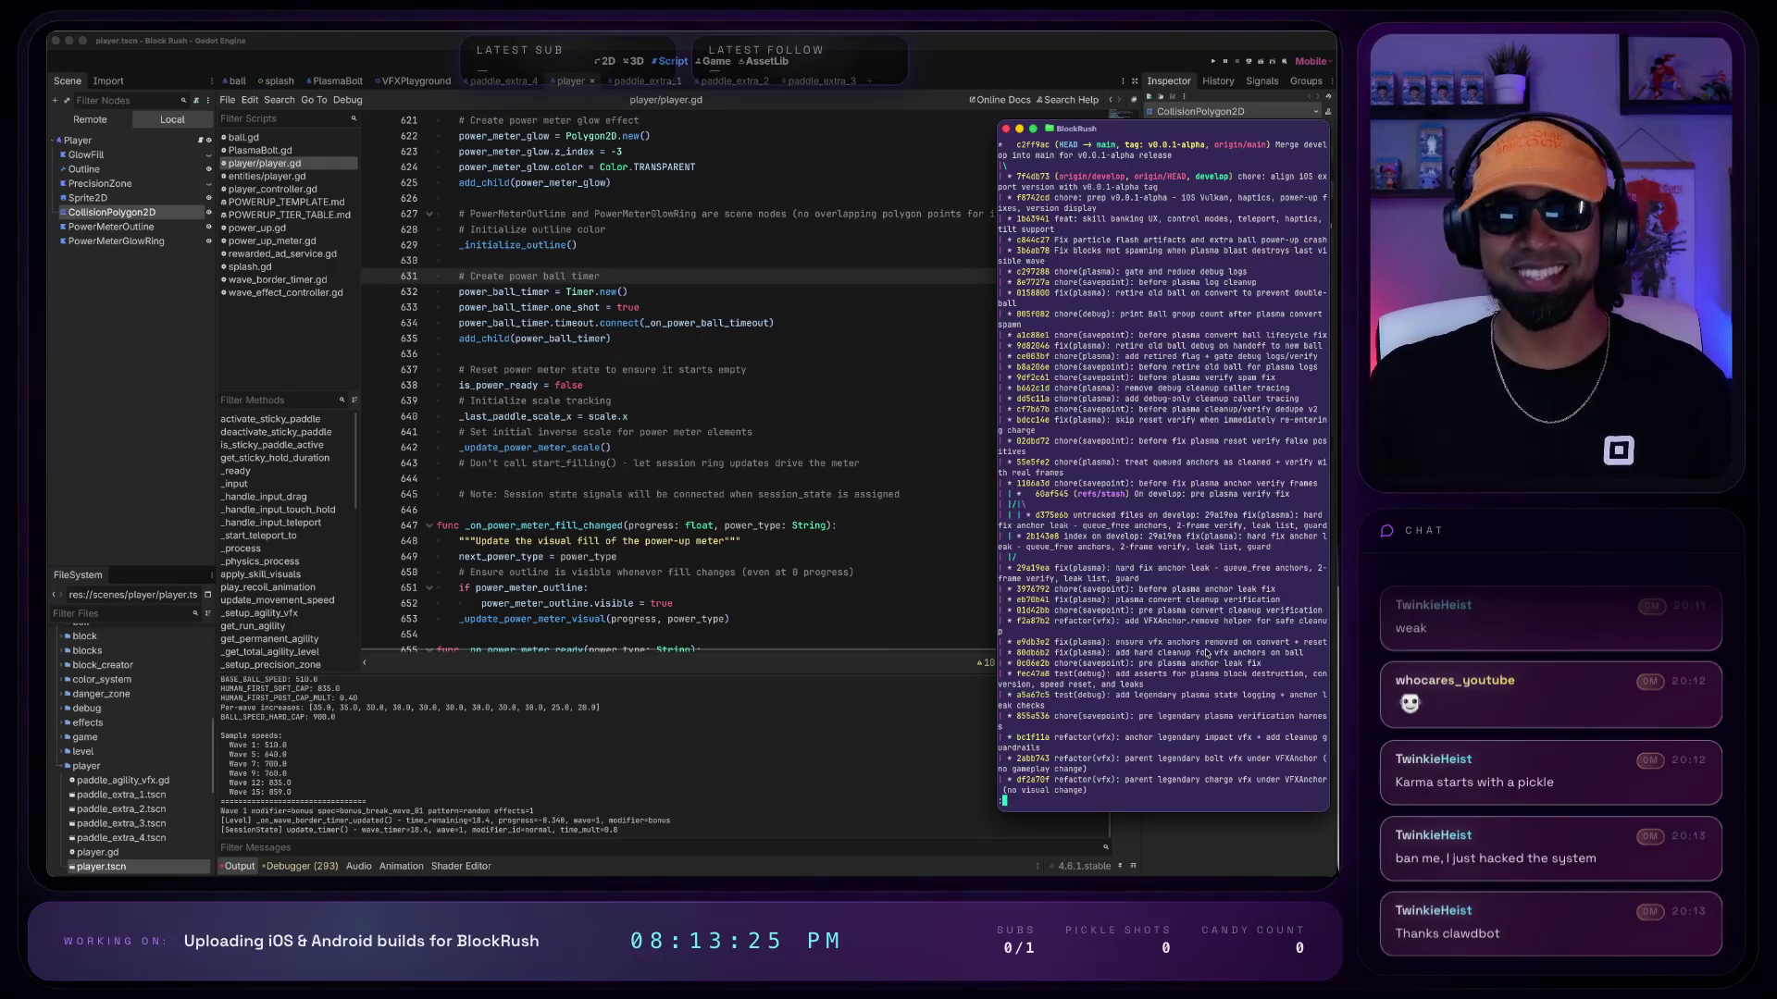
Open Godot's Export dialog on the iOS preset and set the debug export method to Development
key("q")
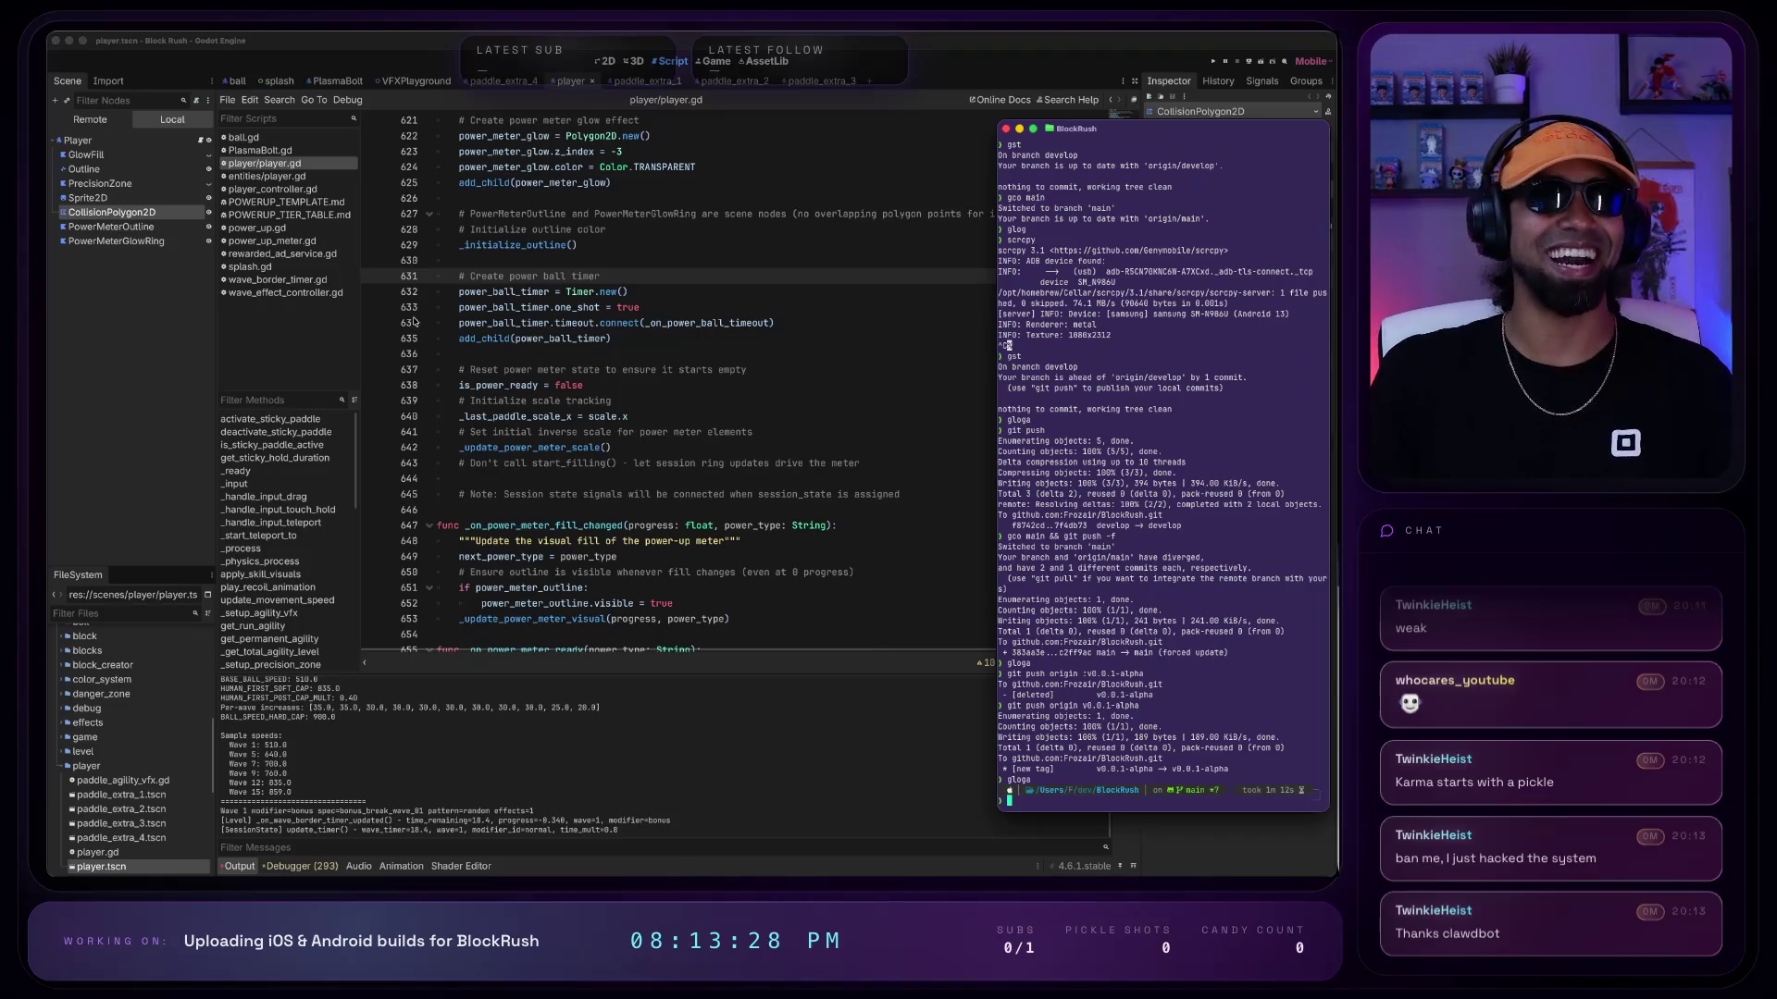
left_click(379, 324)
left_click(159, 39)
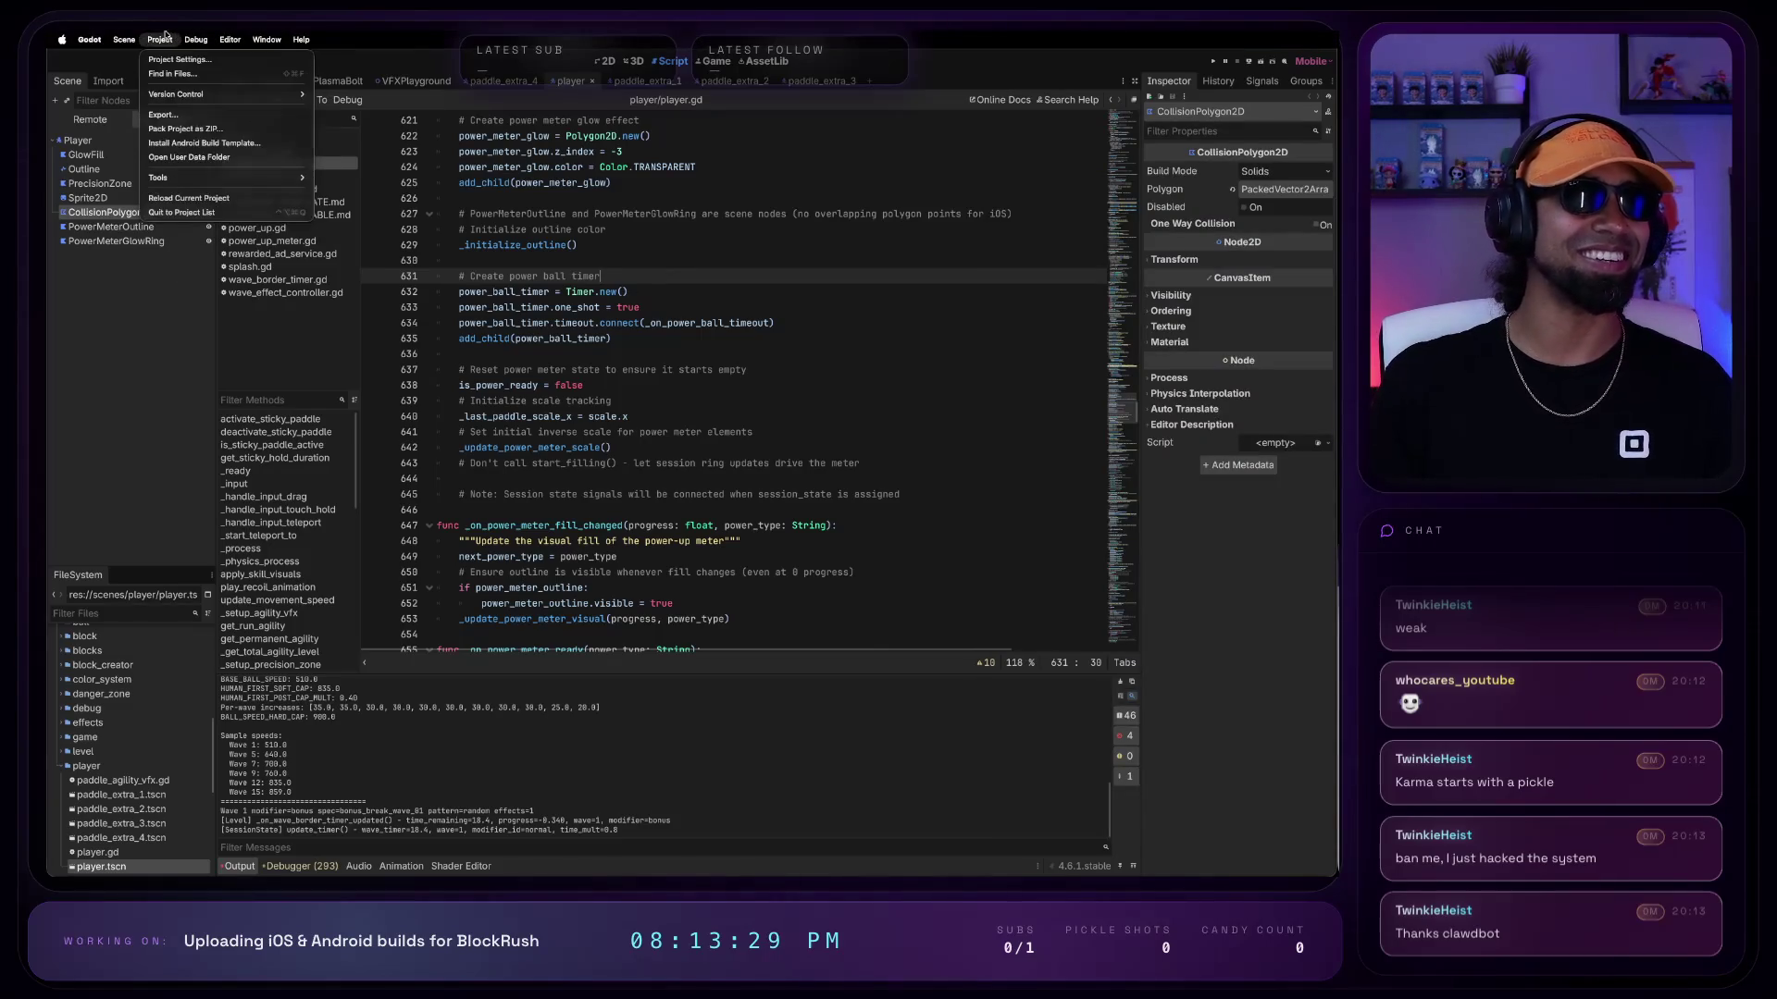
left_click(167, 114)
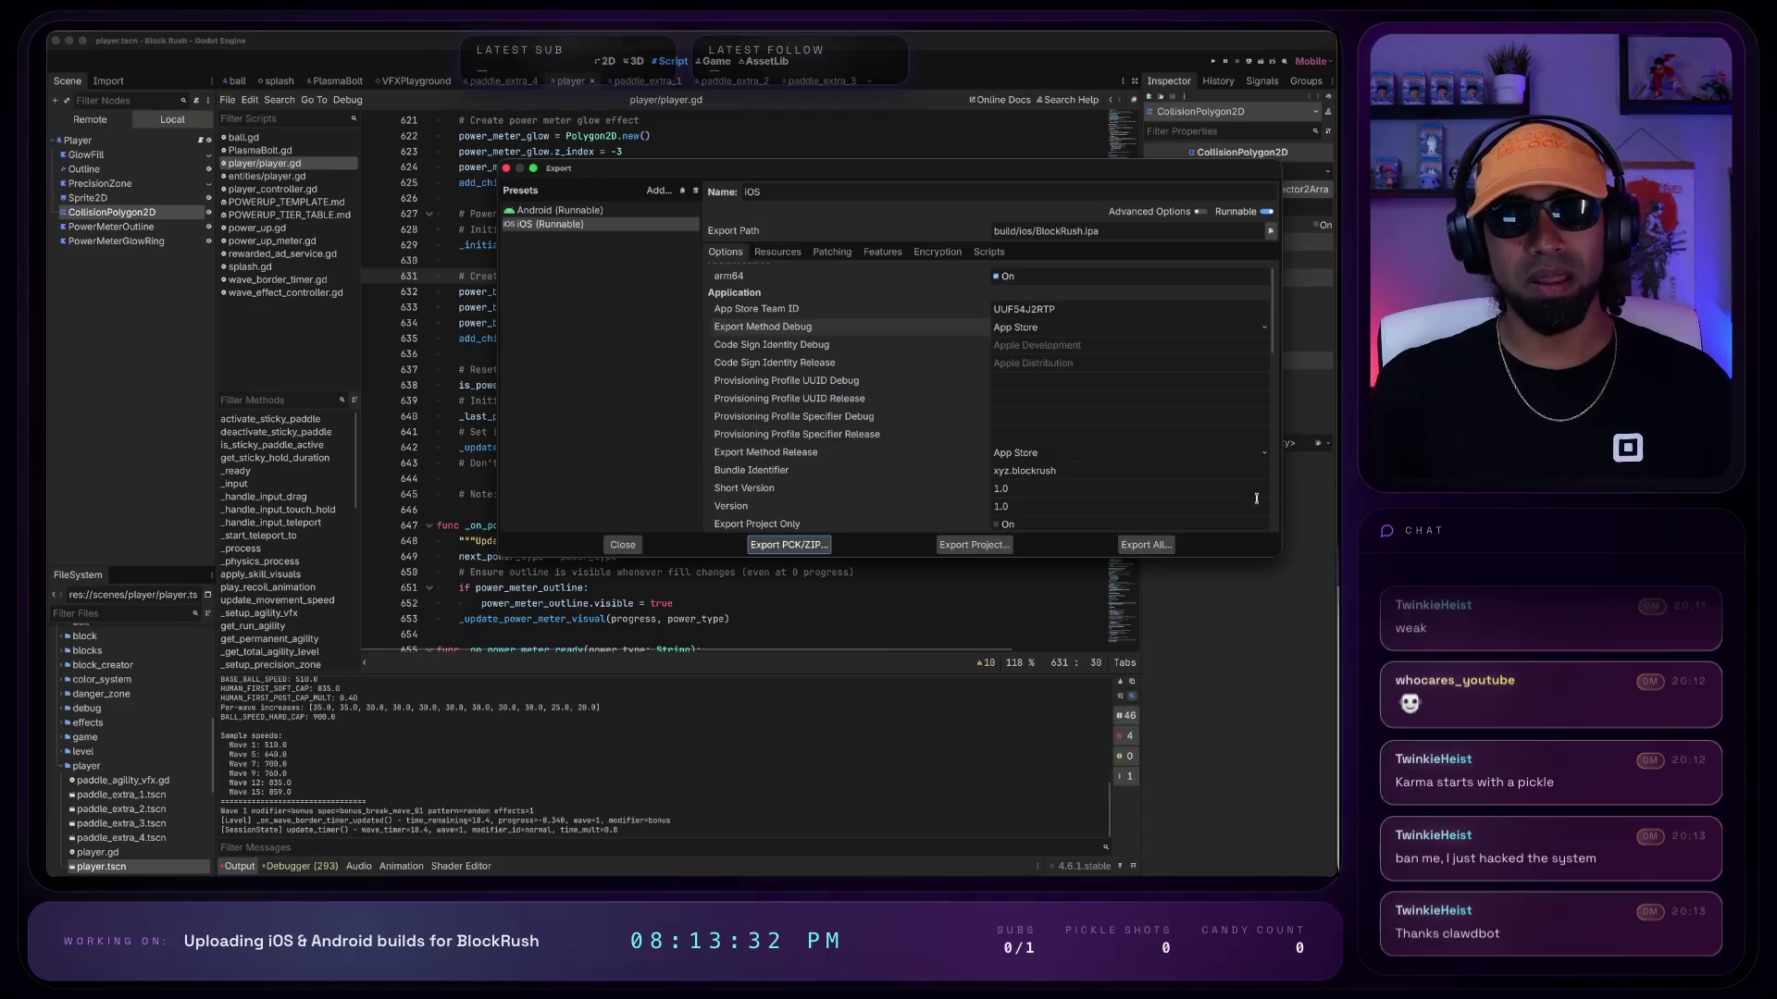
scroll(940, 402, "up", 1)
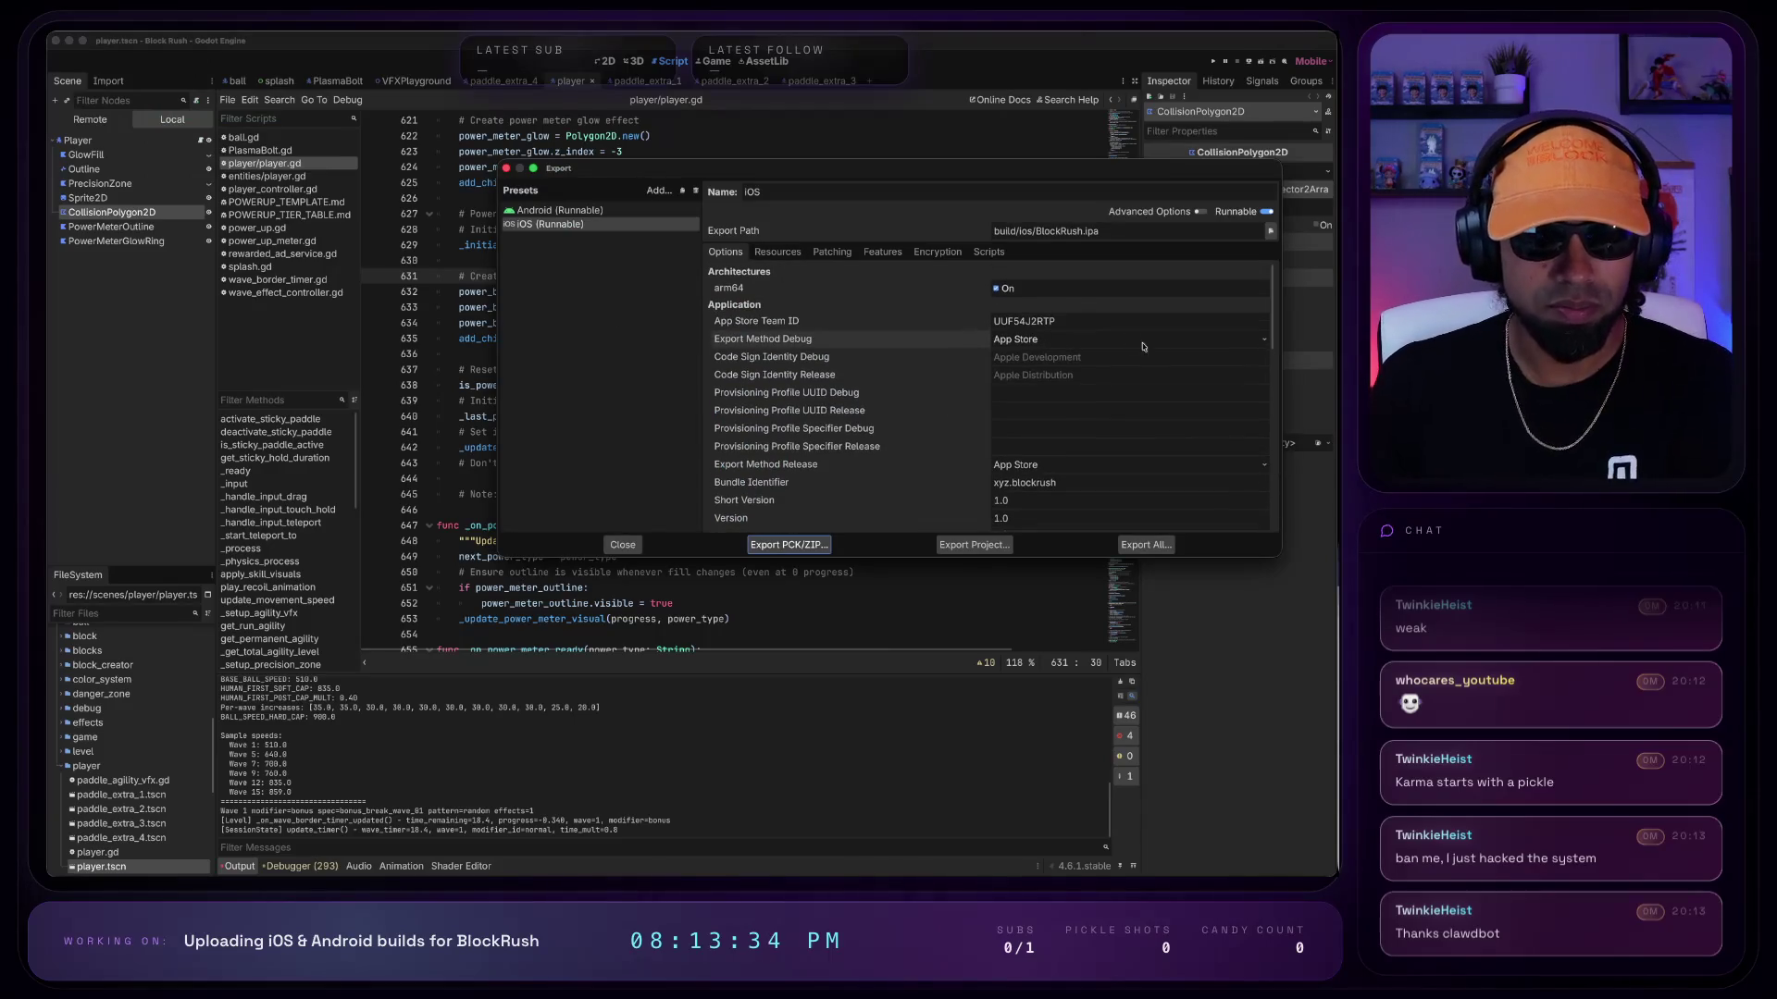
left_click(1260, 339)
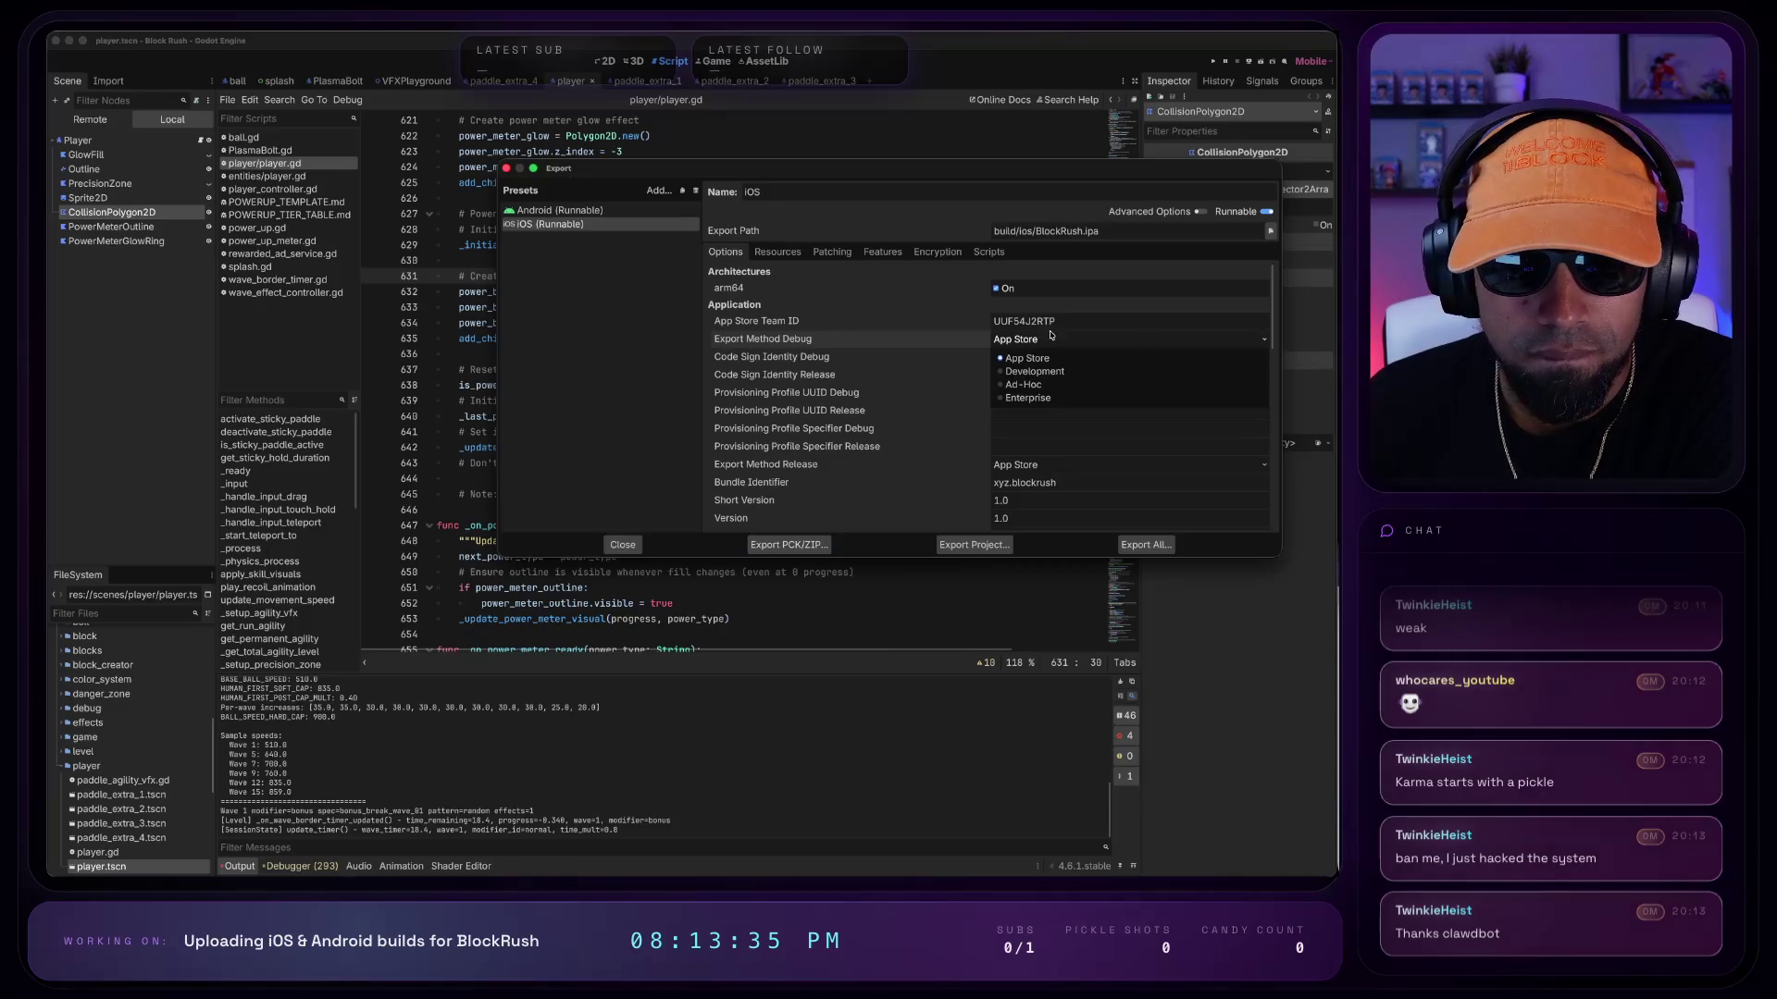
left_click(1022, 372)
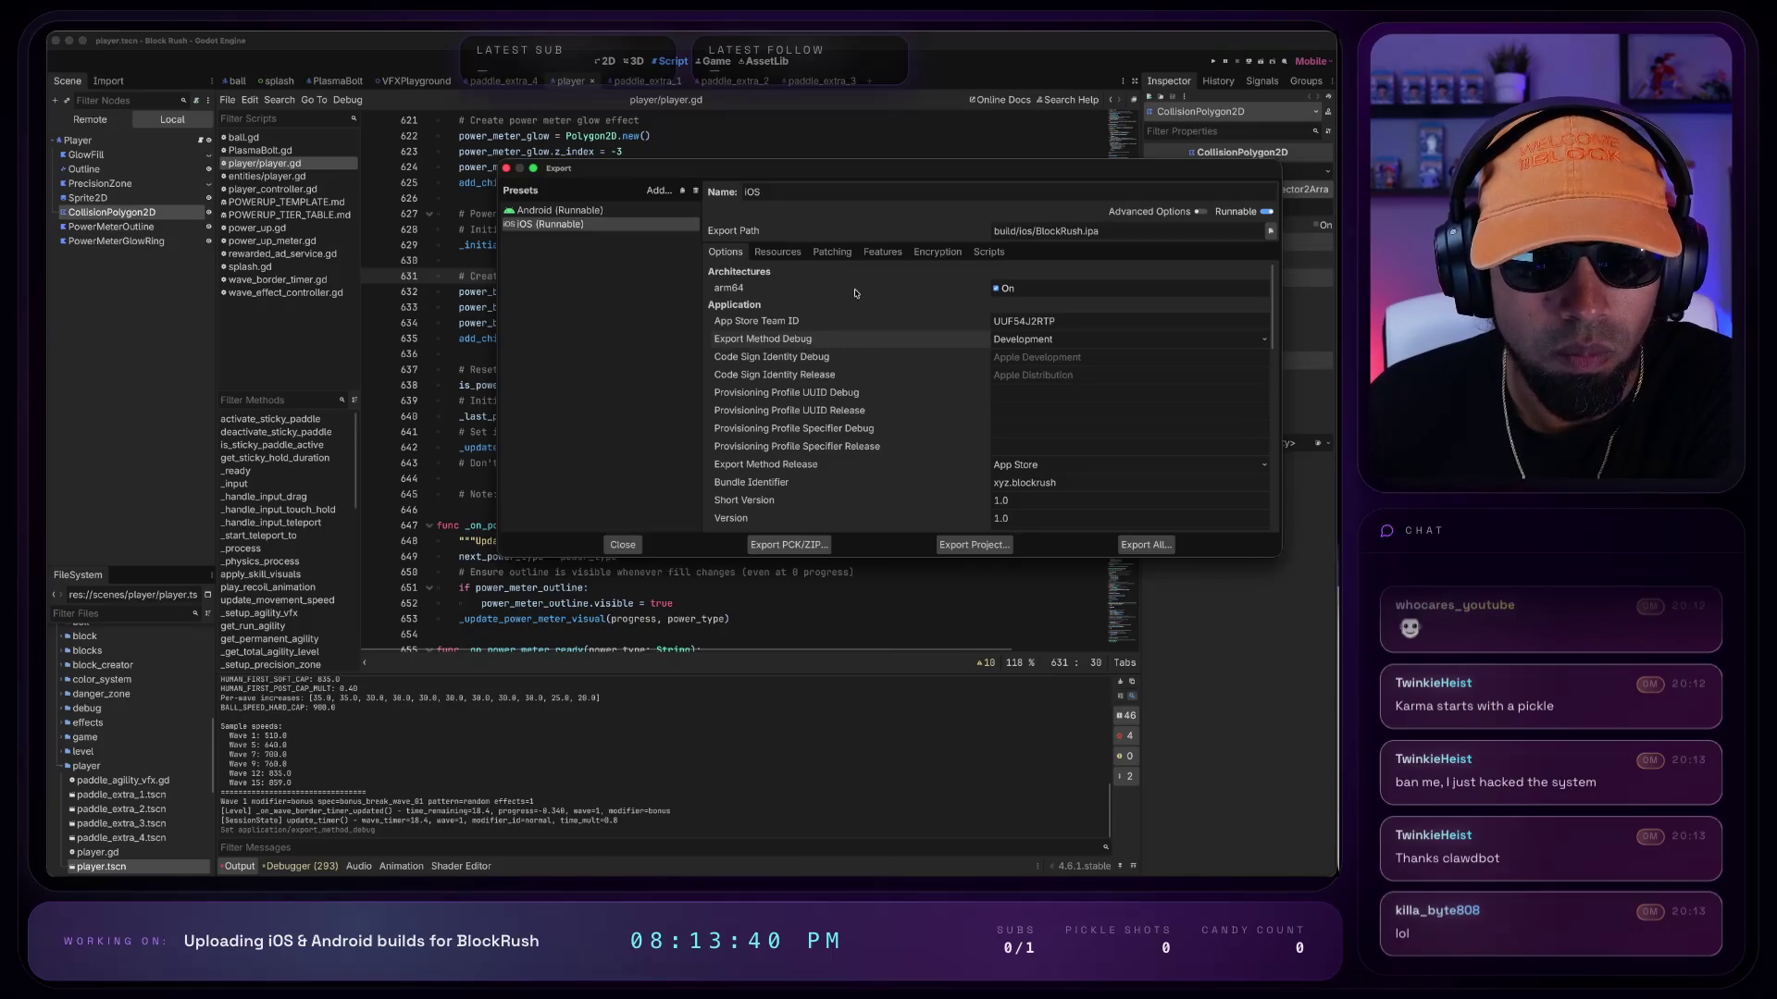
scroll(1034, 362, "down", 1)
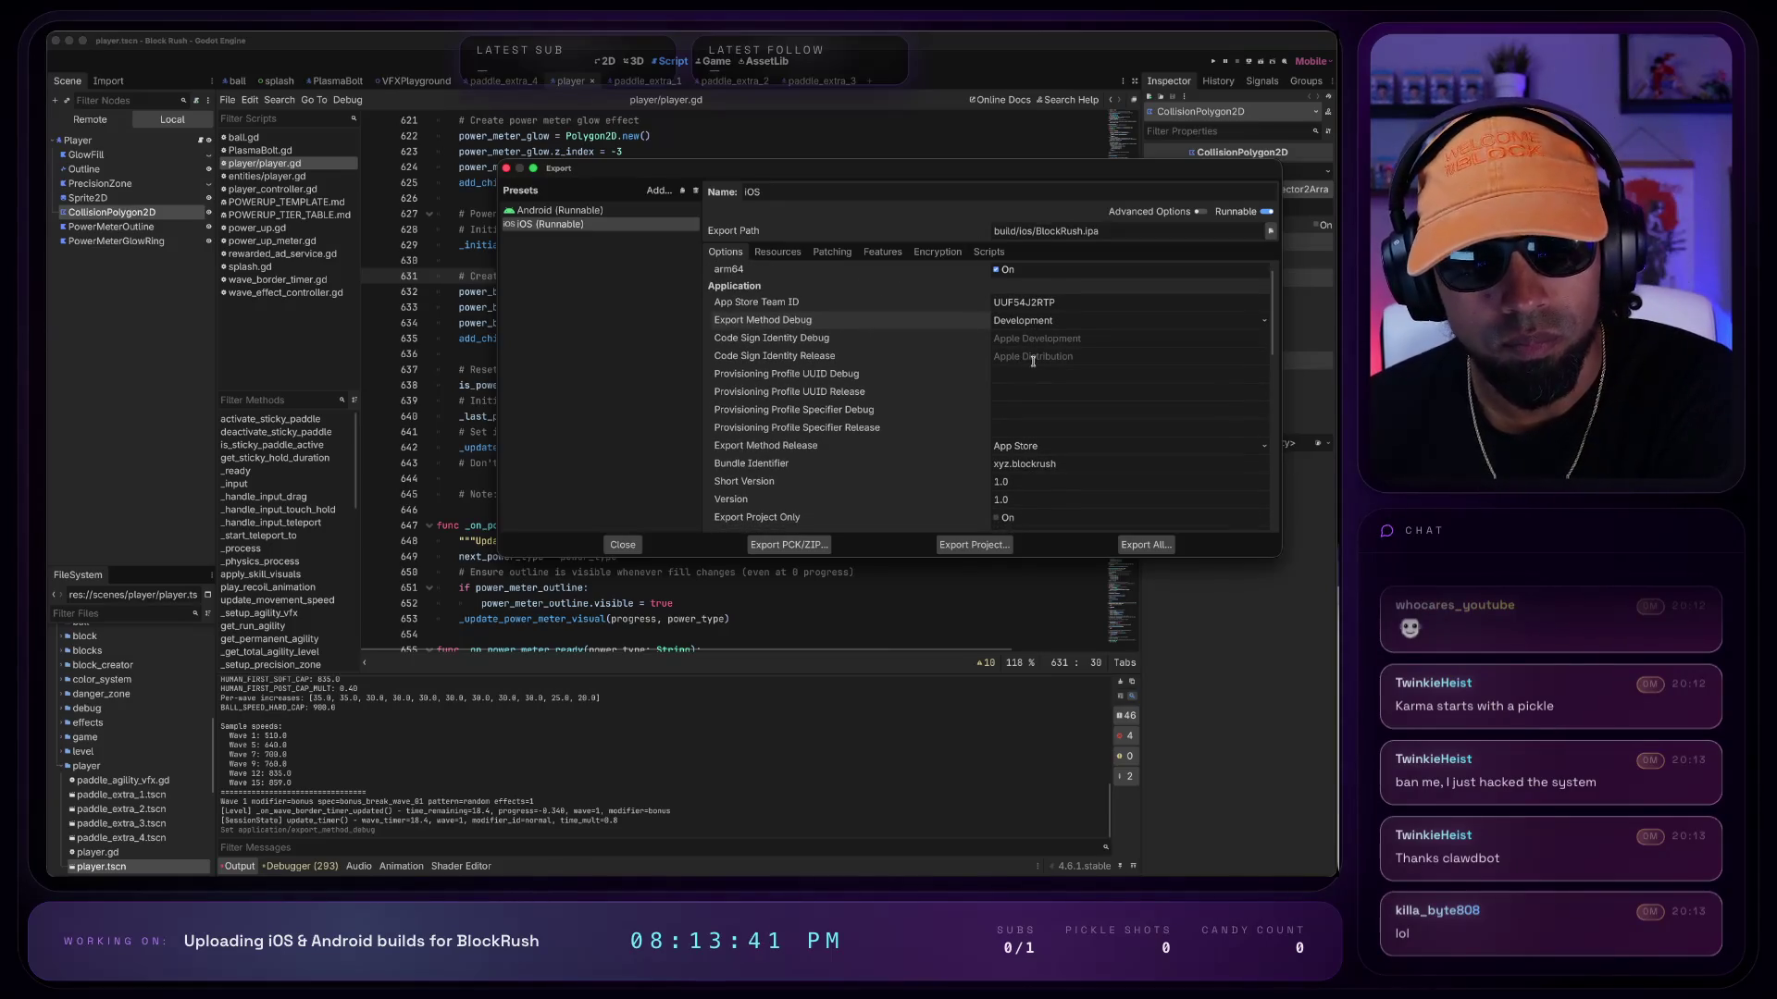
scroll(1055, 435, "up", 1)
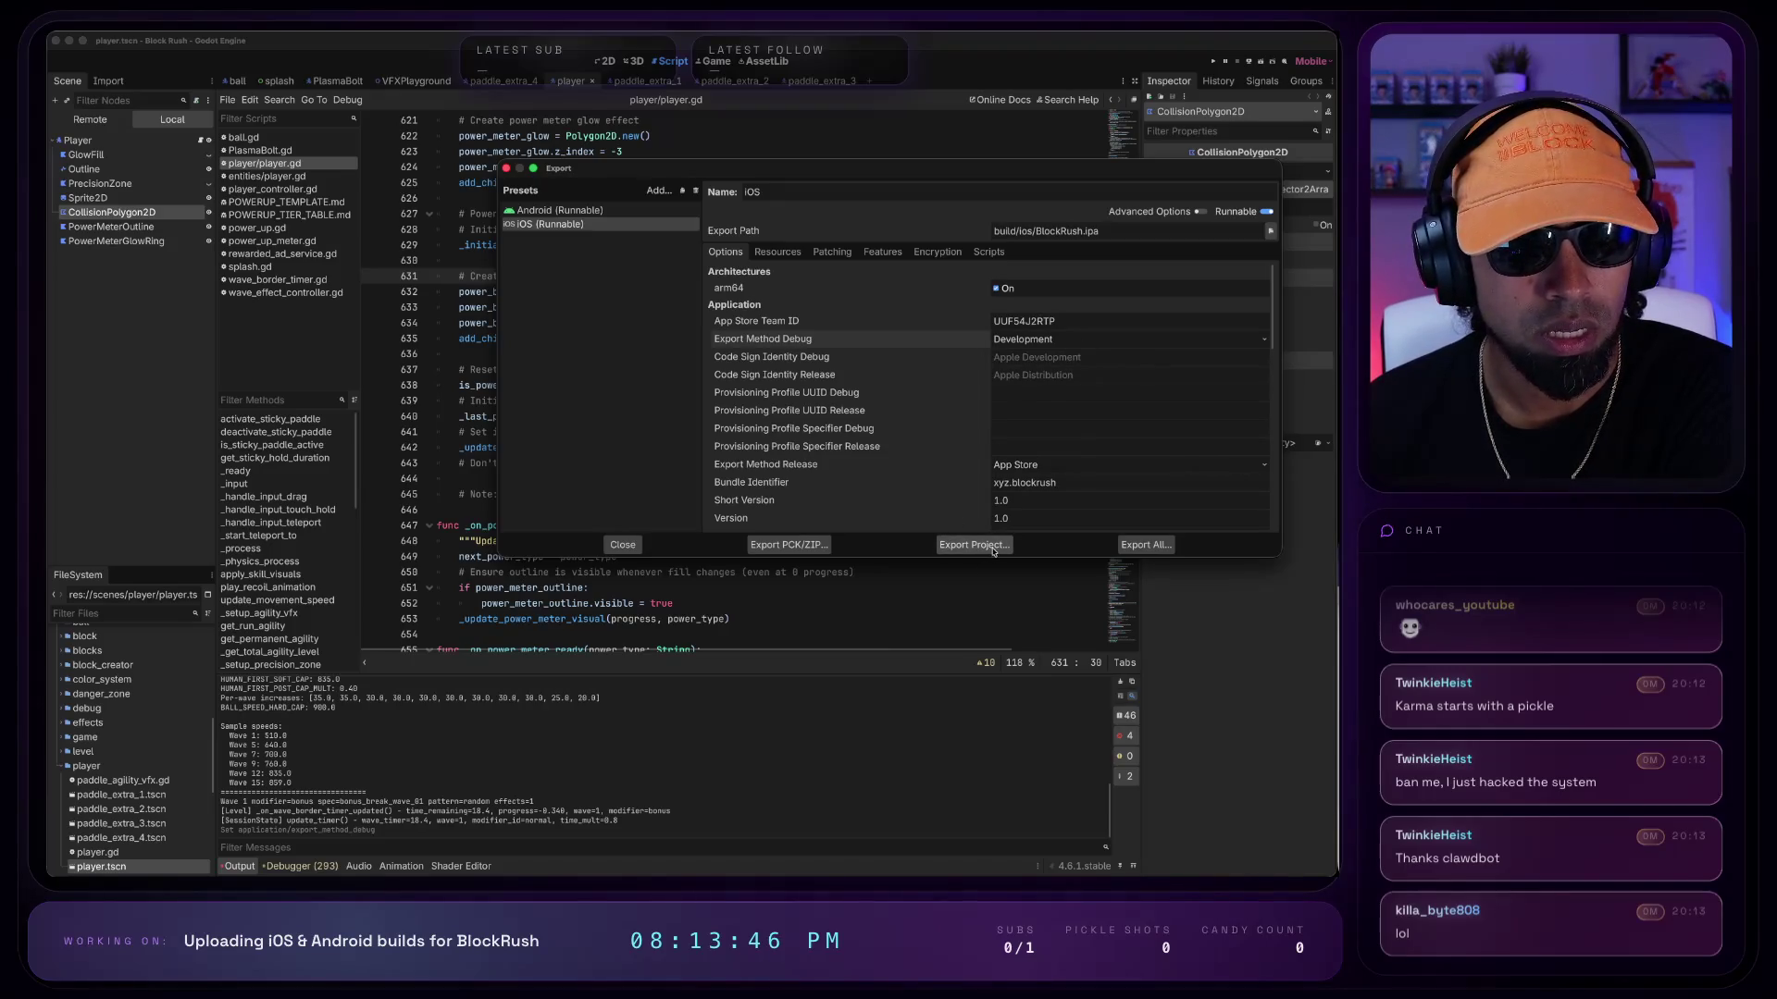
key("super+Tab")
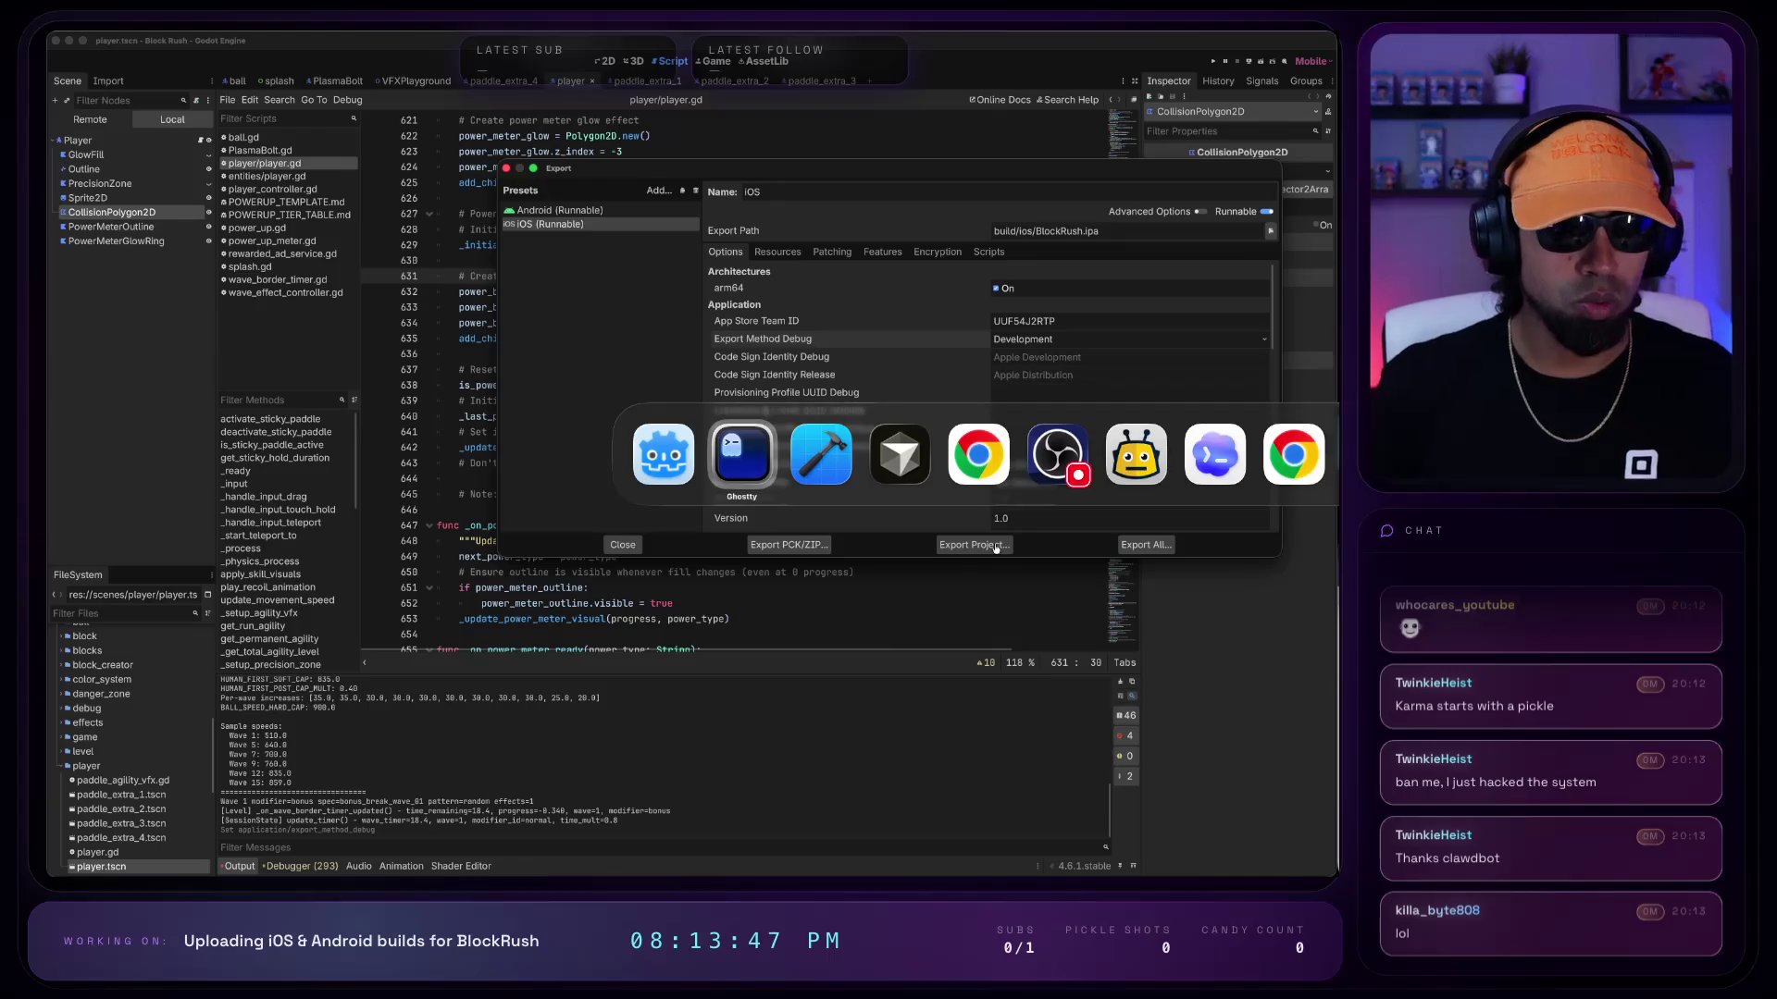
key("super+Tab")
key("super+Tab")
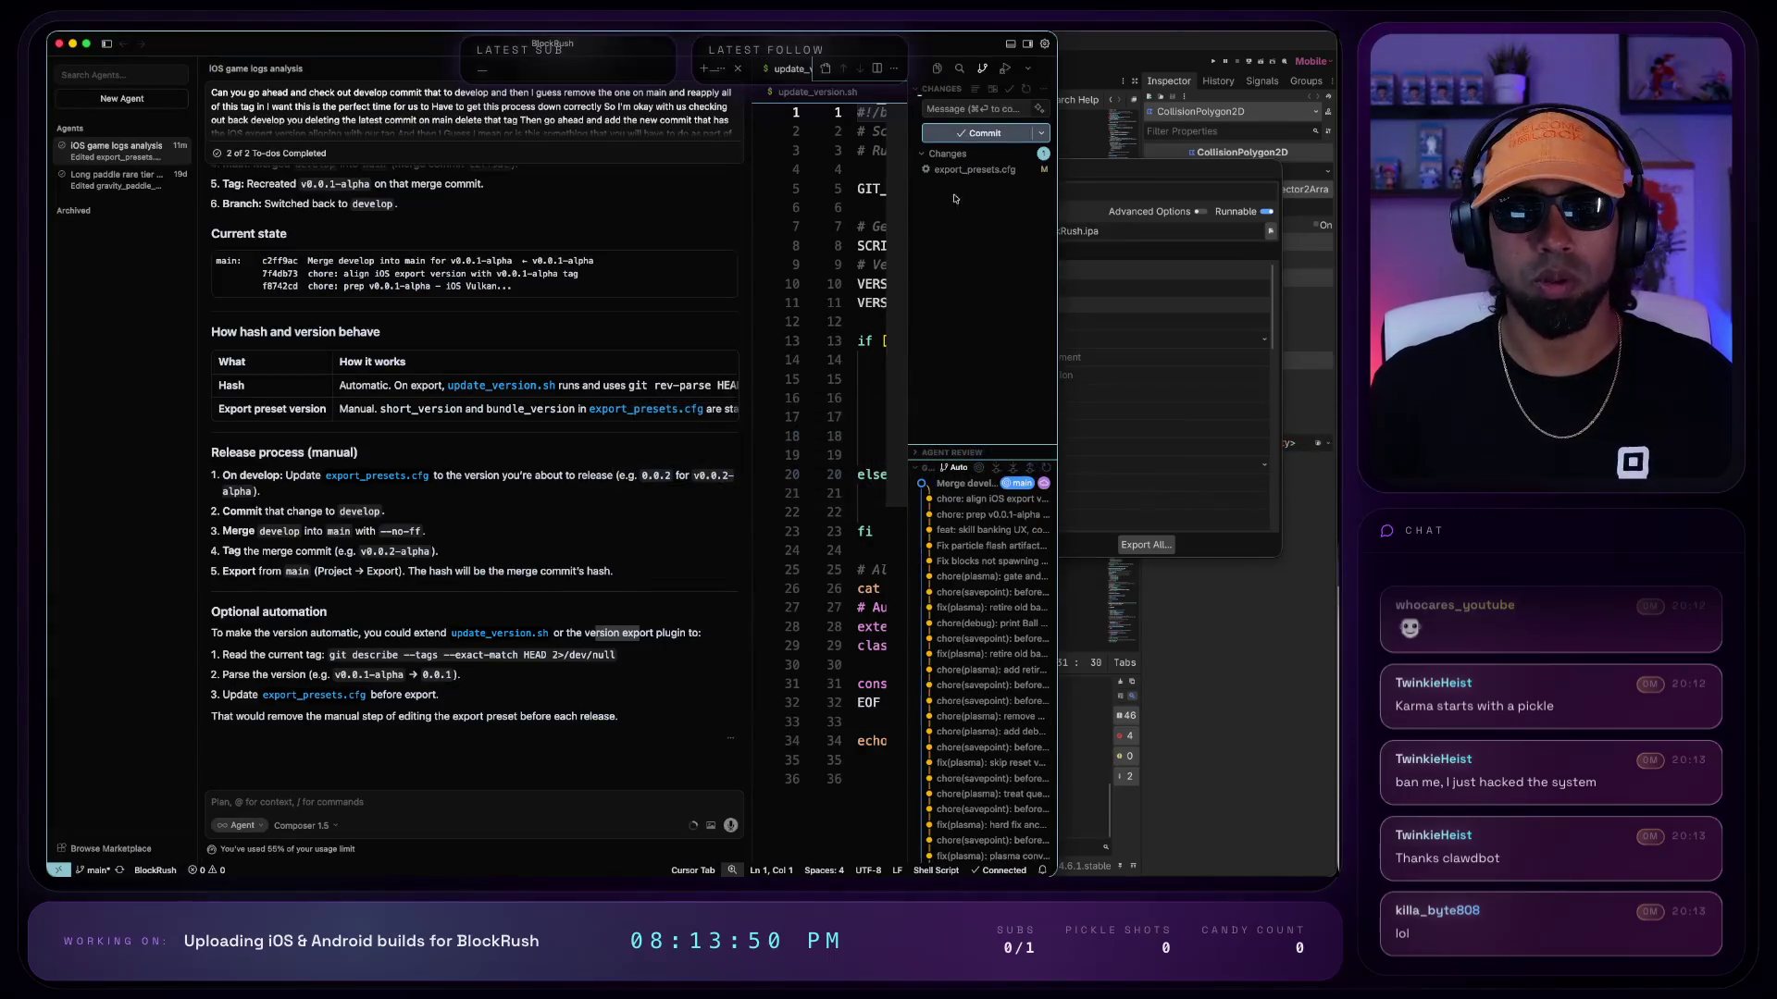
left_click(980, 172)
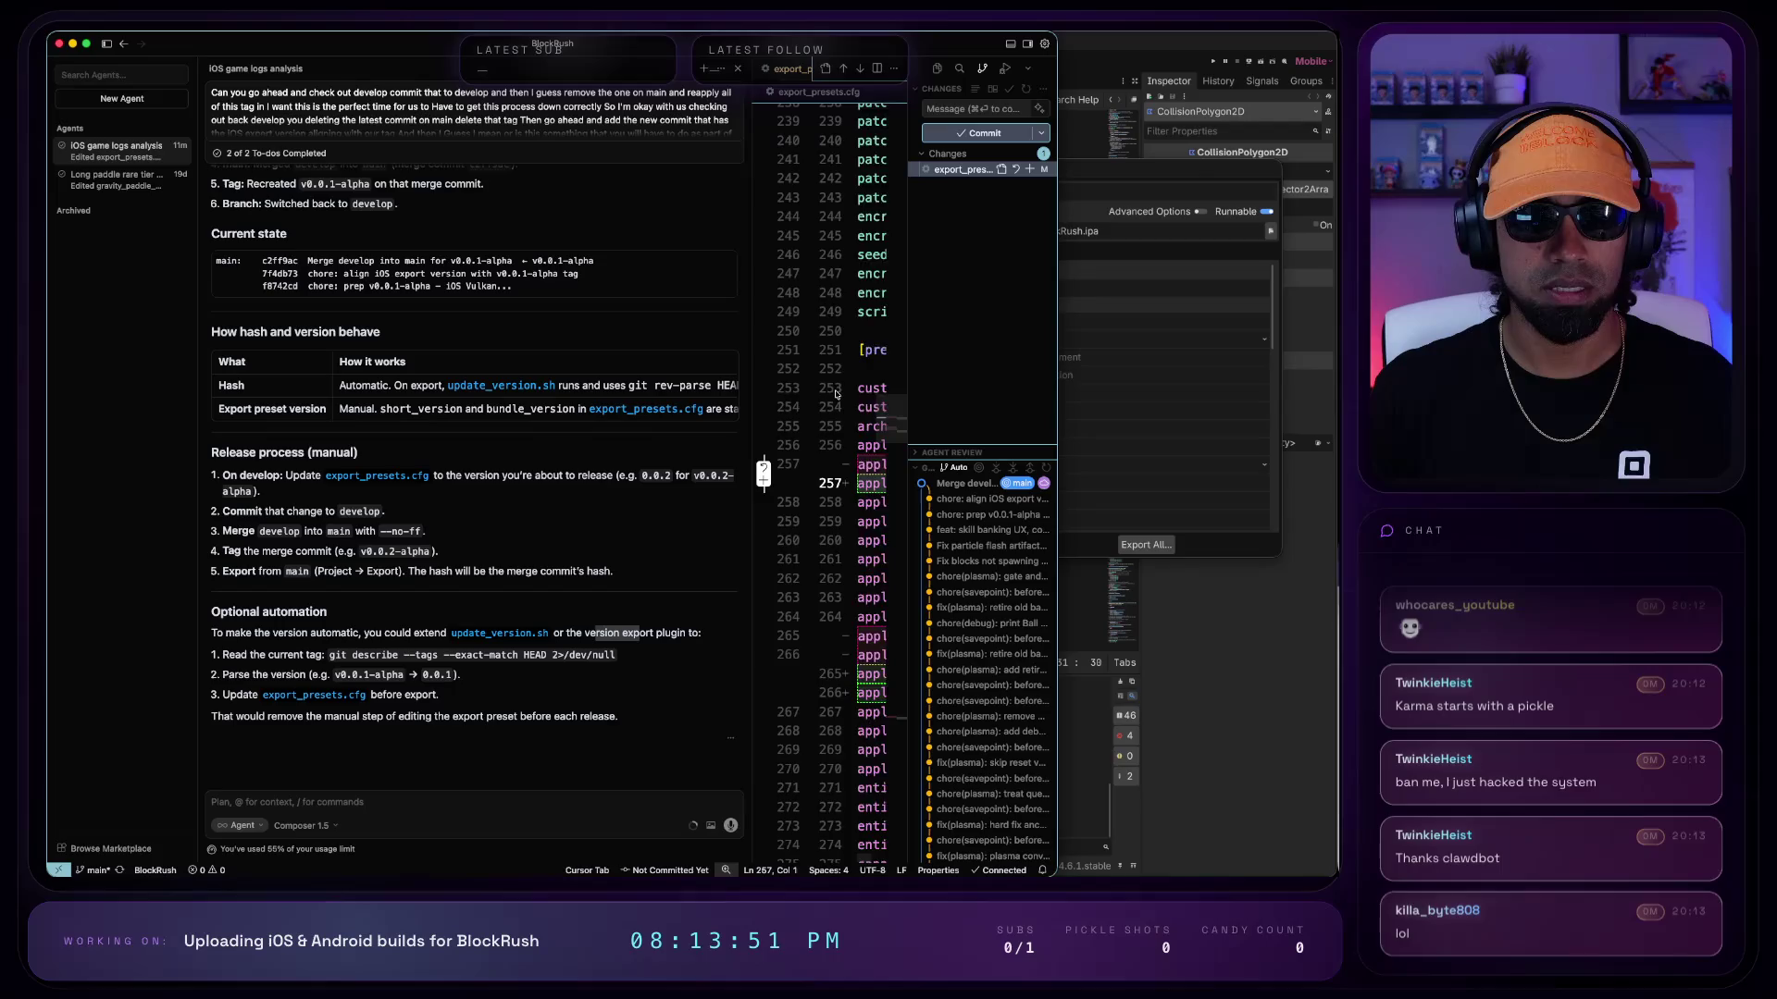
scroll(831, 390, "right", 8)
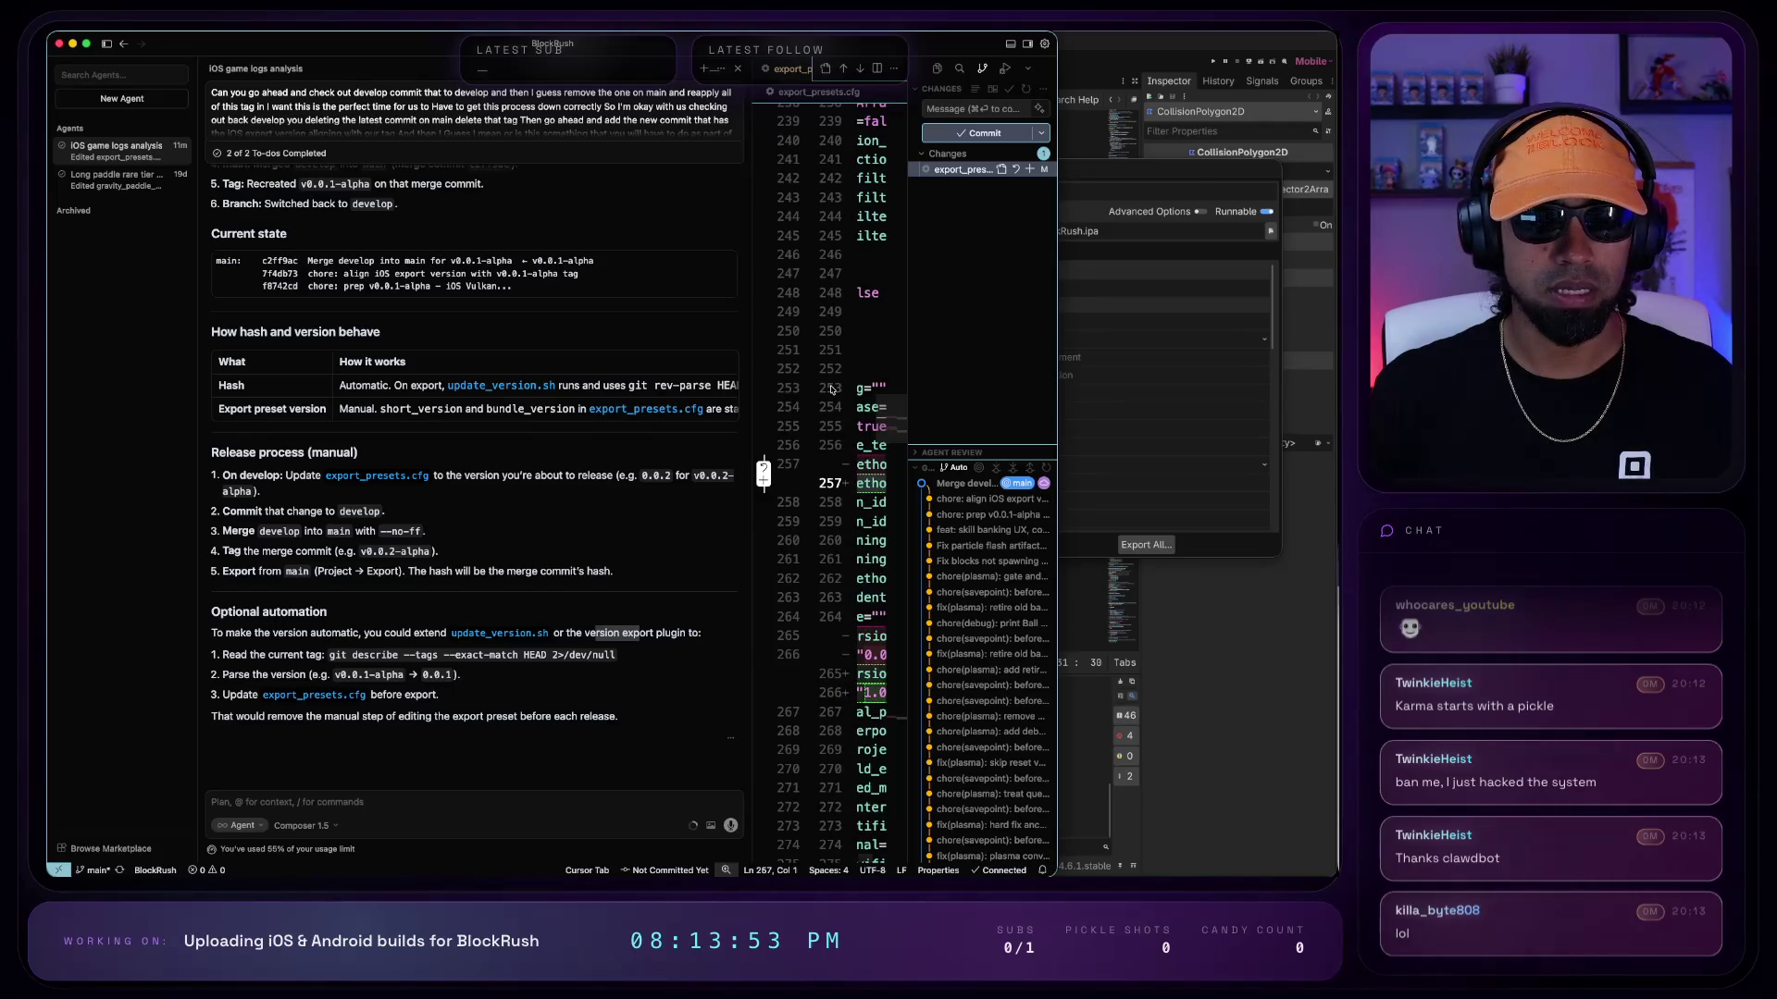
key("super+Tab")
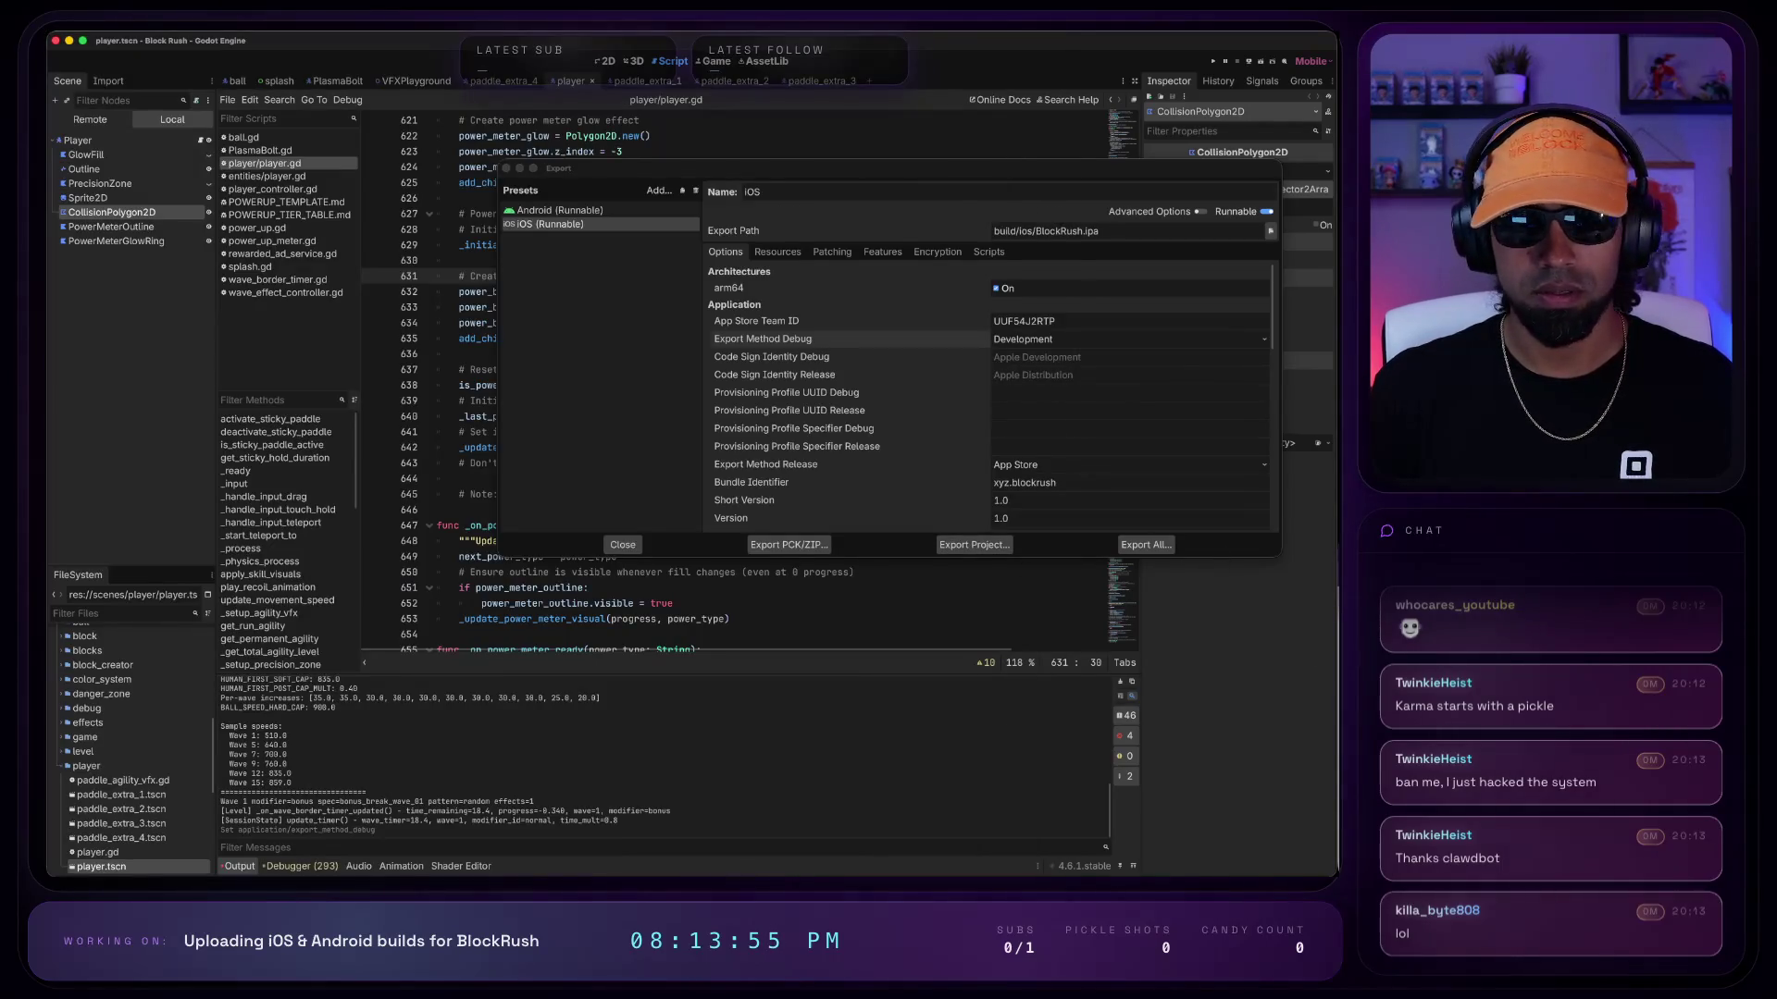
Review the commit history graph in the terminal with gloga
key("super+Tab")
key("super+Tab")
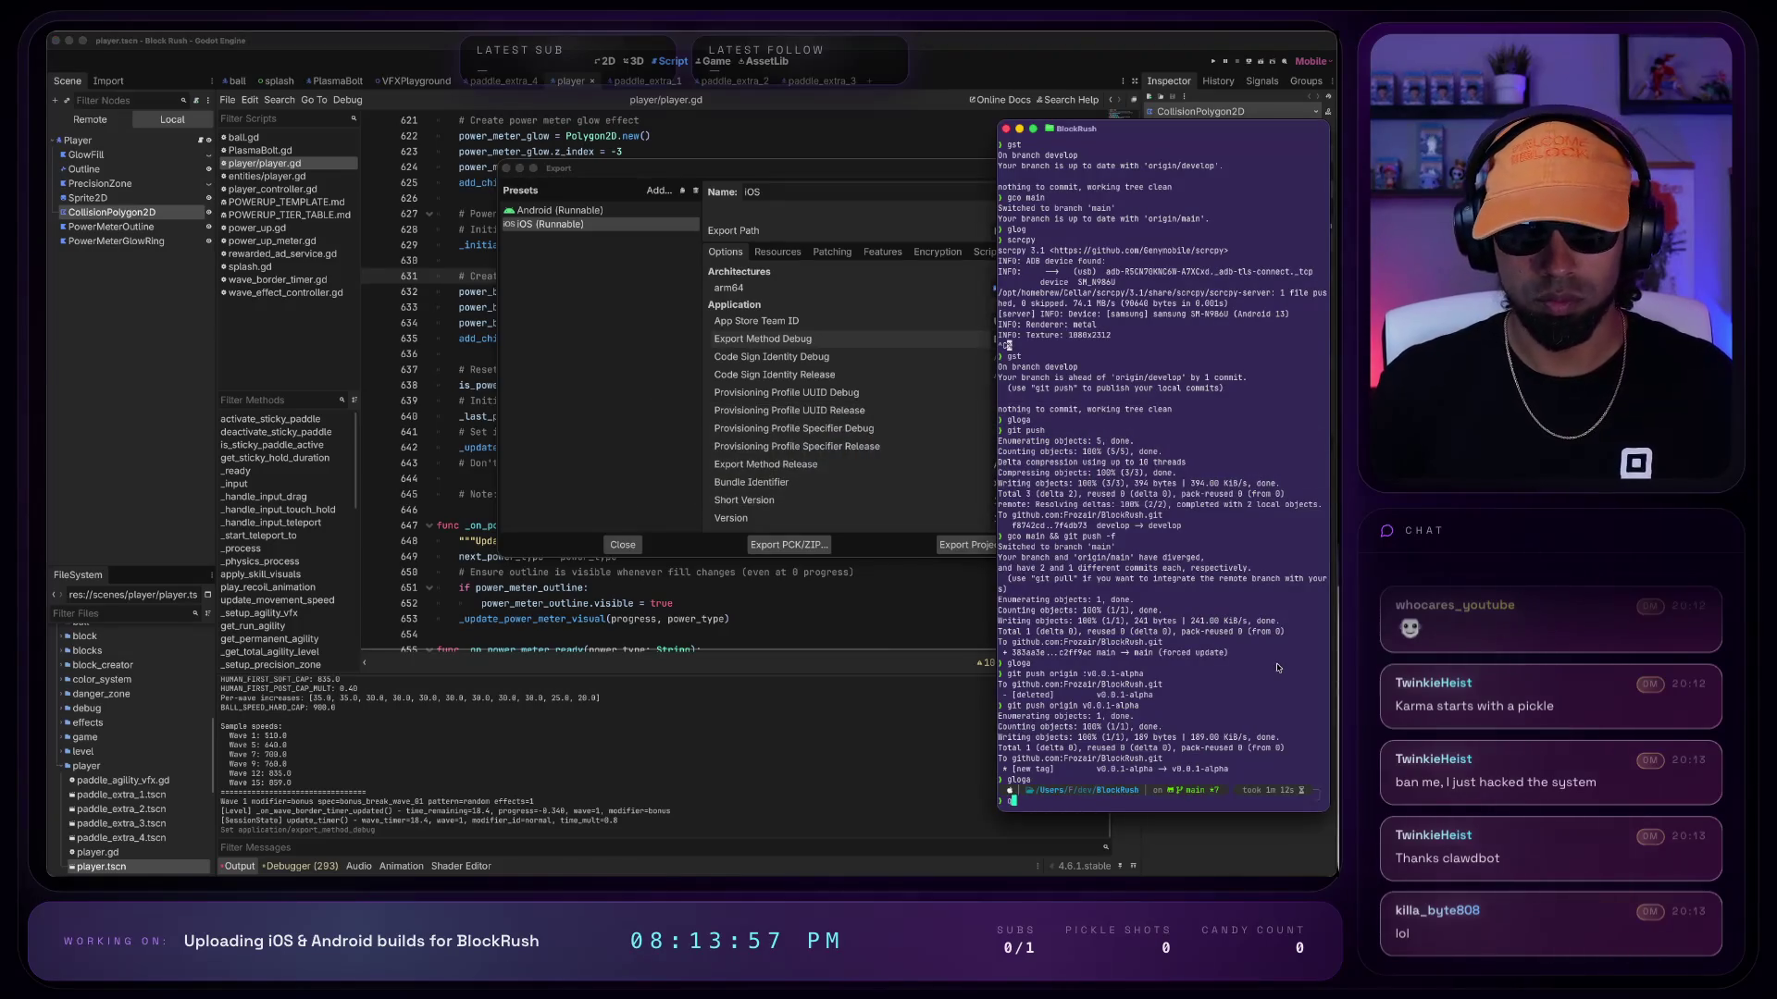
type("gloga")
key("Return")
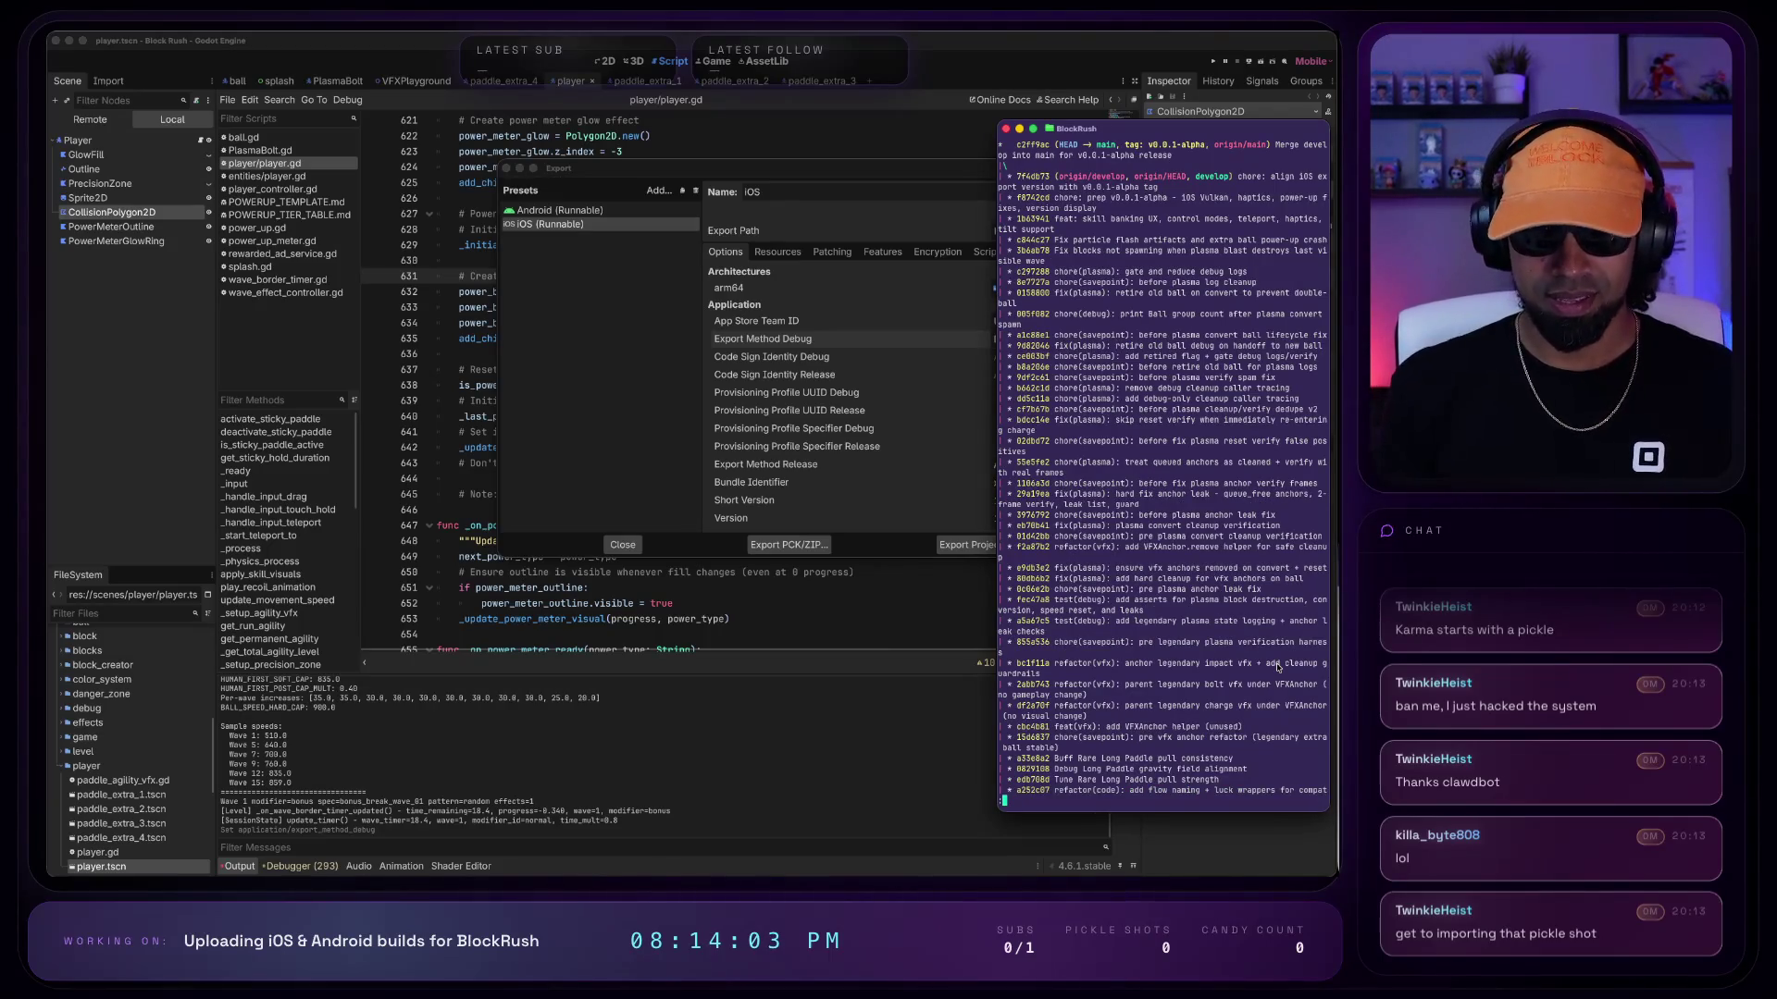
key("q")
Export the iOS build as BlockRush.ipa, overwriting the old file, dismiss the warnings, and close the dialog
left_click(655, 495)
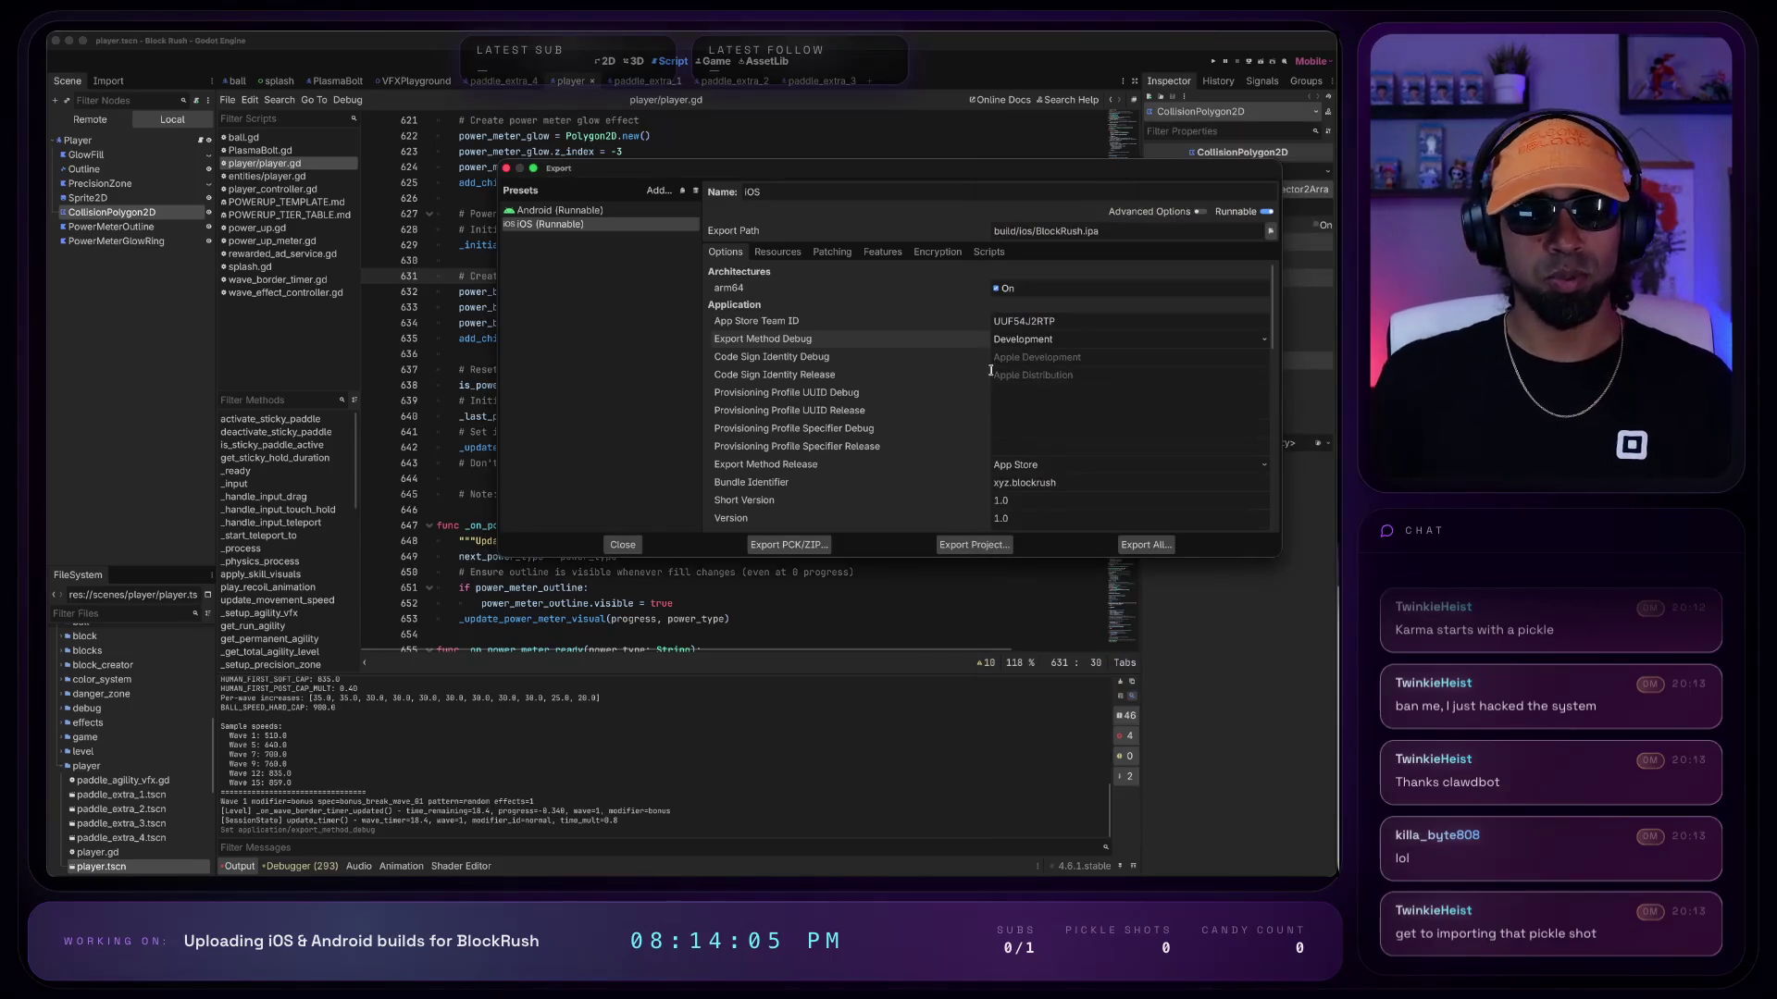
left_click(974, 544)
left_click(1127, 569)
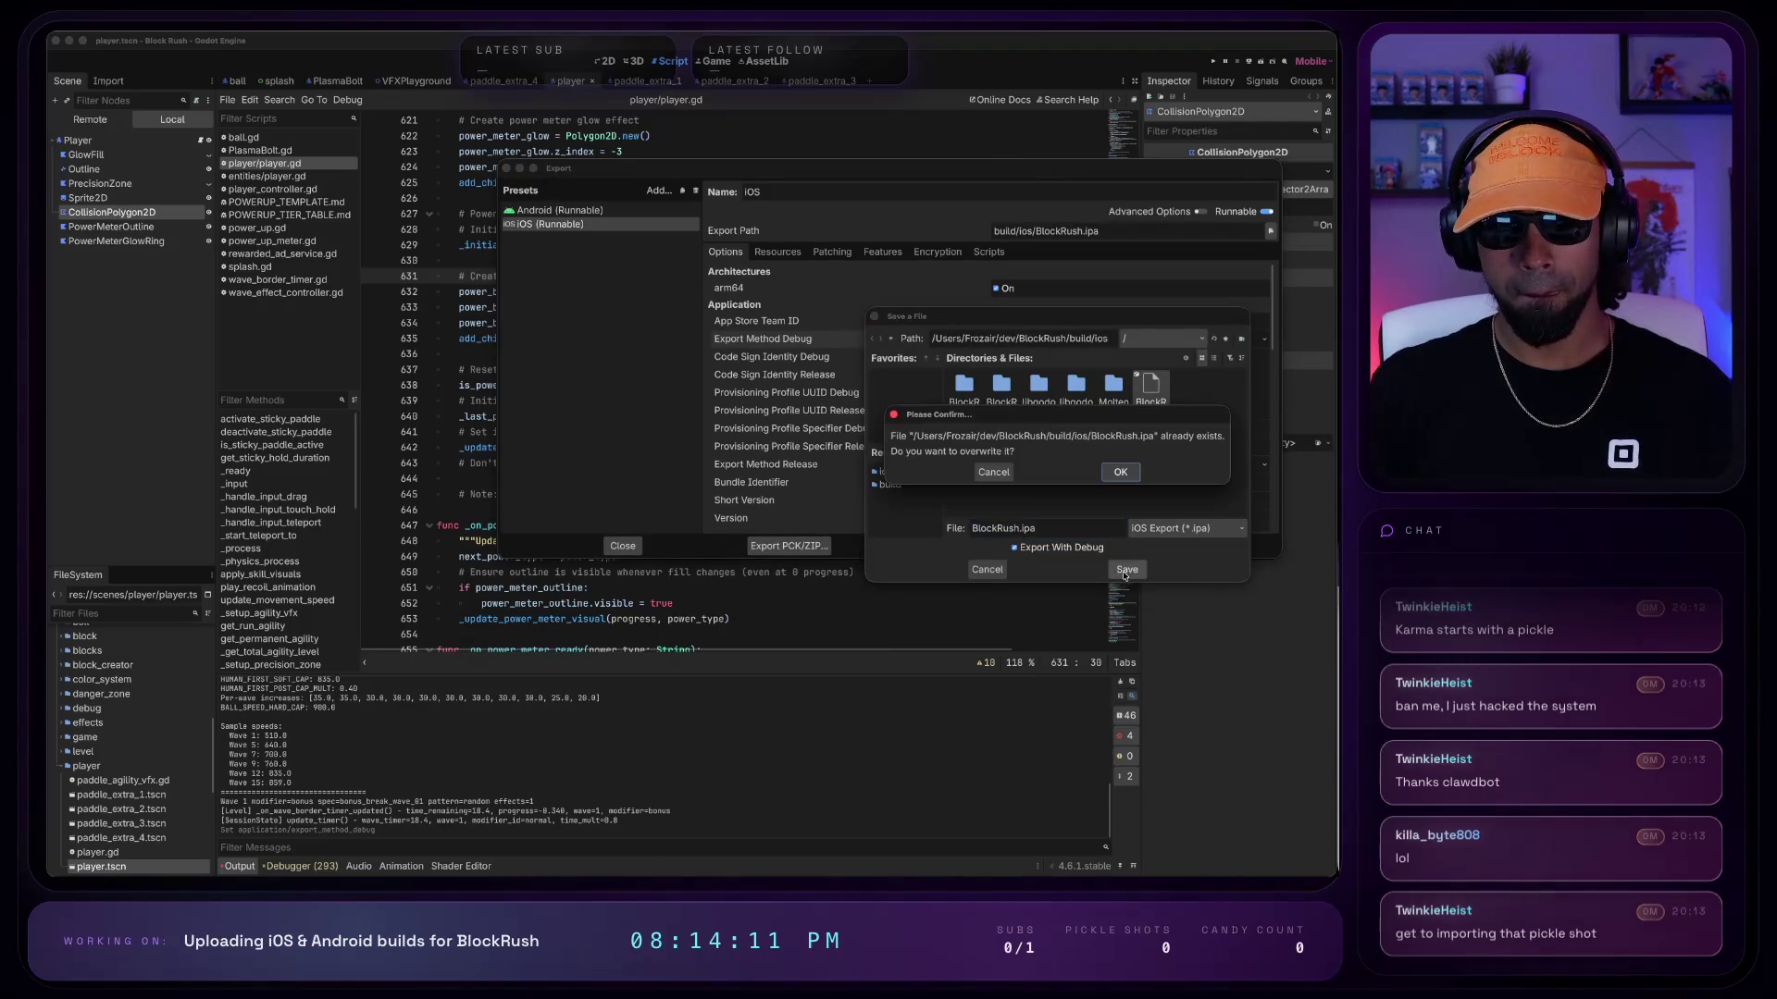
left_click(1121, 479)
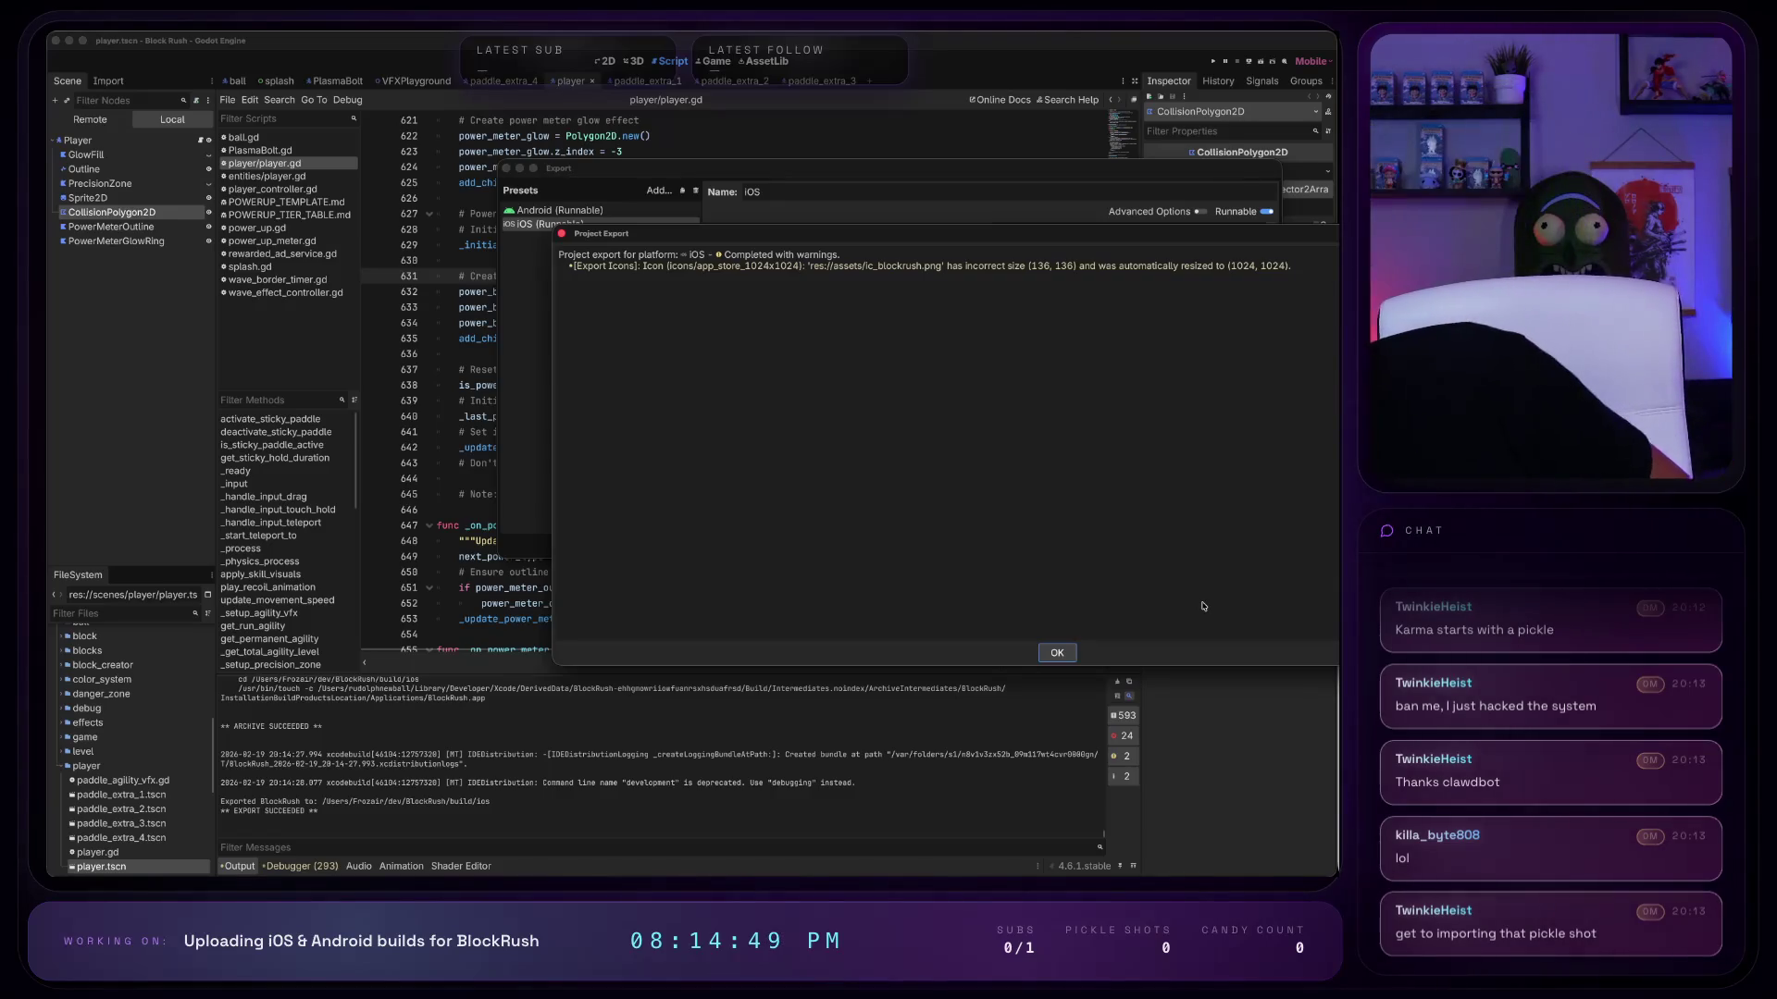
left_click(1059, 652)
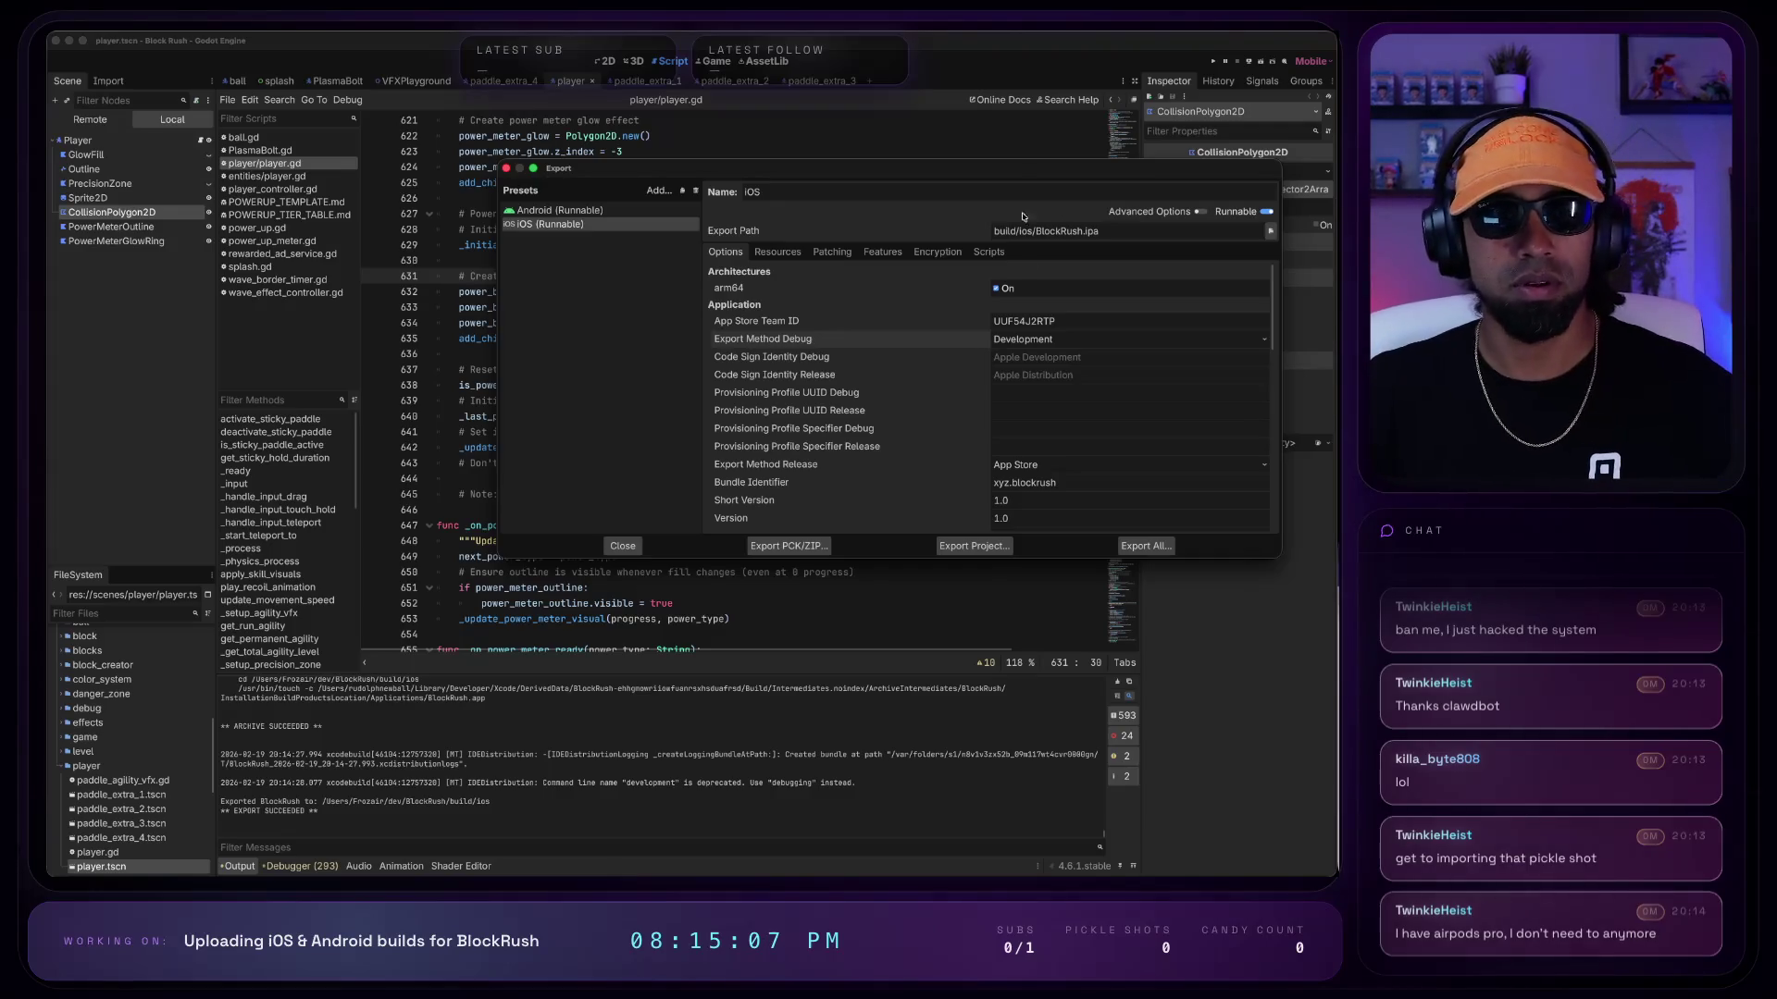
left_click(624, 547)
key("super+Tab")
key("super+Tab")
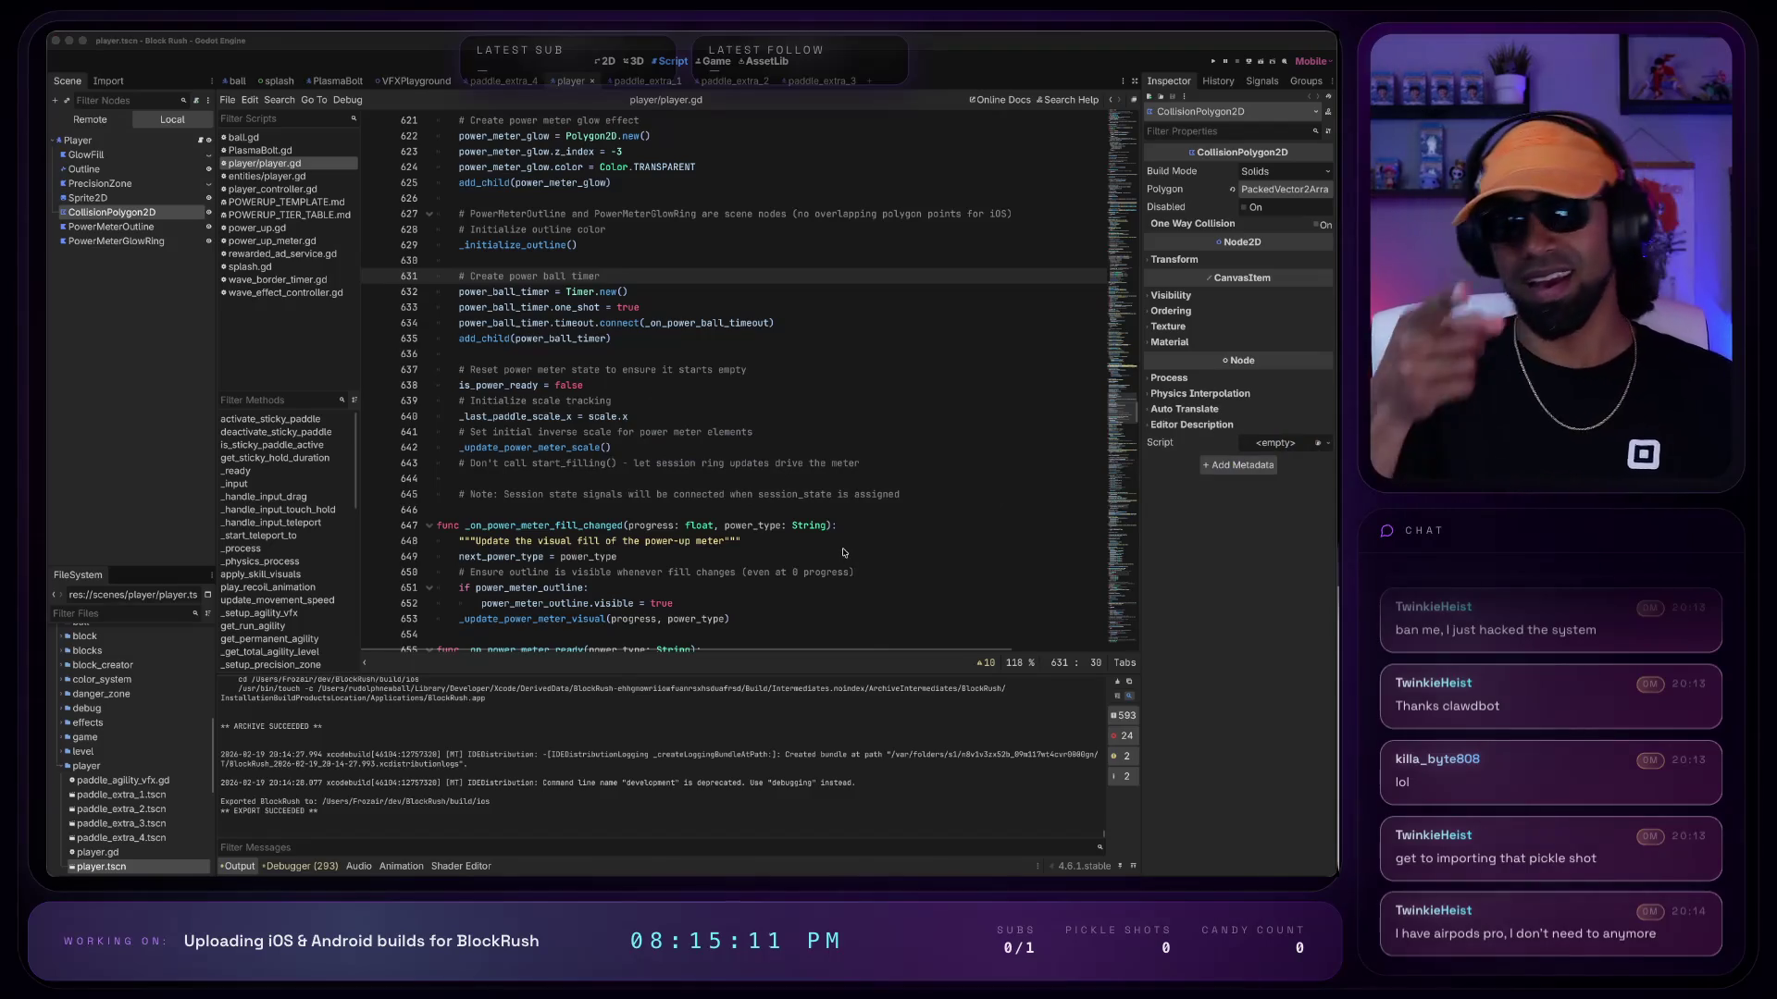
Launch Xcode and open the recent BlockRush project with its file tree showing
mouse_move(1260, 873)
left_click(1165, 858)
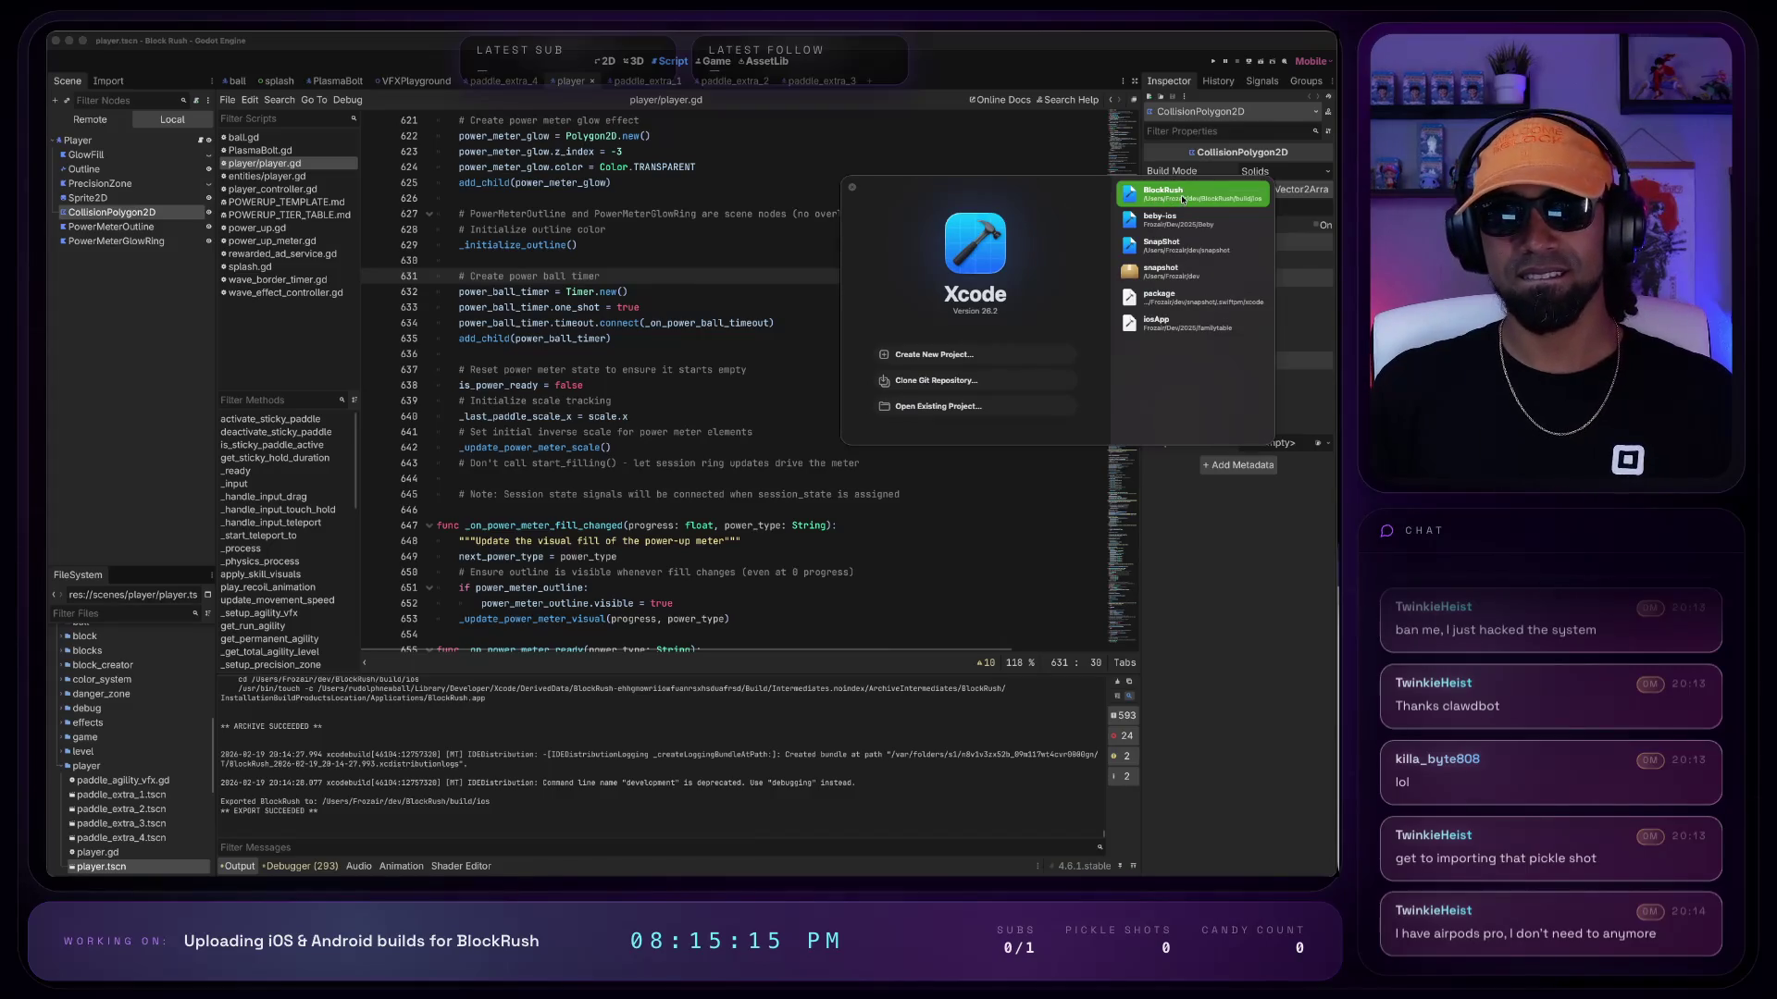
double_click(1182, 199)
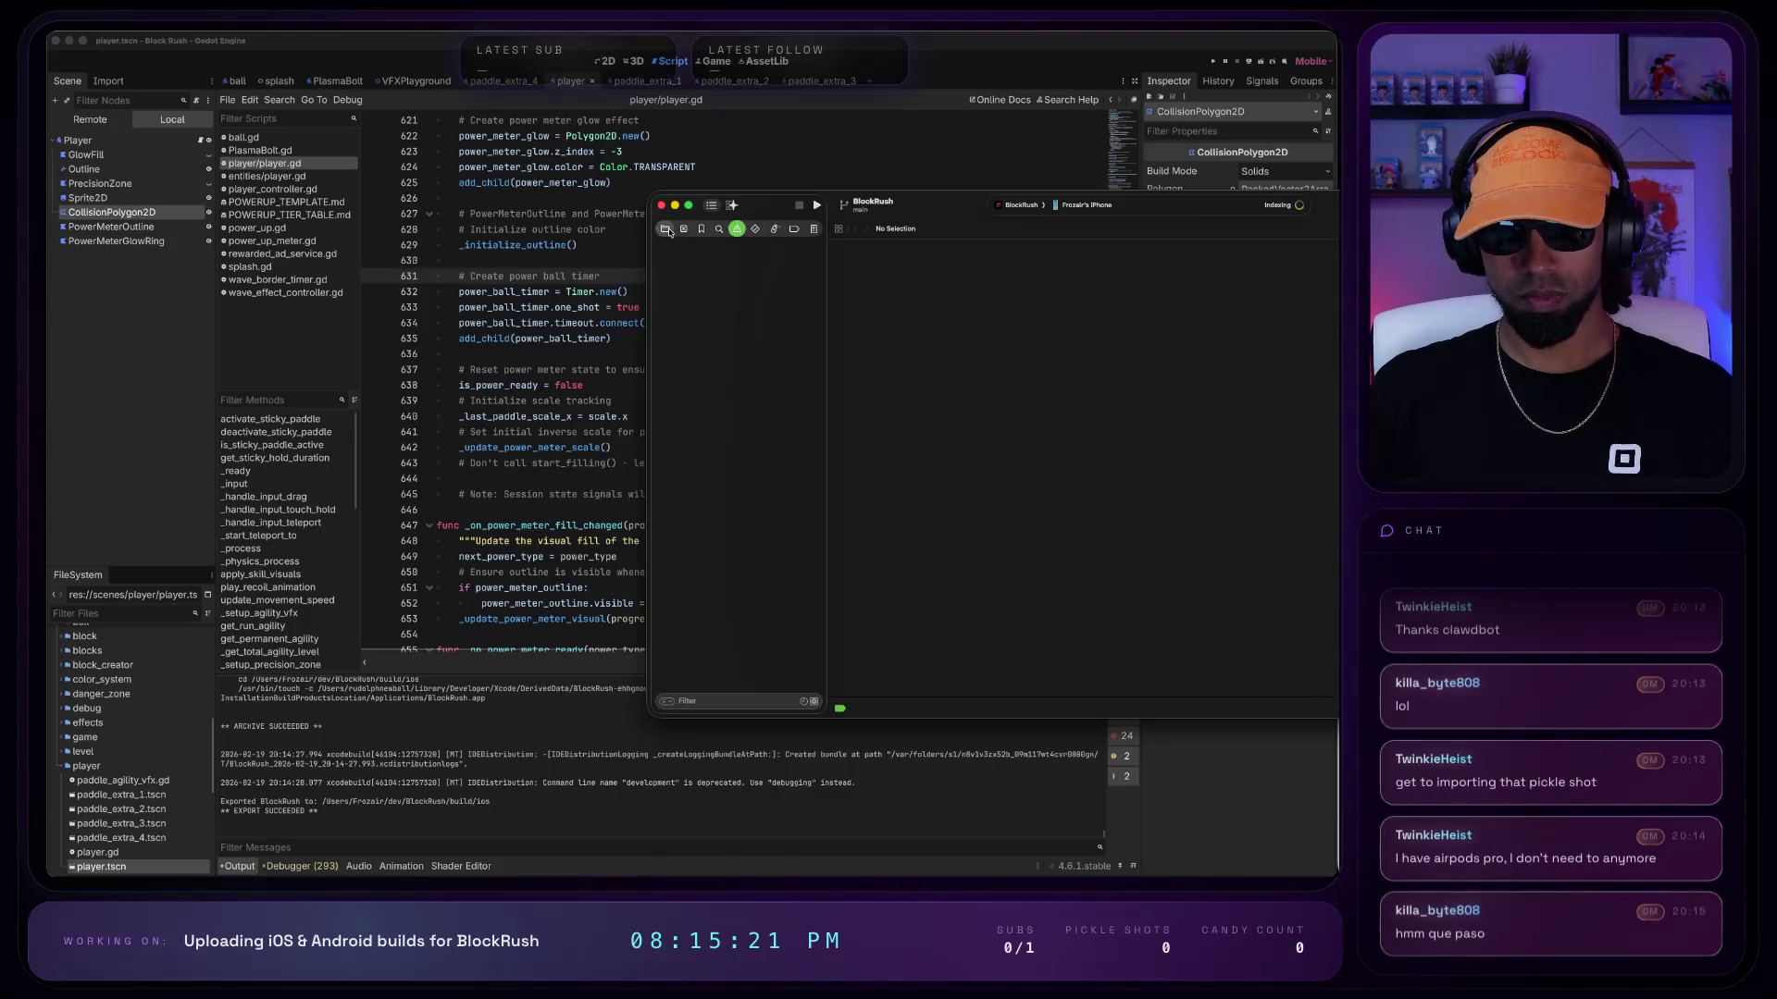
left_click(667, 229)
mouse_move(932, 221)
left_mouse_down()
mouse_move(703, 185)
mouse_move(791, 176)
left_mouse_up()
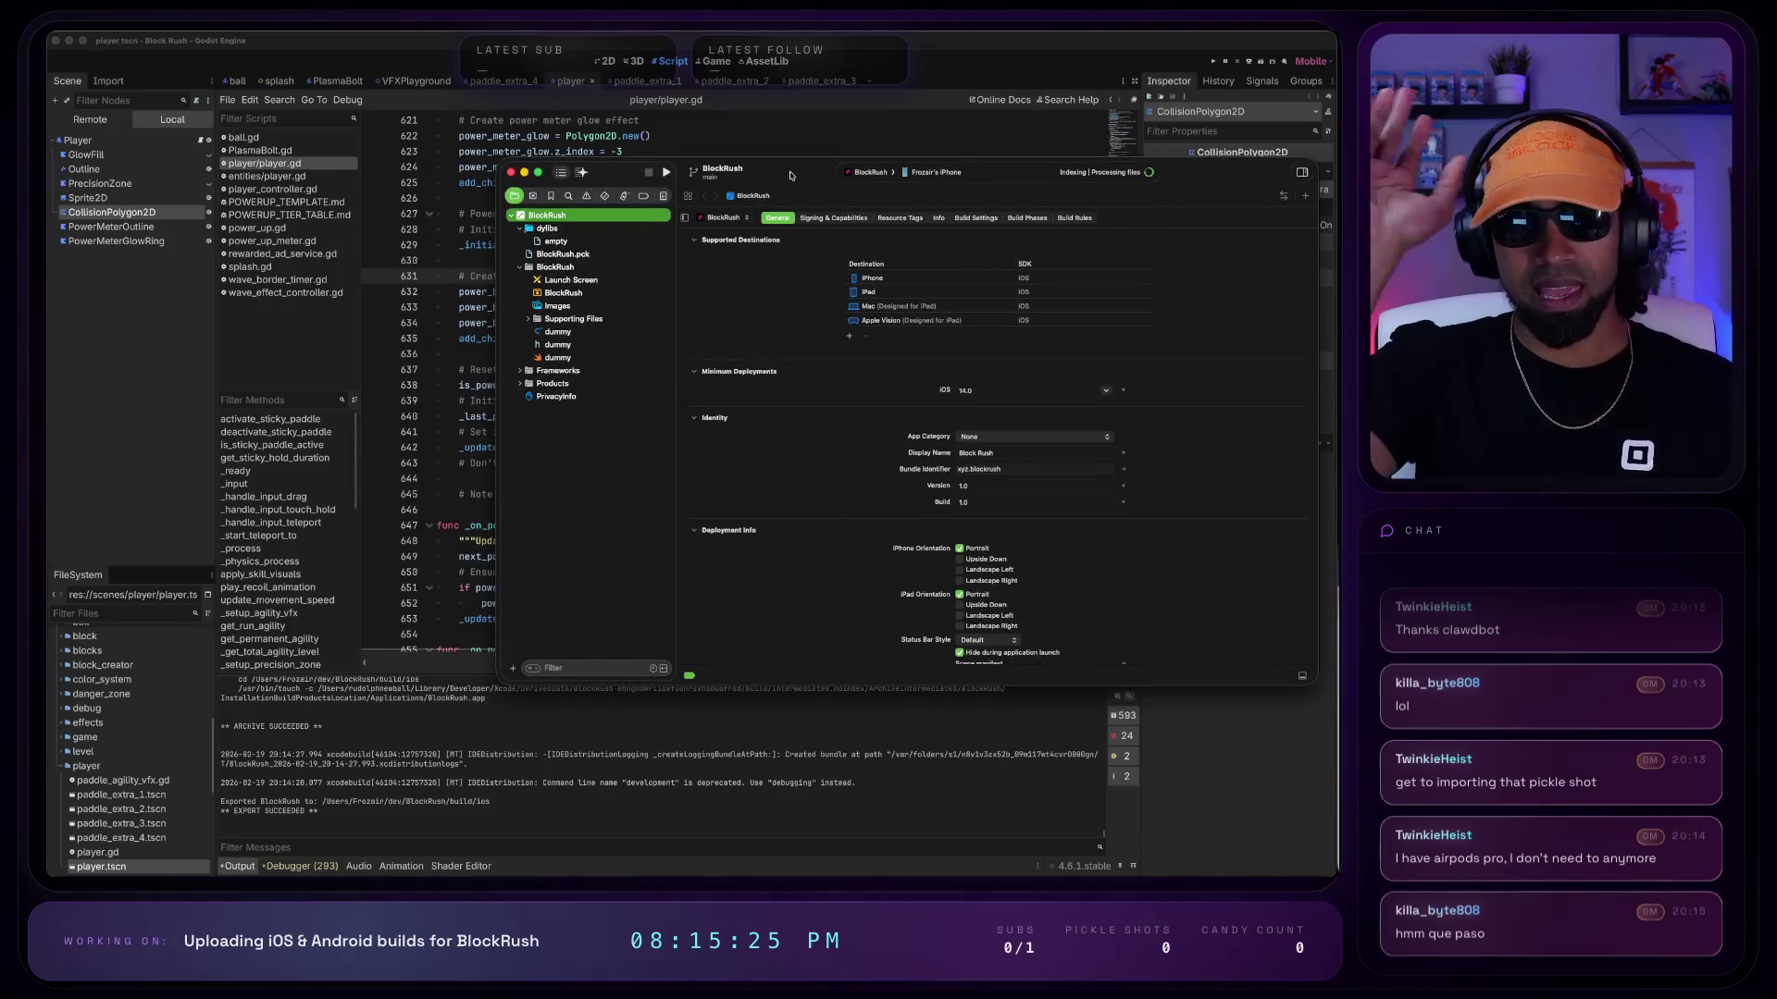
scroll(788, 477, "down", 1)
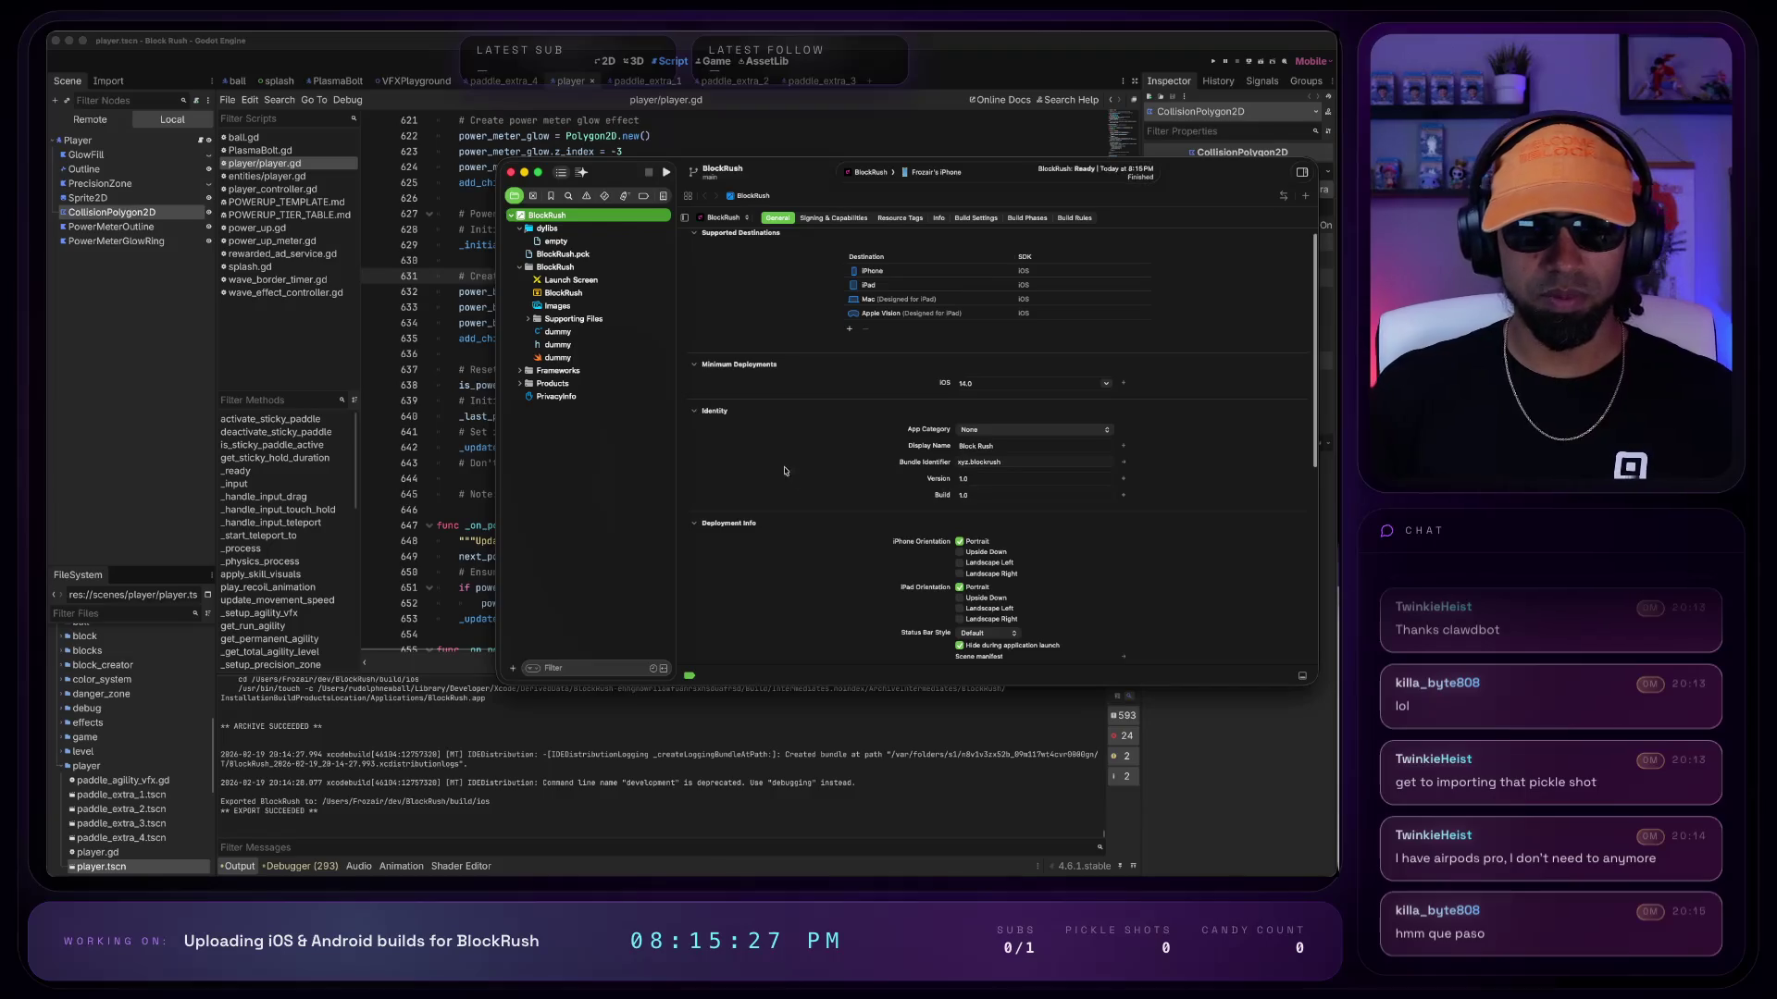
Set BlockRush's app category to Games - Arcade Games and view Signing & Capabilities
left_click(776, 445)
left_click(1080, 428)
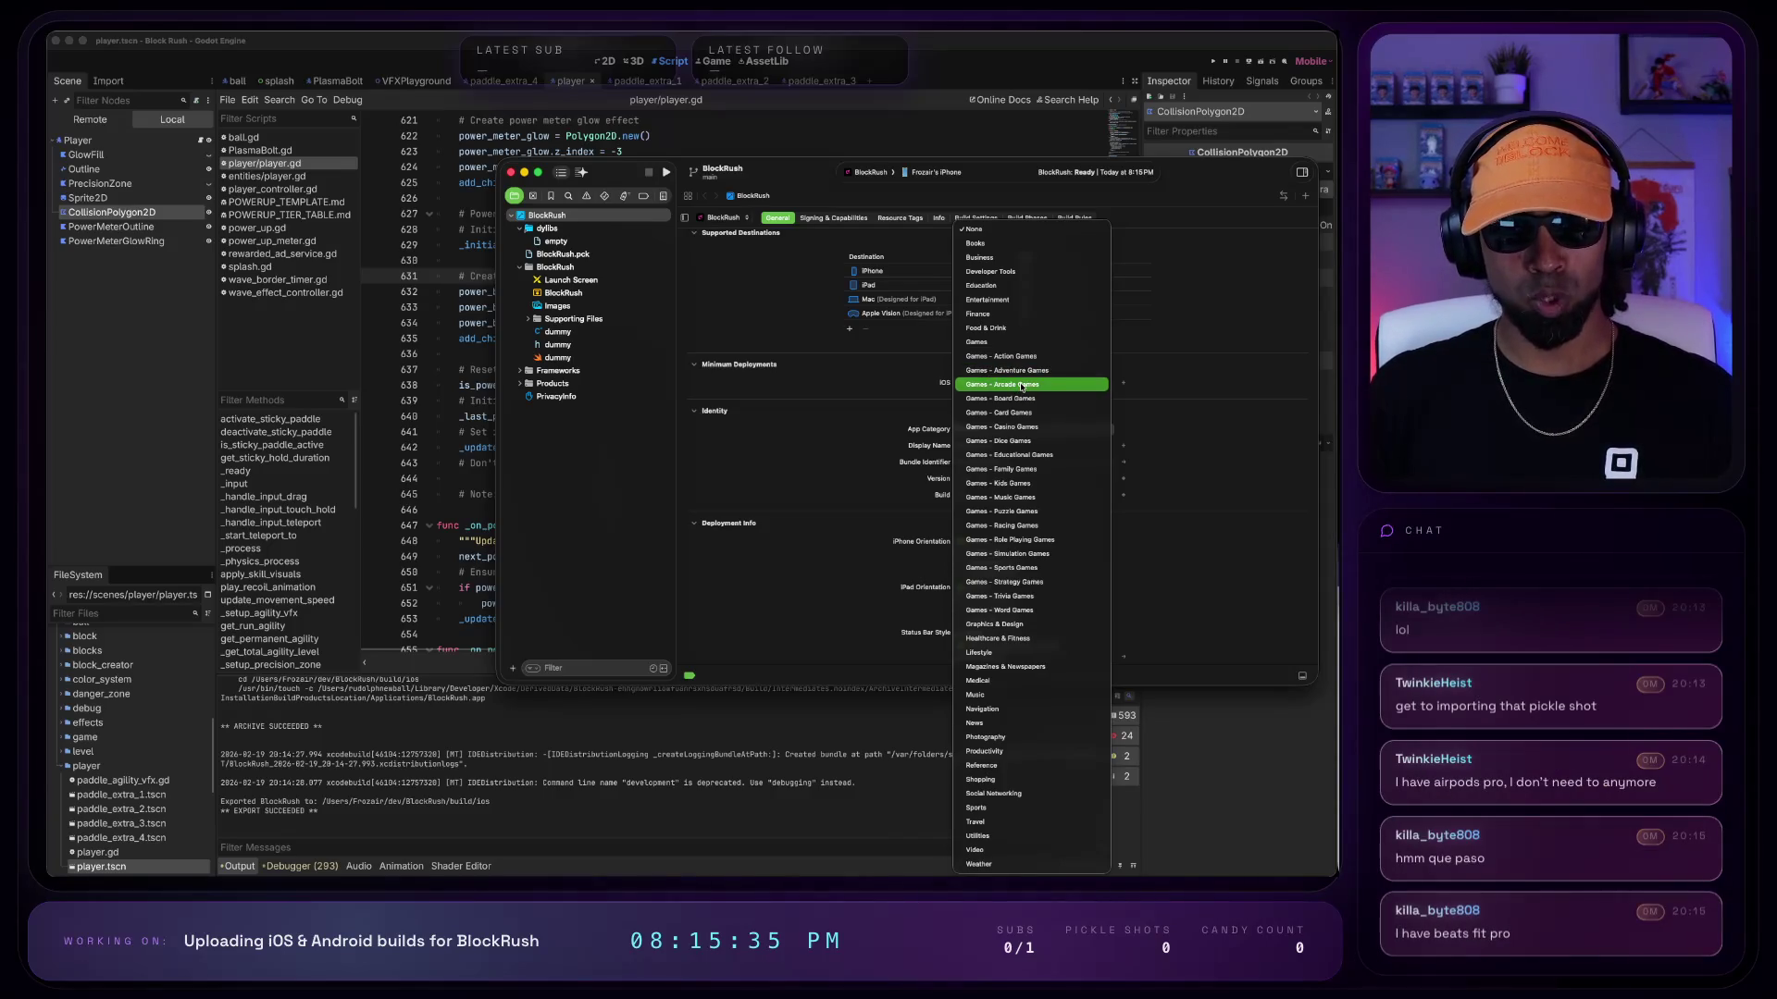
left_click(1022, 385)
scroll(774, 470, "down", 3)
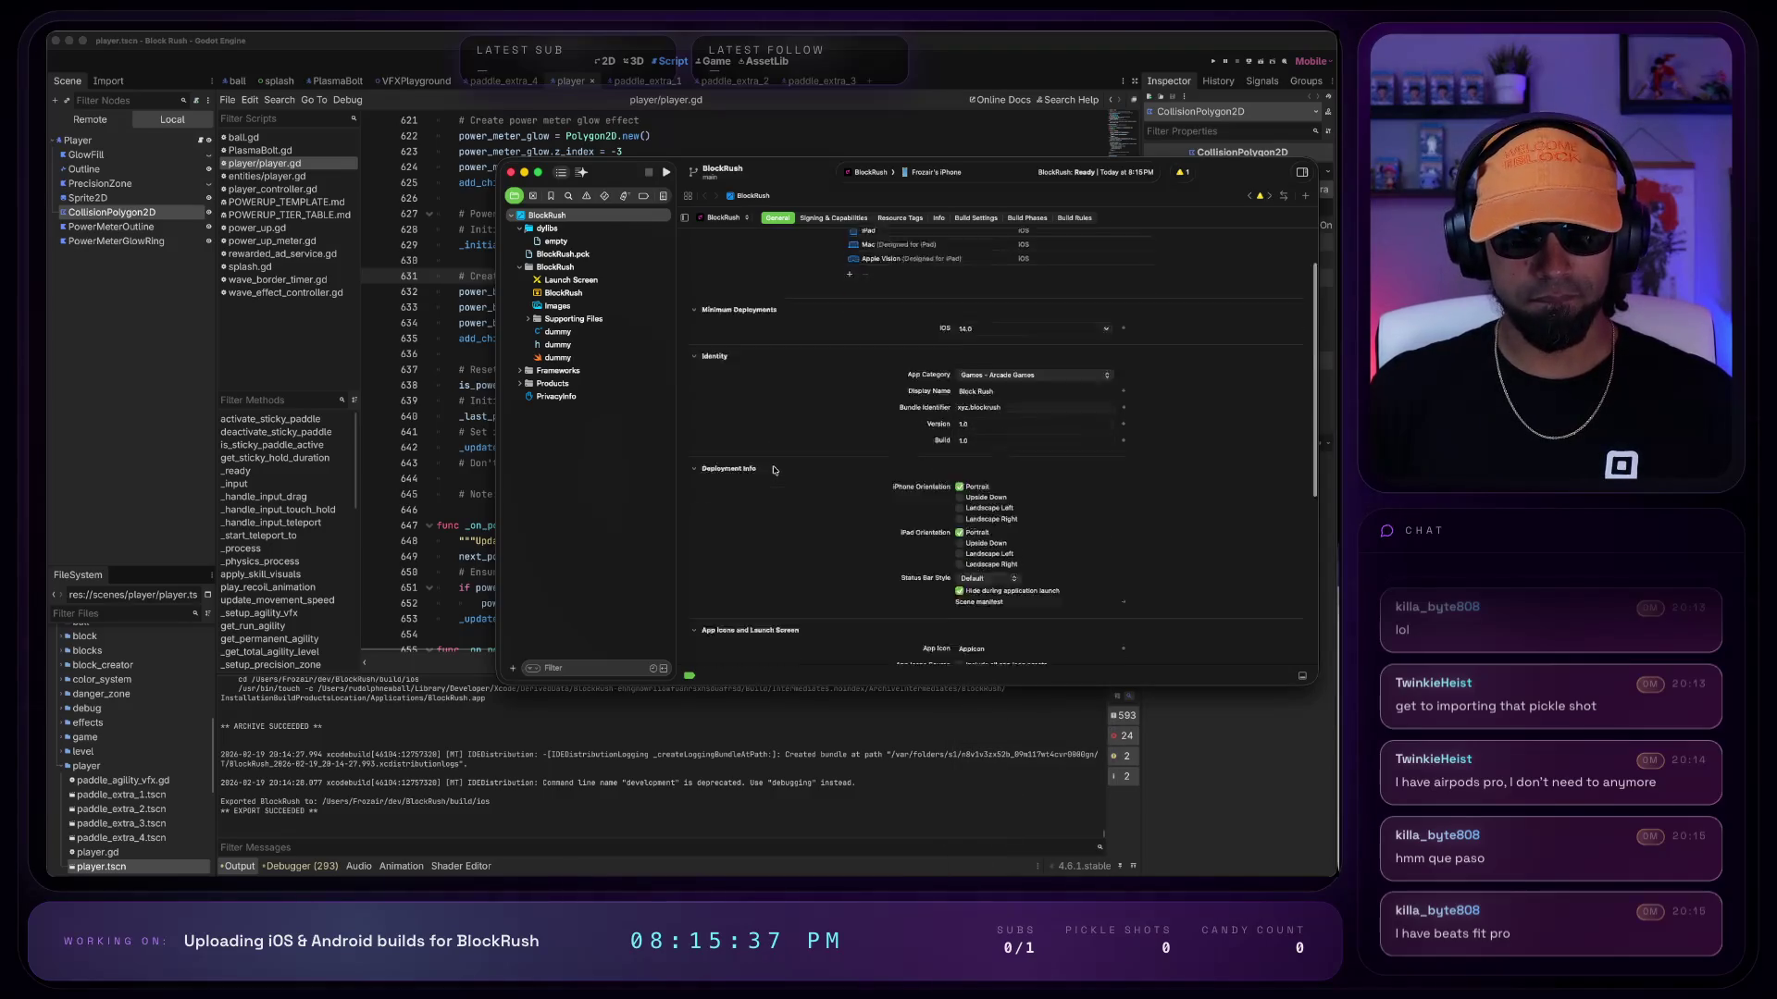
scroll(768, 472, "up", 4)
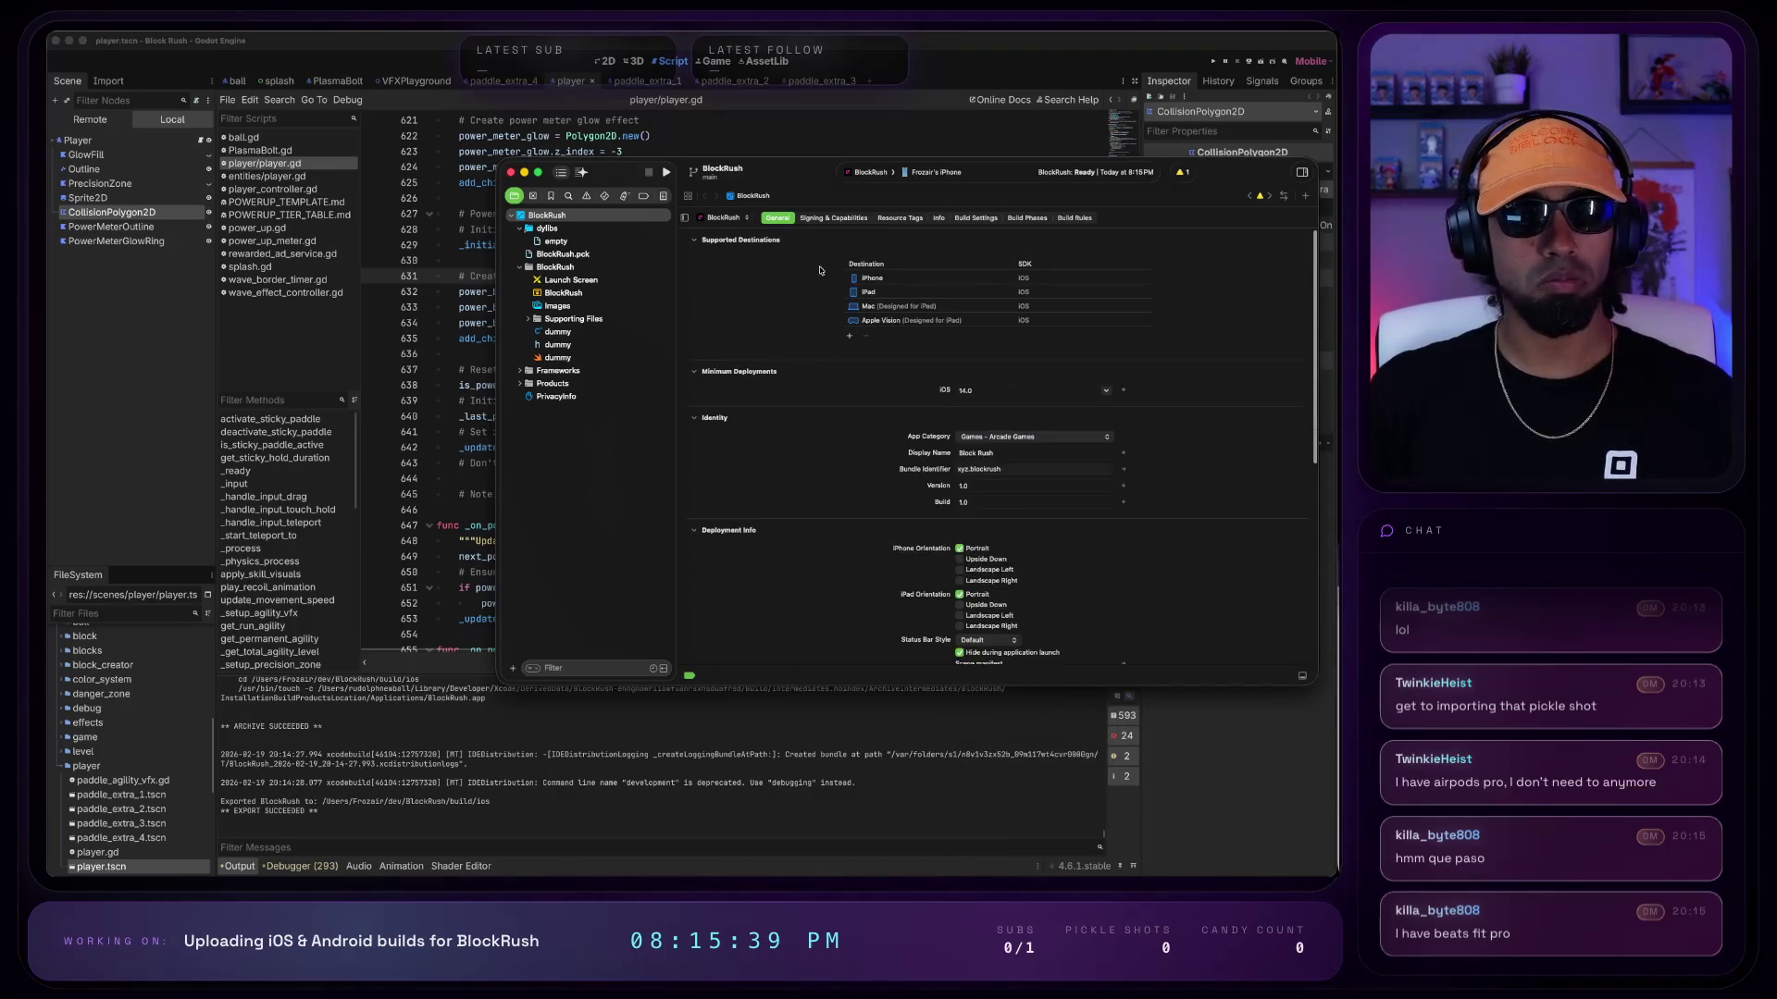
left_click(833, 217)
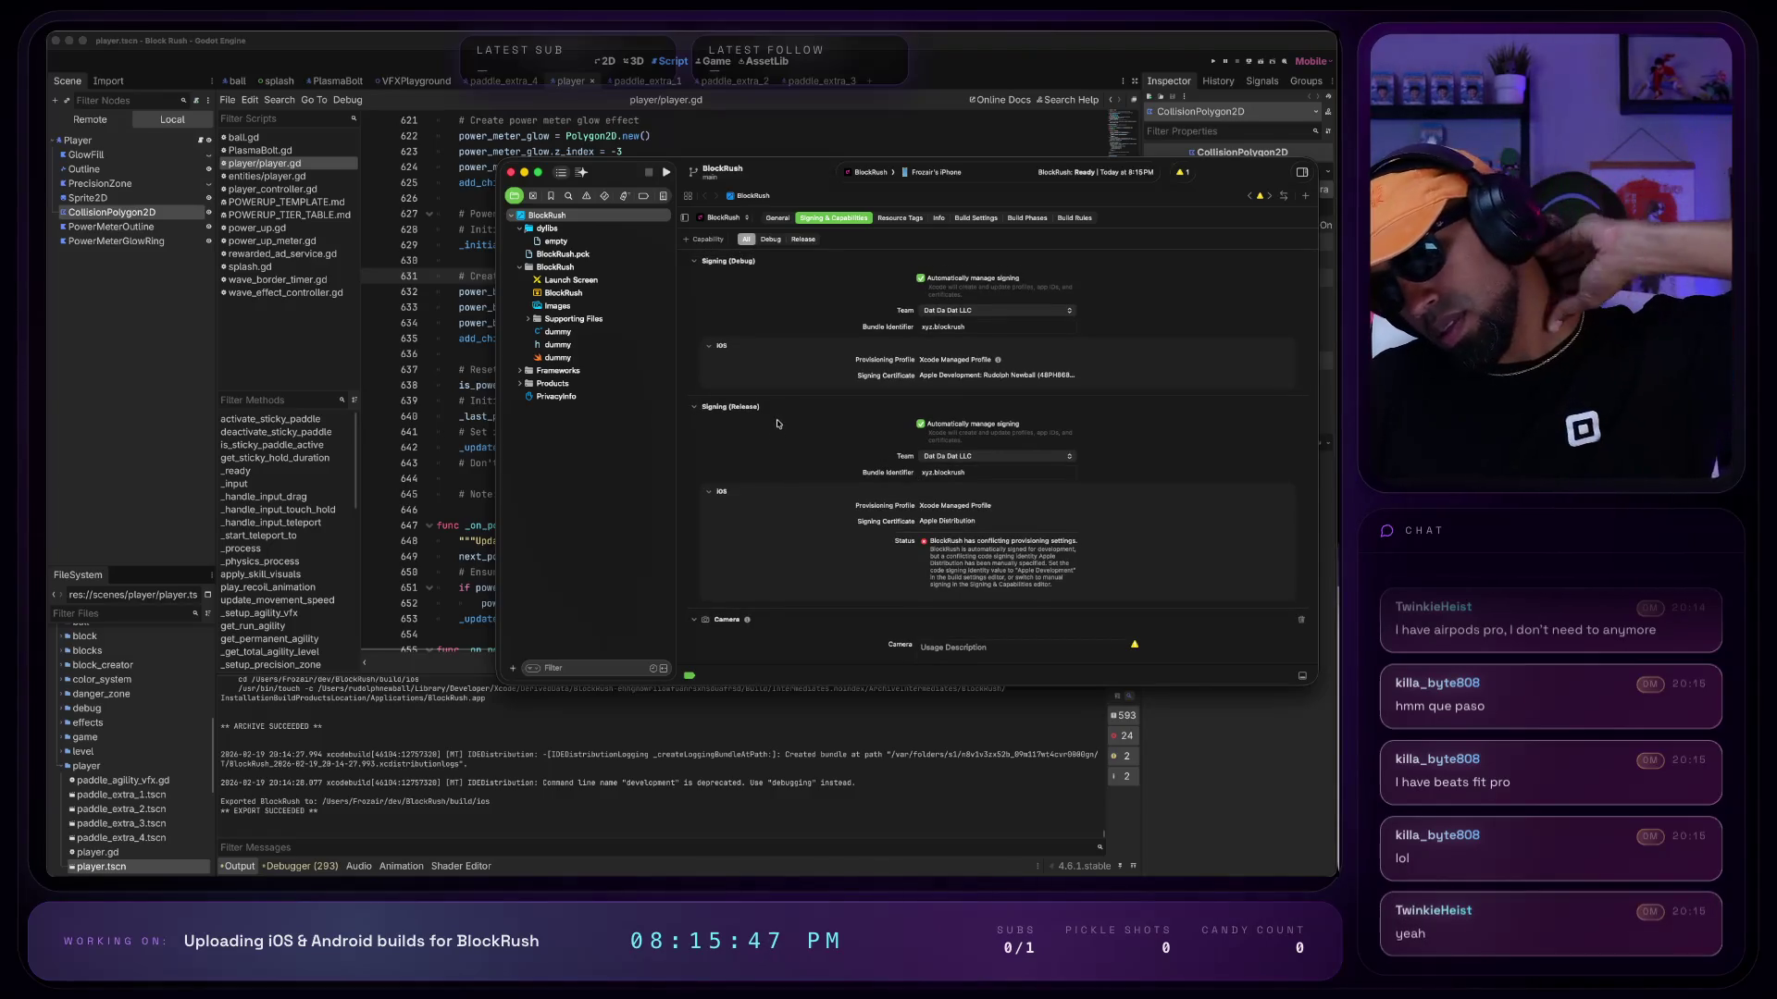
Collapse the release iOS subsection and the whole Signing (Release) section
left_click(710, 493)
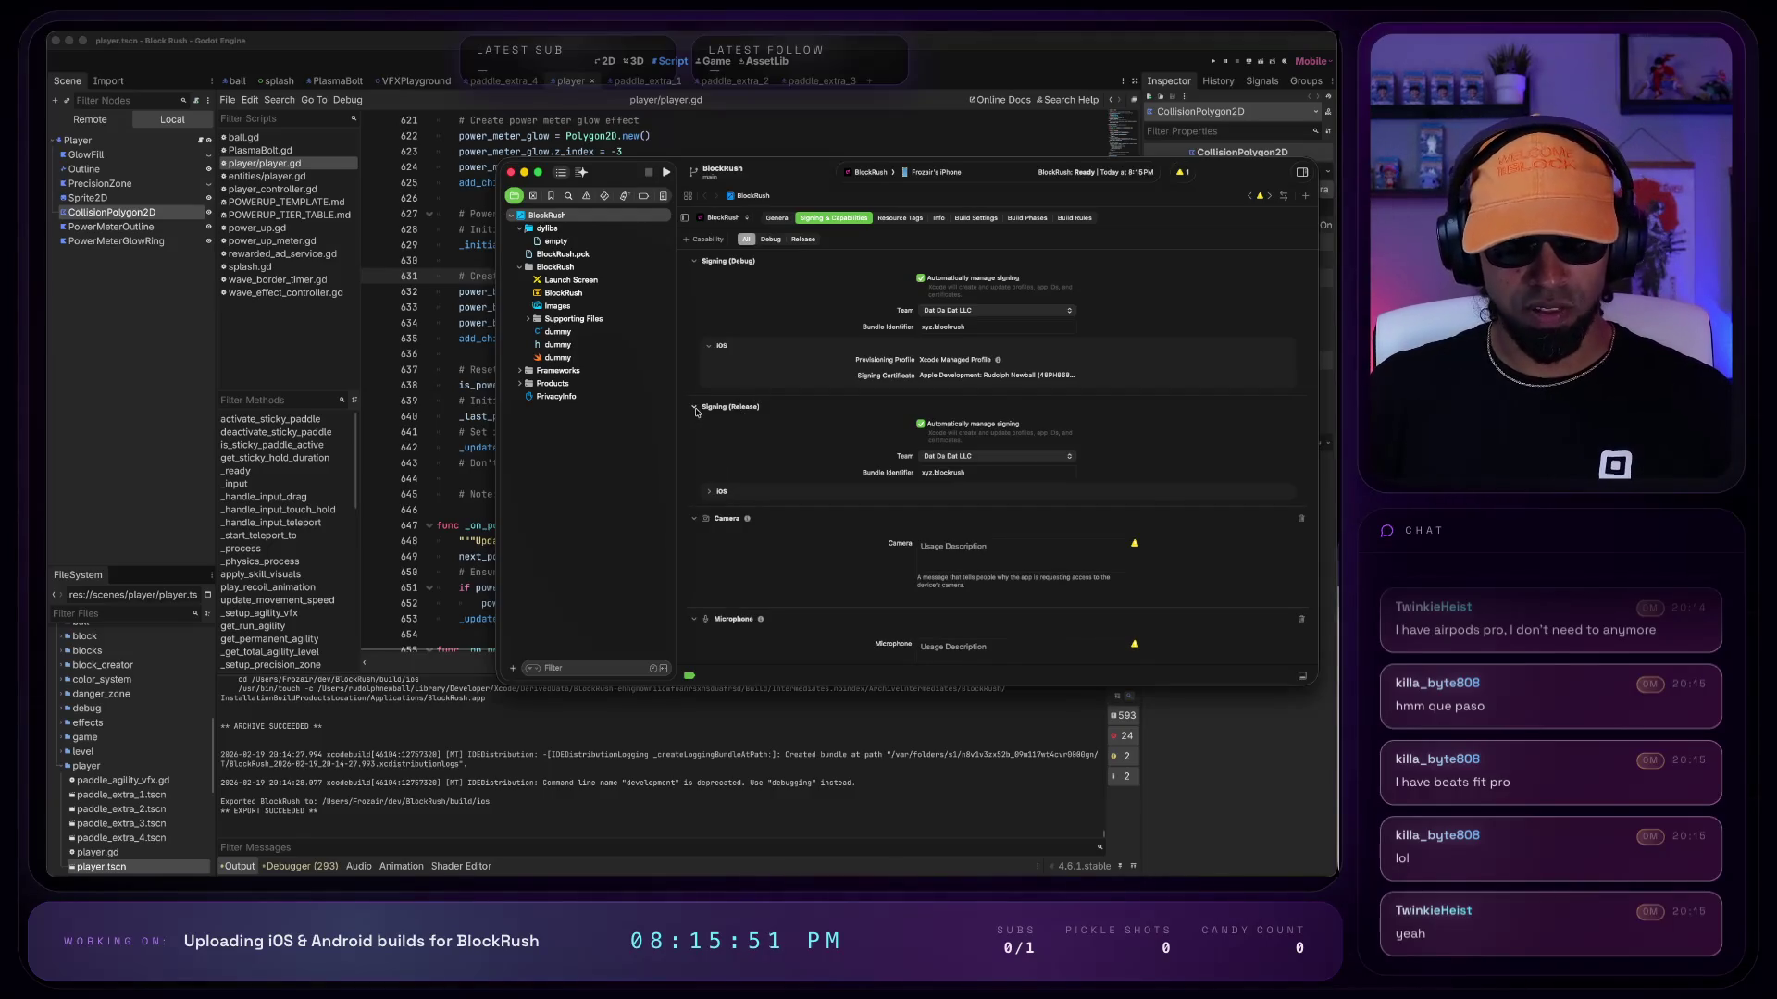
left_click(694, 408)
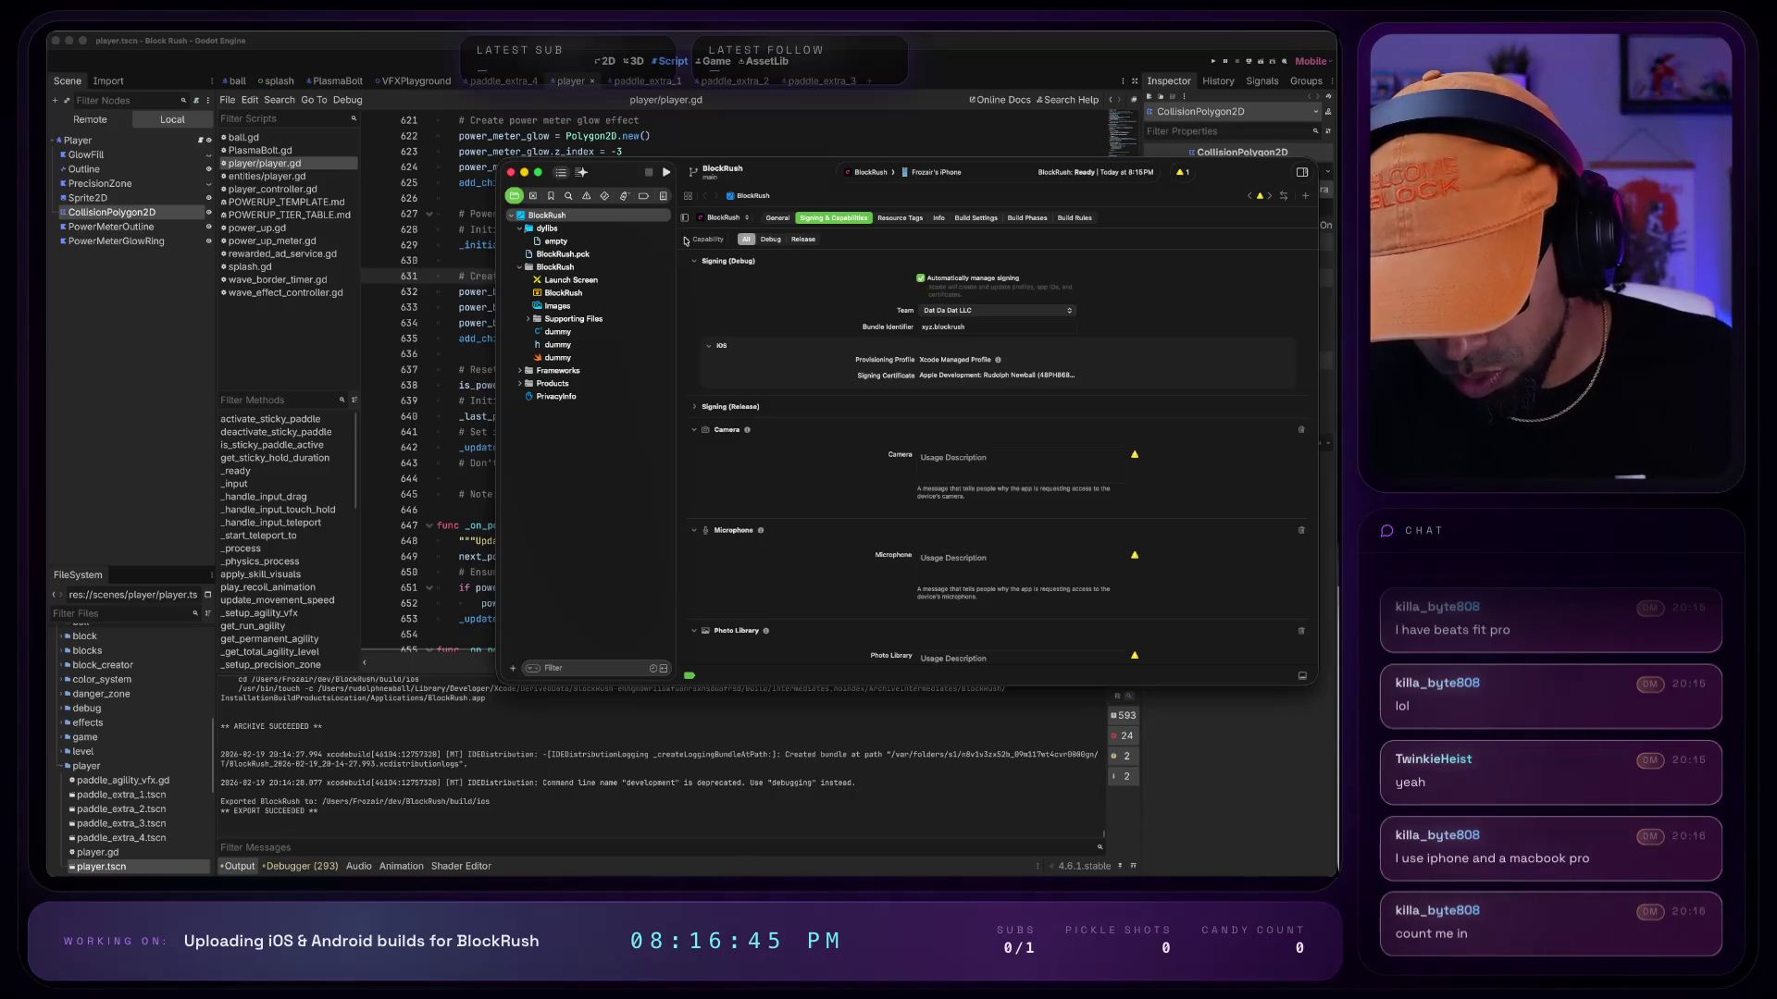
key("super+Tab")
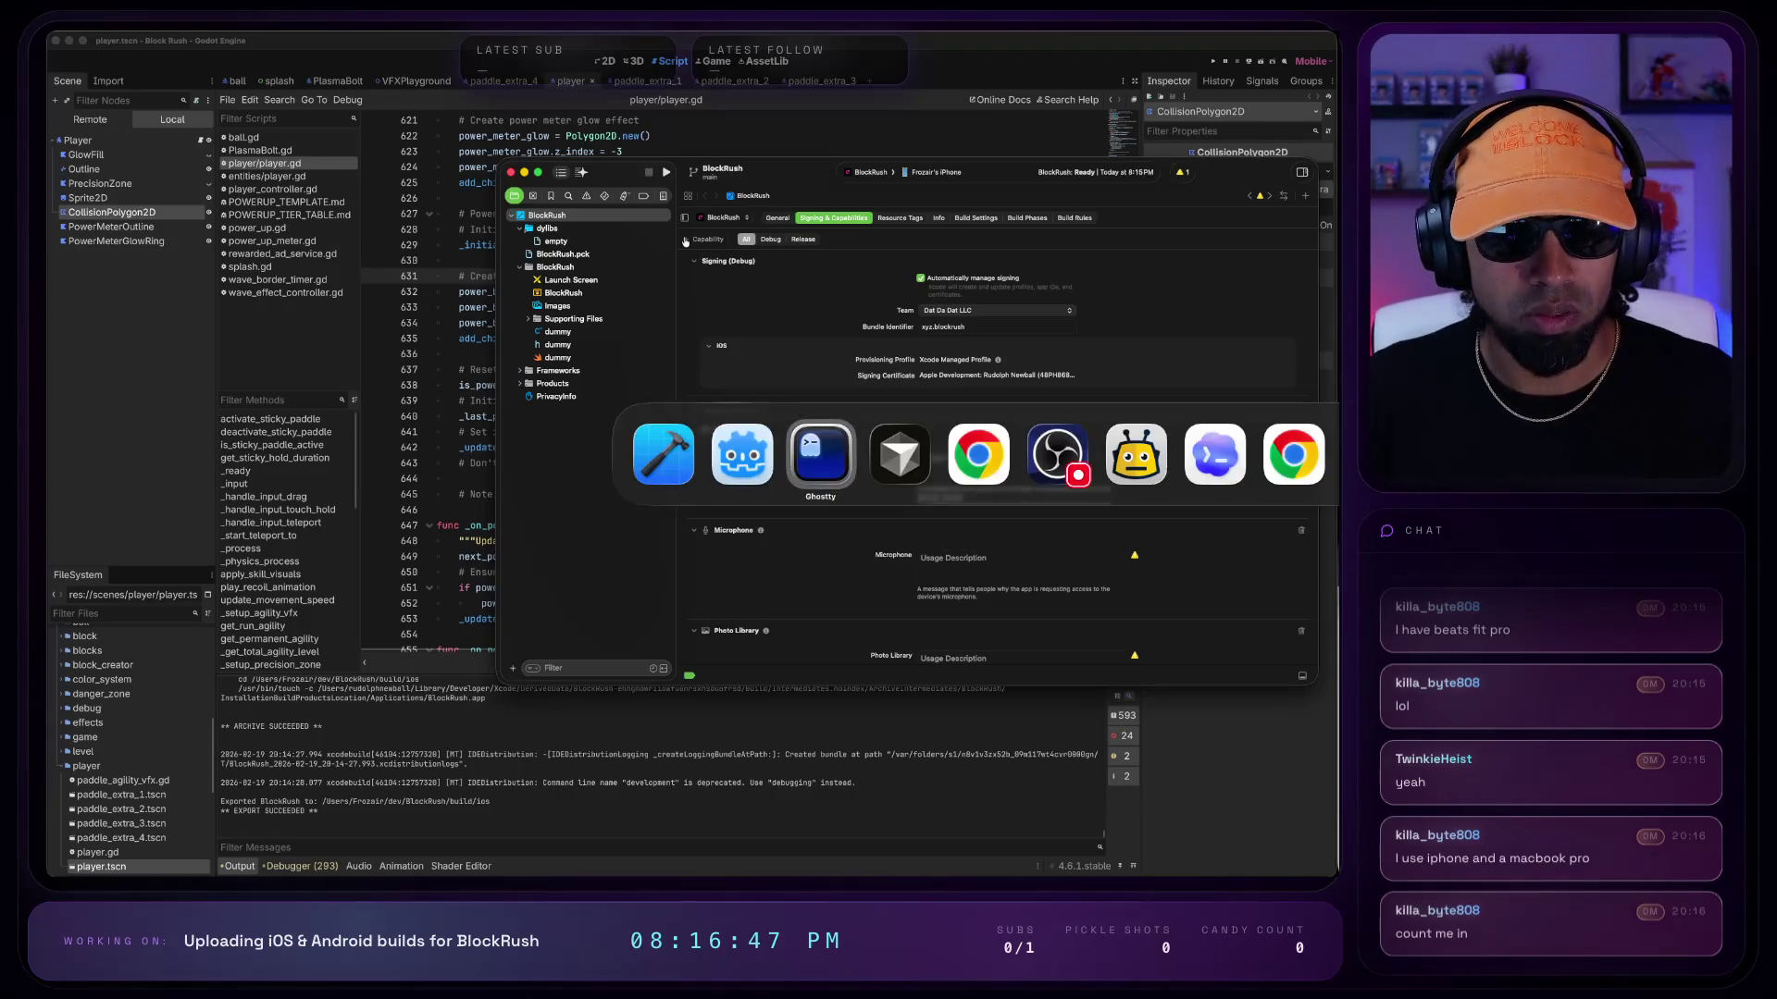
type("gloga")
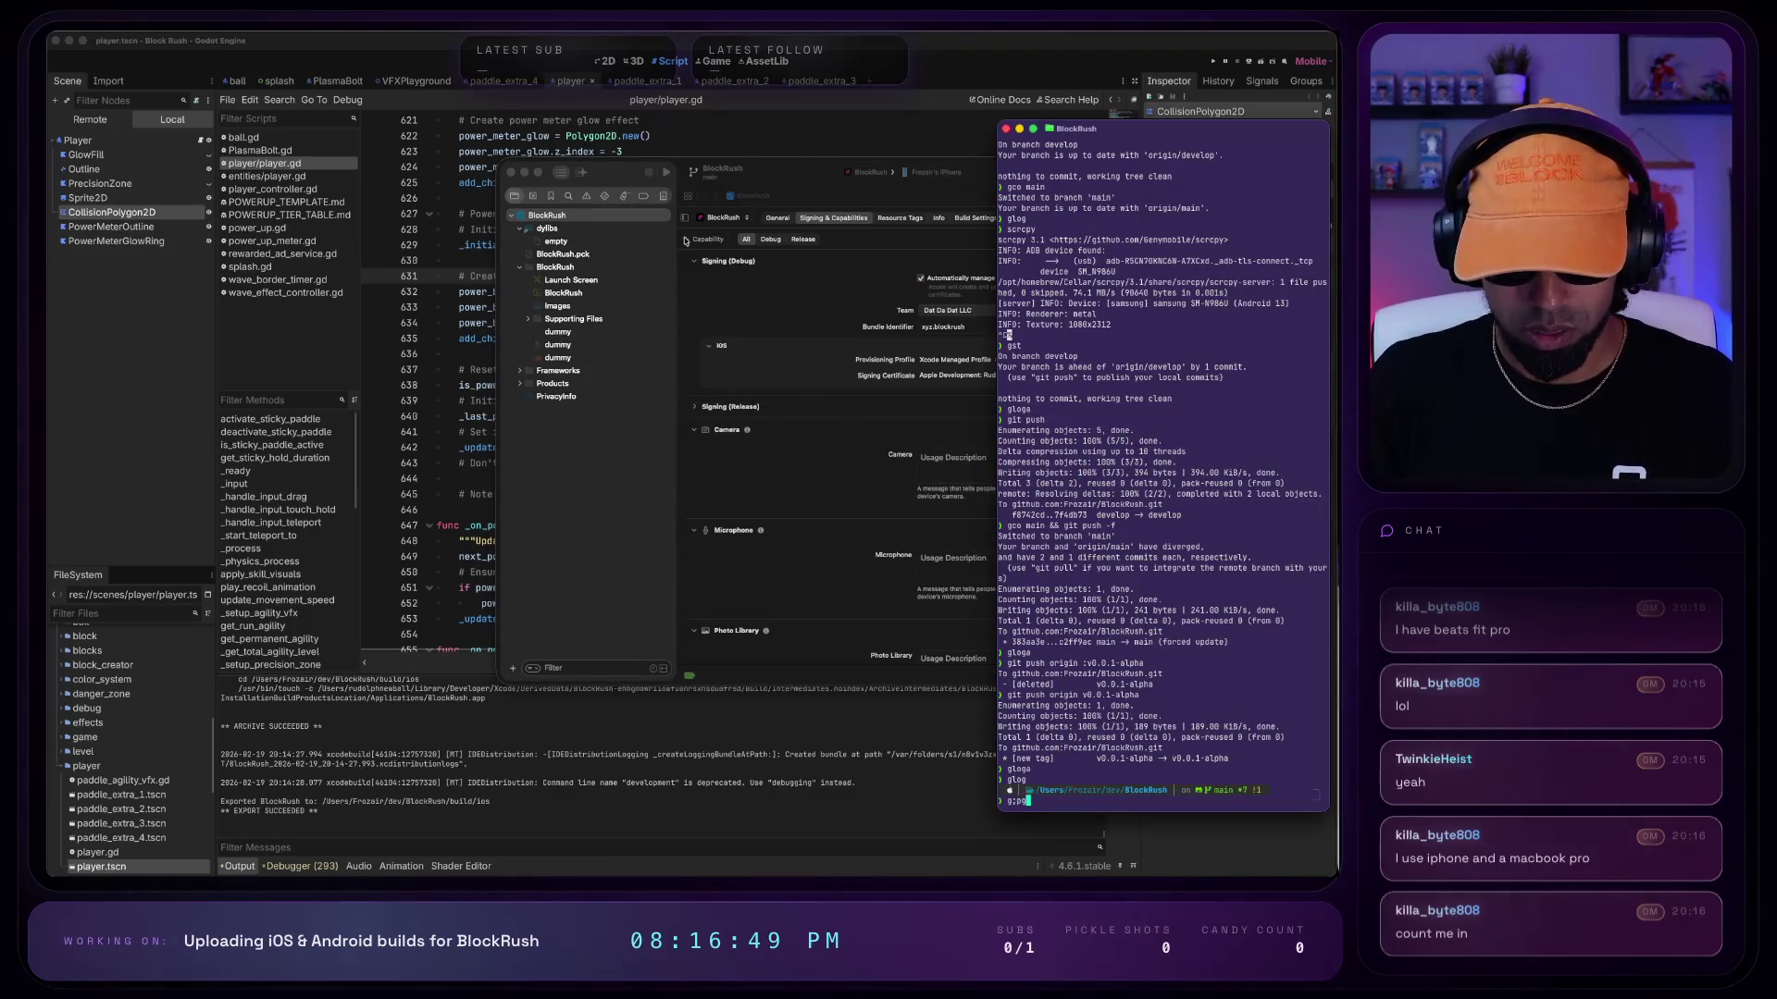
key("Return")
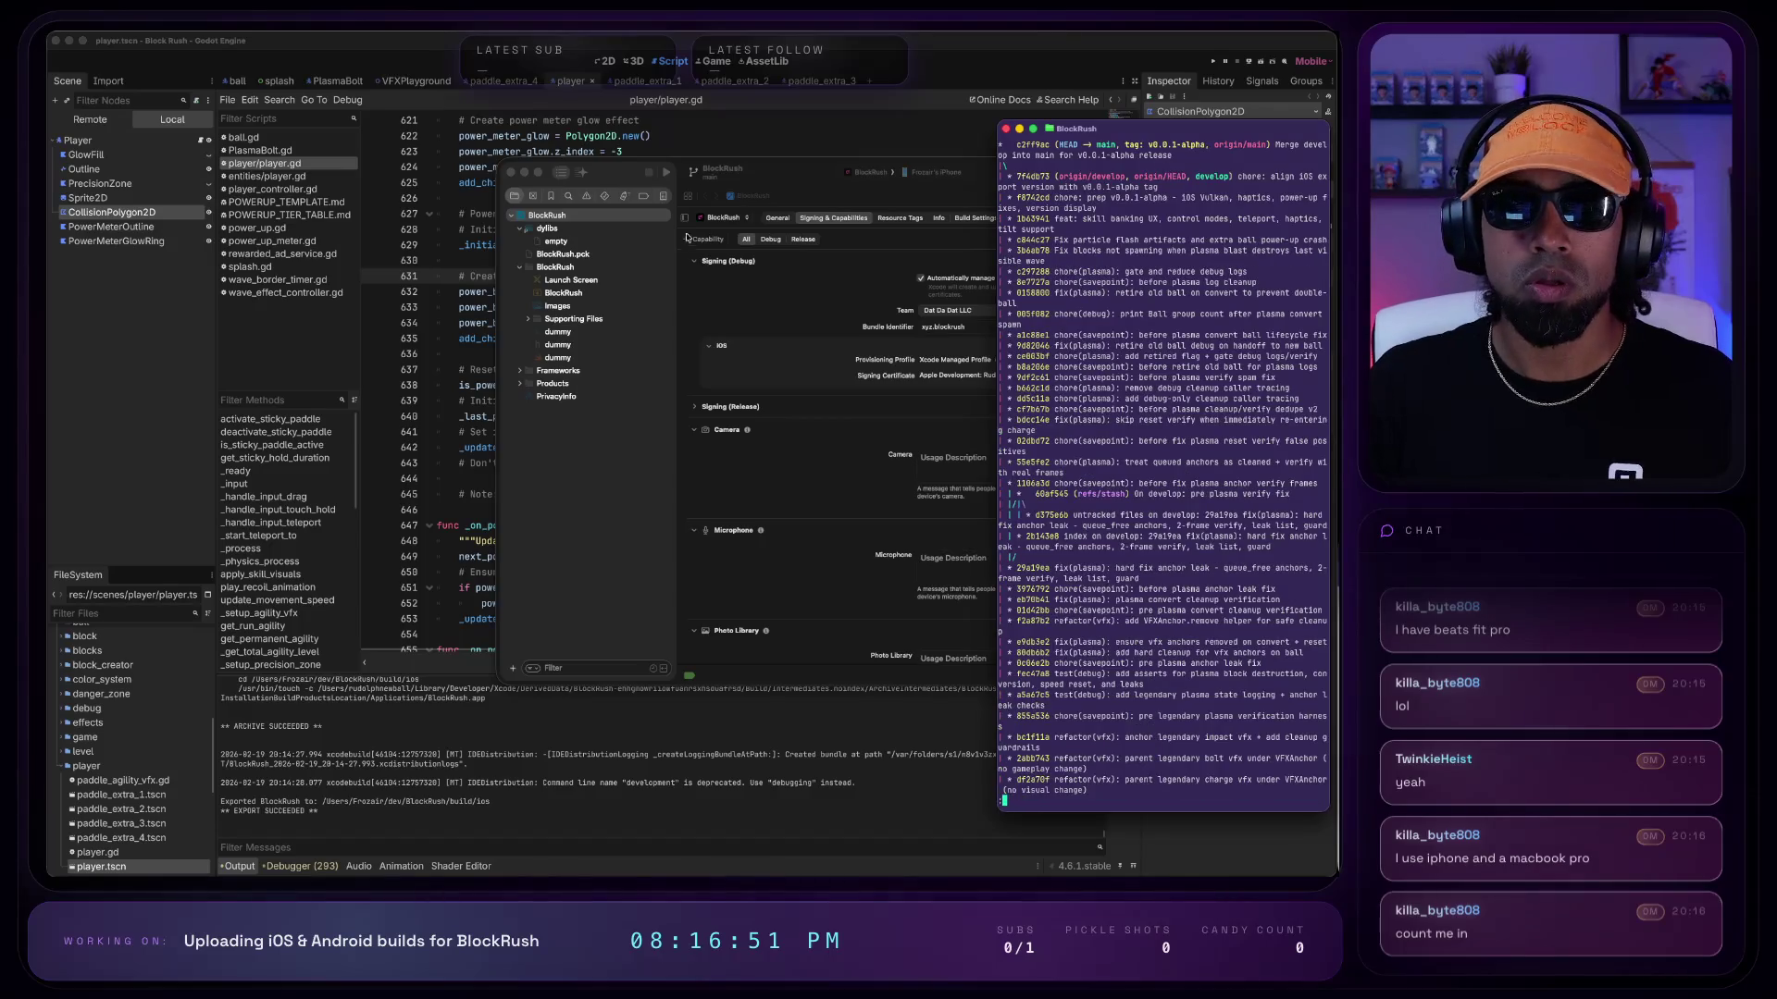
double_click(1032, 145)
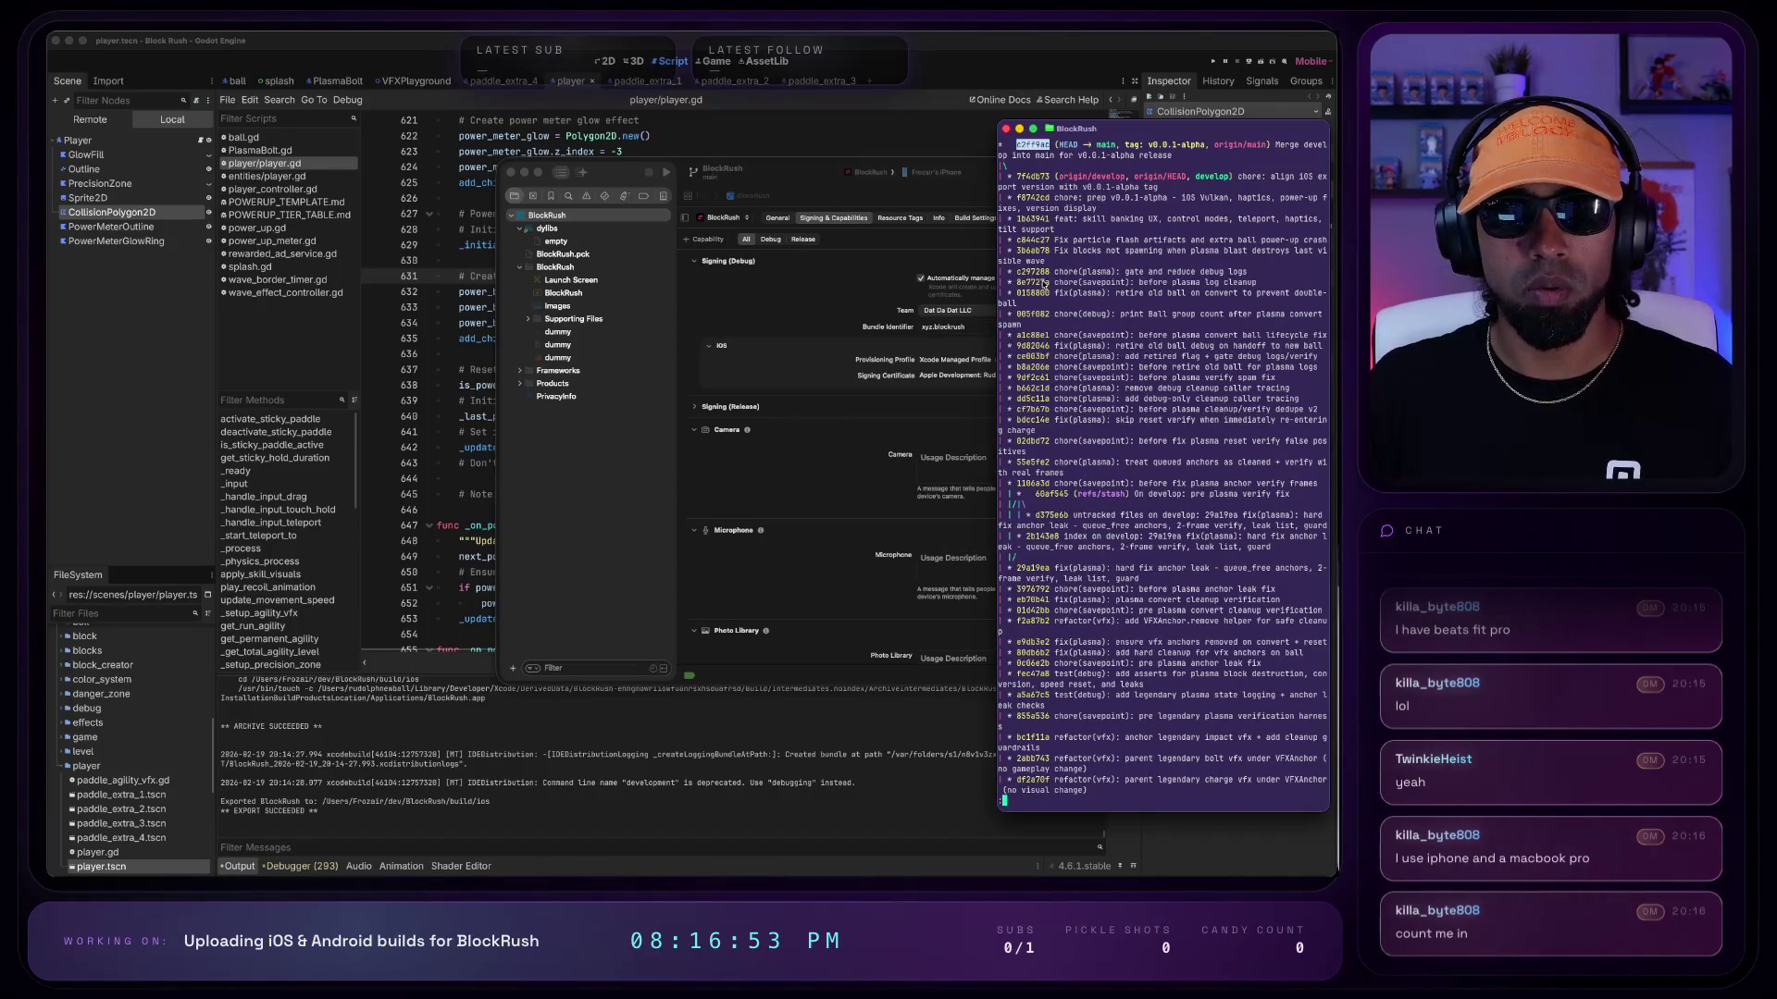
key("q")
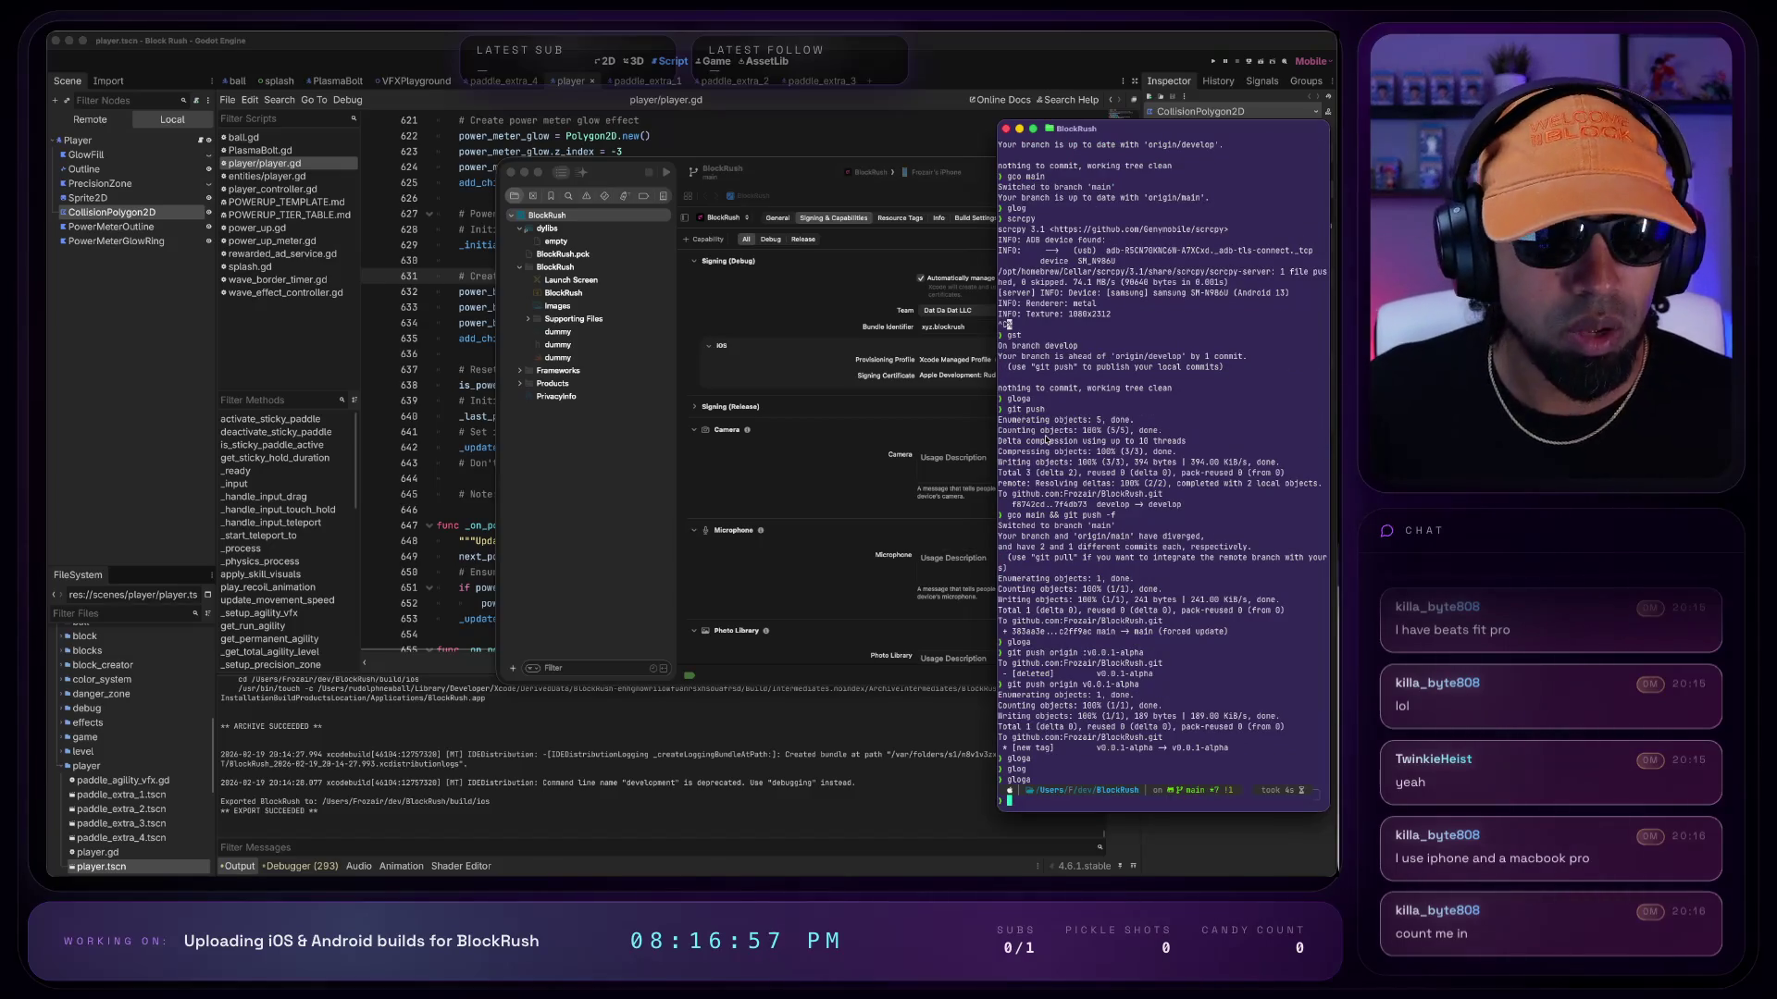
left_click(554, 589)
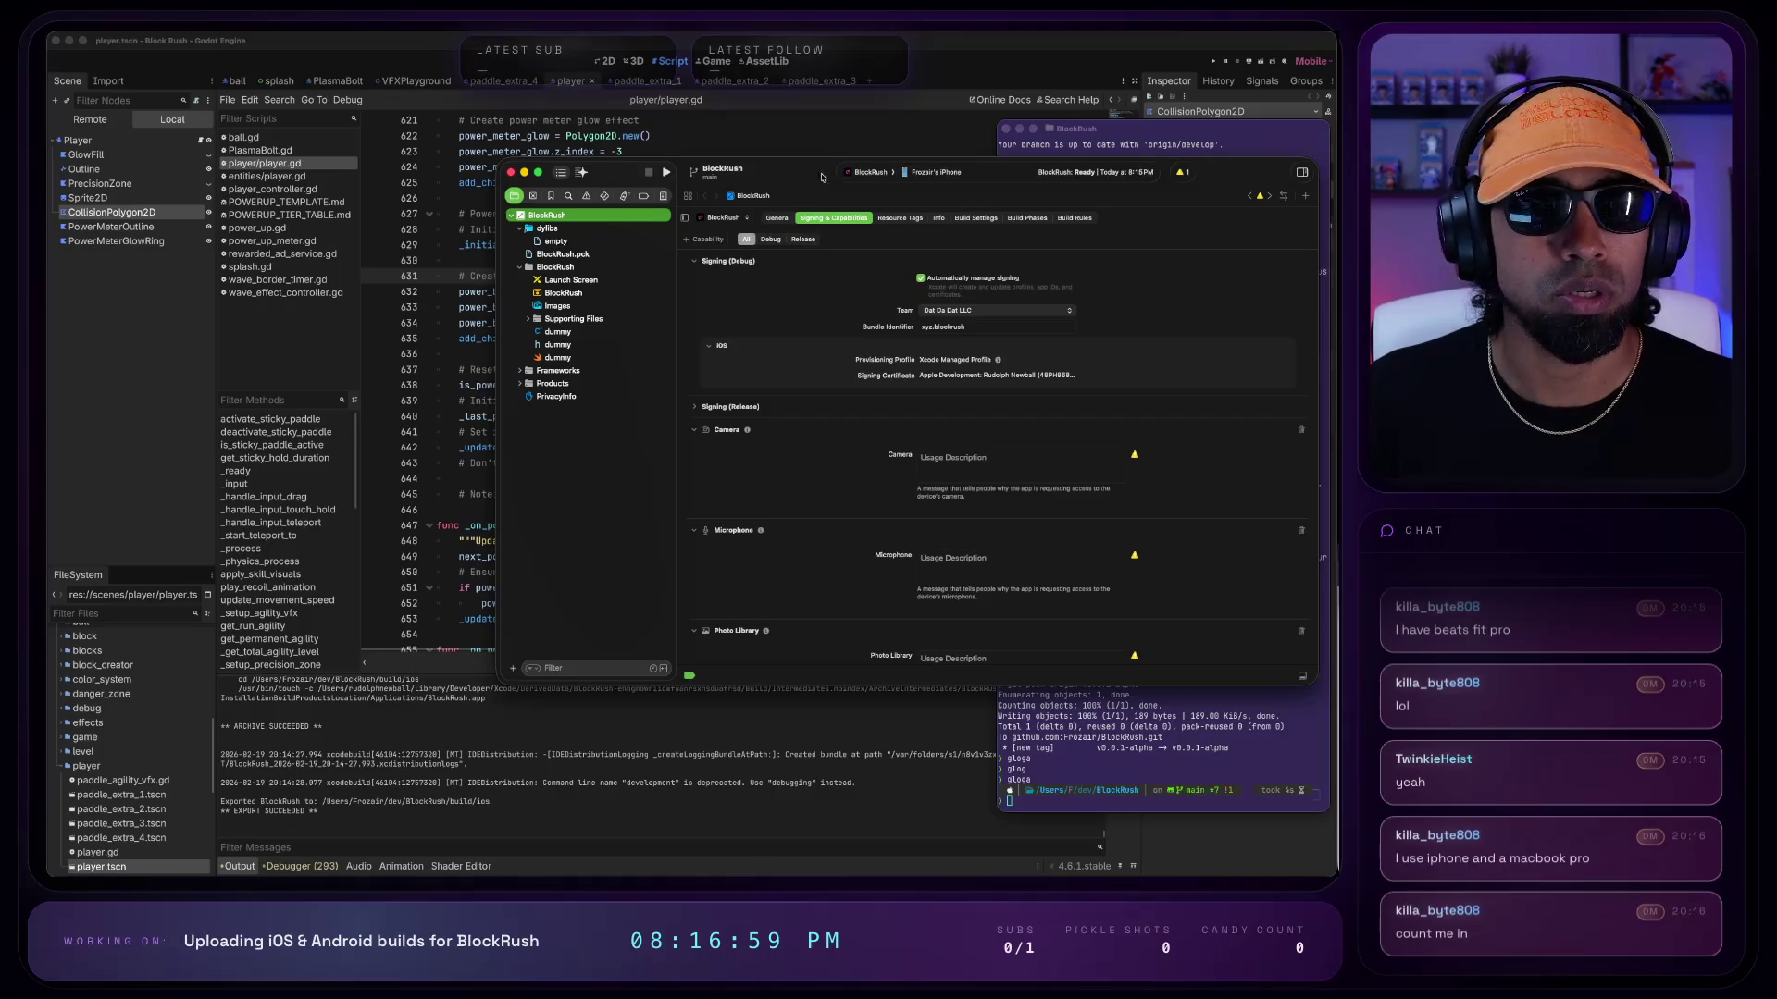
left_click(667, 173)
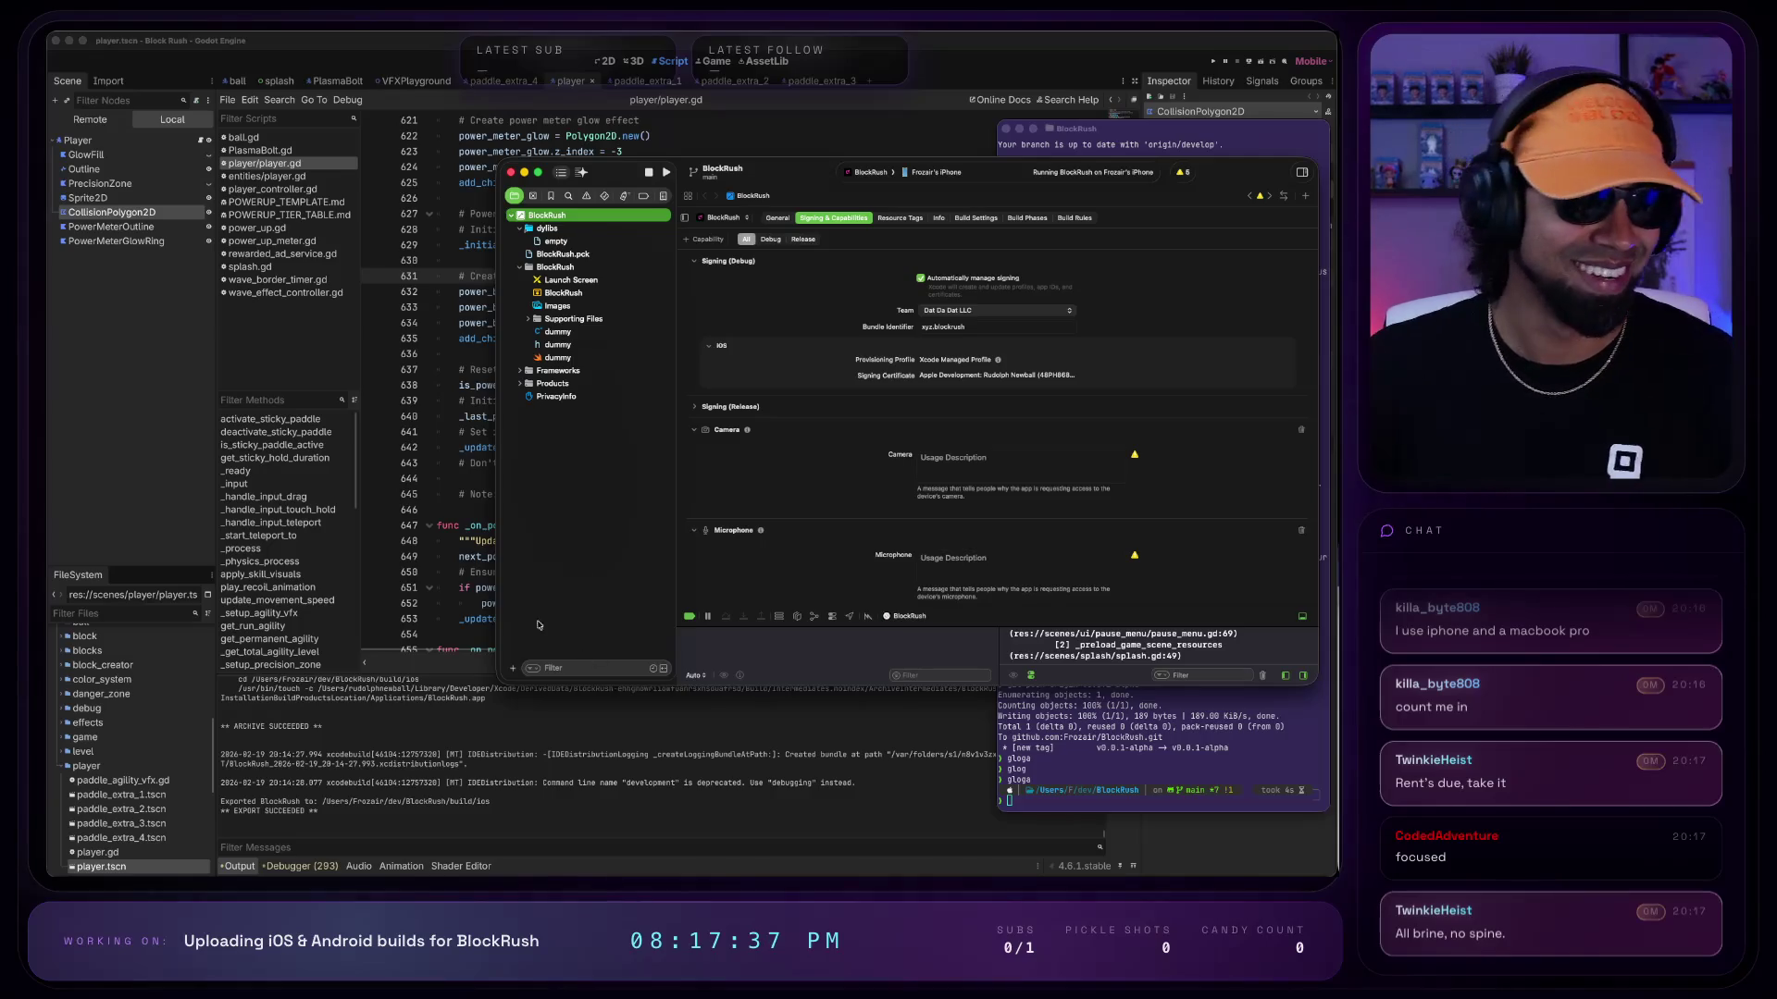
Check the terminal, then return to Xcode while BlockRush runs on the connected iPhone
left_click(1068, 756)
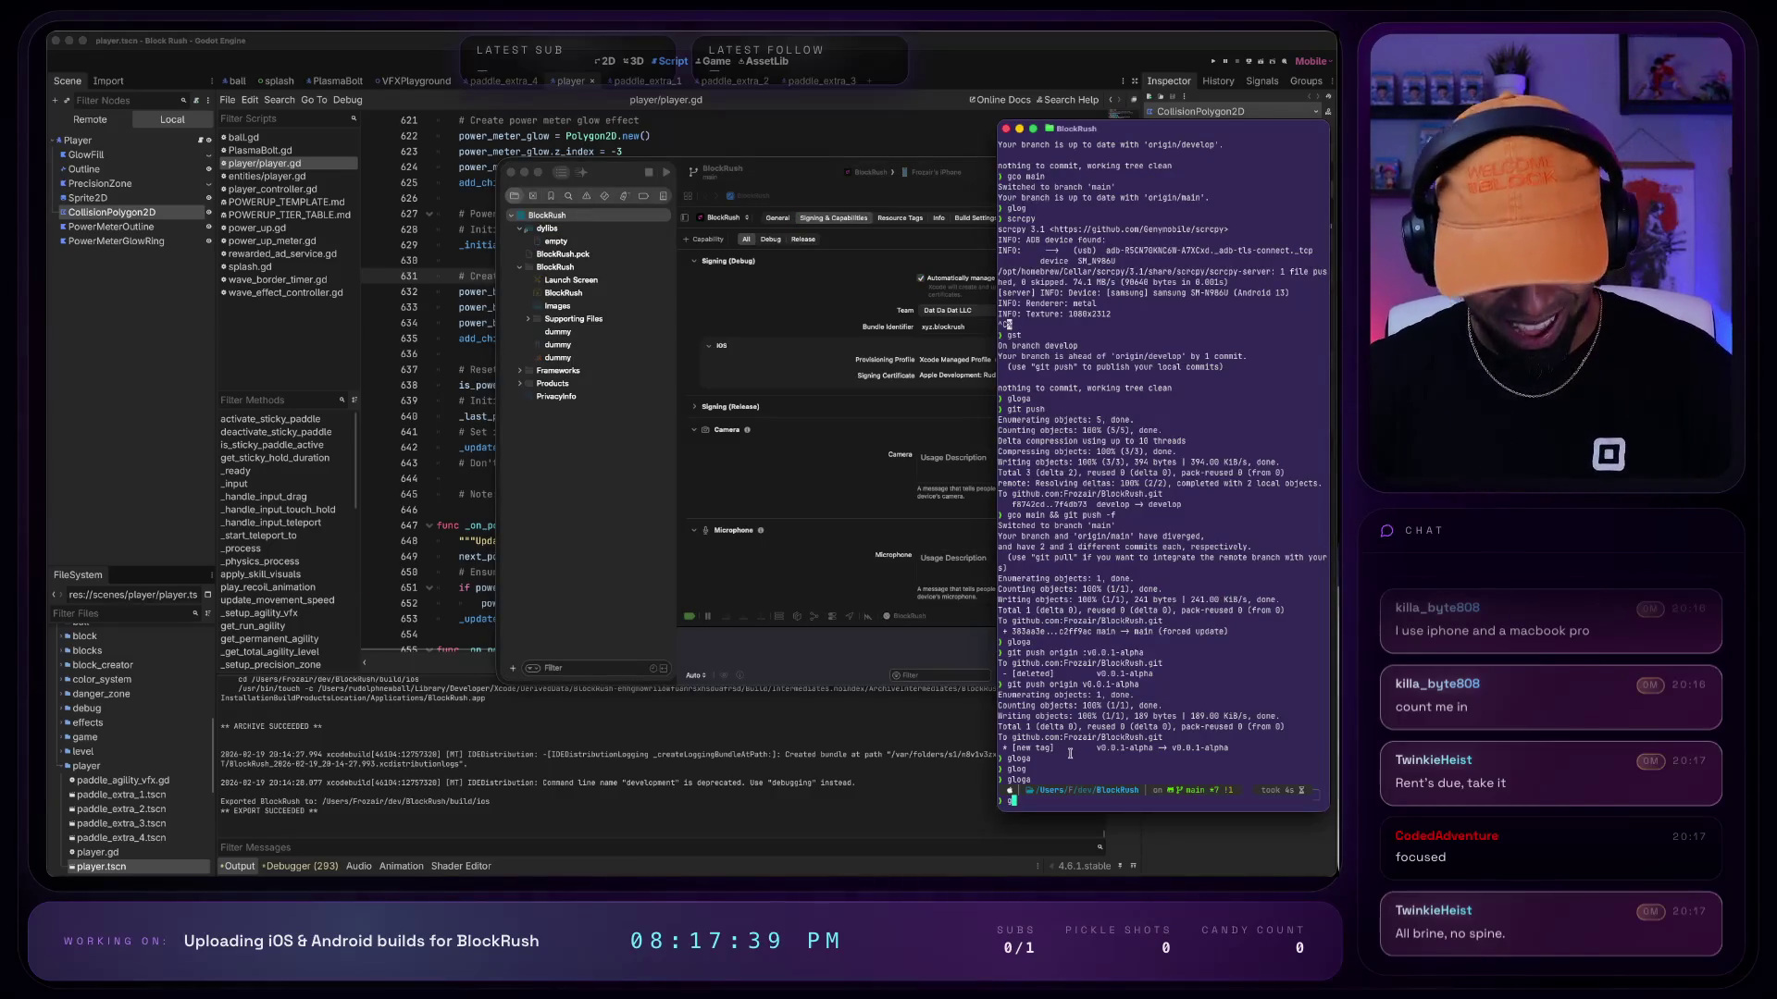
key("super+Tab")
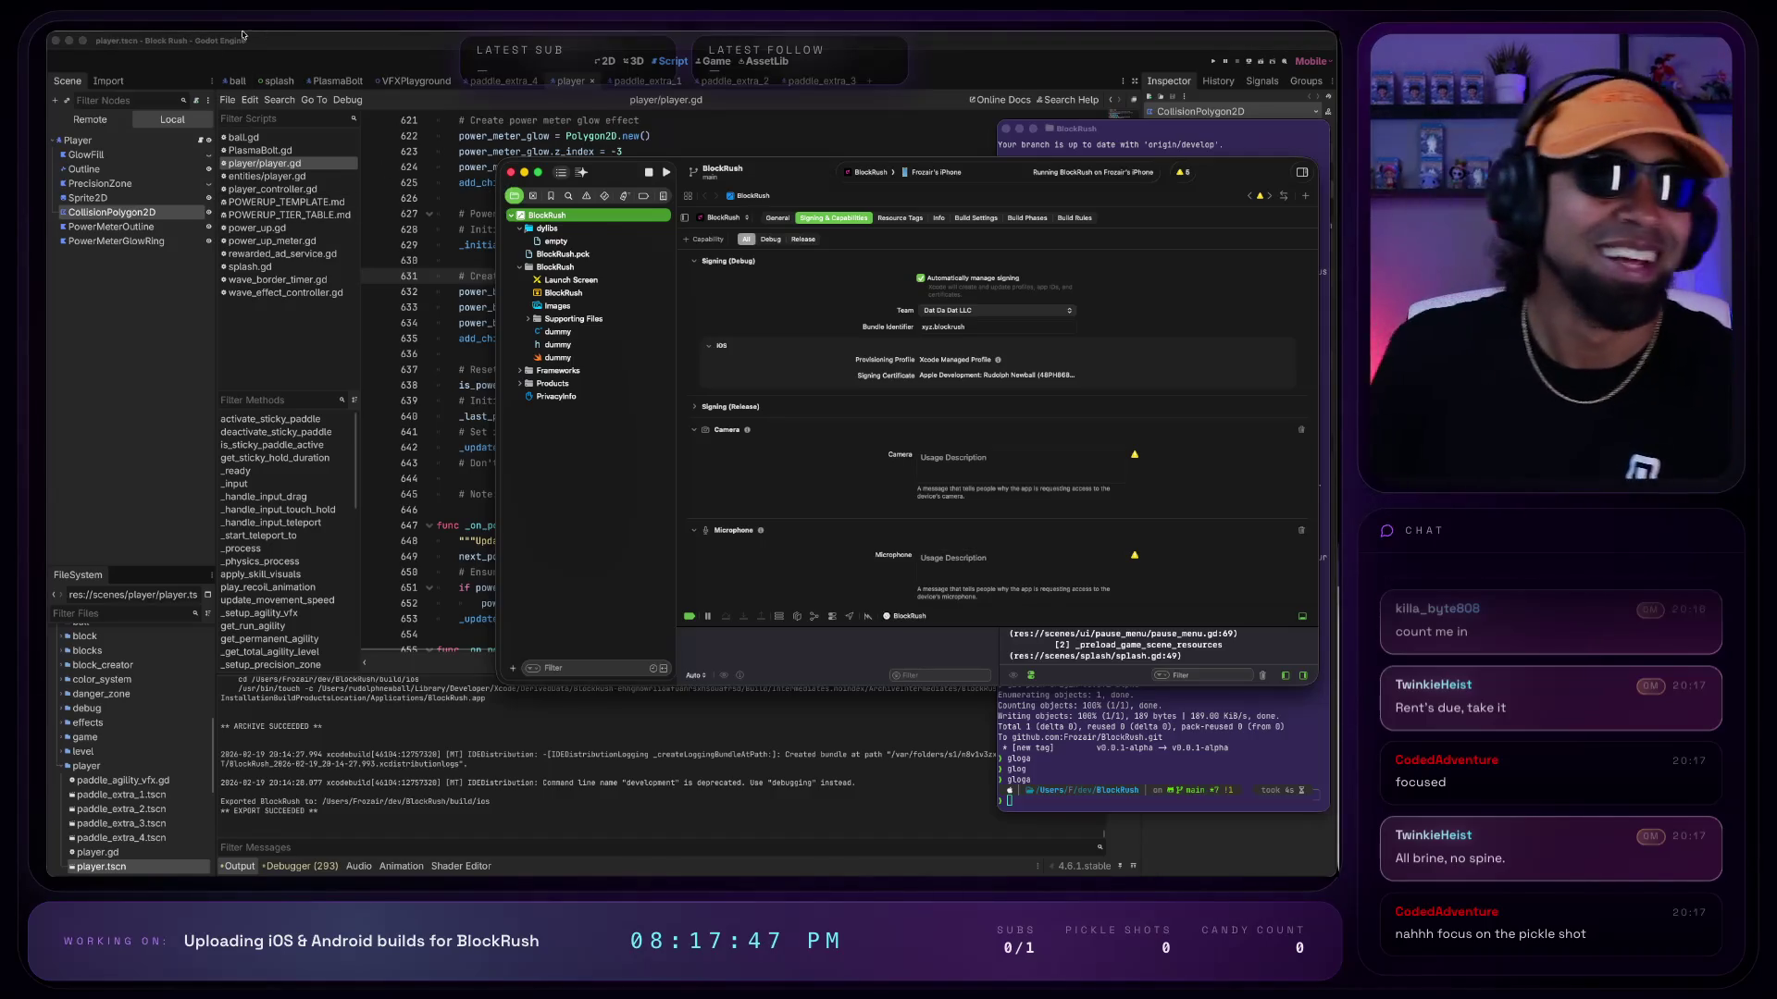
Build a distributable BlockRush archive with Product > Archive
left_click(278, 39)
mouse_move(308, 35)
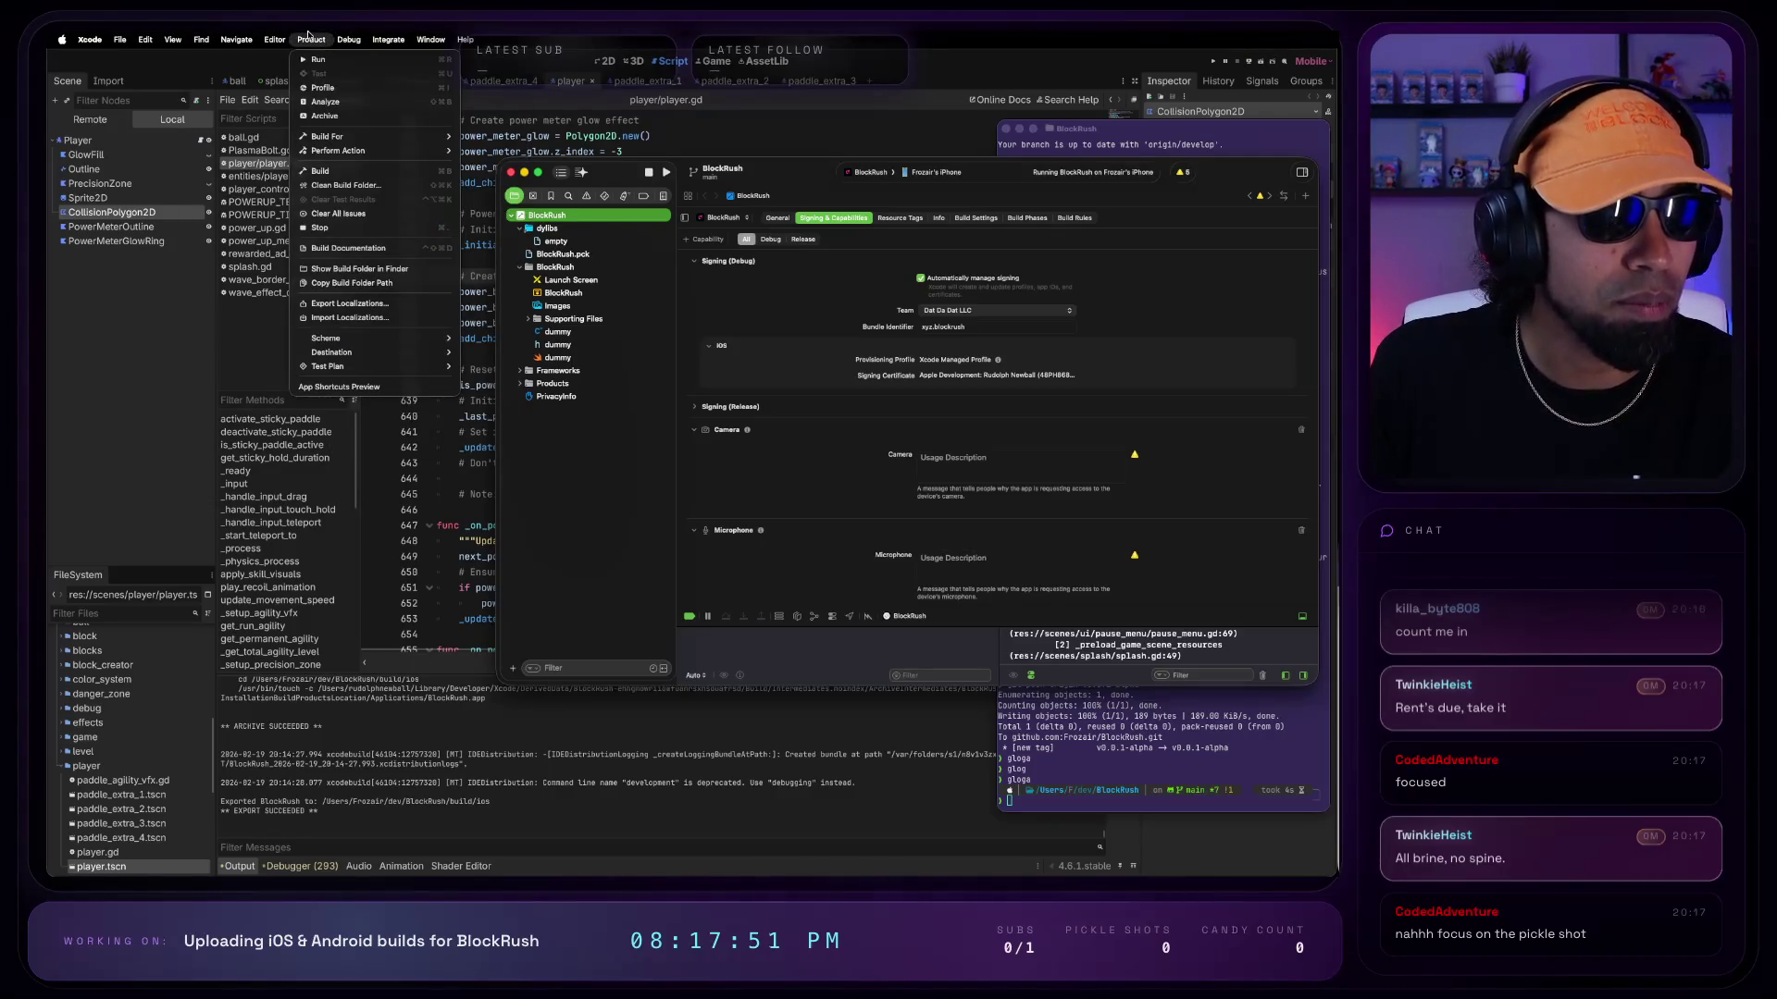
left_click(340, 119)
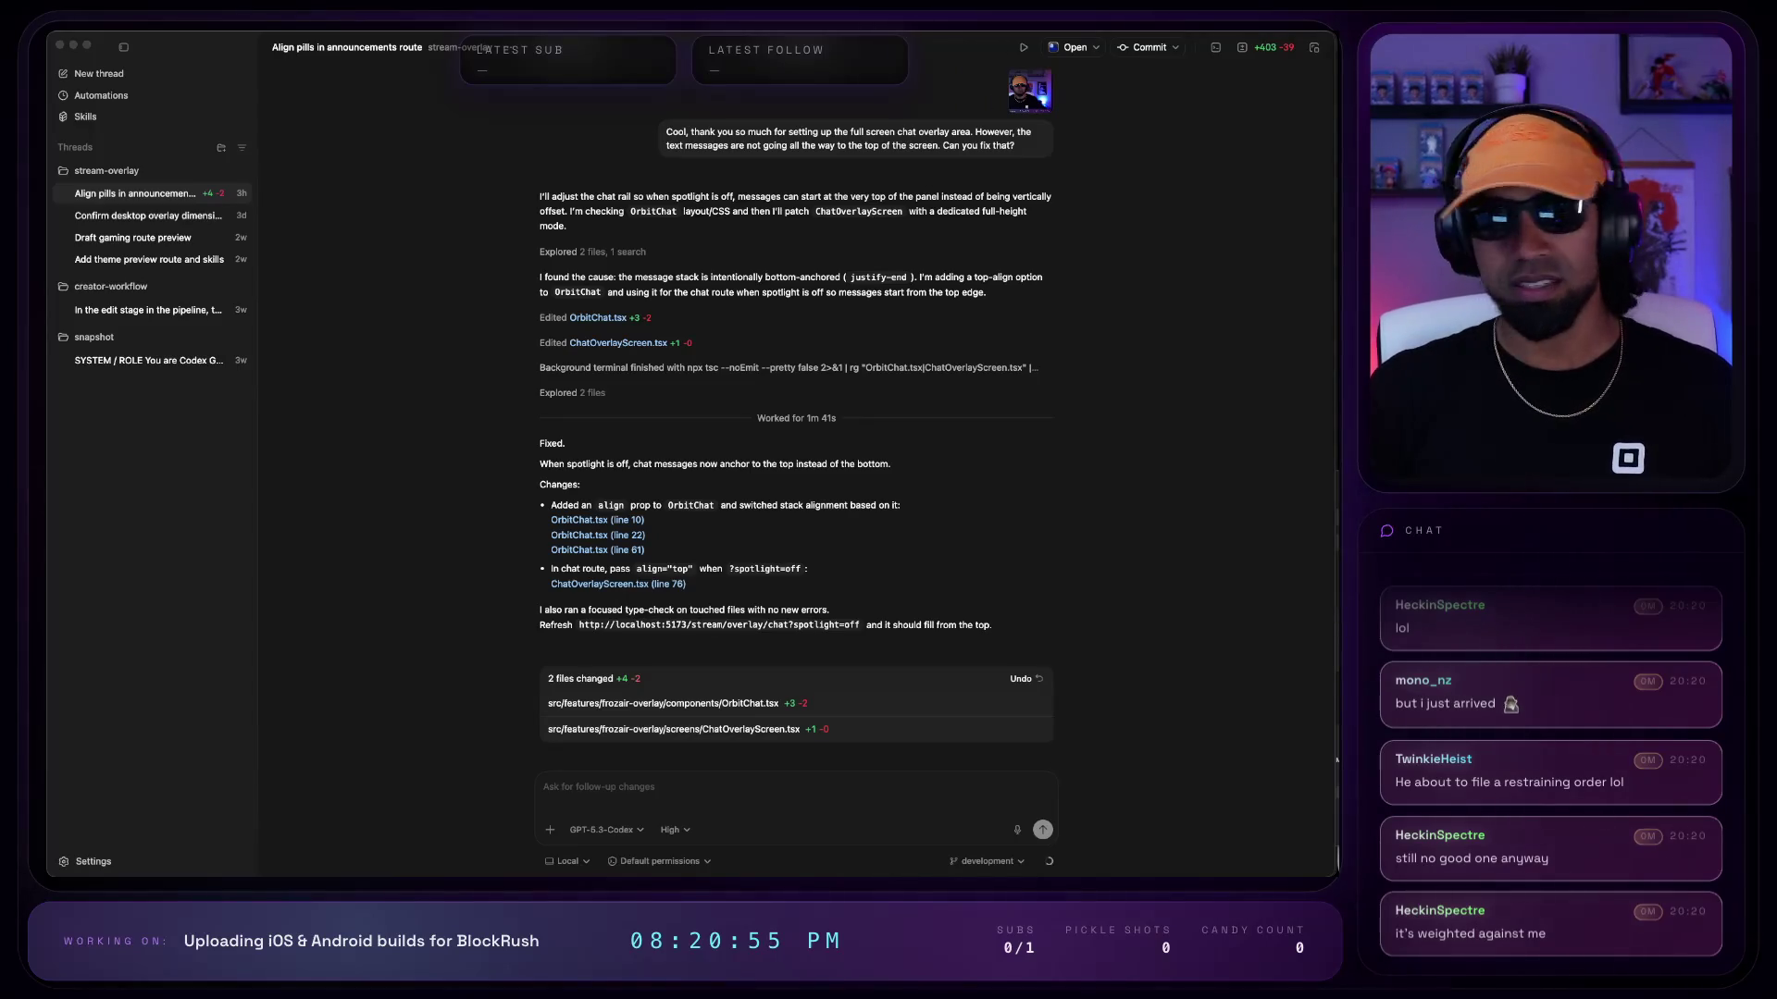
key("super+Tab")
key("super+Tab")
key("super+Tab")
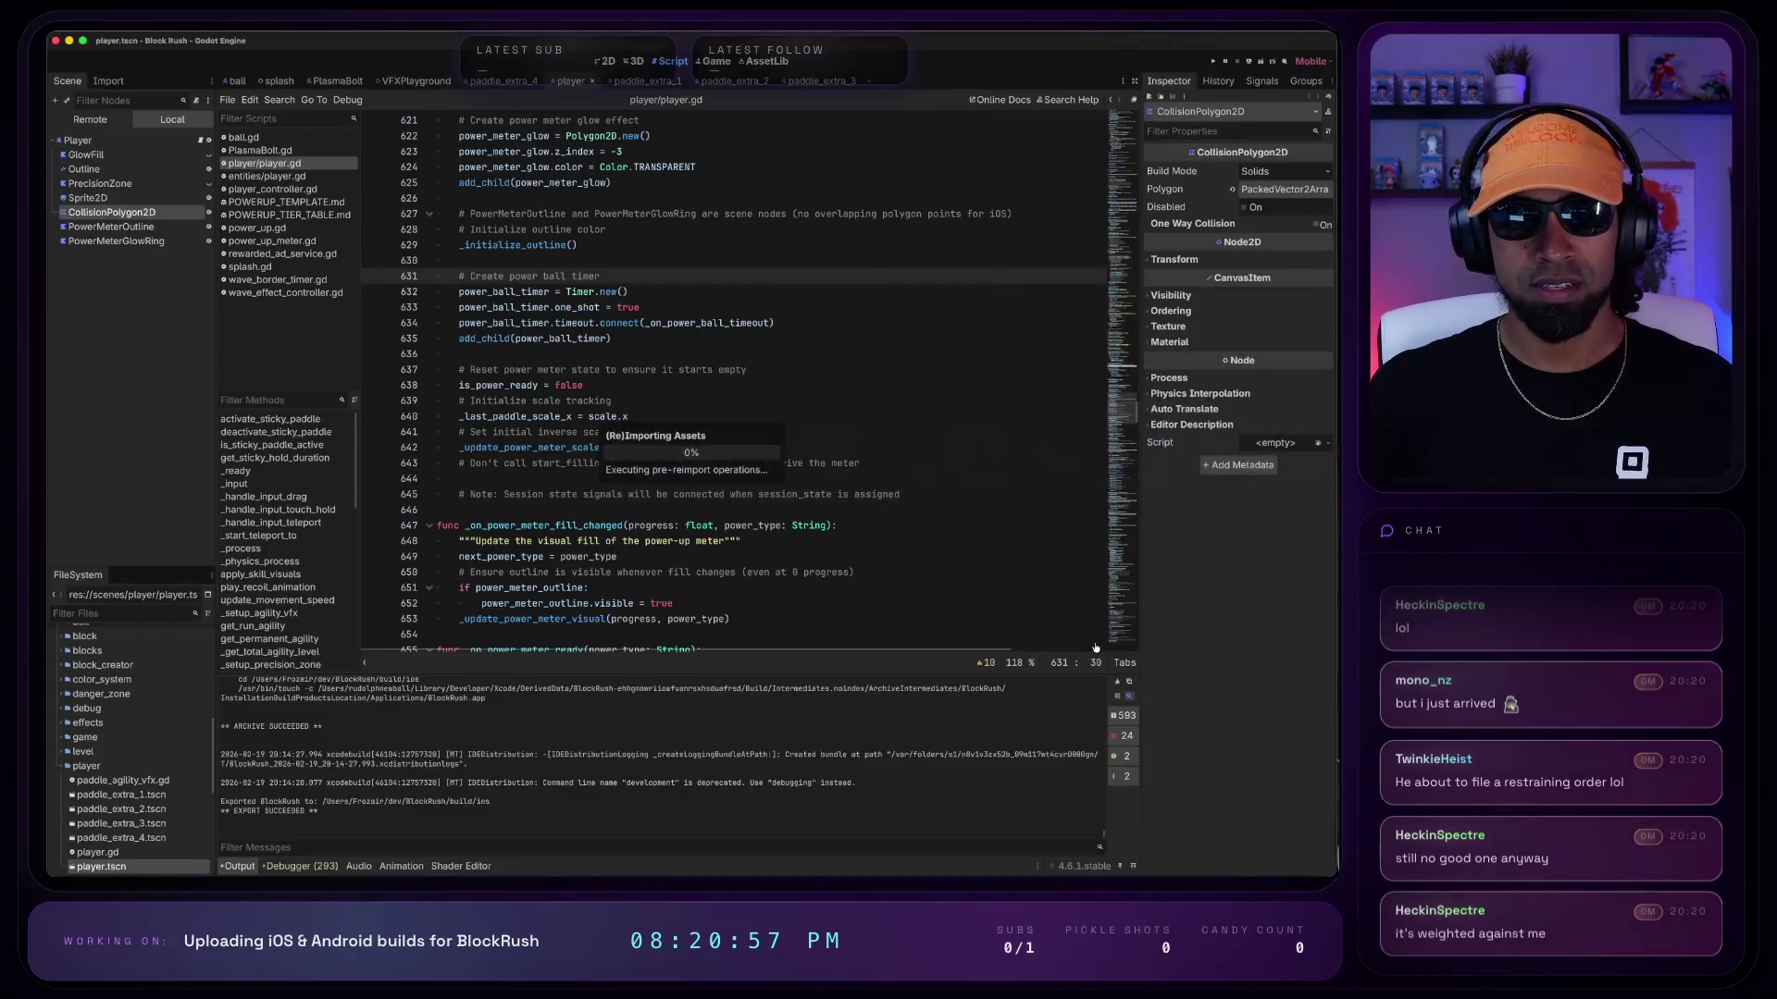
Minimize the Codex window via Mission Control and bring the BlockRush Xcode project to the front
key("super+Tab")
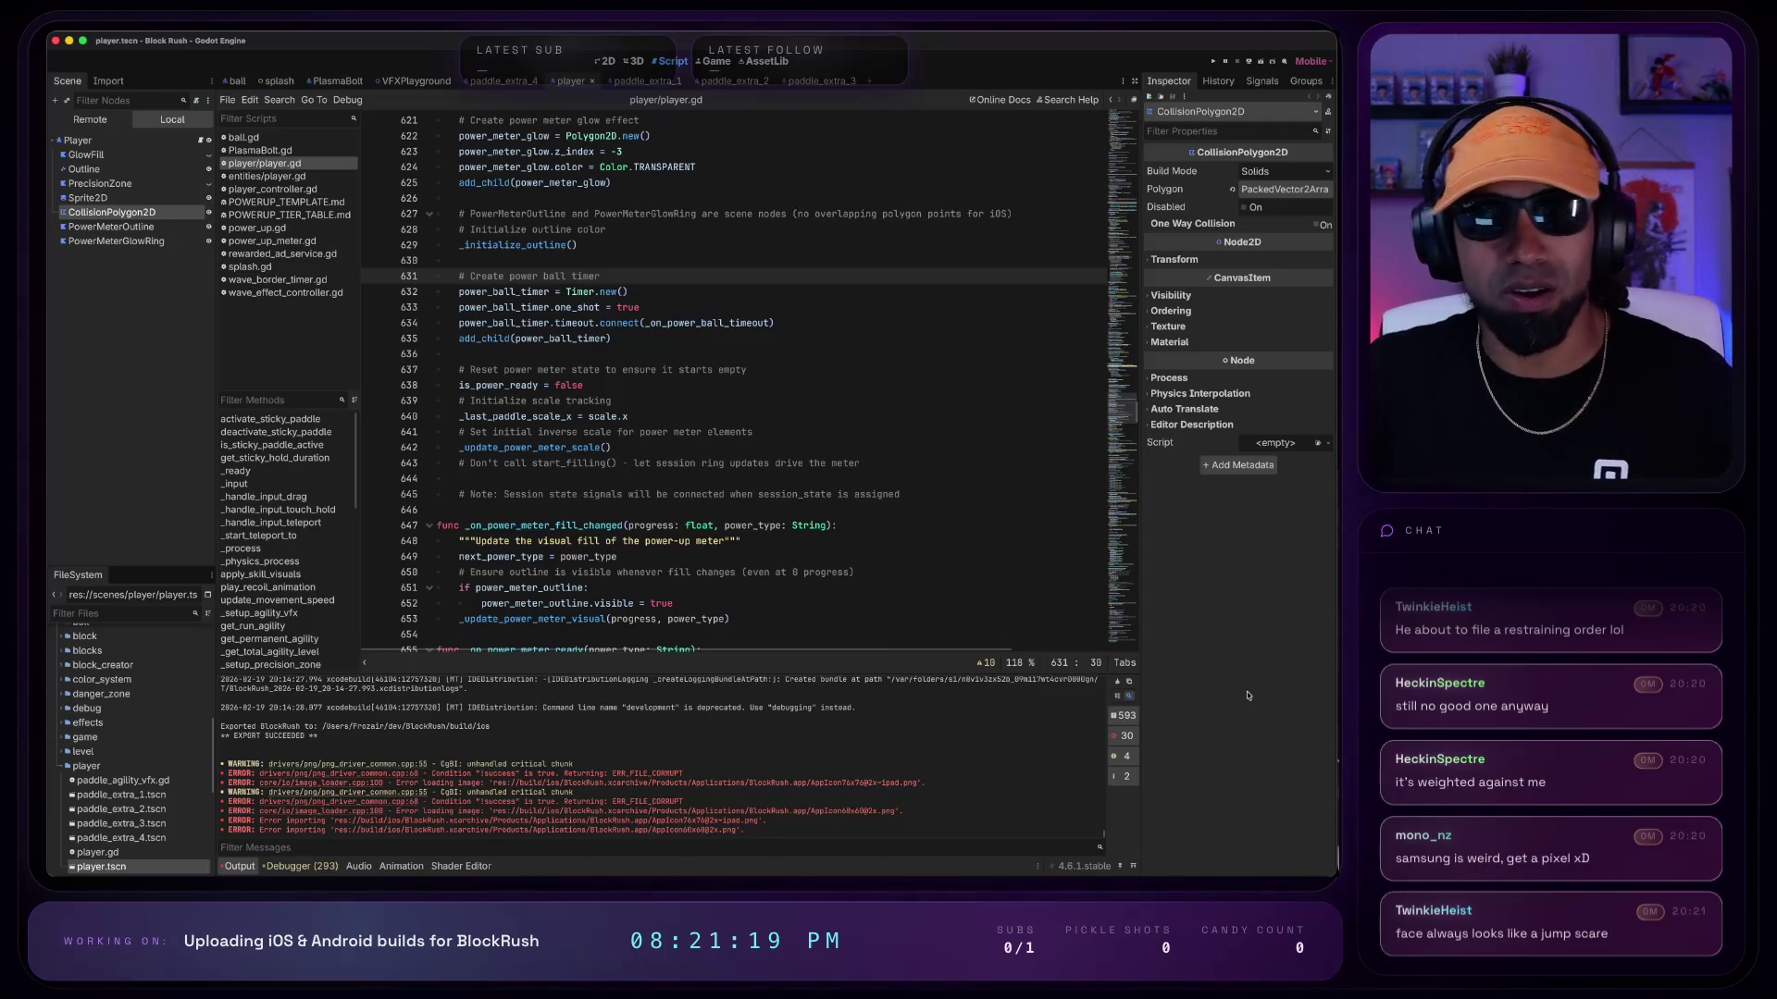
key("ctrl+Up")
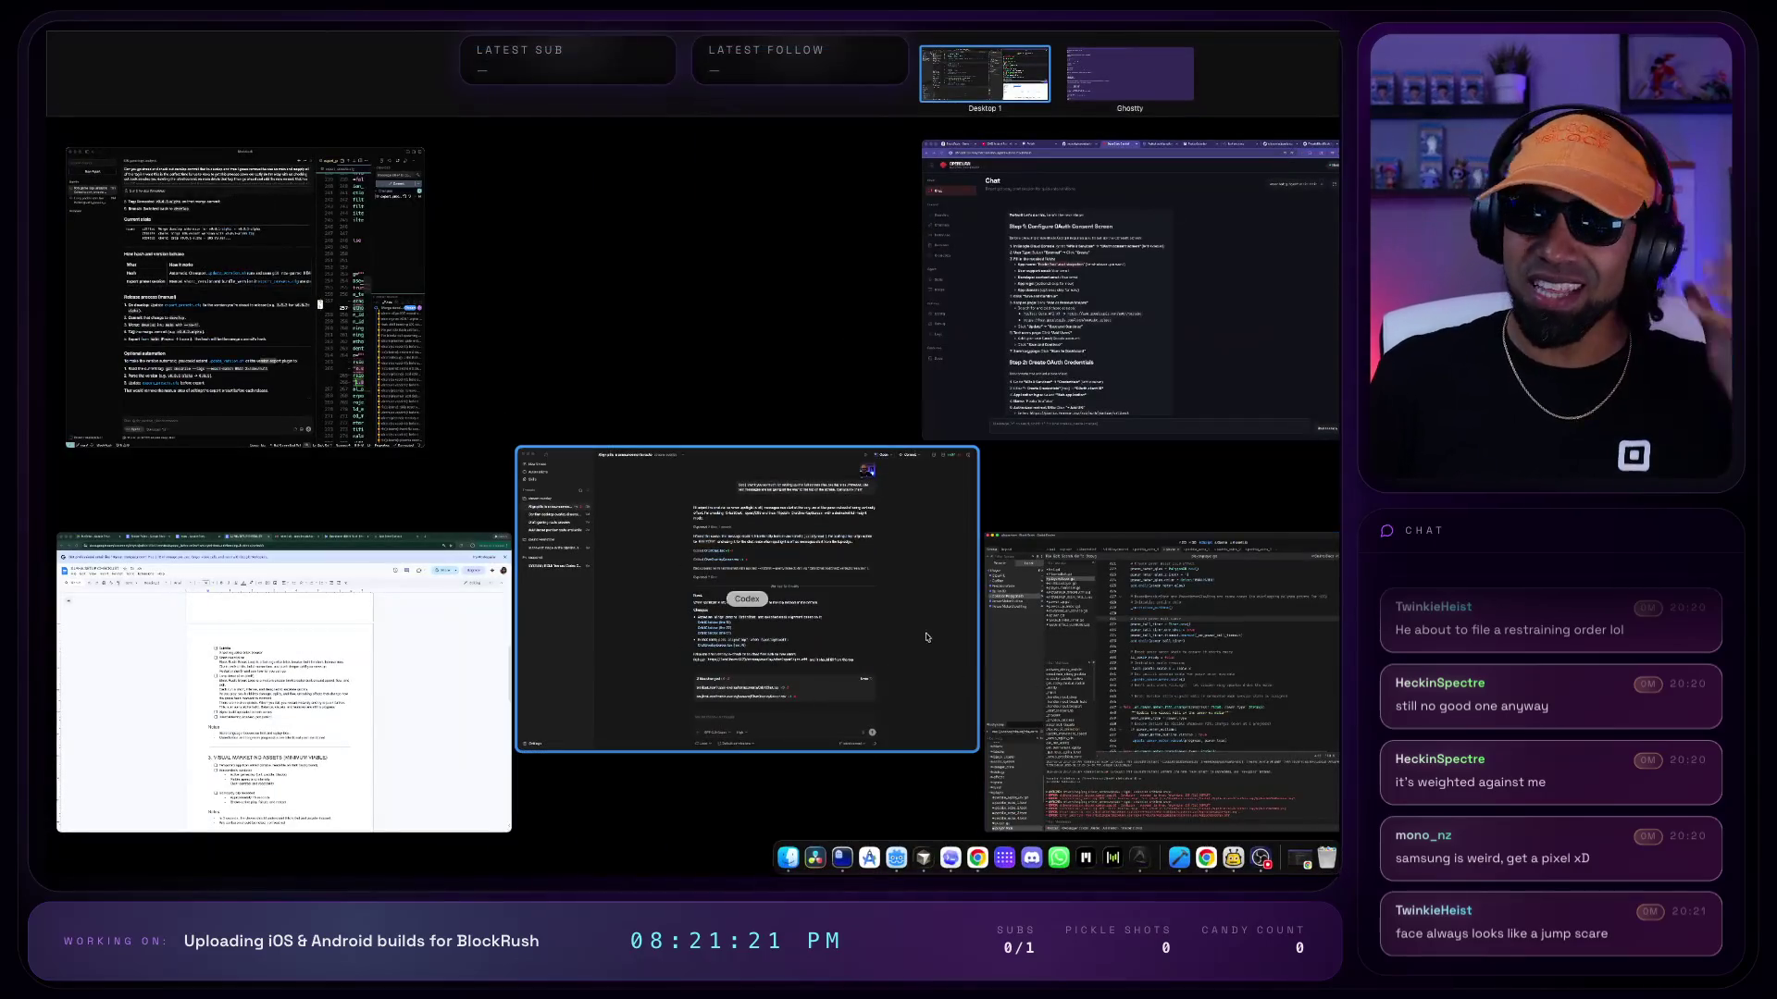
left_click(926, 635)
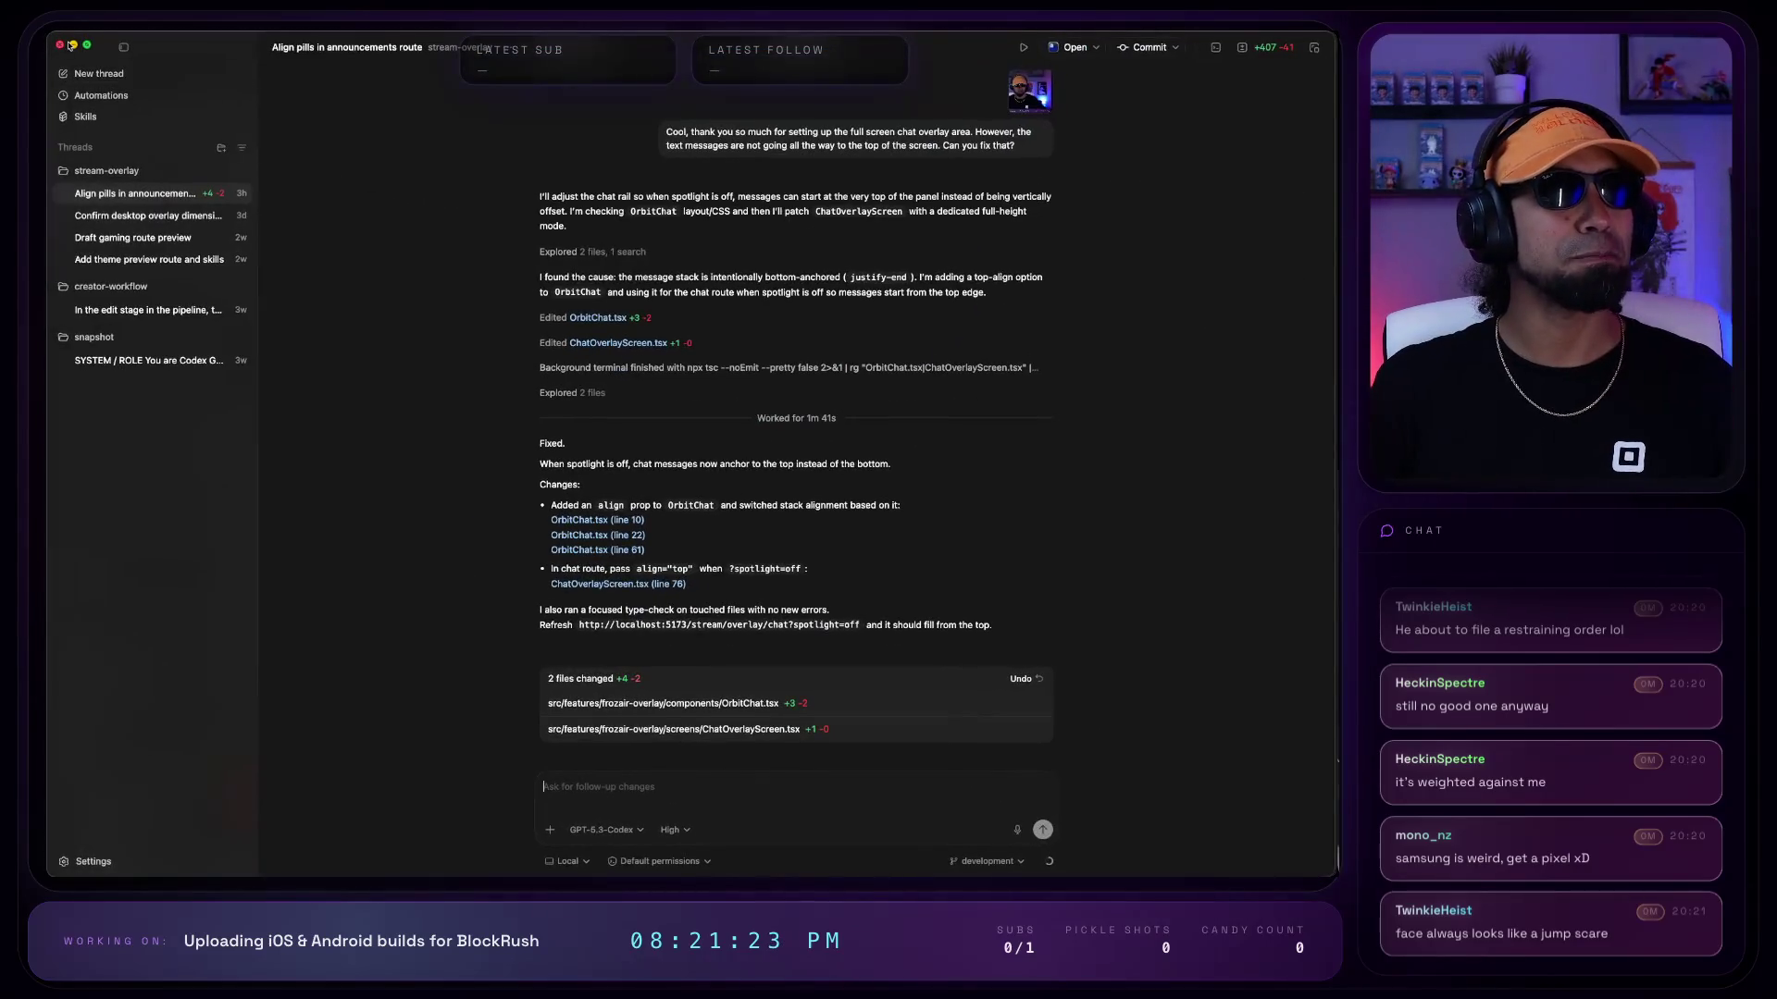
left_click(72, 44)
key("ctrl+Up")
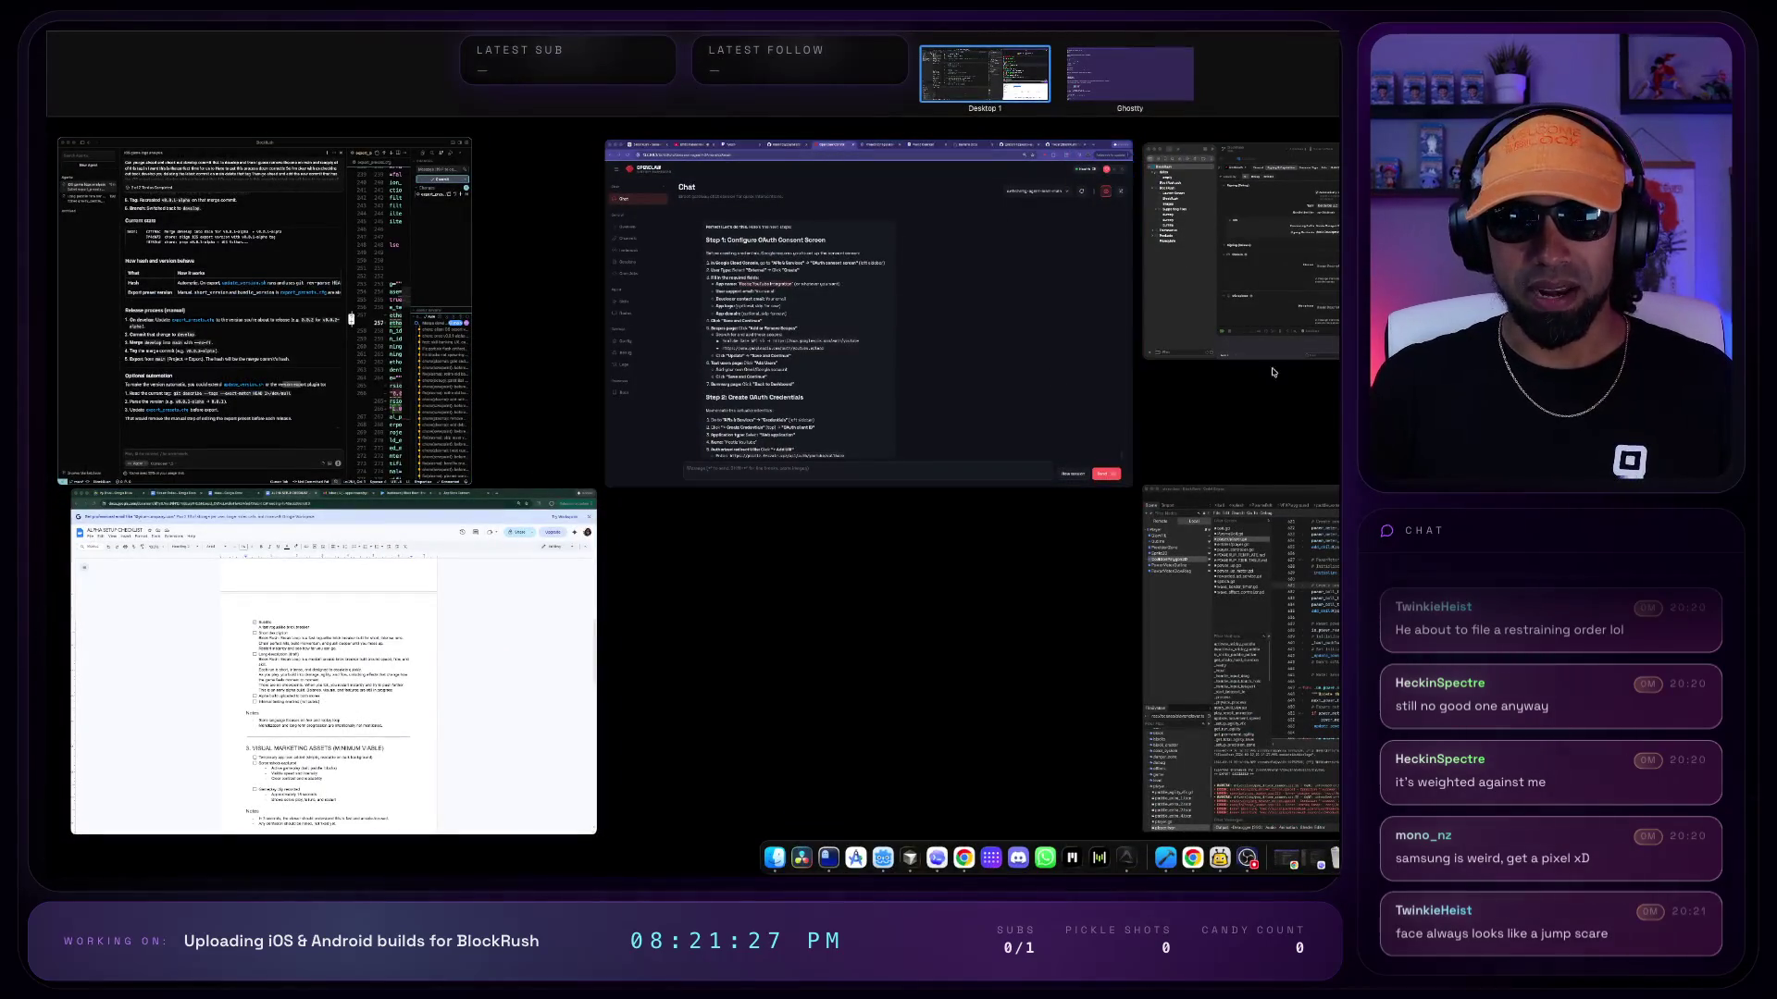
left_click(1277, 269)
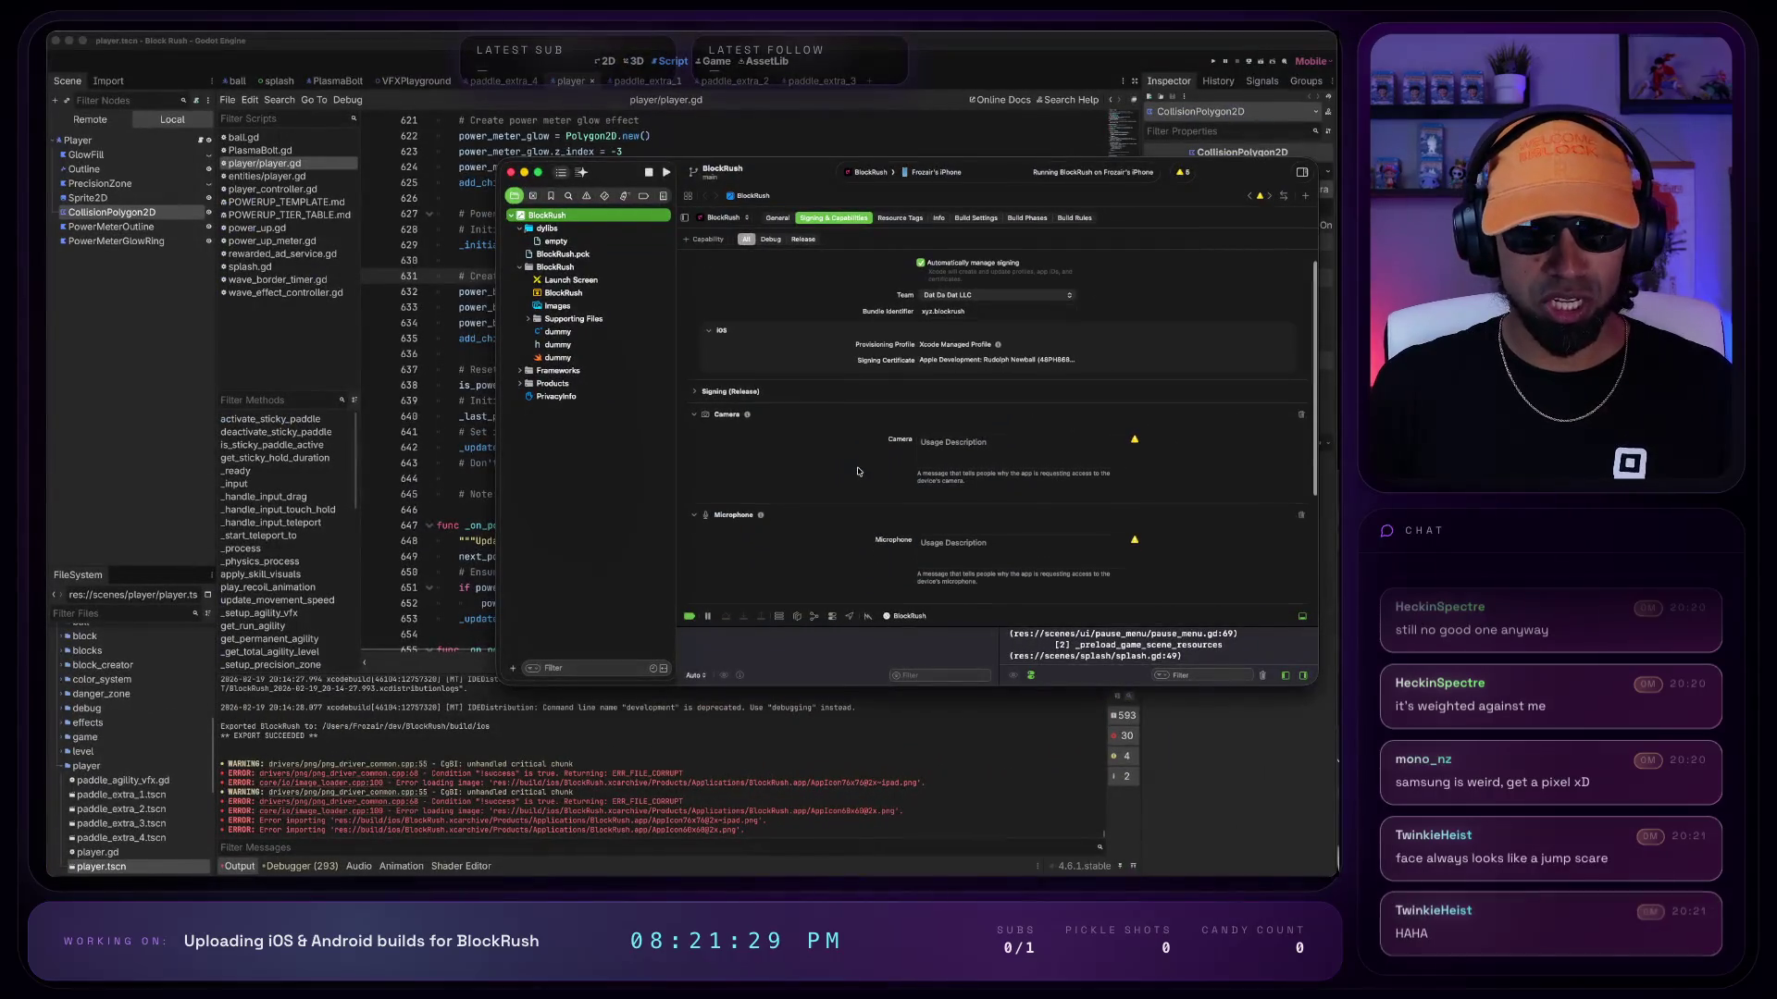
Enlarge the Xcode window and show the BlockRush target's General settings with its Identity section
left_click_drag(1318, 679, 1338, 814)
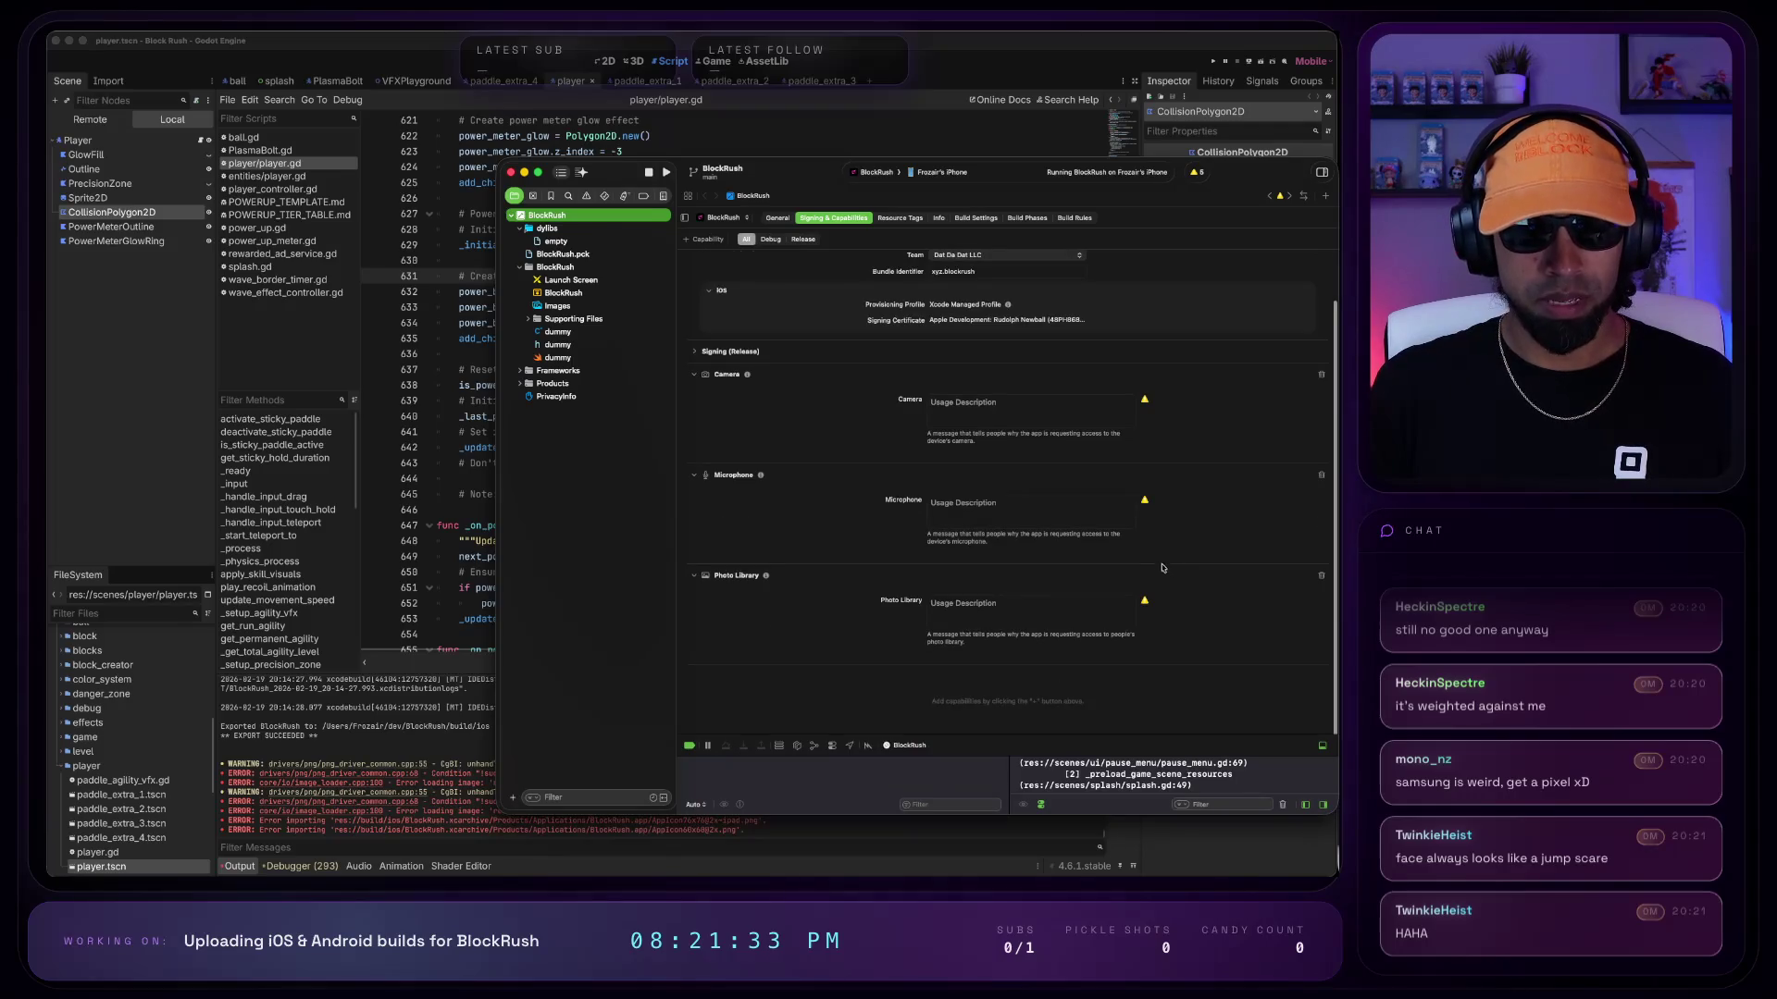
scroll(1148, 571, "up", 1)
scroll(713, 297, "up", 3)
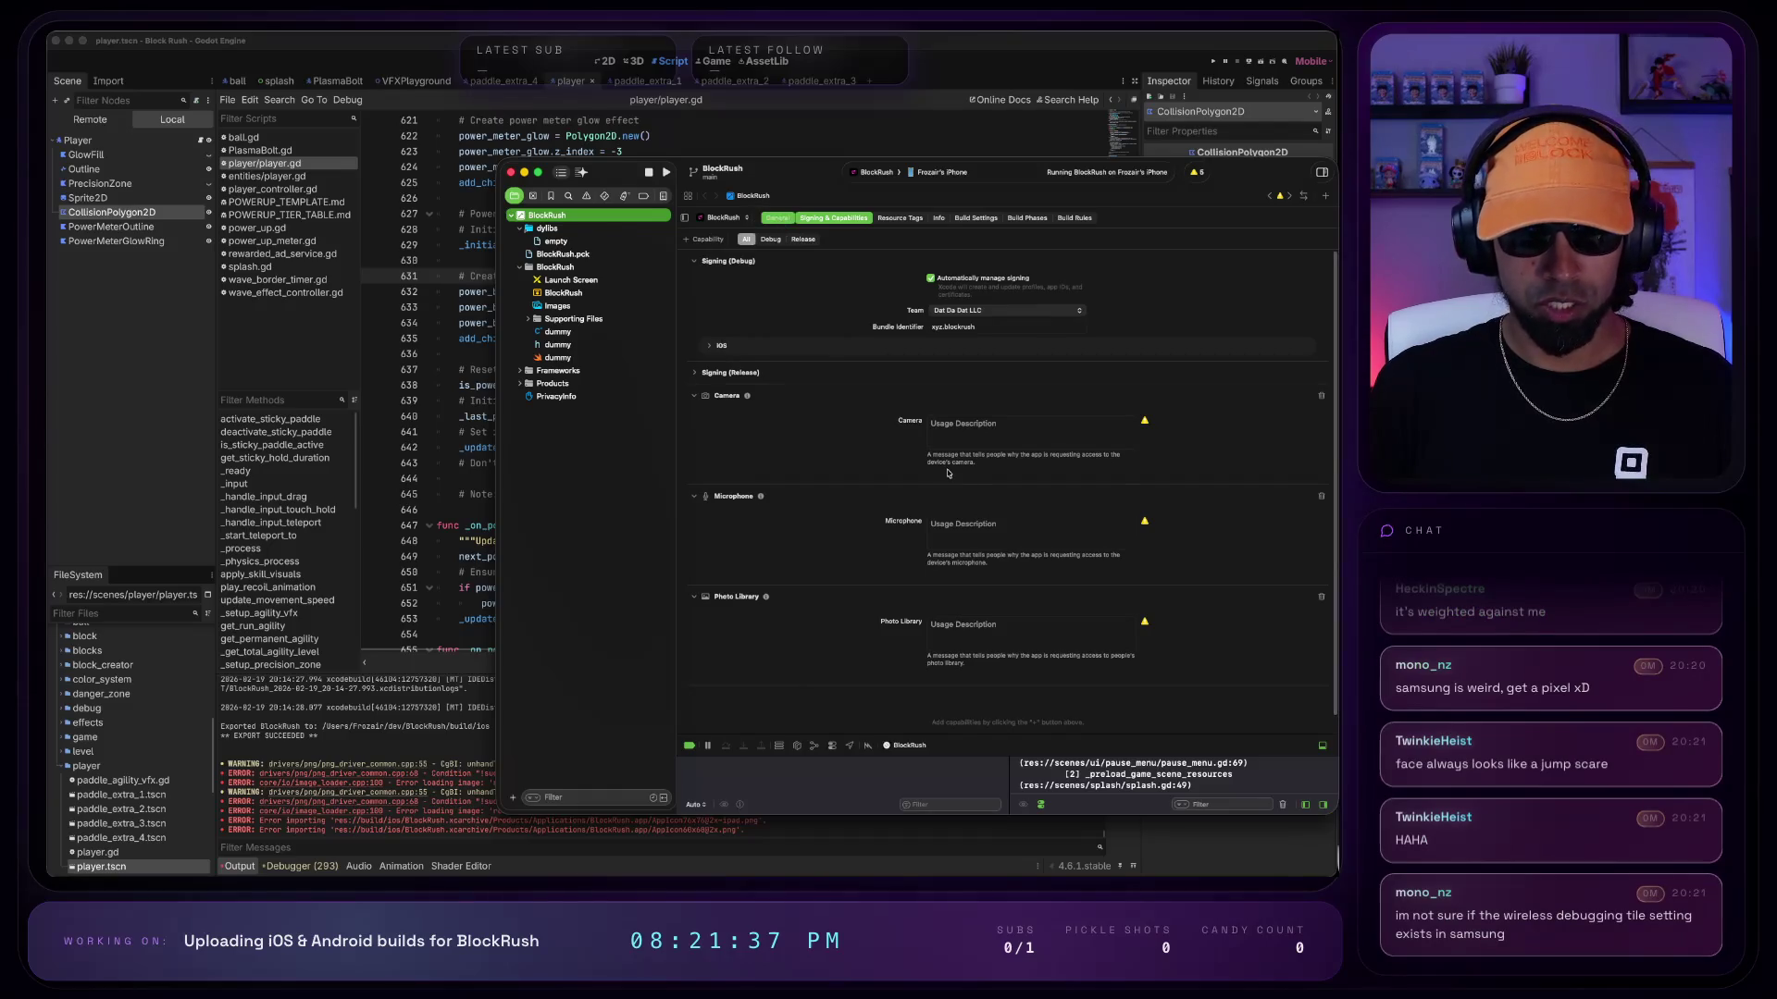
left_click(778, 217)
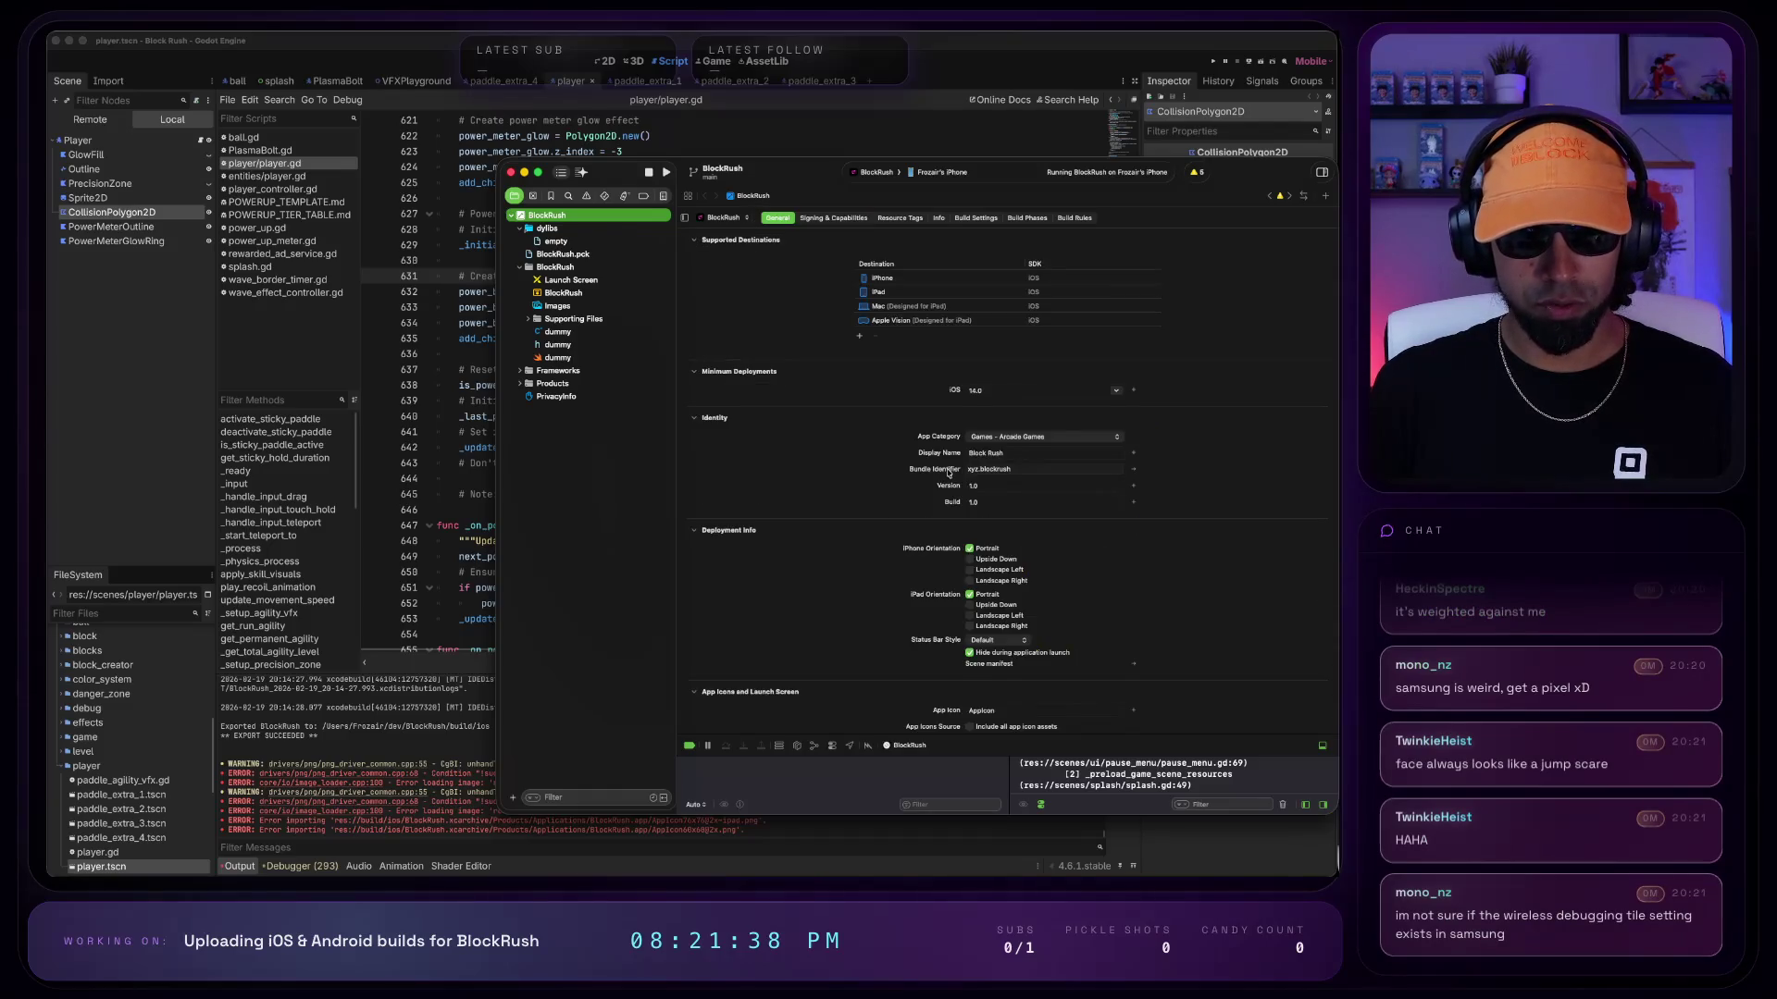
Select BlockRush's Version field, then cycle through open apps to reach the Ghostty terminal
left_click(1045, 480)
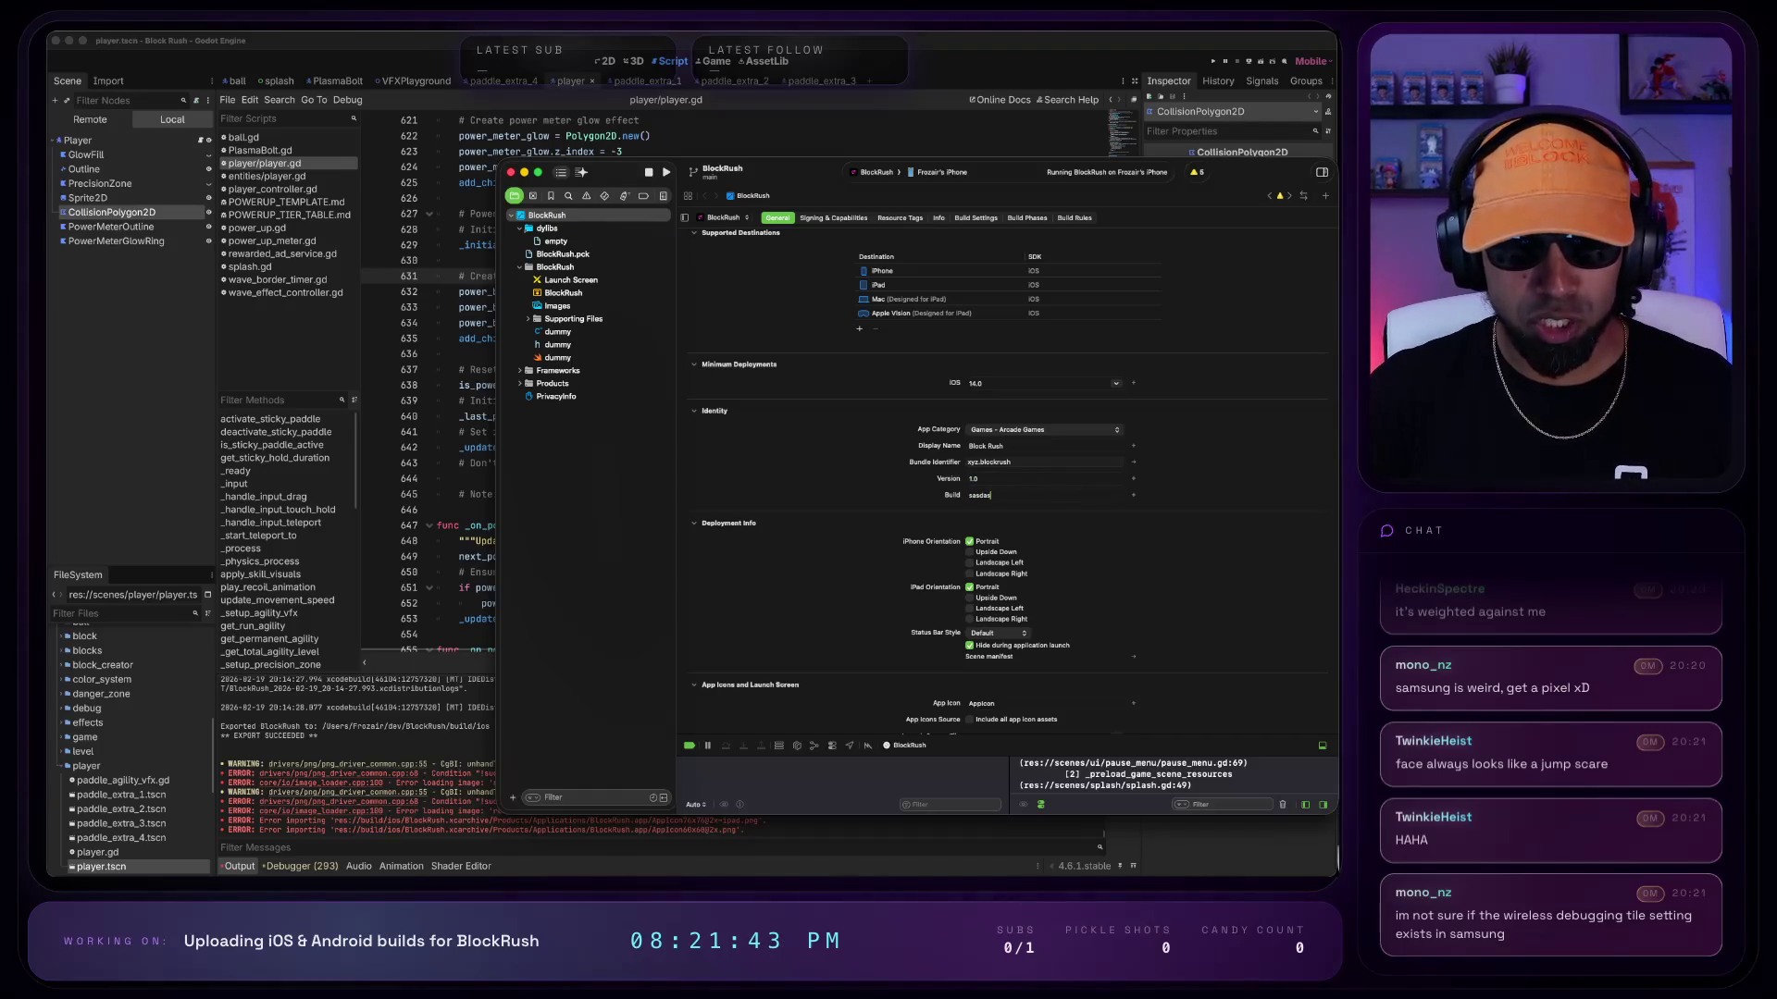
key("super+Tab")
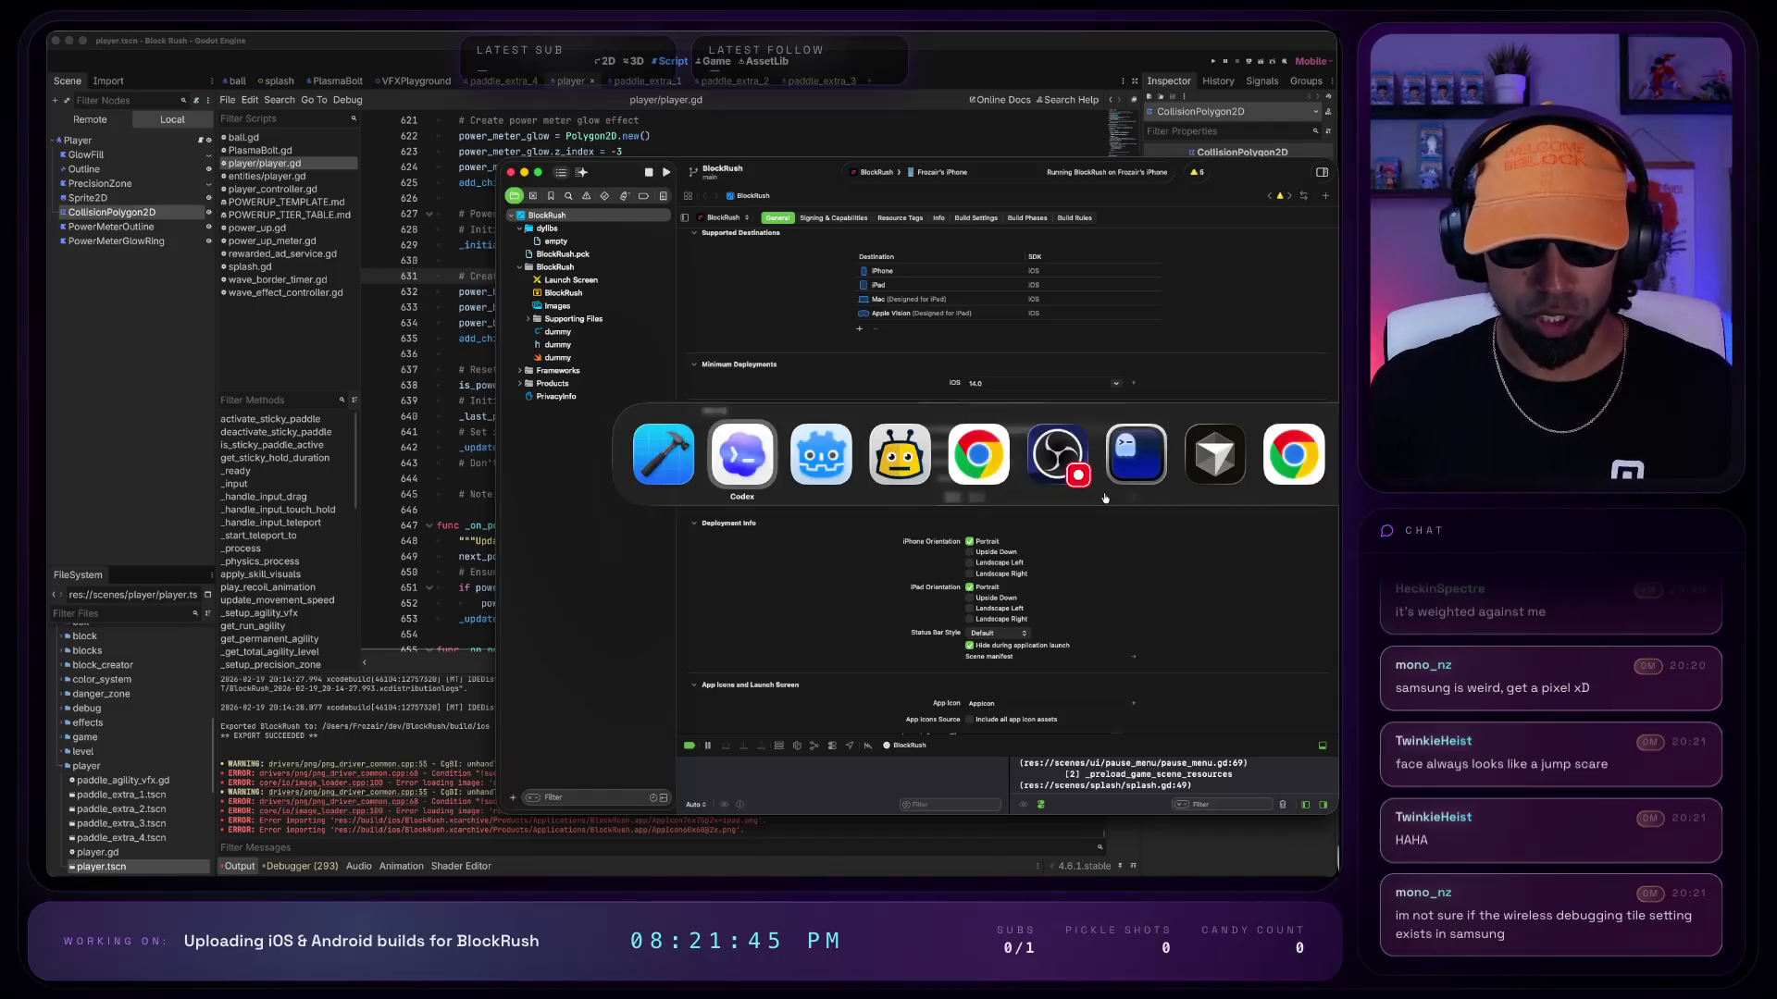
key("super+Tab")
key("super+Tab")
key("super+Tab")
key("super+shift+Tab")
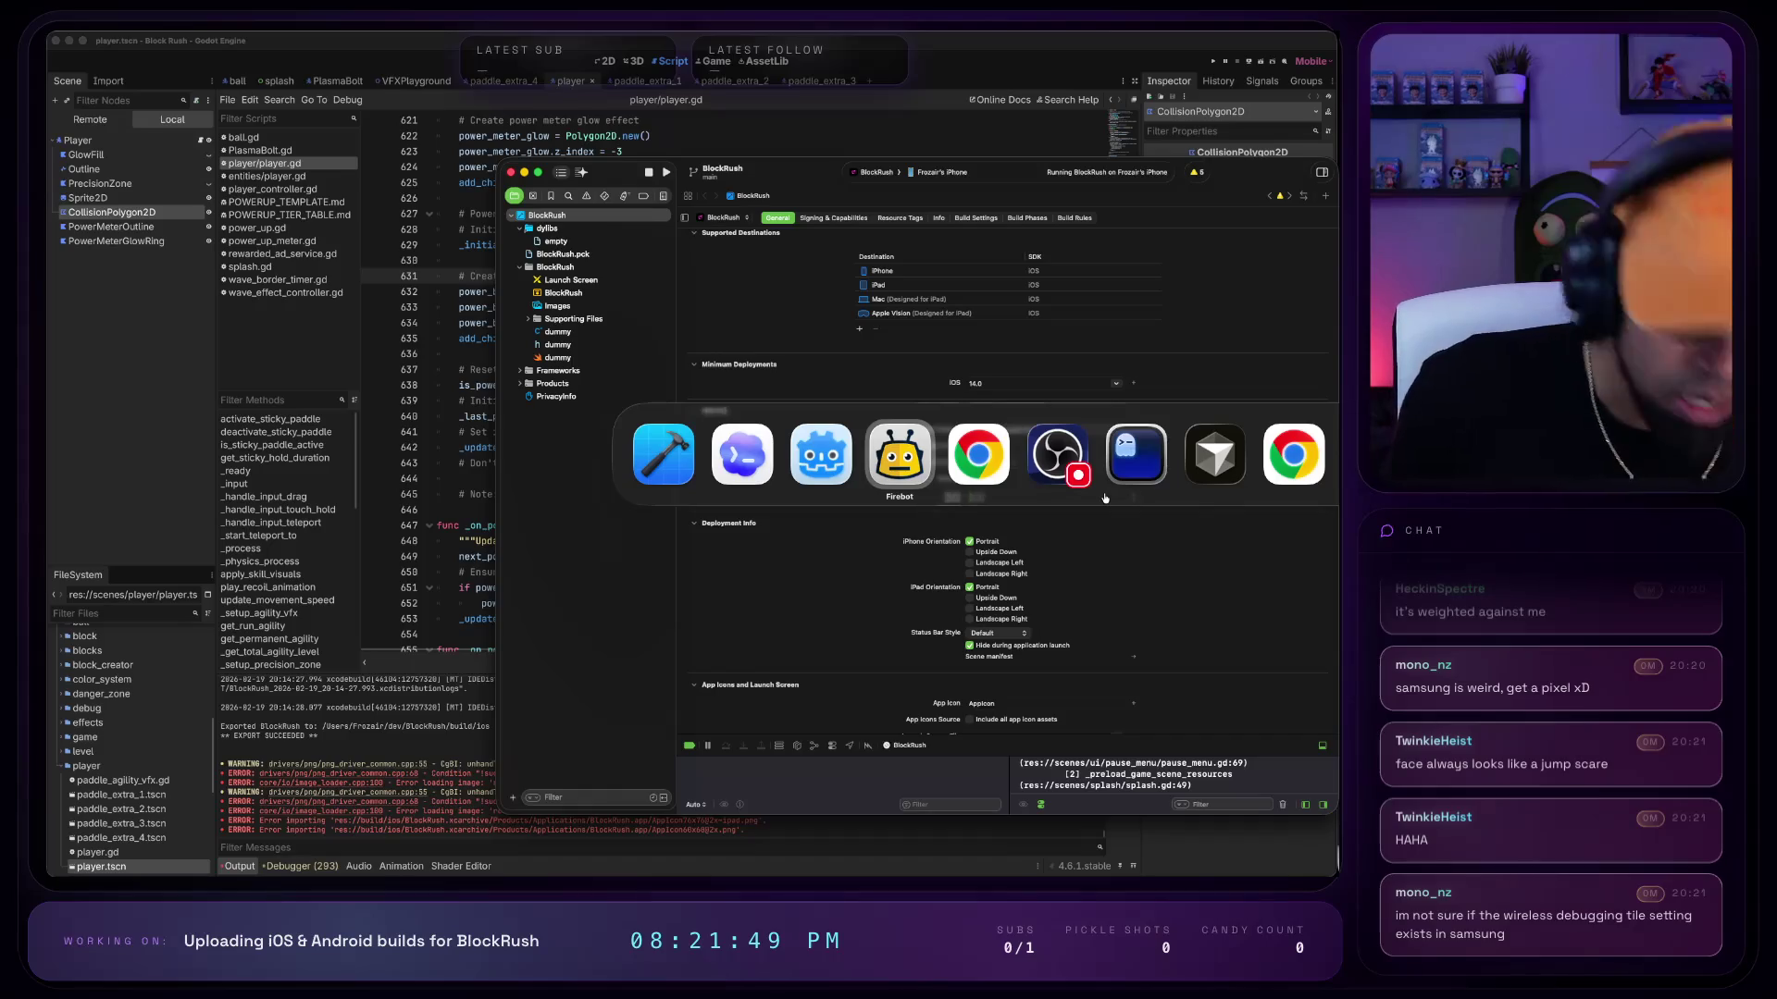
key("super+Tab")
key("super+shift+Tab")
key("super+shift+Tab")
key("super+shift+Tab")
key("super+Tab")
key("super+shift+Tab")
key("super+Tab")
key("super+Tab")
key("super+Tab")
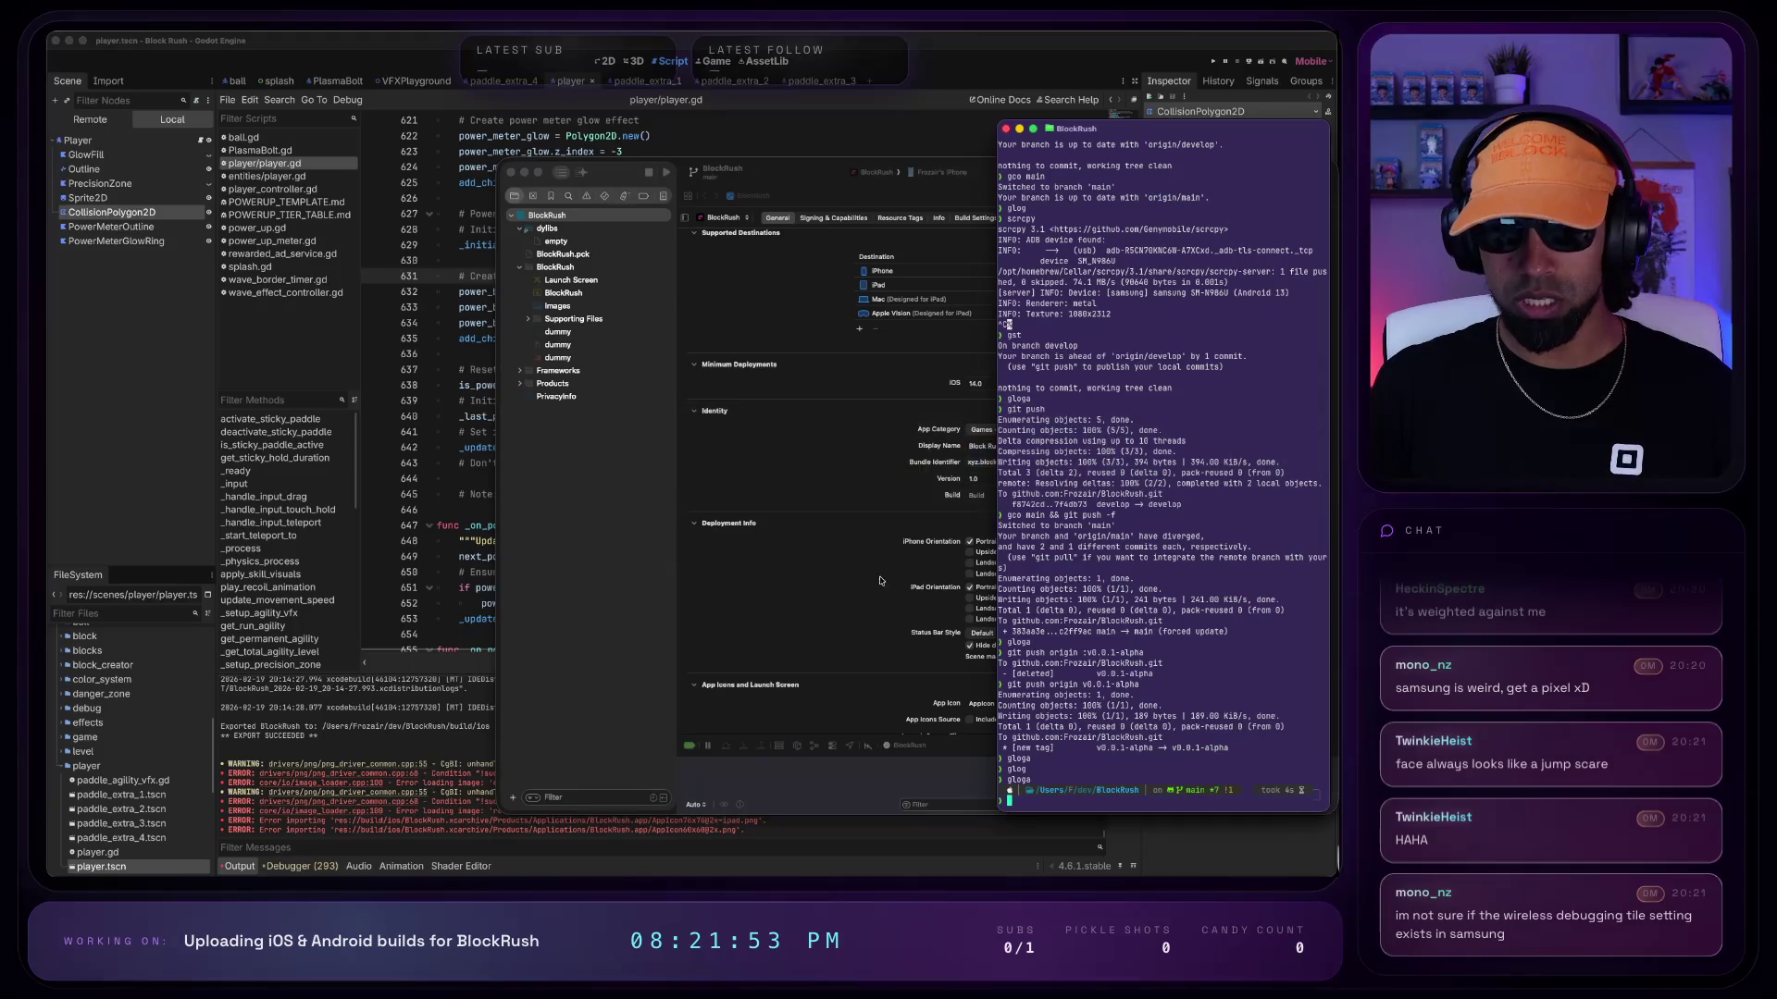
Print version.txt in Ghostty, then return to Xcode's Build field to enter hash c2ff9ac
type("cat vge")
key("Tab")
key("Return")
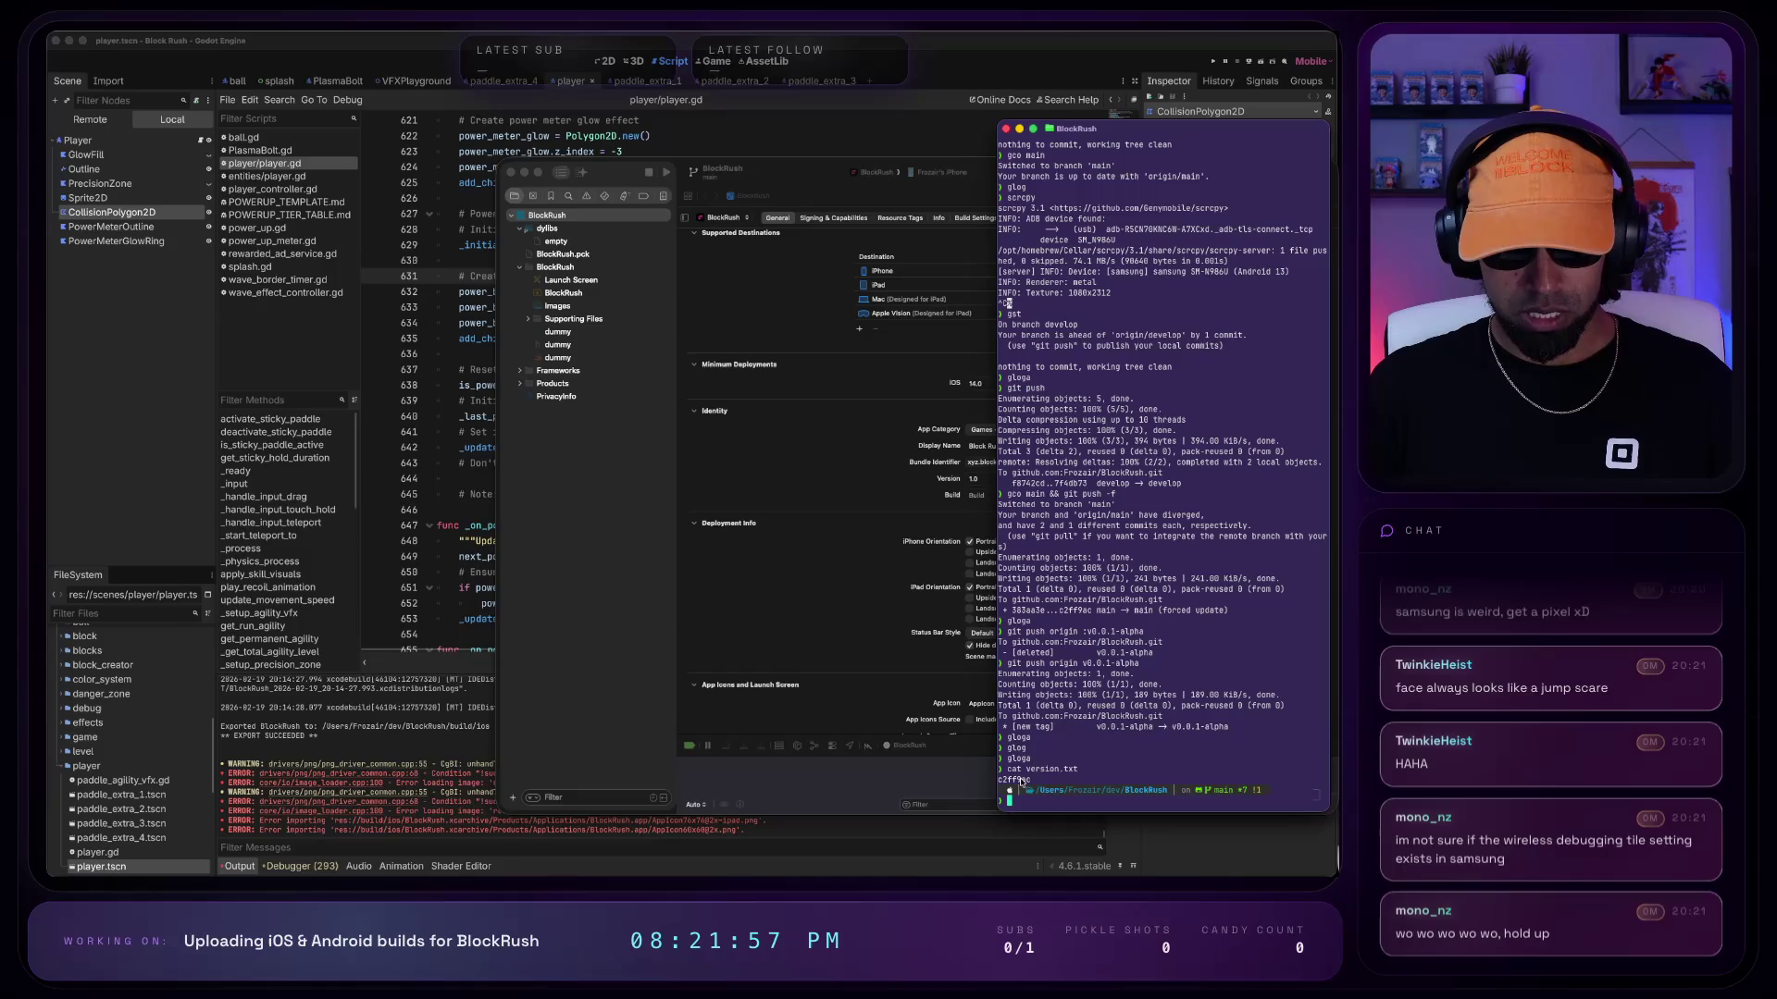
left_click(970, 492)
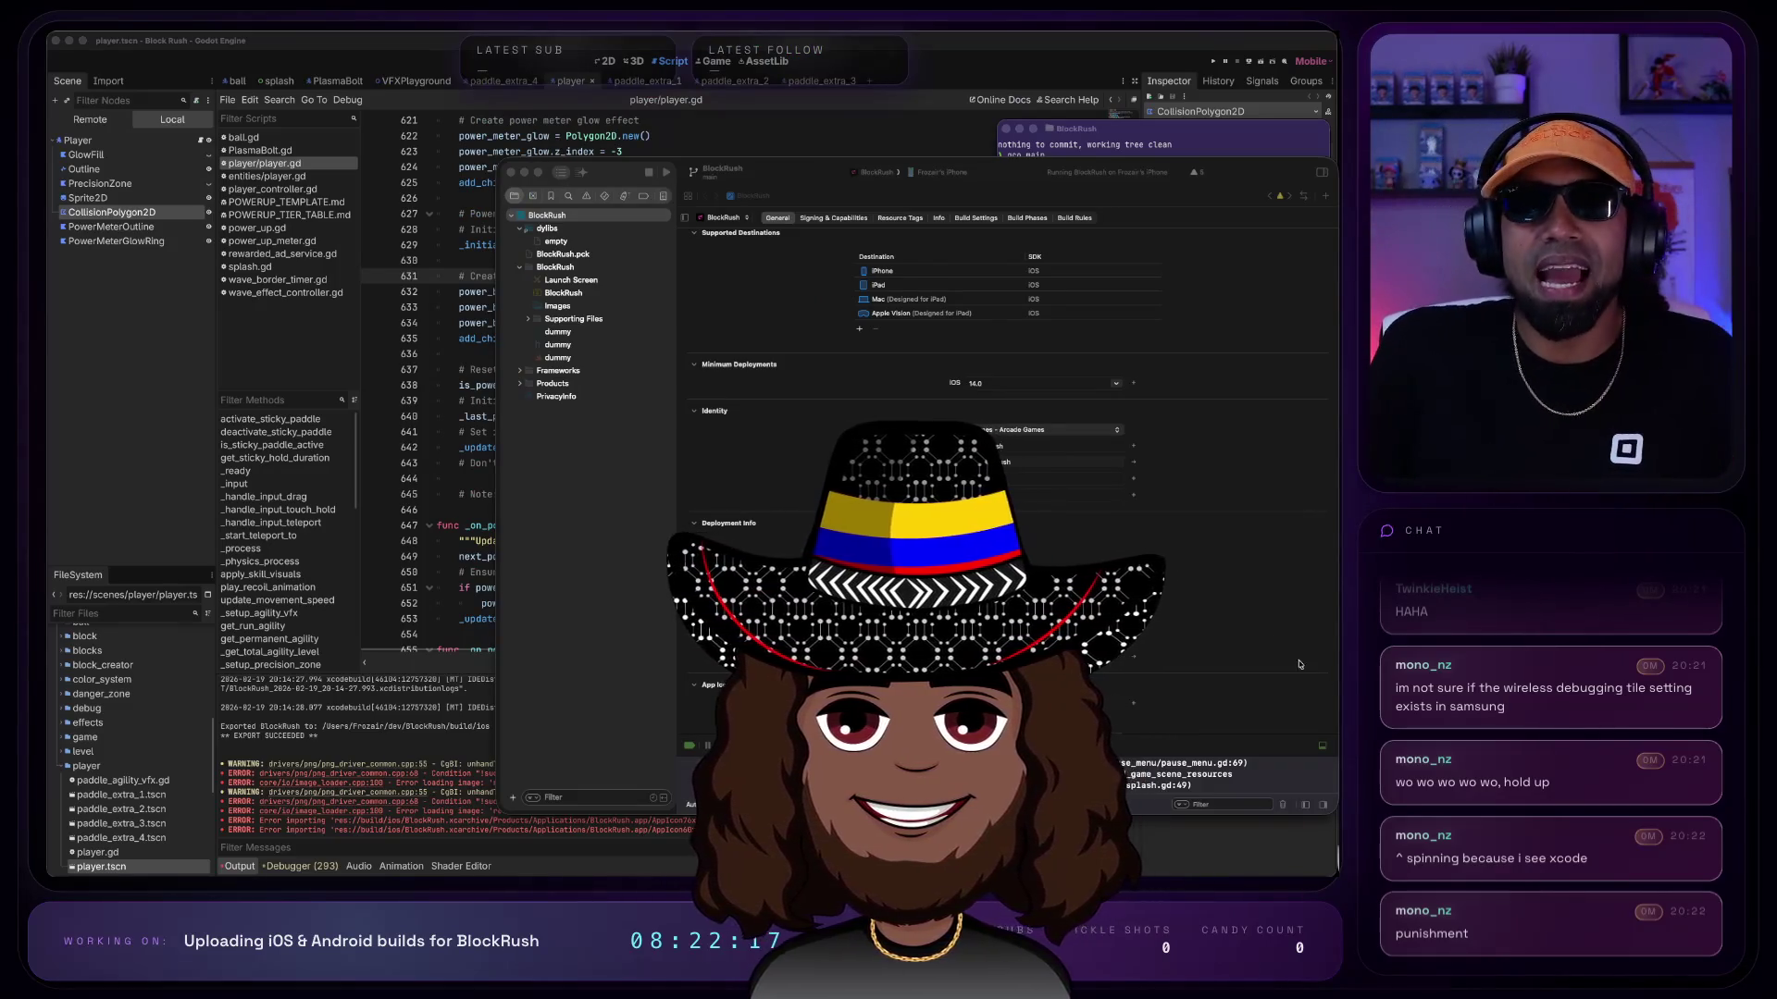
left_click(650, 561)
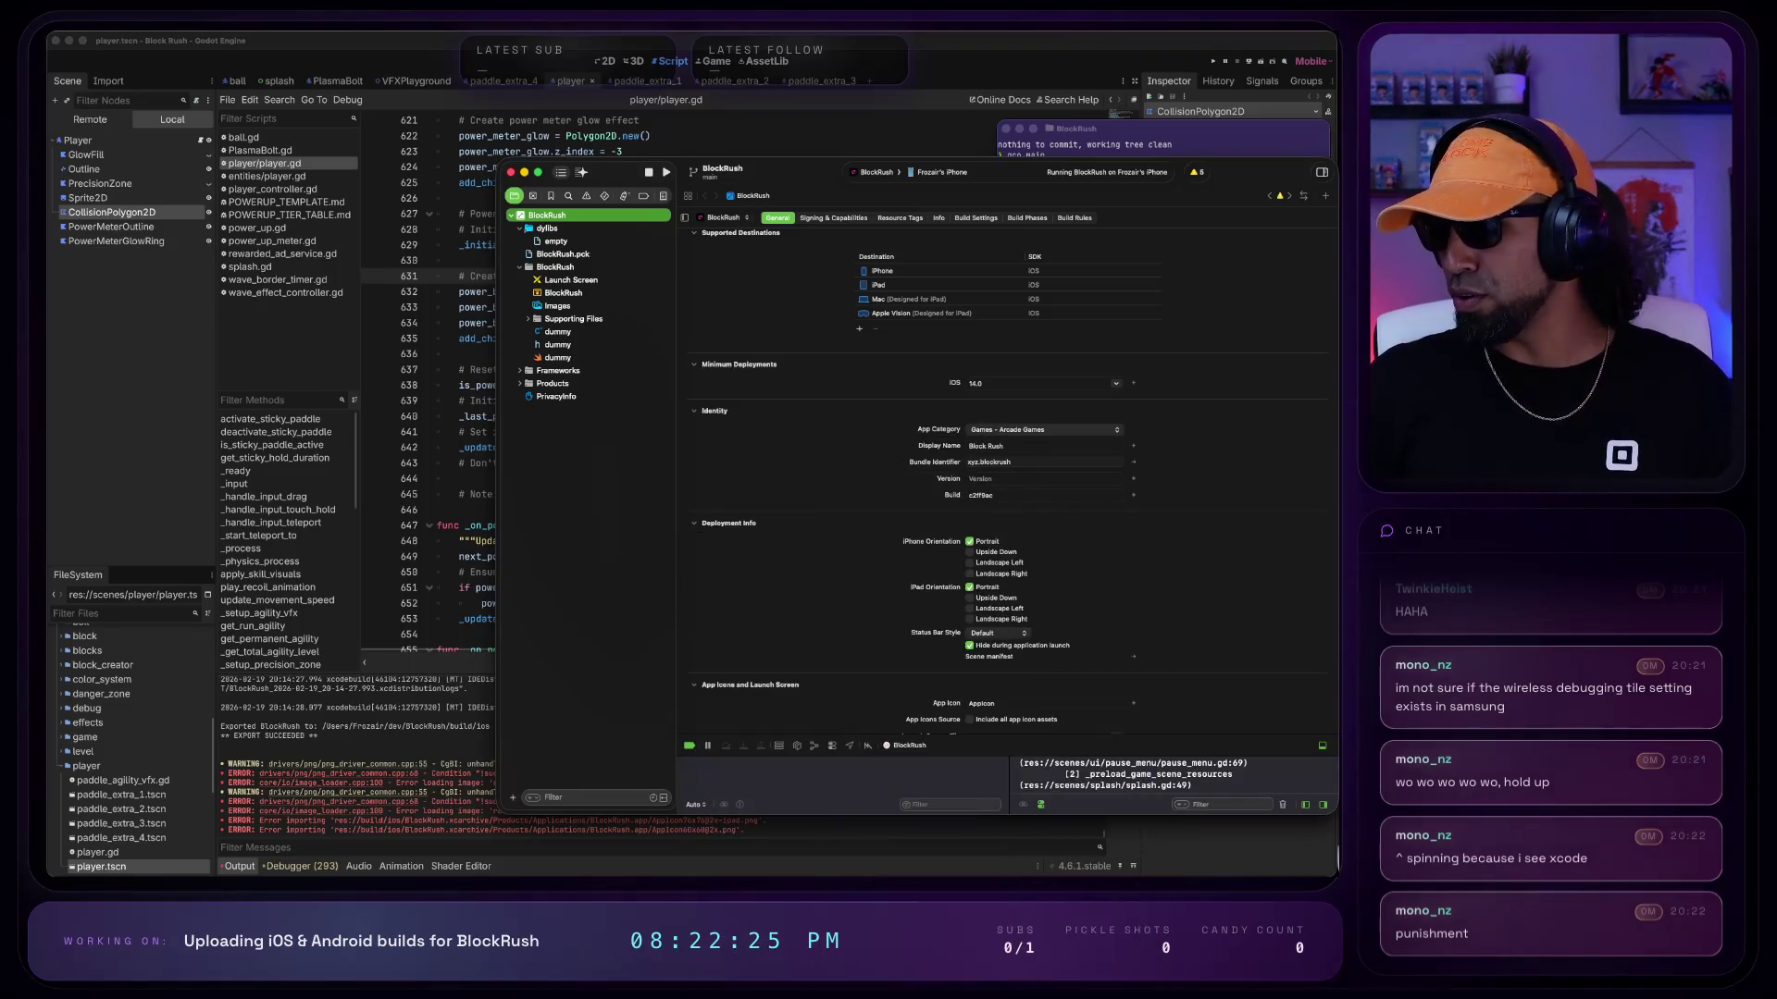
Open the fastlane docs tab in Chrome, then return to Xcode
key("super+Tab")
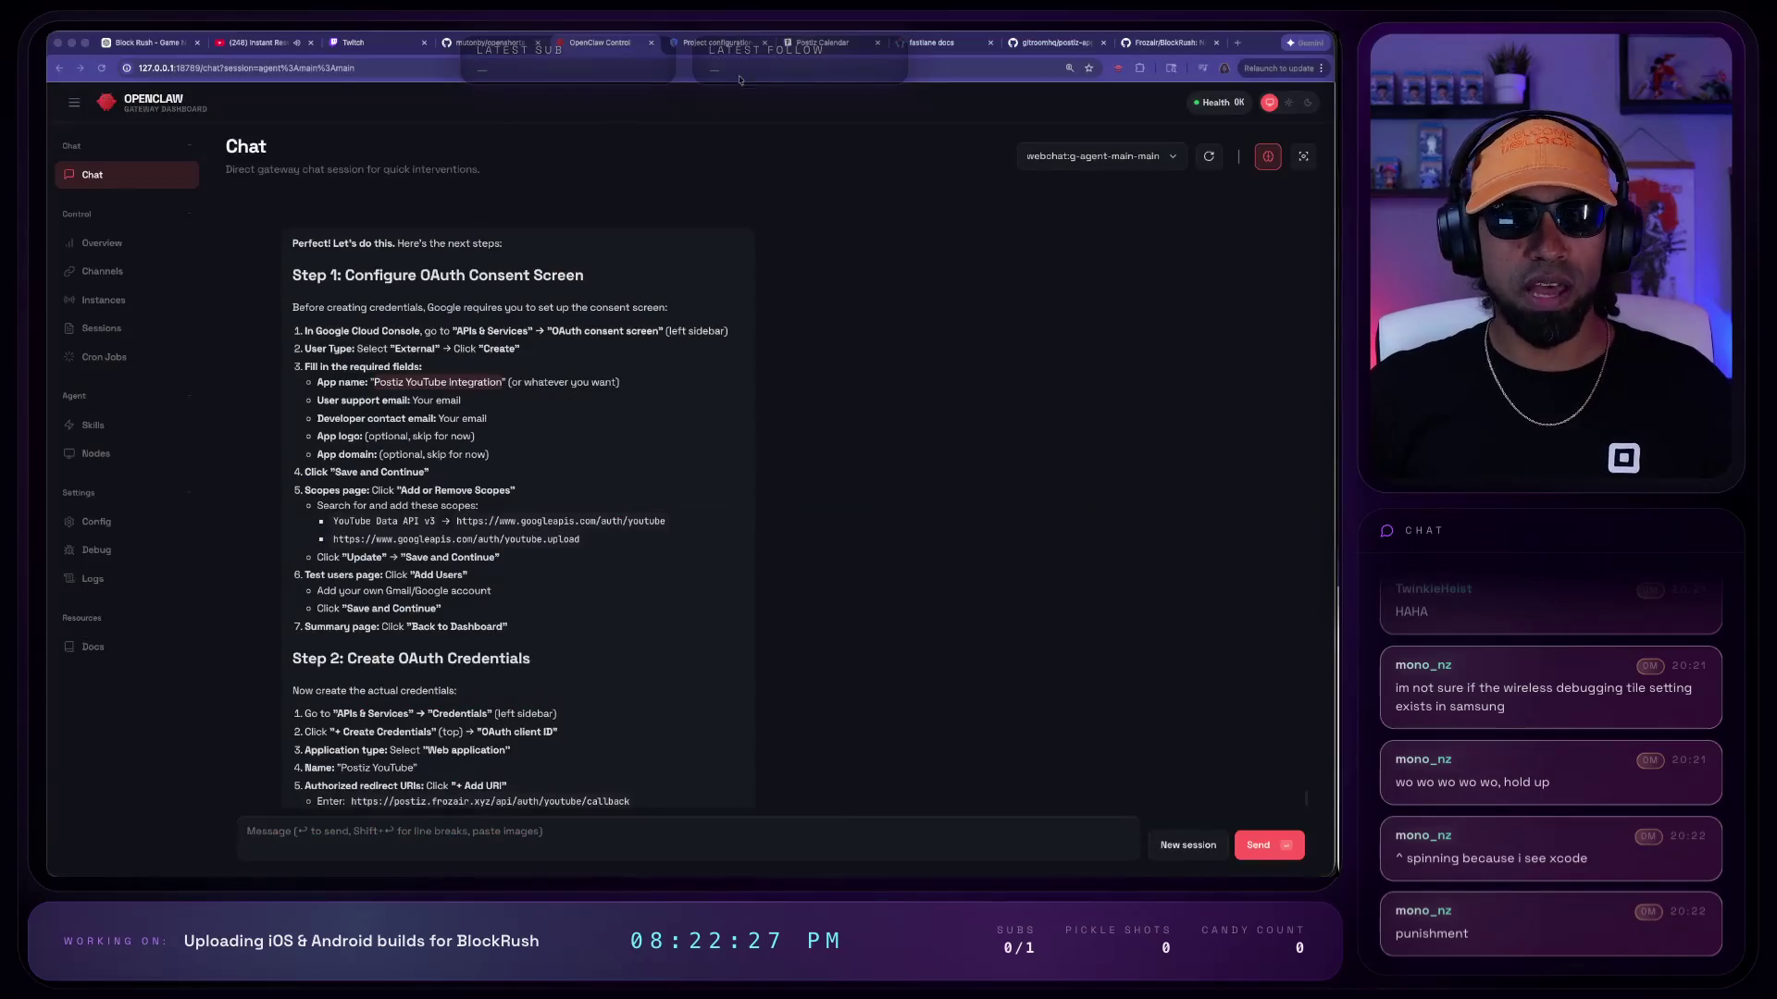
left_click(916, 43)
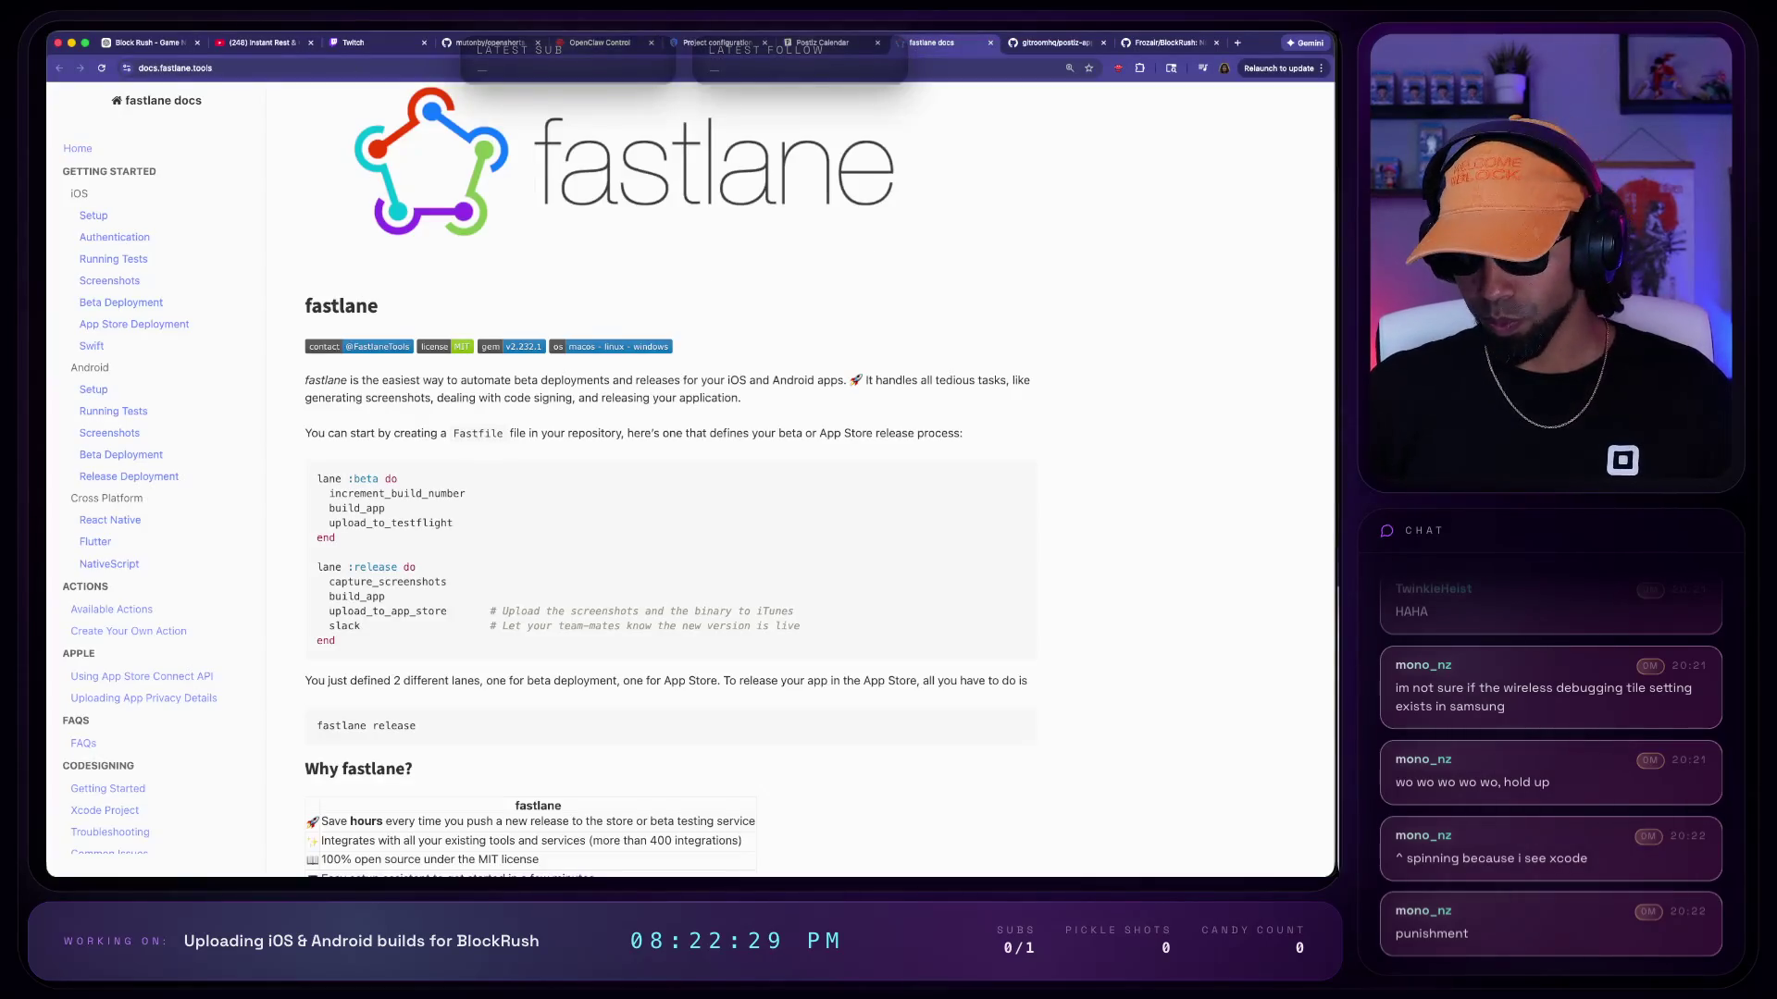
key("super+Tab")
key("super+Tab")
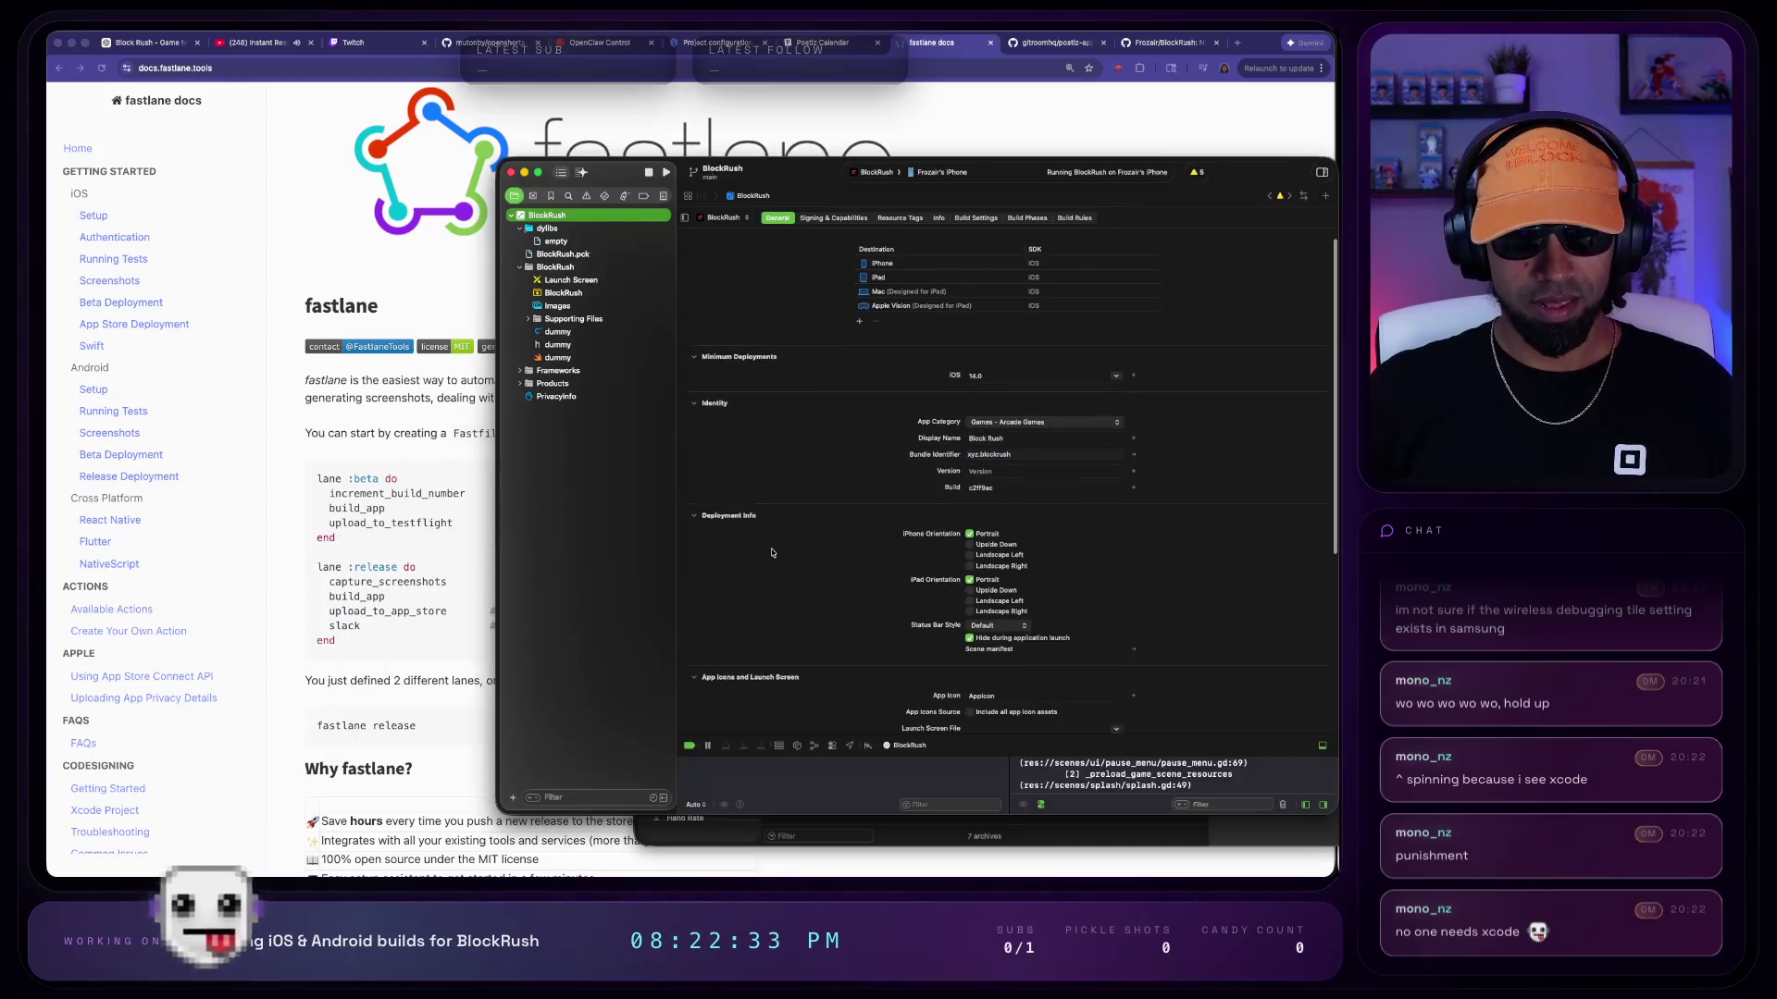
Empty BlockRush's Version field and move the Xcode window aside to reveal the archives organizer
left_click(996, 486)
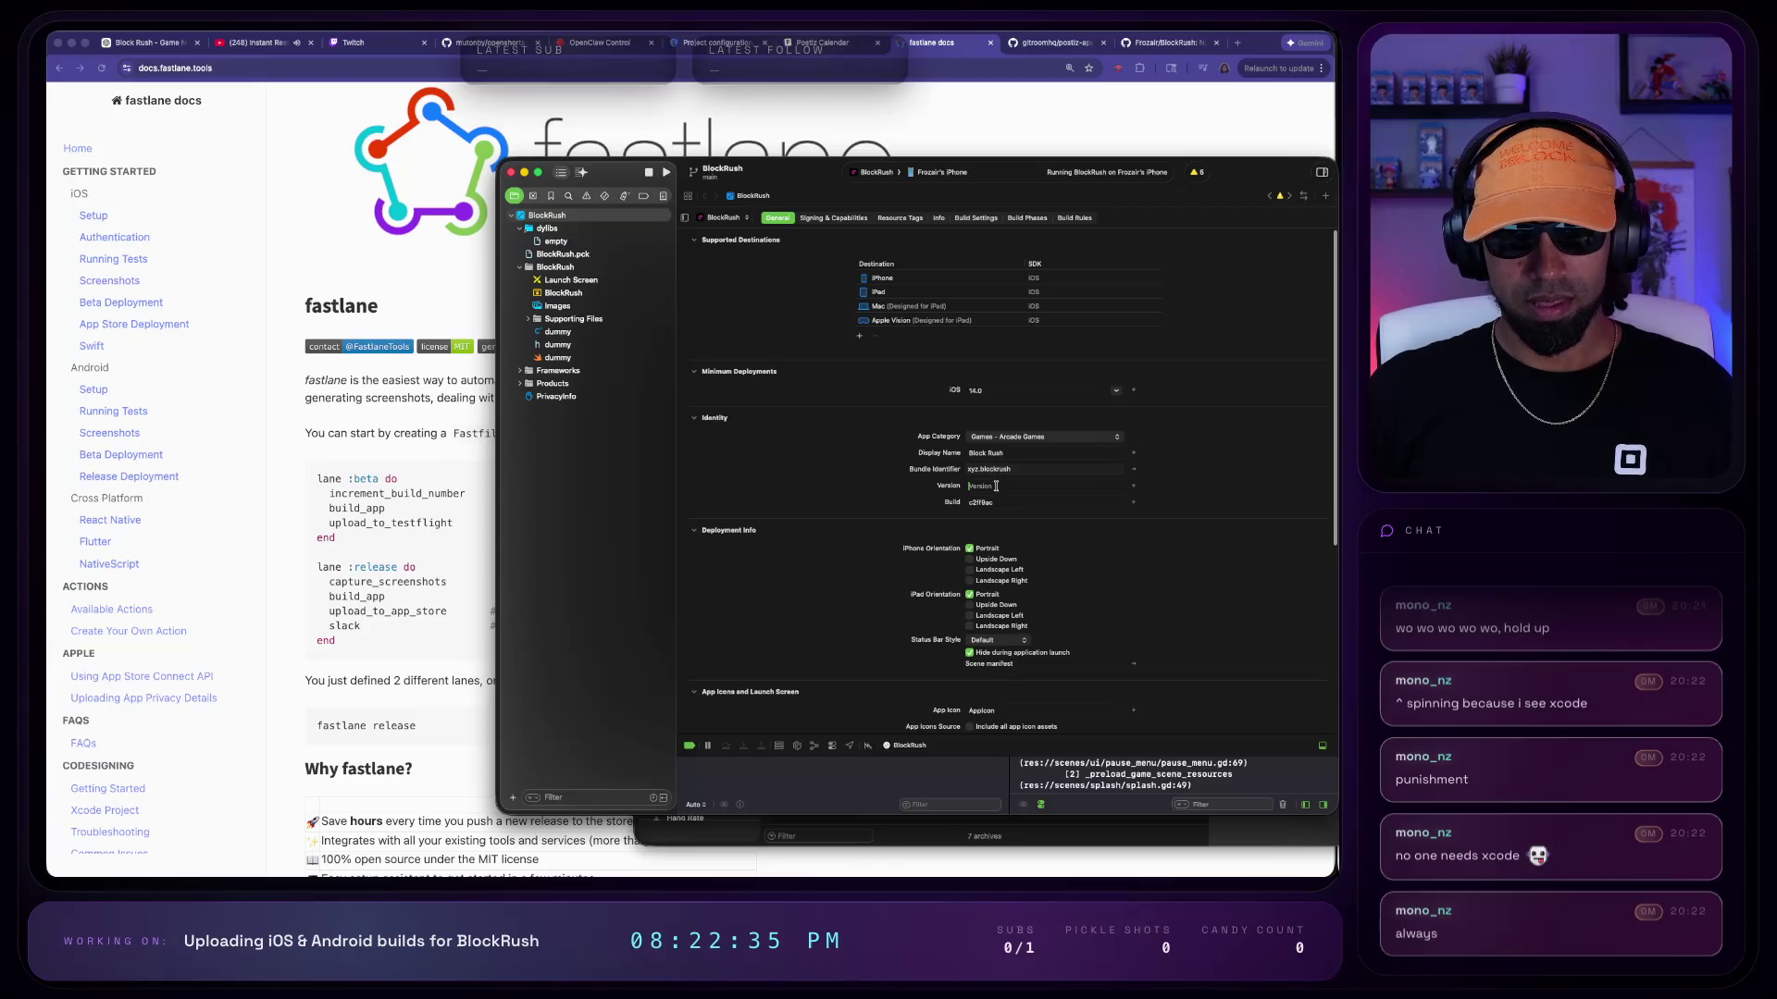
key("super+Tab")
key("super+Tab")
key("super+Tab")
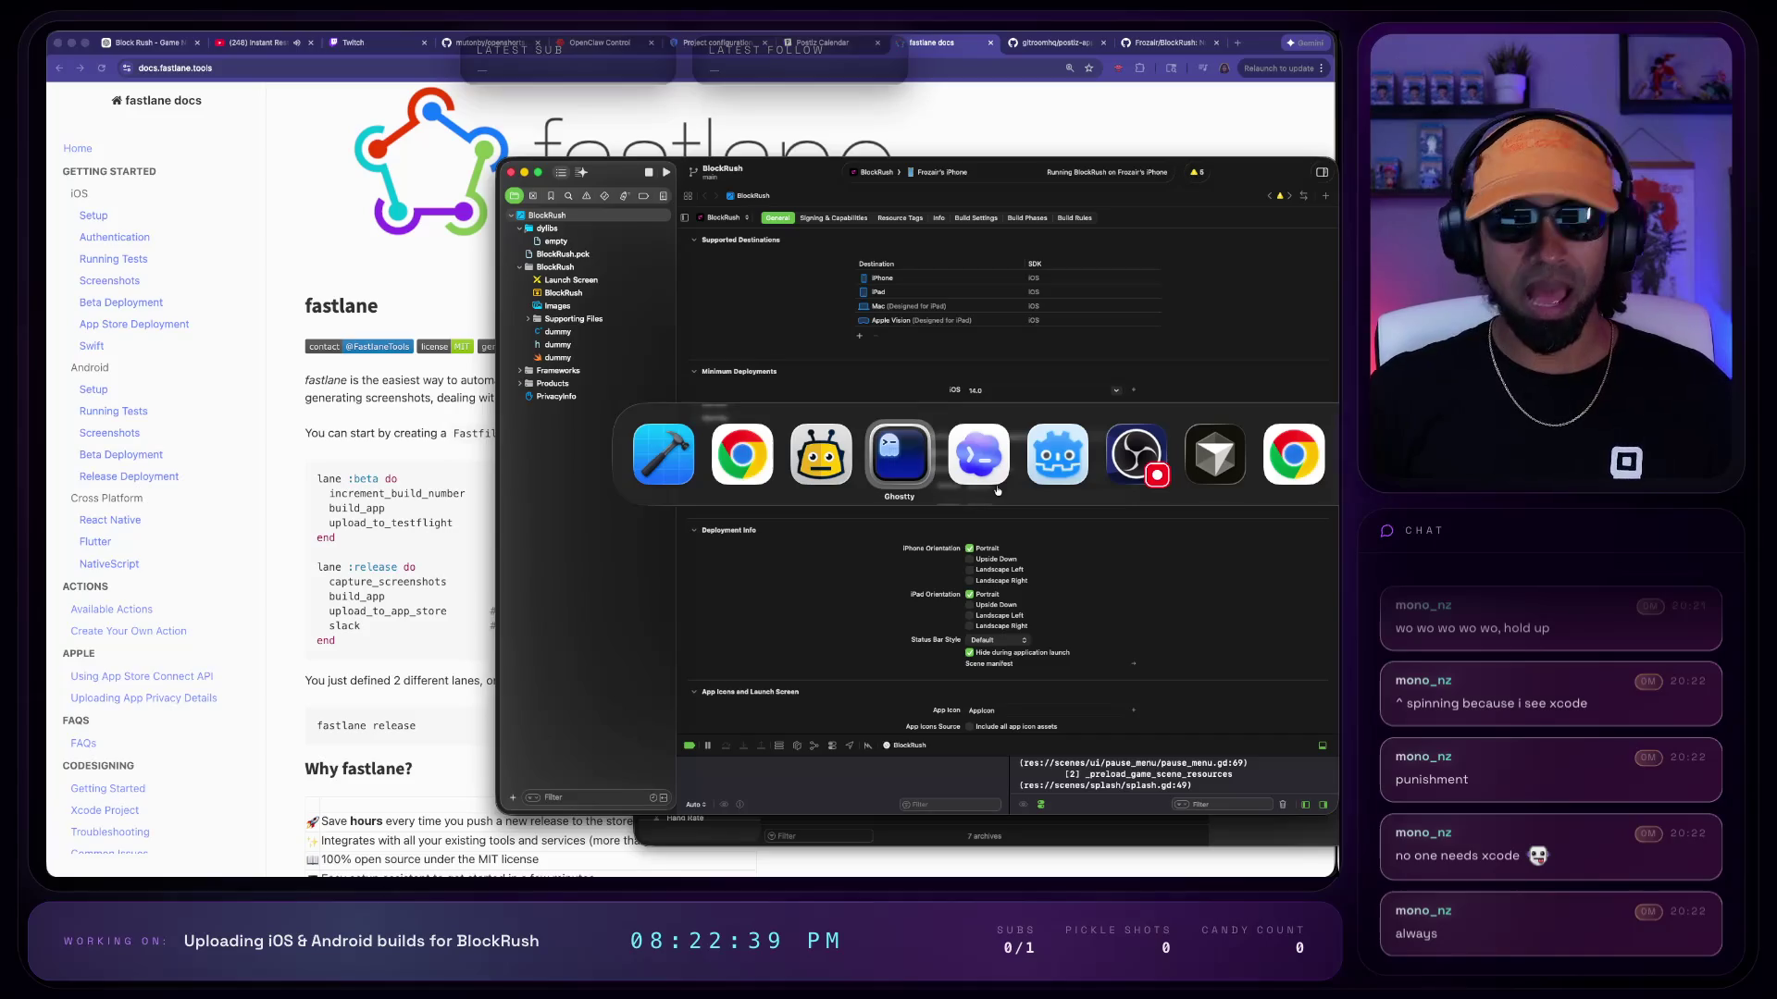
key("Escape")
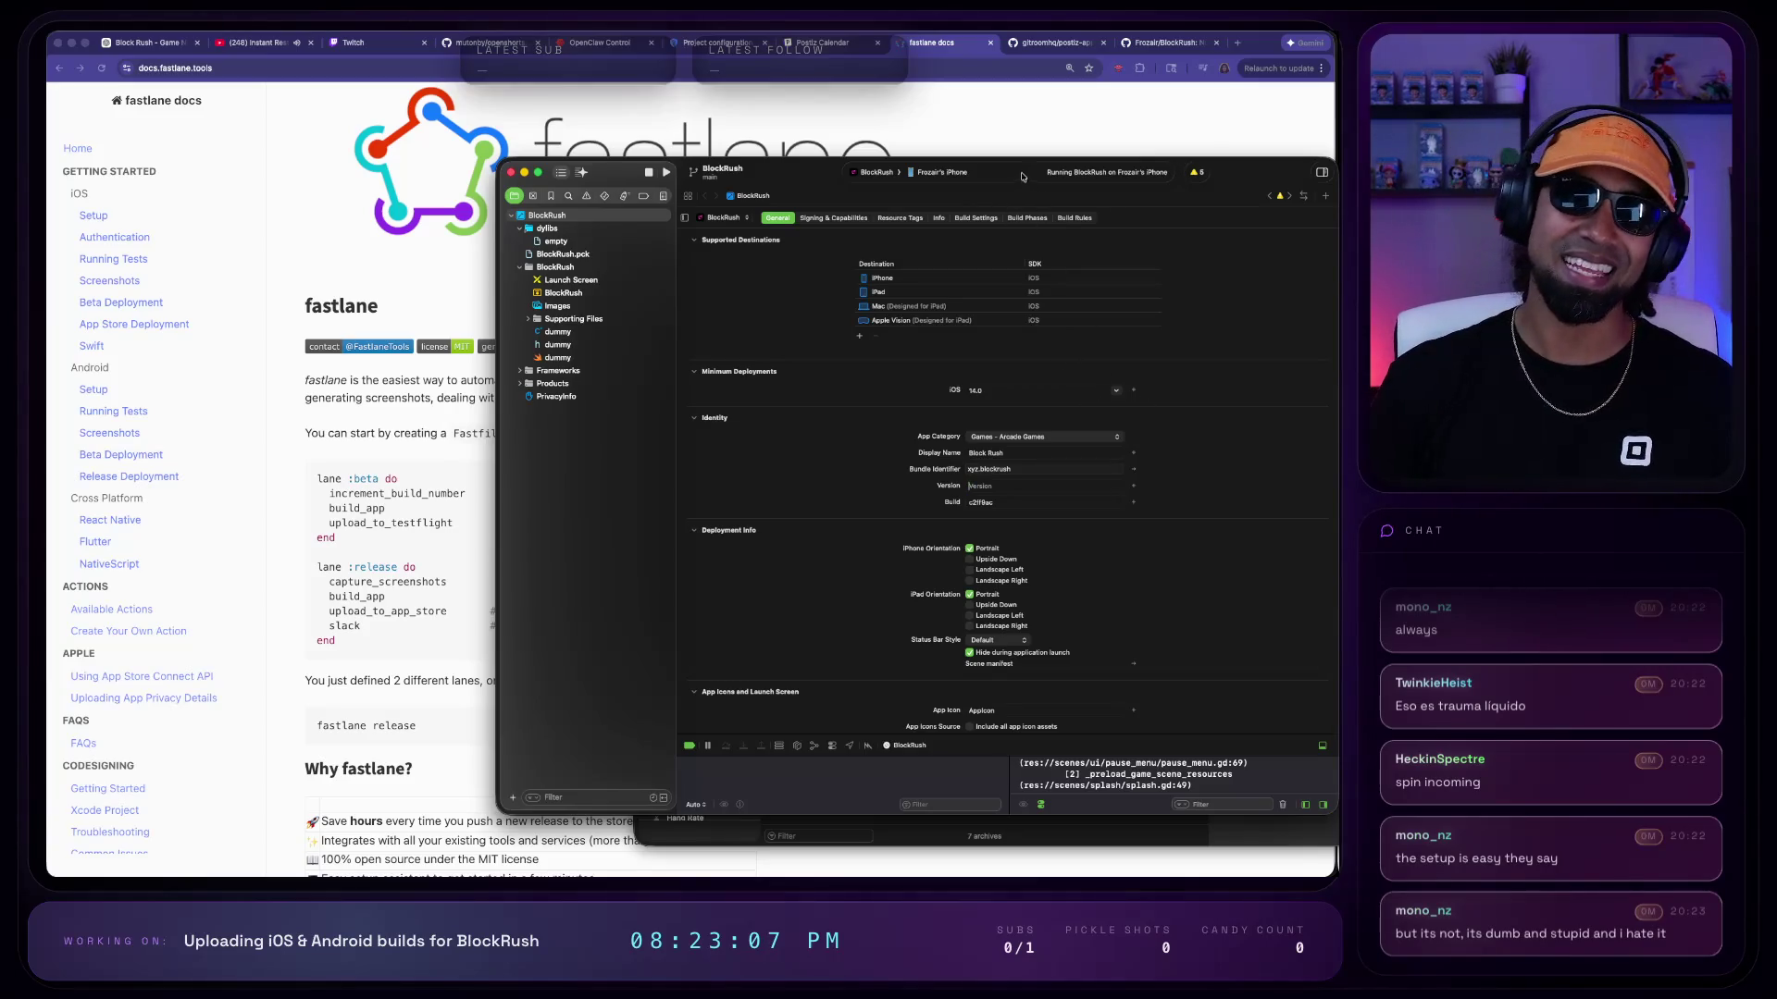
left_click_drag(1025, 177, 919, 127)
key("super+Tab")
key("super+Tab")
key("super+Tab")
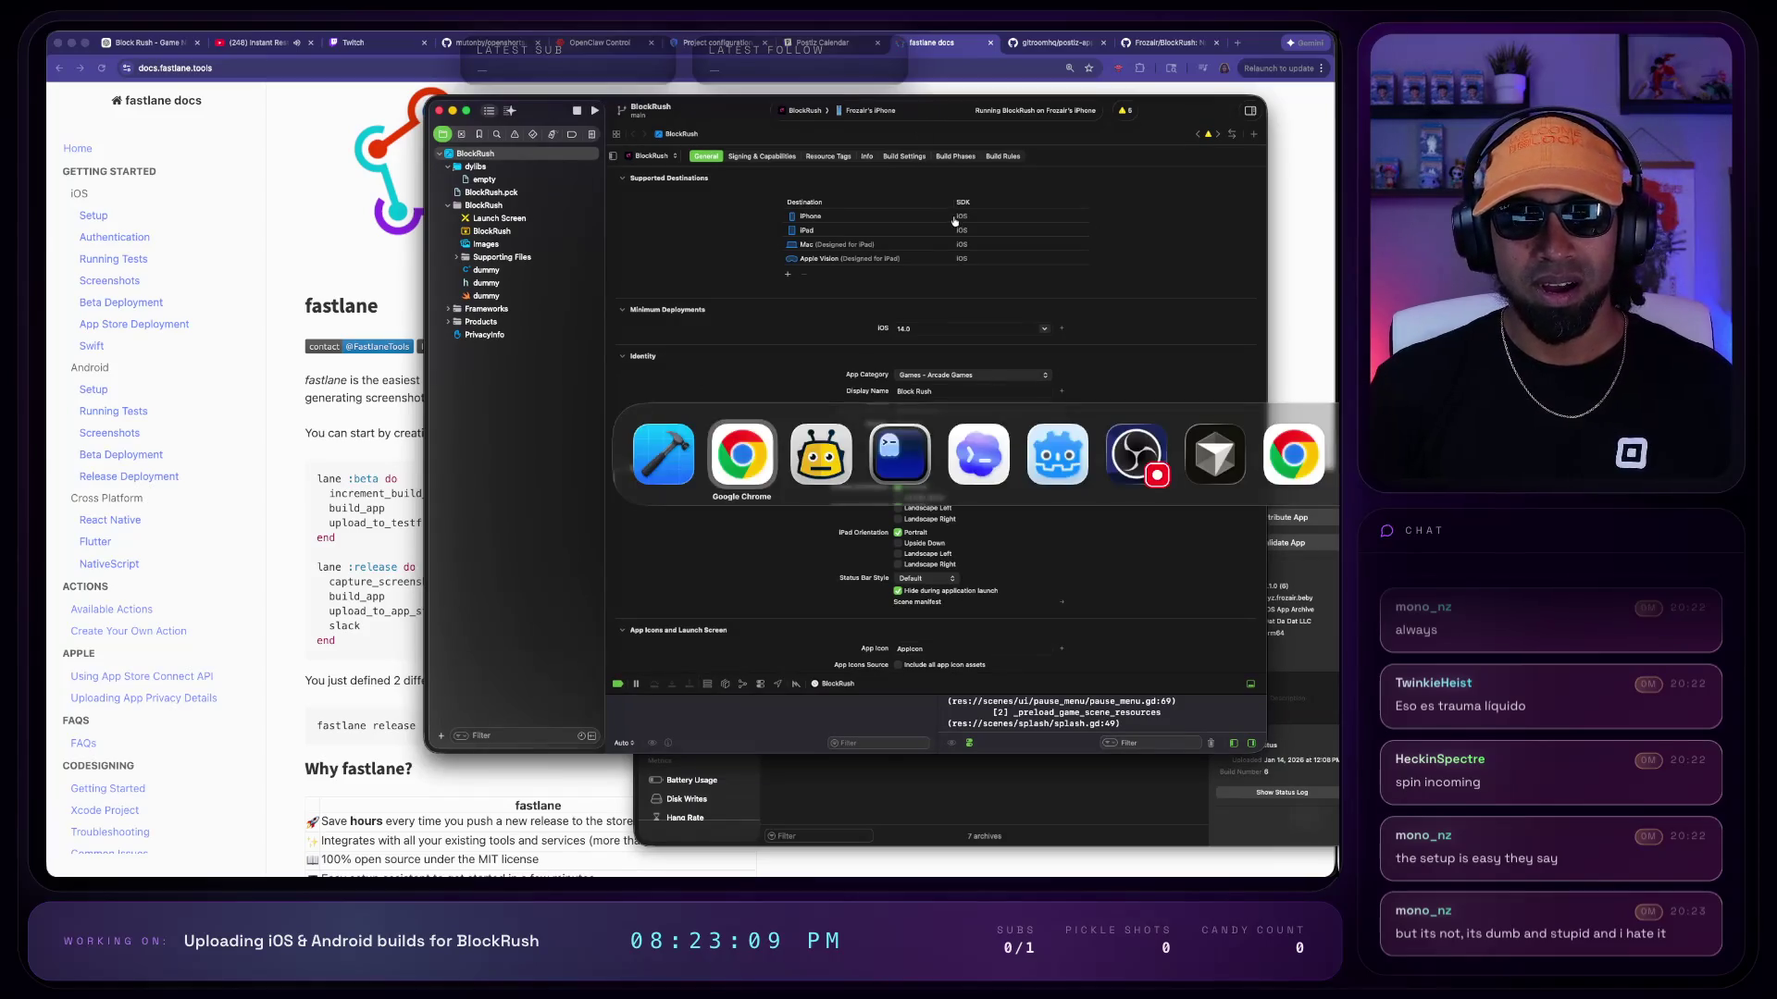
Show the git log in Ghostty, select the v0.0.1-alpha tag, and enter it in Xcode's Version field
key("super+Tab")
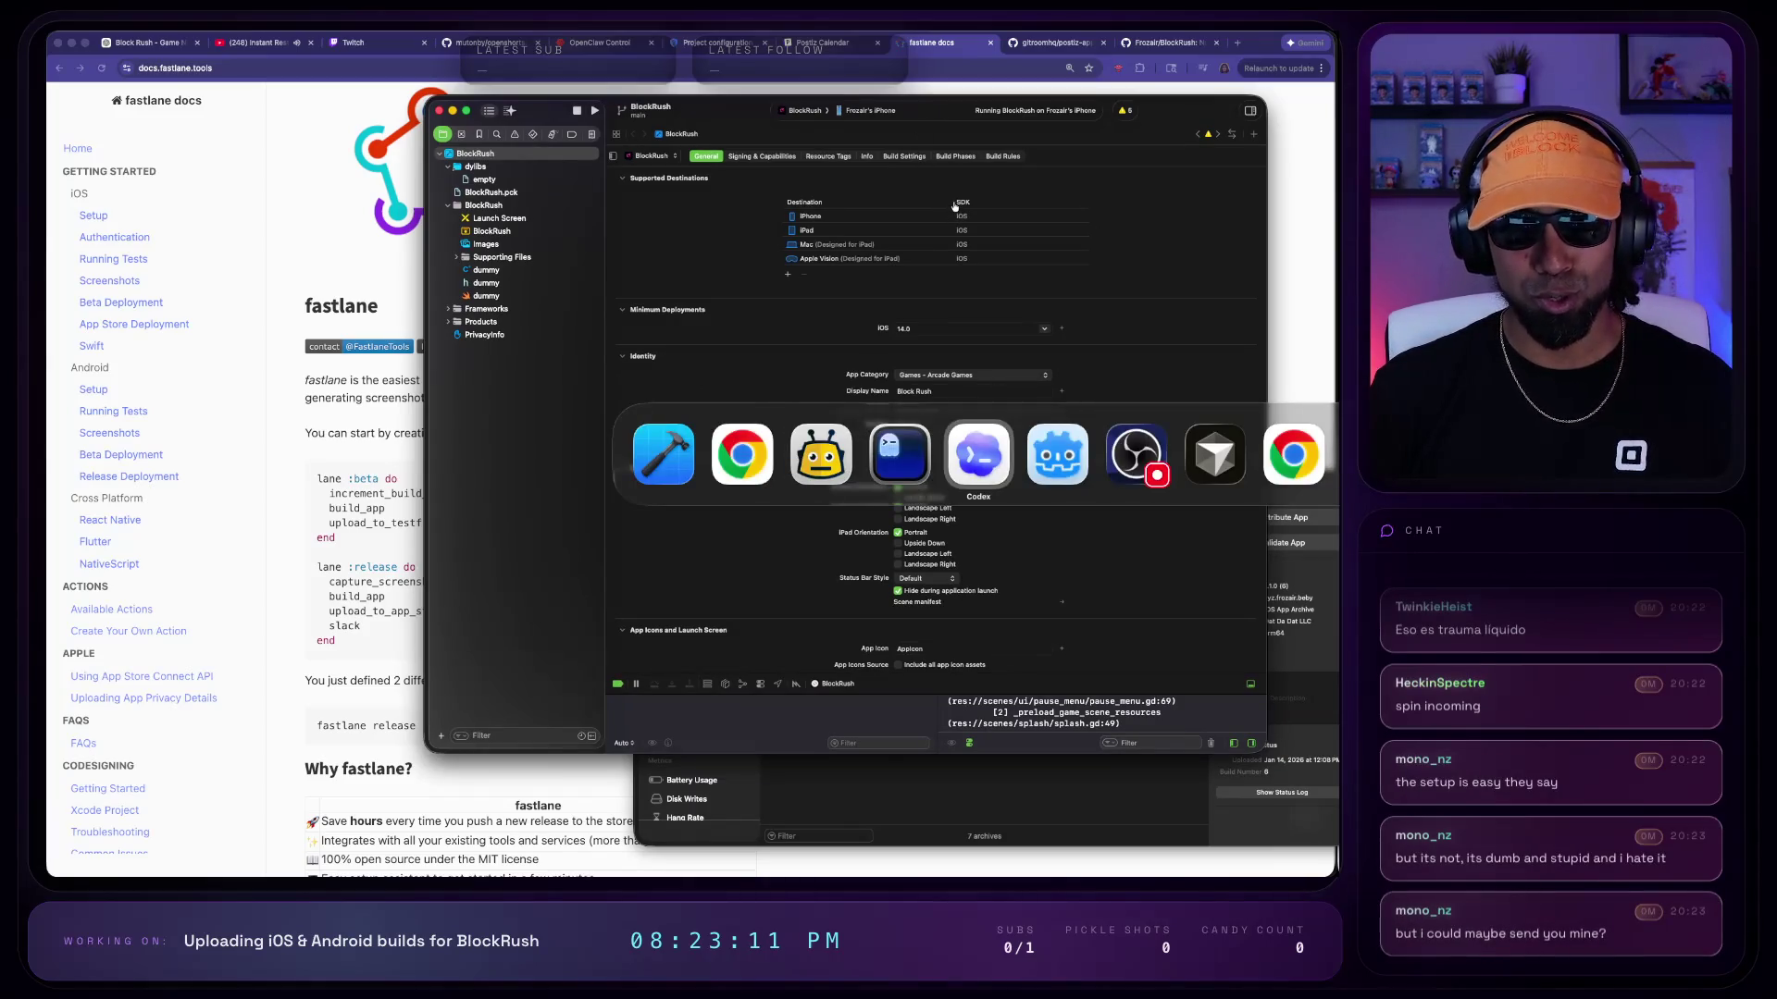
key("super+shift+Tab")
left_click(1153, 354)
key("Return")
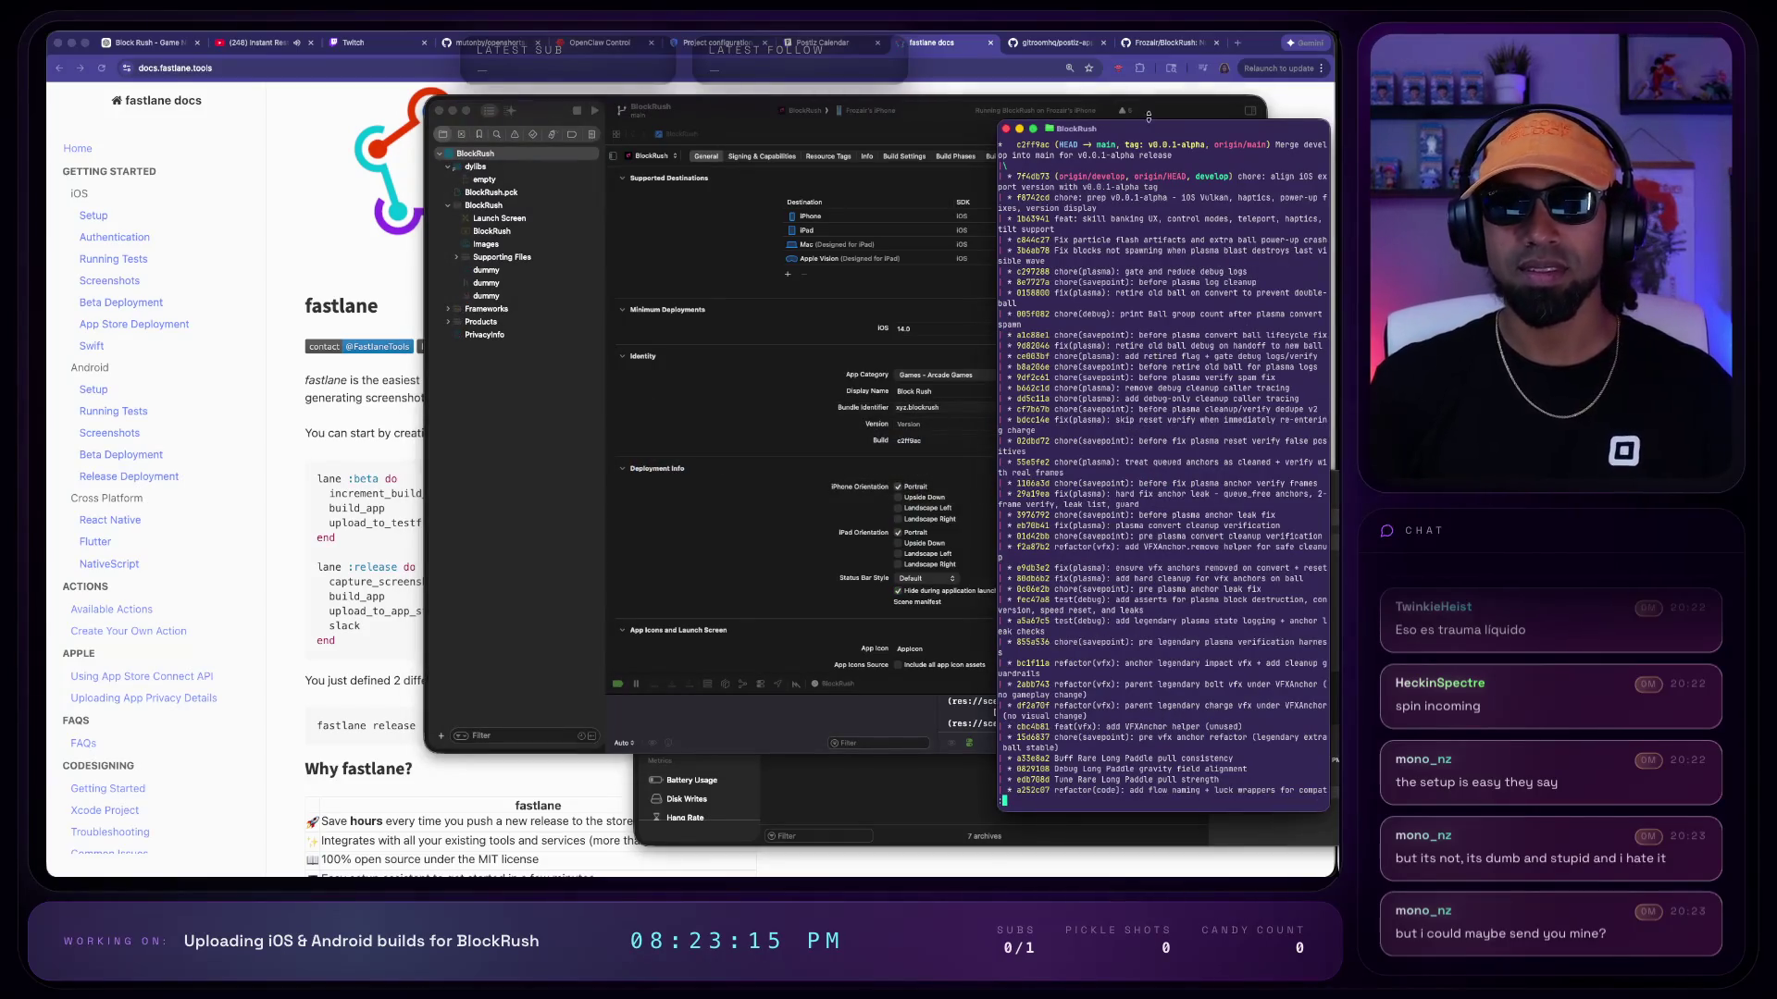
left_click_drag(1166, 152, 1207, 148)
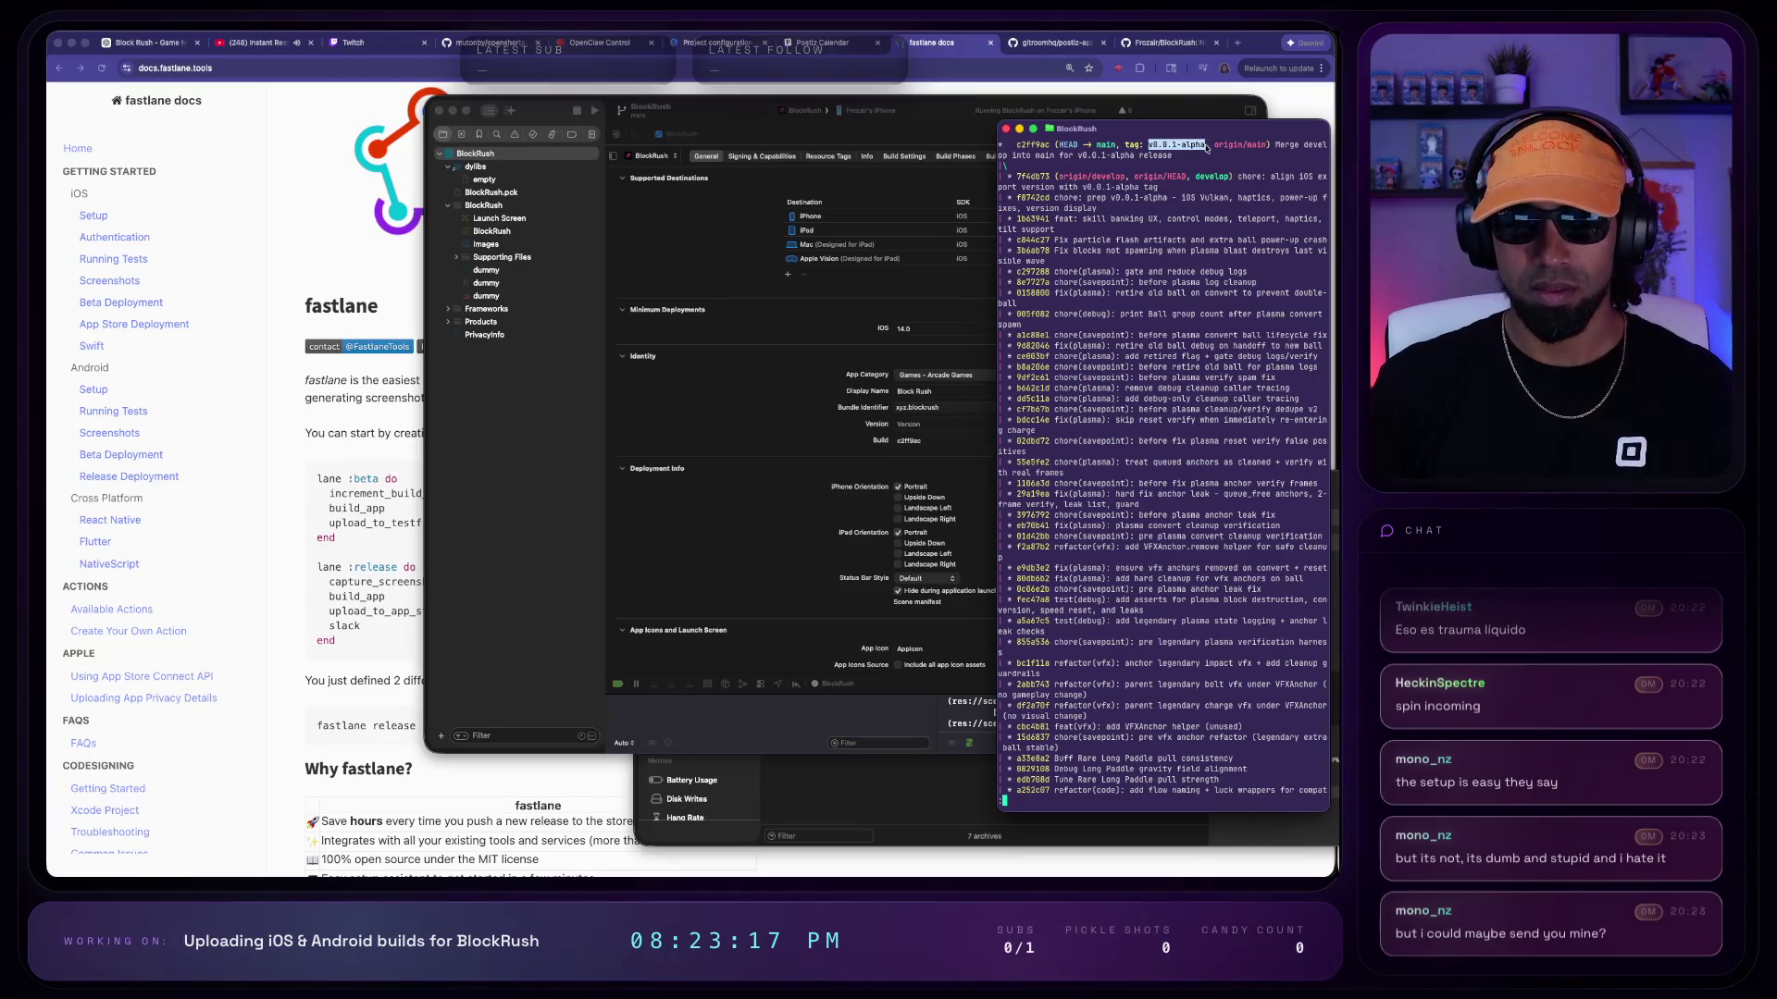
left_click(937, 432)
scroll(814, 389, "down", 3)
scroll(777, 418, "up", 3)
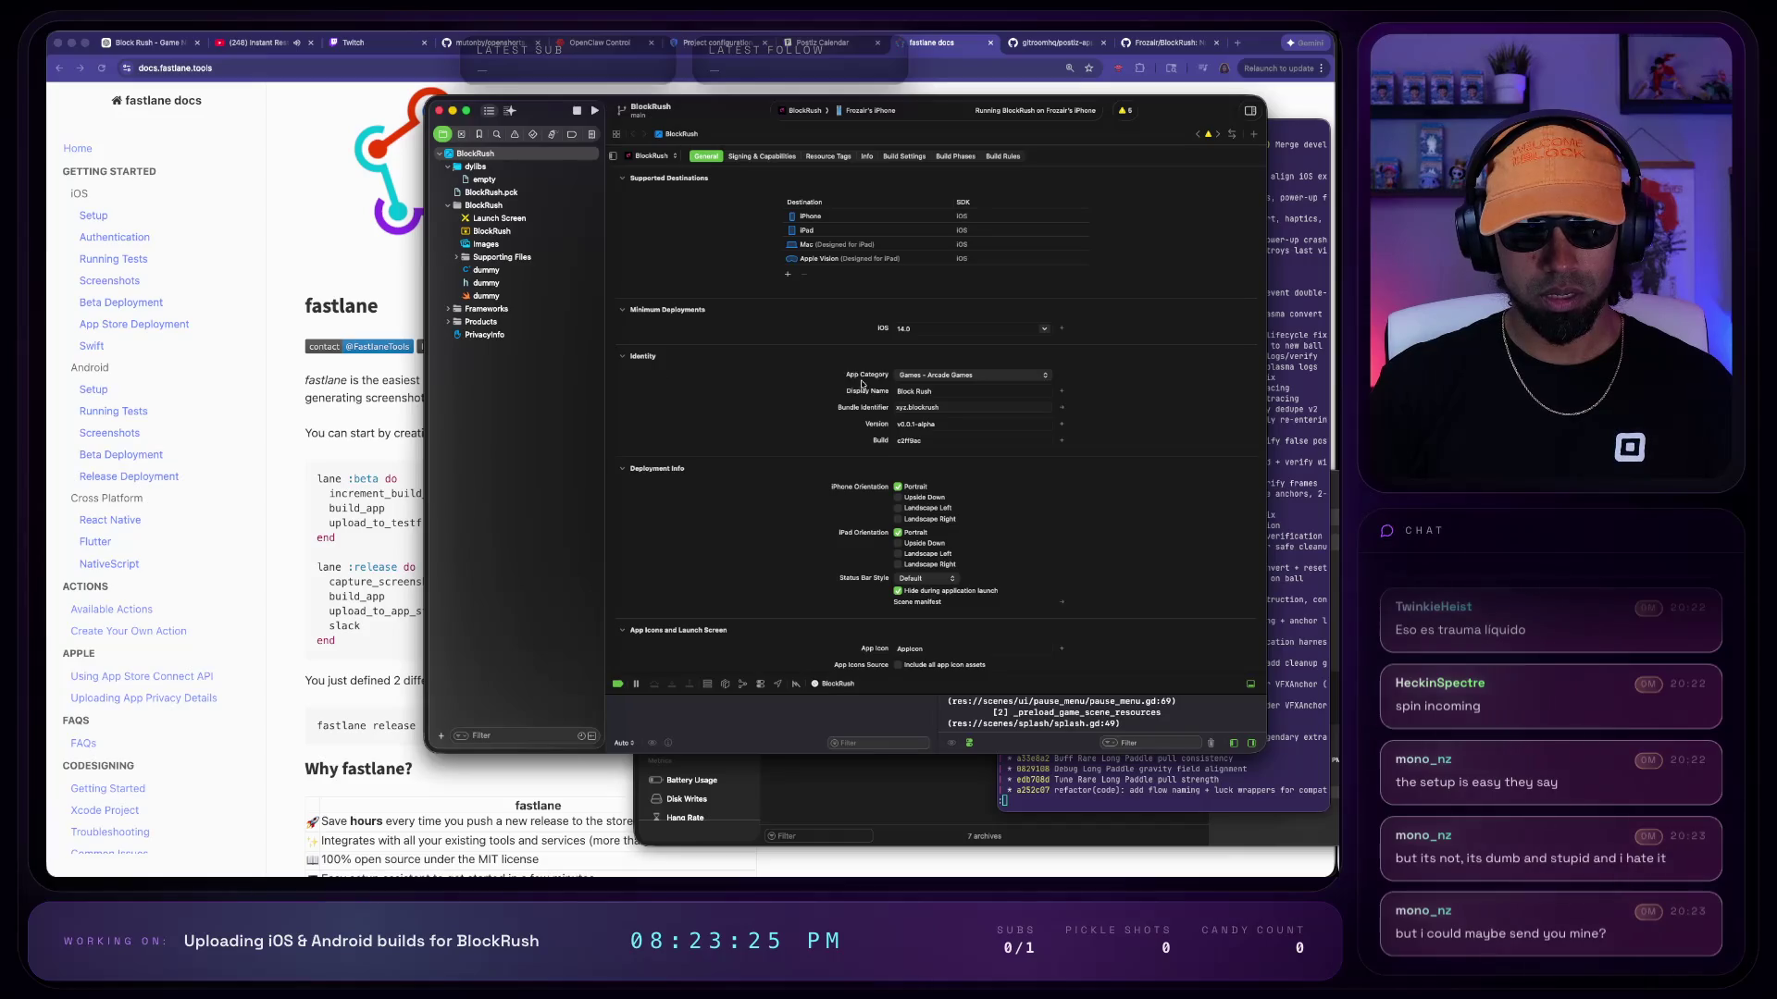
Stop the running BlockRush app and rebuild it with Cmd-R
mouse_move(669, 37)
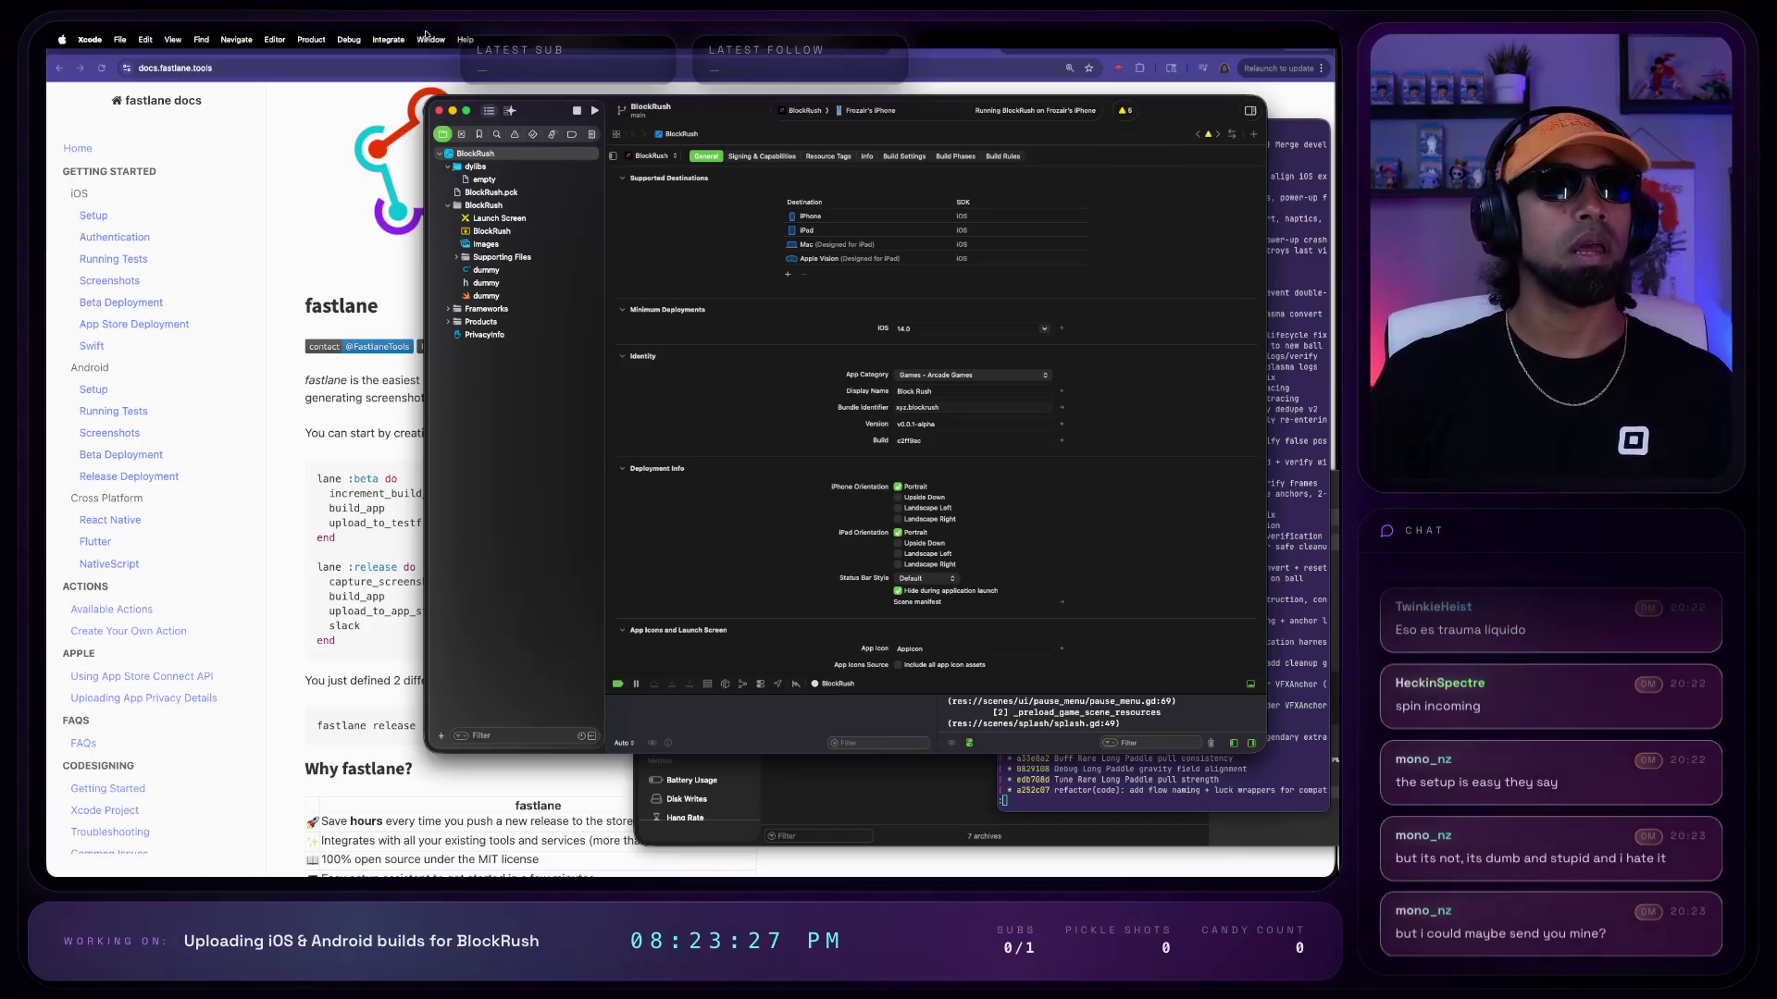
left_click(579, 111)
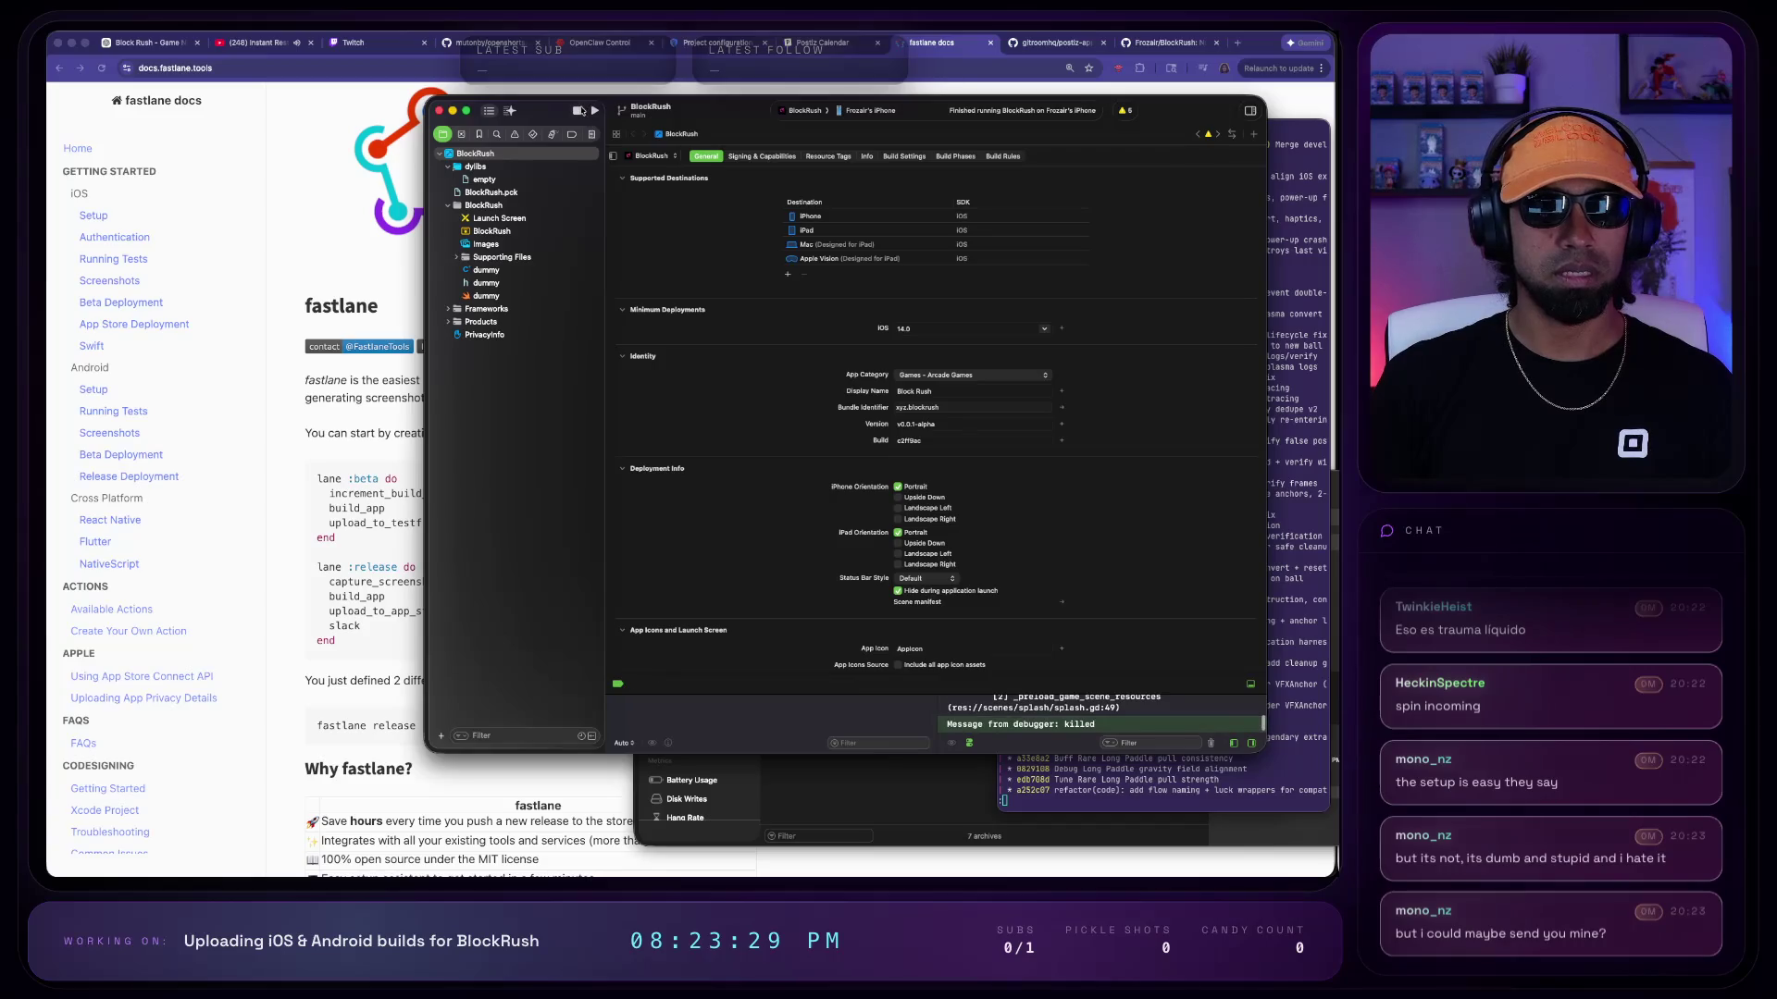
key("super+r")
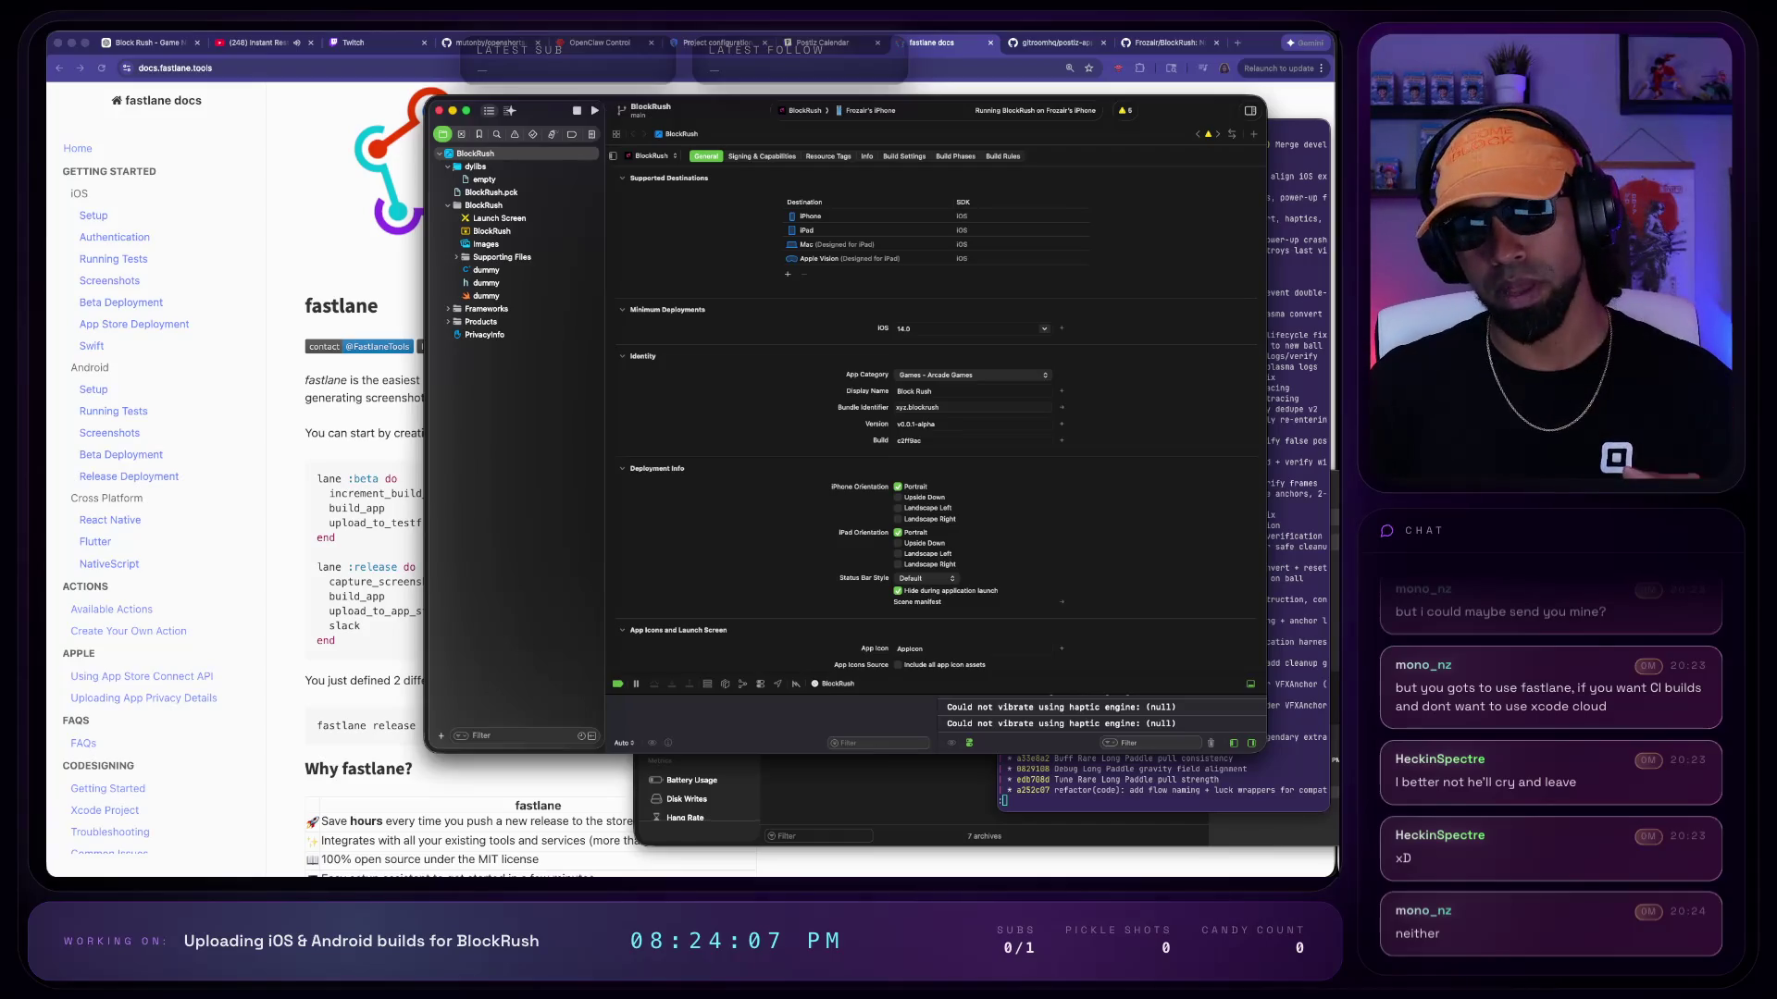
key("super+Tab")
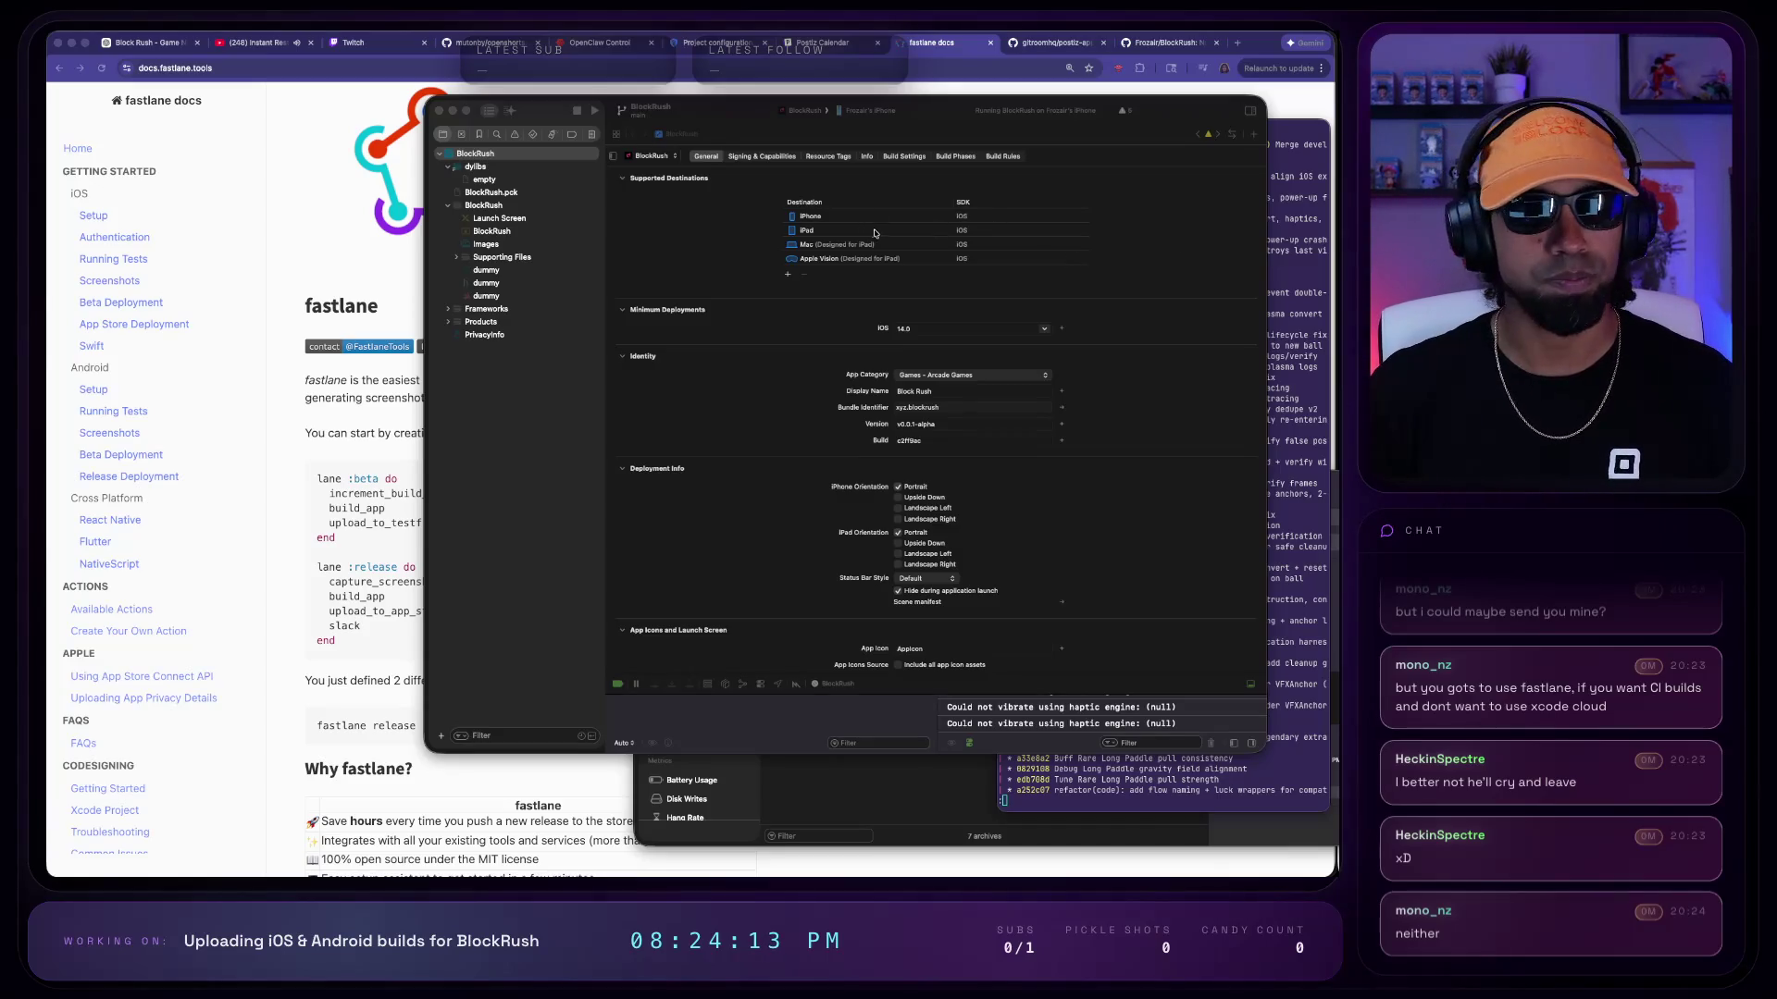
key("super+Tab")
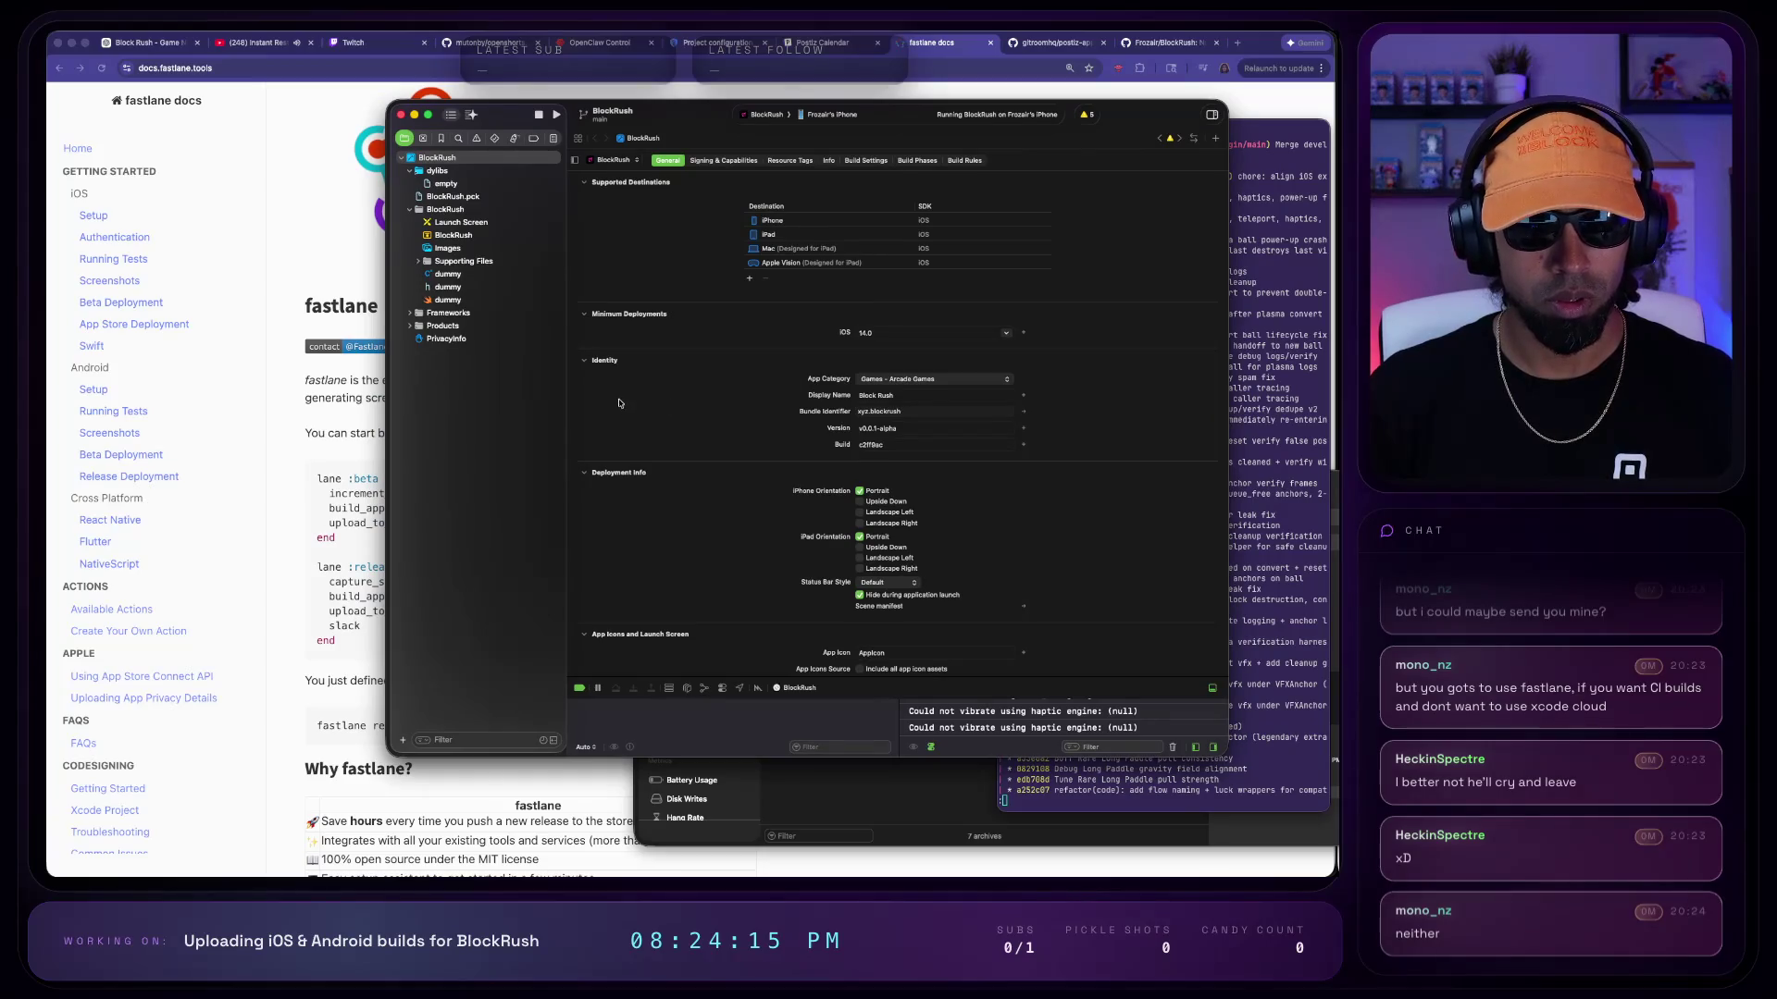
Stop the app on the phone again and start a Product > Archive build of BlockRush
left_click(498, 423)
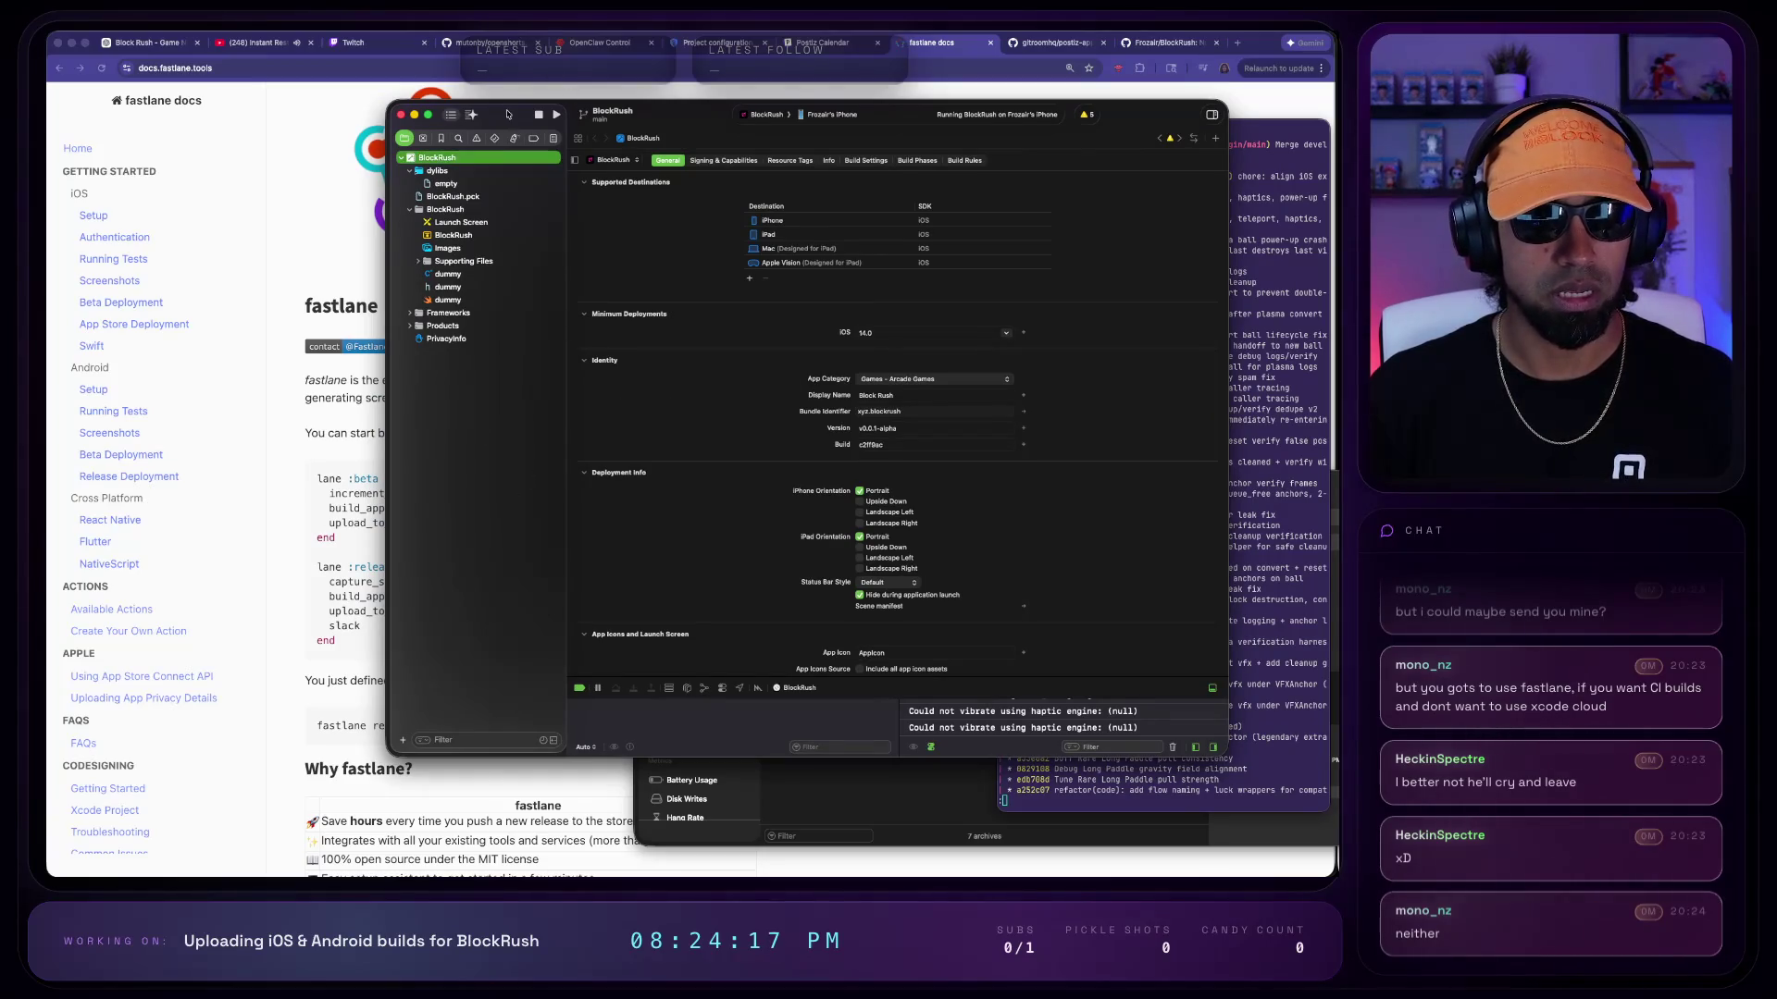
left_click(539, 114)
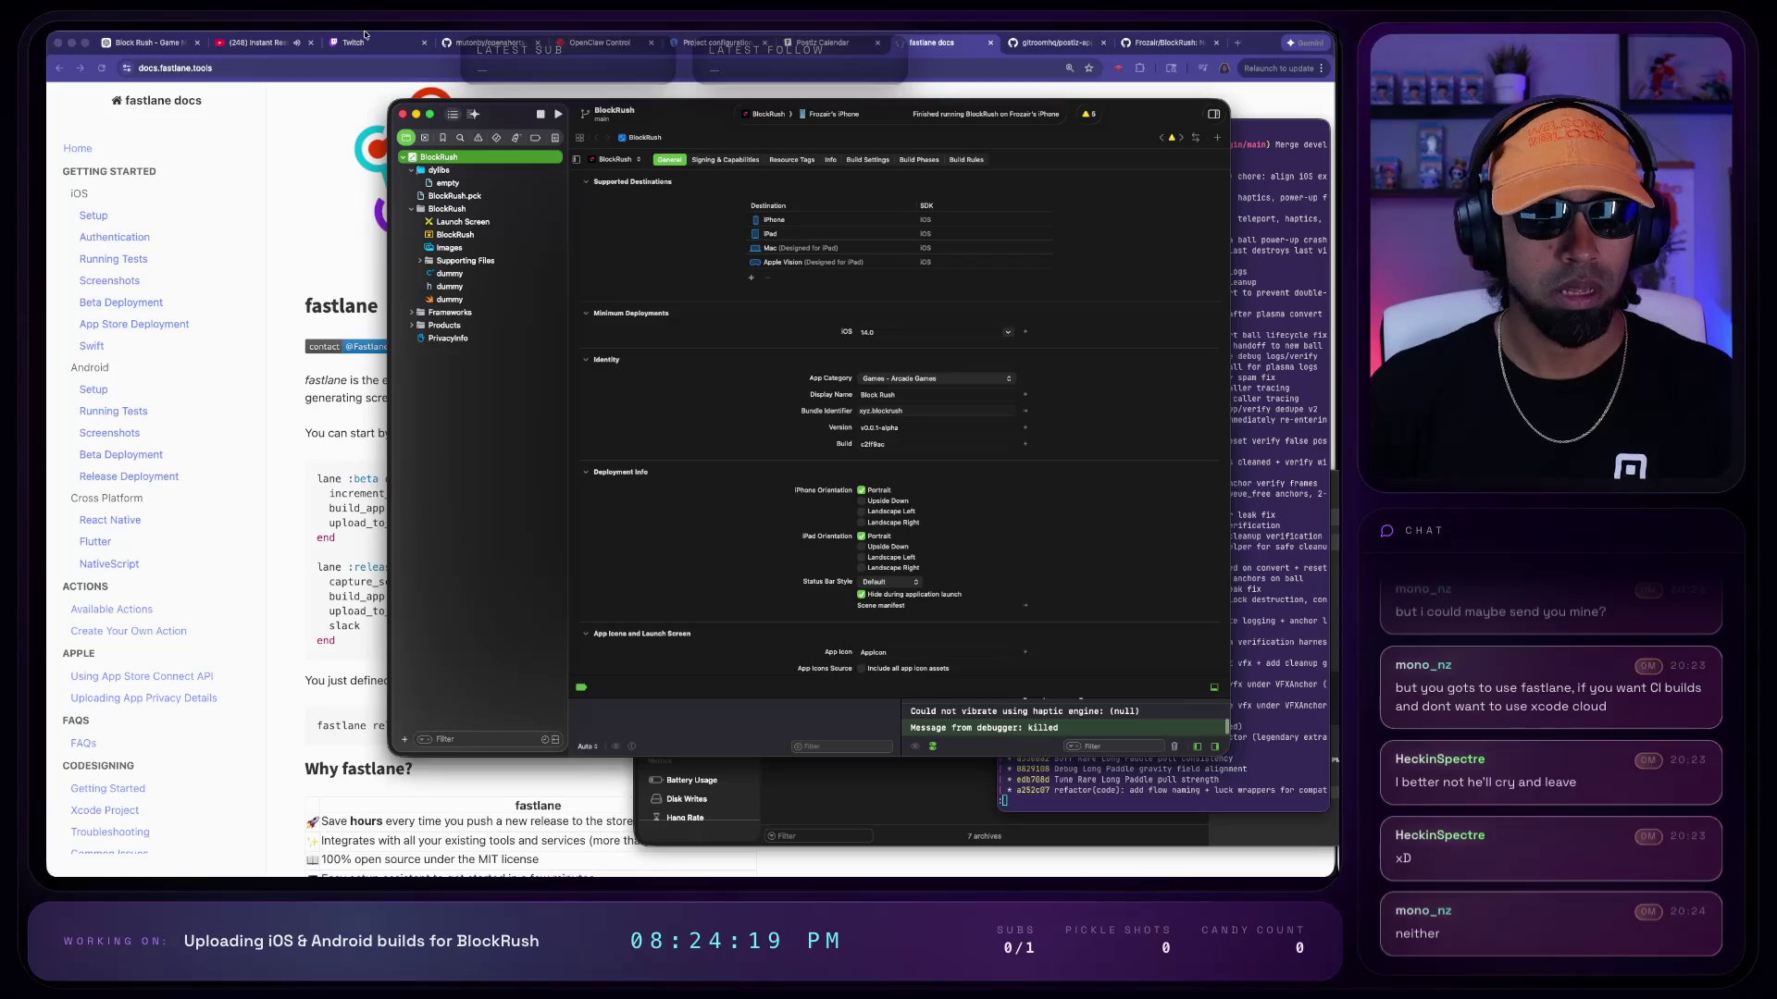
left_click(311, 40)
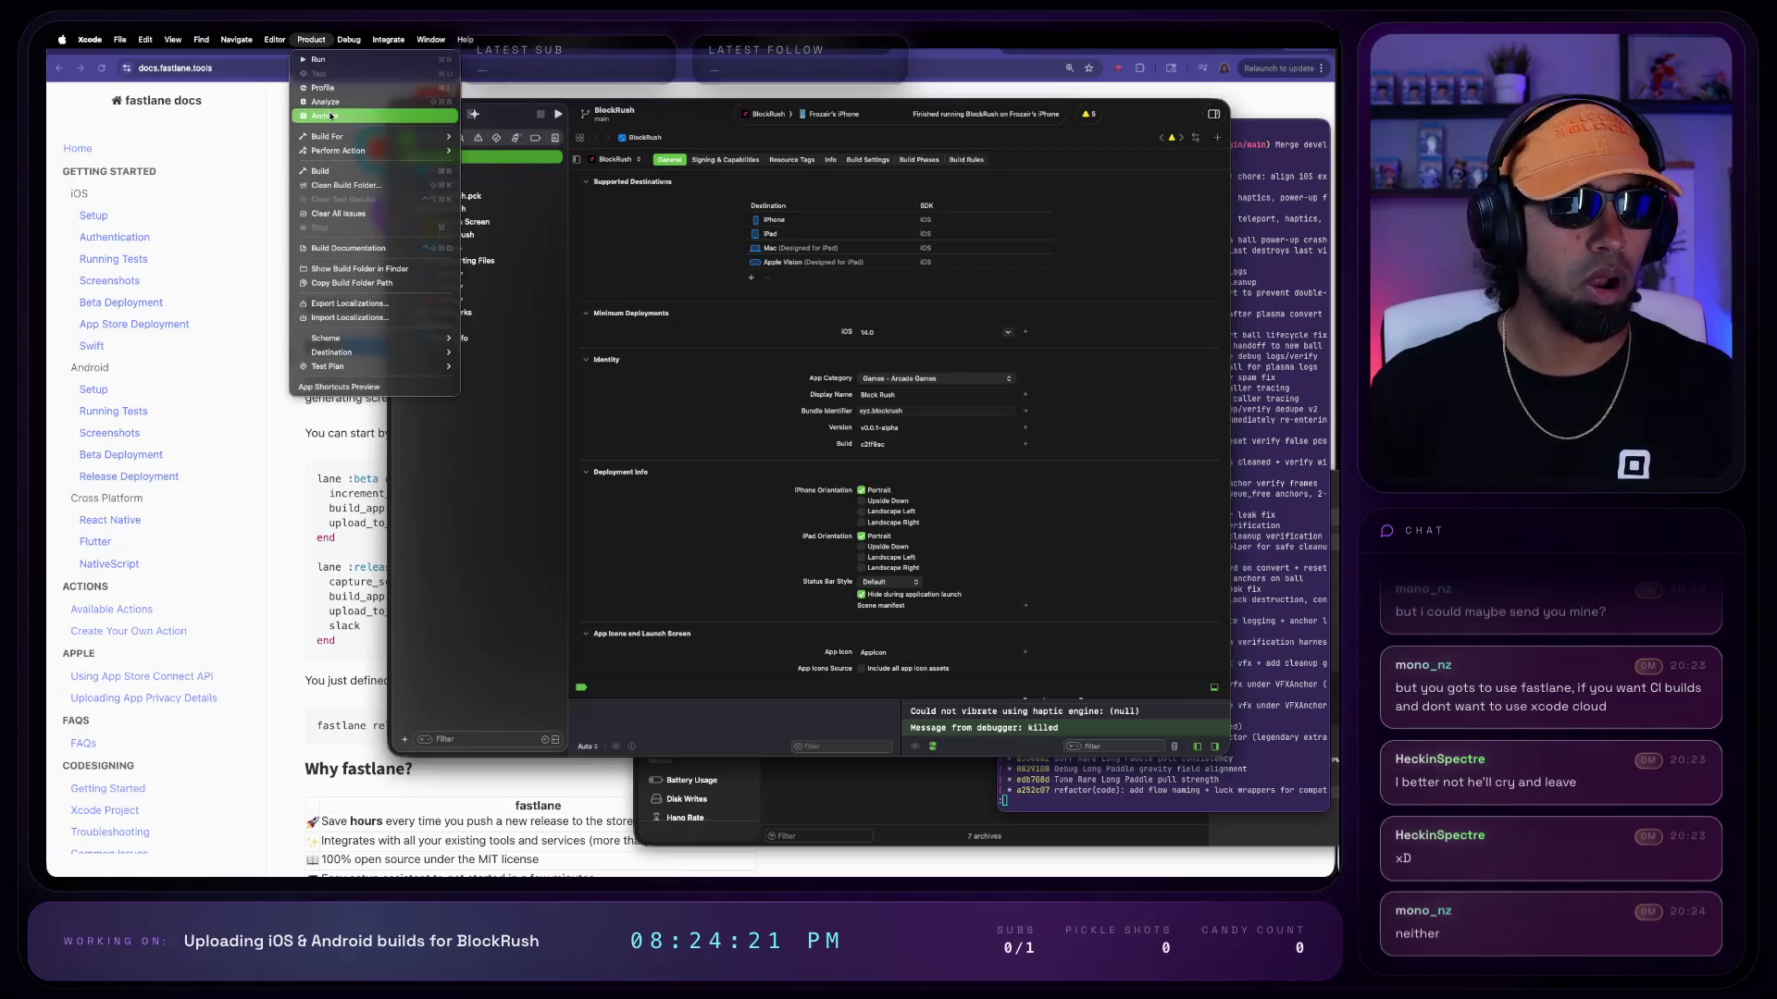
left_click(330, 116)
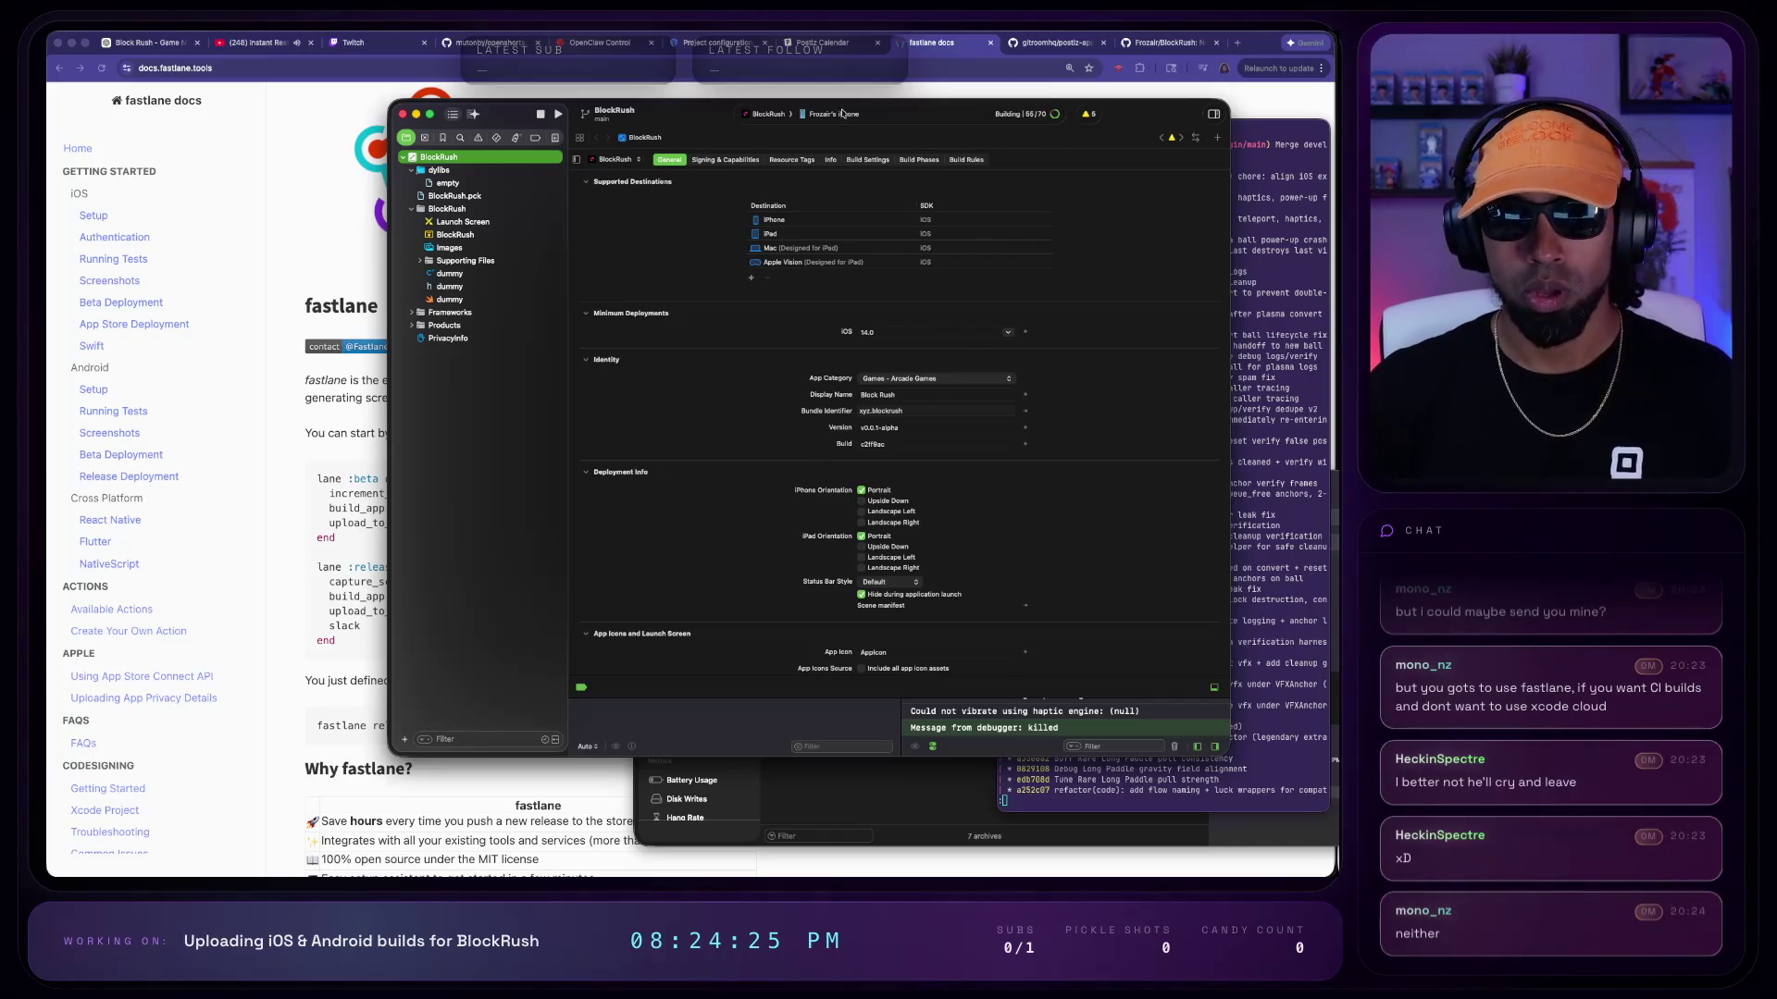
key("super+Tab")
key("super+Tab")
key("super+Tab")
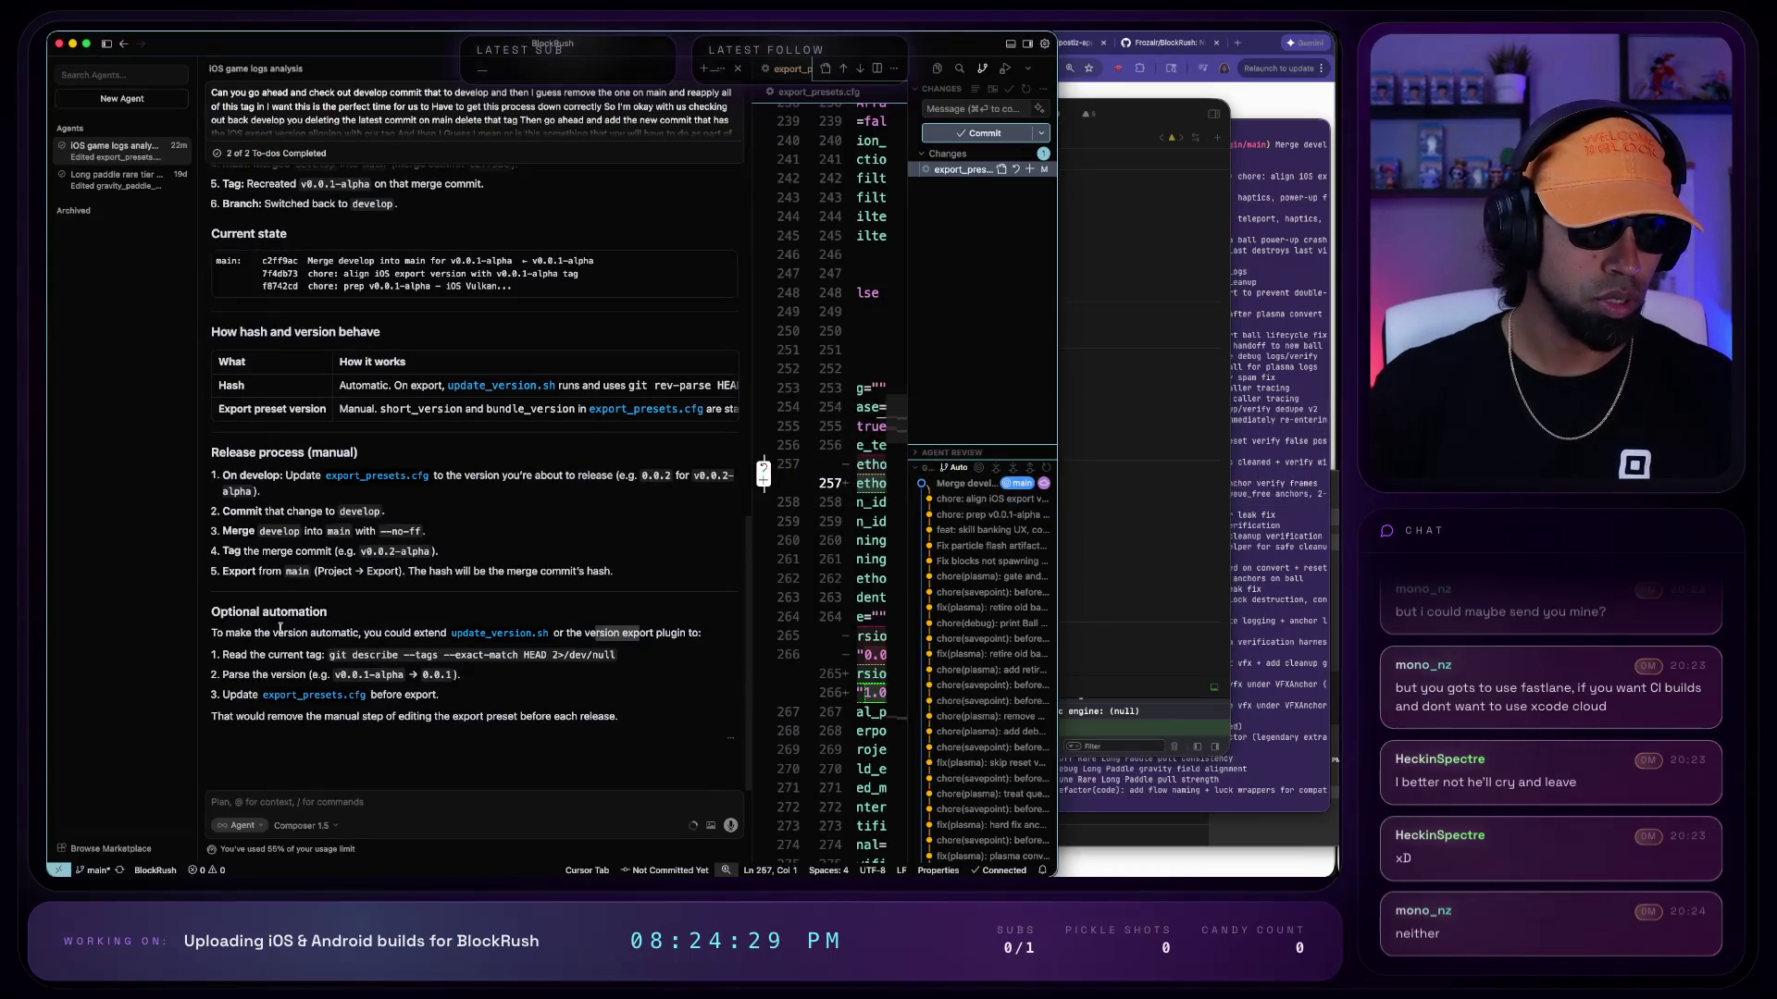
scroll(280, 629, "up", 10)
scroll(281, 620, "up", 8)
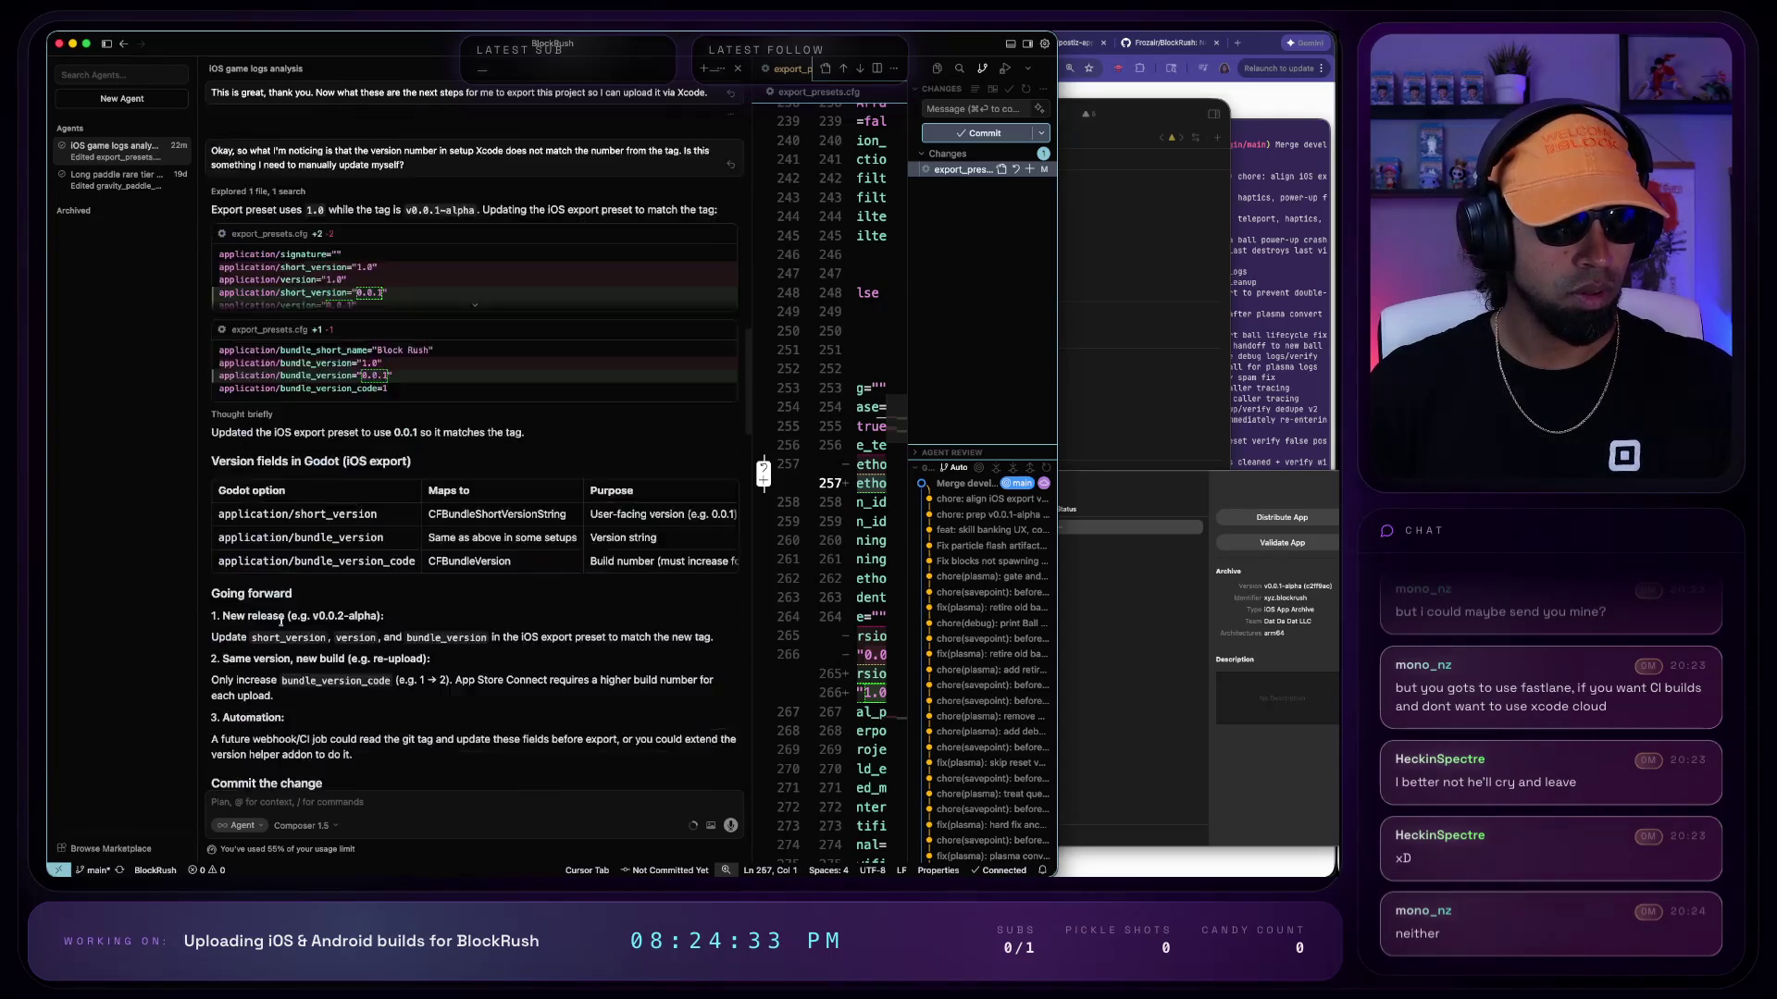
scroll(282, 625, "down", 7)
scroll(280, 627, "up", 6)
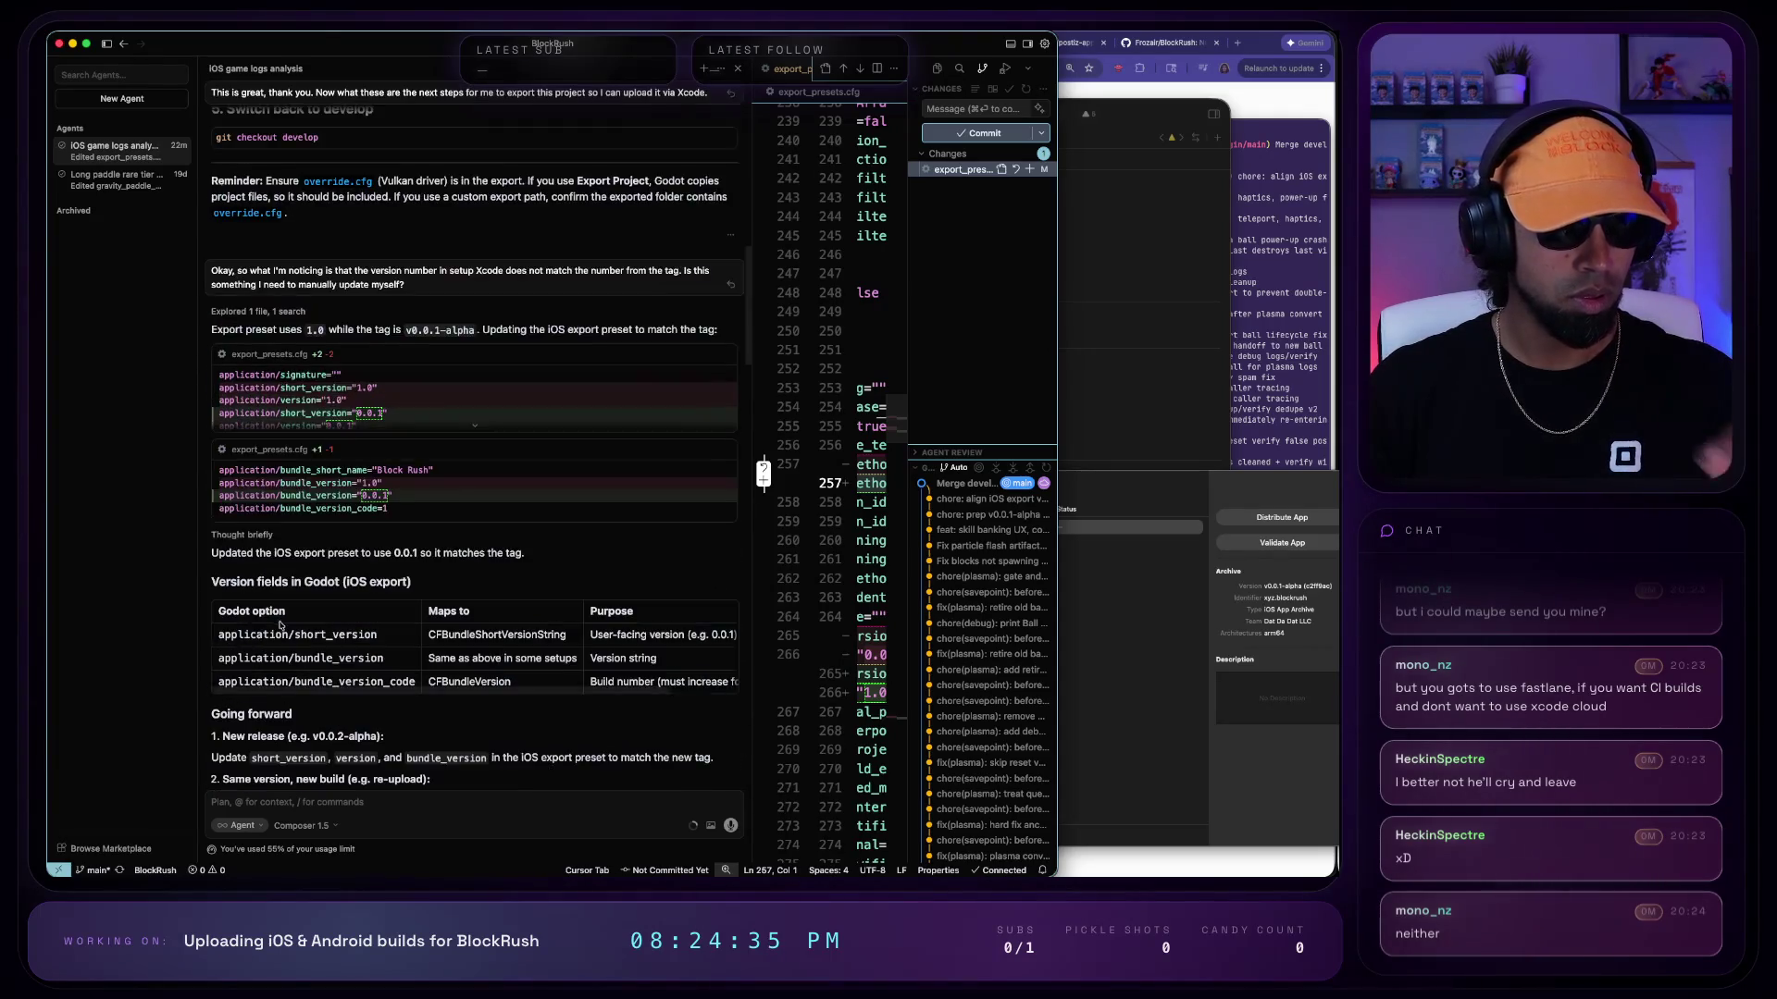
scroll(280, 625, "up", 11)
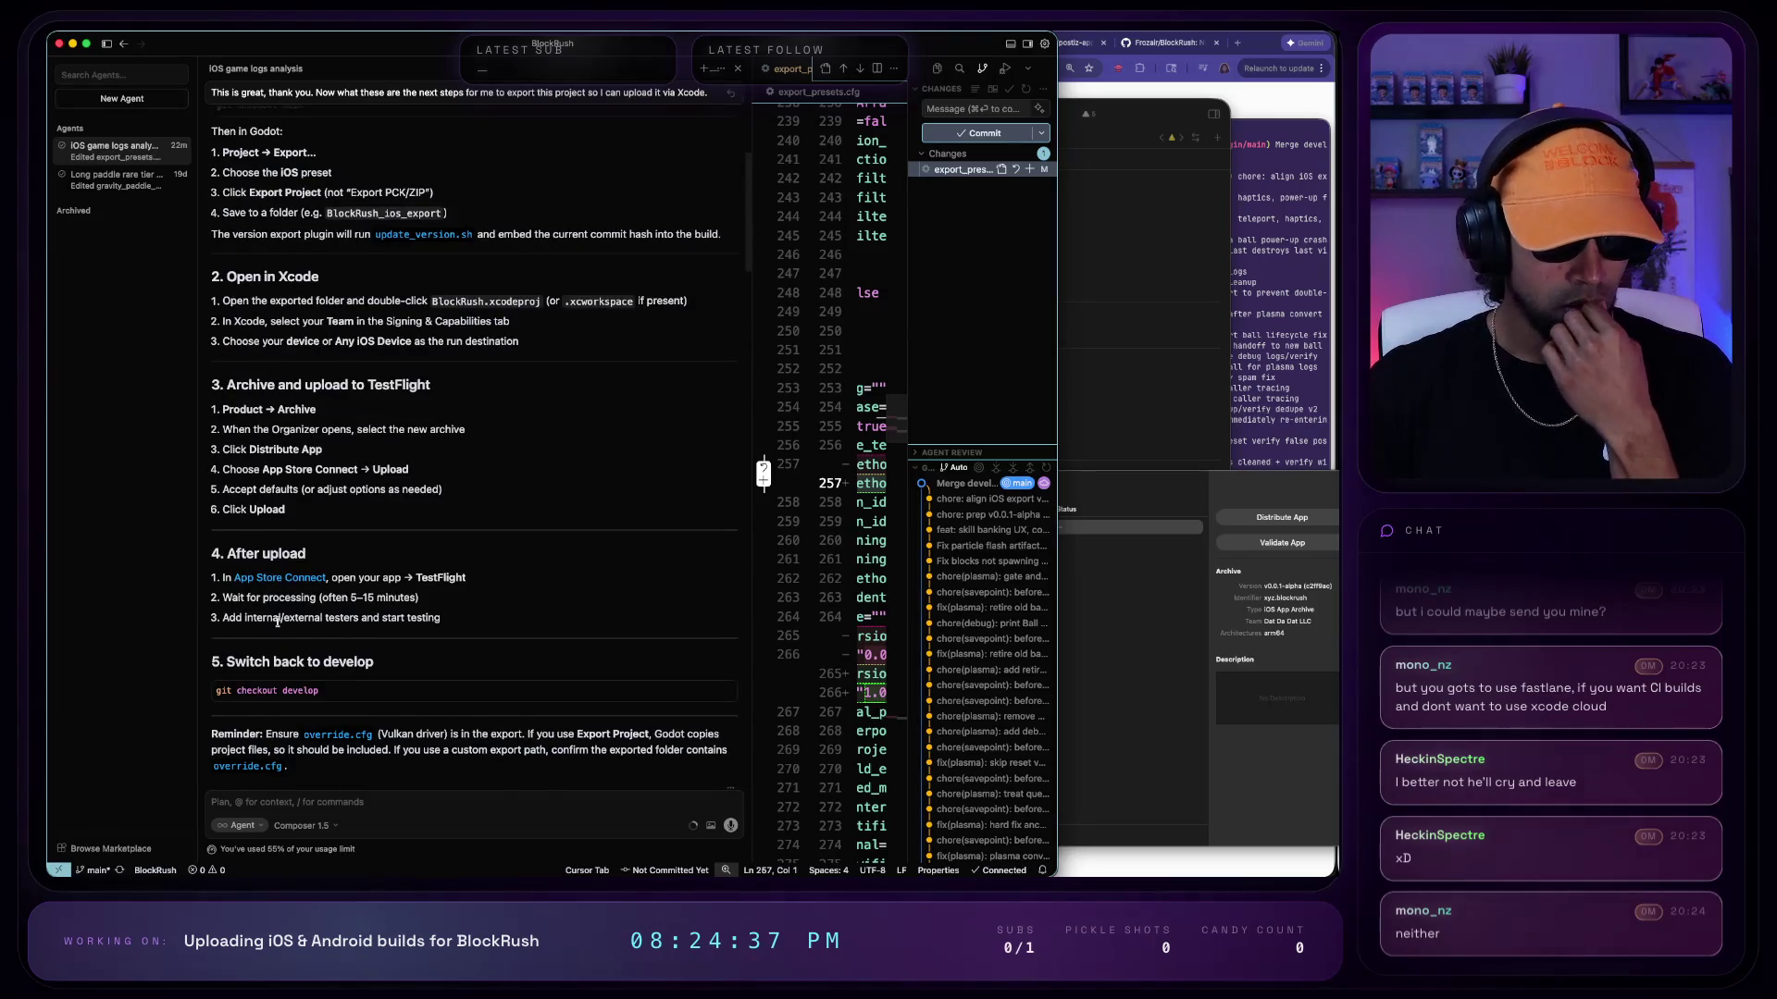
scroll(278, 620, "up", 3)
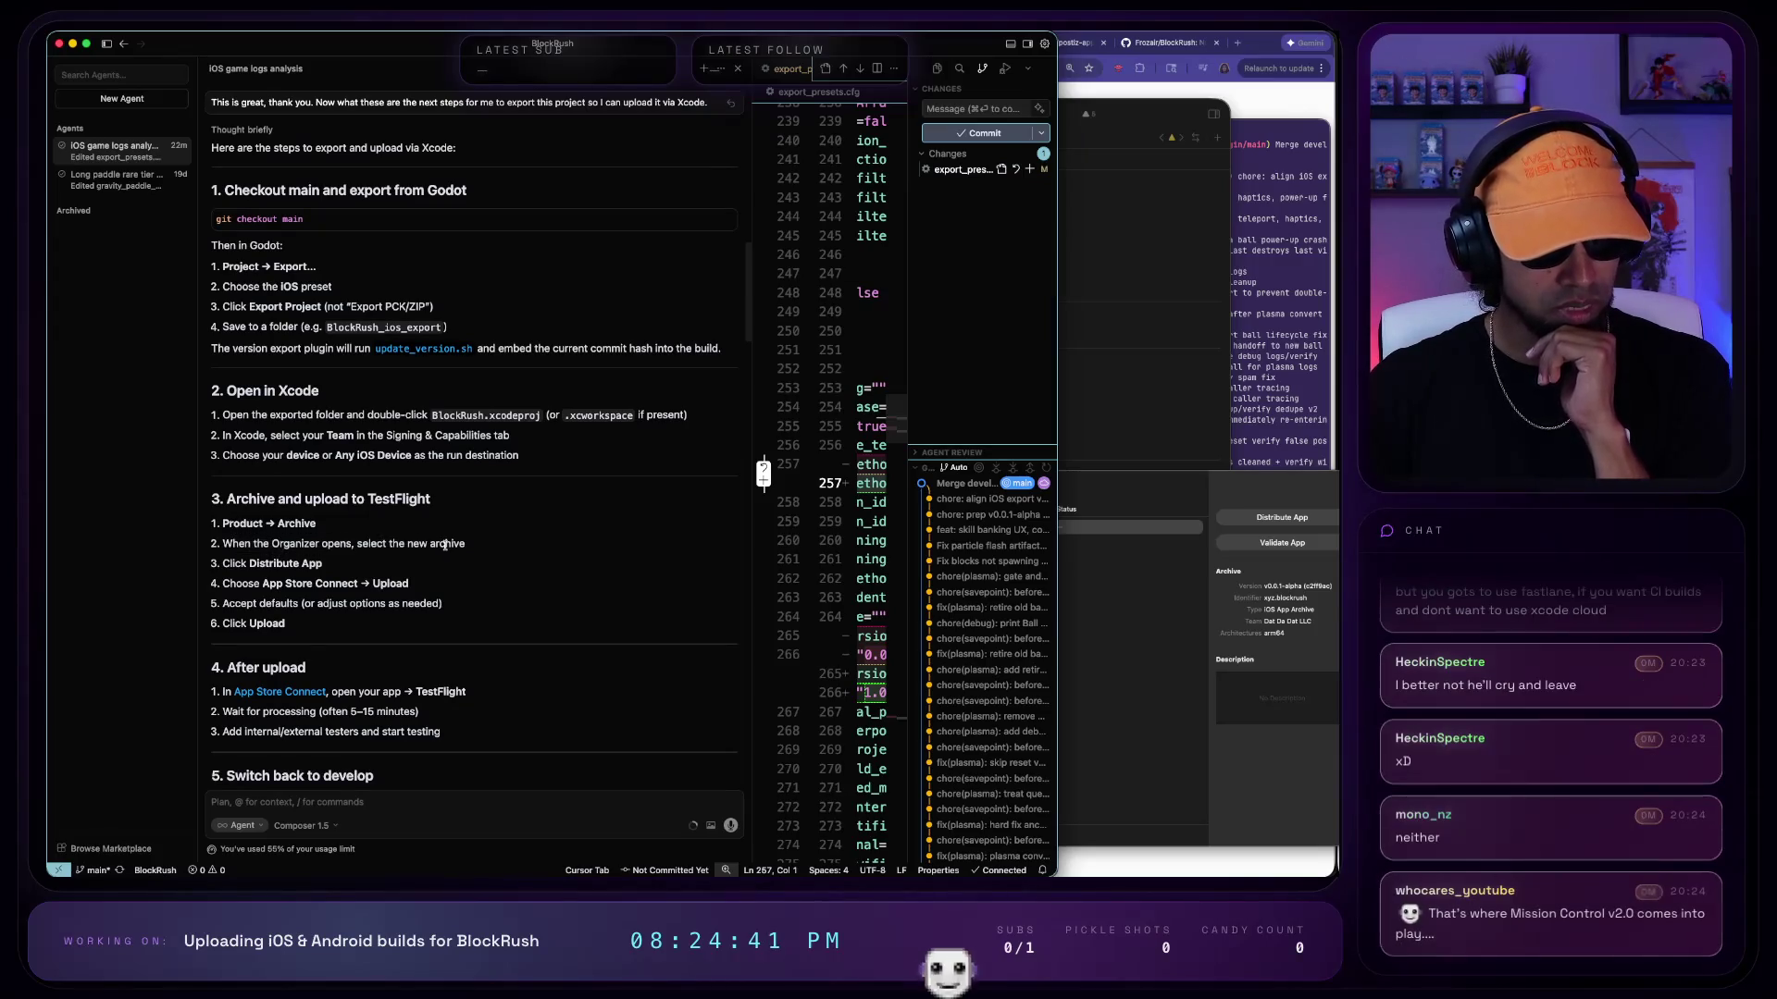
mouse_move(235, 563)
left_mouse_down()
mouse_move(336, 563)
mouse_move(341, 604)
mouse_move(318, 629)
mouse_move(408, 640)
left_mouse_up()
left_click(406, 580)
scroll(318, 628, "down", 1)
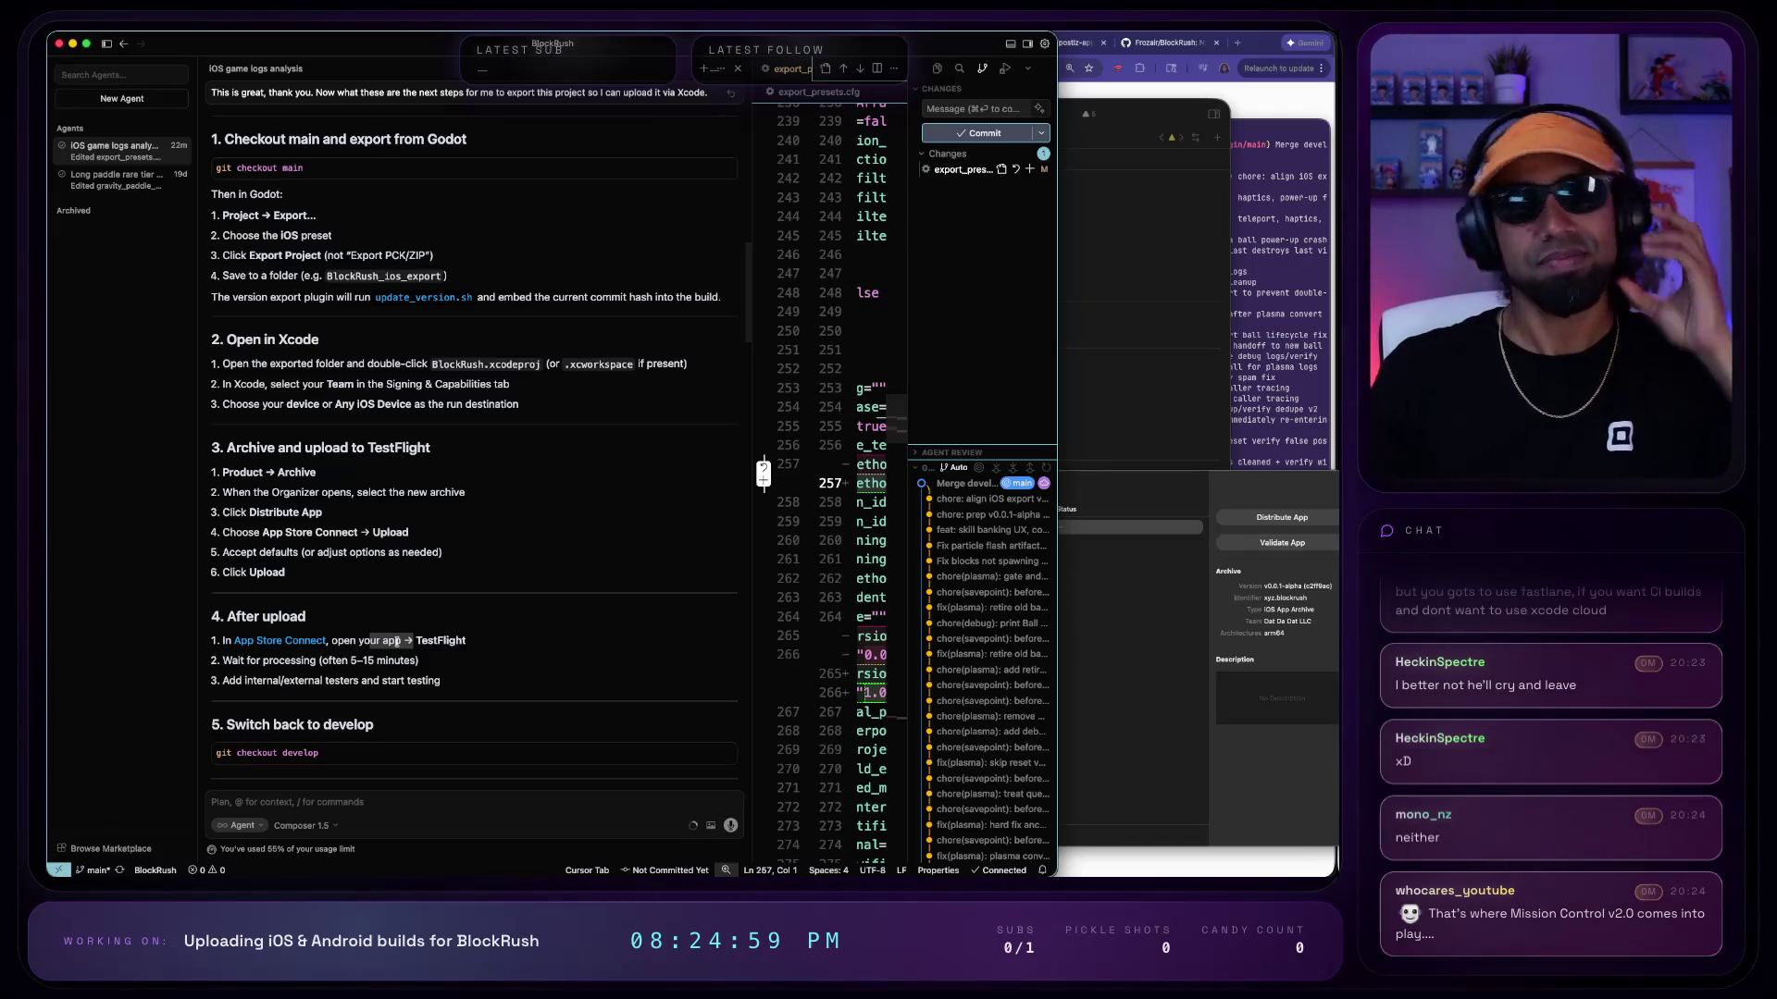
left_click(1108, 520)
mouse_move(1130, 482)
left_mouse_down()
mouse_move(1082, 443)
mouse_move(1165, 453)
left_mouse_up()
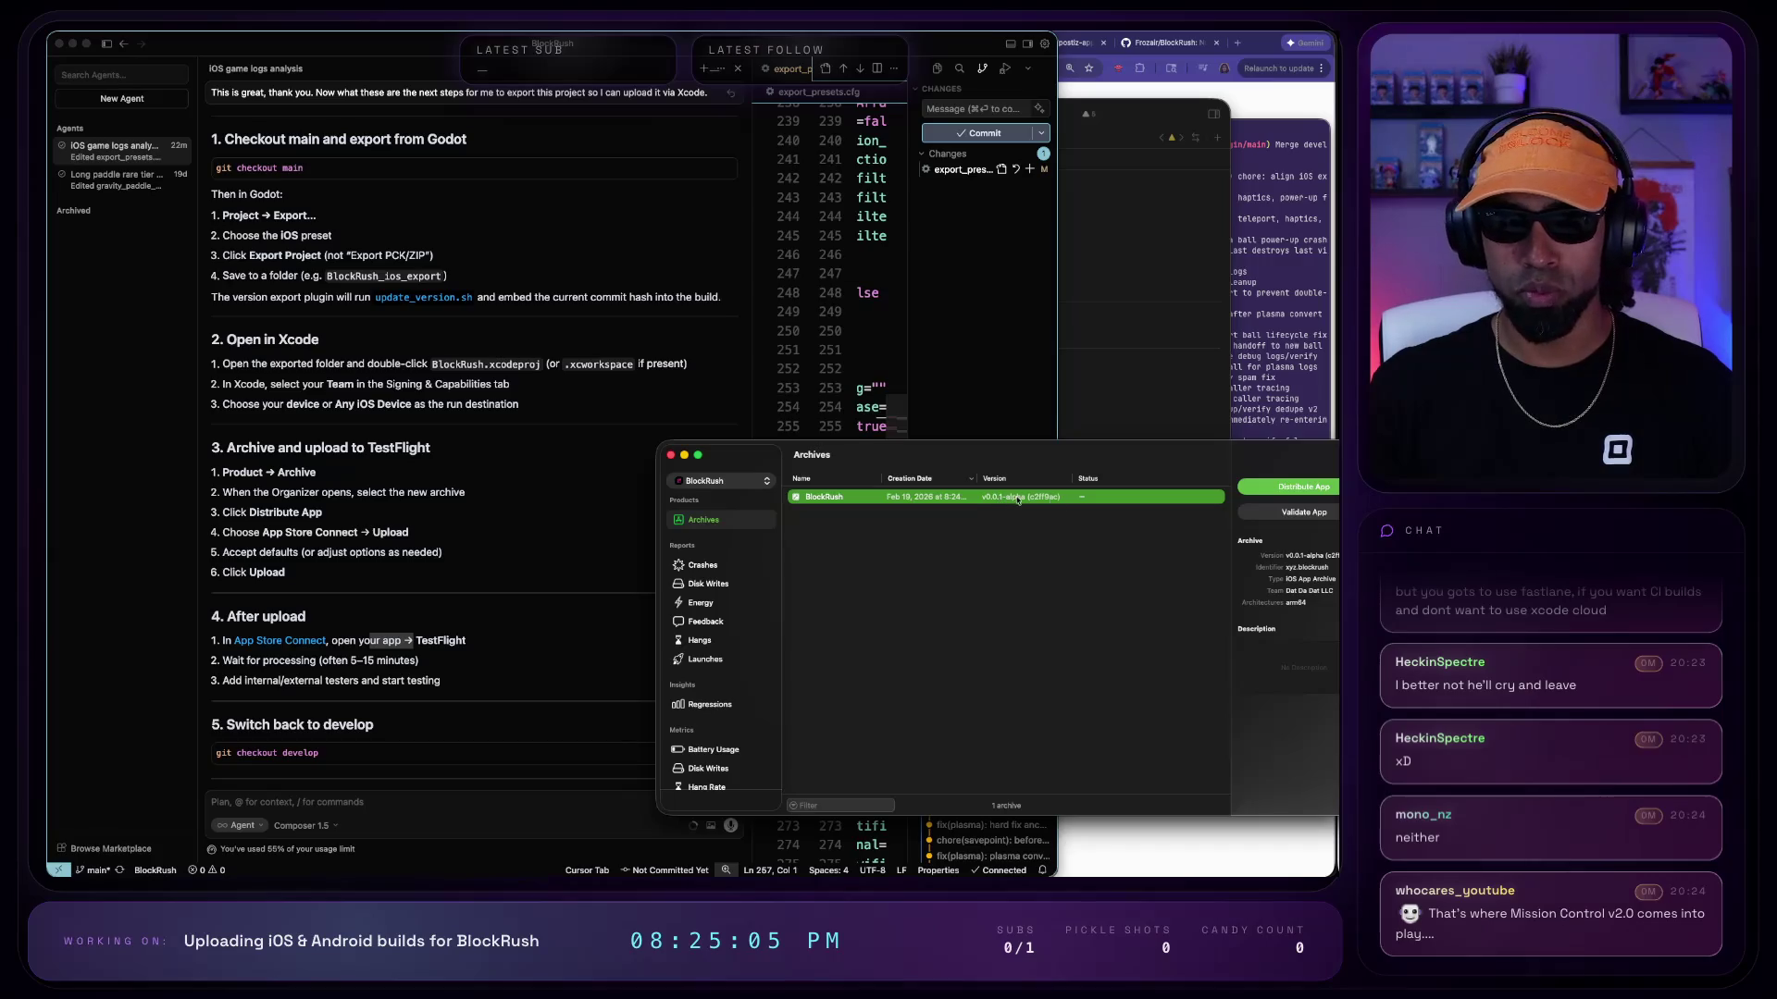
Select the BlockRush archive in the Organizer's Archives list and choose Distribute App
left_click_drag(1289, 555, 1339, 556)
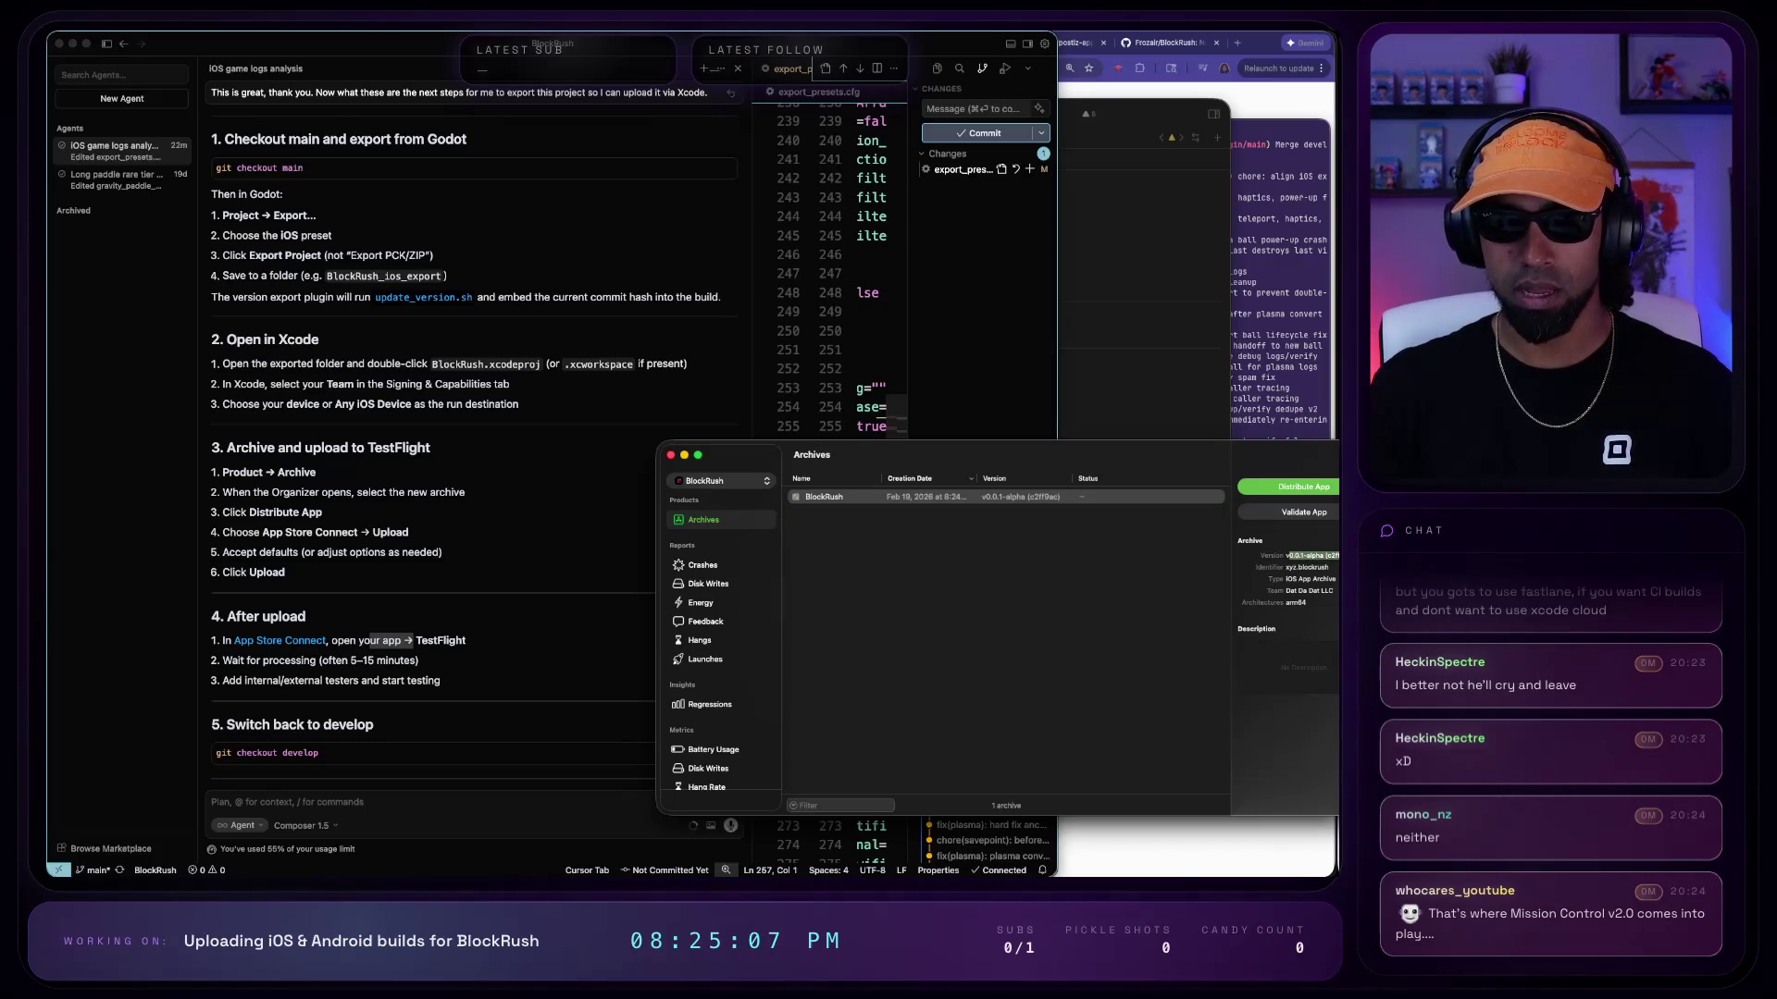
left_click(1057, 642)
left_click(956, 497)
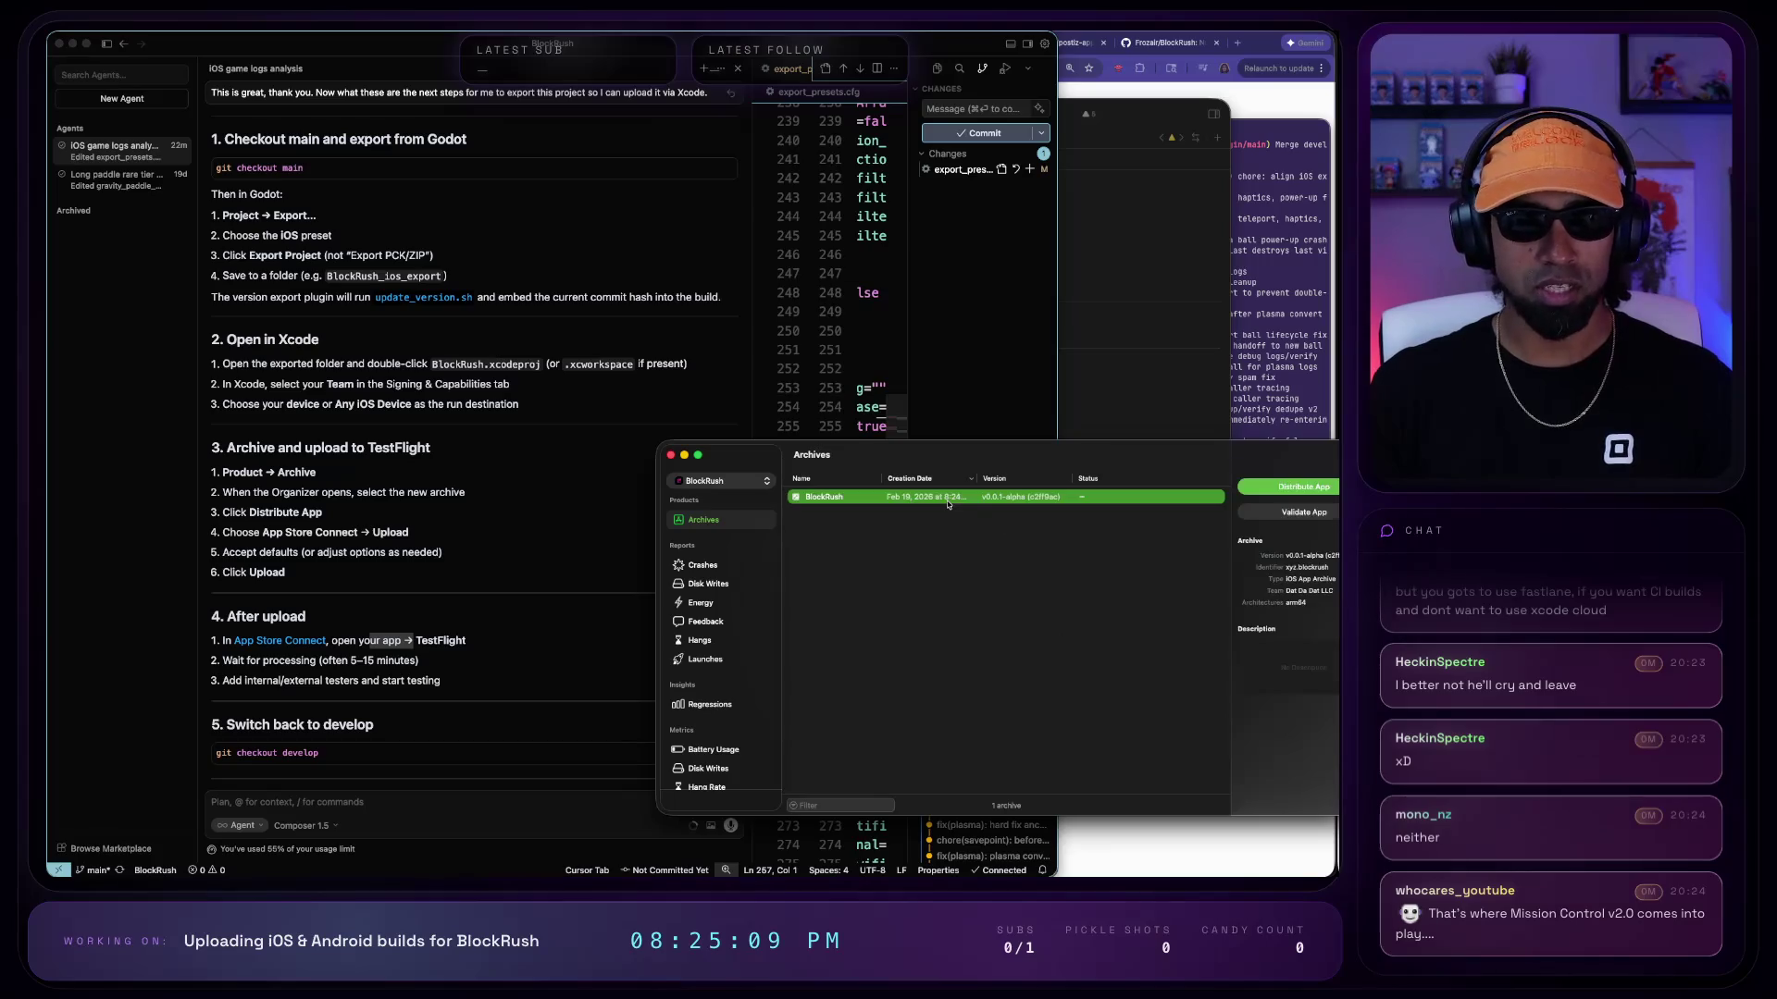
left_click(1307, 492)
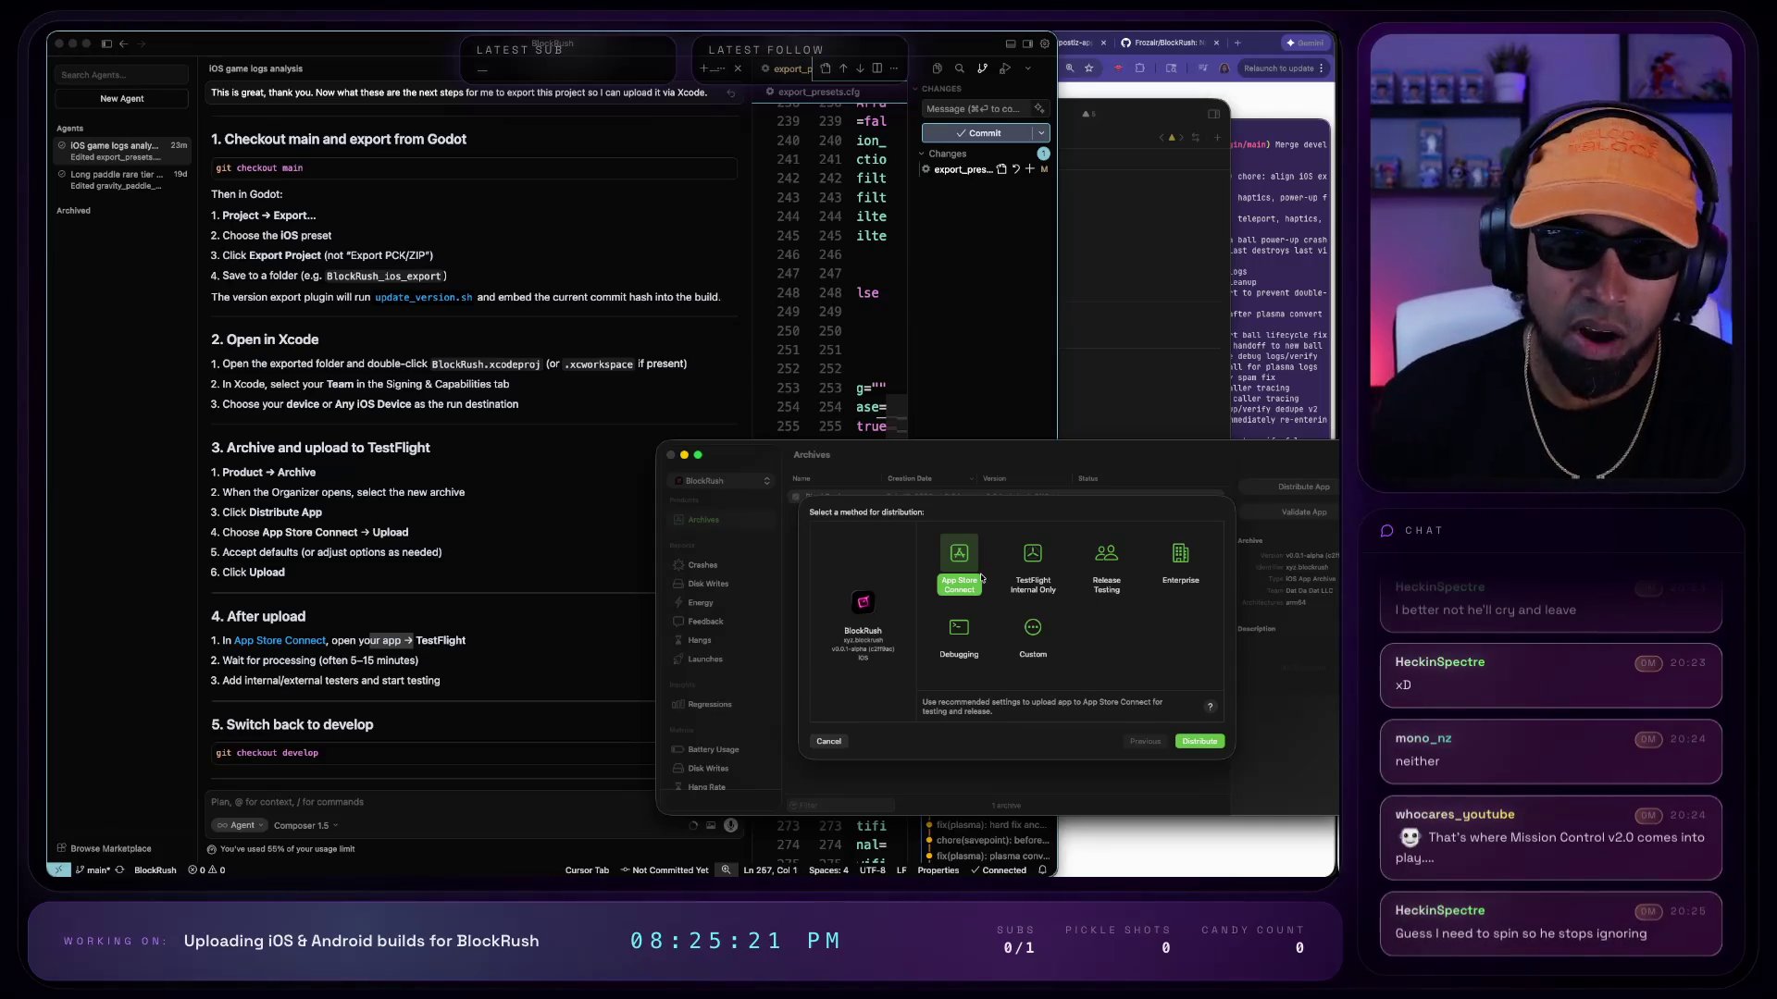
Compare the distribution methods, settle on TestFlight Internal Only, and search the web for 'how to release'
left_click_drag(1019, 451, 864, 223)
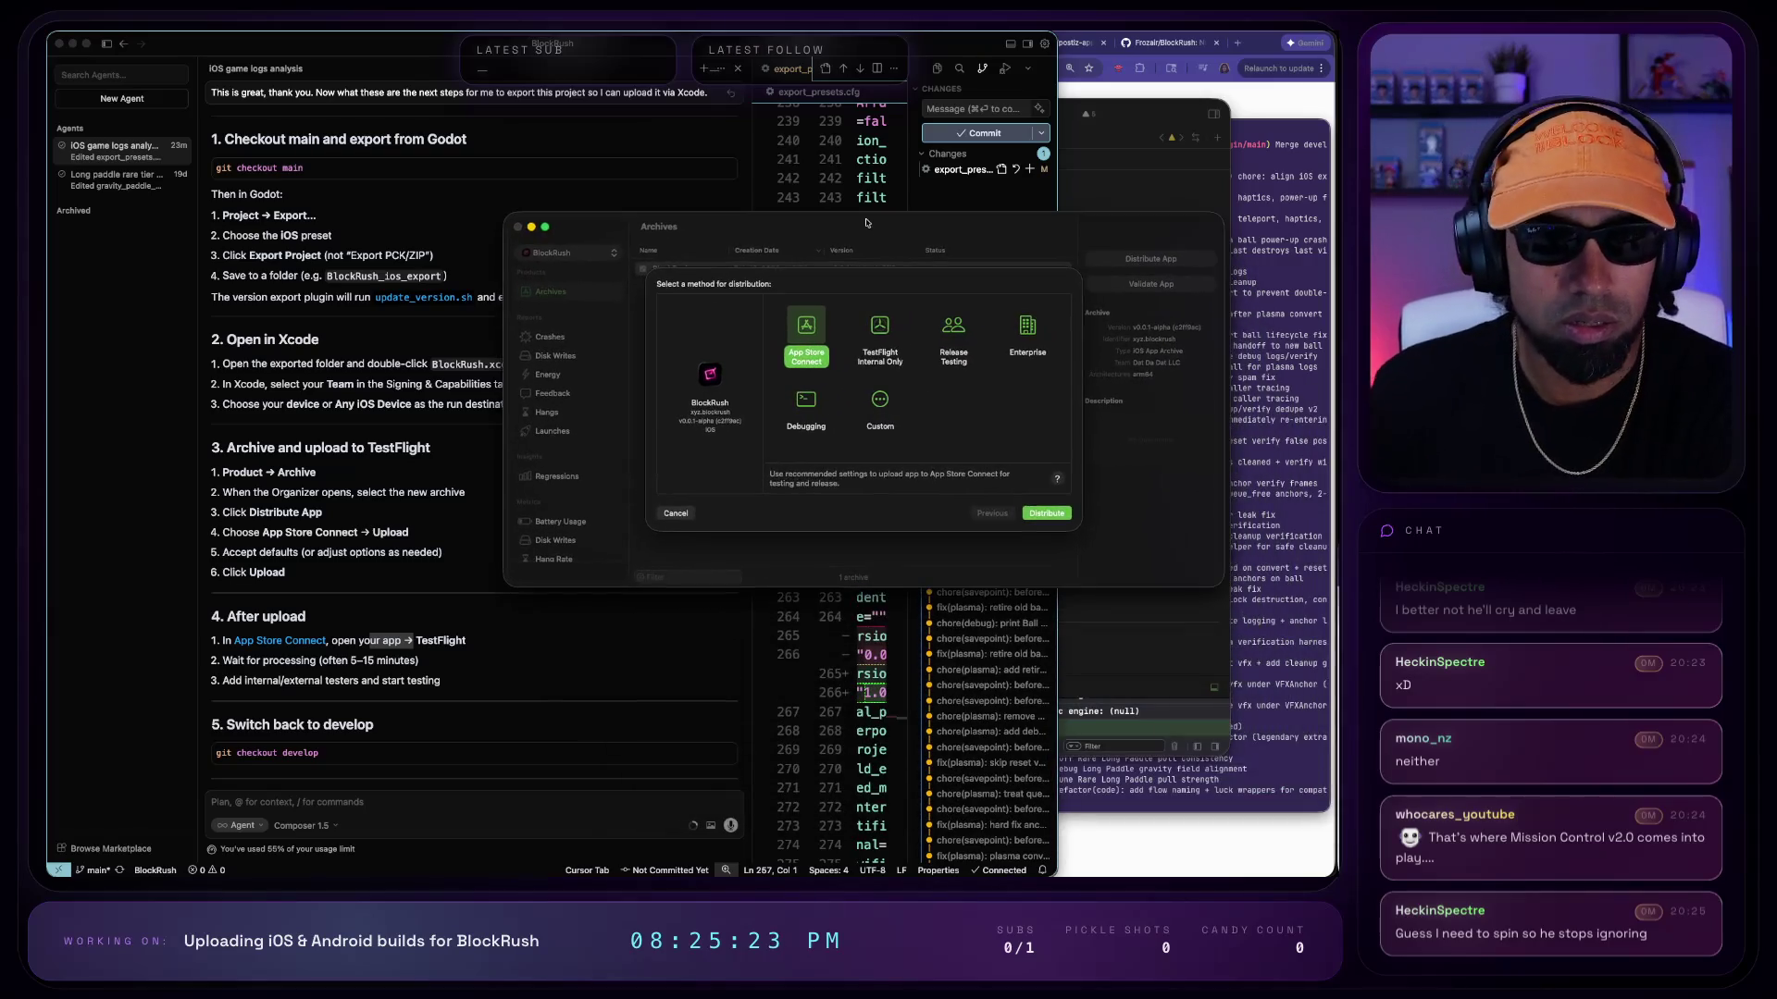
left_click(884, 333)
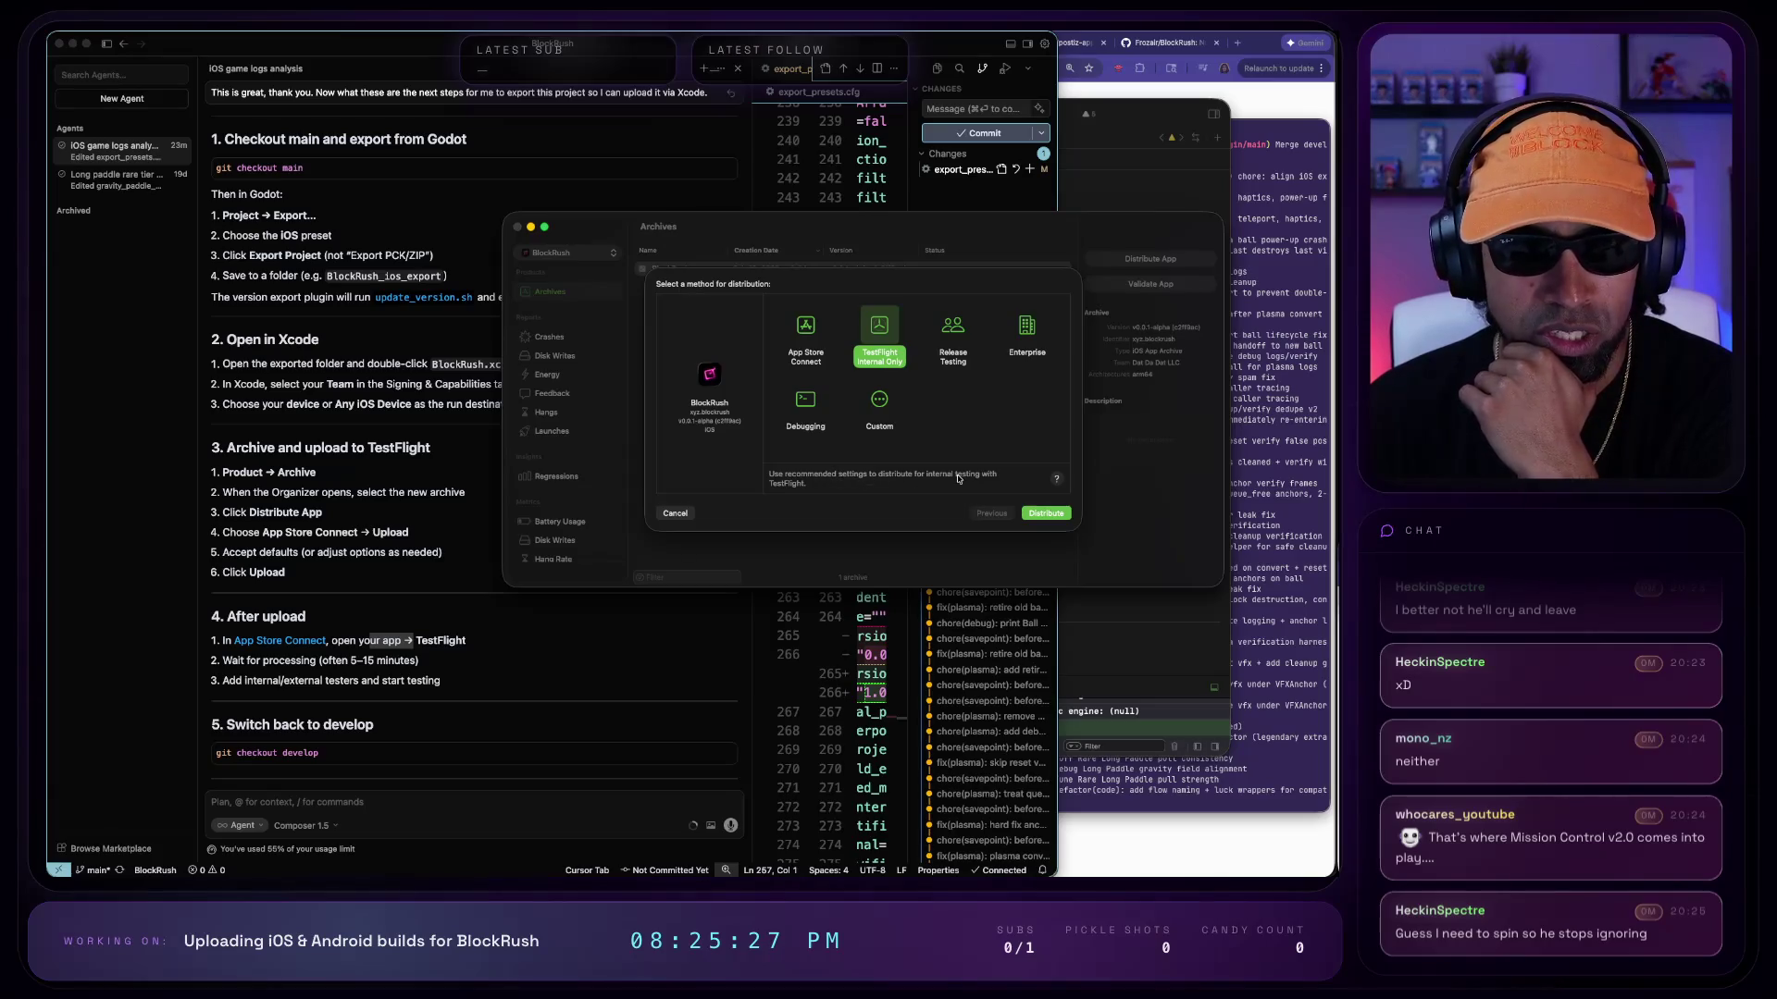
key("Left")
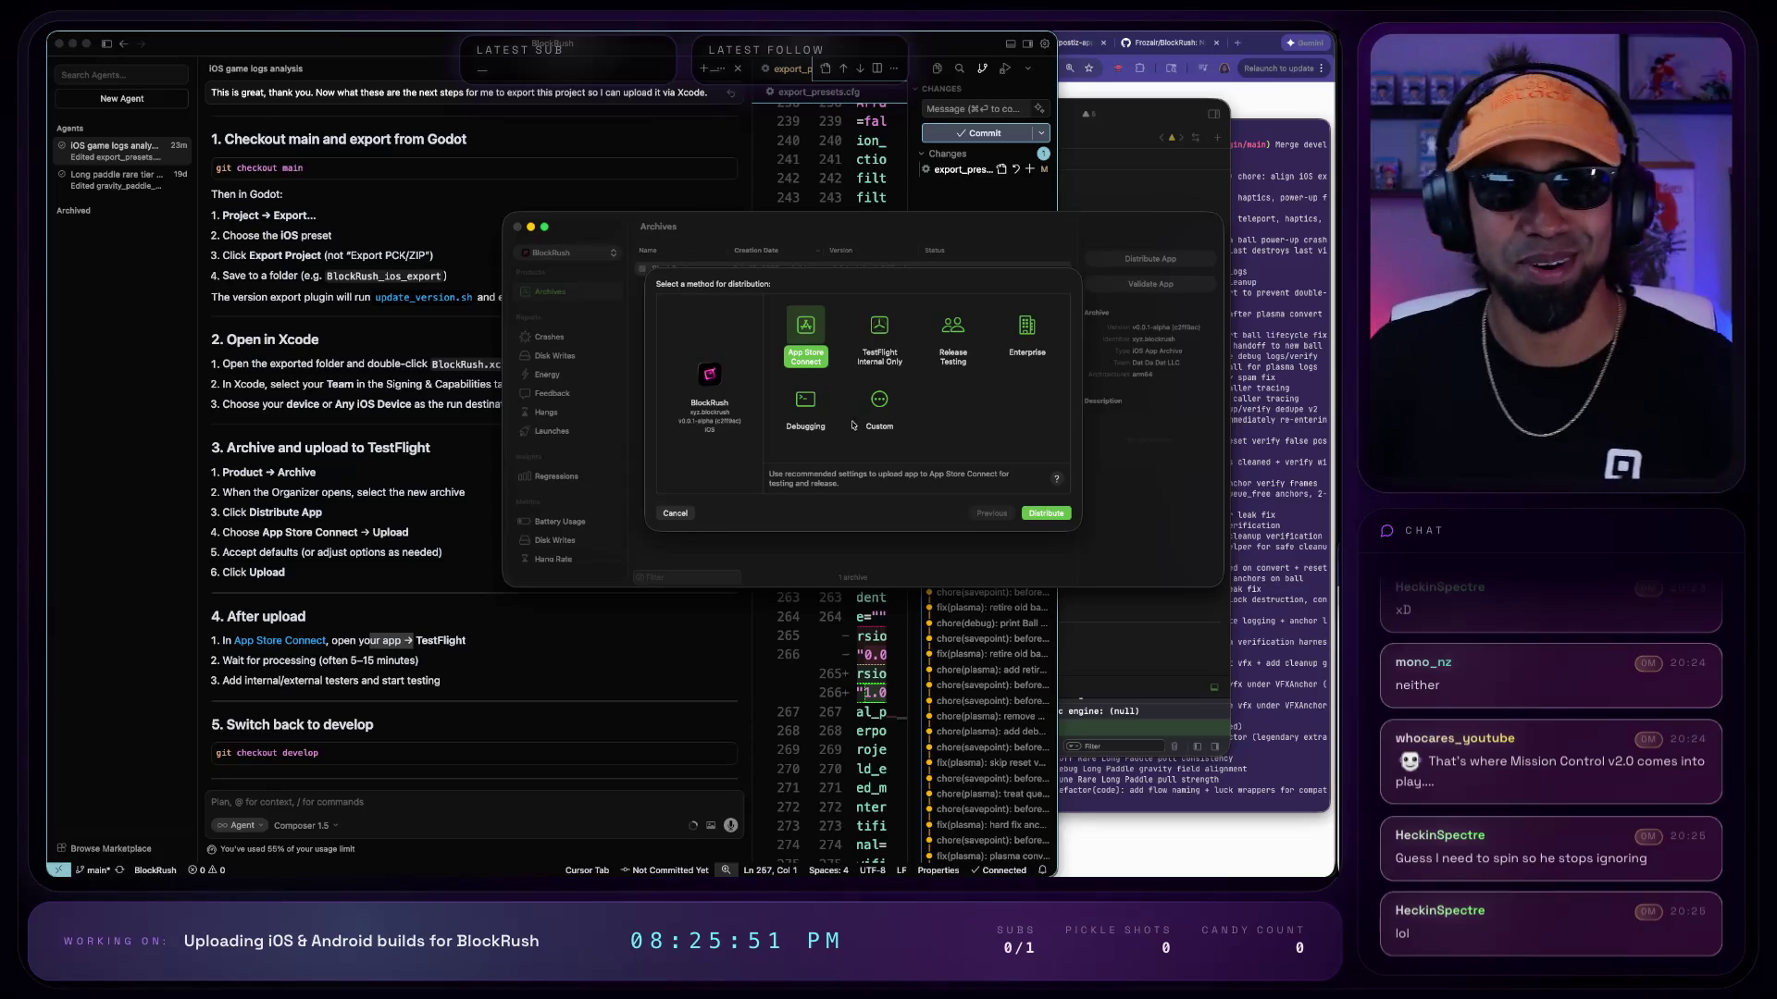
left_click(877, 399)
left_click(953, 338)
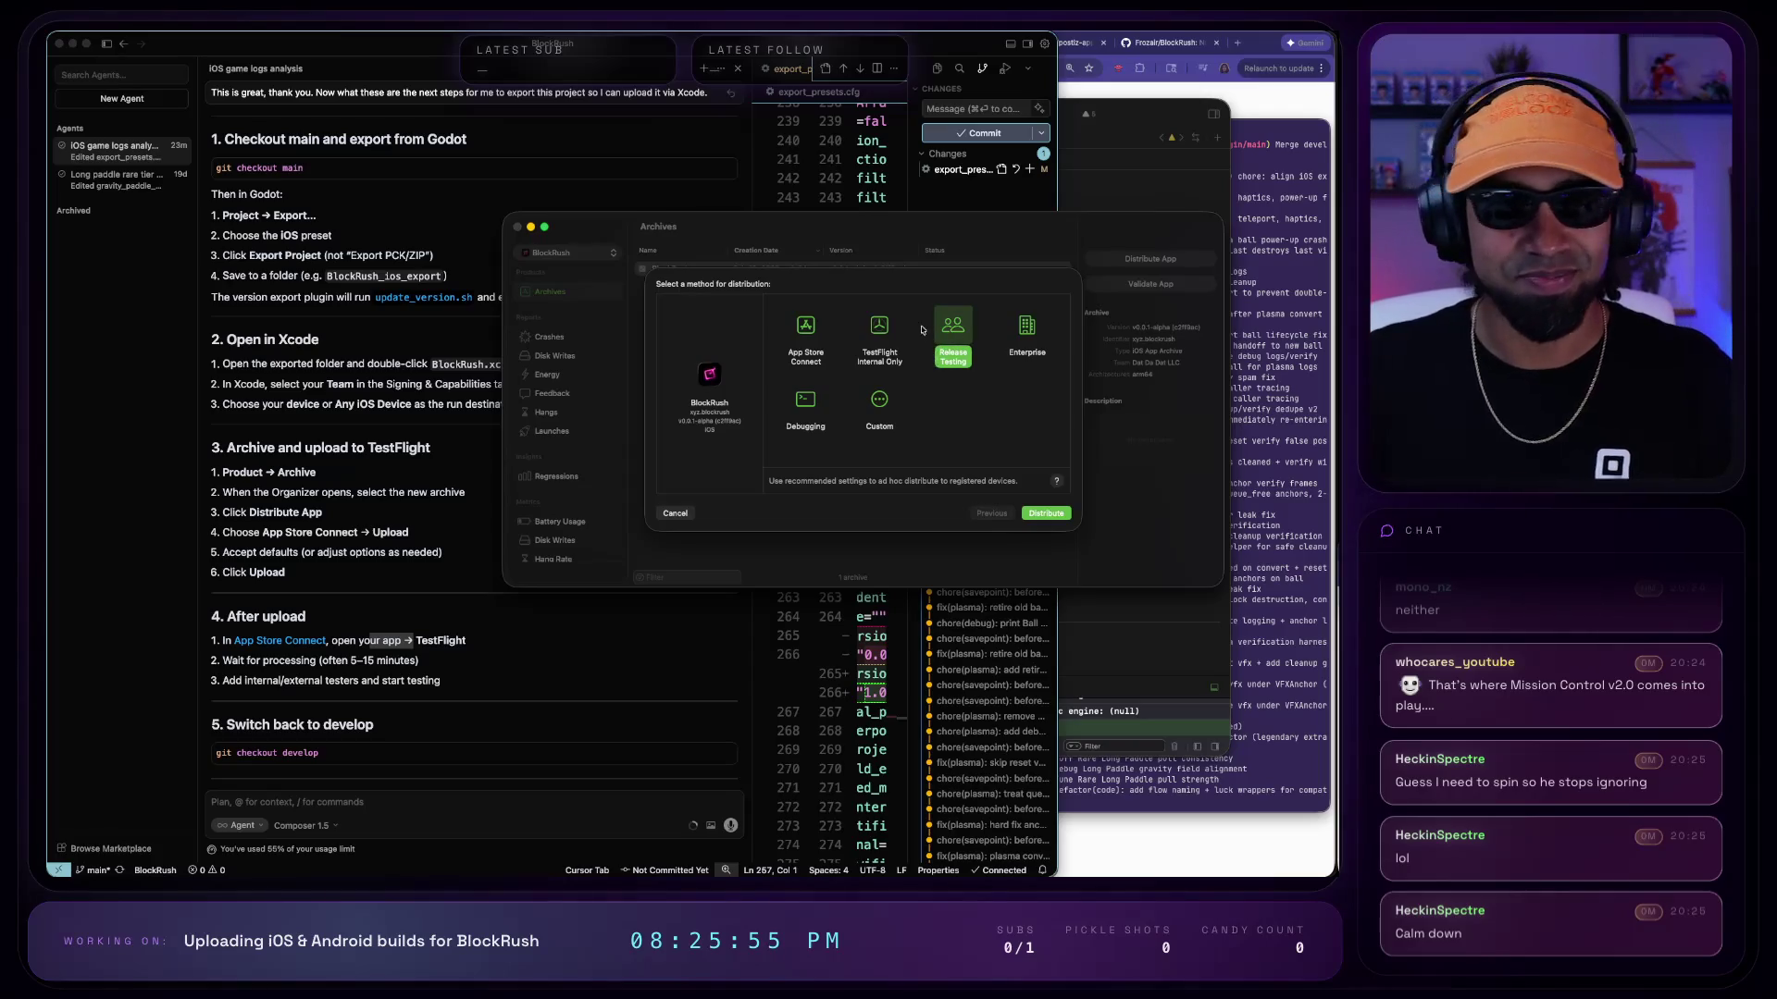
left_click(886, 332)
left_click(814, 331)
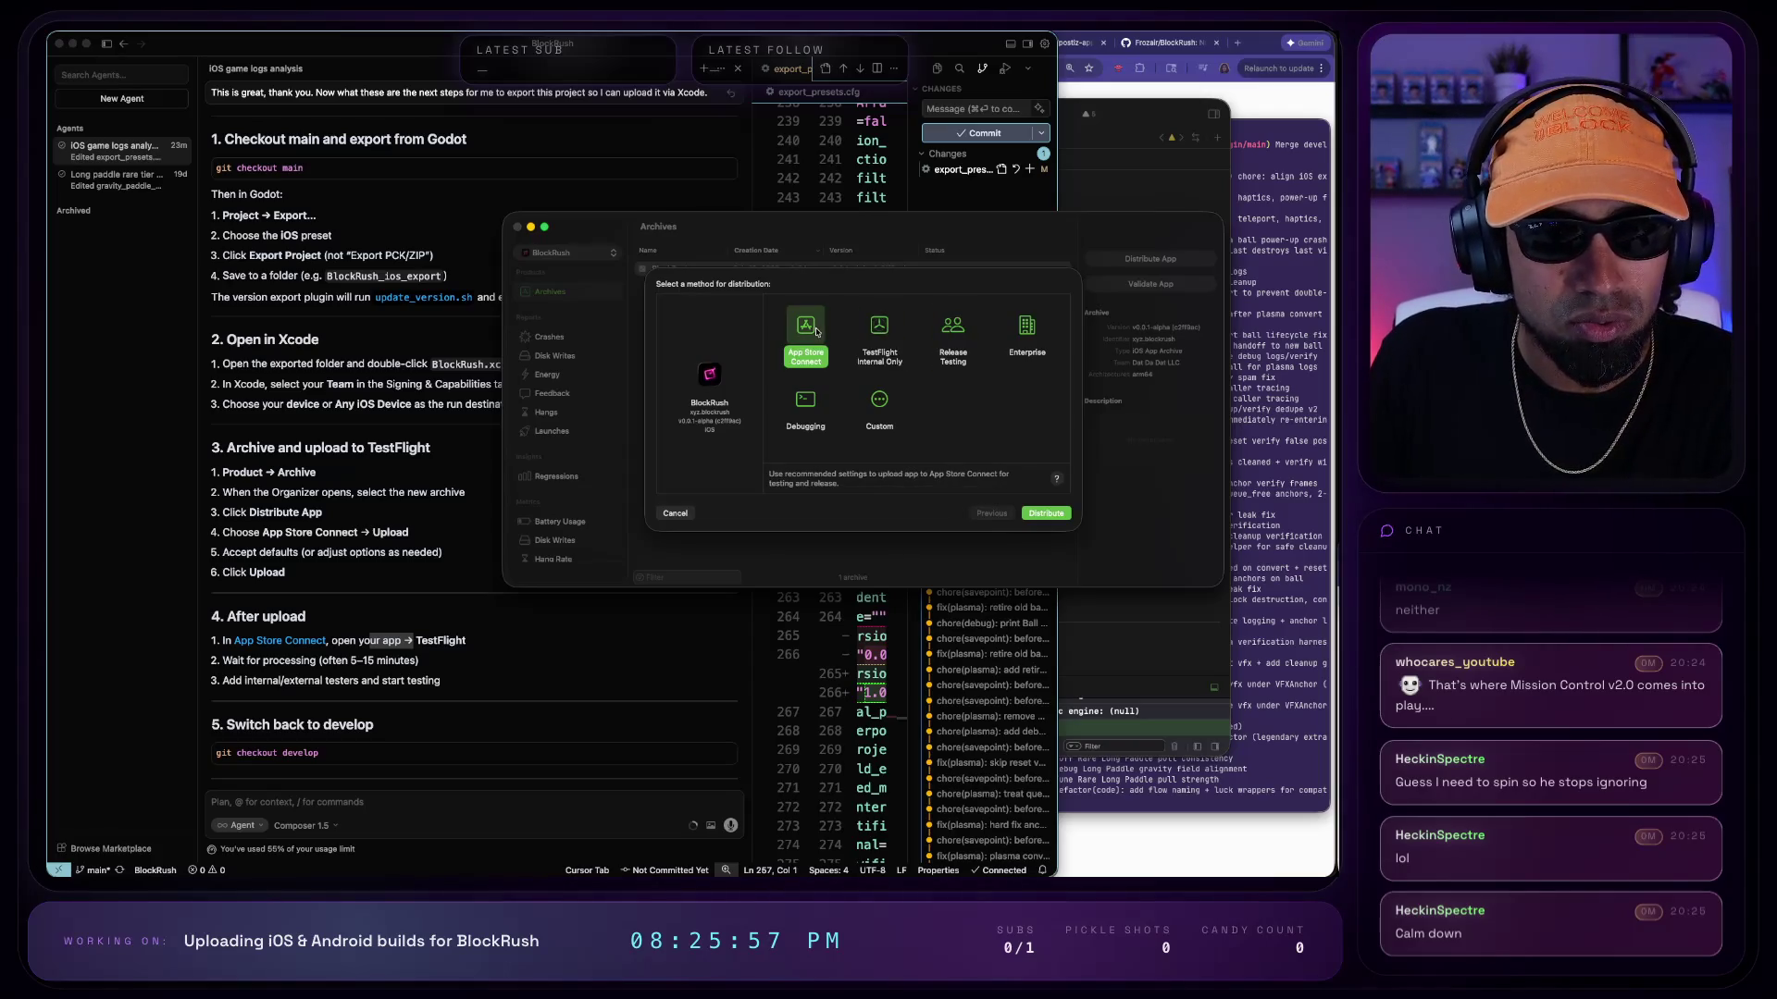
left_click(877, 324)
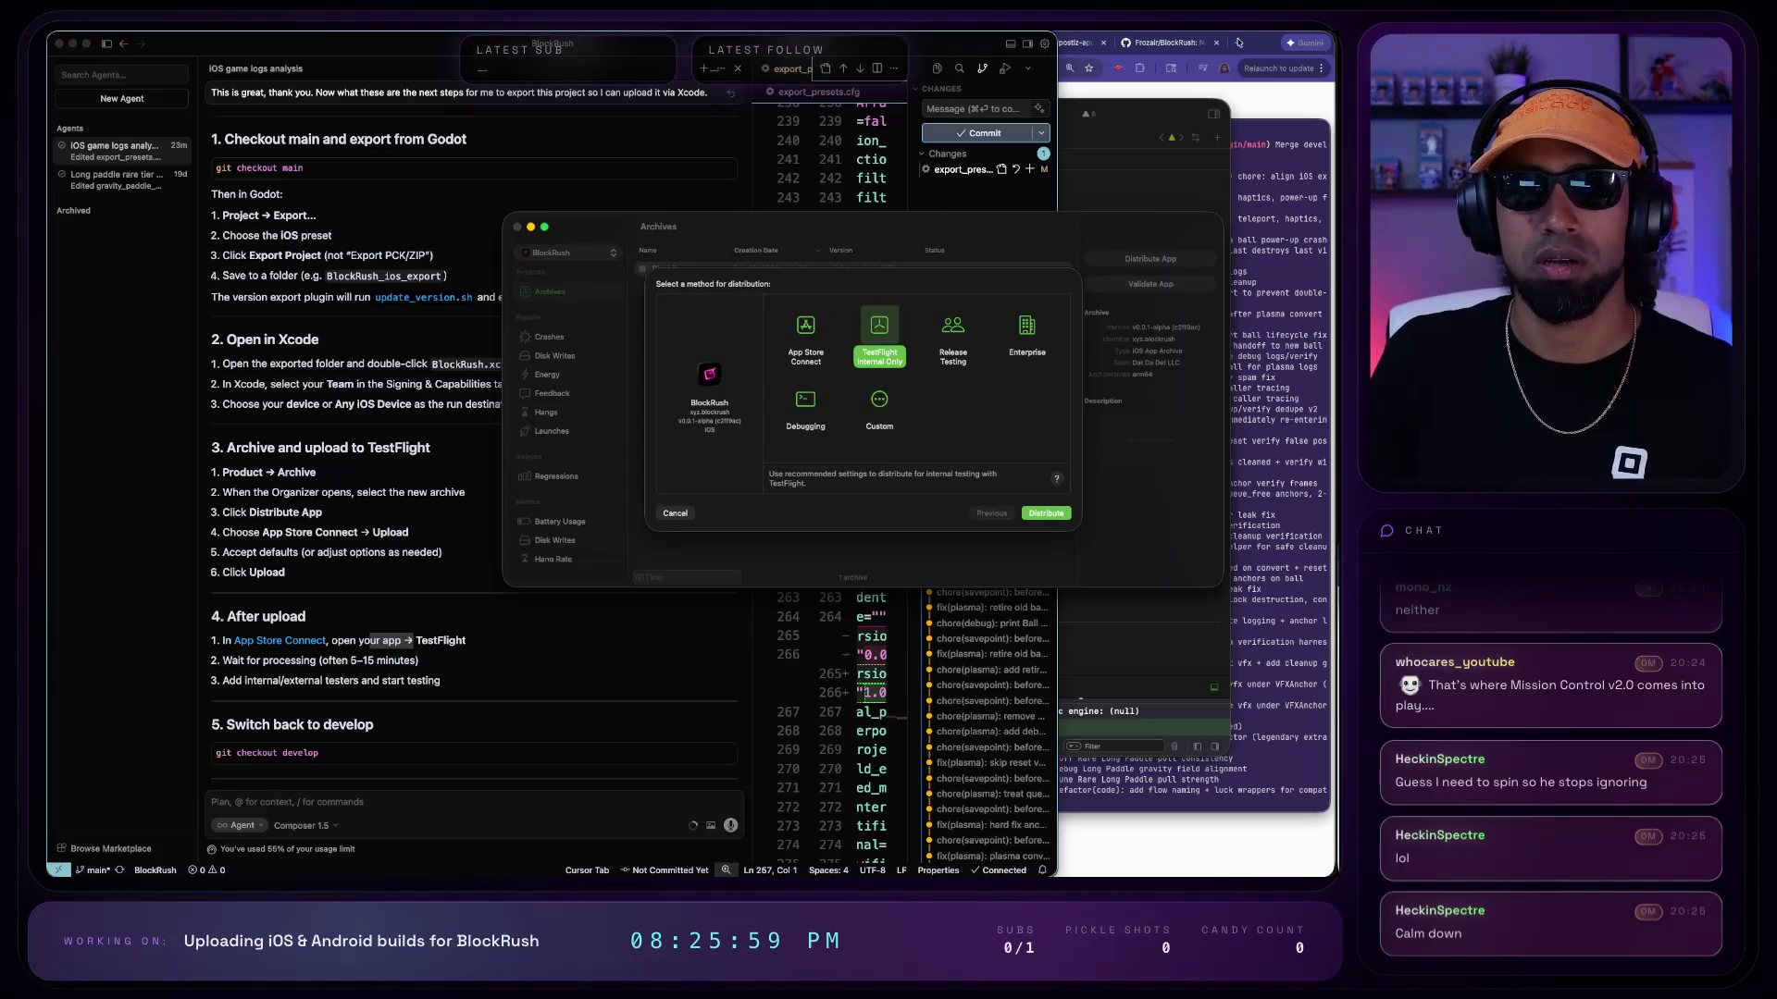
left_click(1238, 43)
type("how to release")
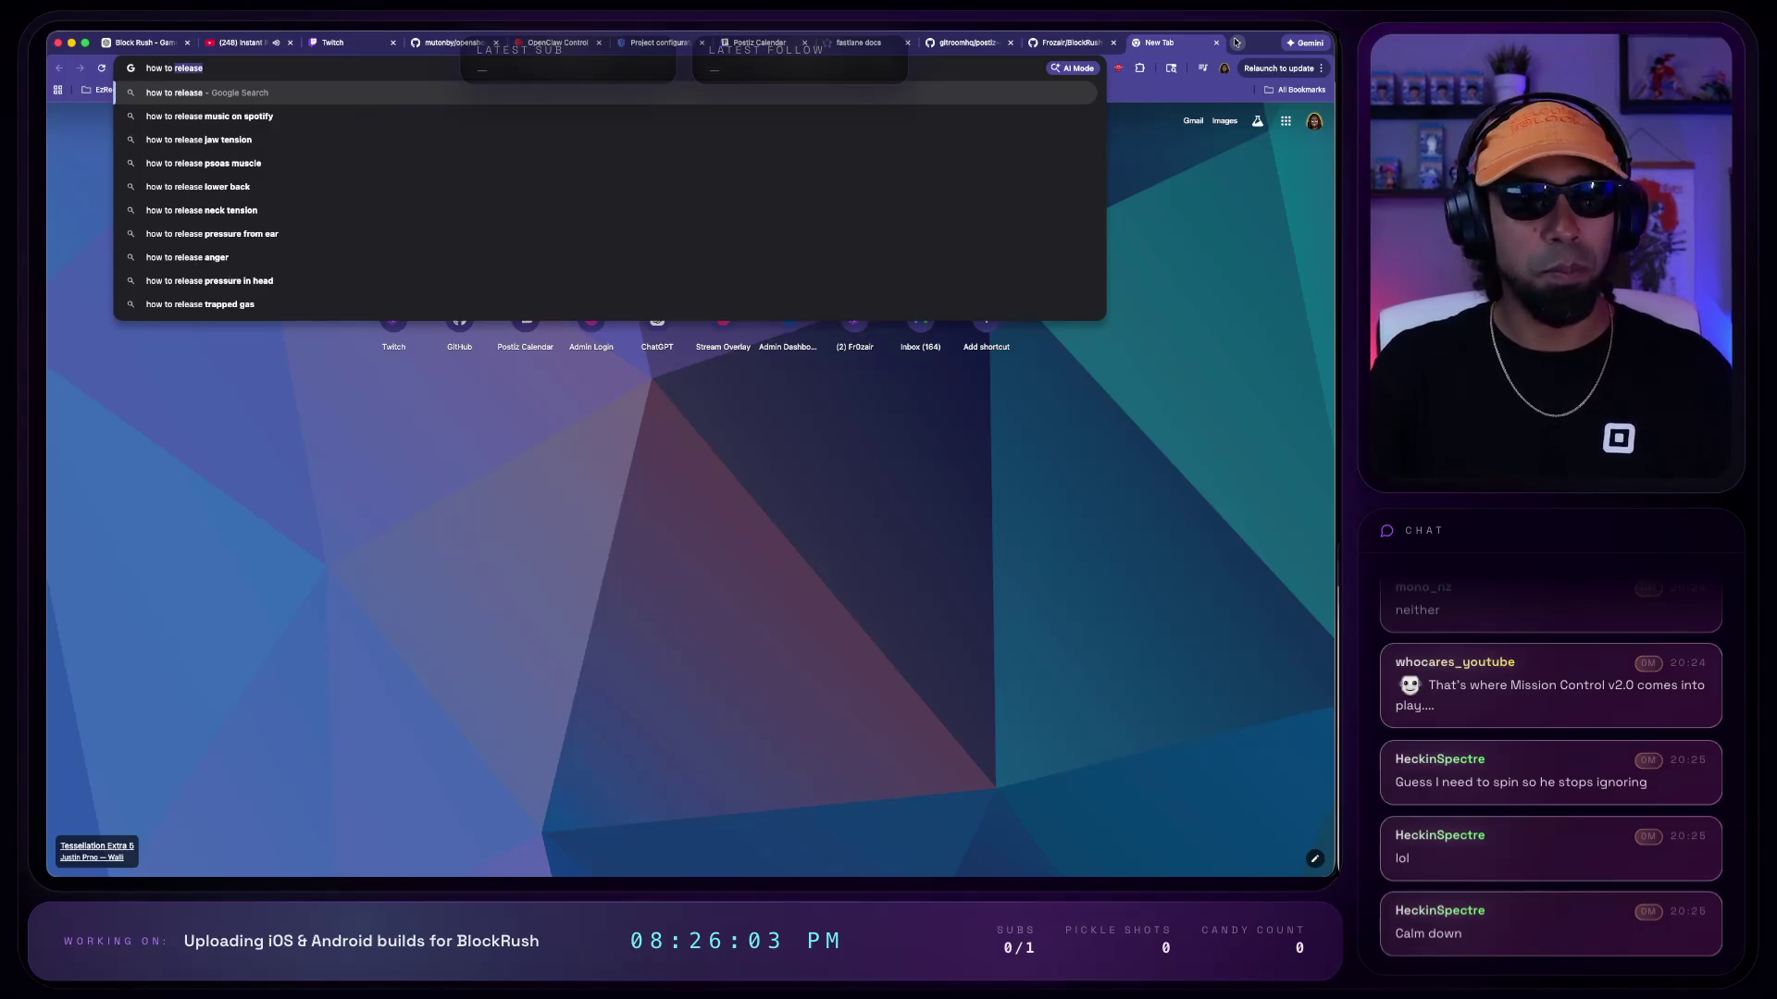
Search Google for 'is there a public test flight' and open Apple's TestFlight developer page
key("alt+shift+Left")
key("alt+shift+Left")
type("is there")
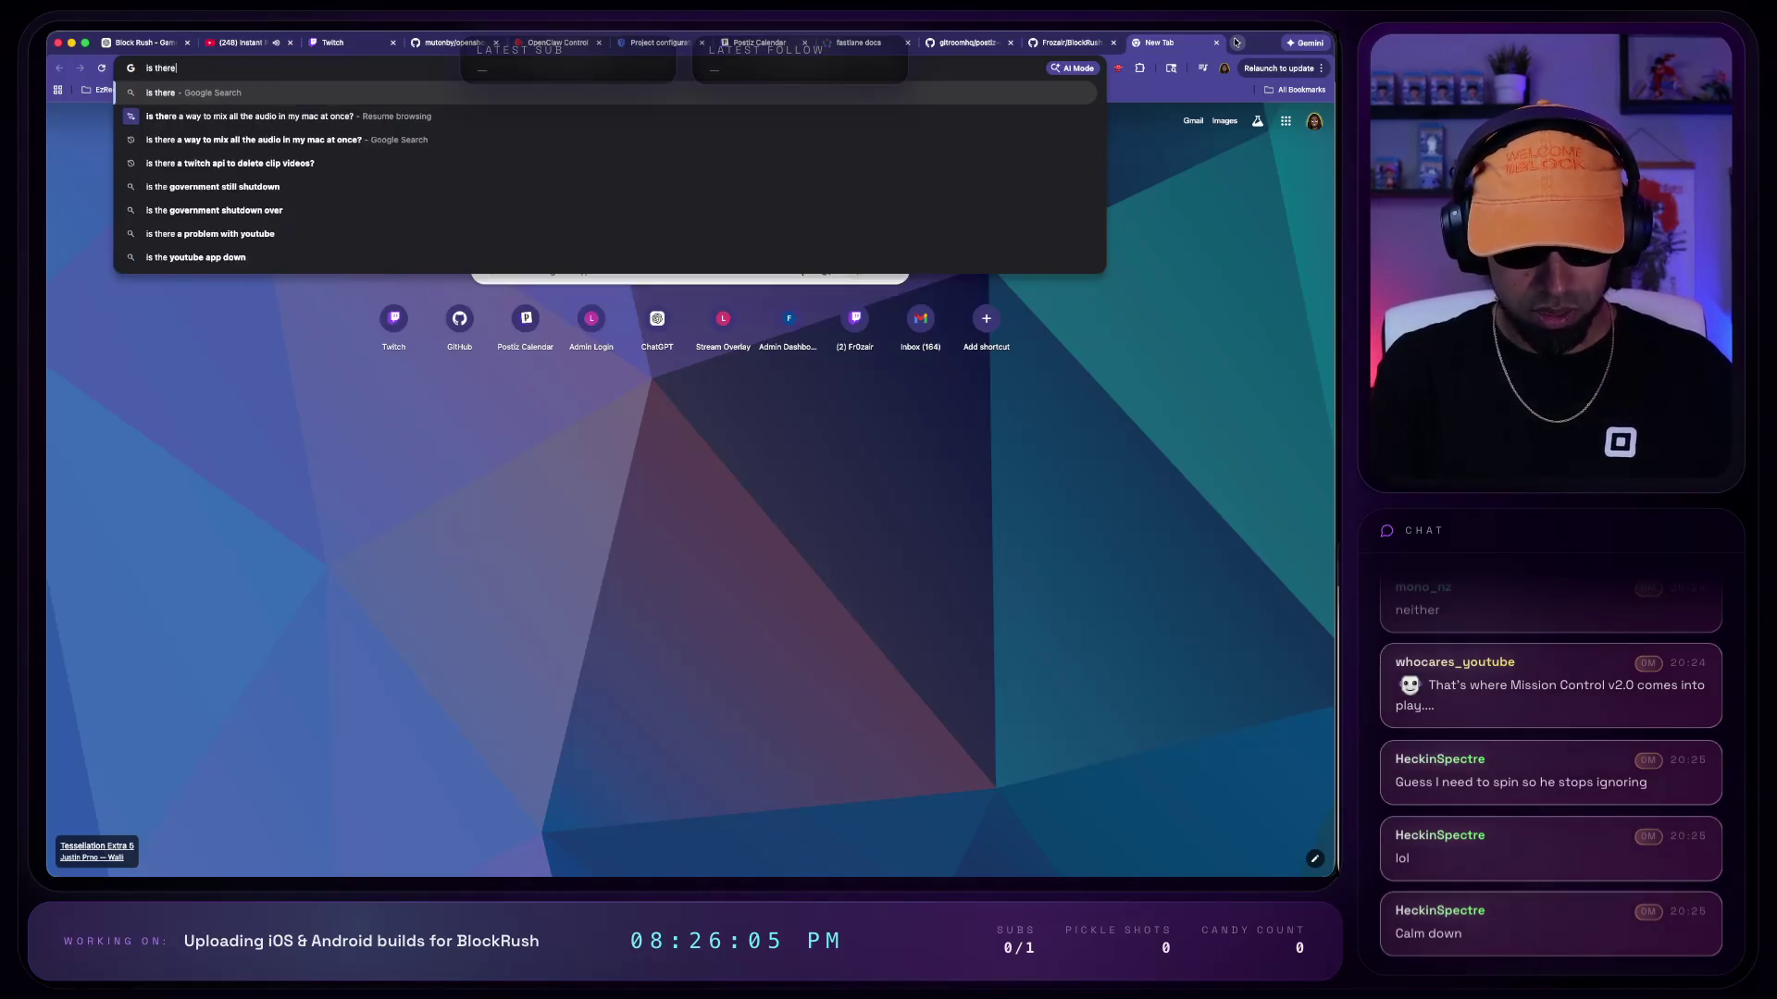
type(" a public test")
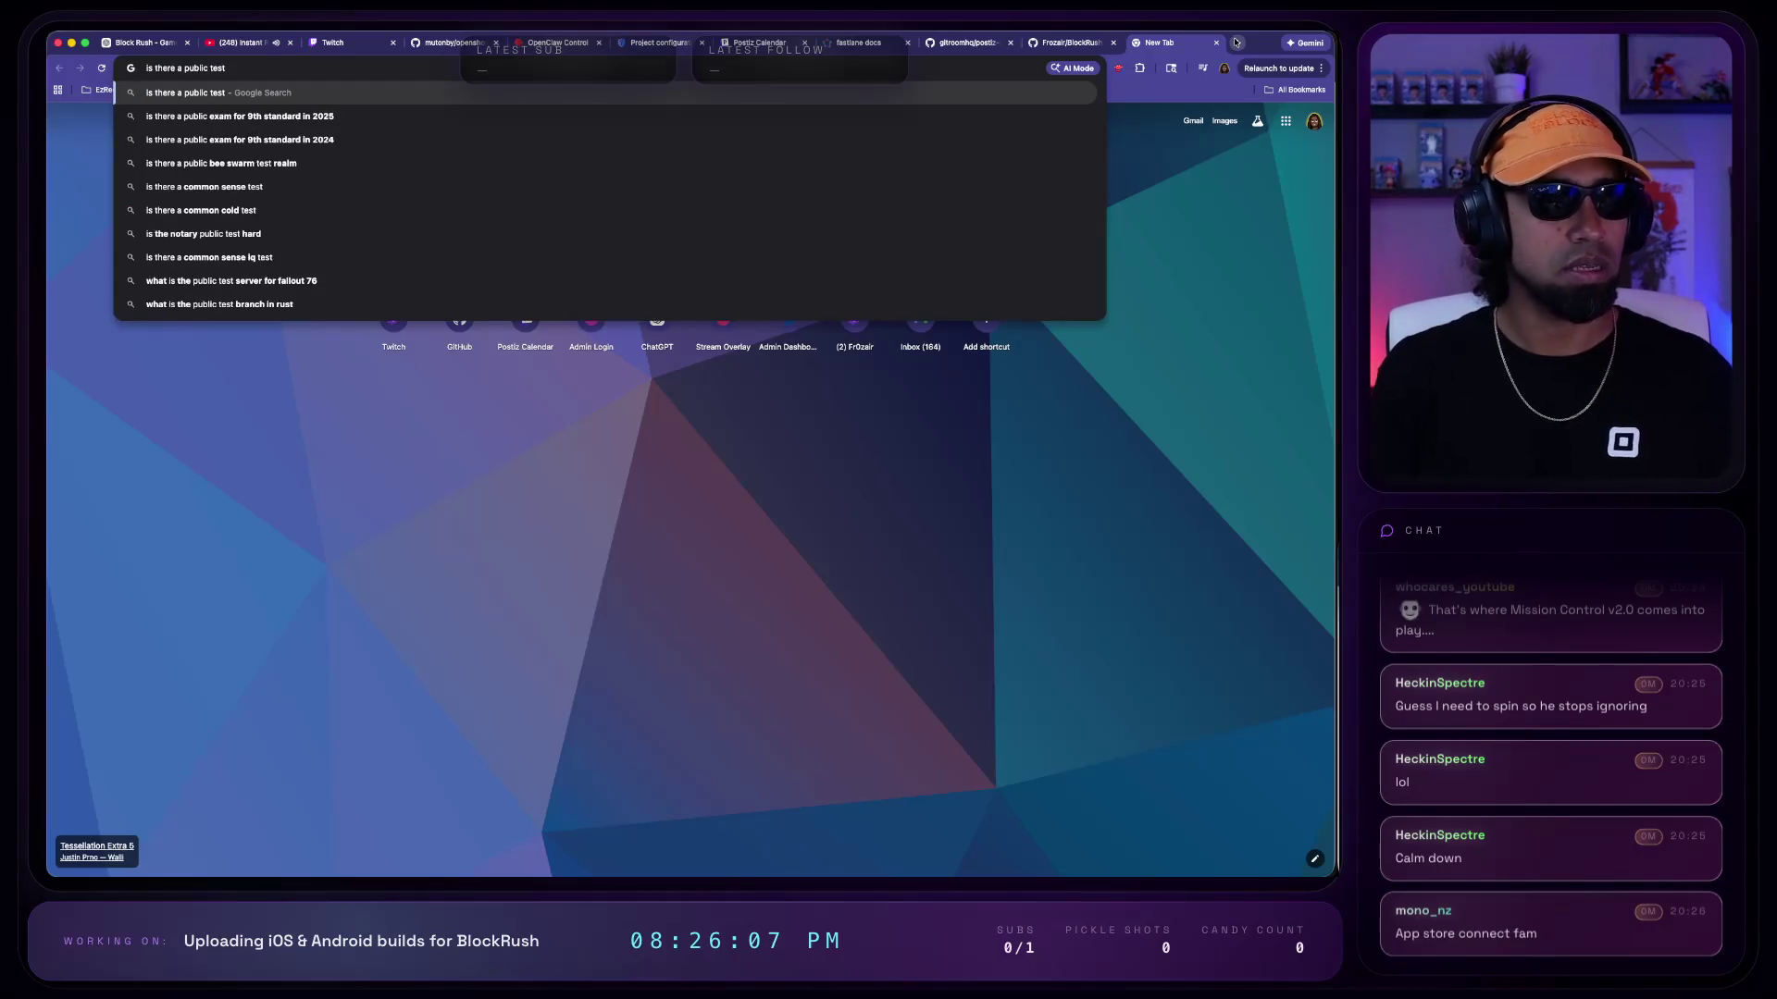
type(" flight")
key("Return")
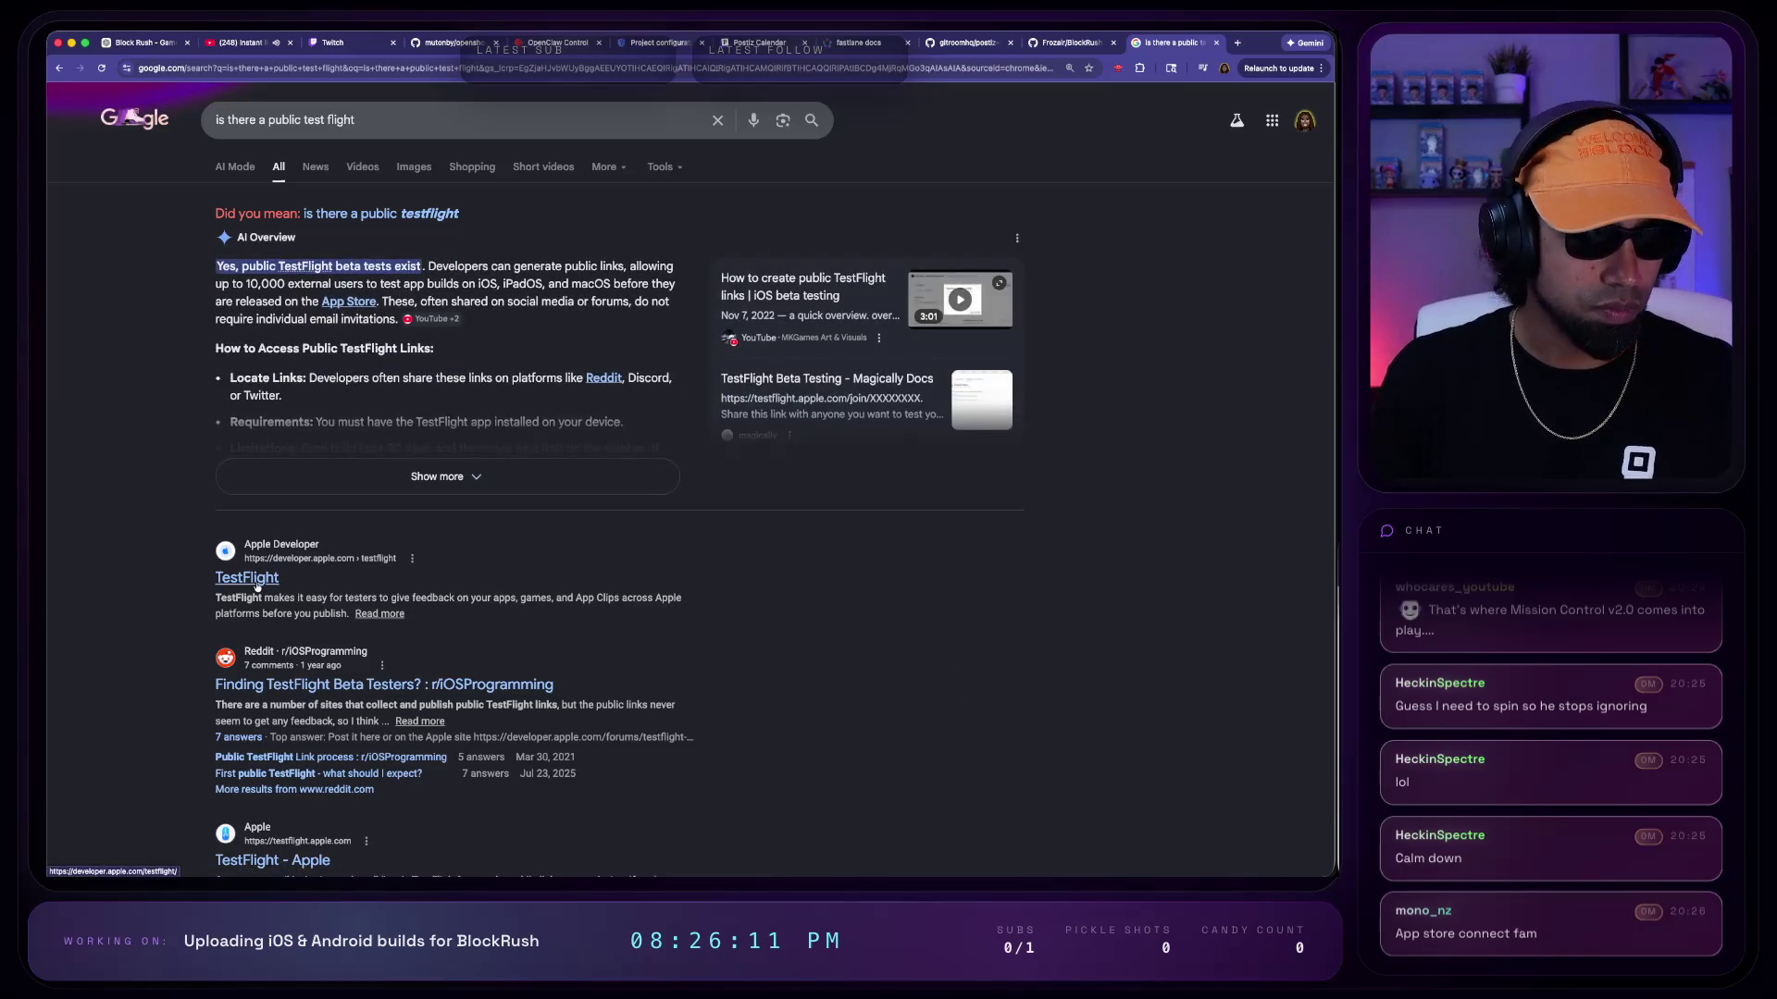
left_click(256, 580)
Read through the TestFlight page's sections on internal and external testers
scroll(264, 592, "down", 5)
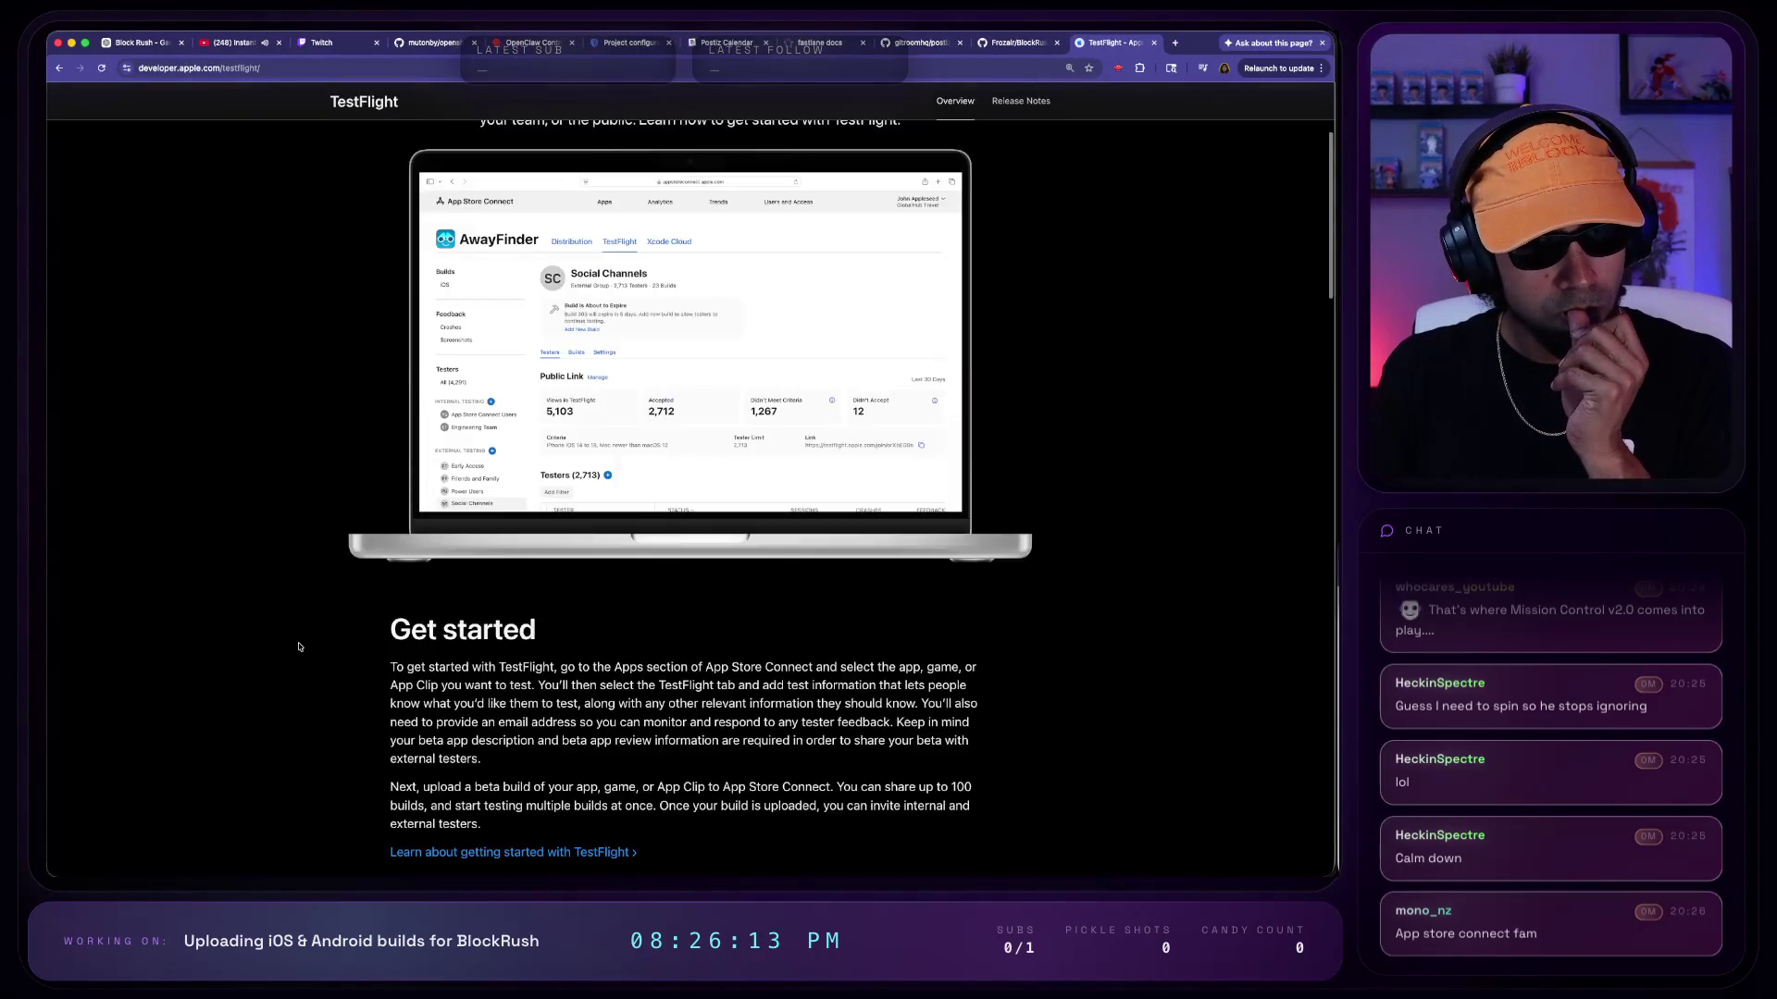
scroll(300, 669, "down", 7)
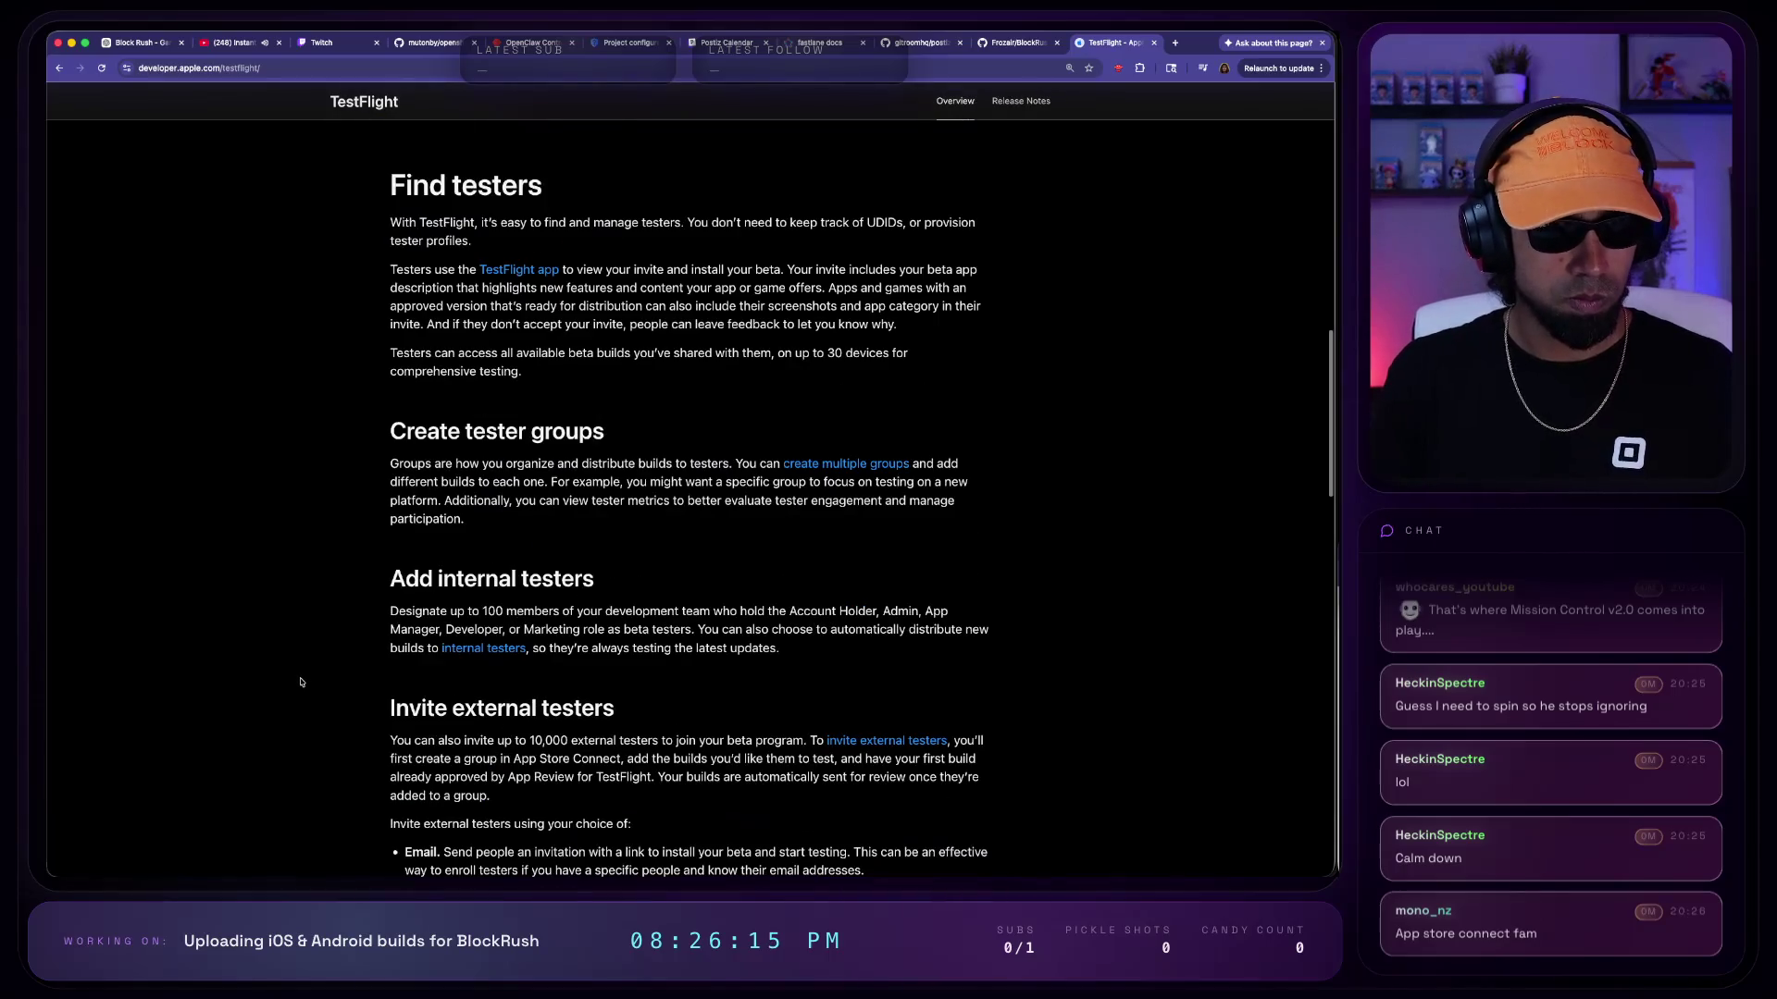
scroll(416, 675, "down", 1)
left_click_drag(406, 501, 594, 501)
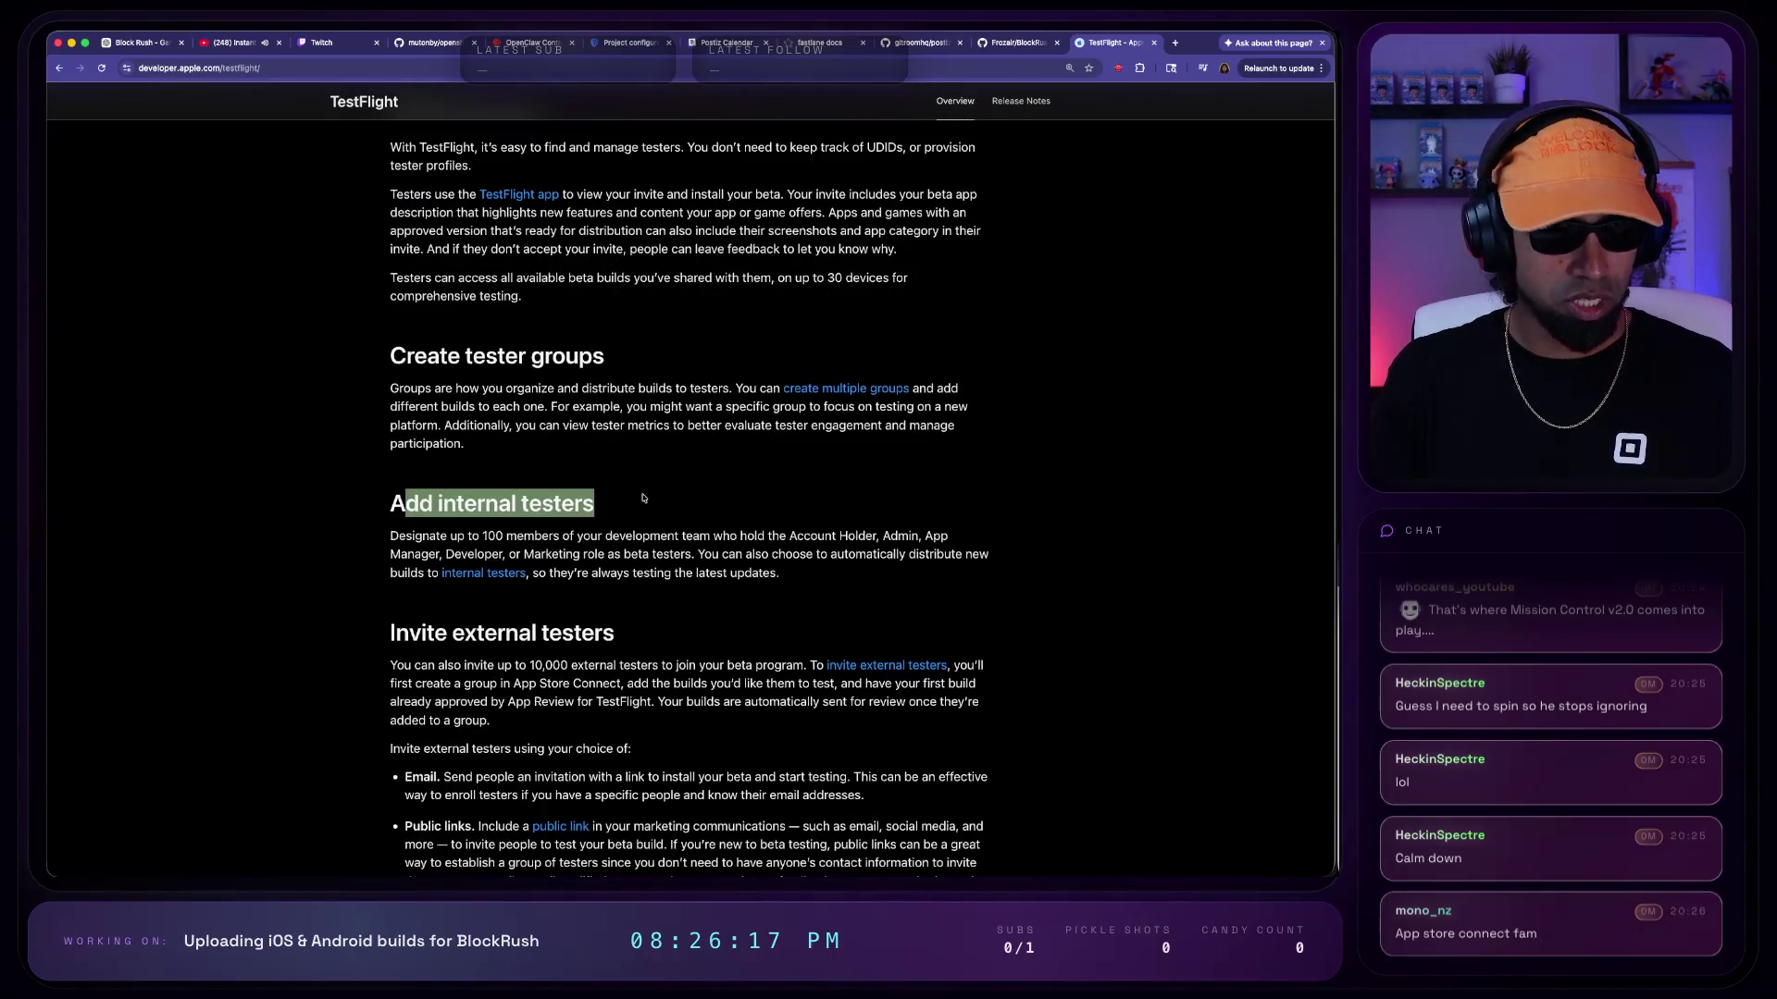
scroll(448, 488, "down", 2)
left_click_drag(448, 489, 615, 489)
scroll(647, 495, "down", 3)
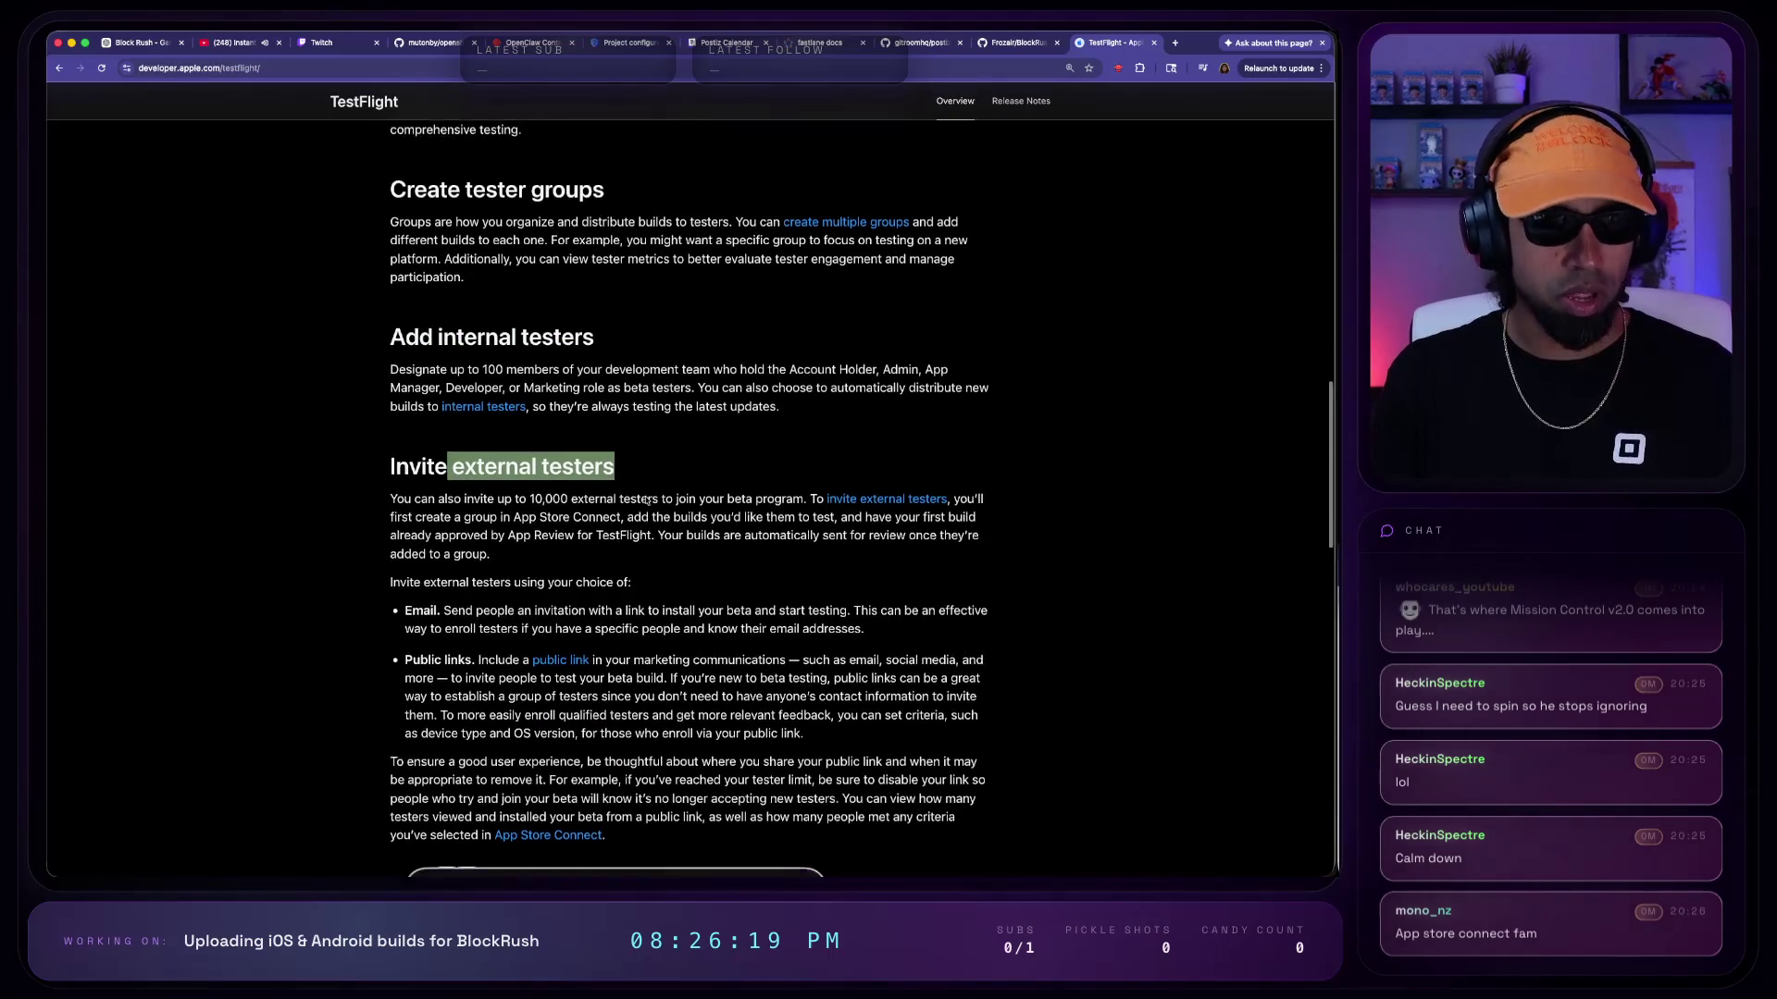
scroll(444, 444, "down", 1)
left_click_drag(389, 416, 622, 415)
left_click(473, 421)
key("super+Tab")
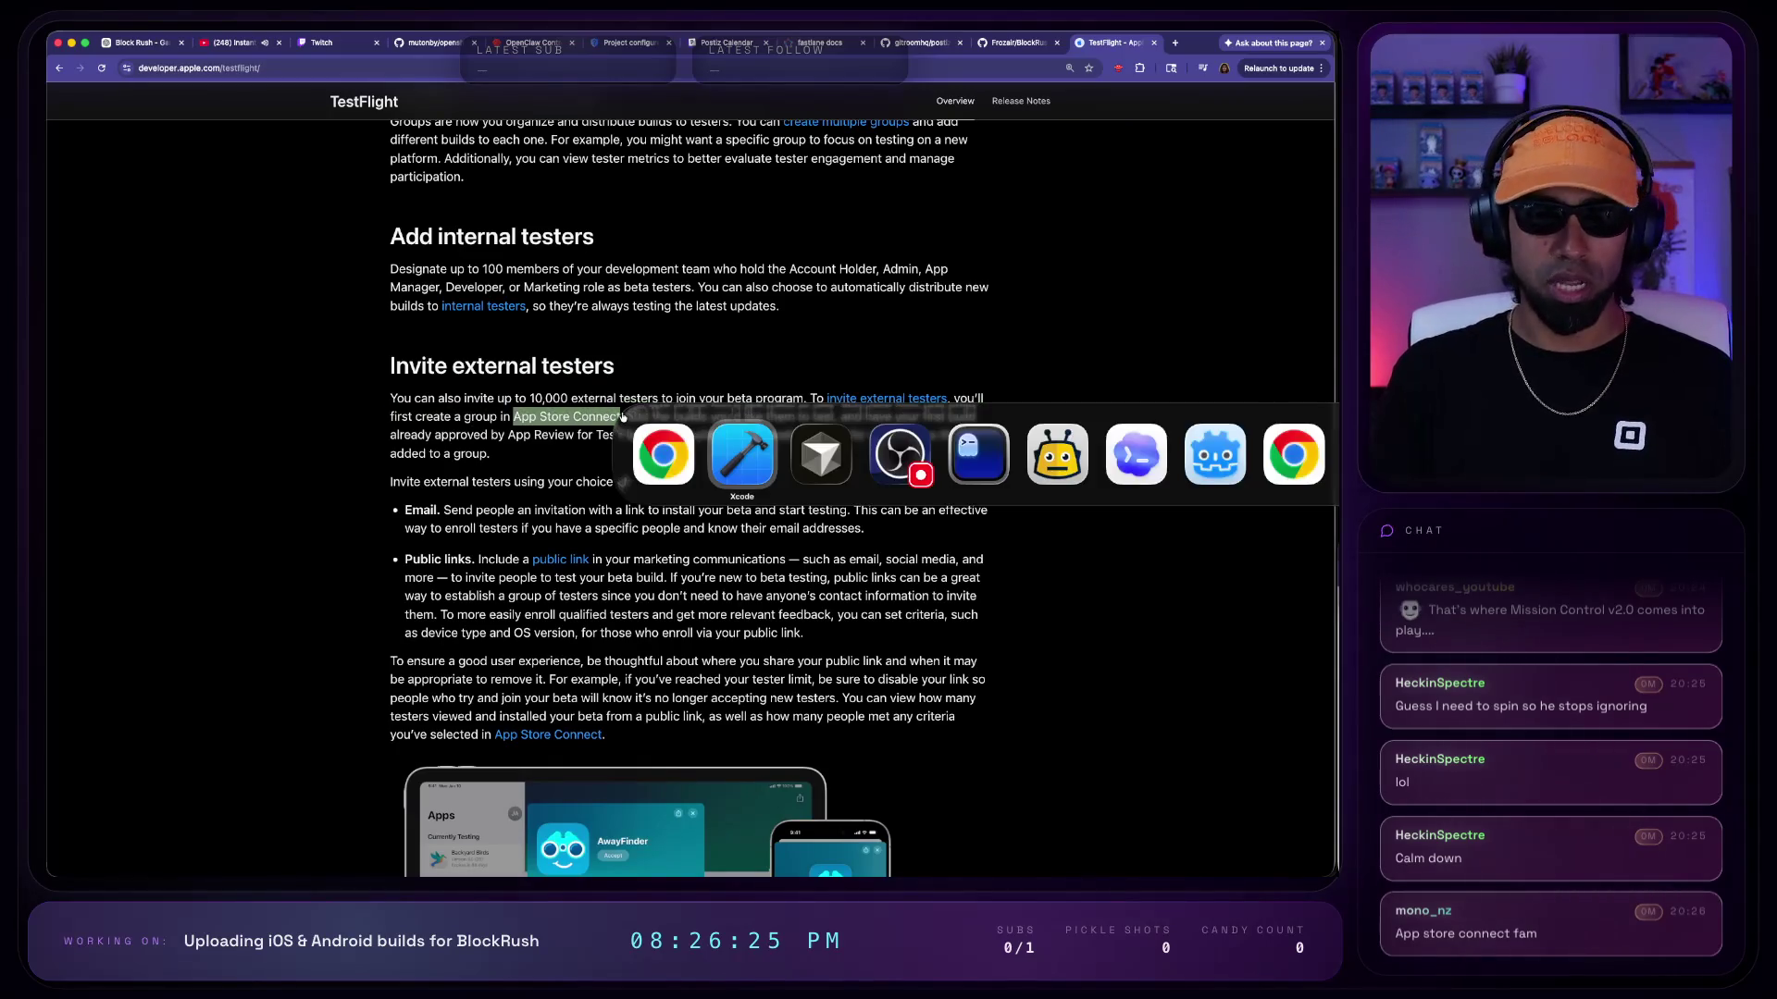
Choose App Store Connect distribution and start uploading the BlockRush archive
left_click(807, 335)
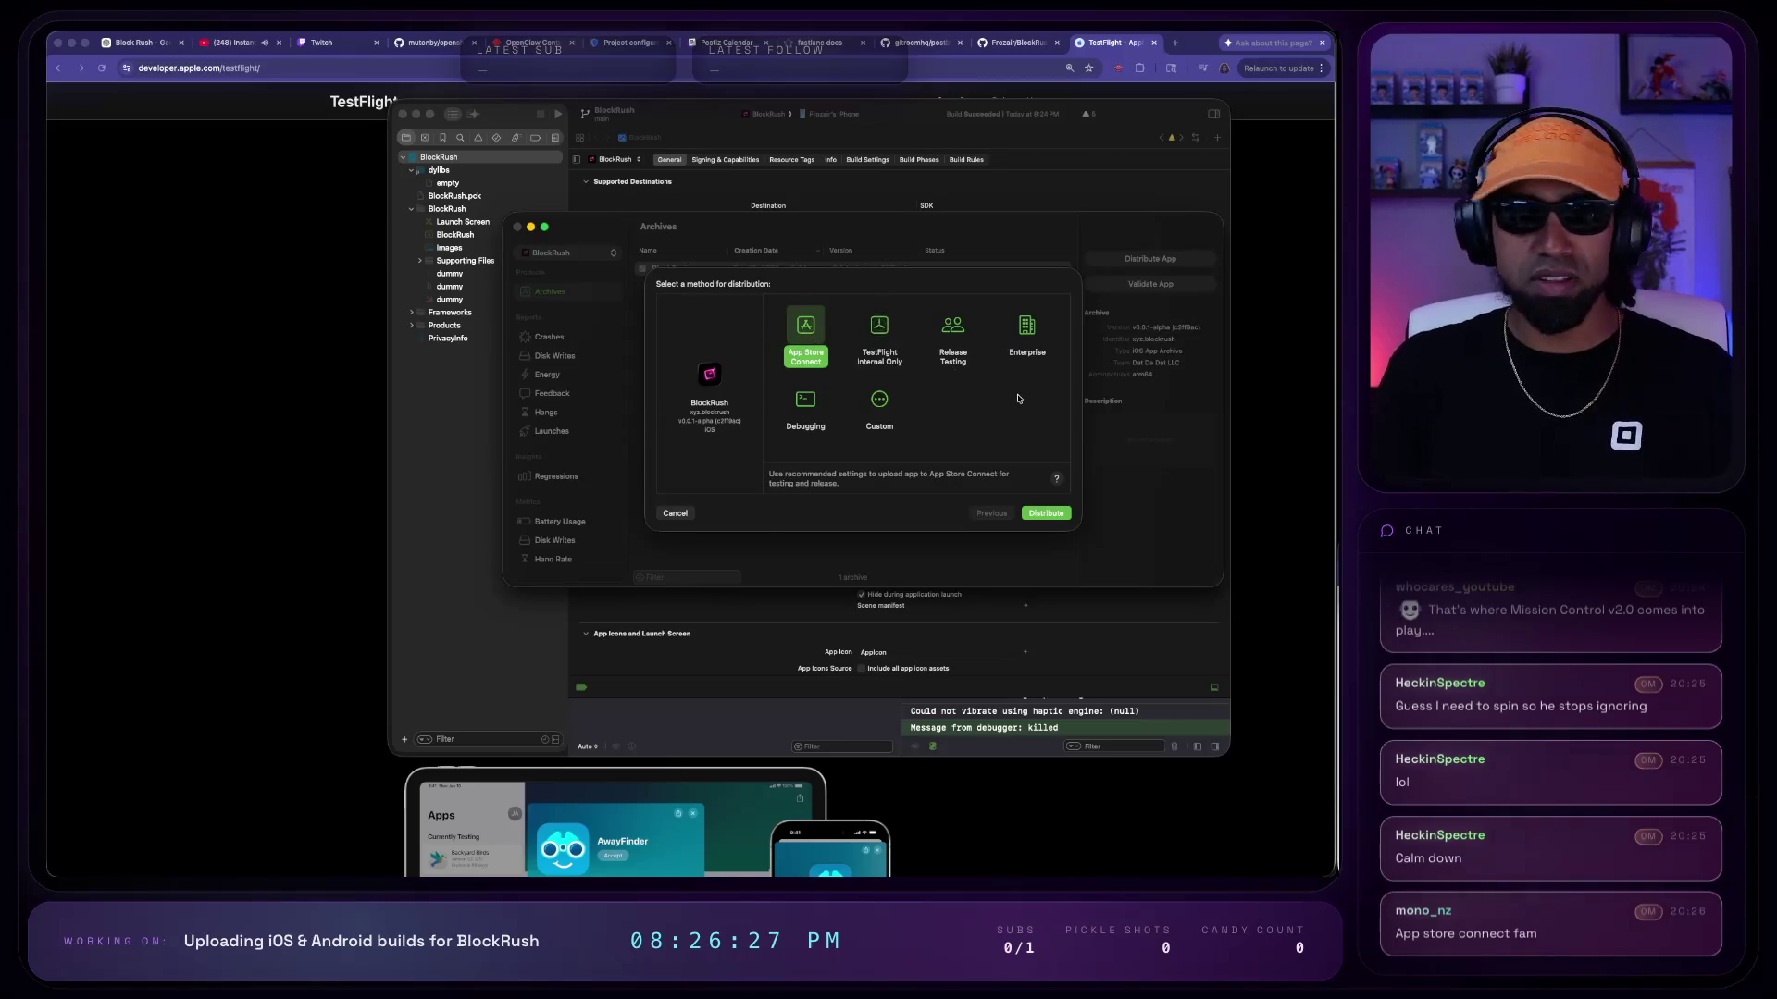
left_click(1054, 514)
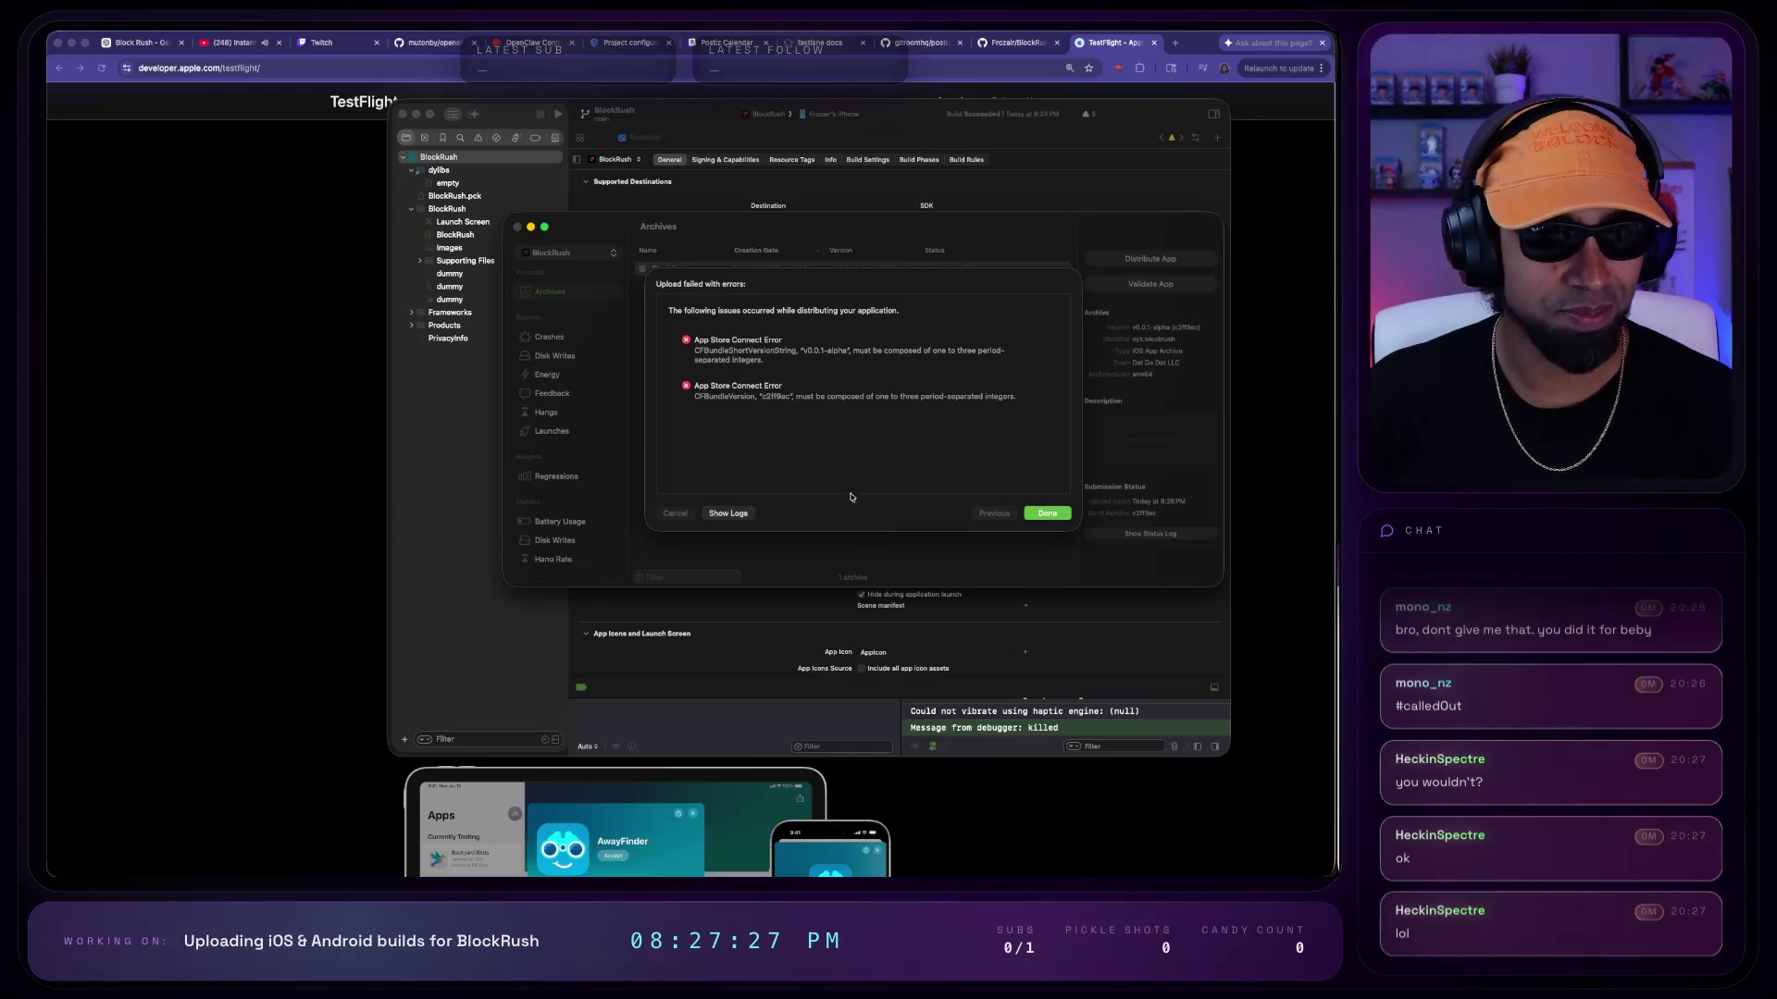
Read both App Store Connect errors on the version string and build number, then dismiss the report
left_click(814, 351)
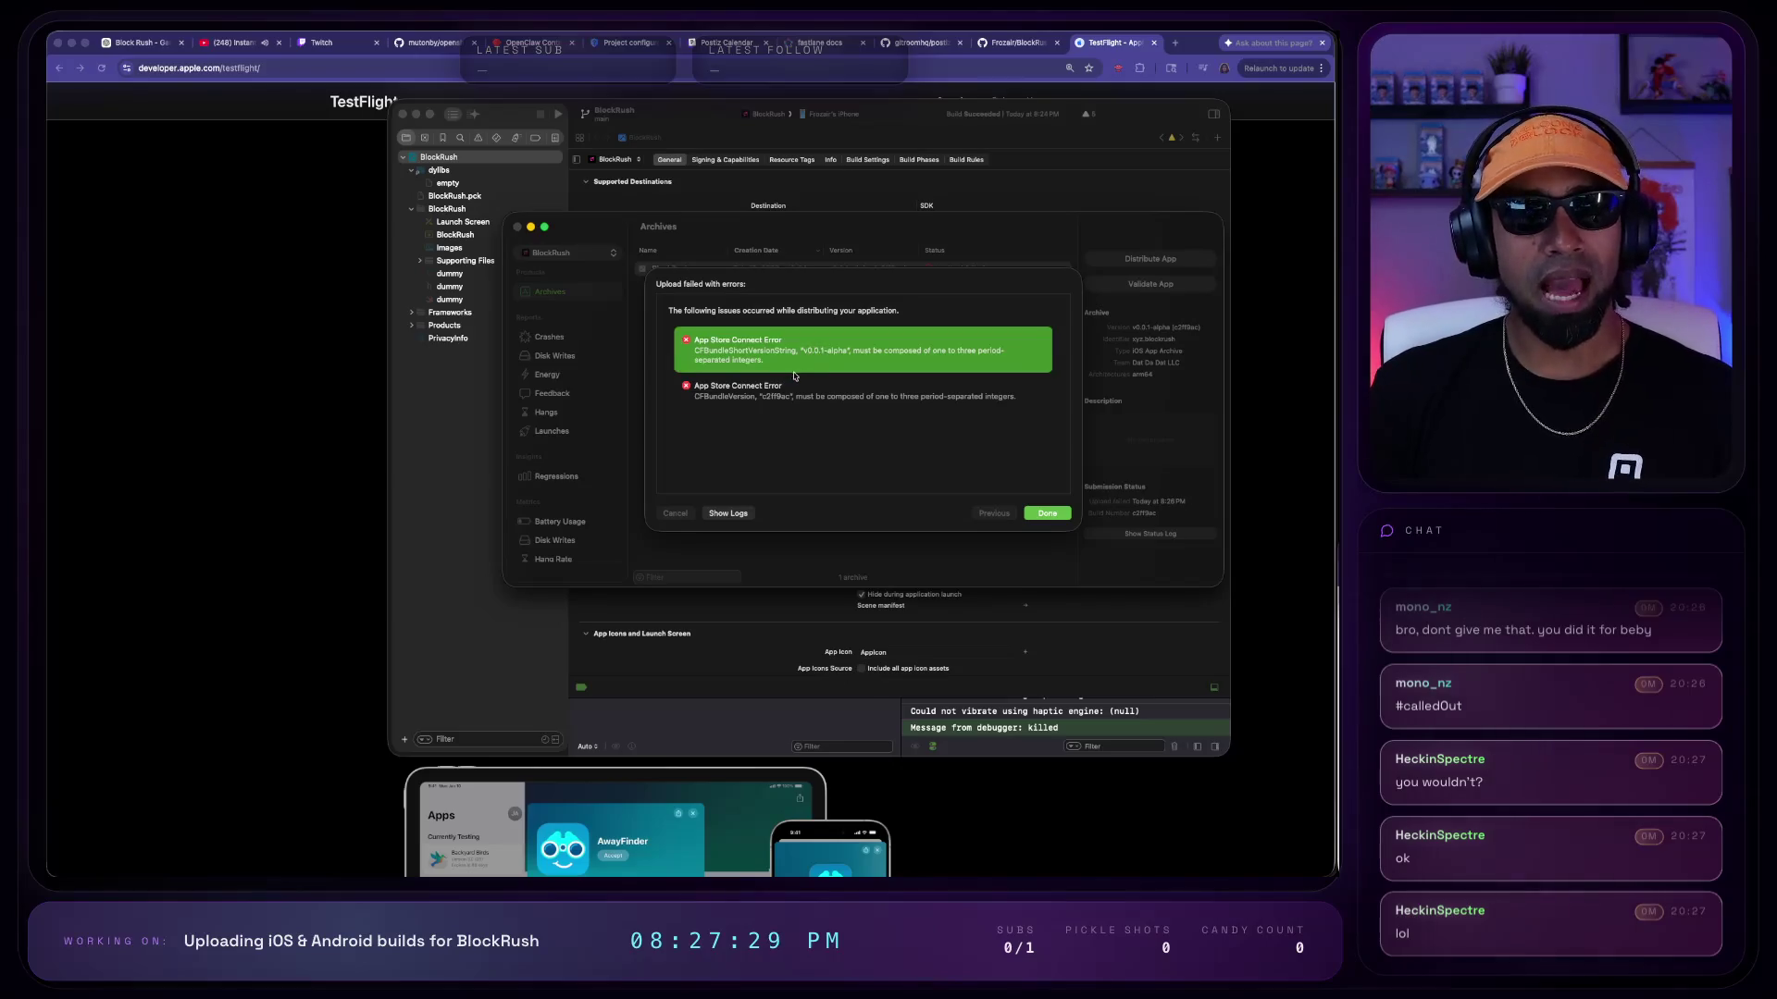
left_click(810, 381)
left_click(851, 360)
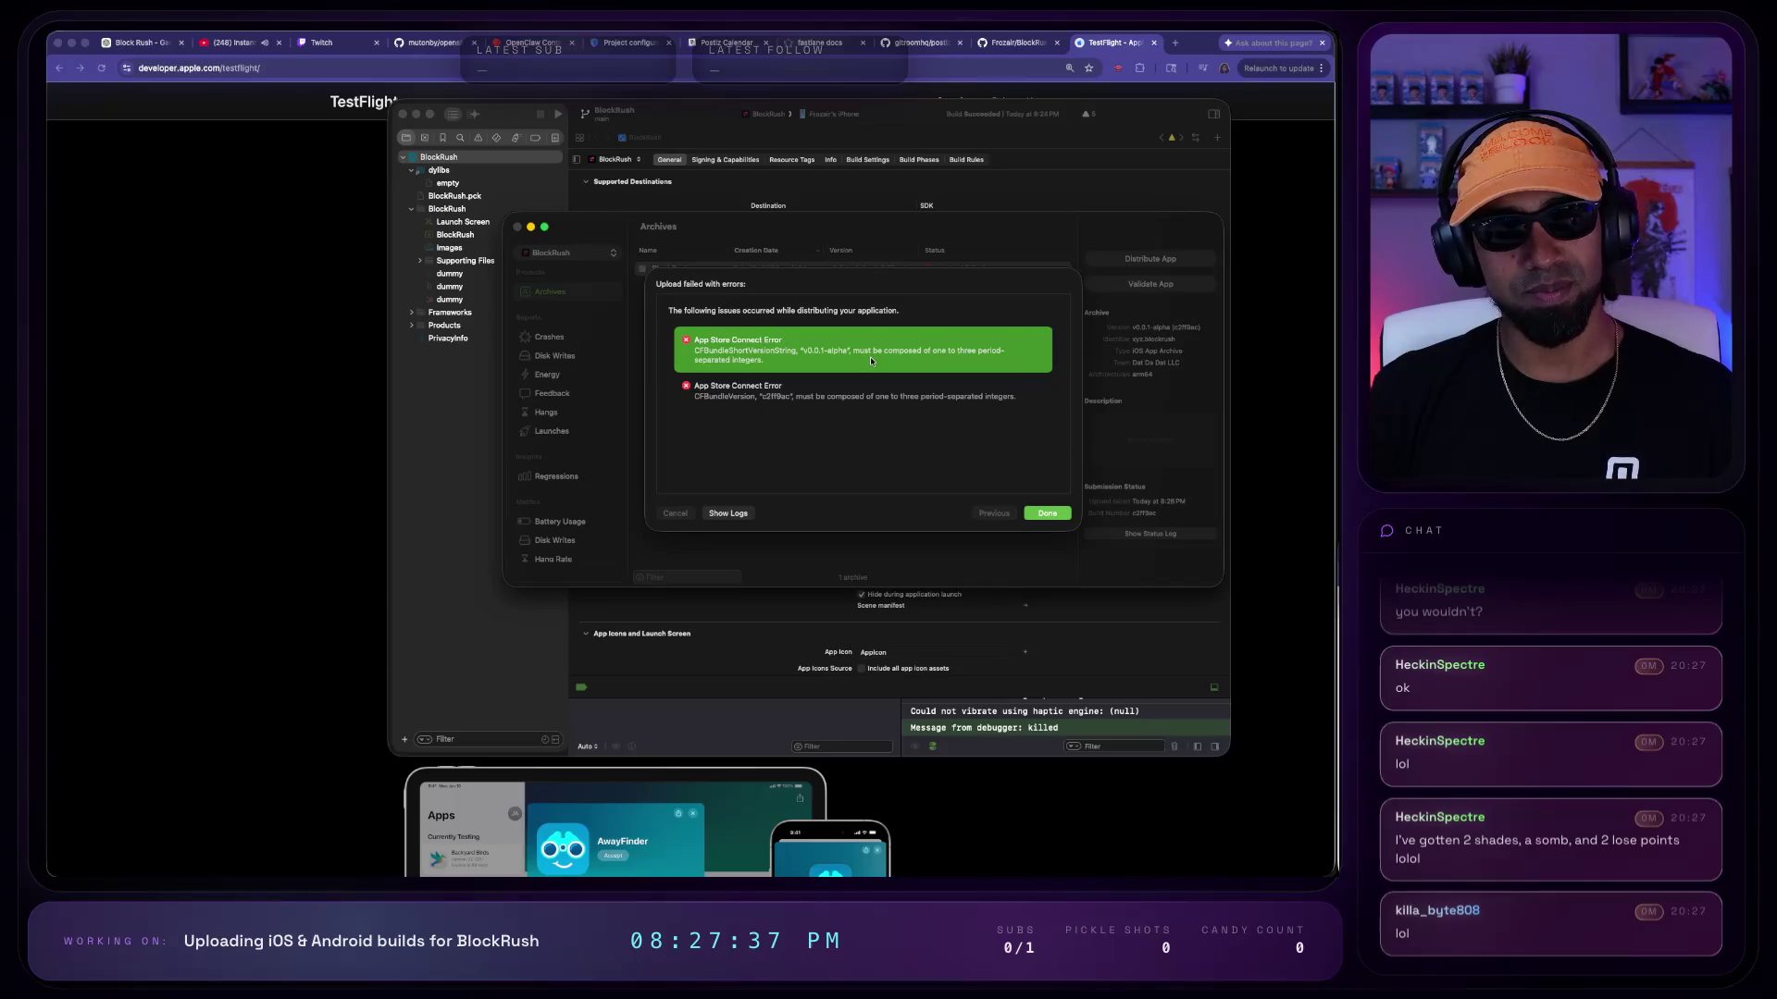
left_click(841, 390)
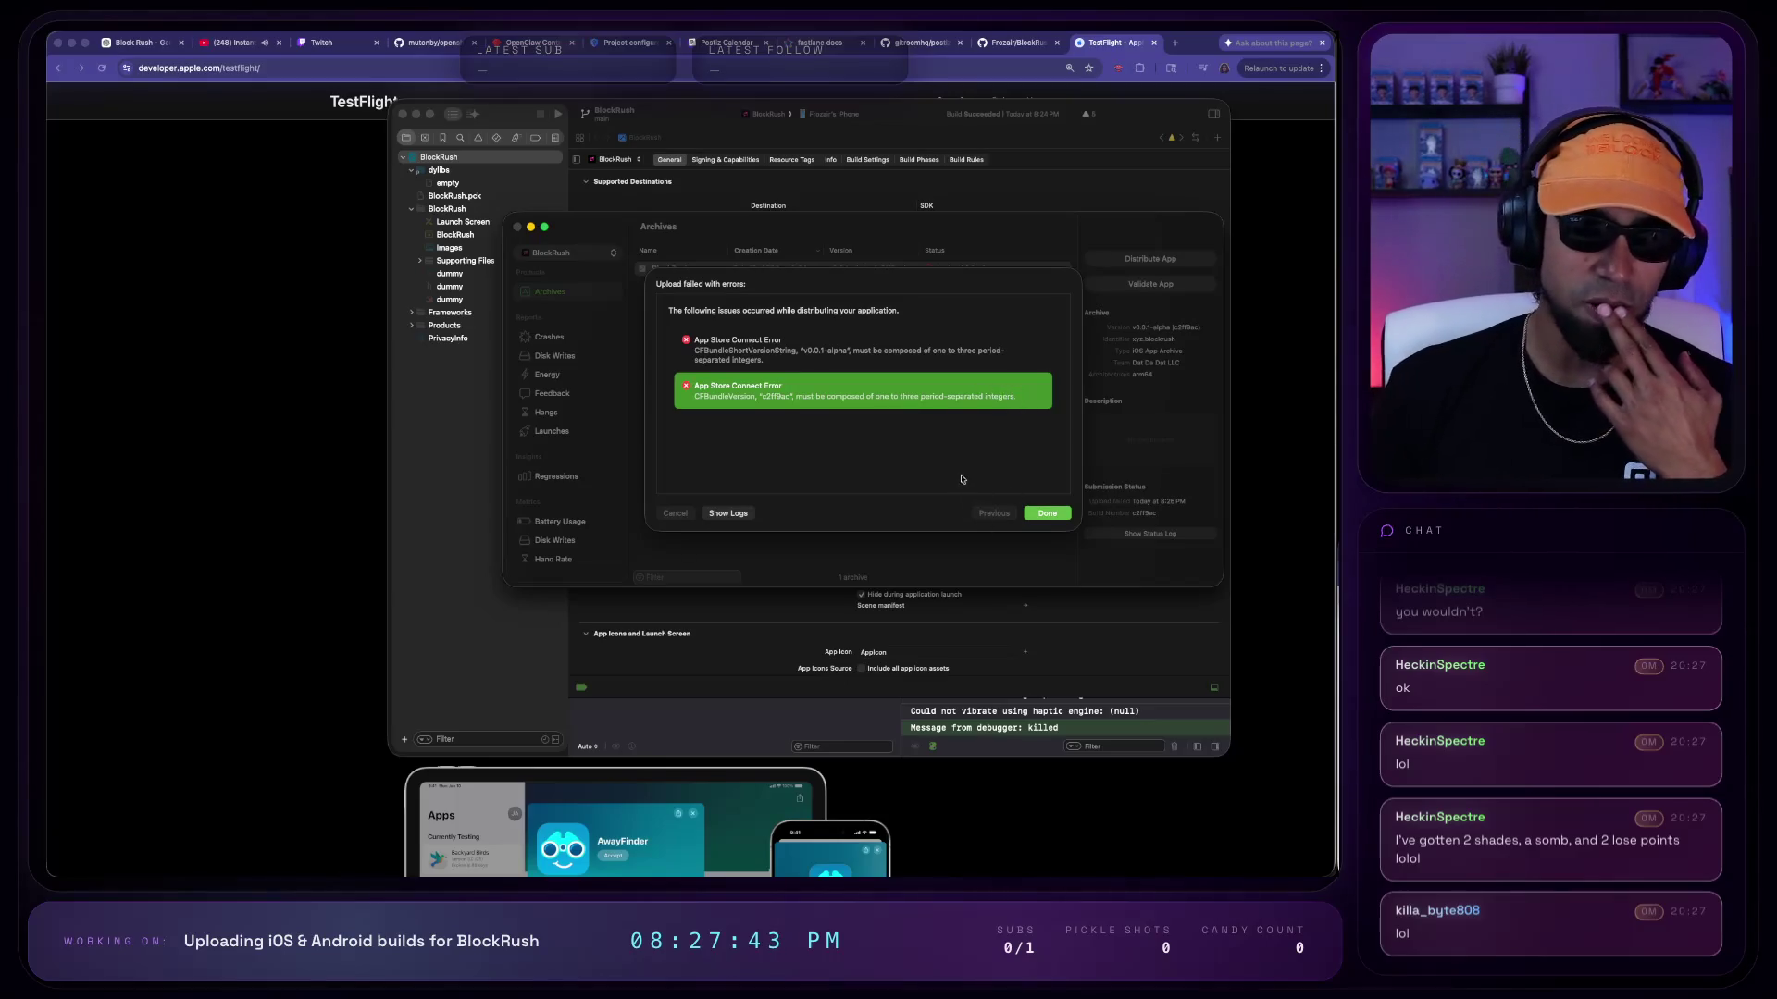
left_click(1049, 514)
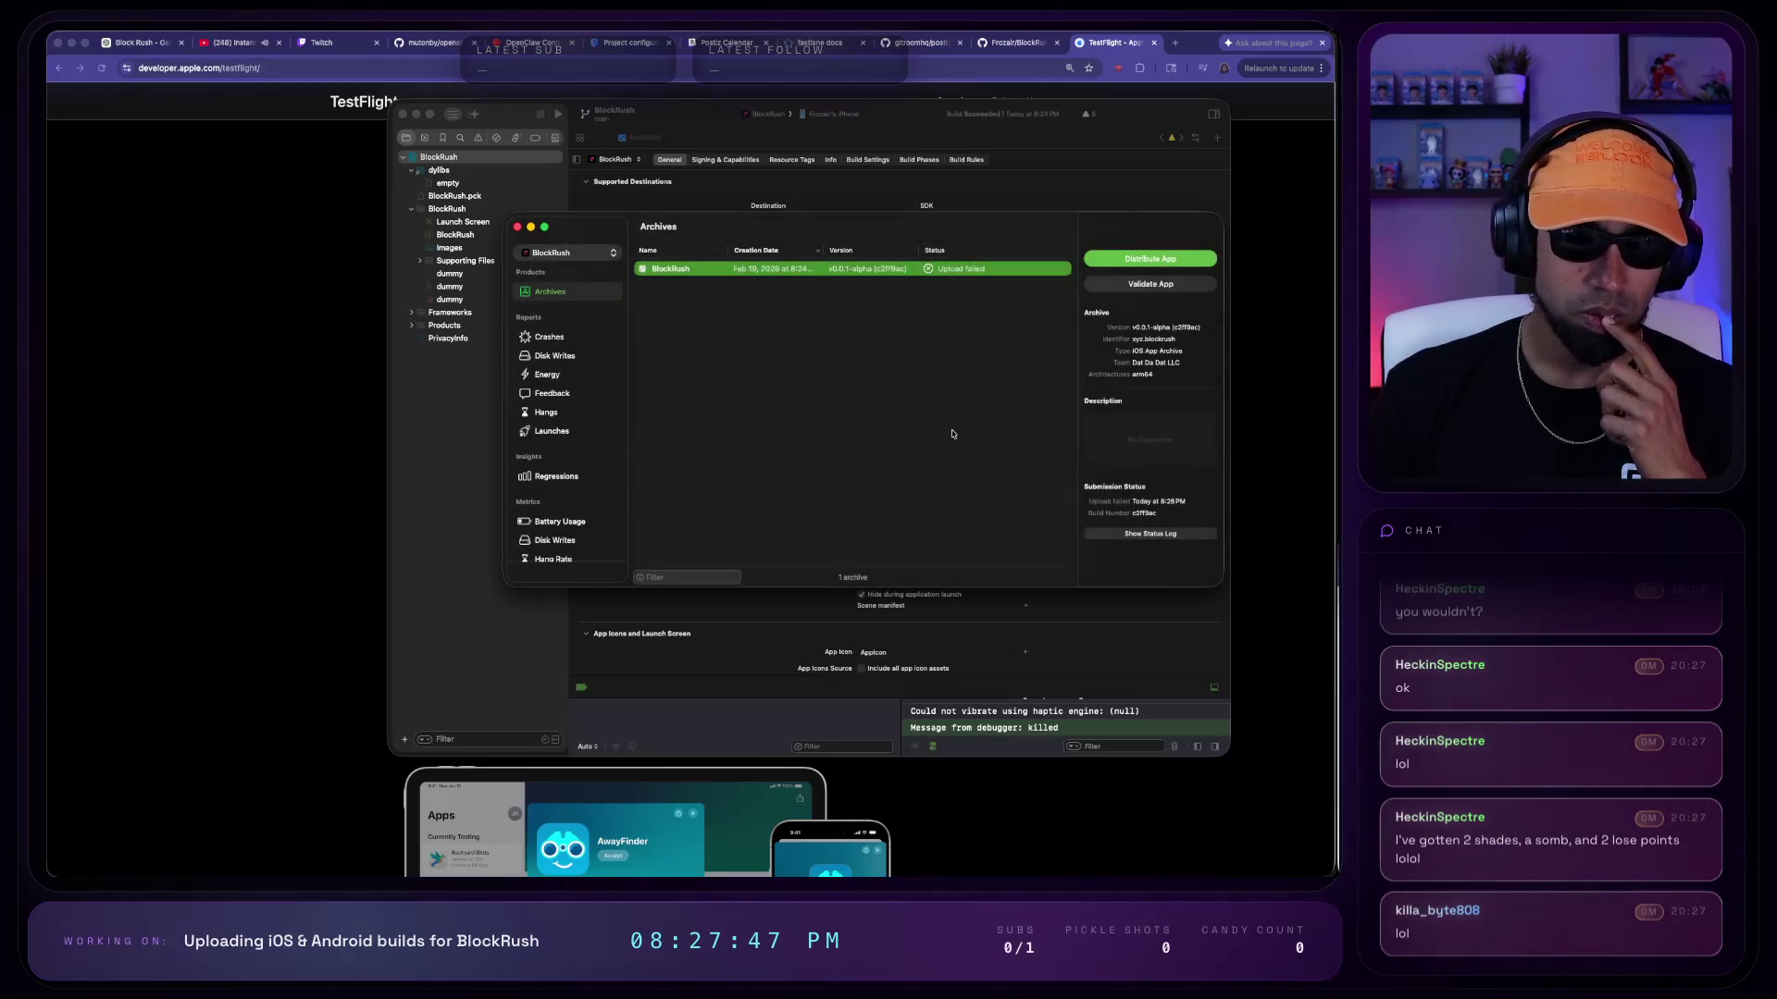
Move the failed BlockRush archive to the Trash
left_click(949, 269)
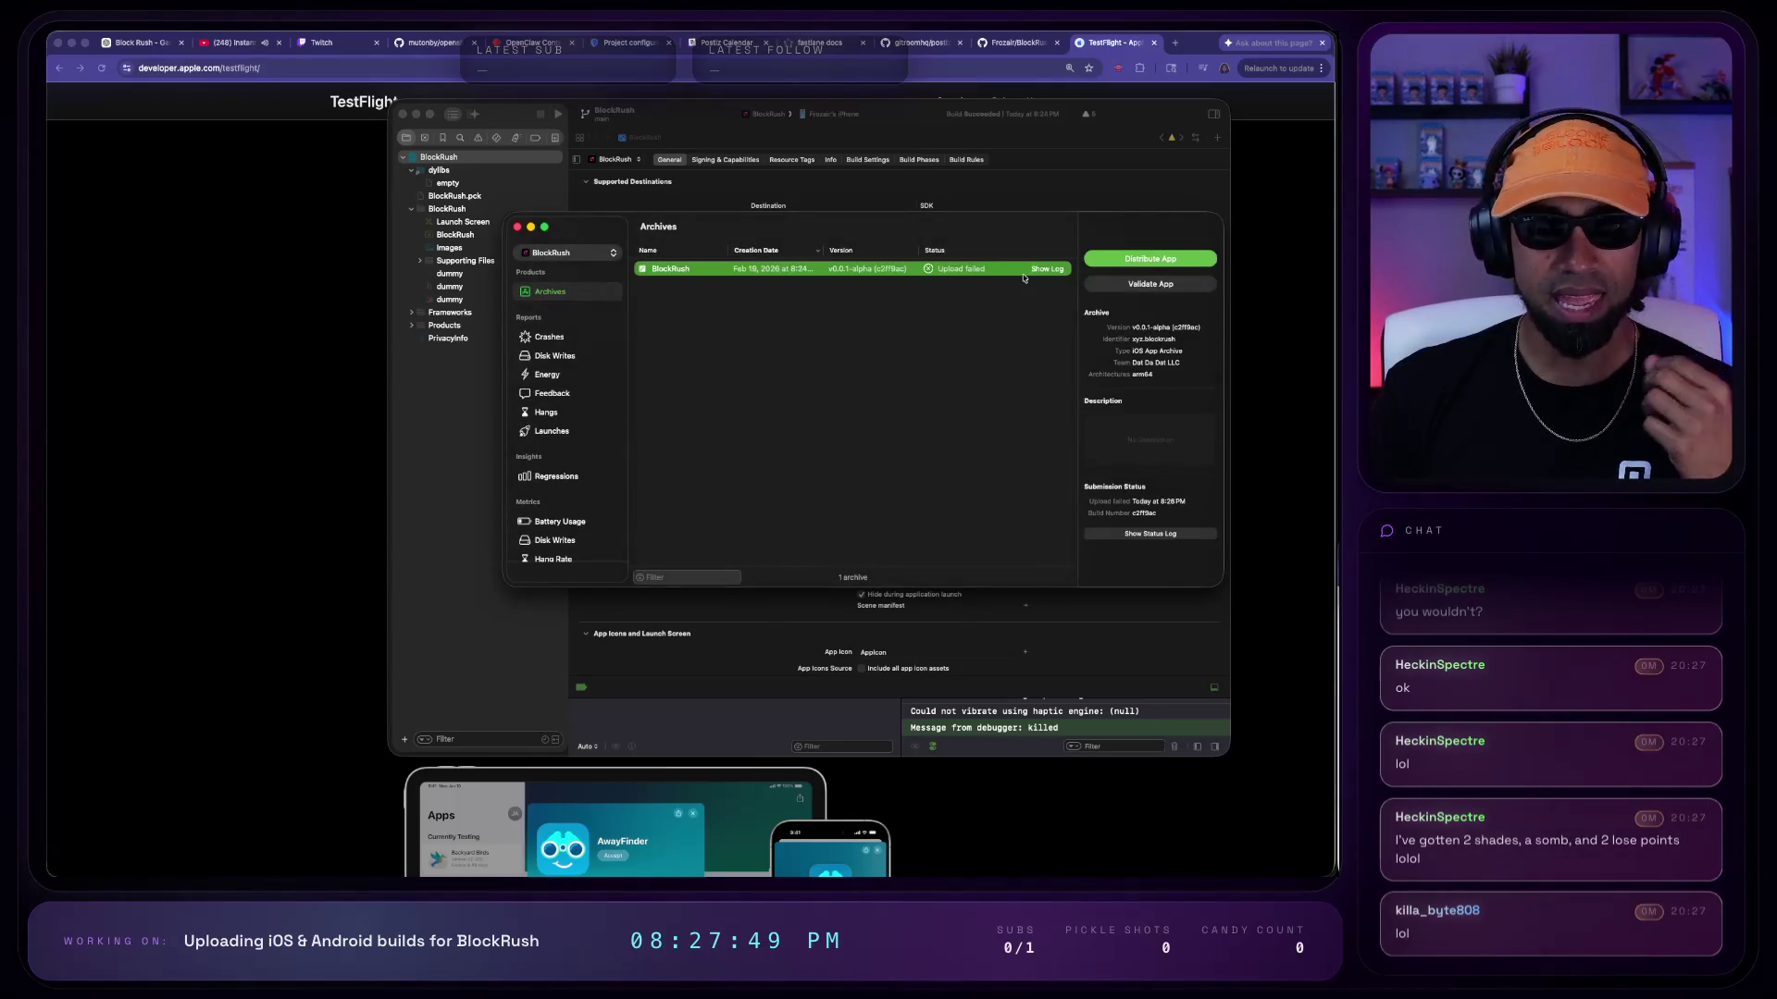
right_click(950, 271)
left_click(983, 286)
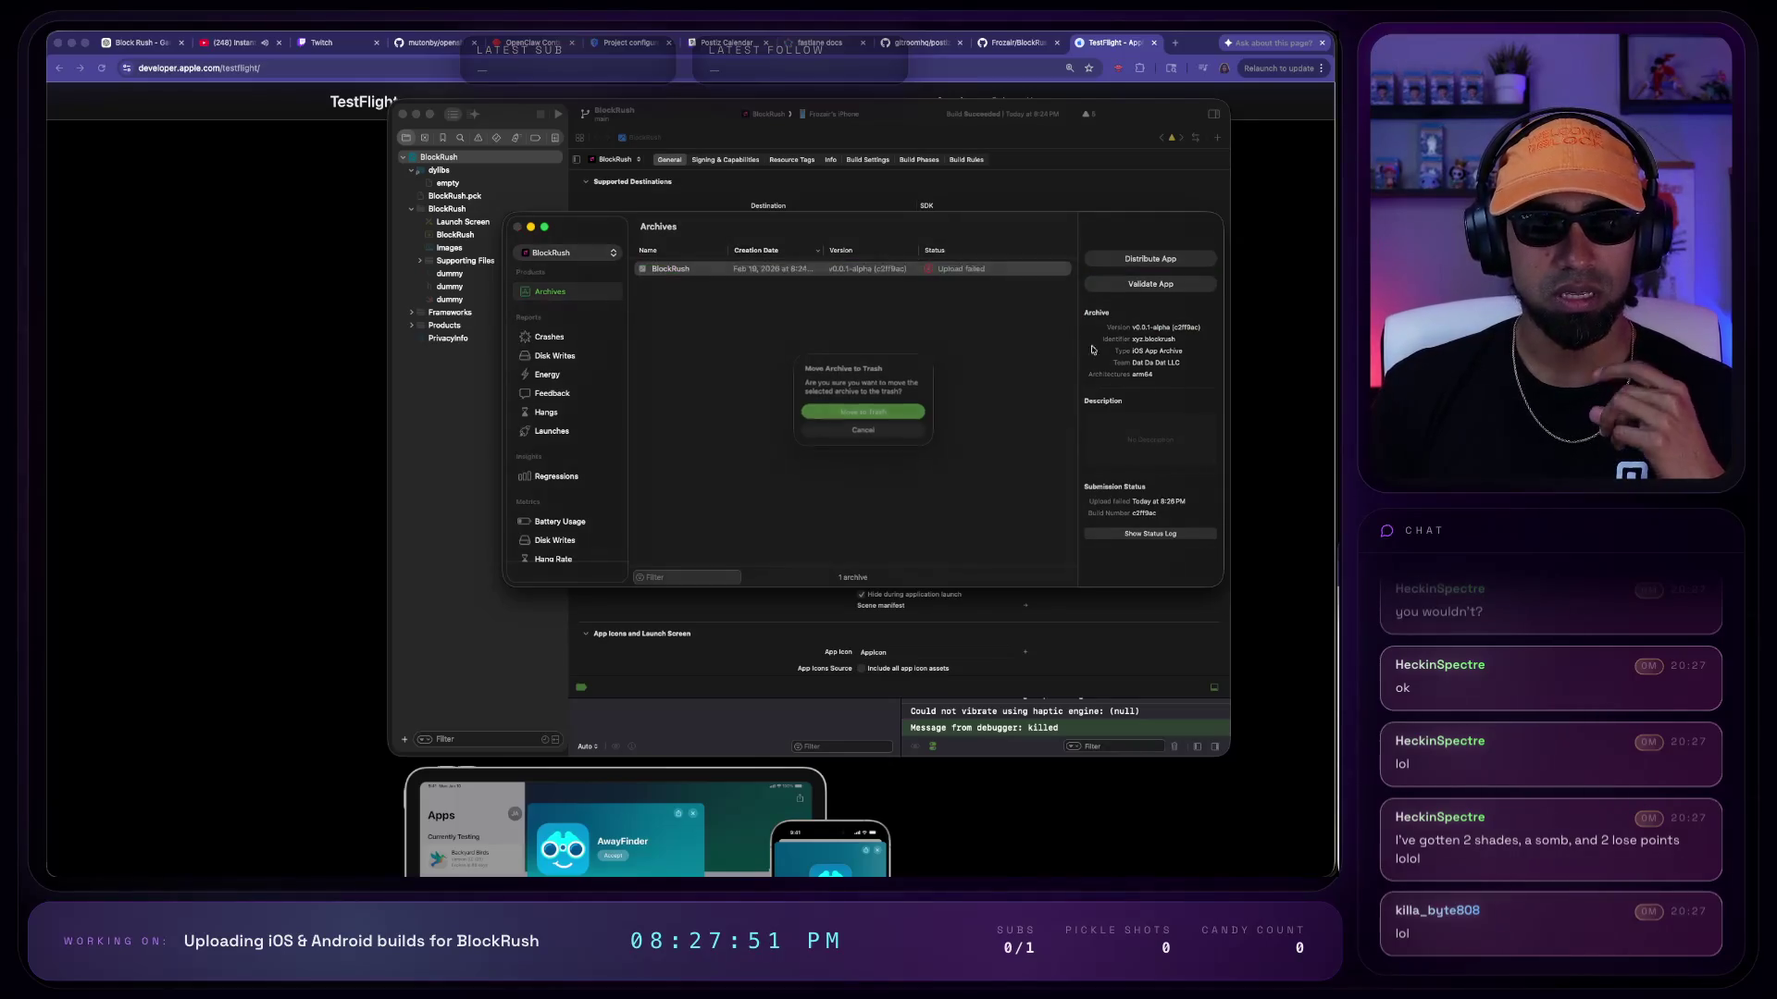
left_click(891, 418)
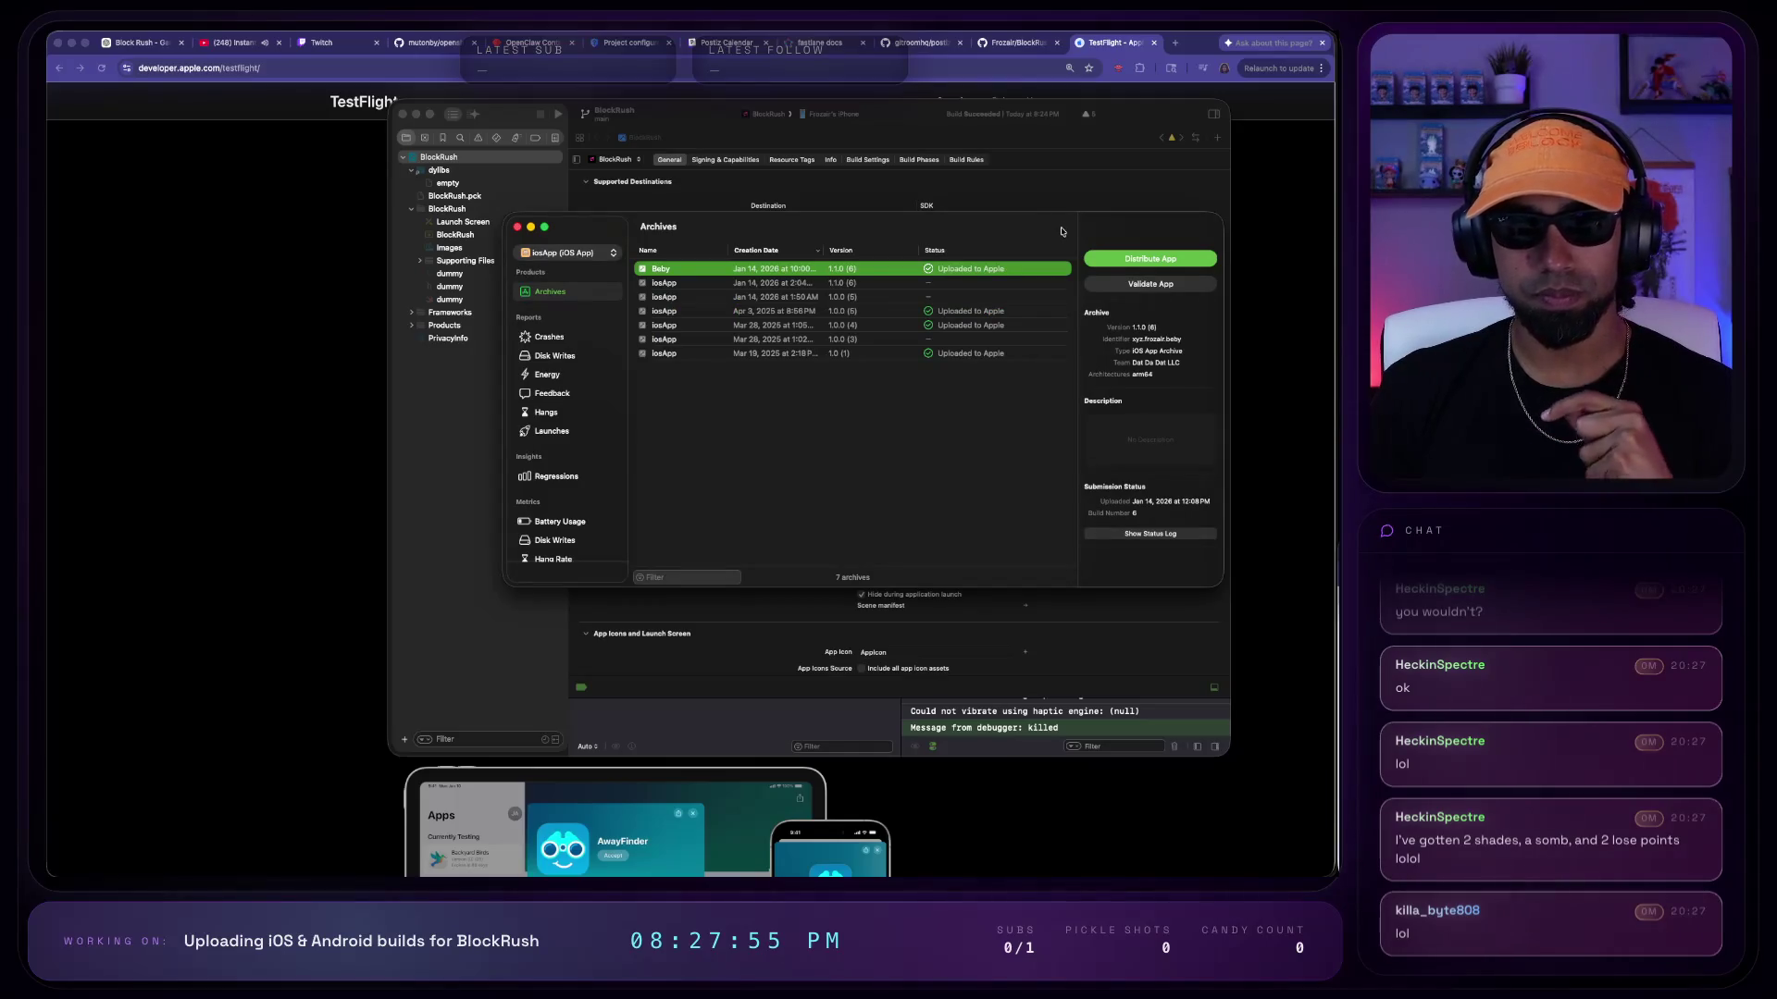
In the project's Identity settings, change Version from v0.0.1-alpha to 0.0.1
mouse_move(1081, 231)
left_mouse_down()
mouse_move(716, 165)
mouse_move(744, 176)
mouse_move(739, 151)
left_mouse_up()
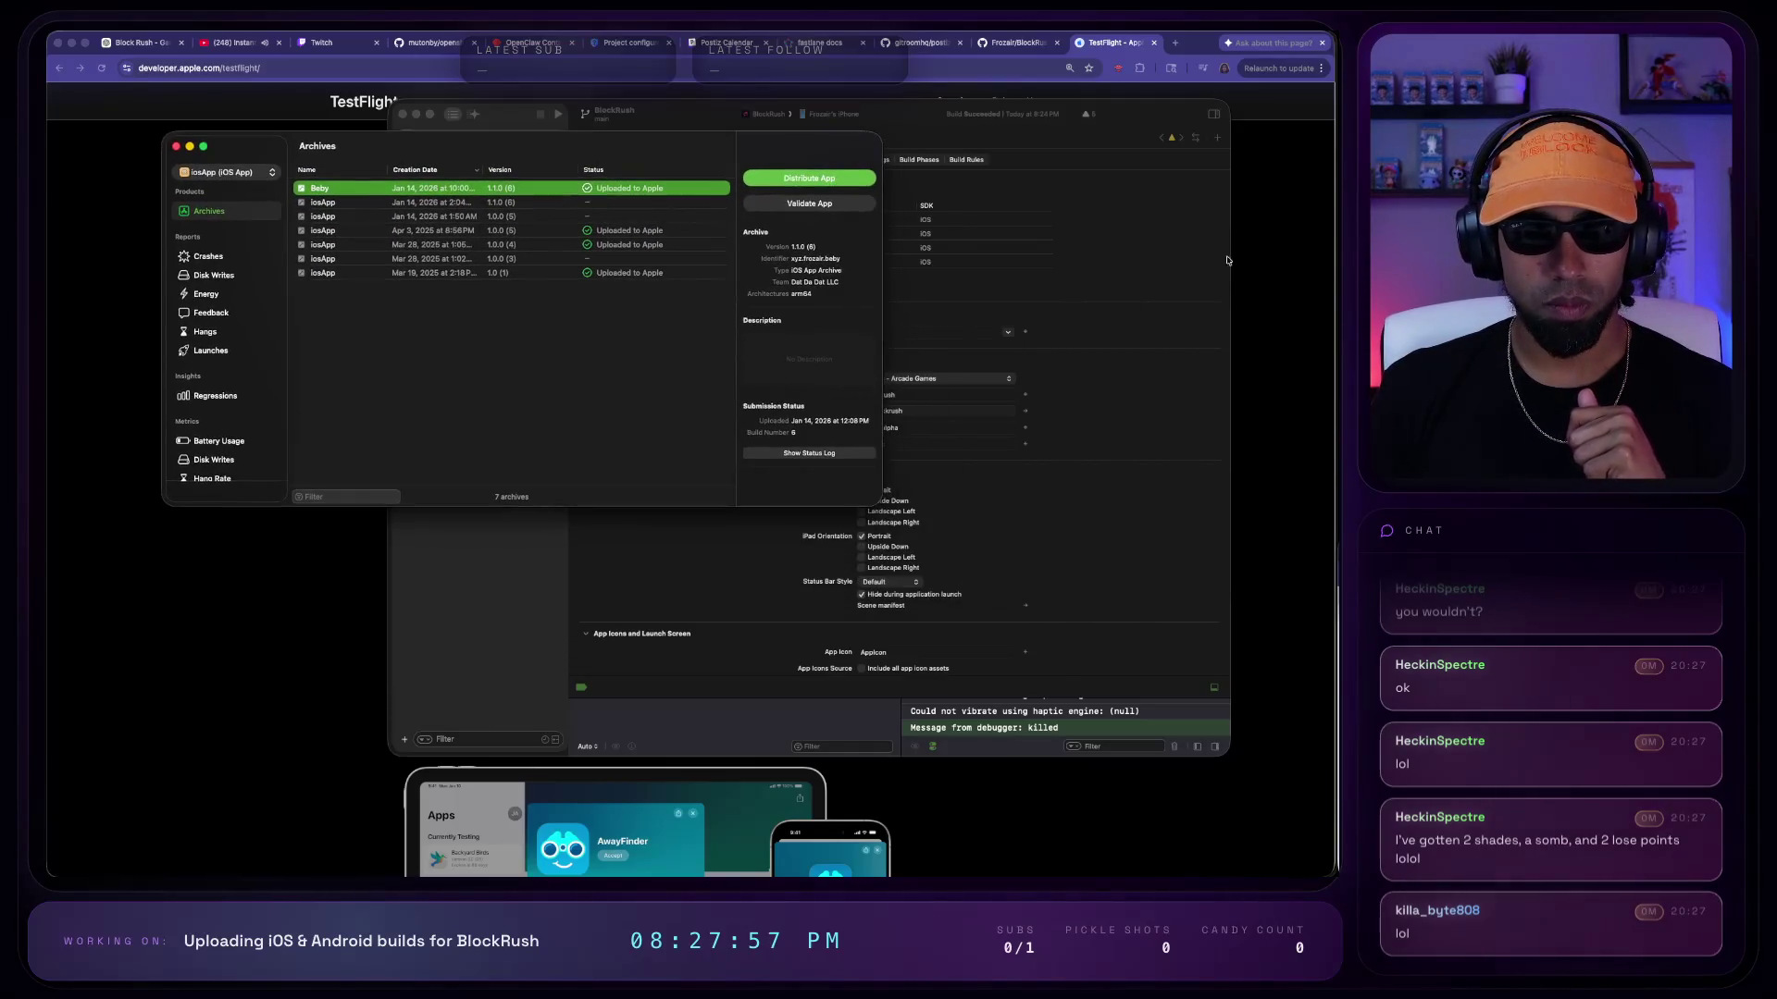
left_click(1089, 373)
double_click(910, 427)
left_click(923, 429)
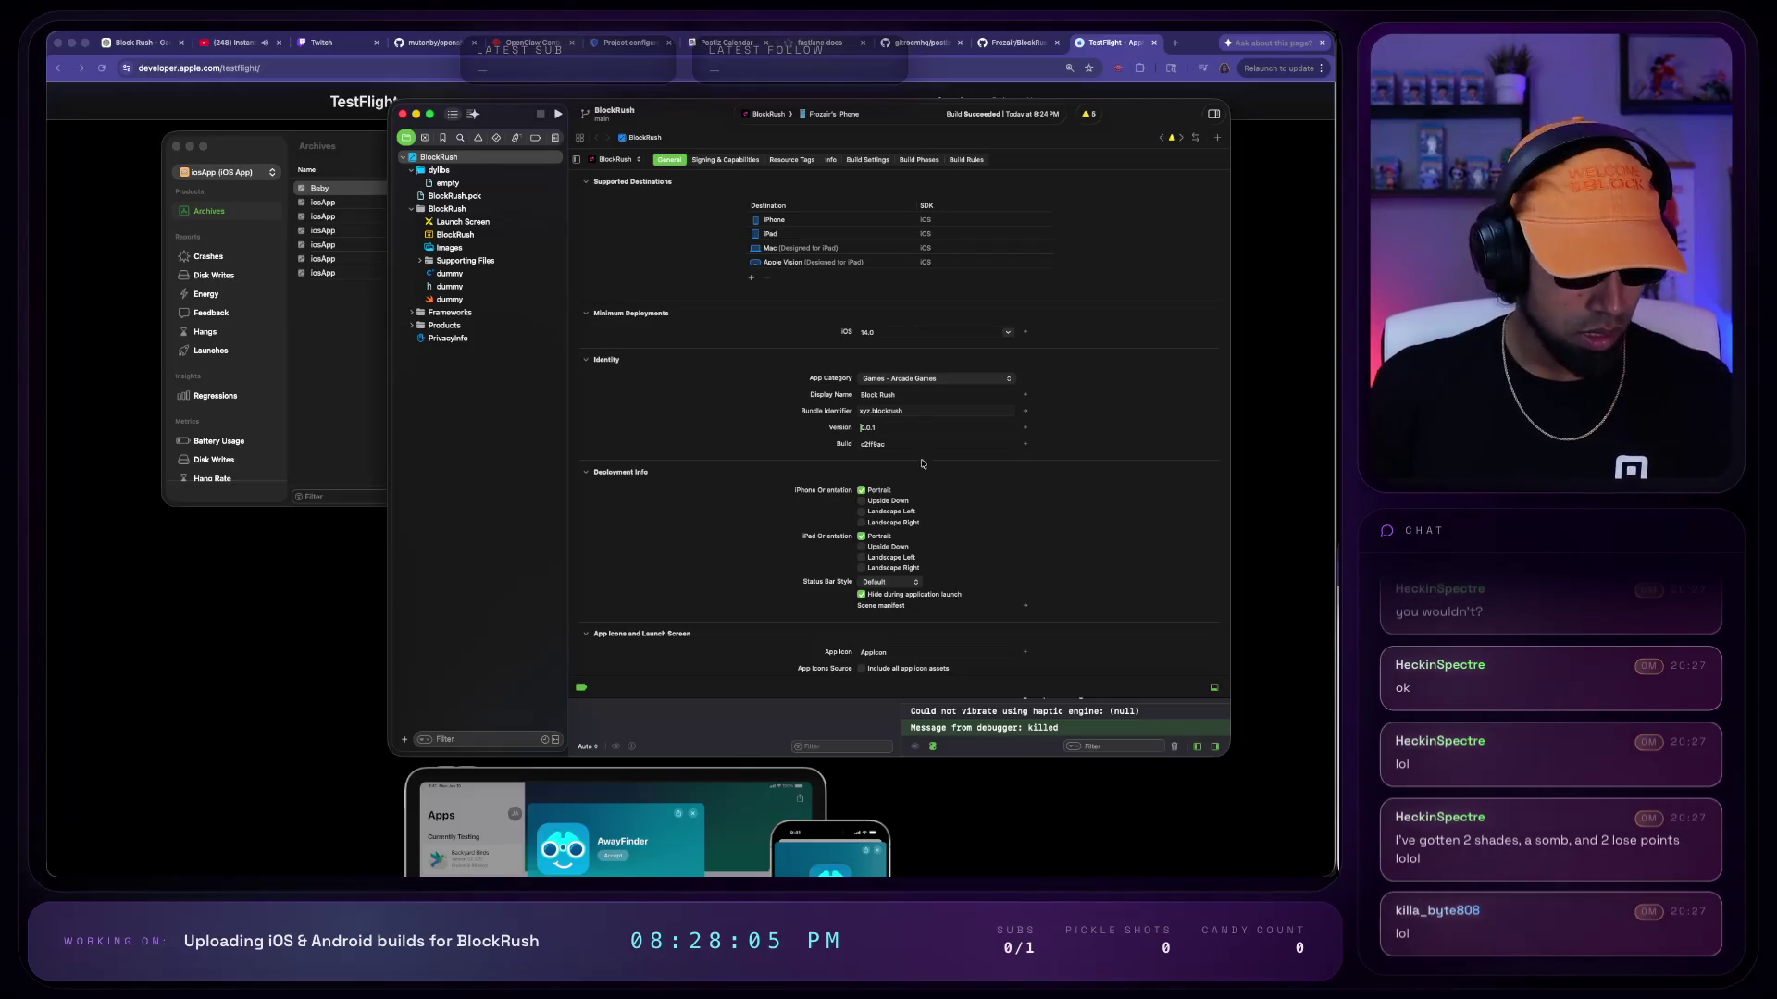
left_click(910, 446)
Replace Build c2ff8ac with 1, confirm Version 0.0.1, and return to the TestFlight page
left_click(1025, 448)
key("Escape")
key("BackSpace")
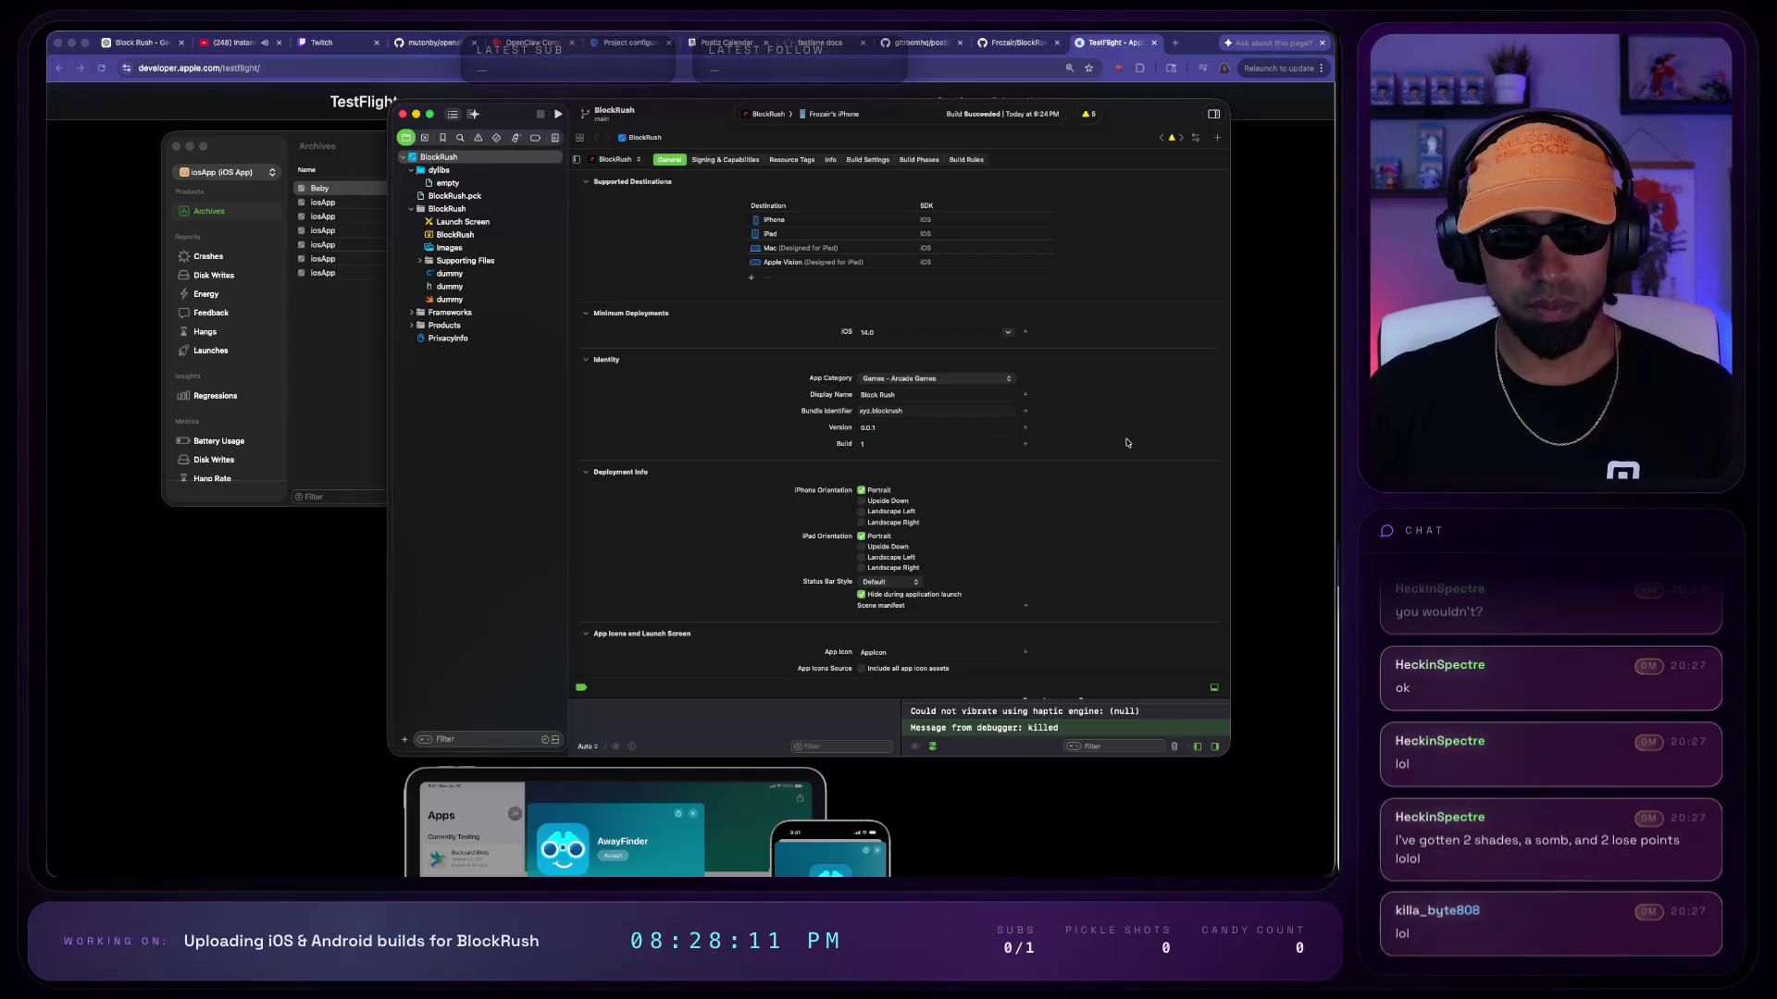
left_click(947, 428)
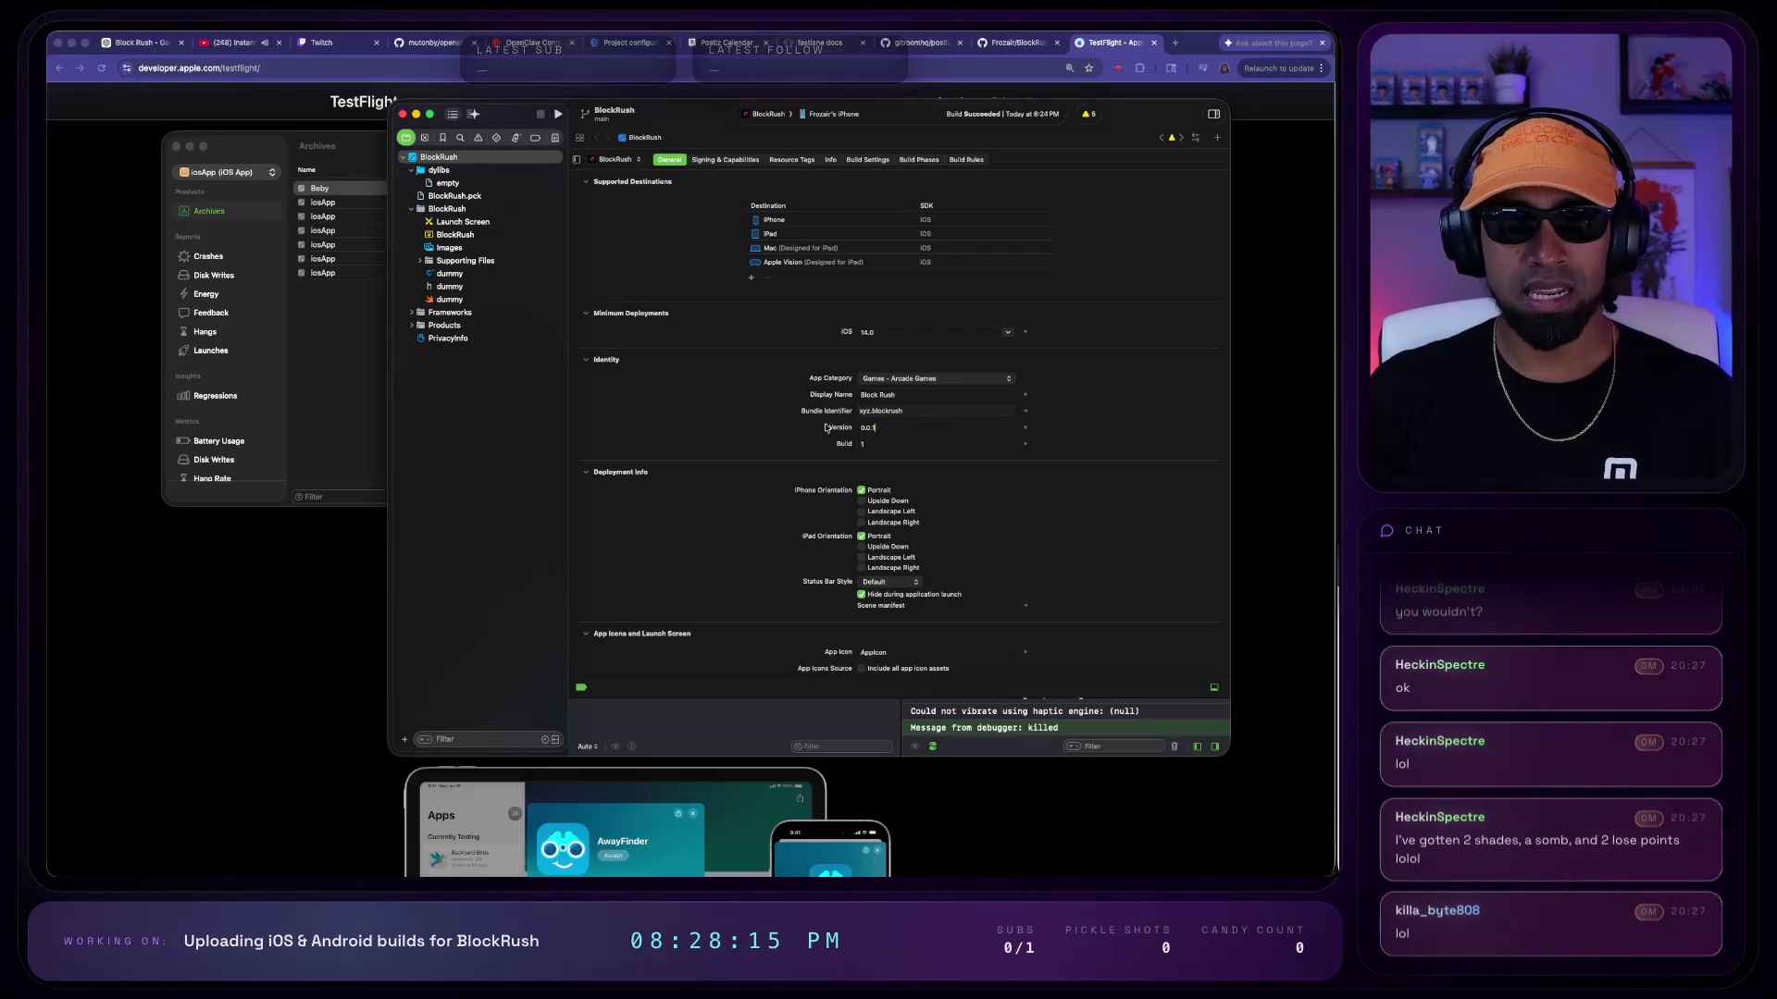
left_click(348, 367)
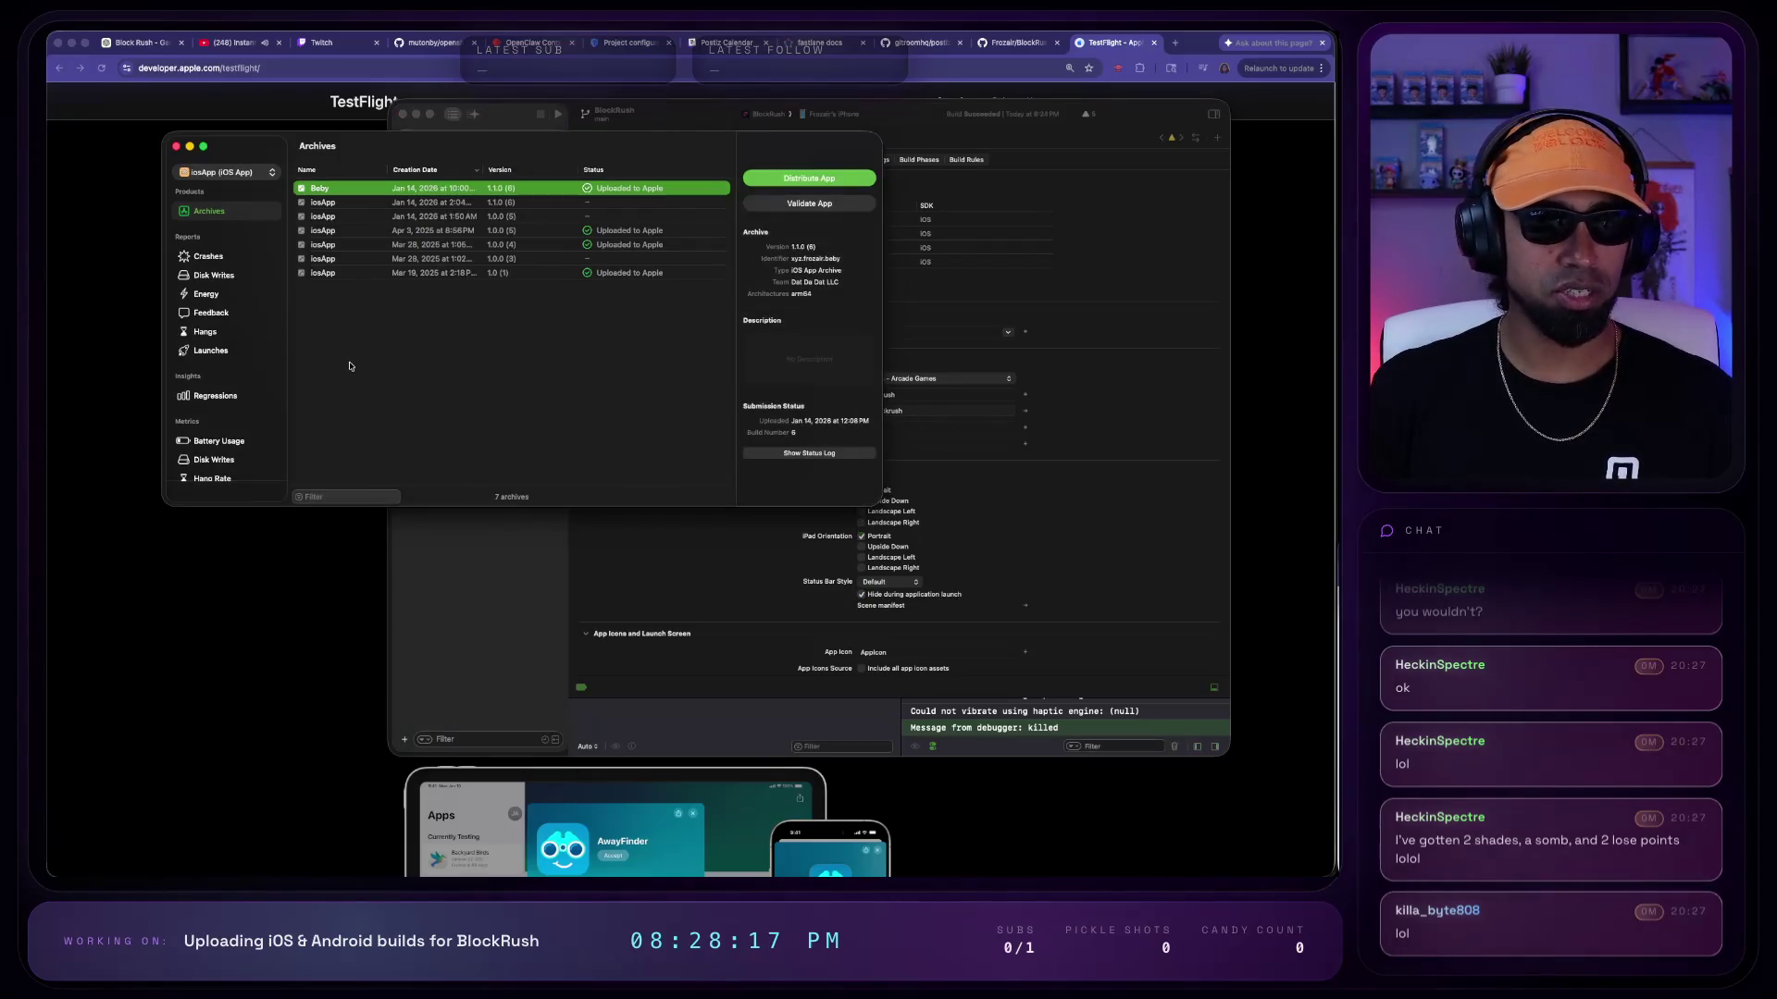
left_click(1301, 206)
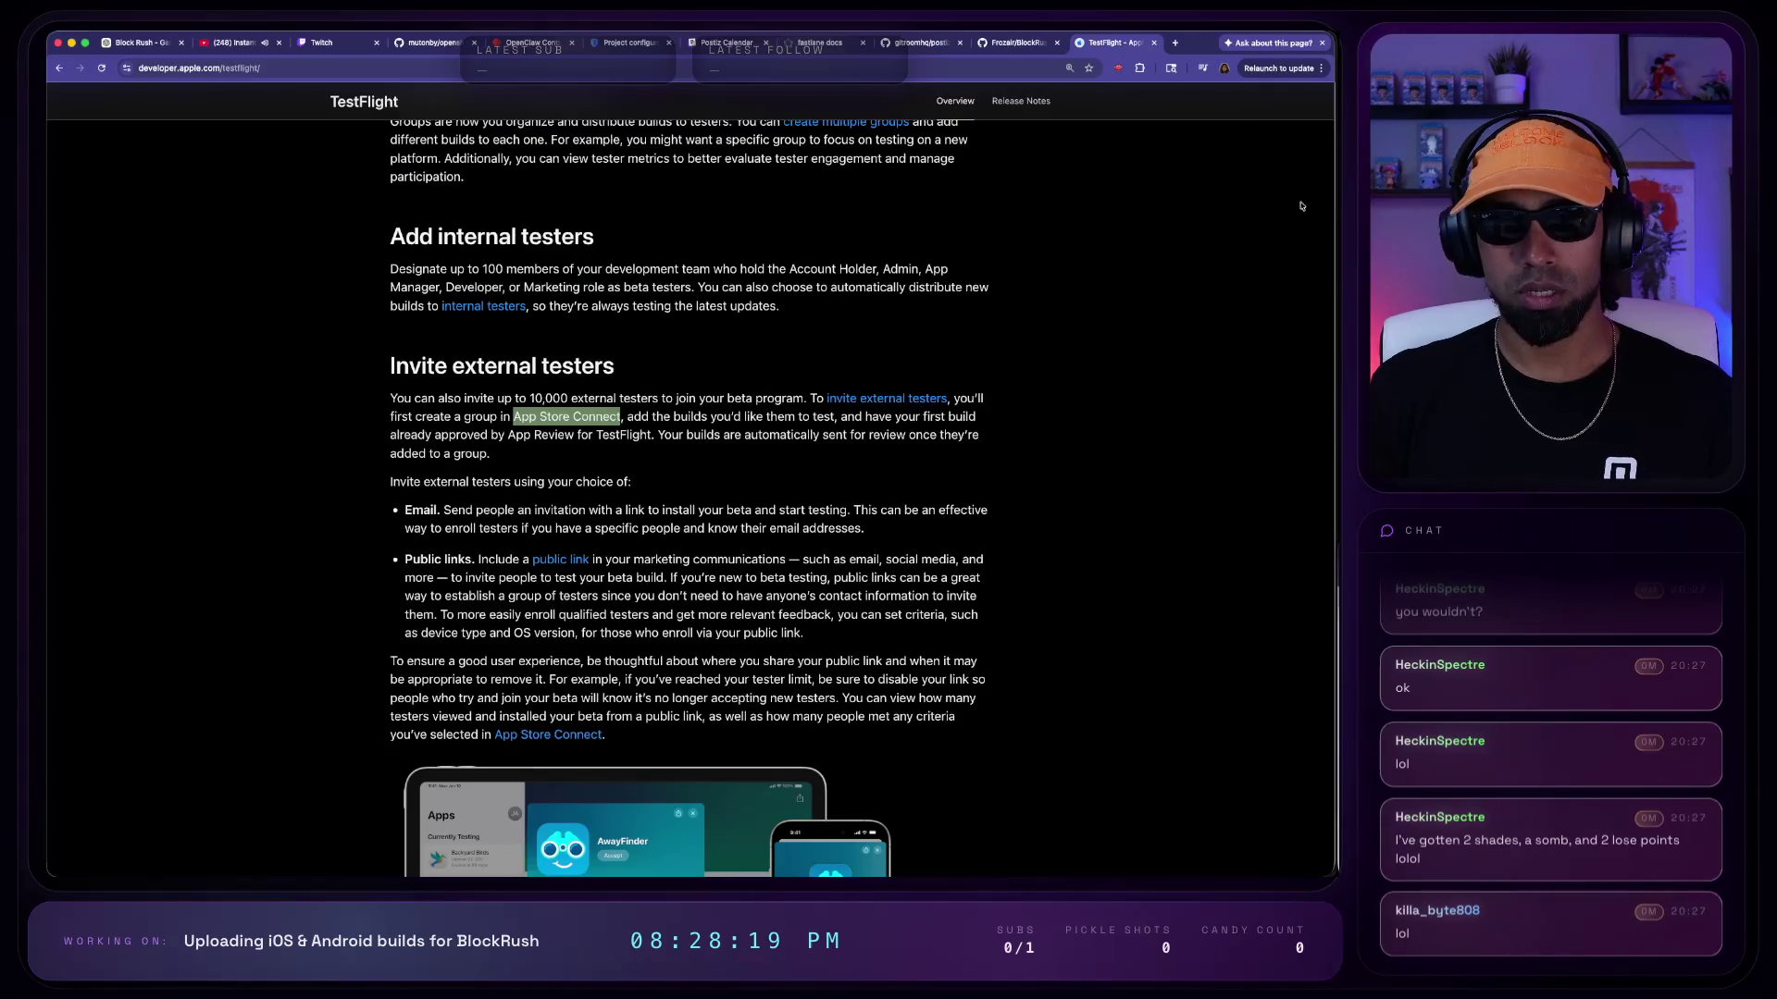
Search Google for 'xcode version check' and expand the AI Overview
left_click(848, 70)
type("xcode vers")
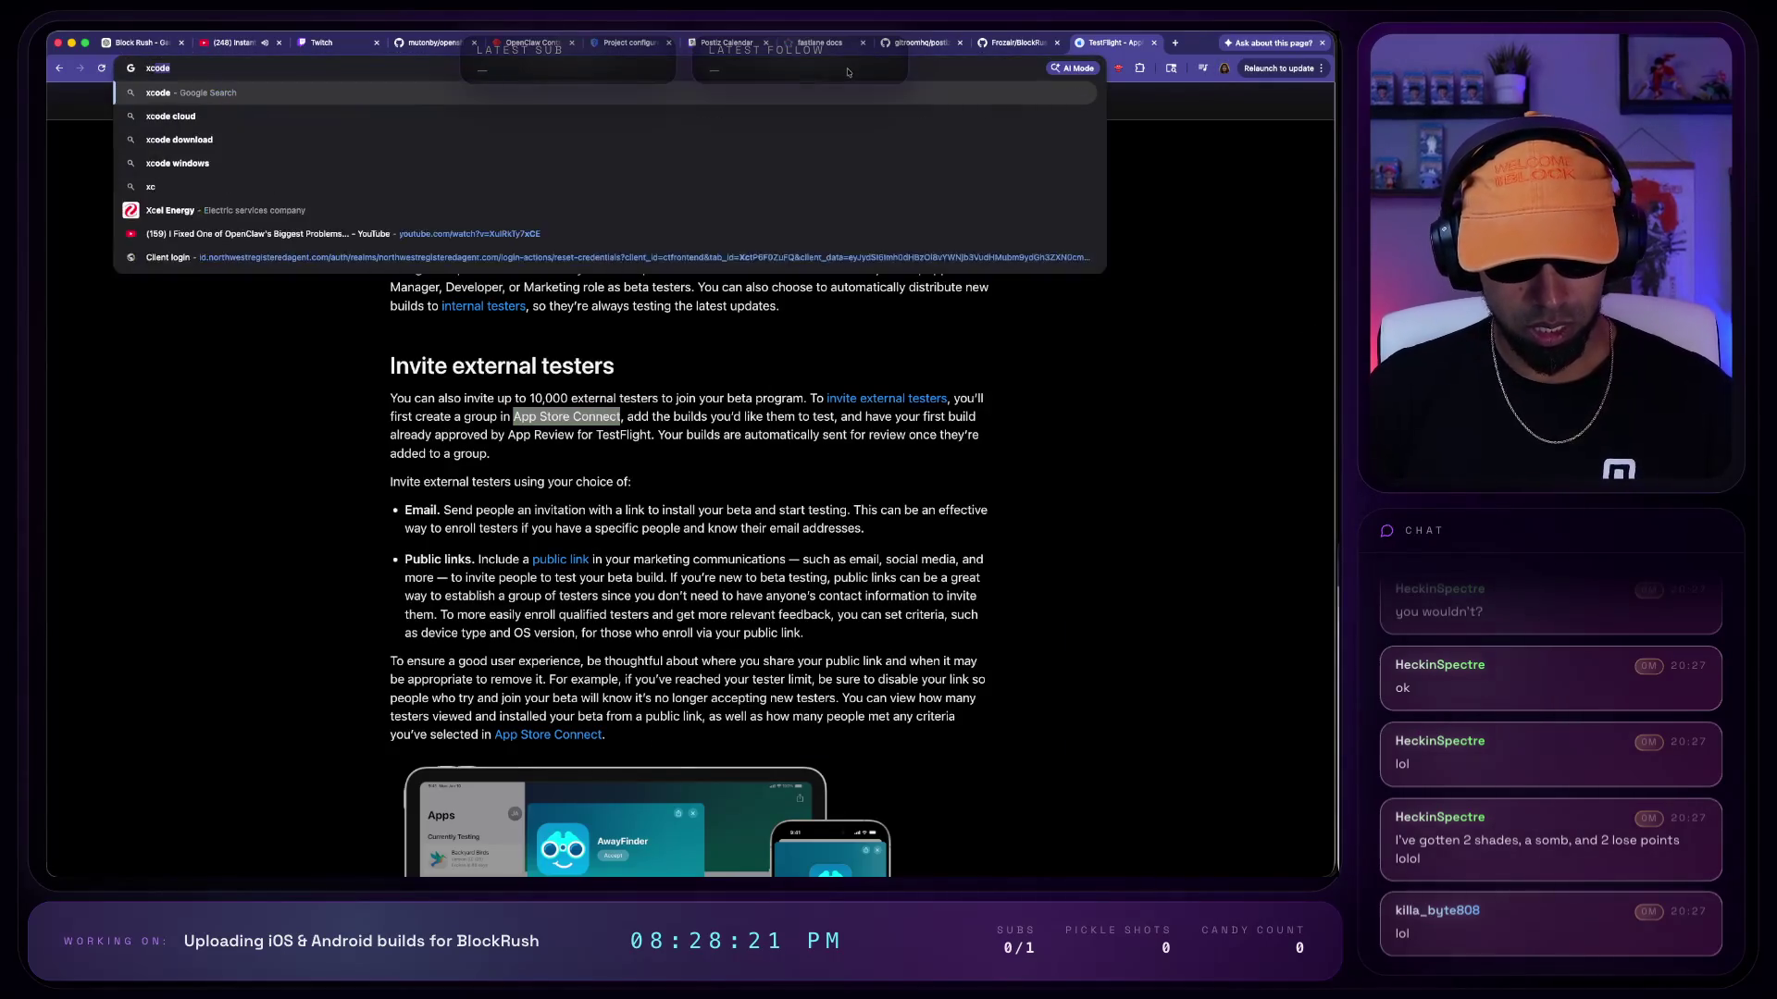
type("ion check")
key("Return")
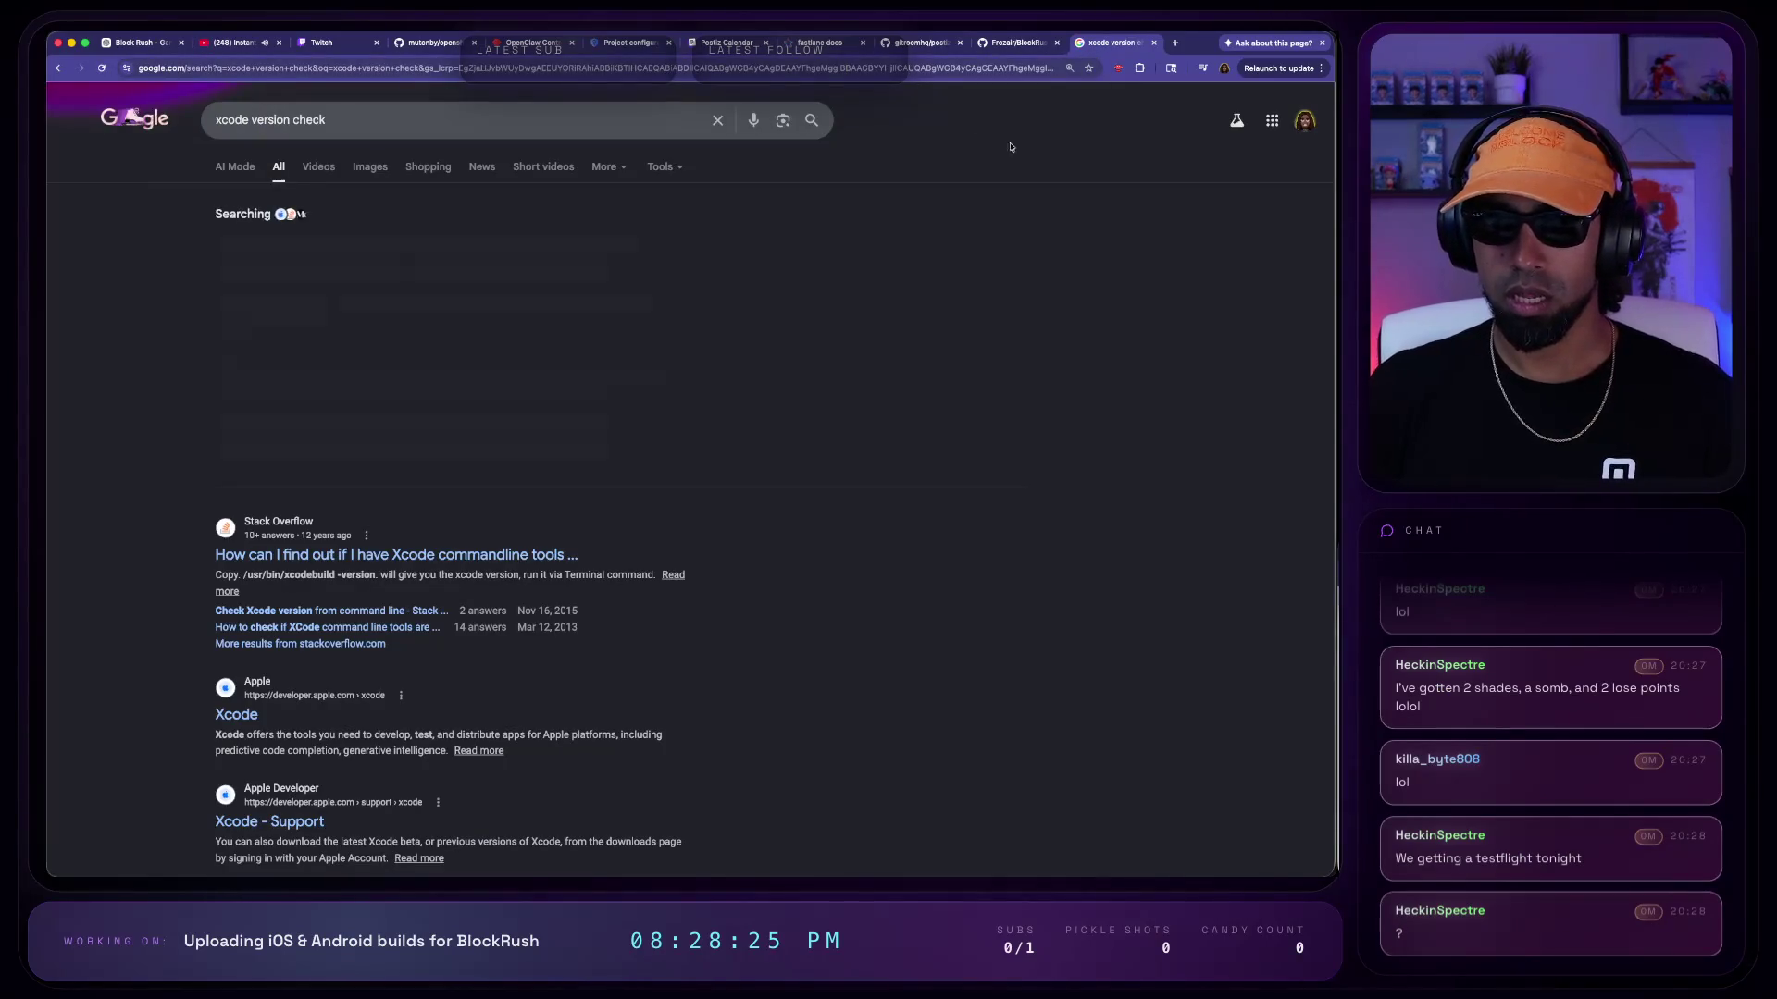
left_click(471, 455)
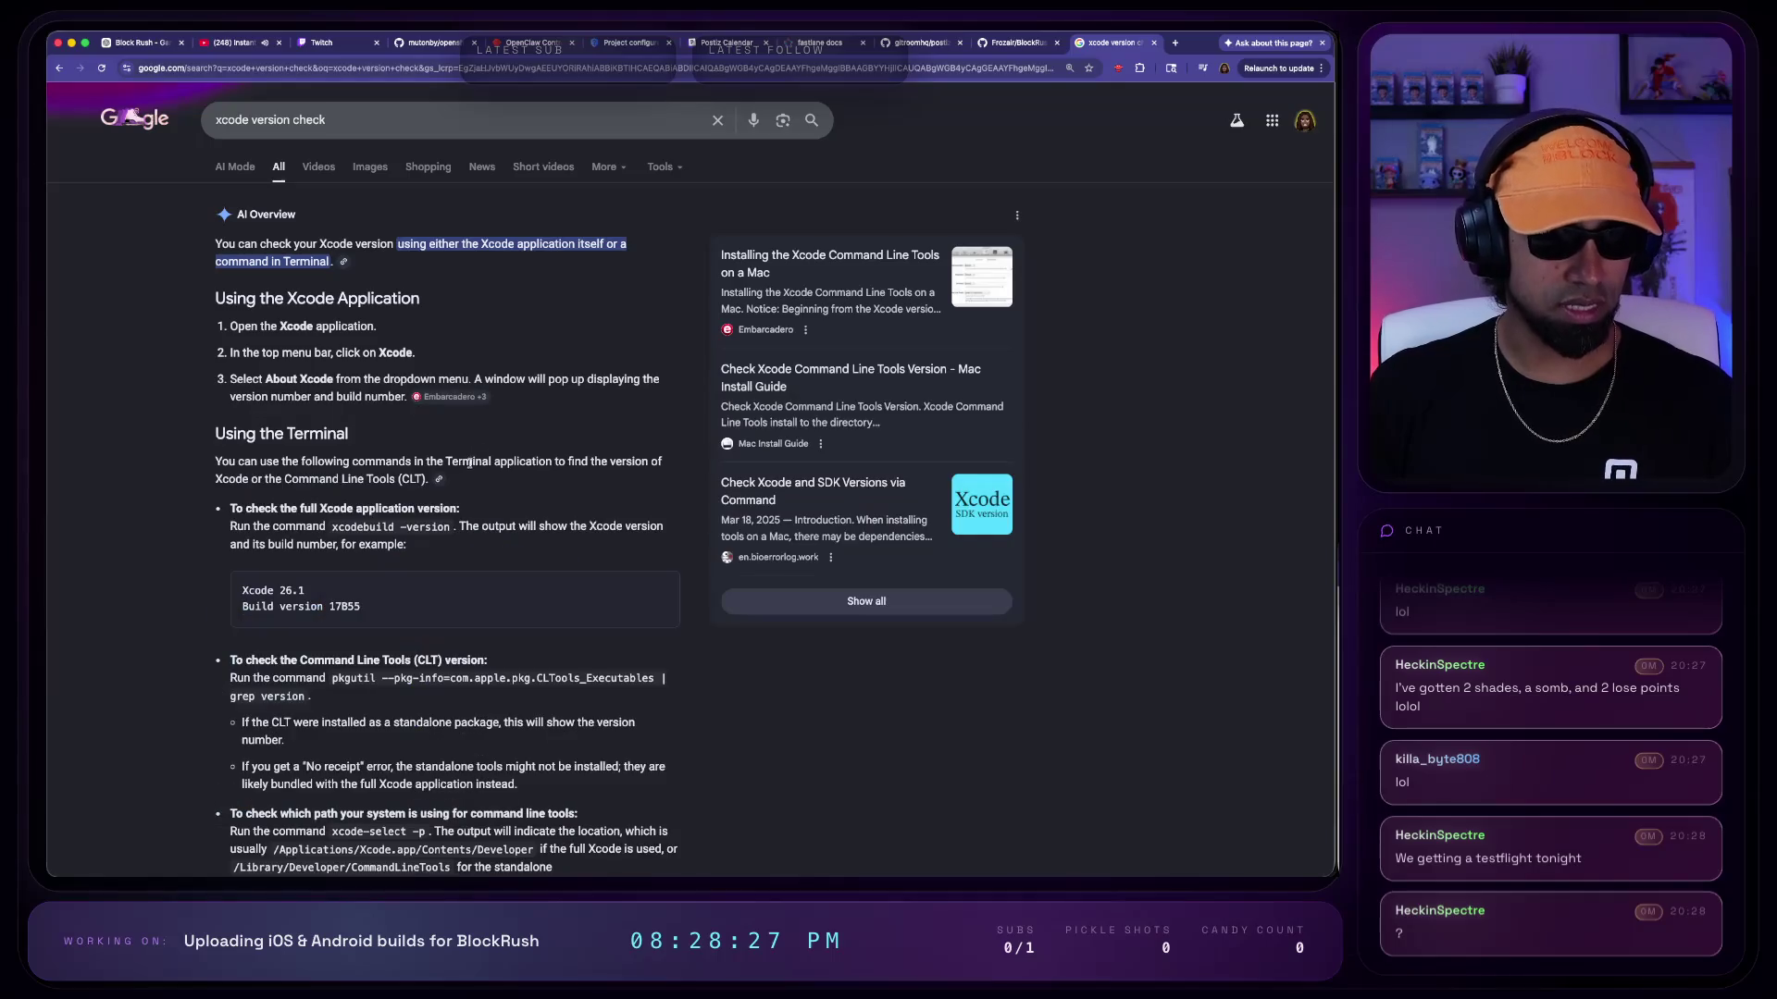
scroll(370, 490, "down", 2)
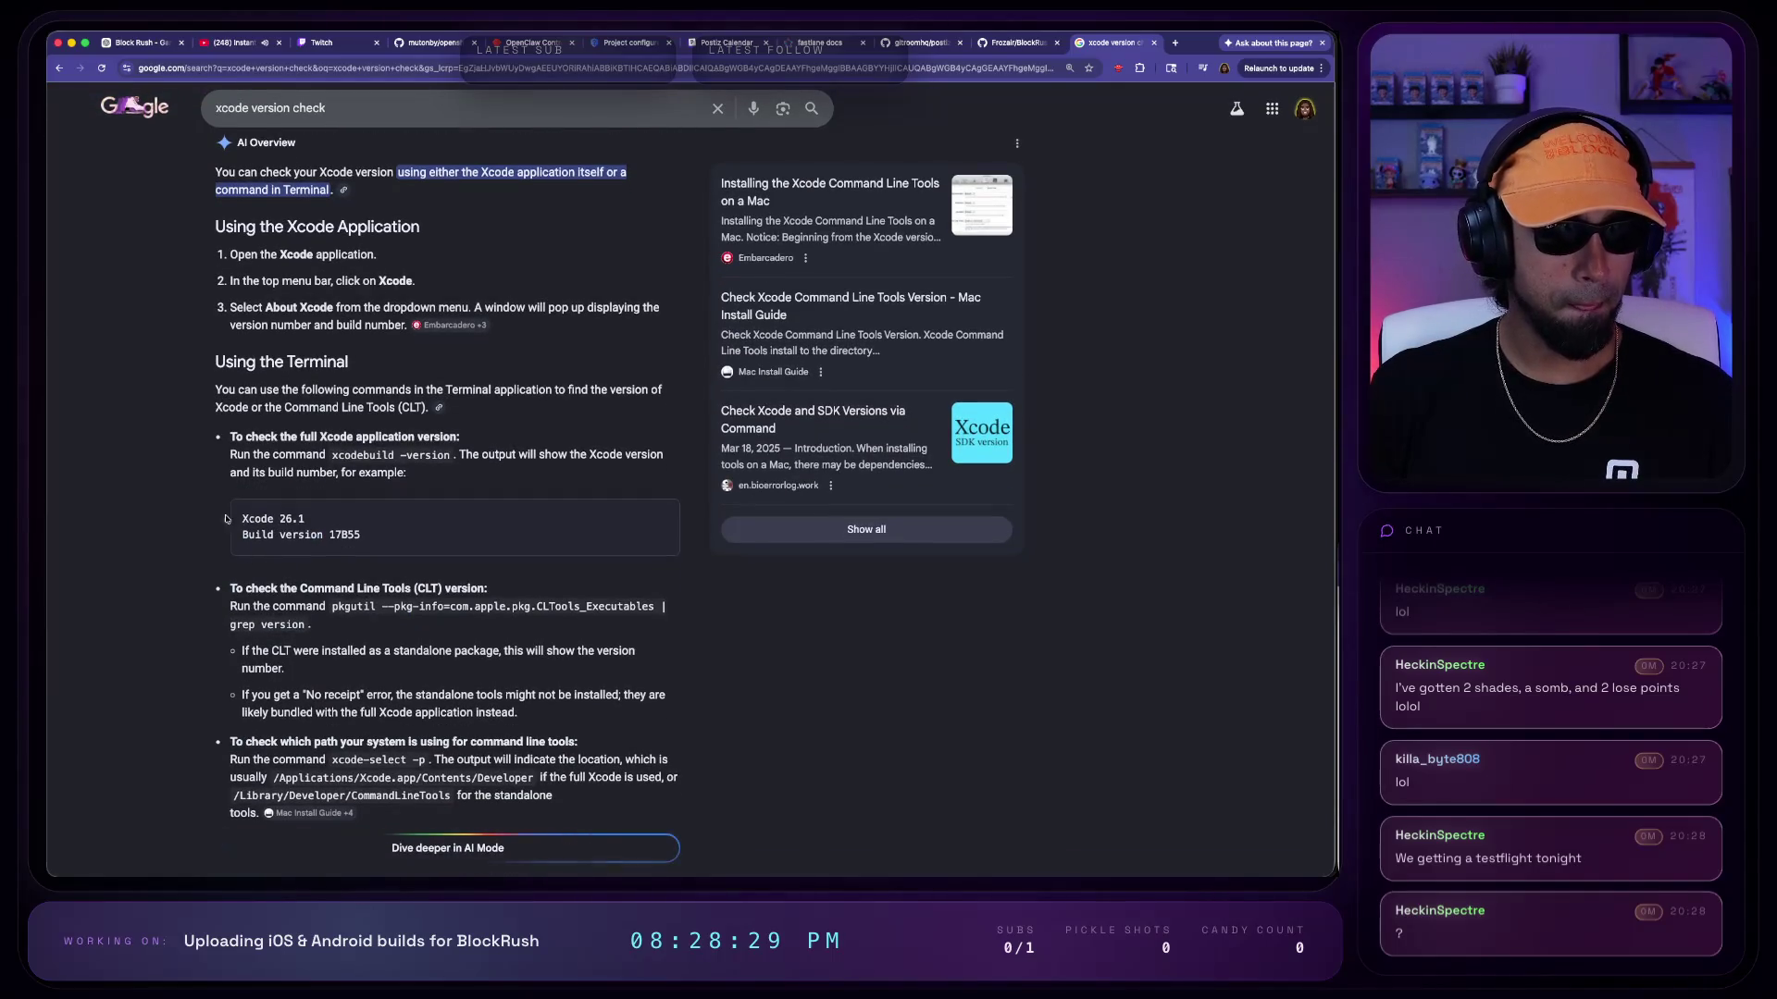
scroll(245, 519, "up", 2)
Refine the search to 'xcode version build'
left_click(324, 120)
key("BackSpace")
key("BackSpace")
key("BackSpace")
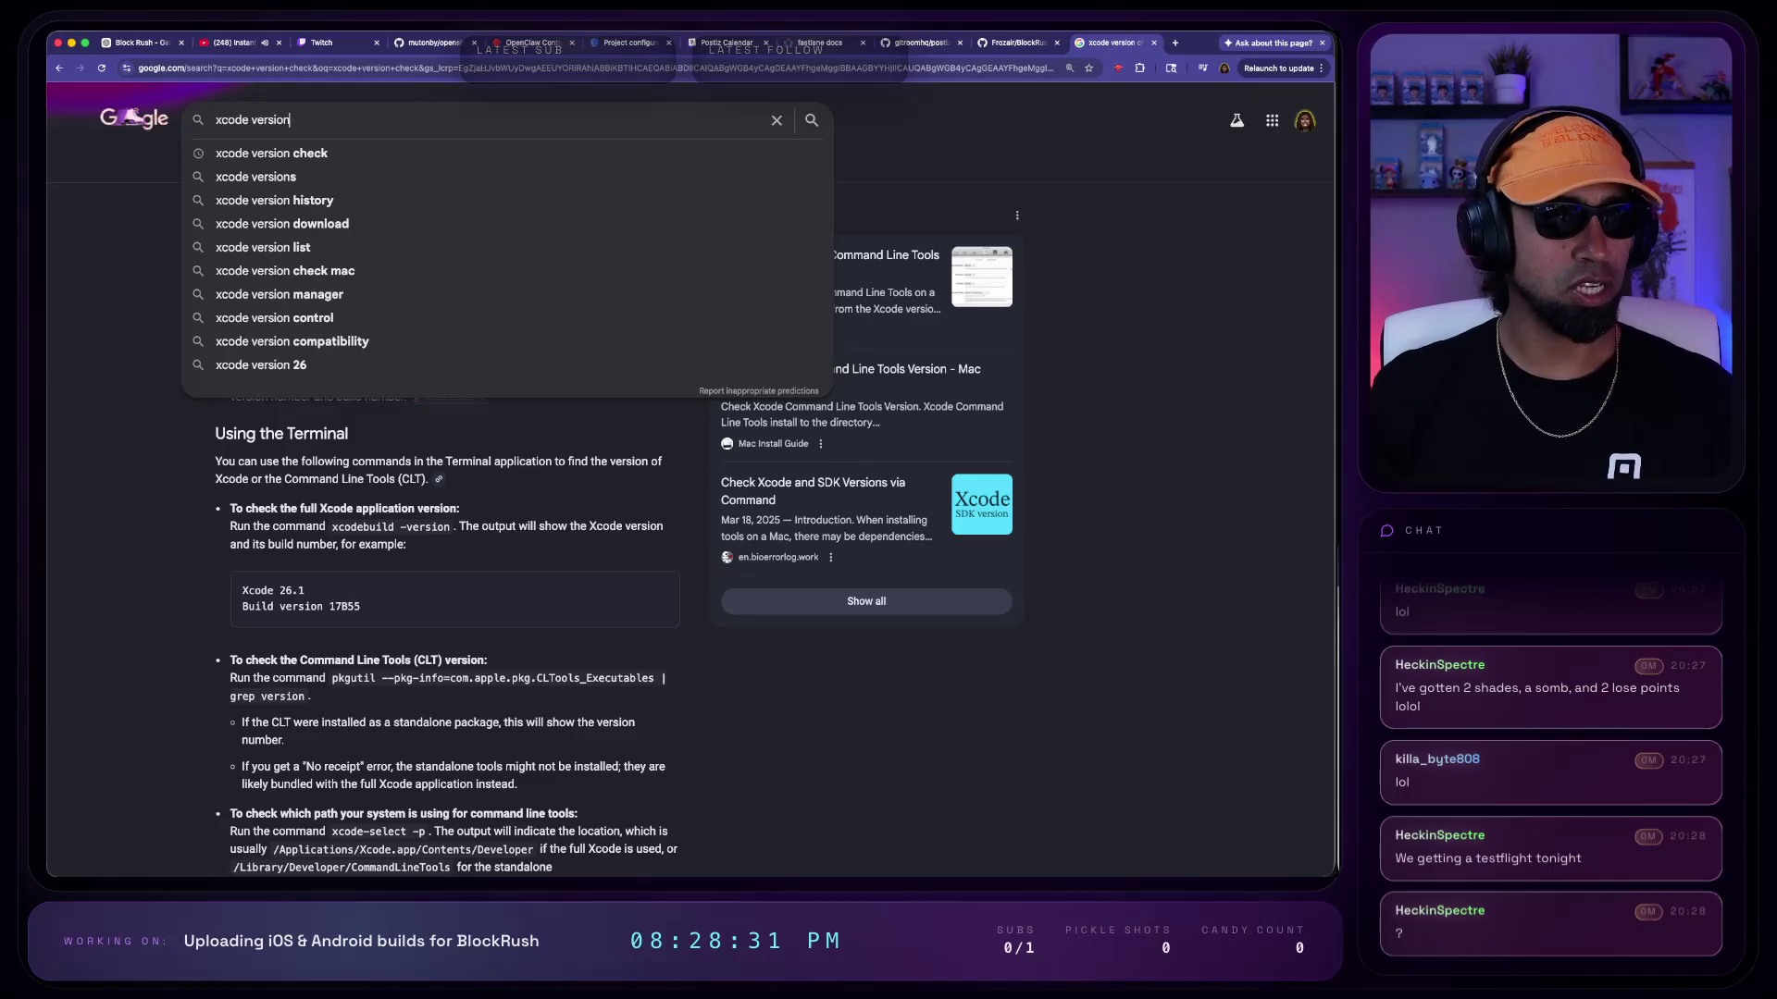
type("build")
key("Return")
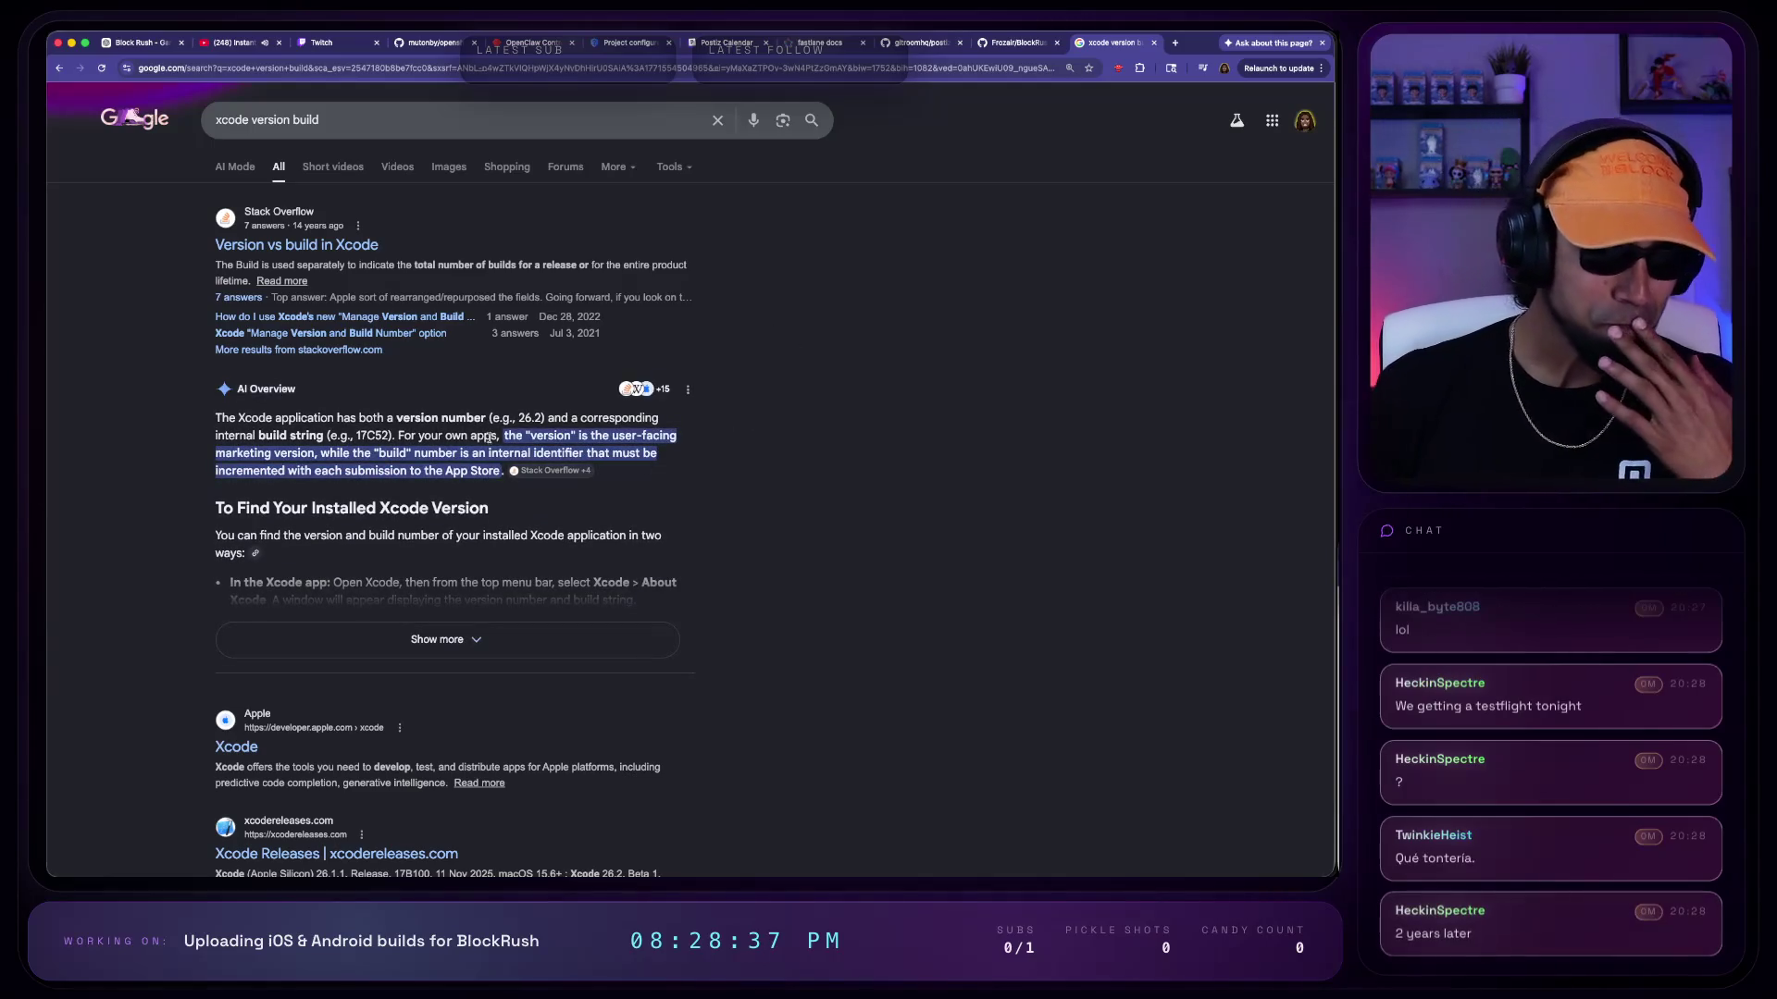
left_click_drag(293, 435, 301, 434)
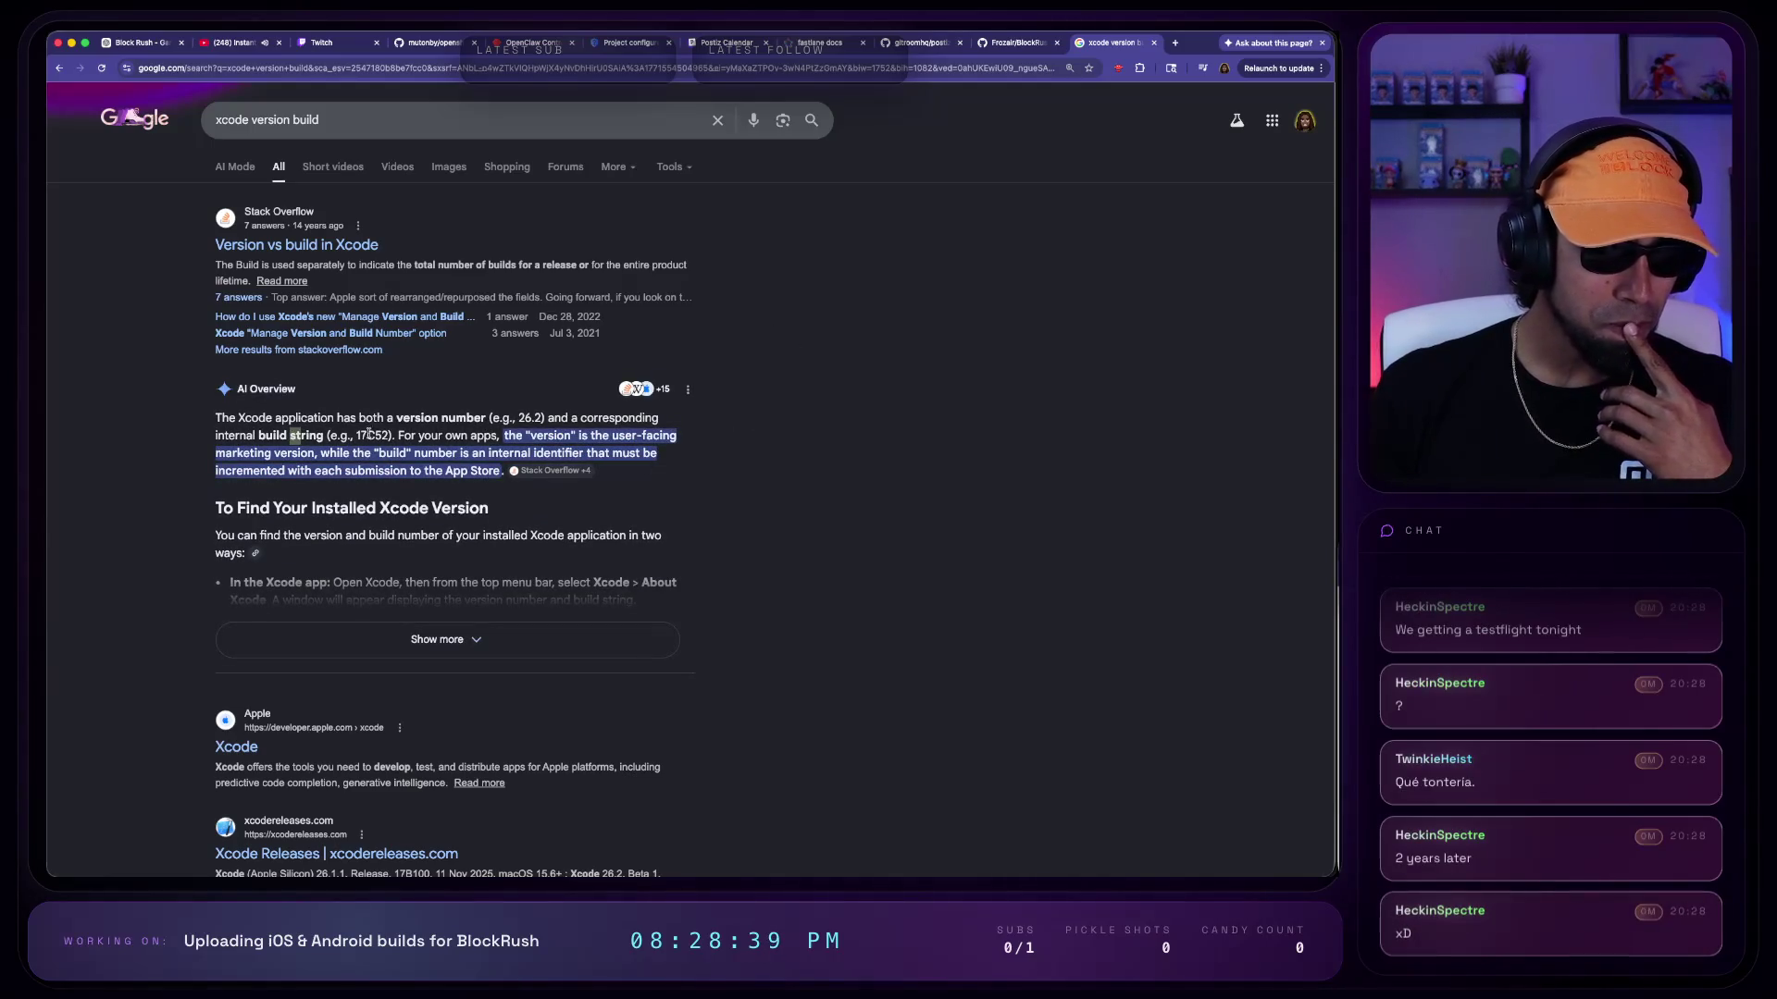
left_click(312, 435)
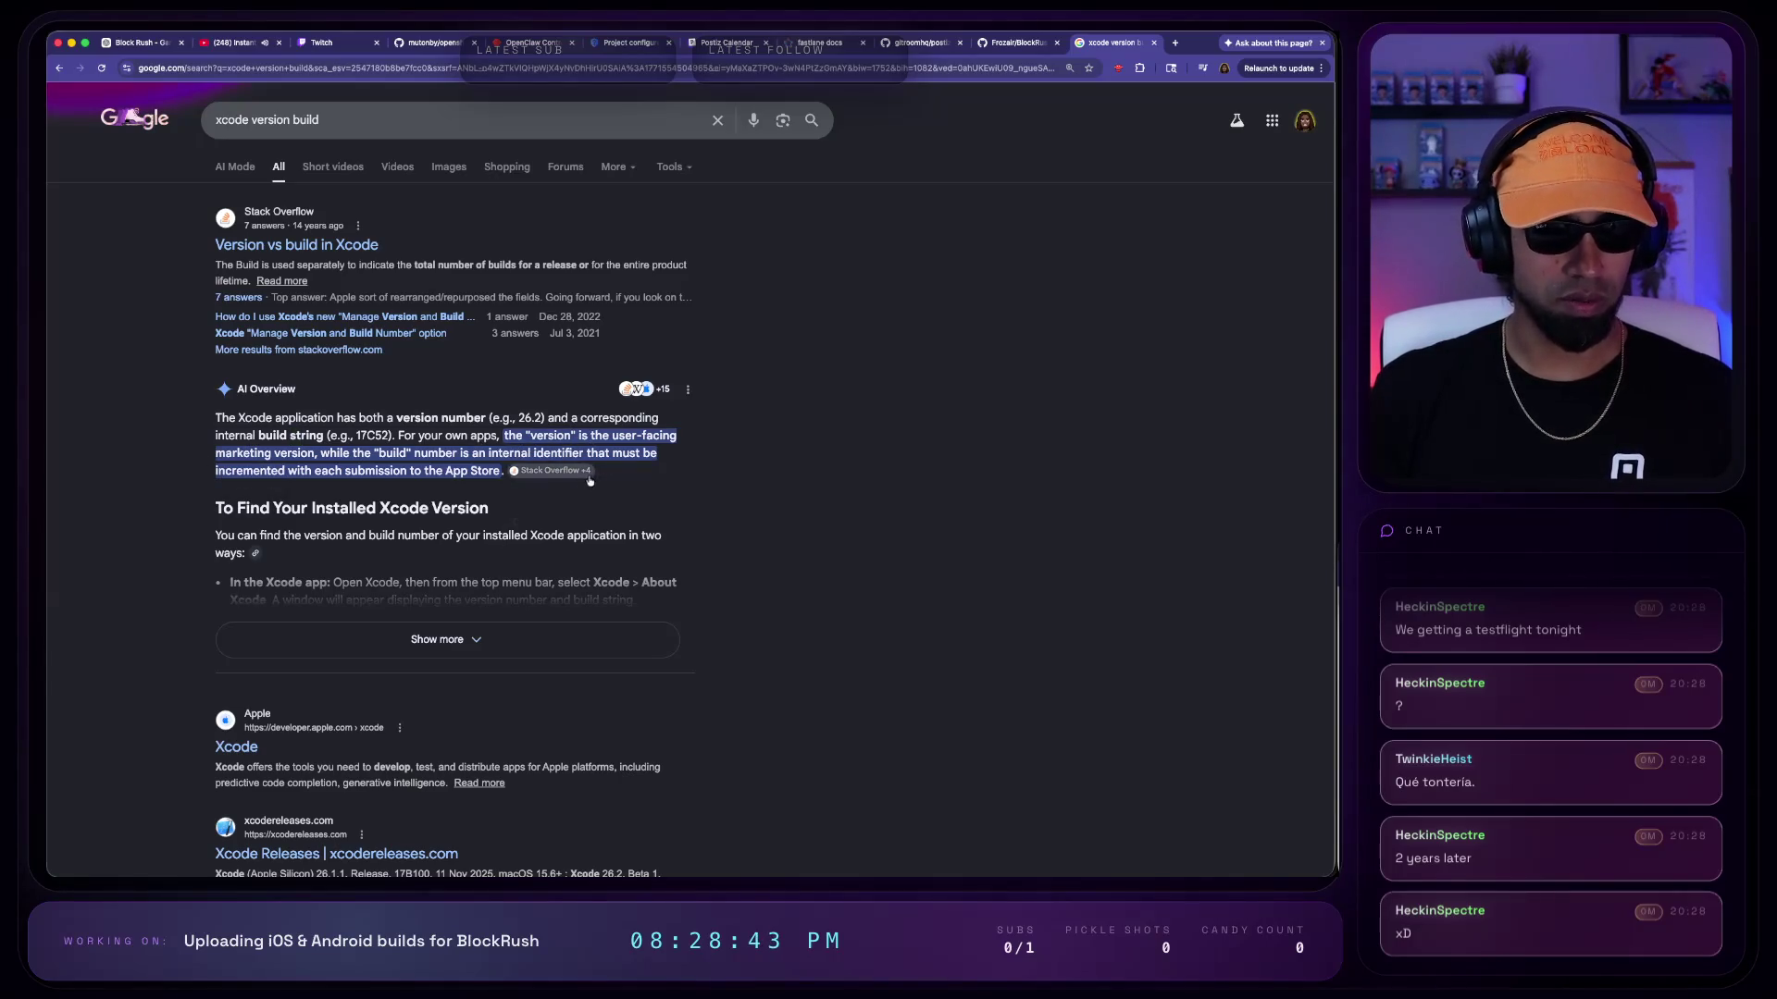
Read the AI Overview on finding version and build numbers, then return to Xcode
left_click(440, 418)
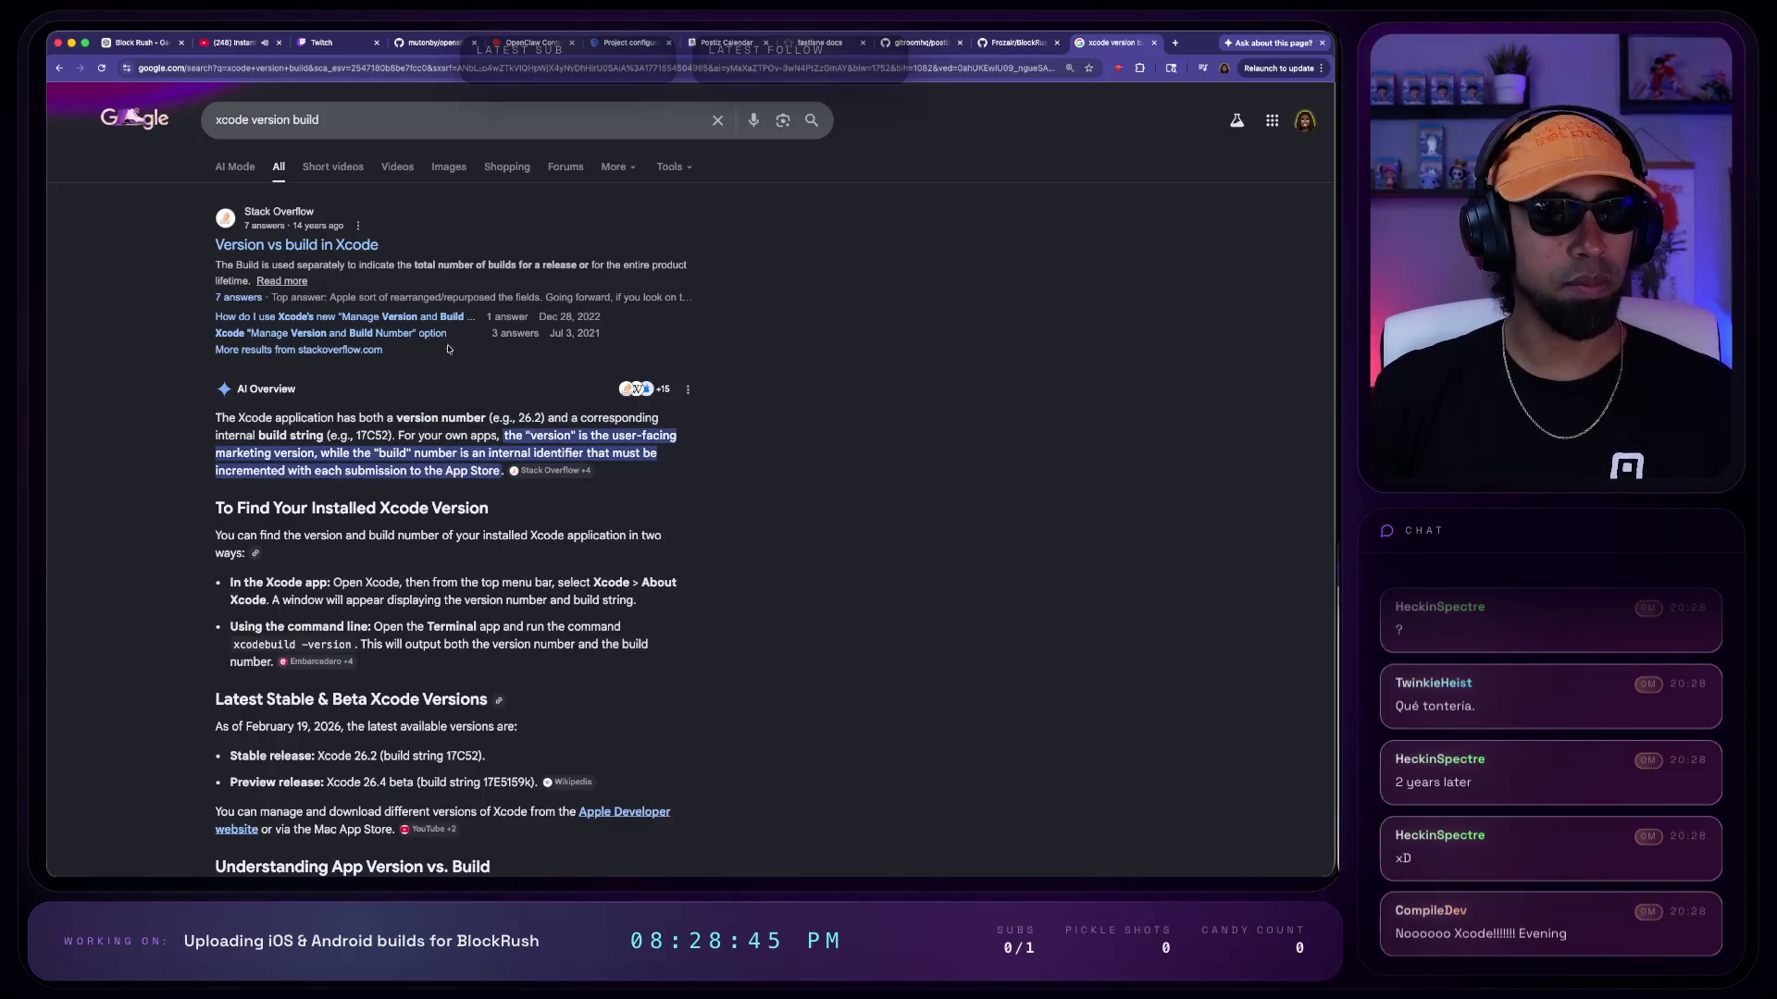
left_click_drag(226, 529, 378, 537)
left_click(514, 549)
left_click_drag(215, 535, 581, 535)
scroll(574, 532, "down", 5)
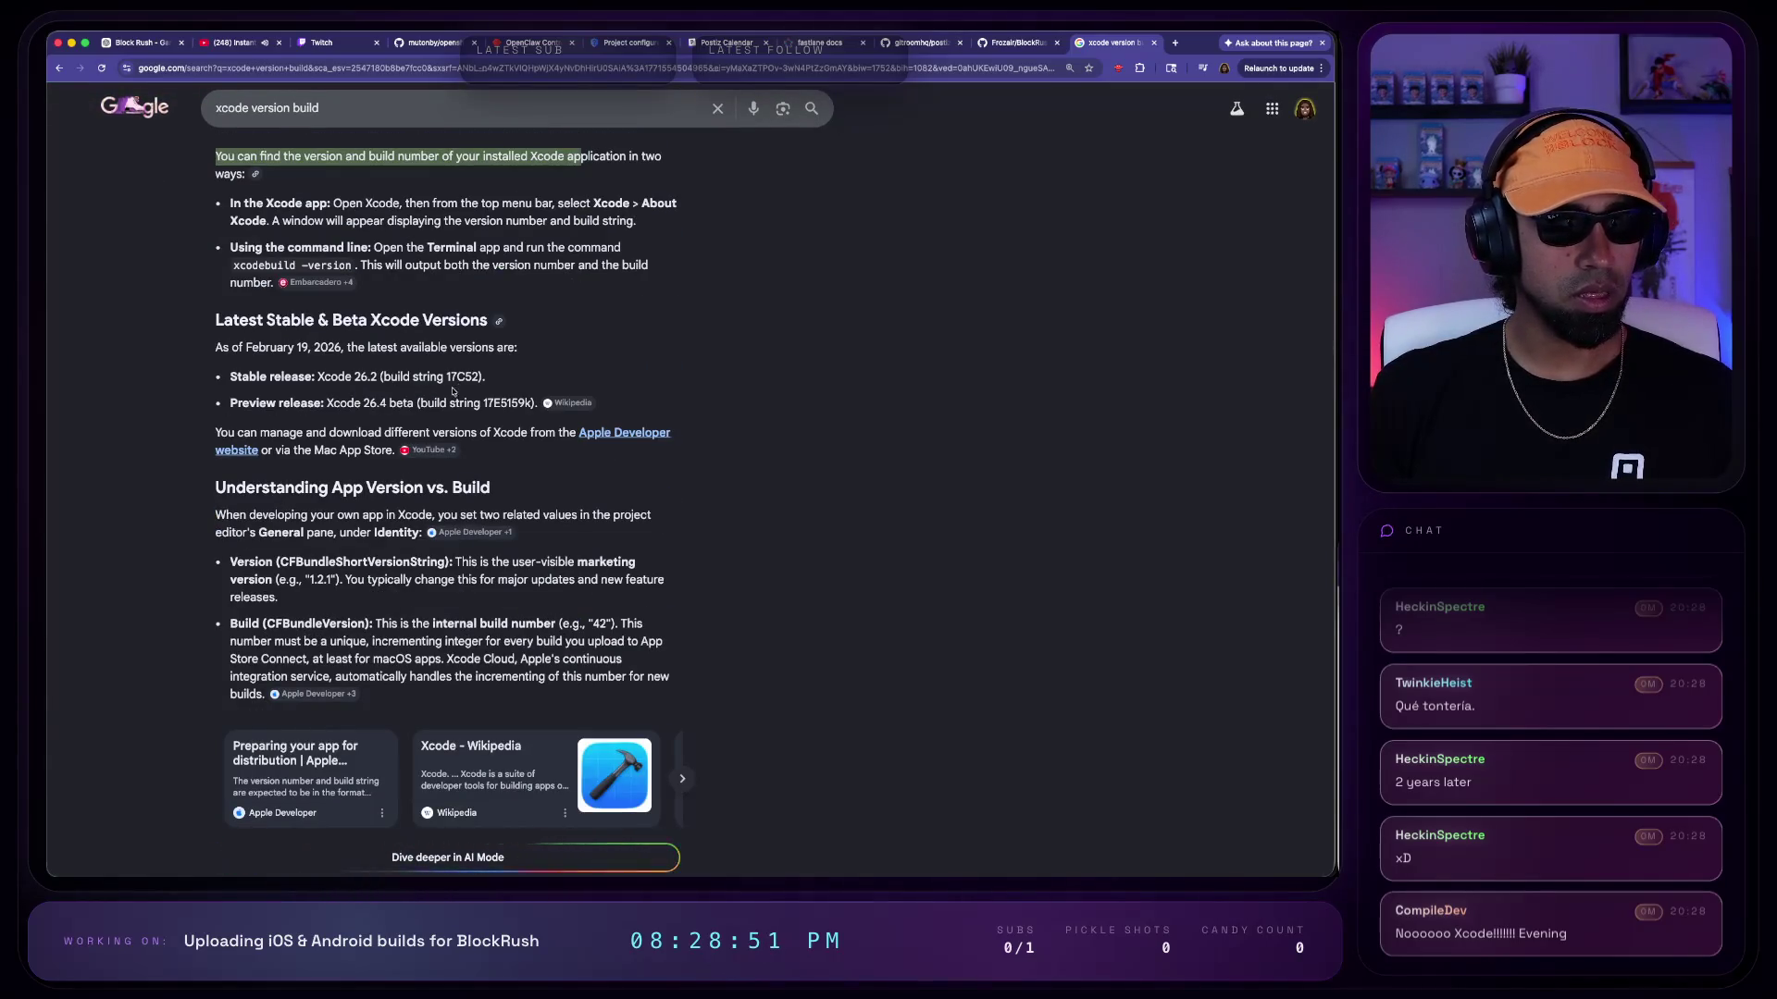
scroll(241, 536, "down", 4)
scroll(222, 552, "down", 1)
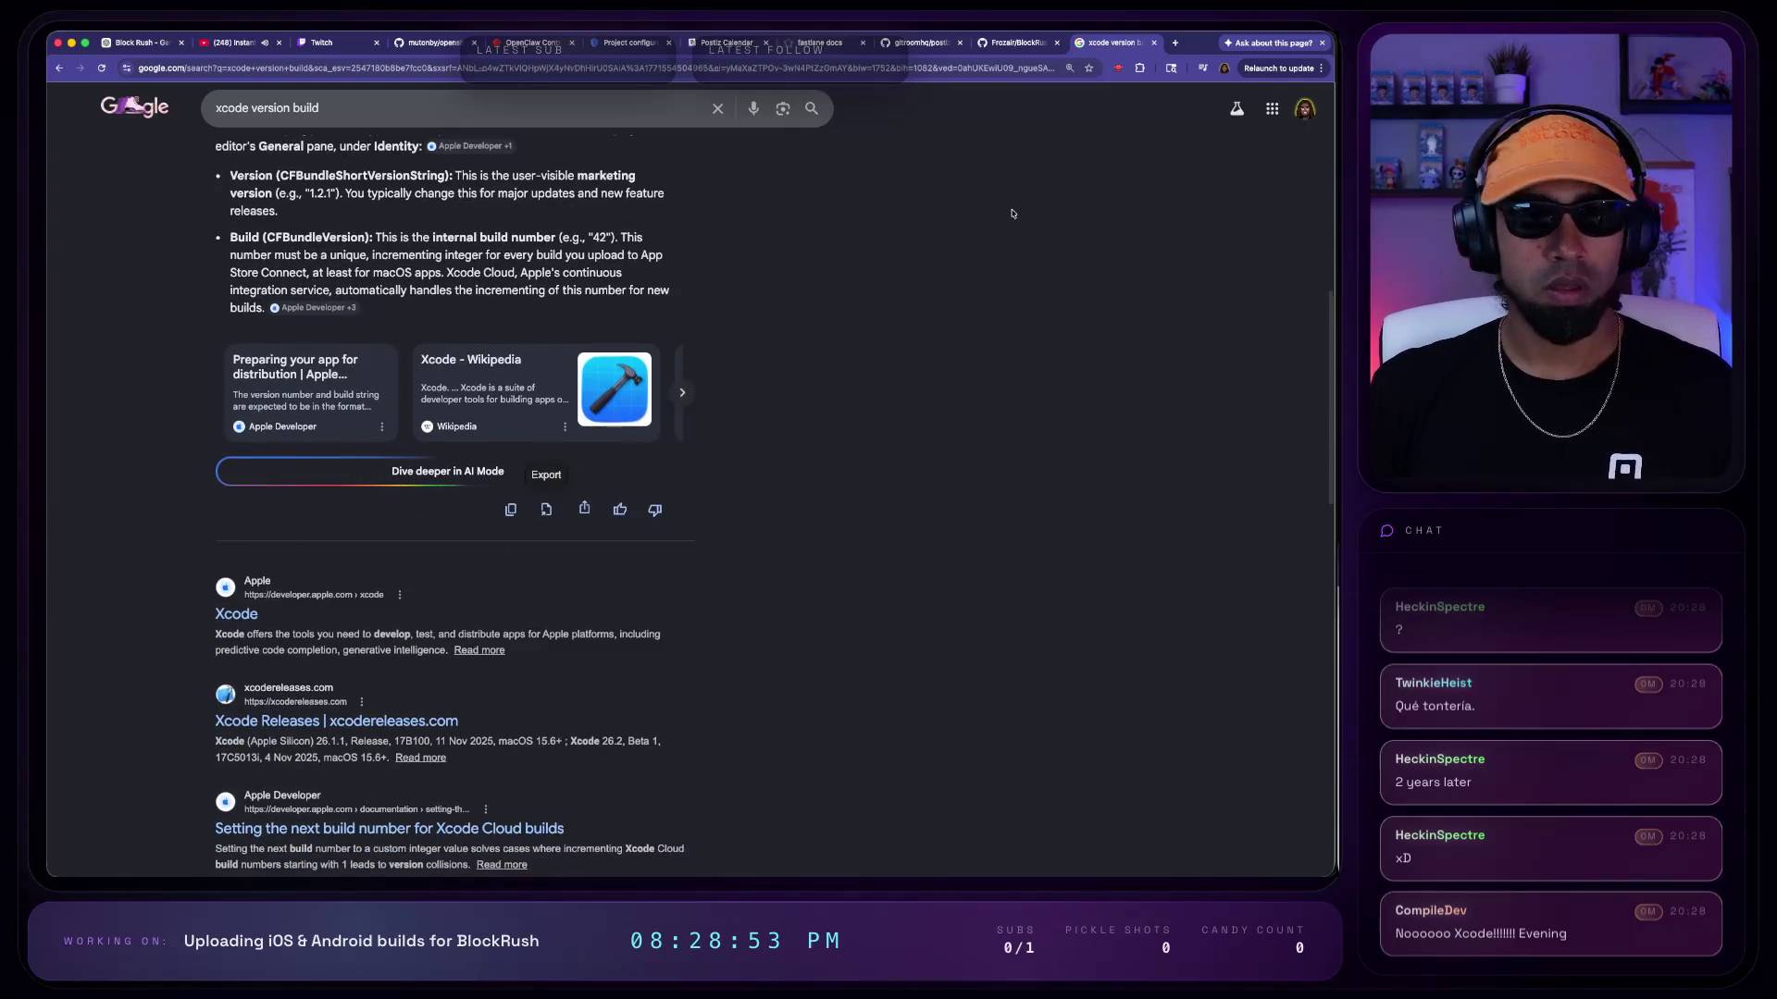
key("super+Tab")
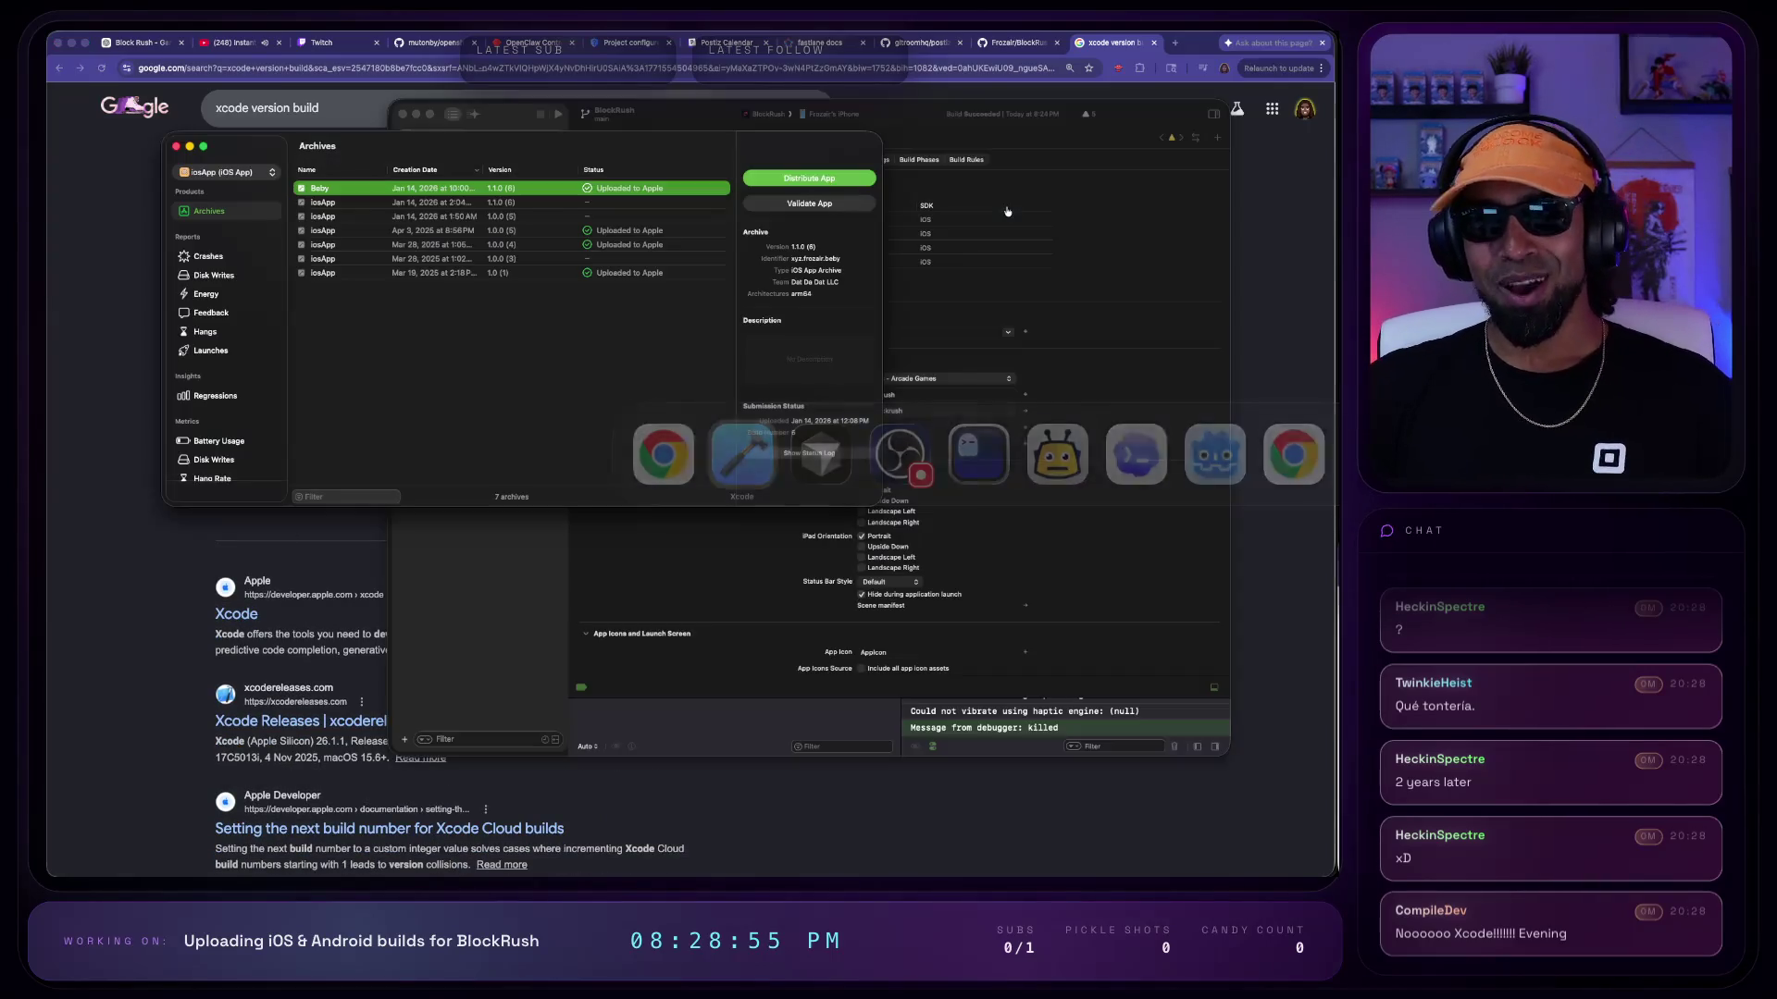
Close the Archives window and rerun the BlockRush build on the phone
left_click(580, 419)
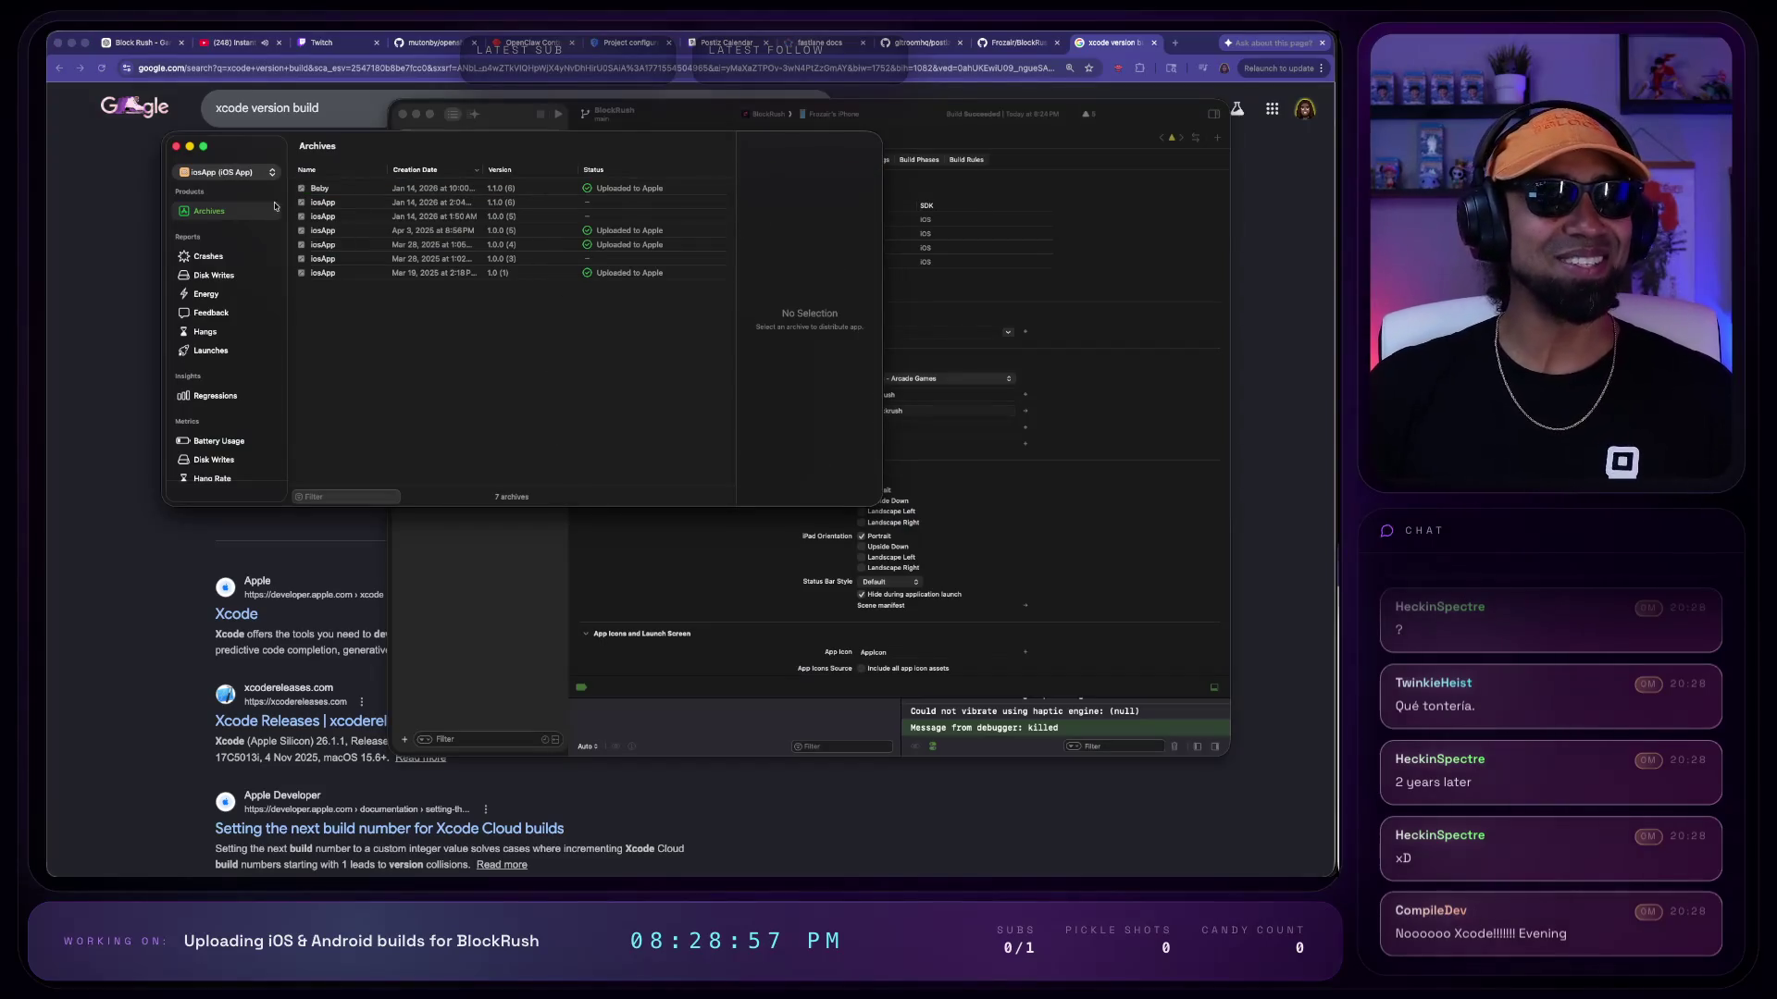
left_click(175, 146)
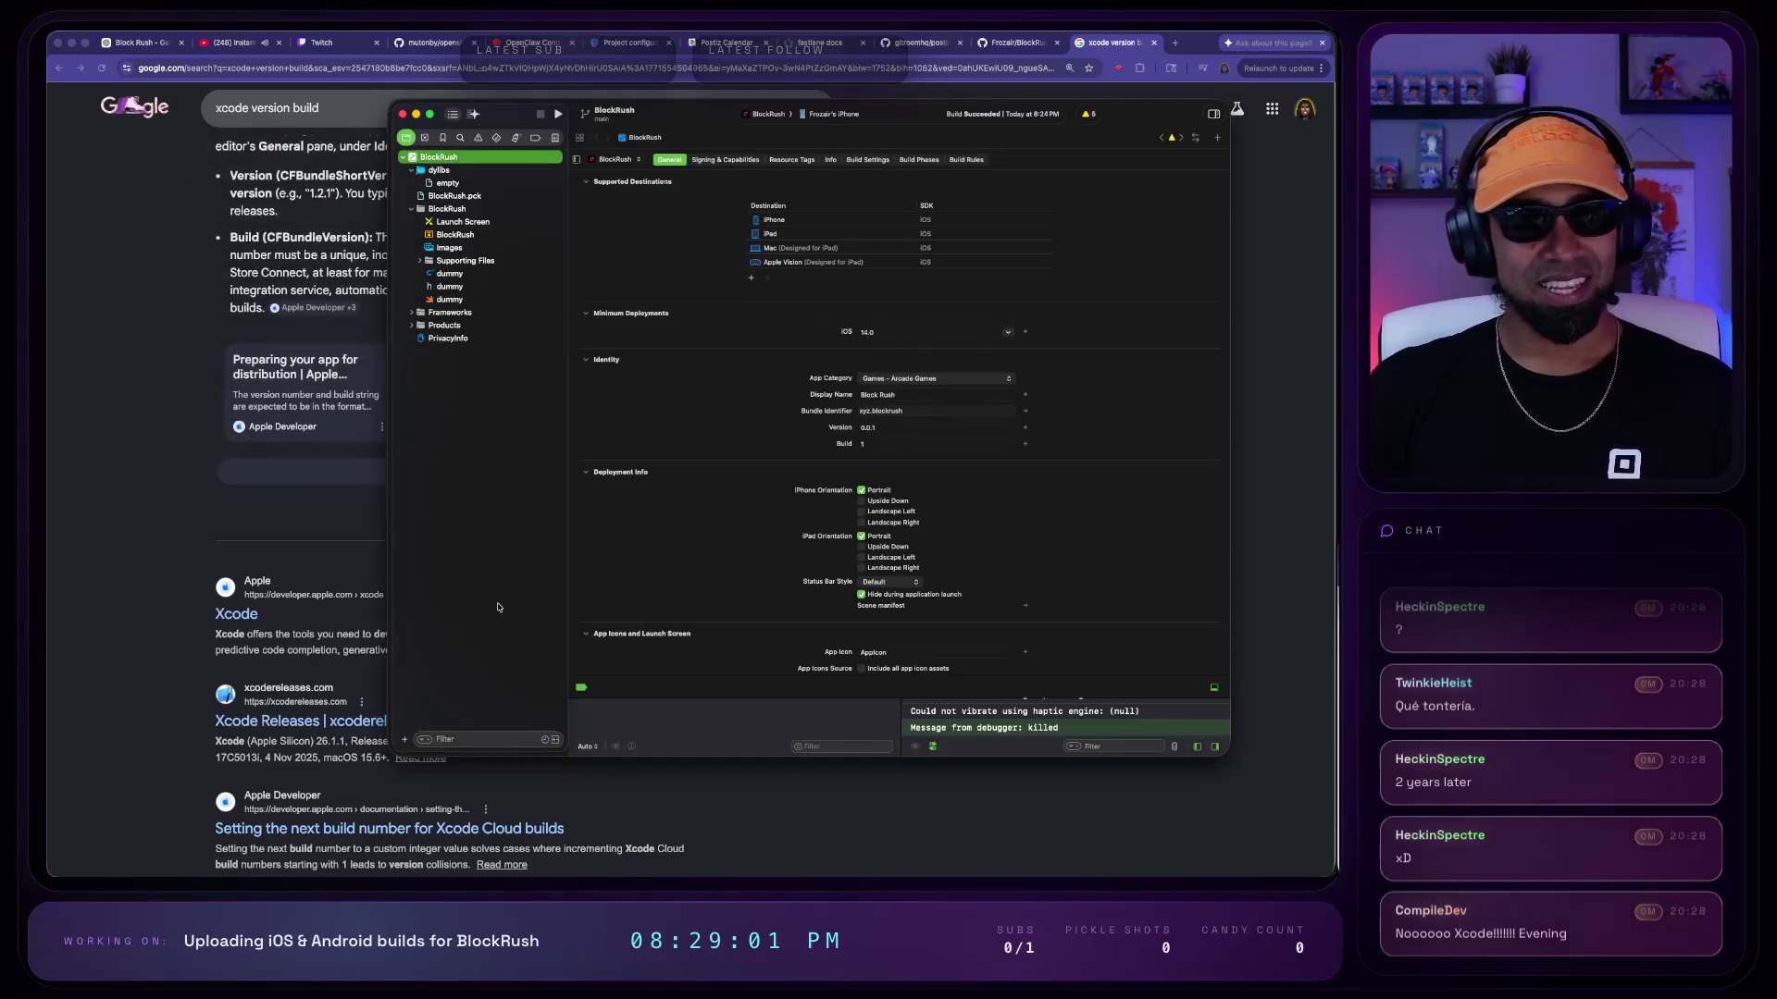
scroll(1057, 637, "down", 4)
scroll(1057, 636, "up", 3)
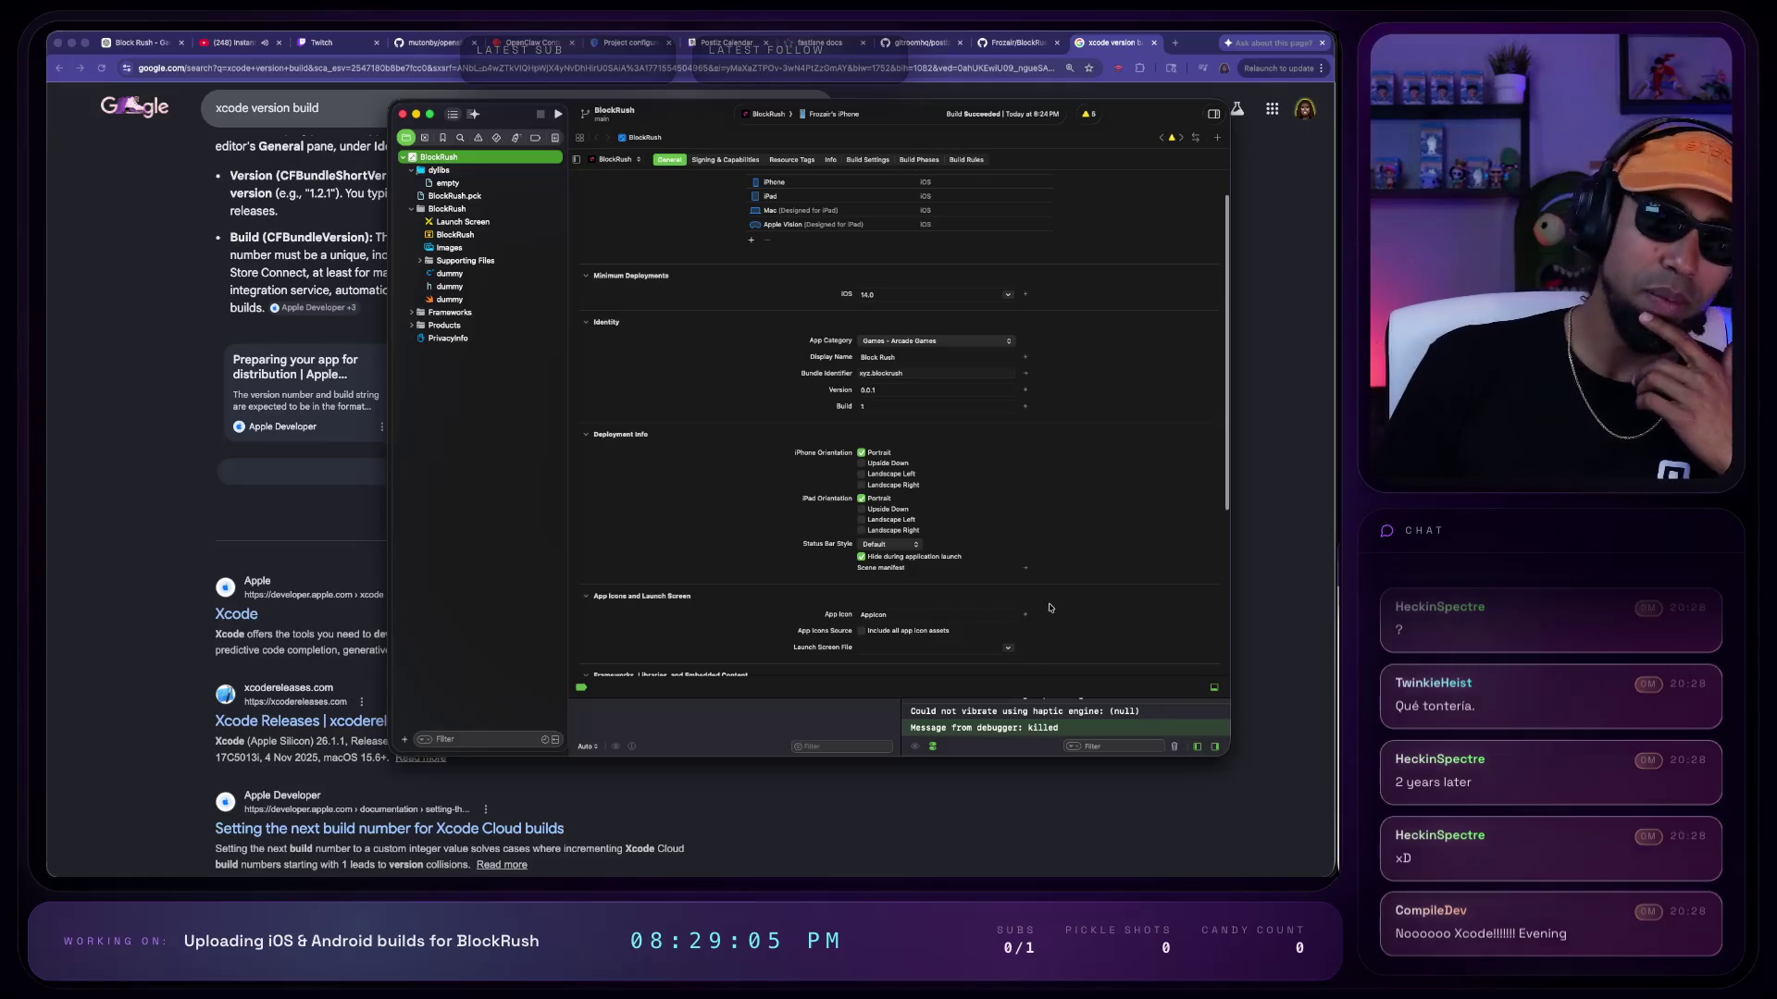
scroll(1092, 631, "down", 5)
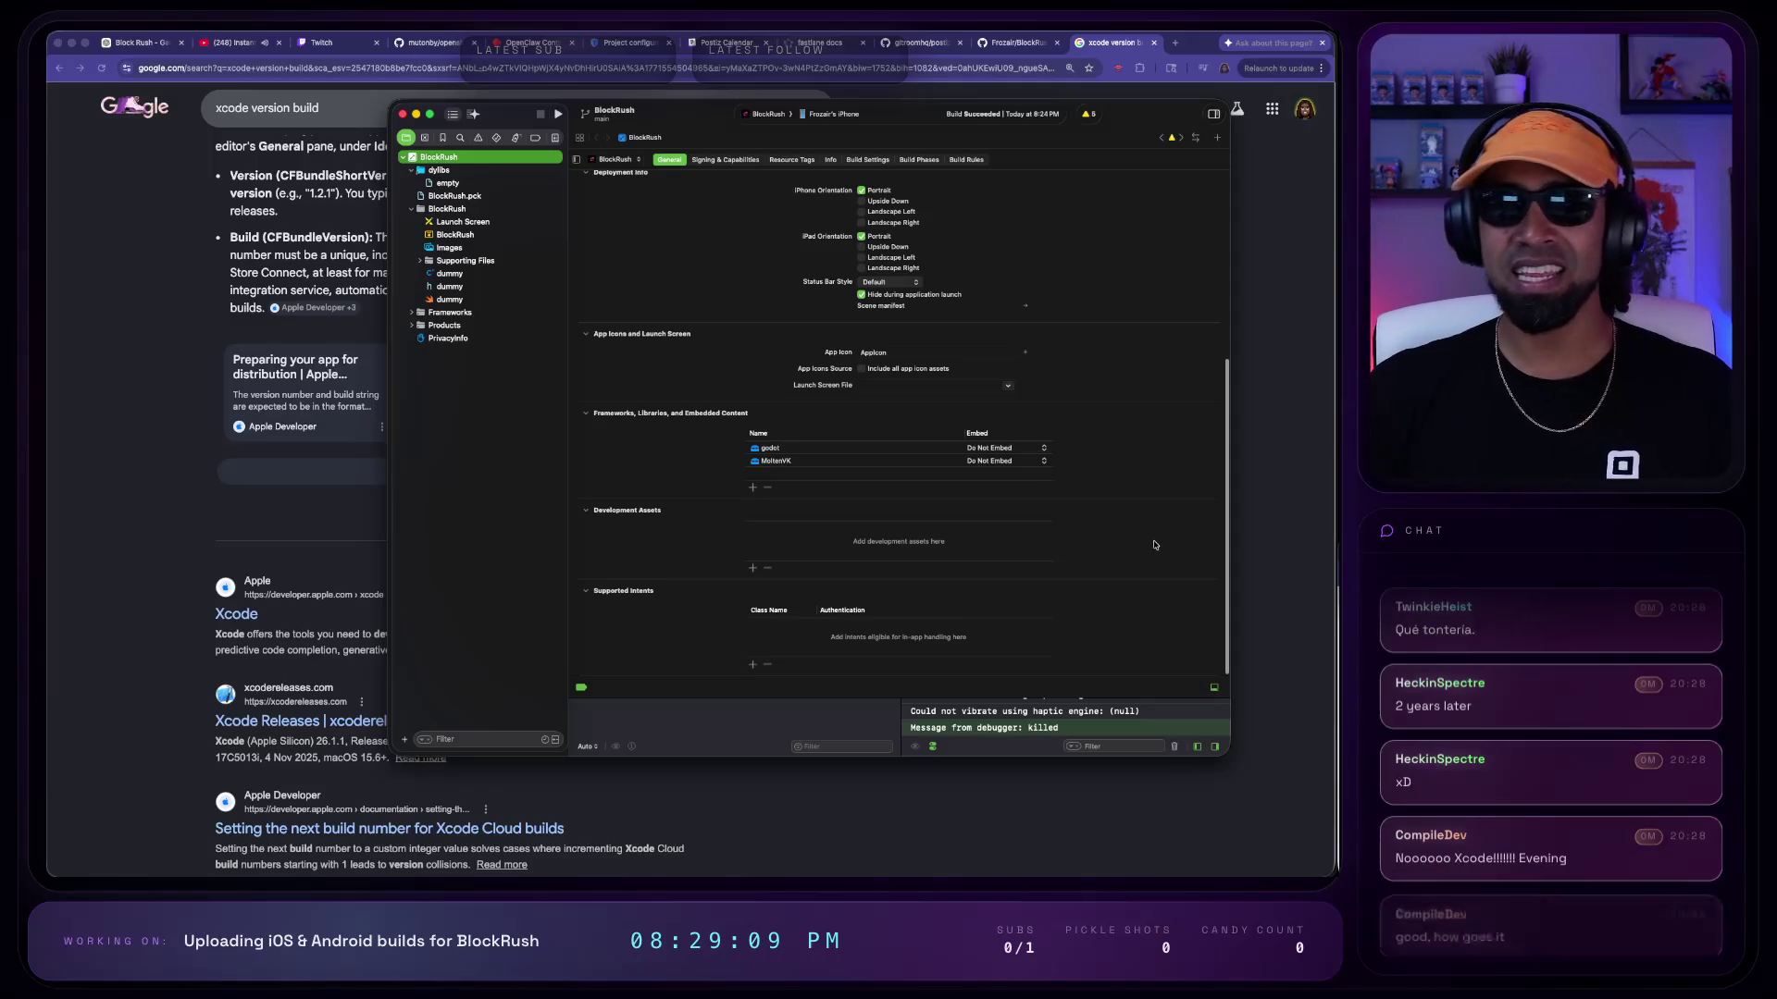
scroll(1154, 545, "down", 2)
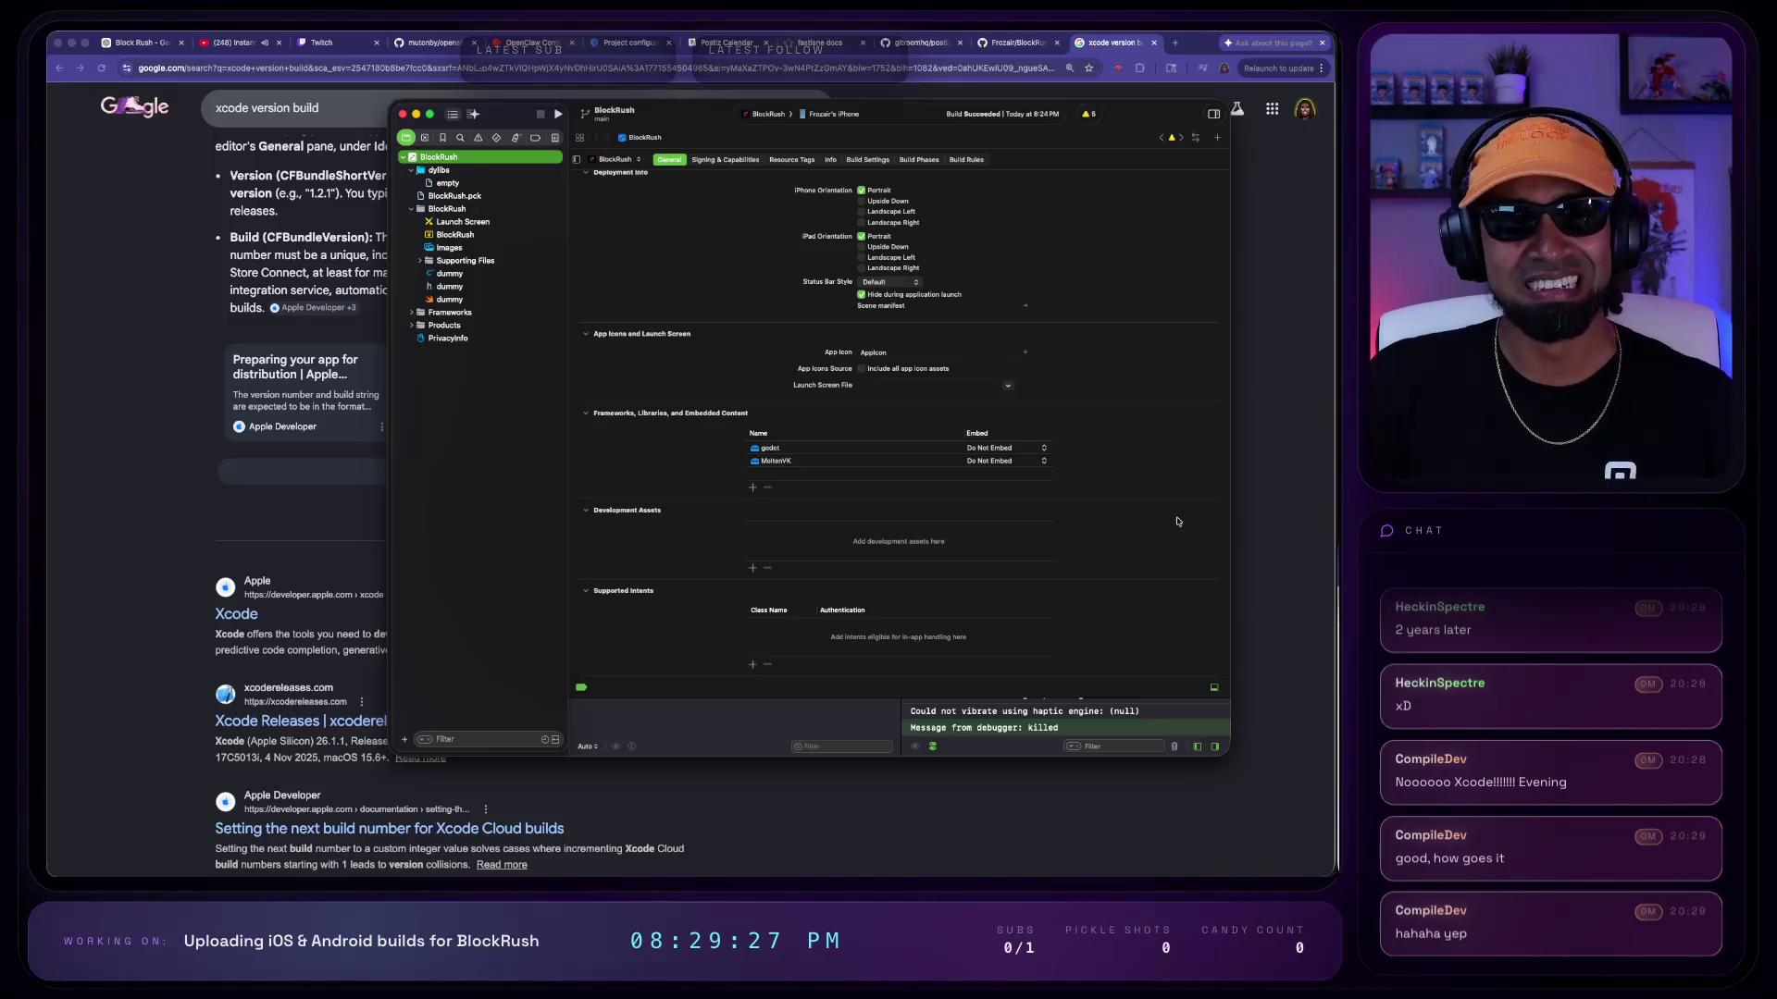
scroll(1179, 500, "up", 5)
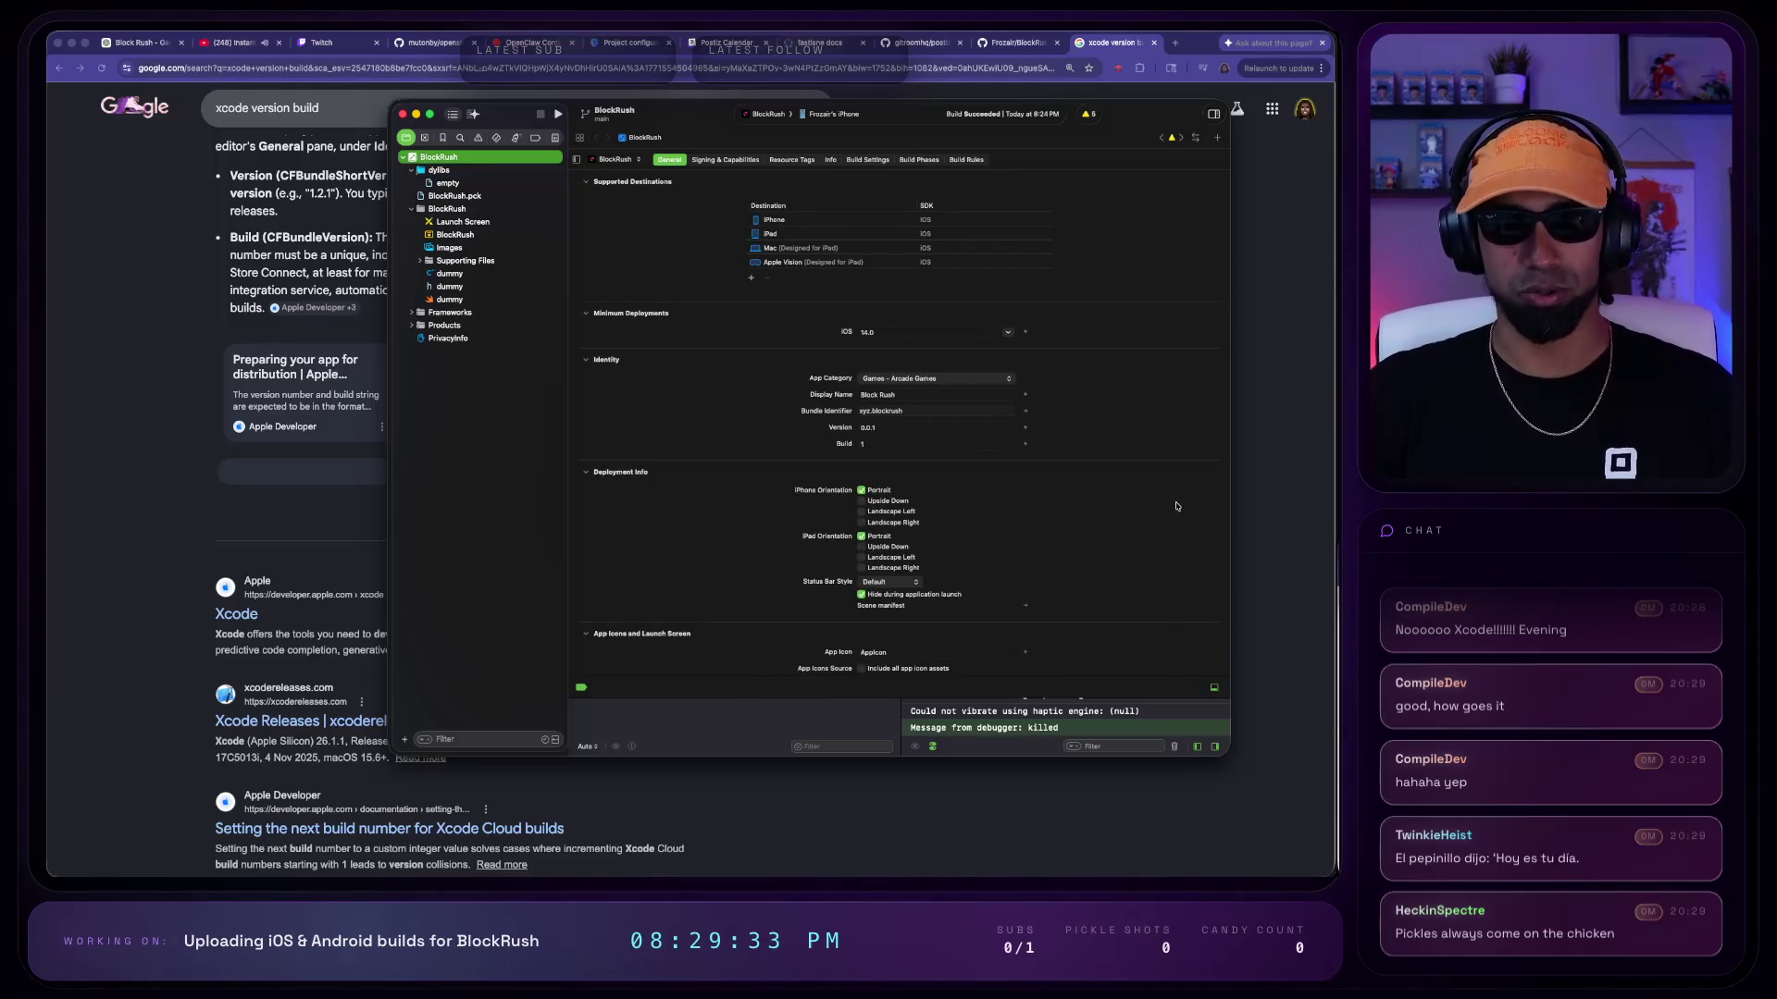
scroll(1166, 510, "down", 1)
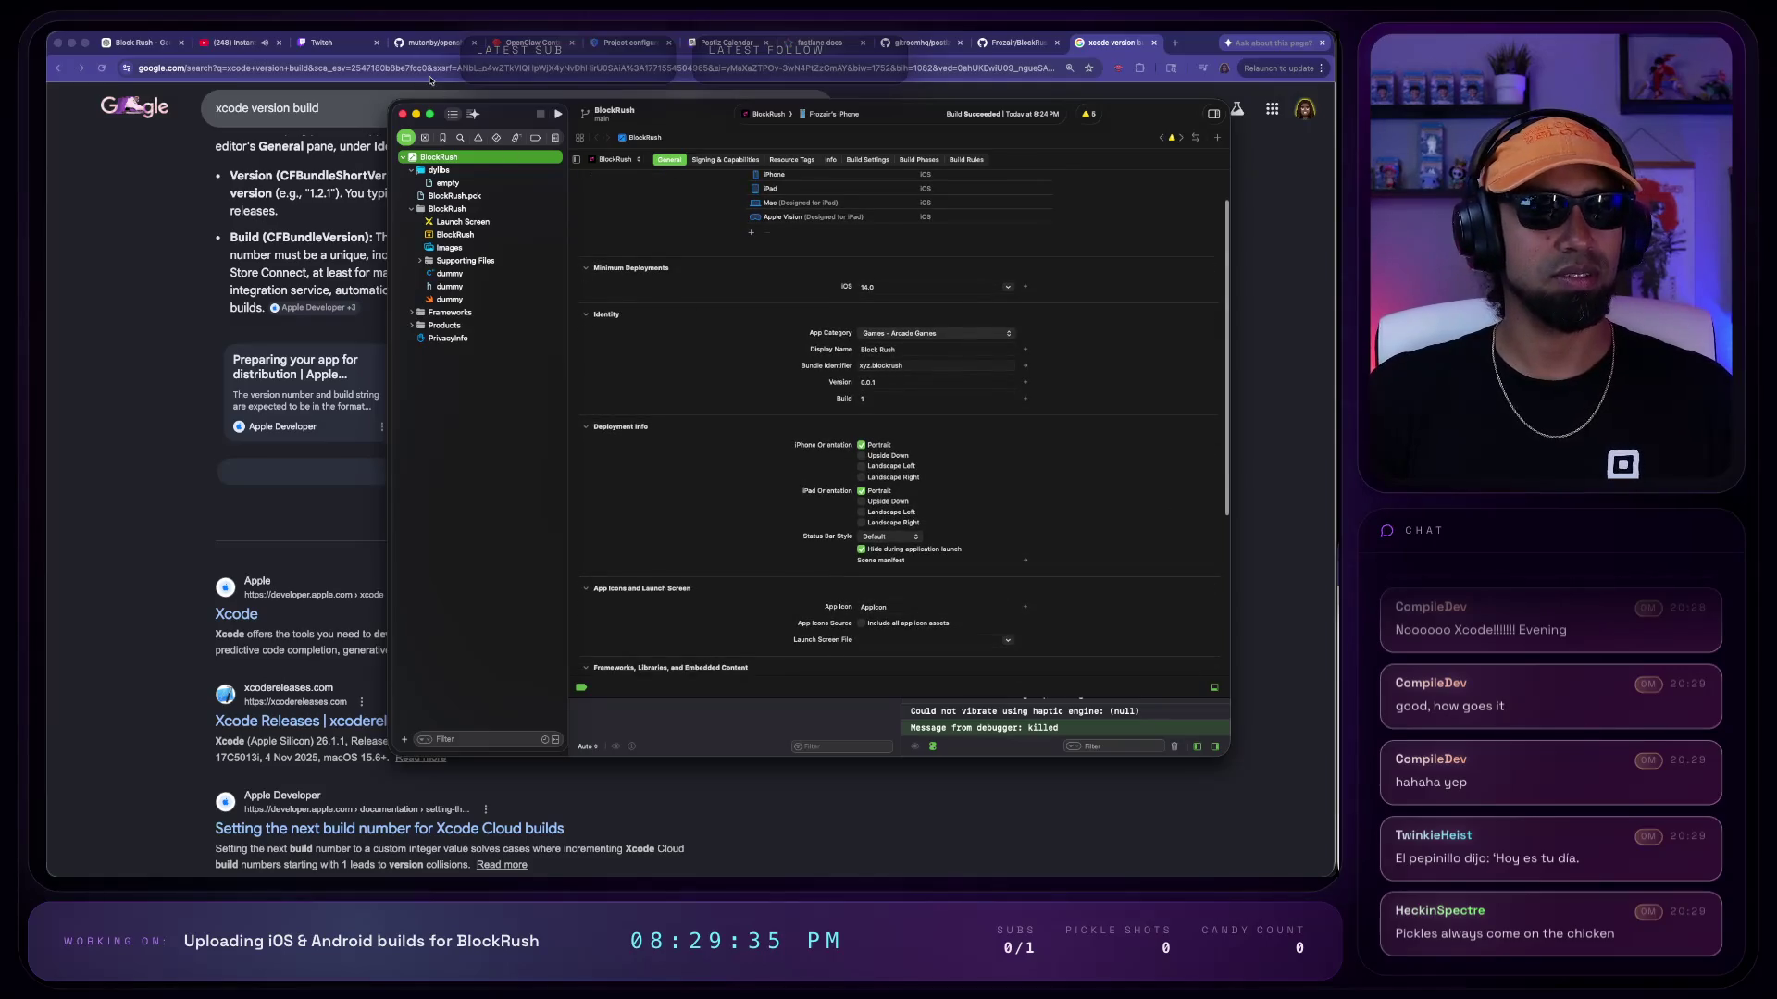
left_click(558, 114)
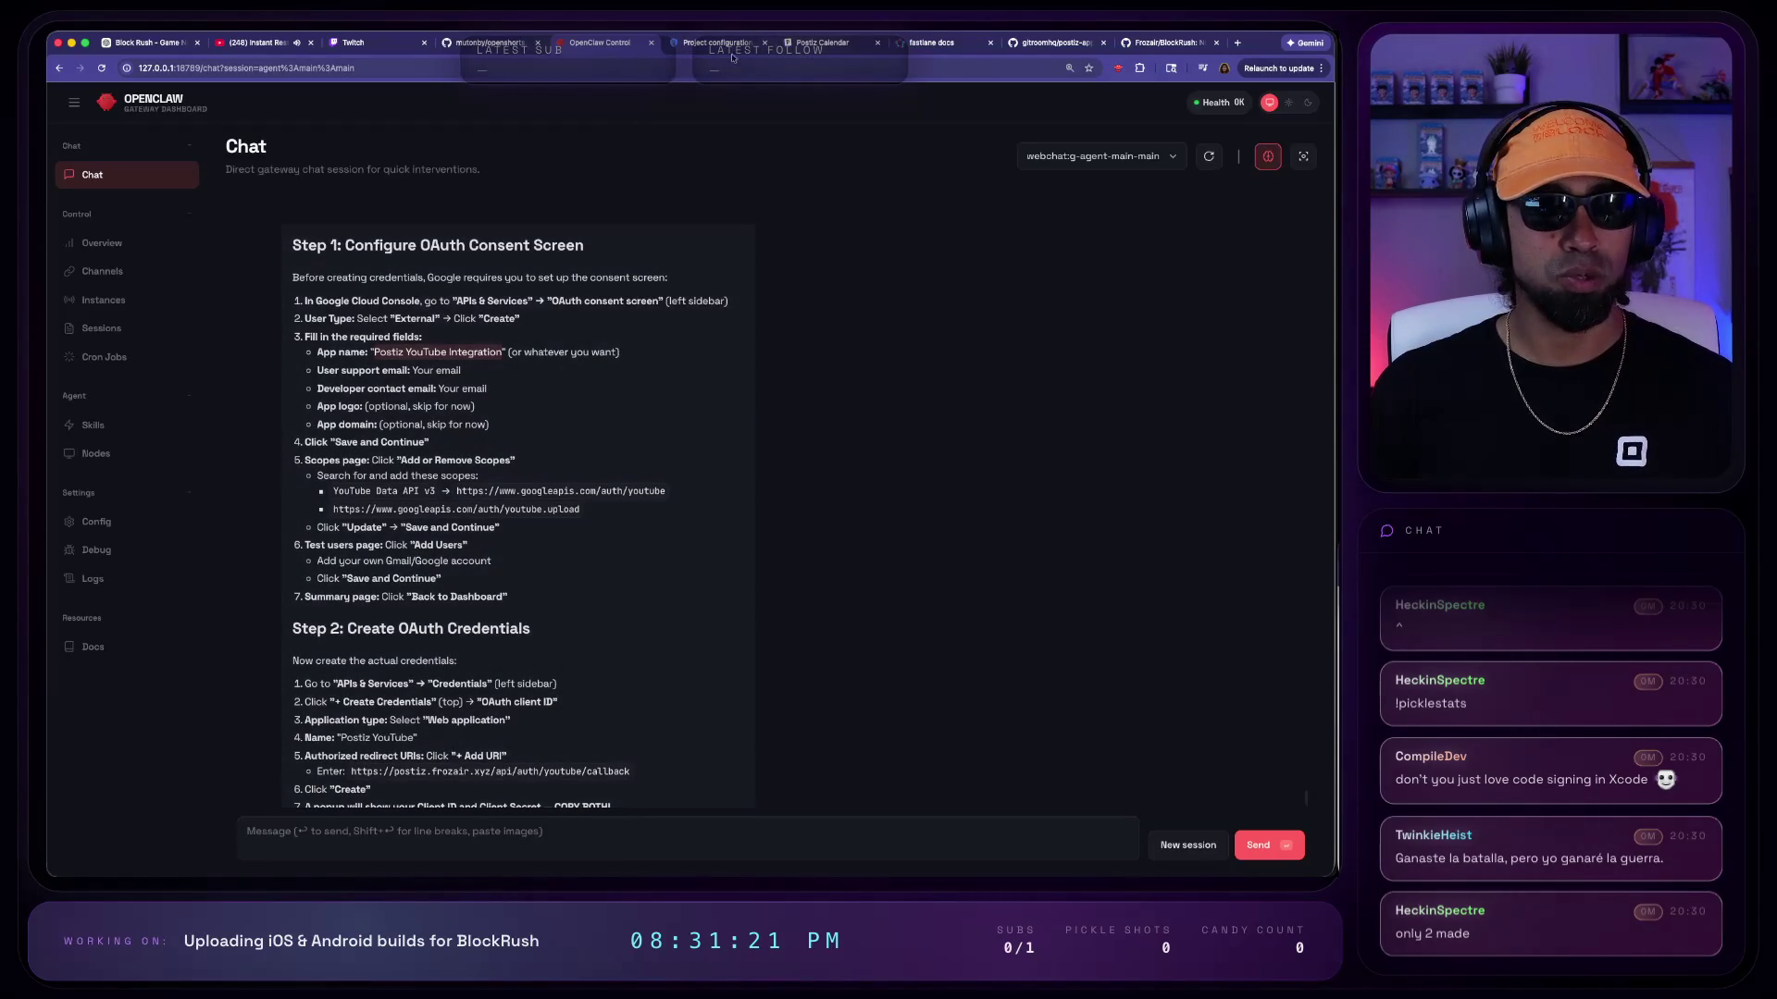
Choose the account email as the app's user support email and finish App Information
left_click(712, 43)
left_click(436, 262)
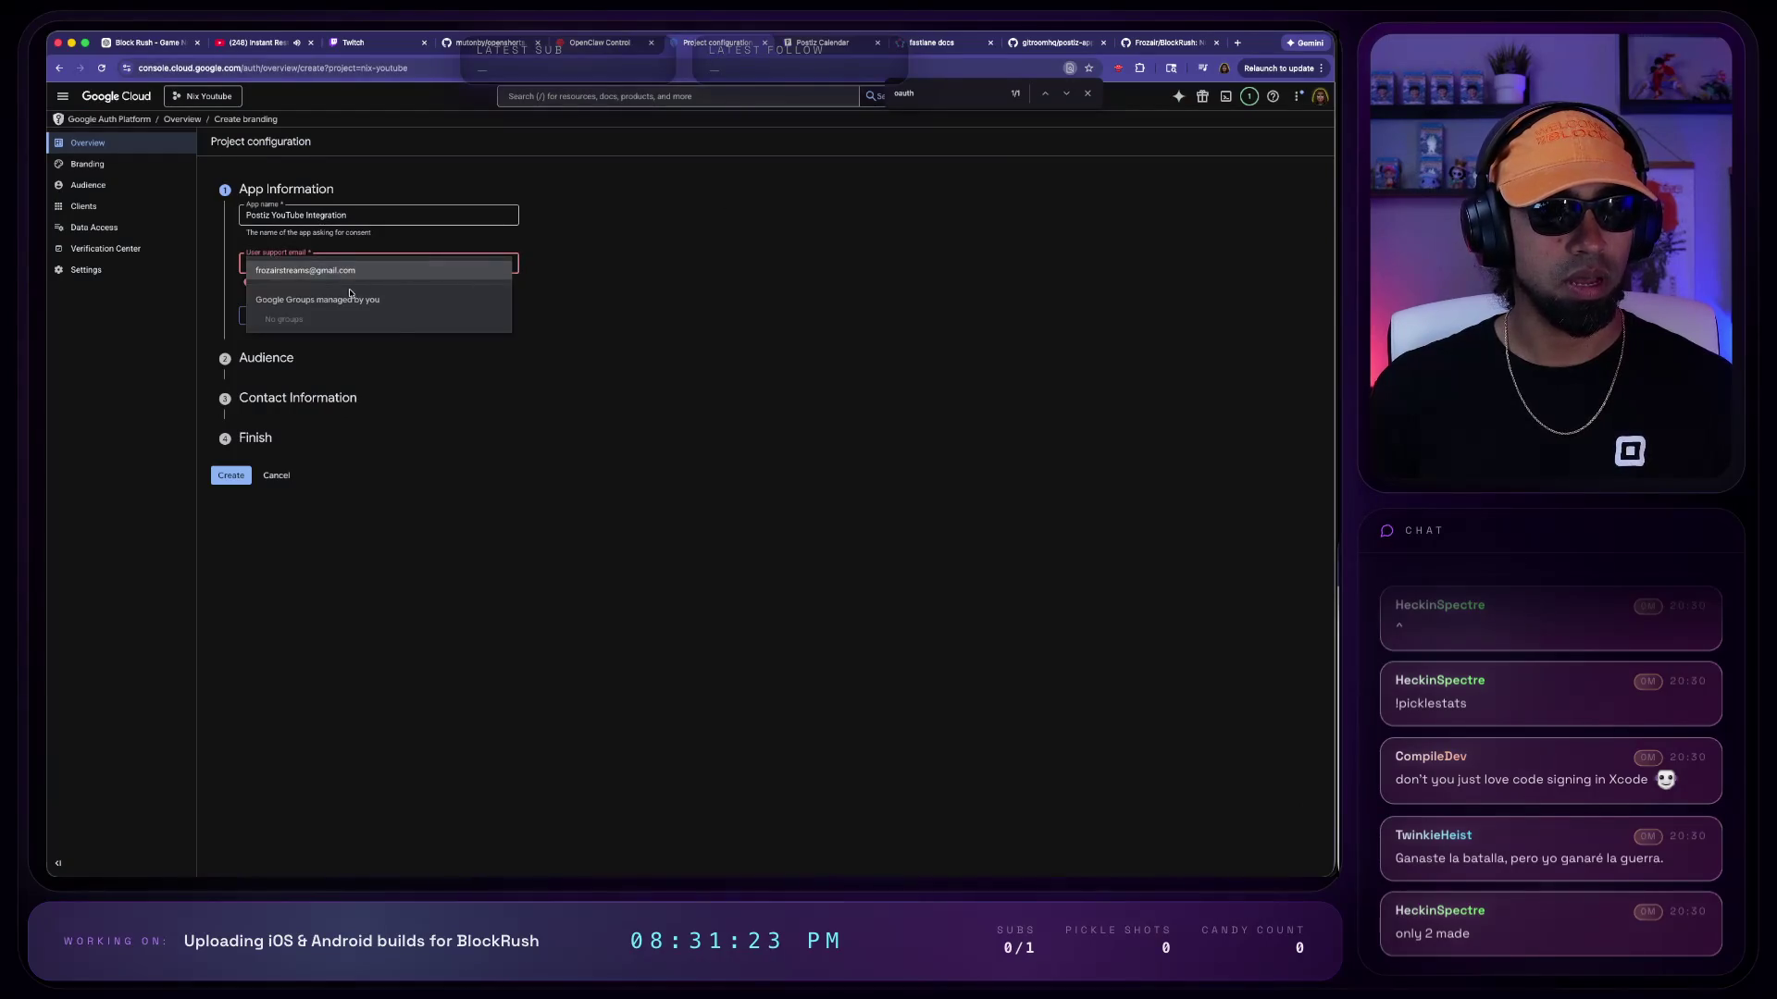
left_click(345, 275)
left_click(255, 310)
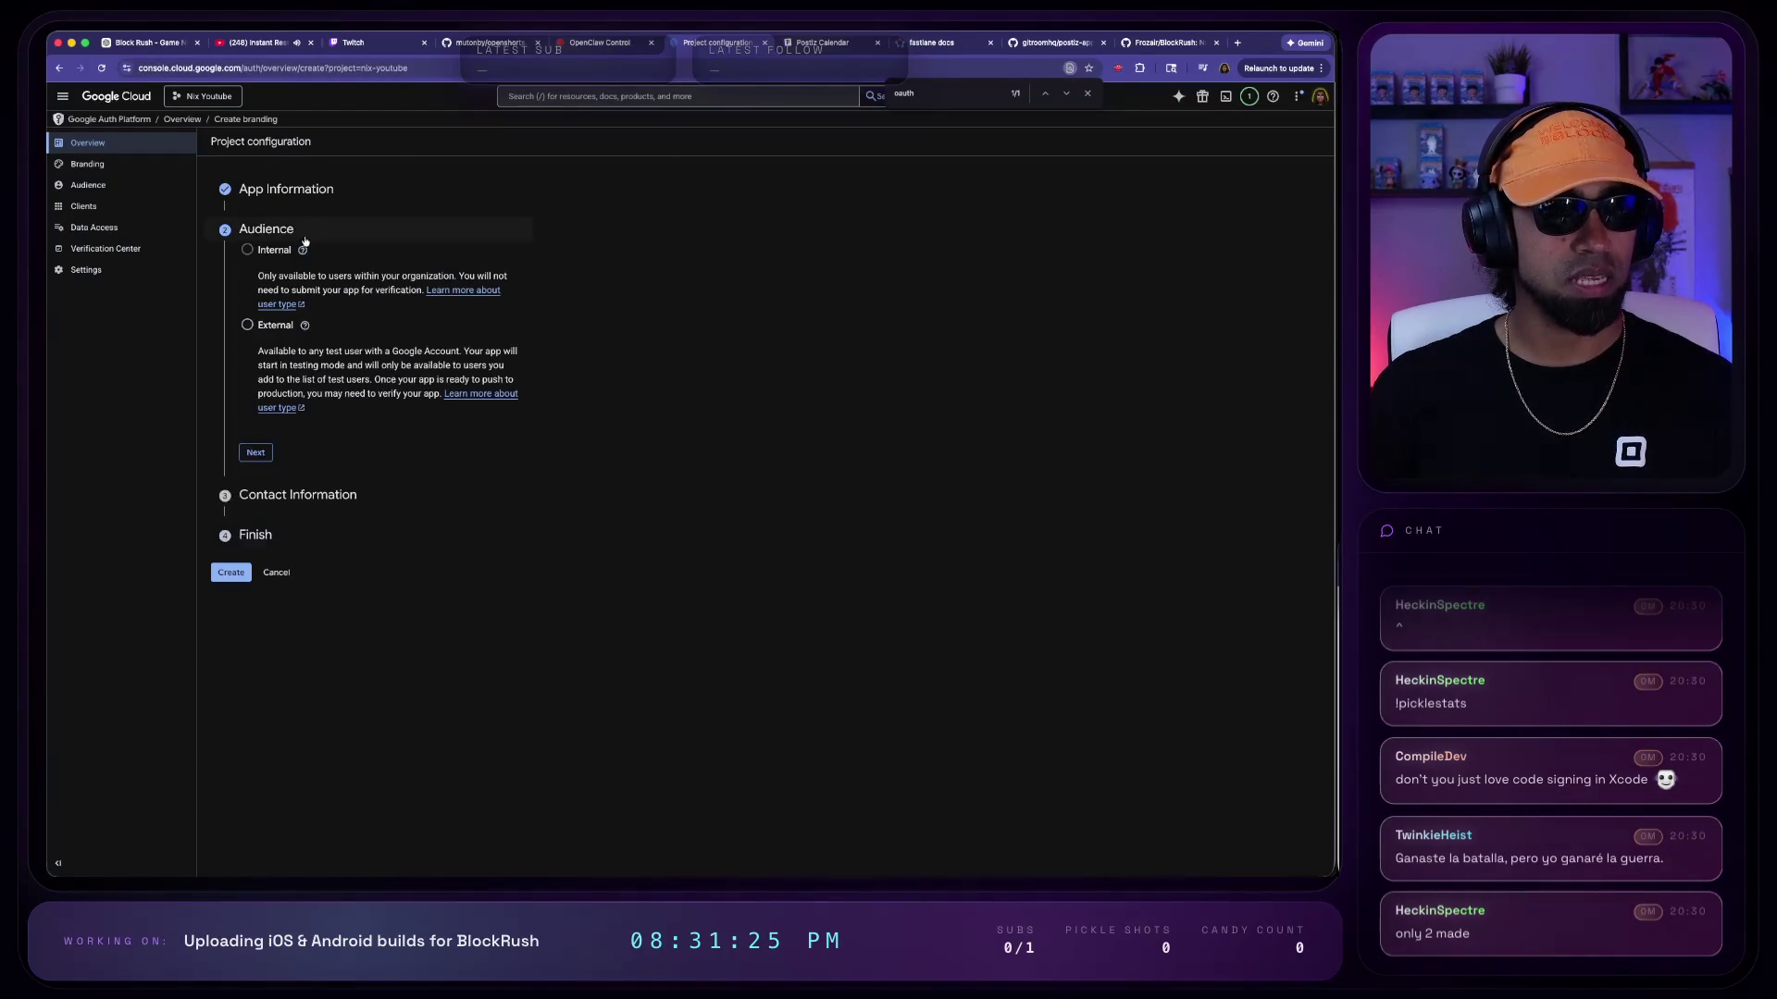
After checking the OpenClaw instructions, set the audience to External and continue
left_click(600, 43)
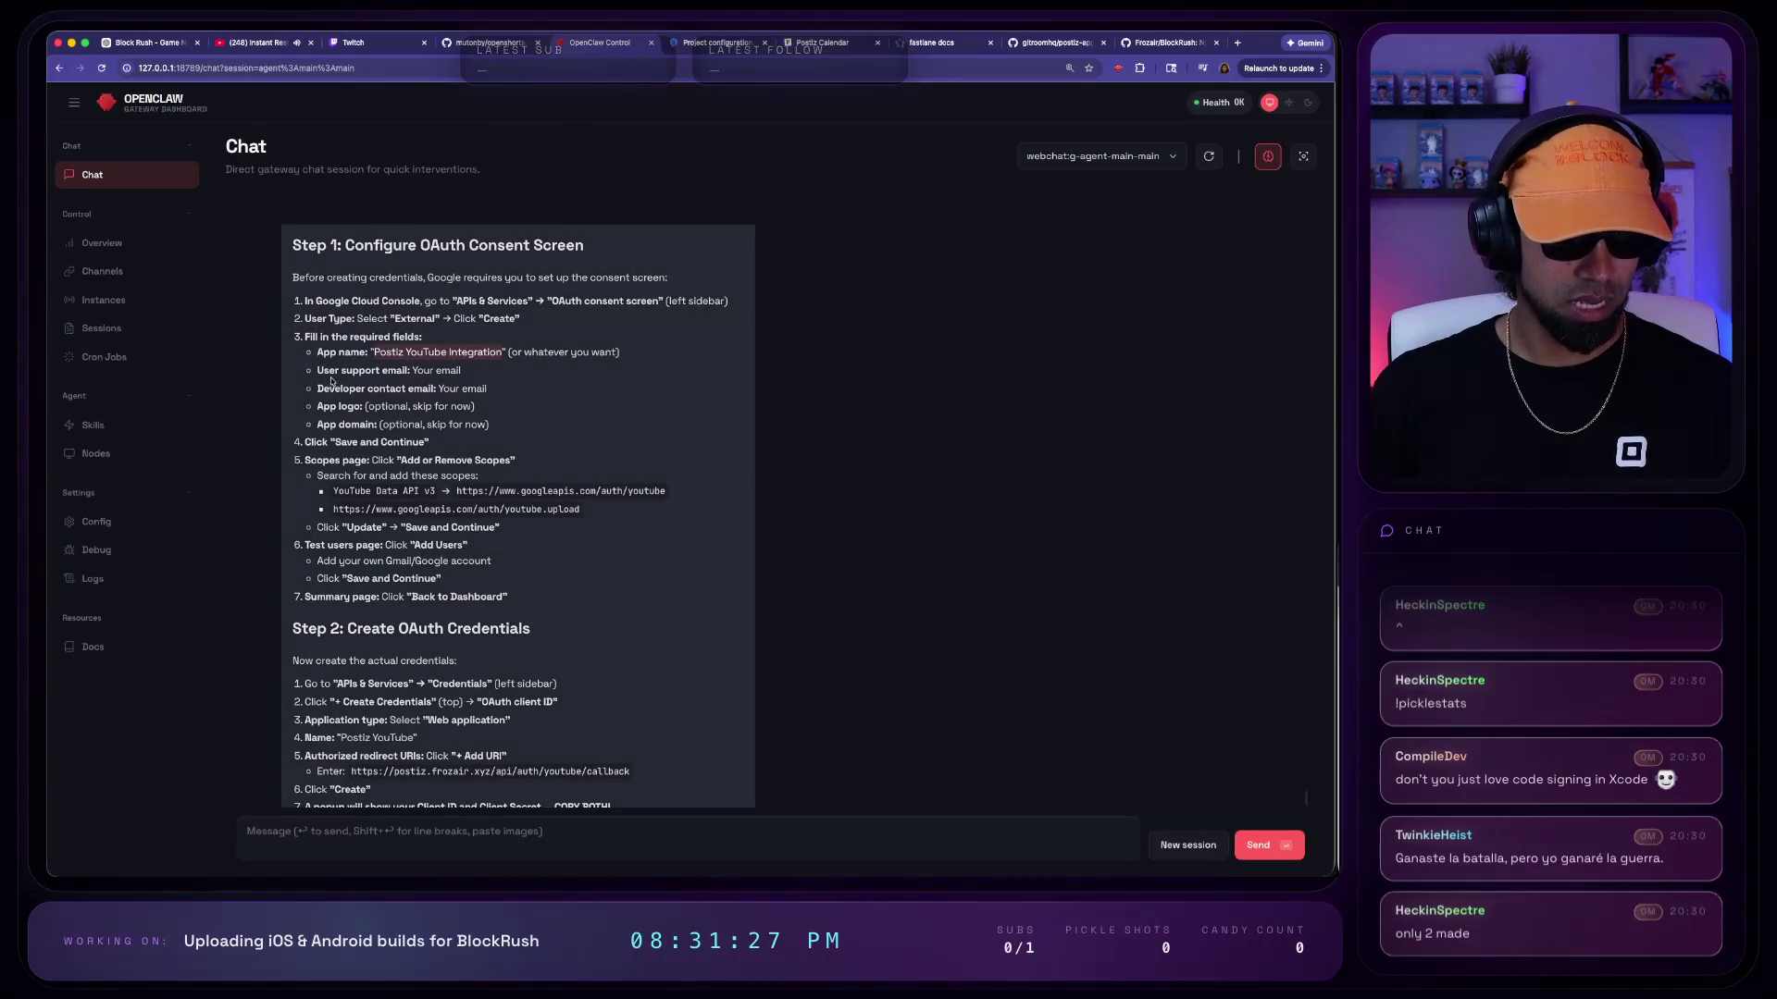
mouse_move(364, 406)
left_mouse_down()
mouse_move(408, 393)
mouse_move(325, 393)
mouse_move(476, 407)
left_mouse_up()
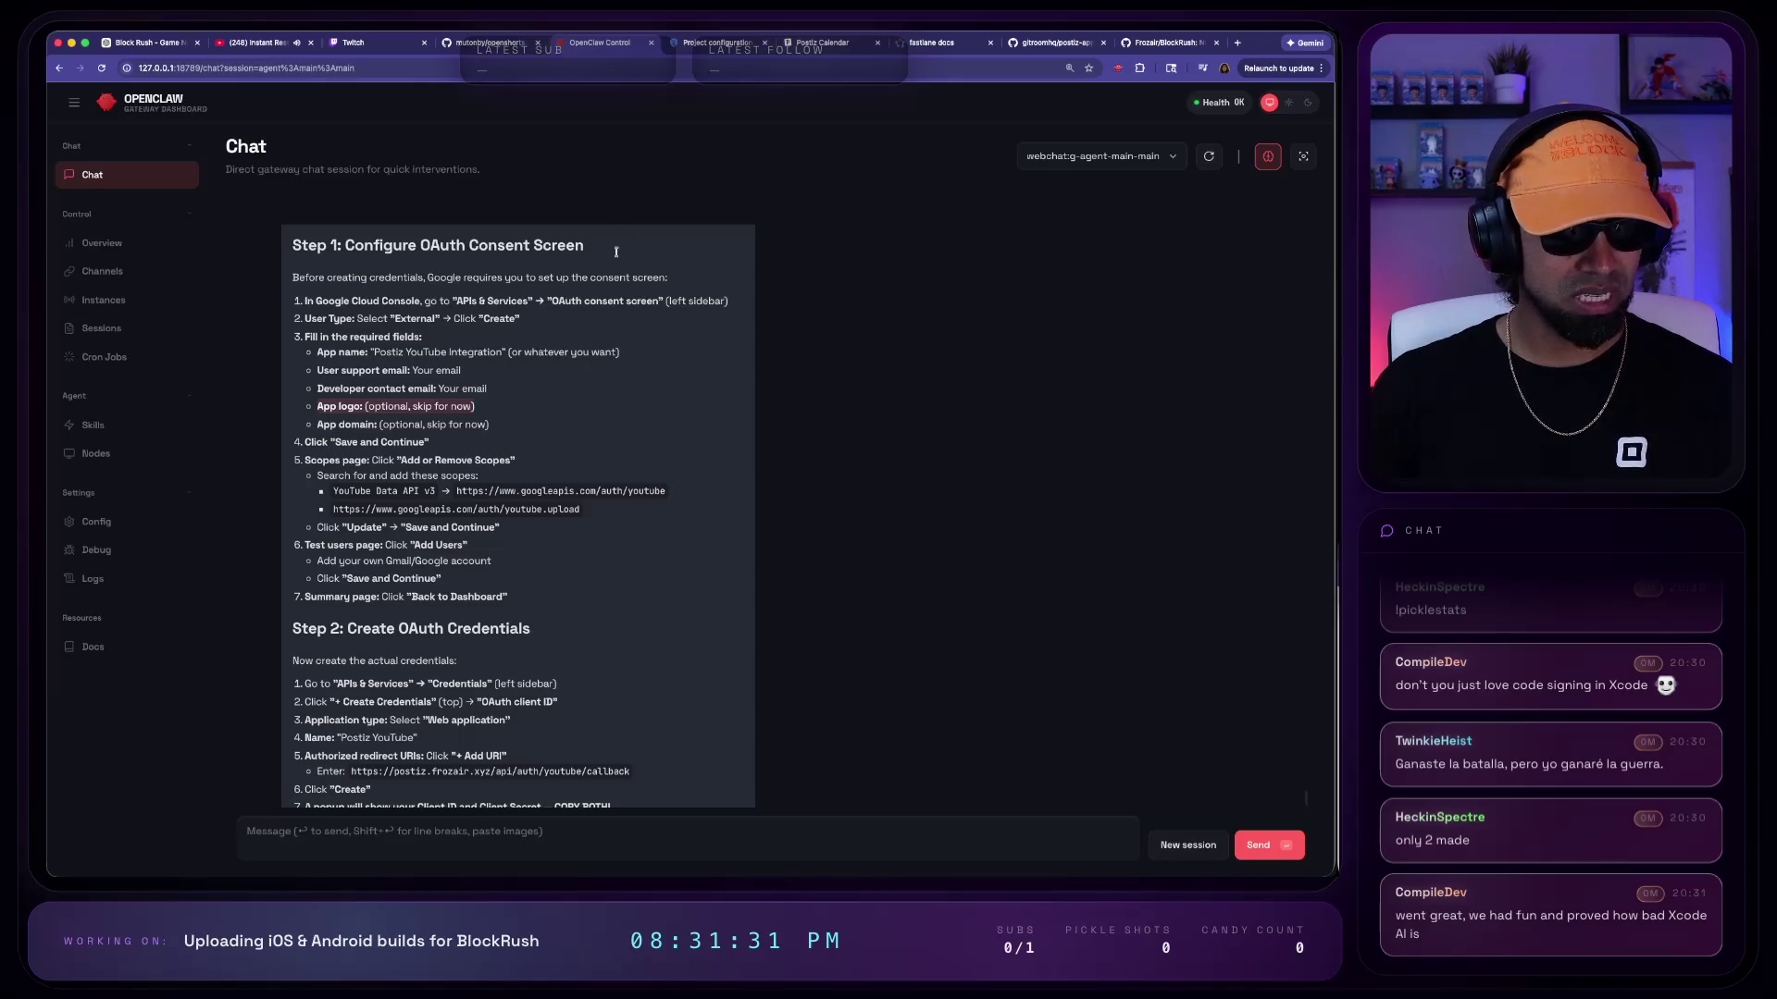
left_click(715, 44)
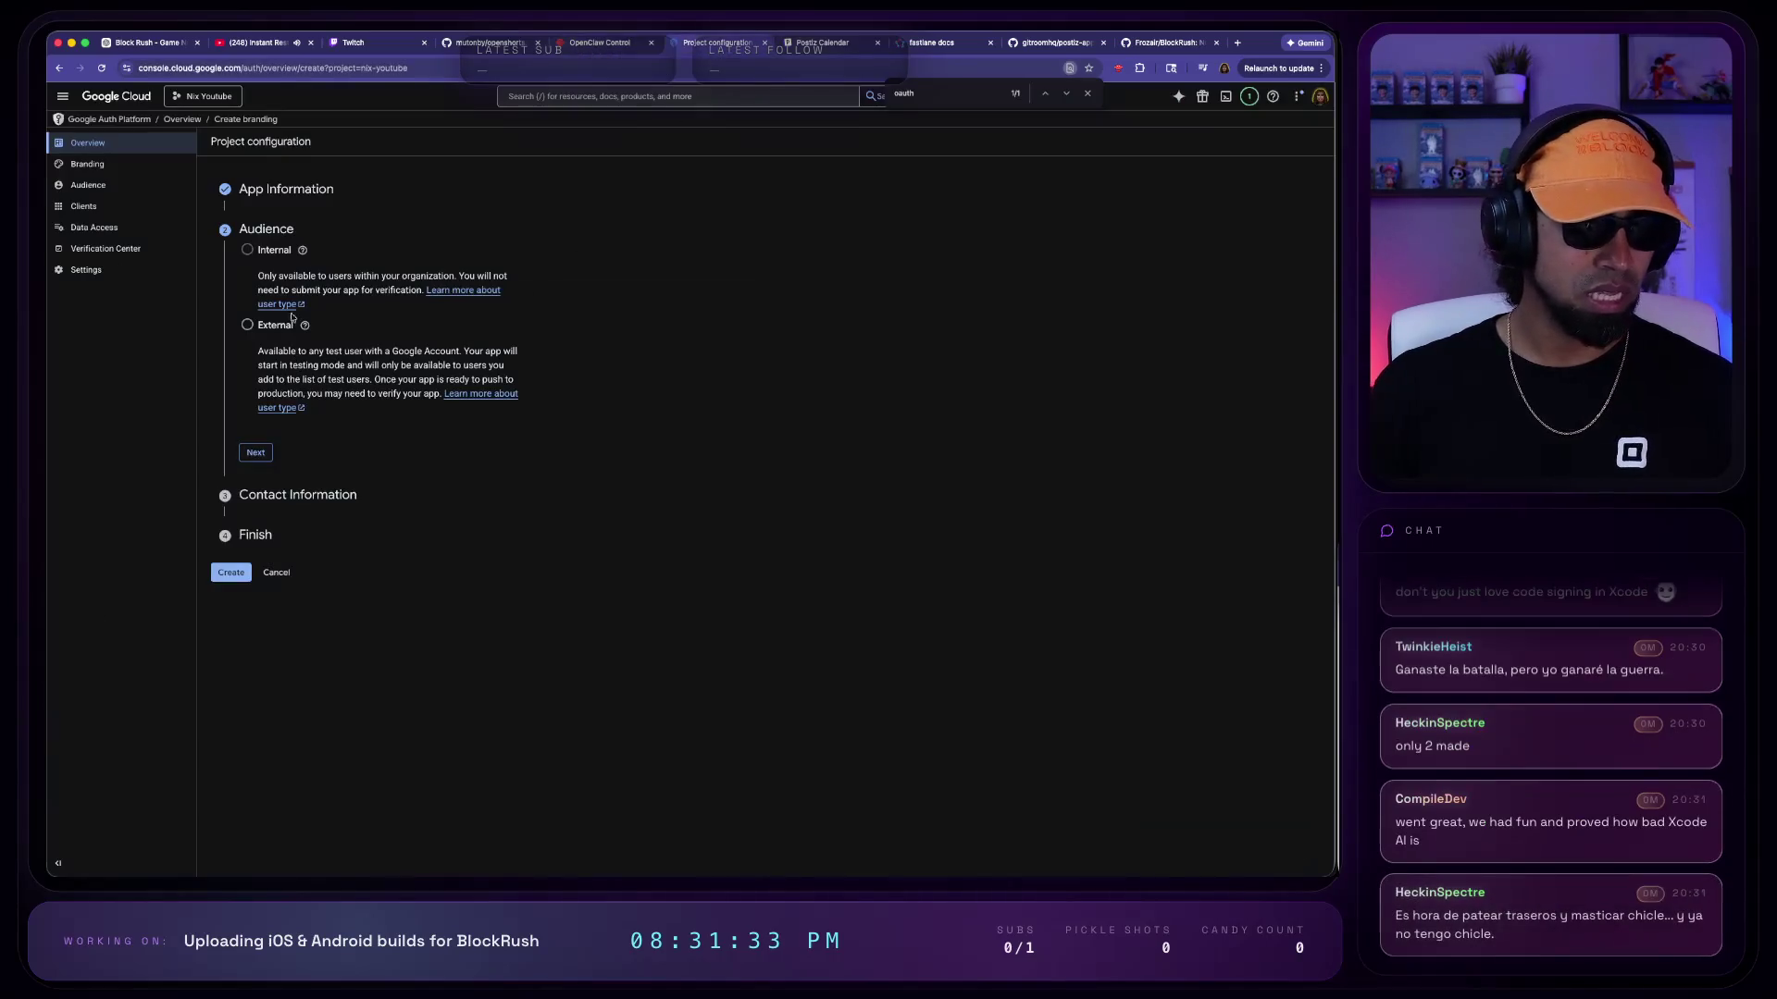
mouse_move(269, 305)
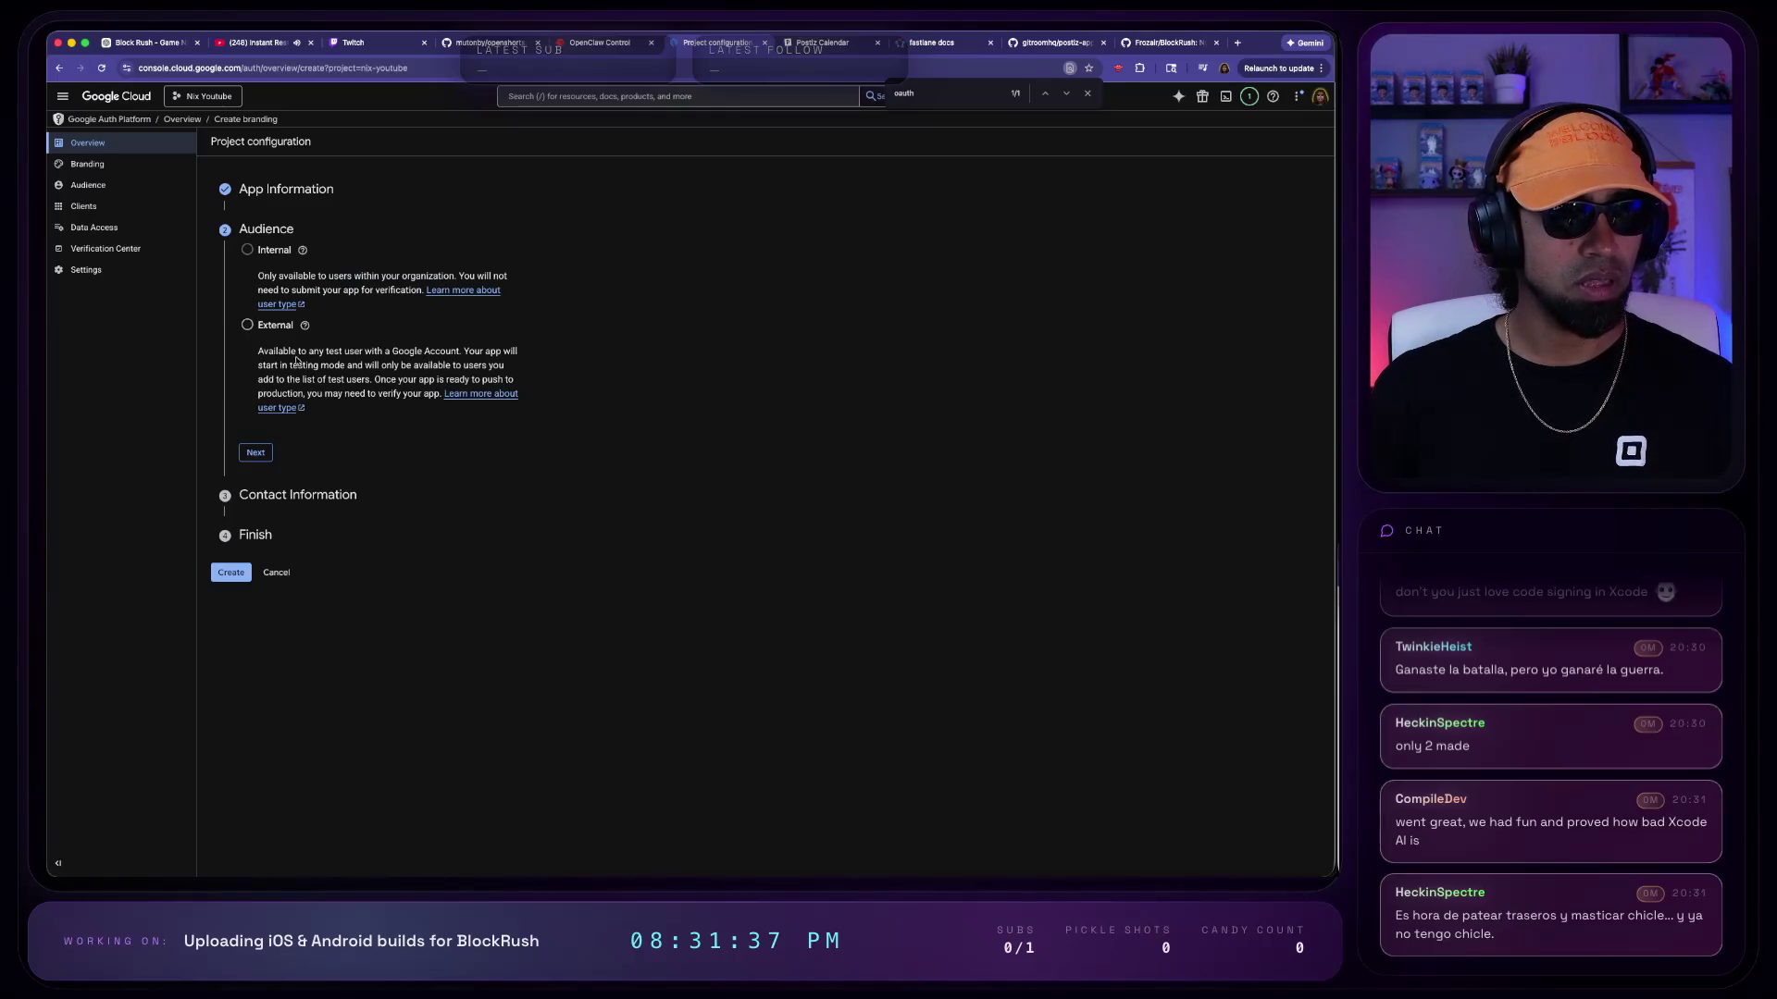
mouse_move(262, 349)
left_mouse_down()
mouse_move(470, 351)
mouse_move(338, 366)
mouse_move(364, 364)
left_mouse_up()
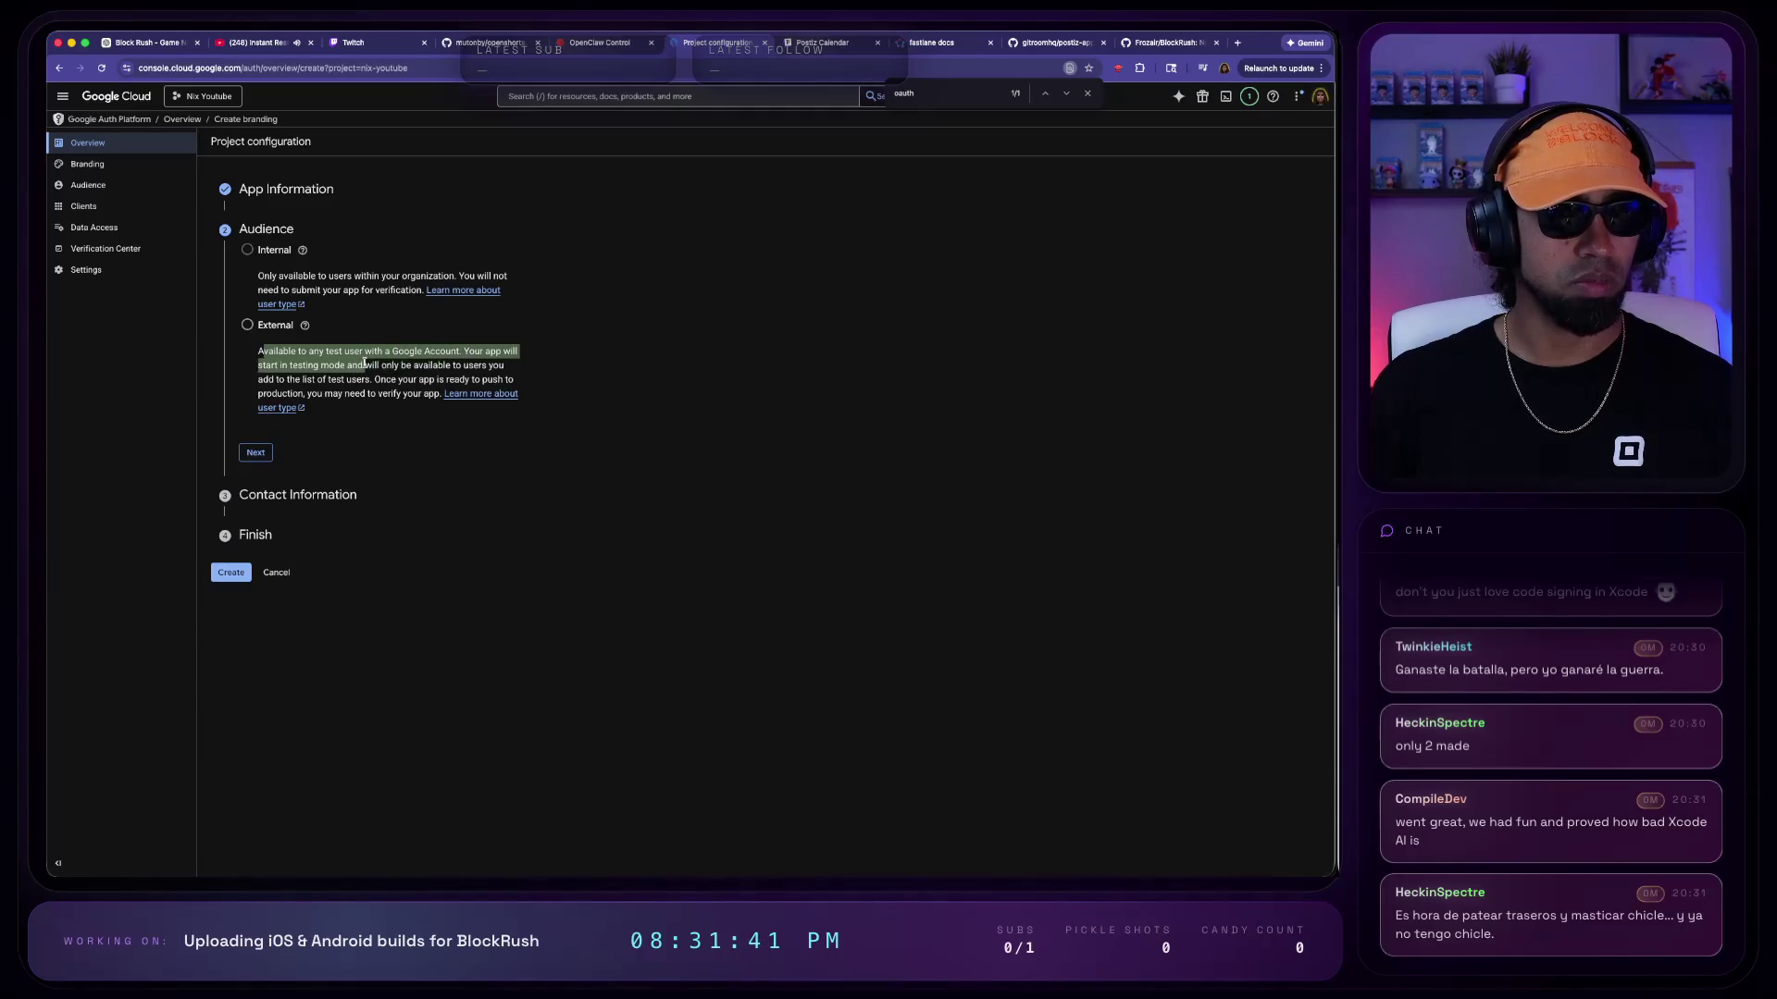
mouse_move(278, 276)
left_mouse_down()
mouse_move(422, 276)
mouse_move(290, 317)
left_mouse_up()
mouse_move(247, 252)
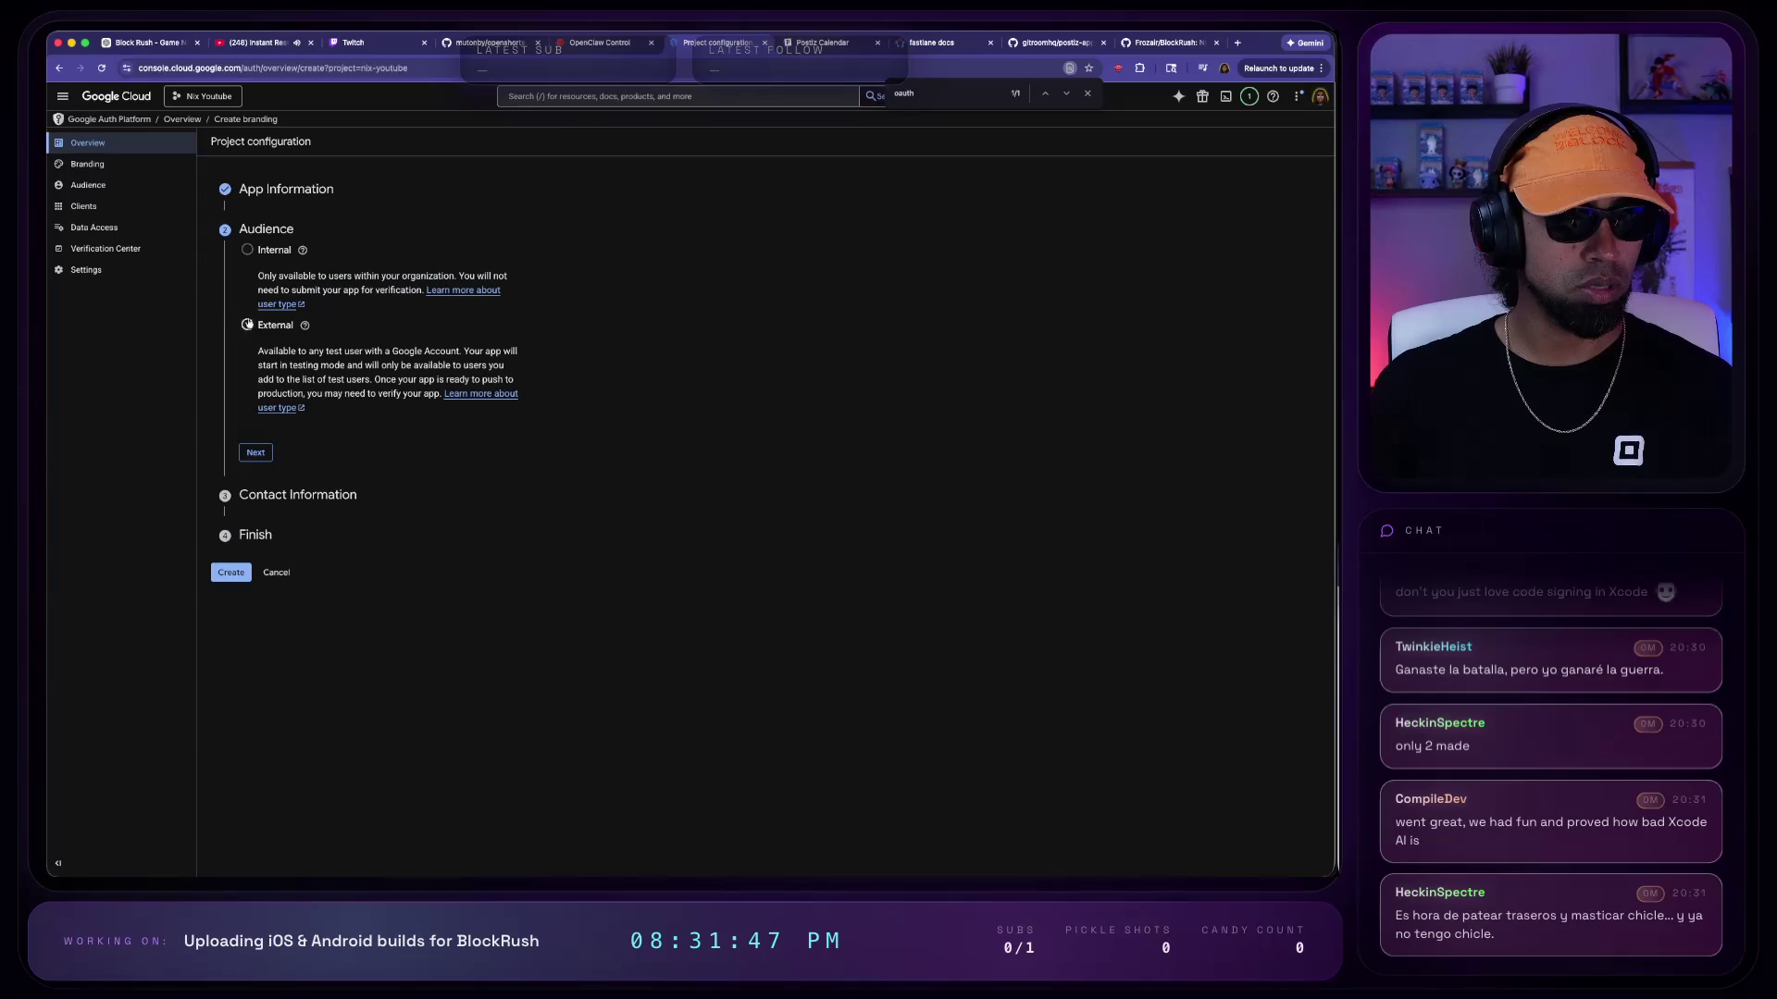
left_click(253, 453)
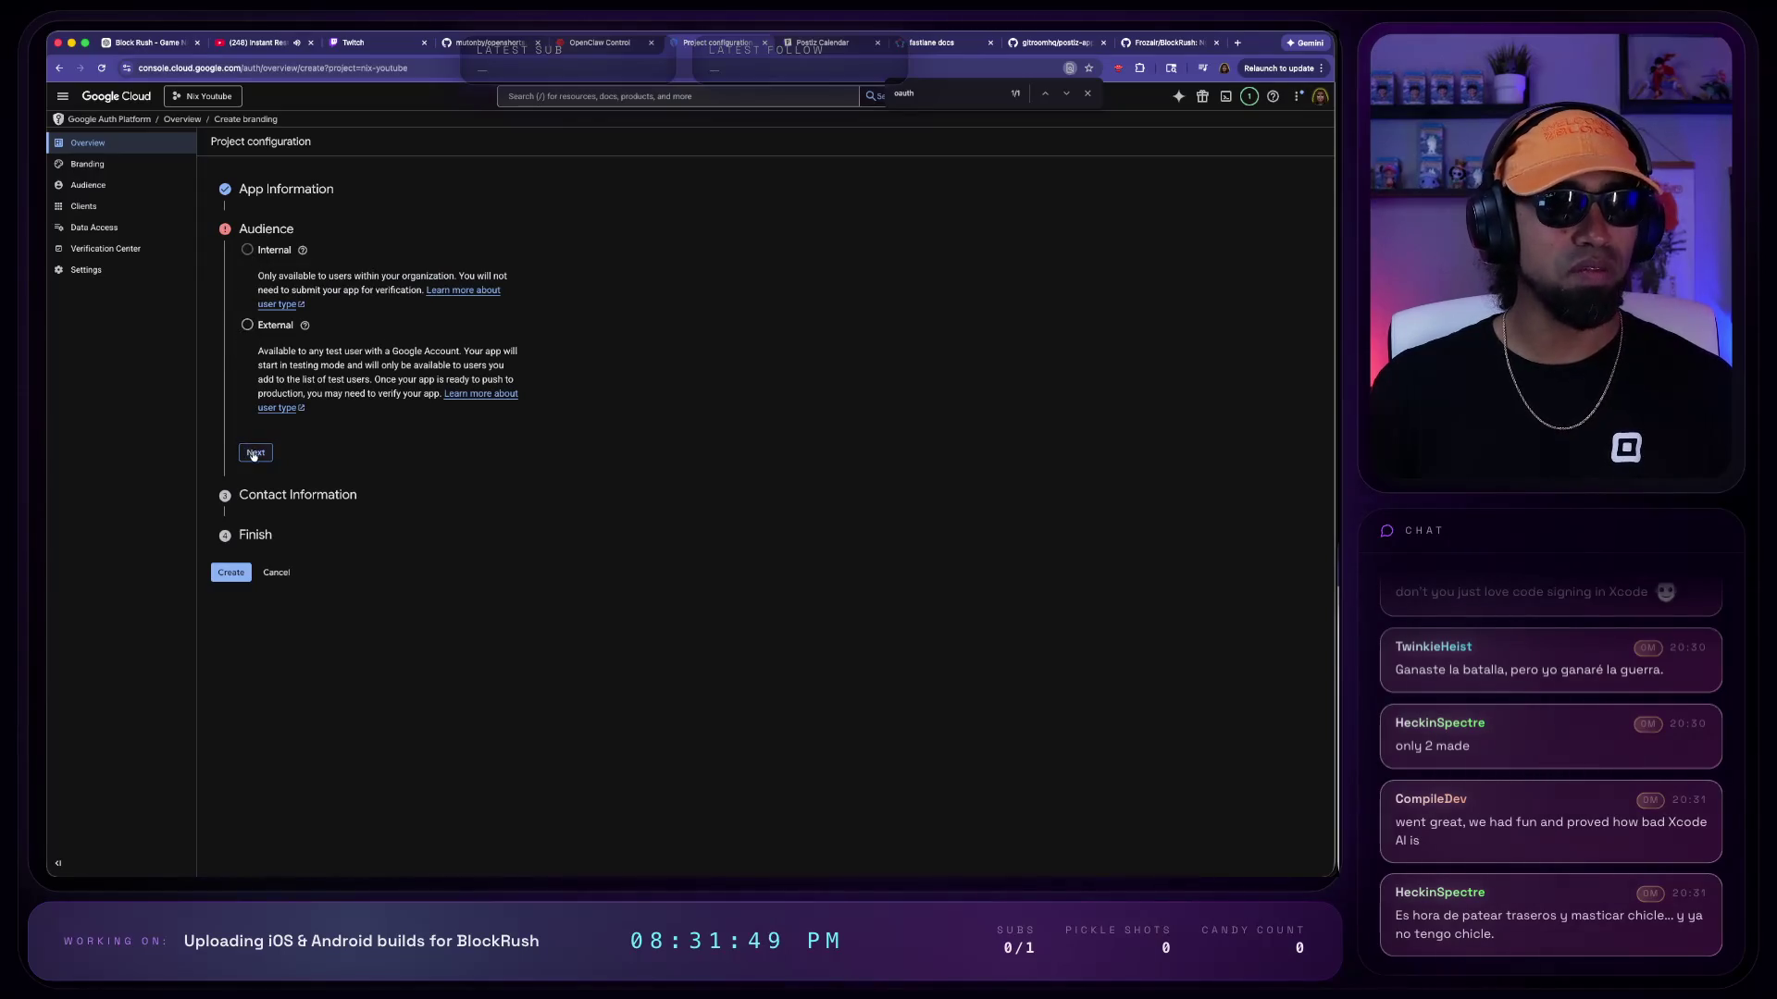
left_click(248, 325)
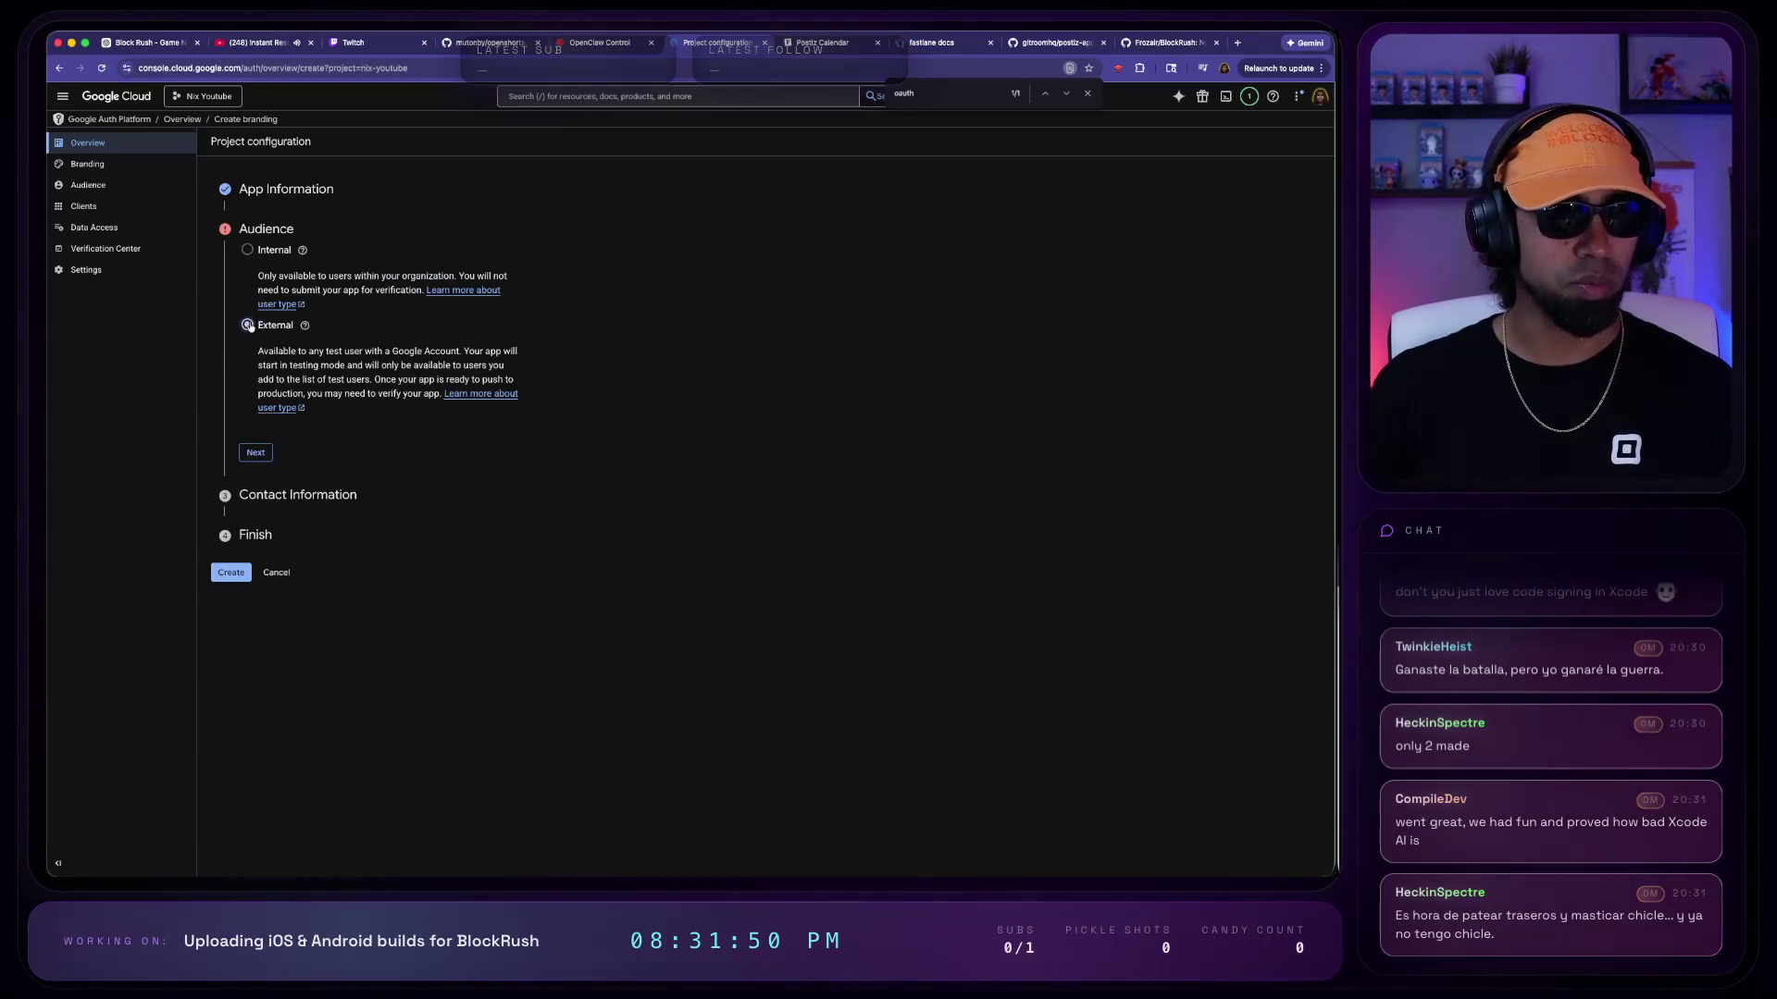
left_click(255, 452)
Fill in the contact email and accept the Google API Services User Data Policy
left_click(330, 288)
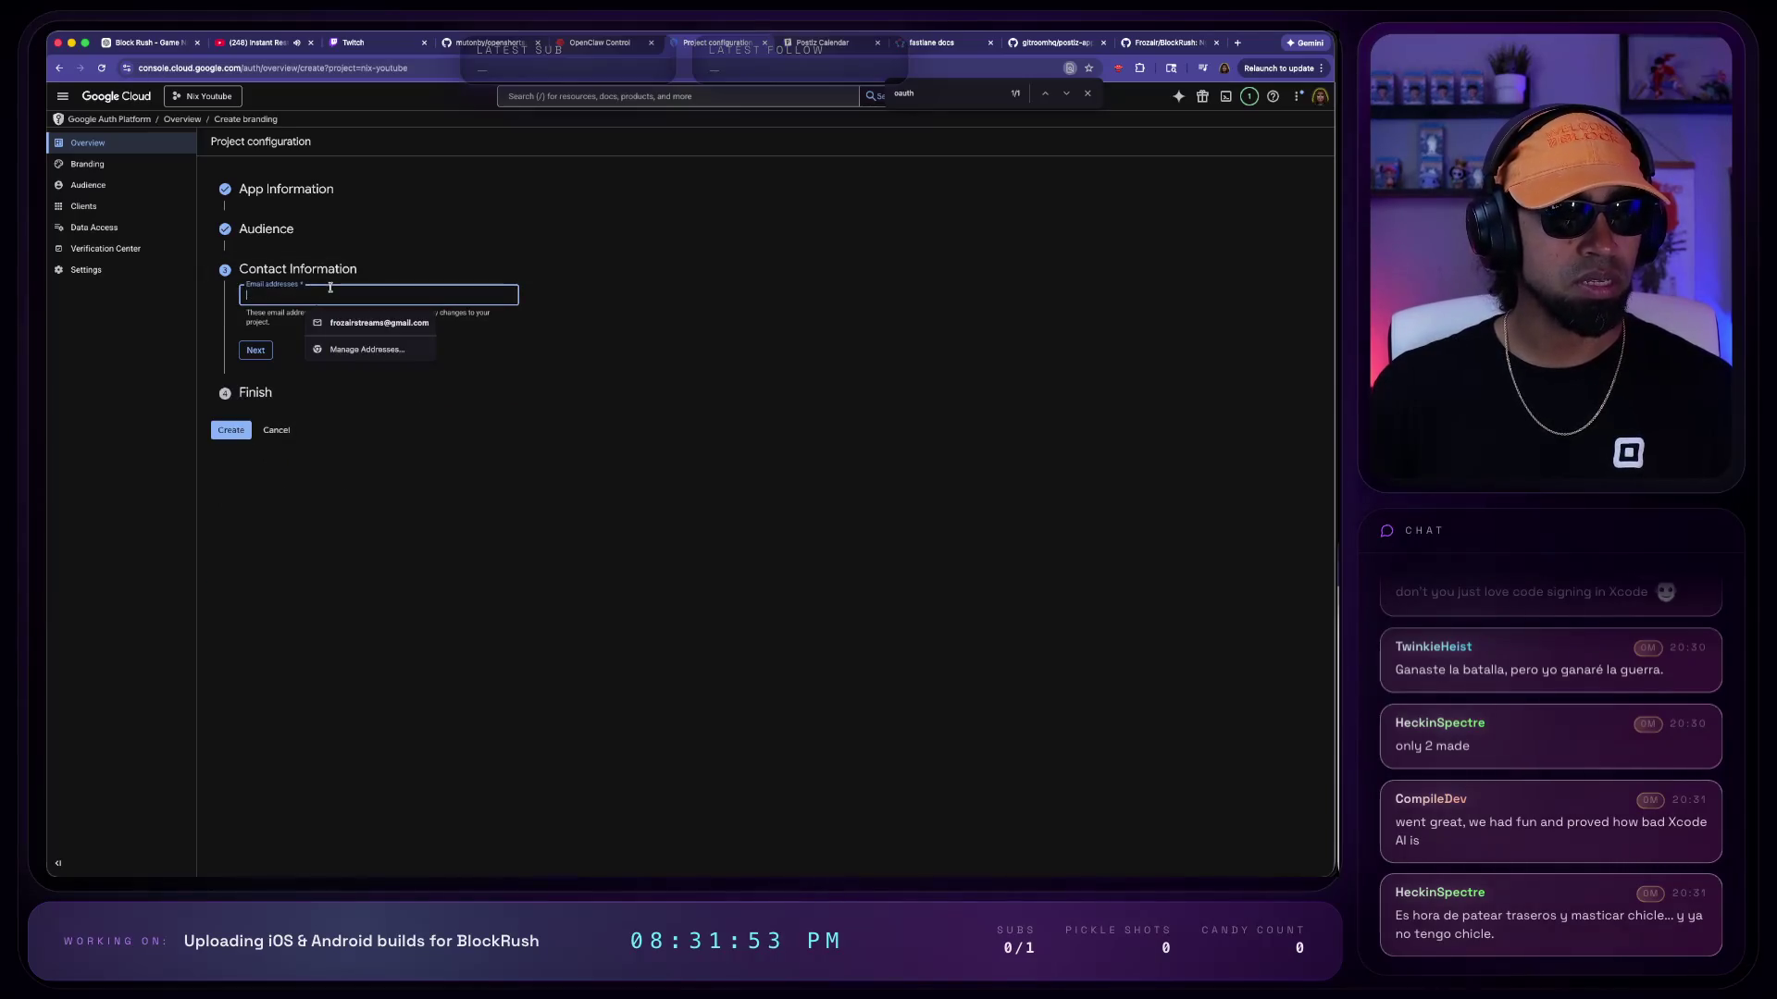
left_click(352, 322)
left_click(257, 350)
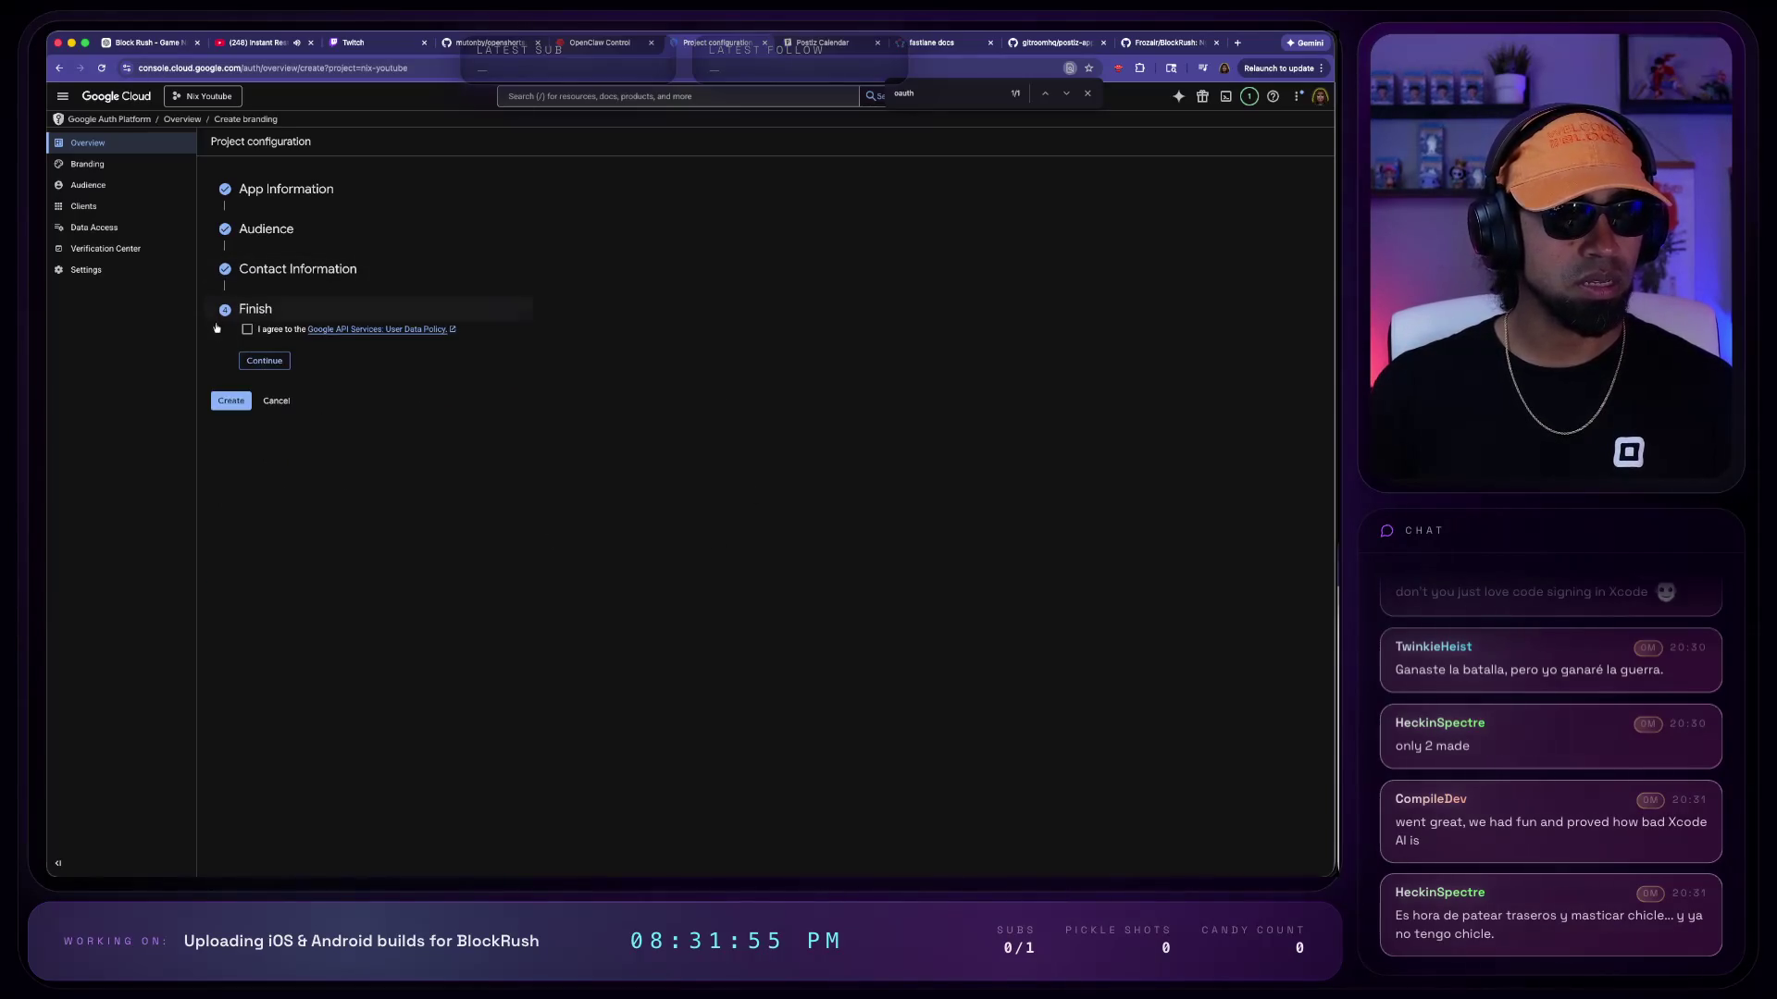
left_click(246, 330)
left_click(263, 360)
Create the OAuth configuration for the Nix Youtube project
left_click(231, 347)
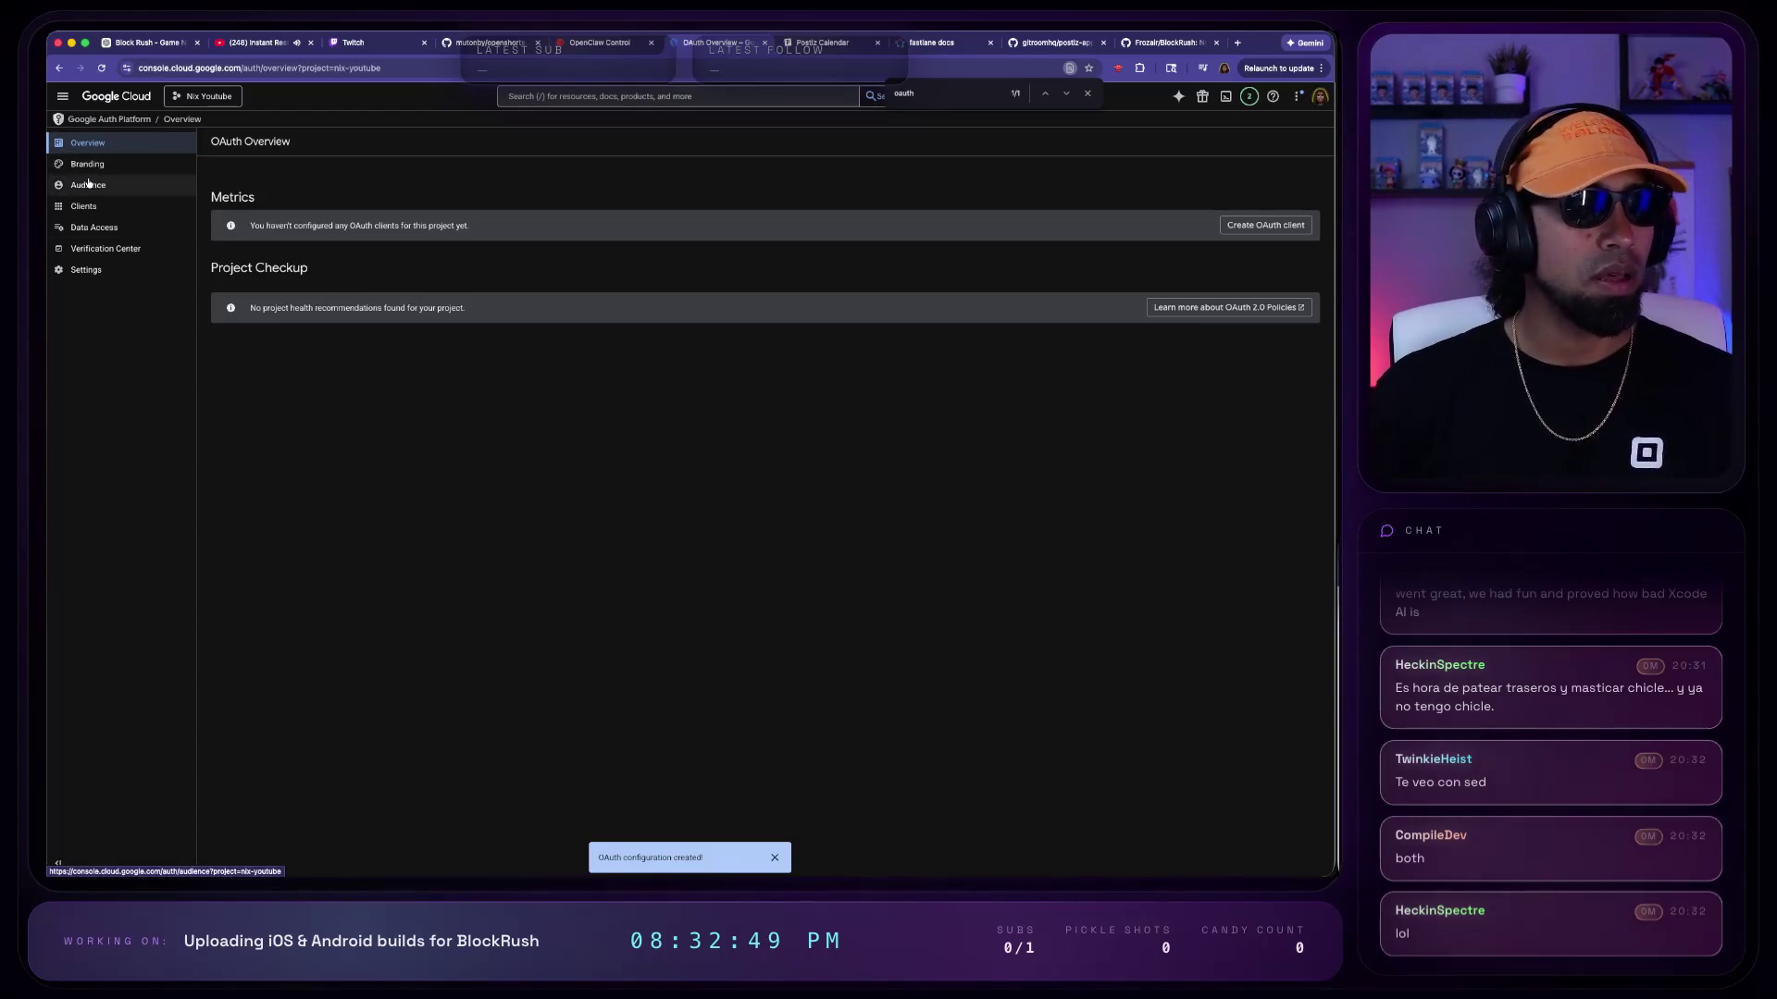
left_click(597, 52)
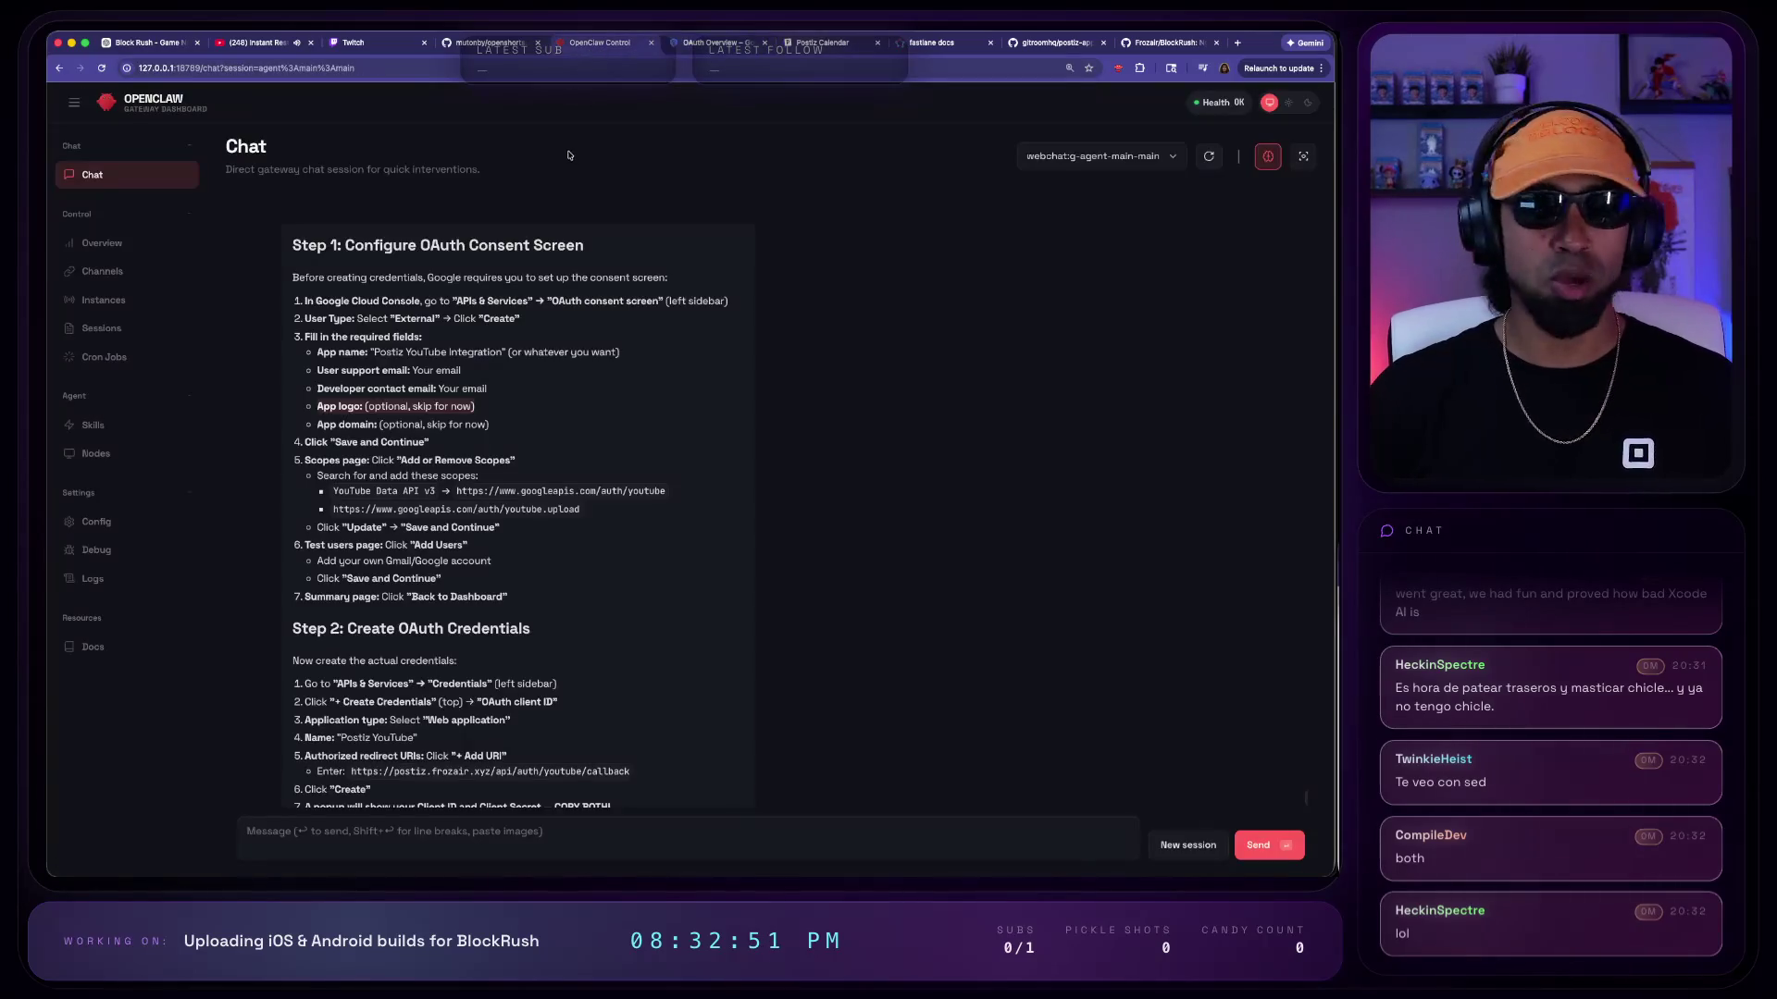
scroll(493, 429, "down", 1)
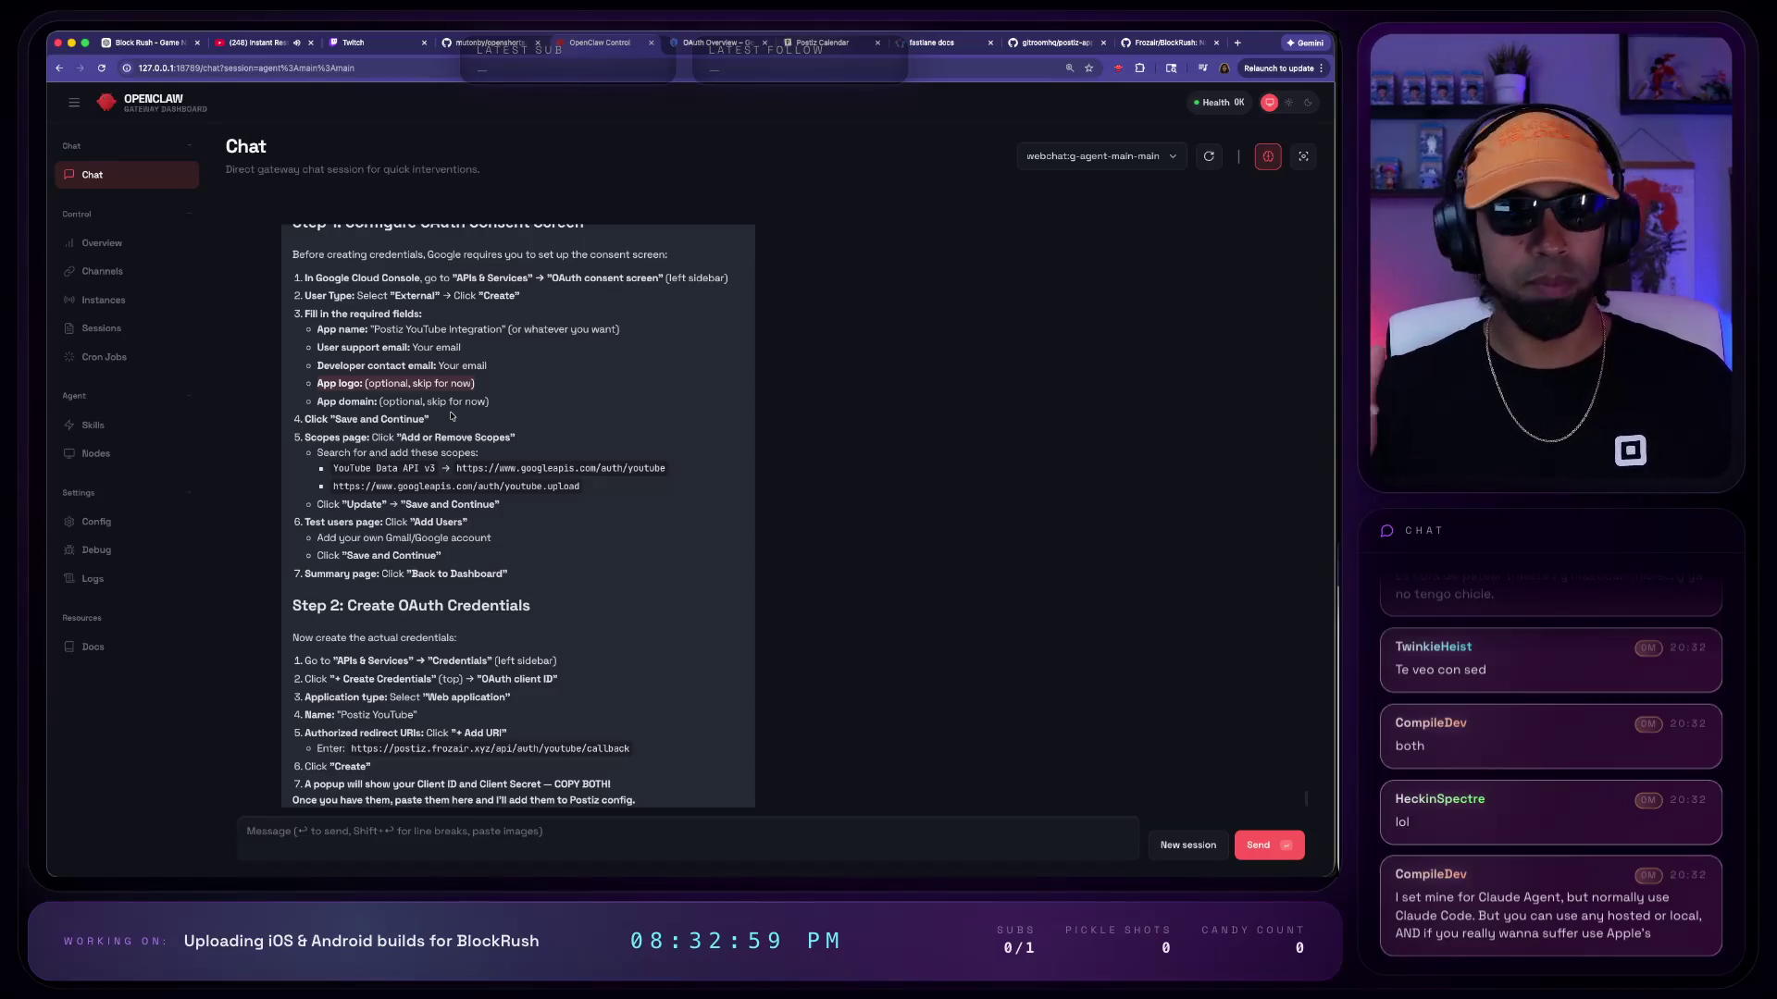
scroll(390, 437, "down", 1)
left_click_drag(336, 396, 434, 387)
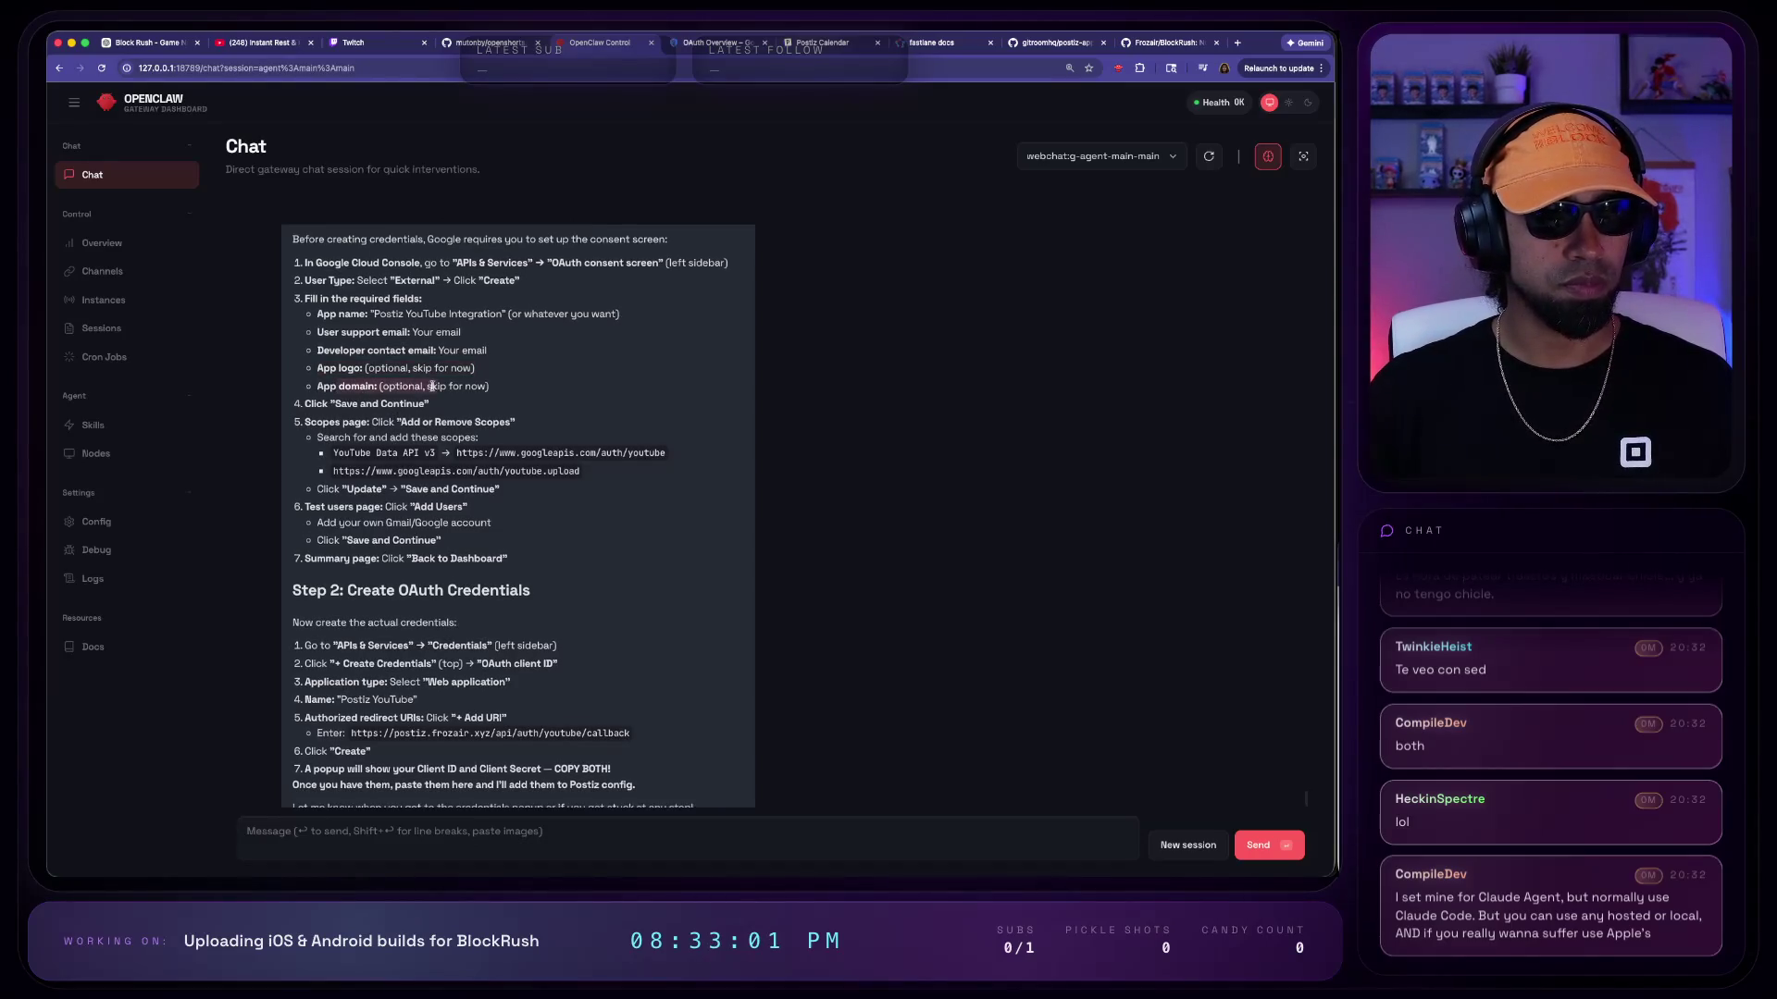
left_click_drag(343, 422, 514, 422)
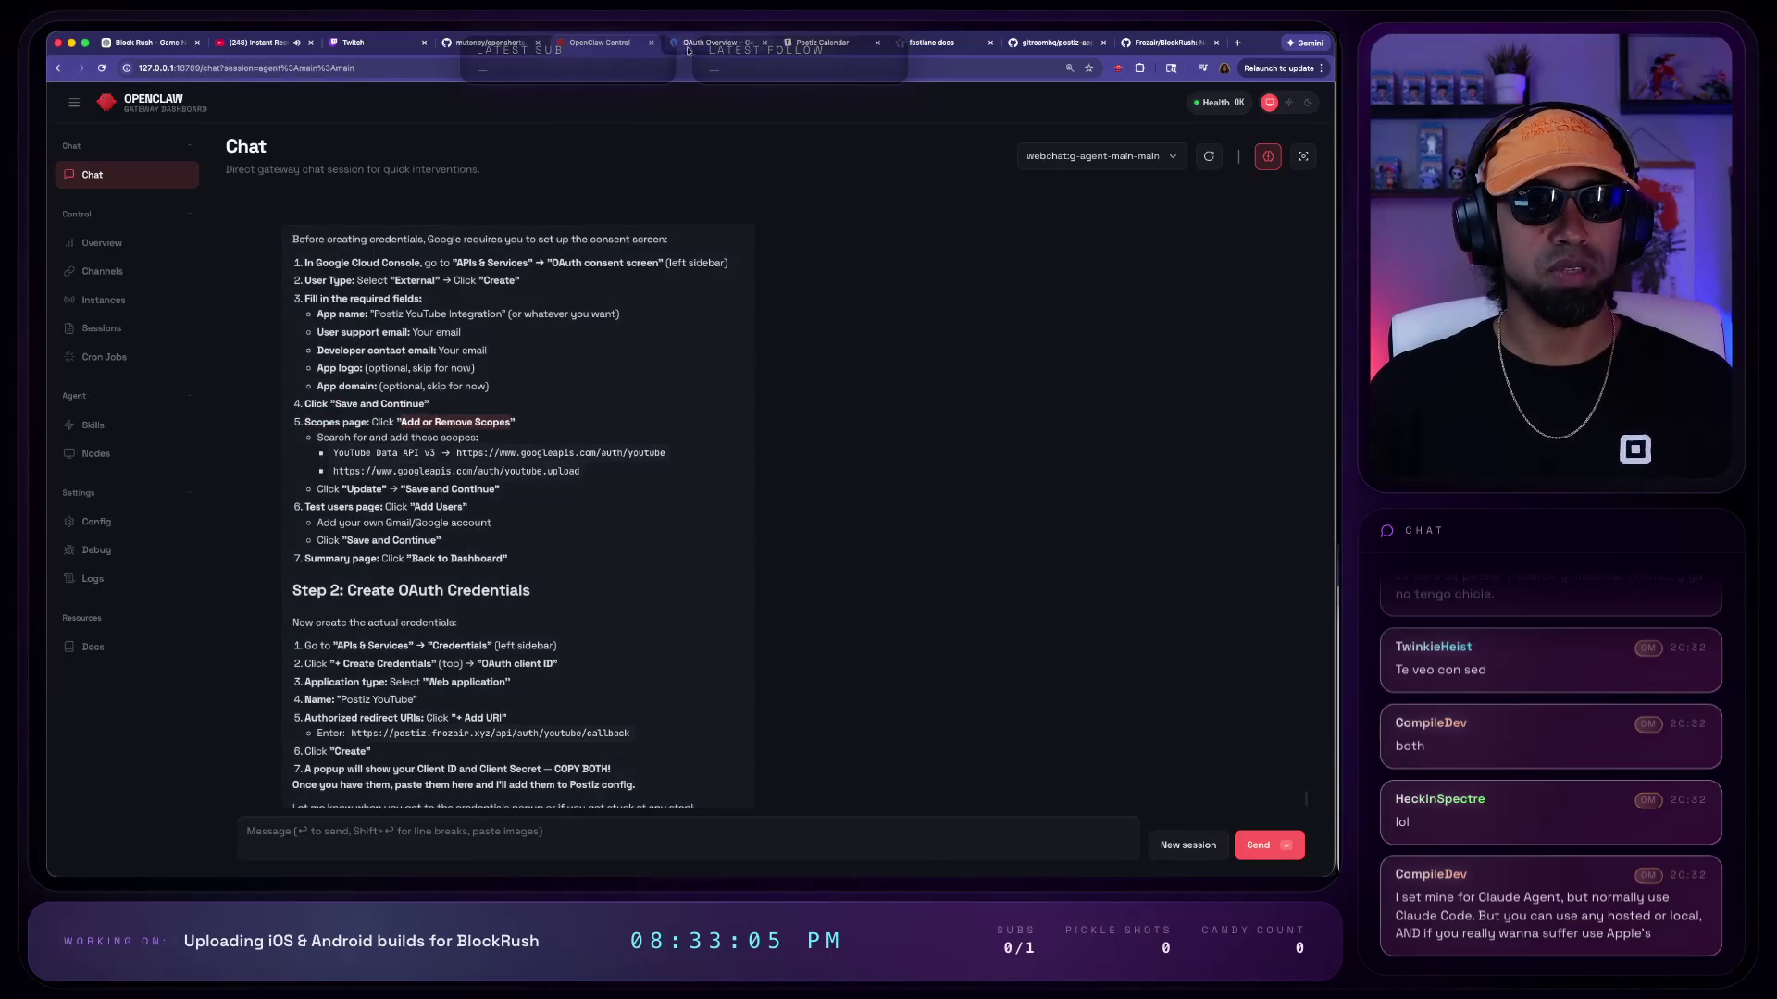
left_click(687, 50)
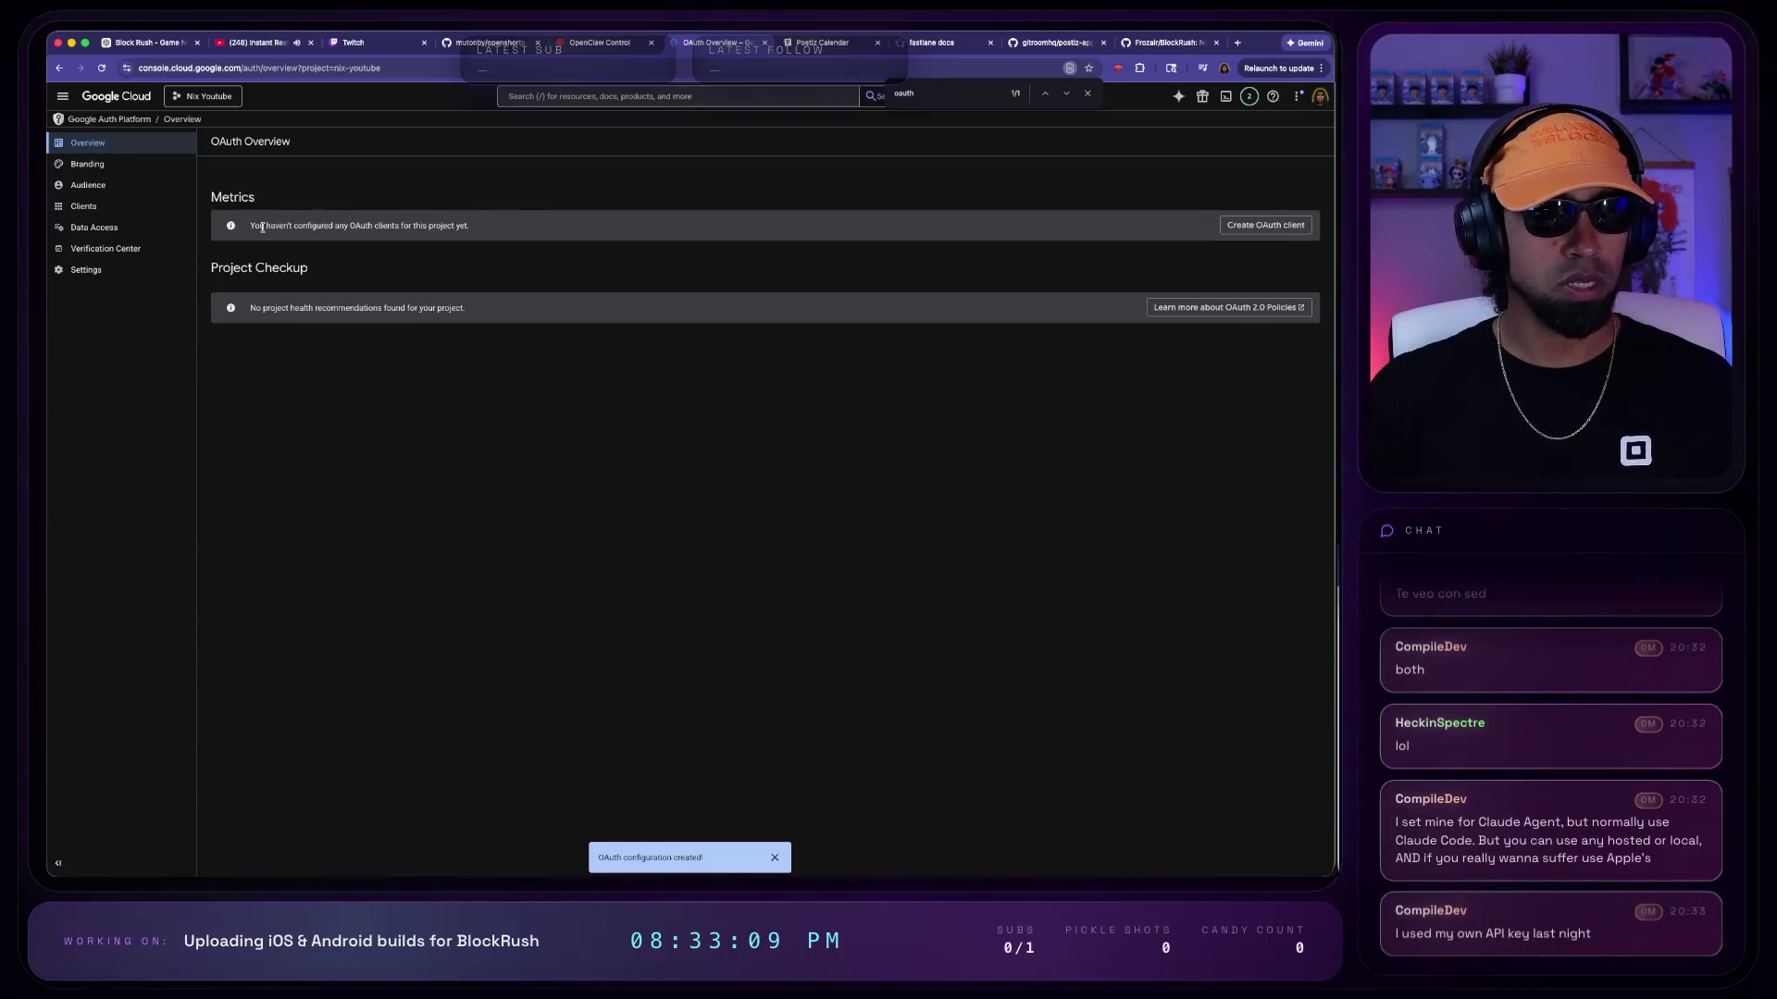
Keep Nix Youtube as the selected project and open the Cloud navigation menu
left_click_drag(266, 226, 389, 233)
left_click(202, 96)
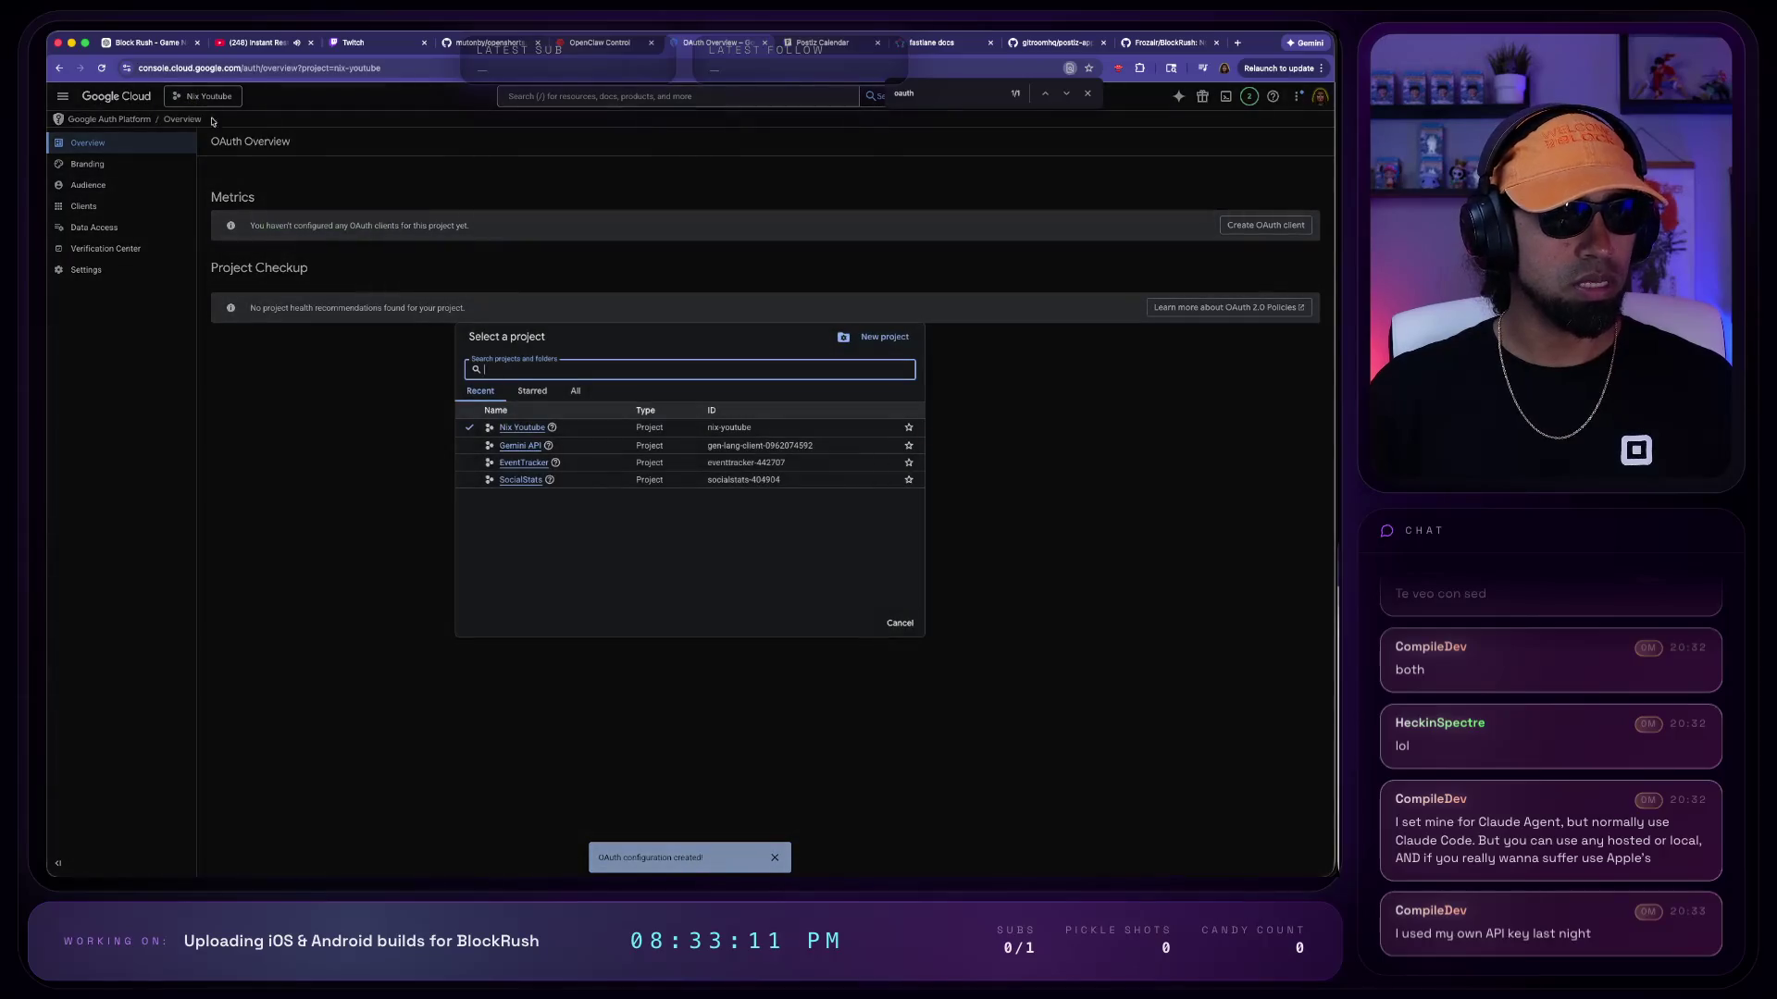
left_click(443, 379)
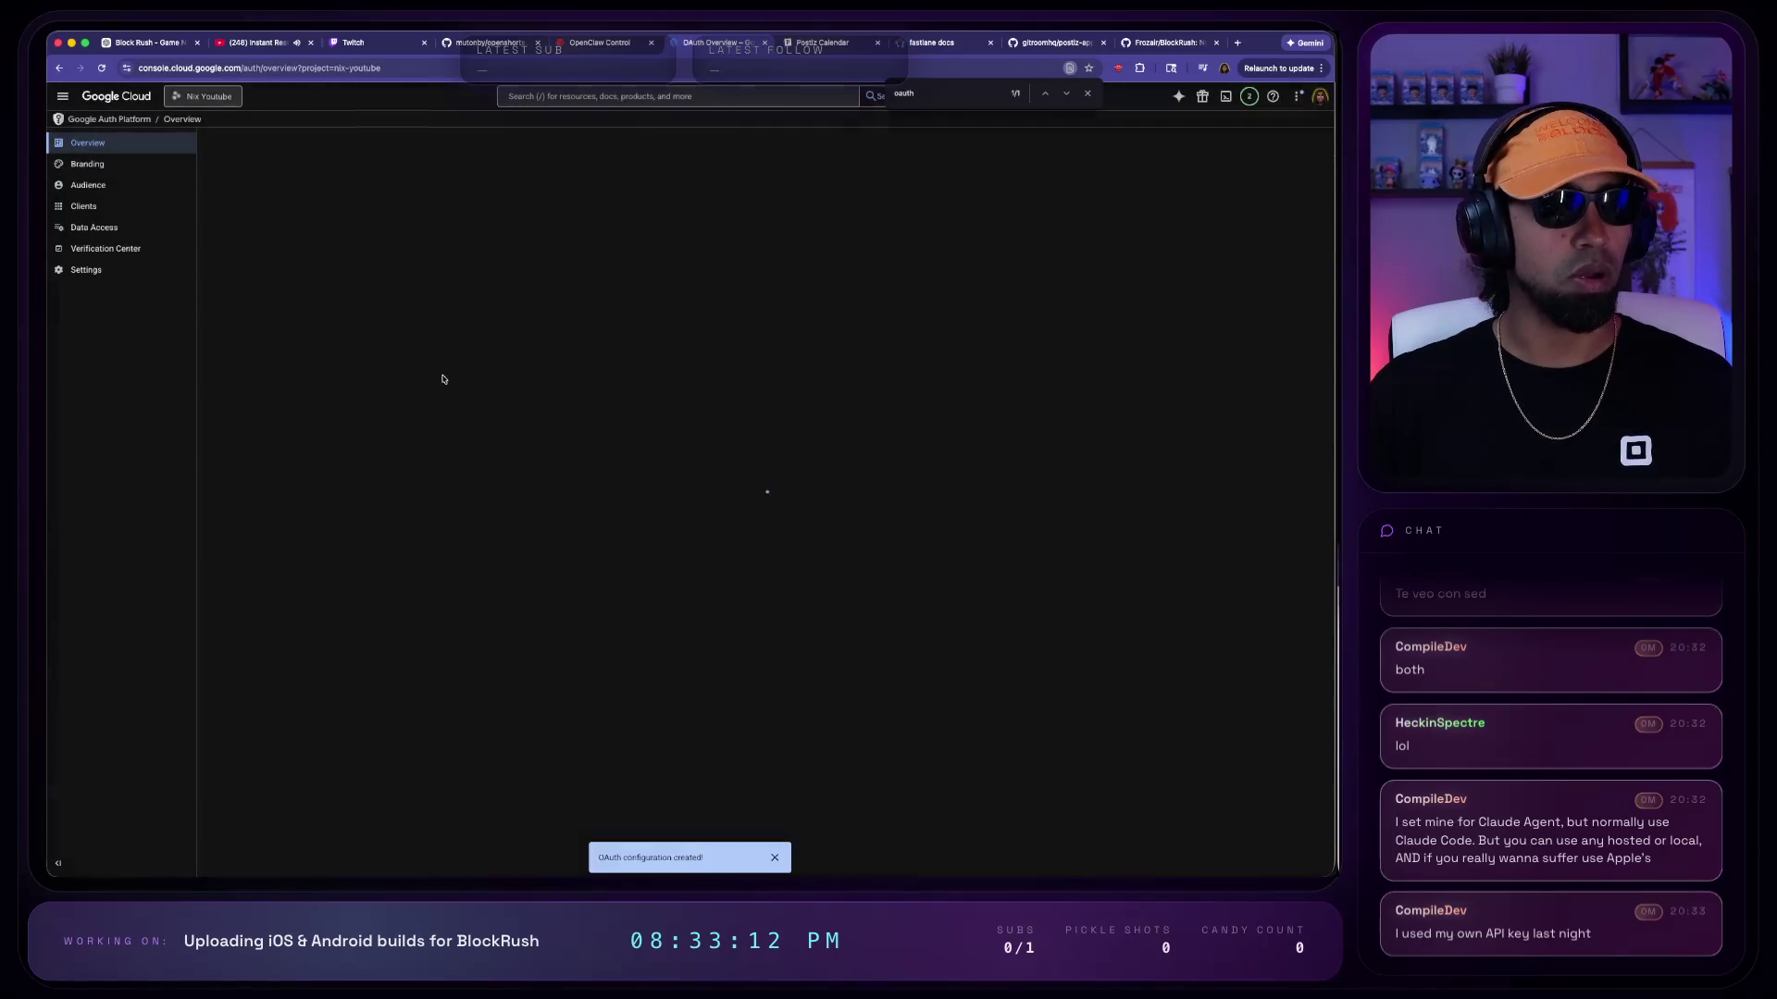
left_click(63, 97)
left_click(63, 96)
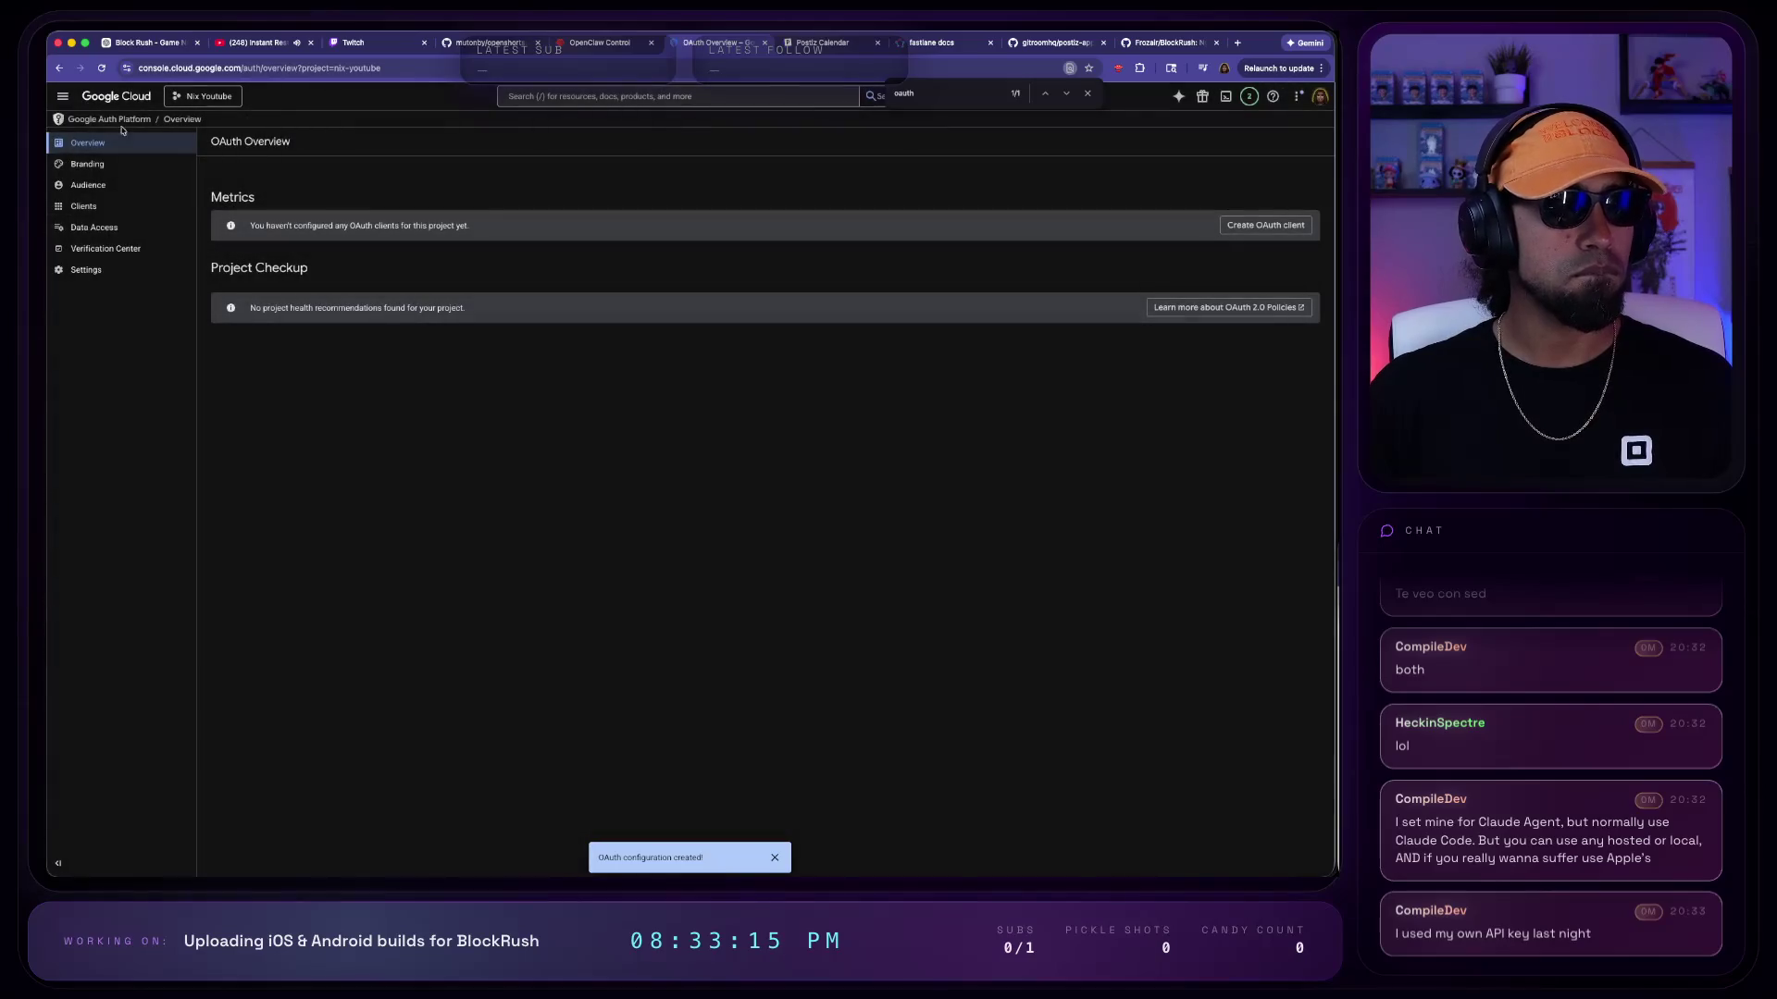
left_click(63, 96)
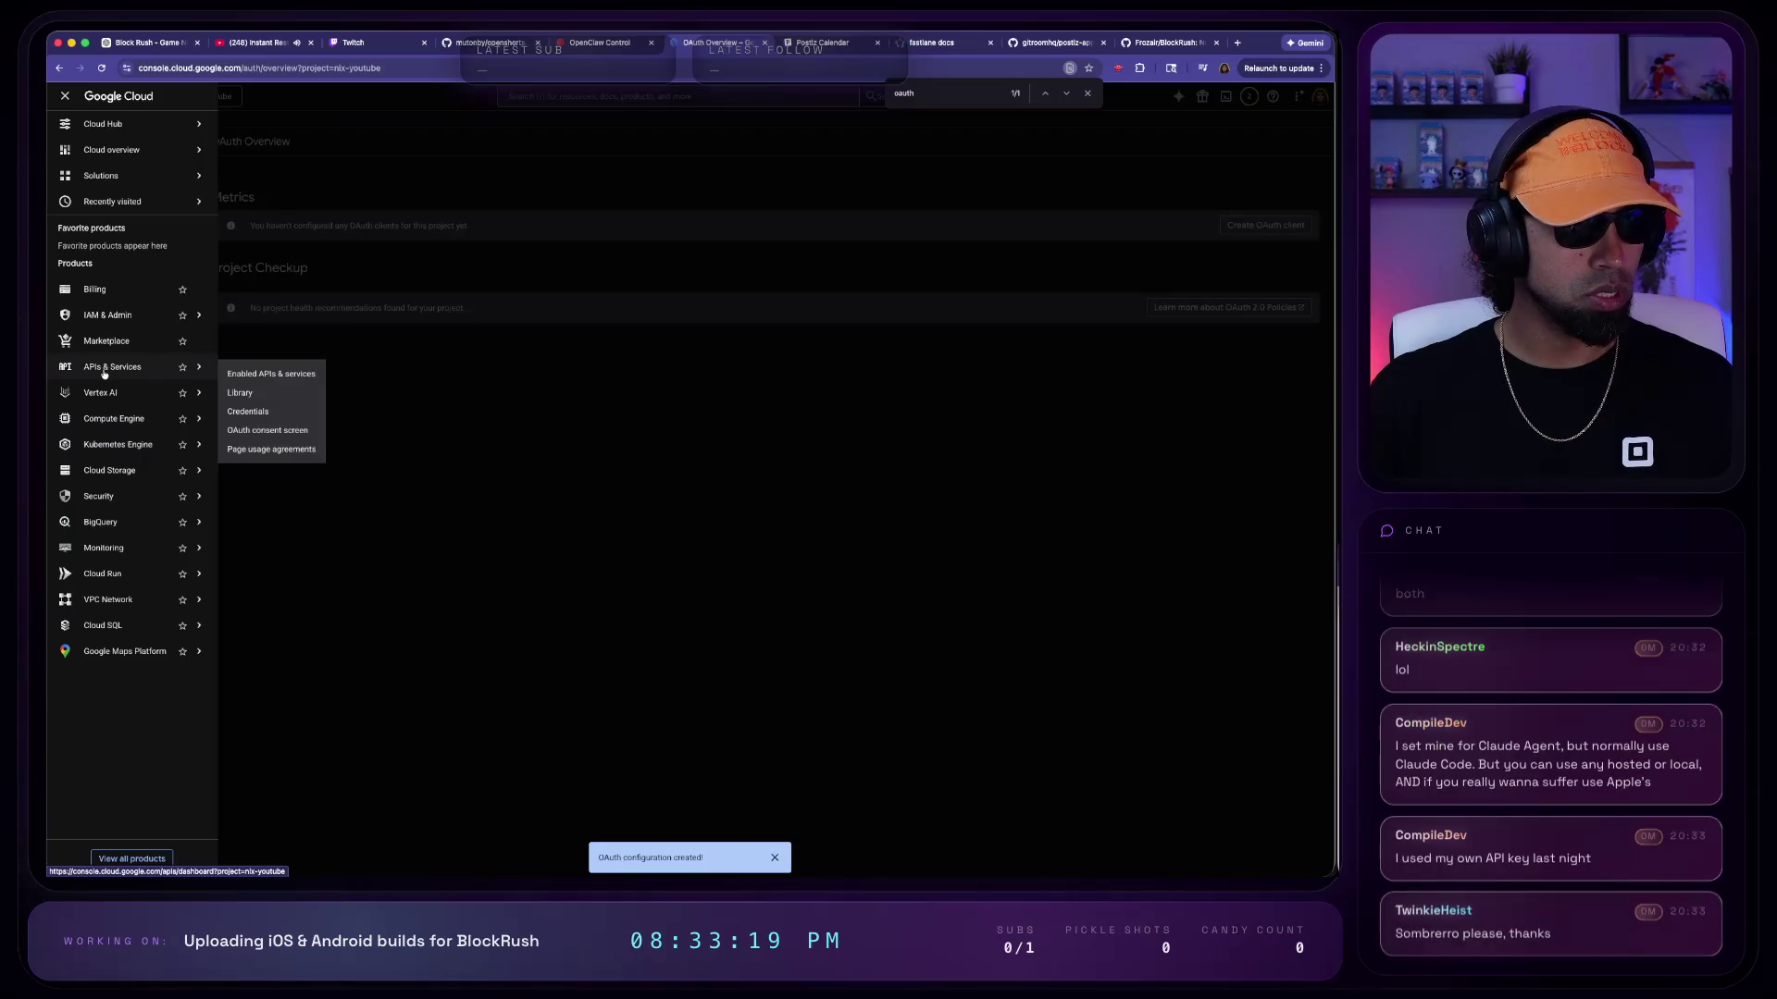
Go via APIs & Services to the OAuth consent screen and start a new OAuth client
mouse_move(162, 130)
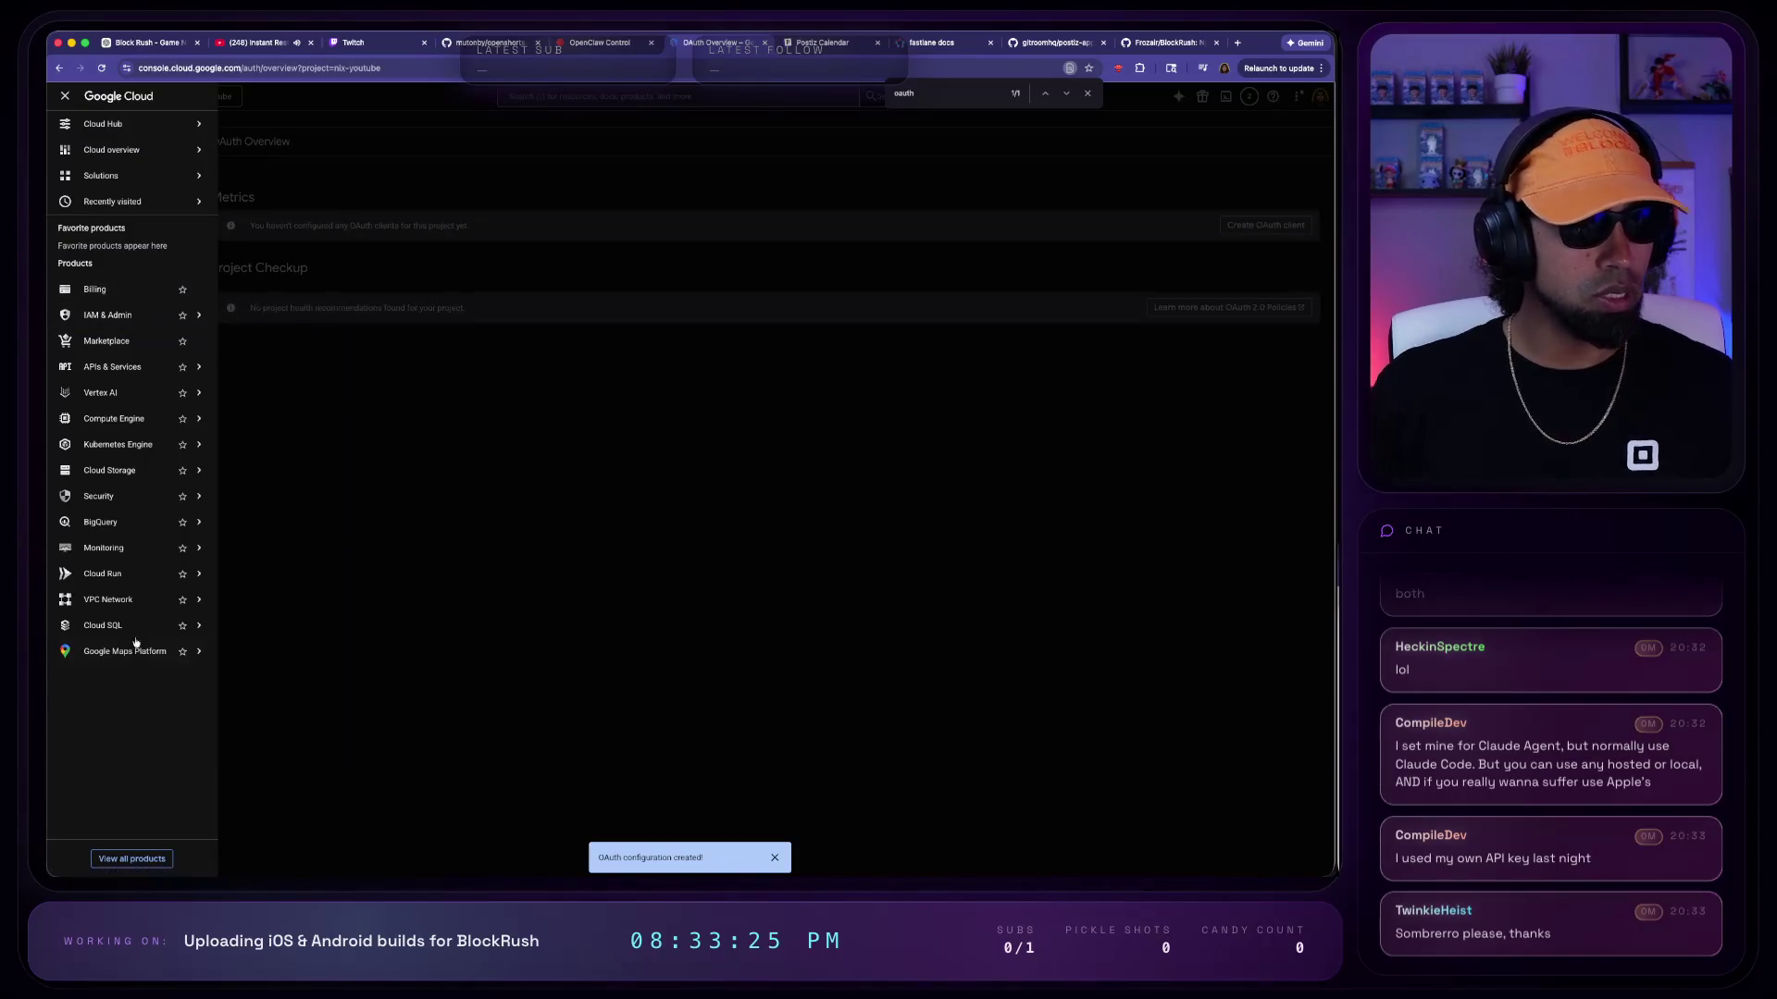
mouse_move(185, 367)
mouse_move(147, 650)
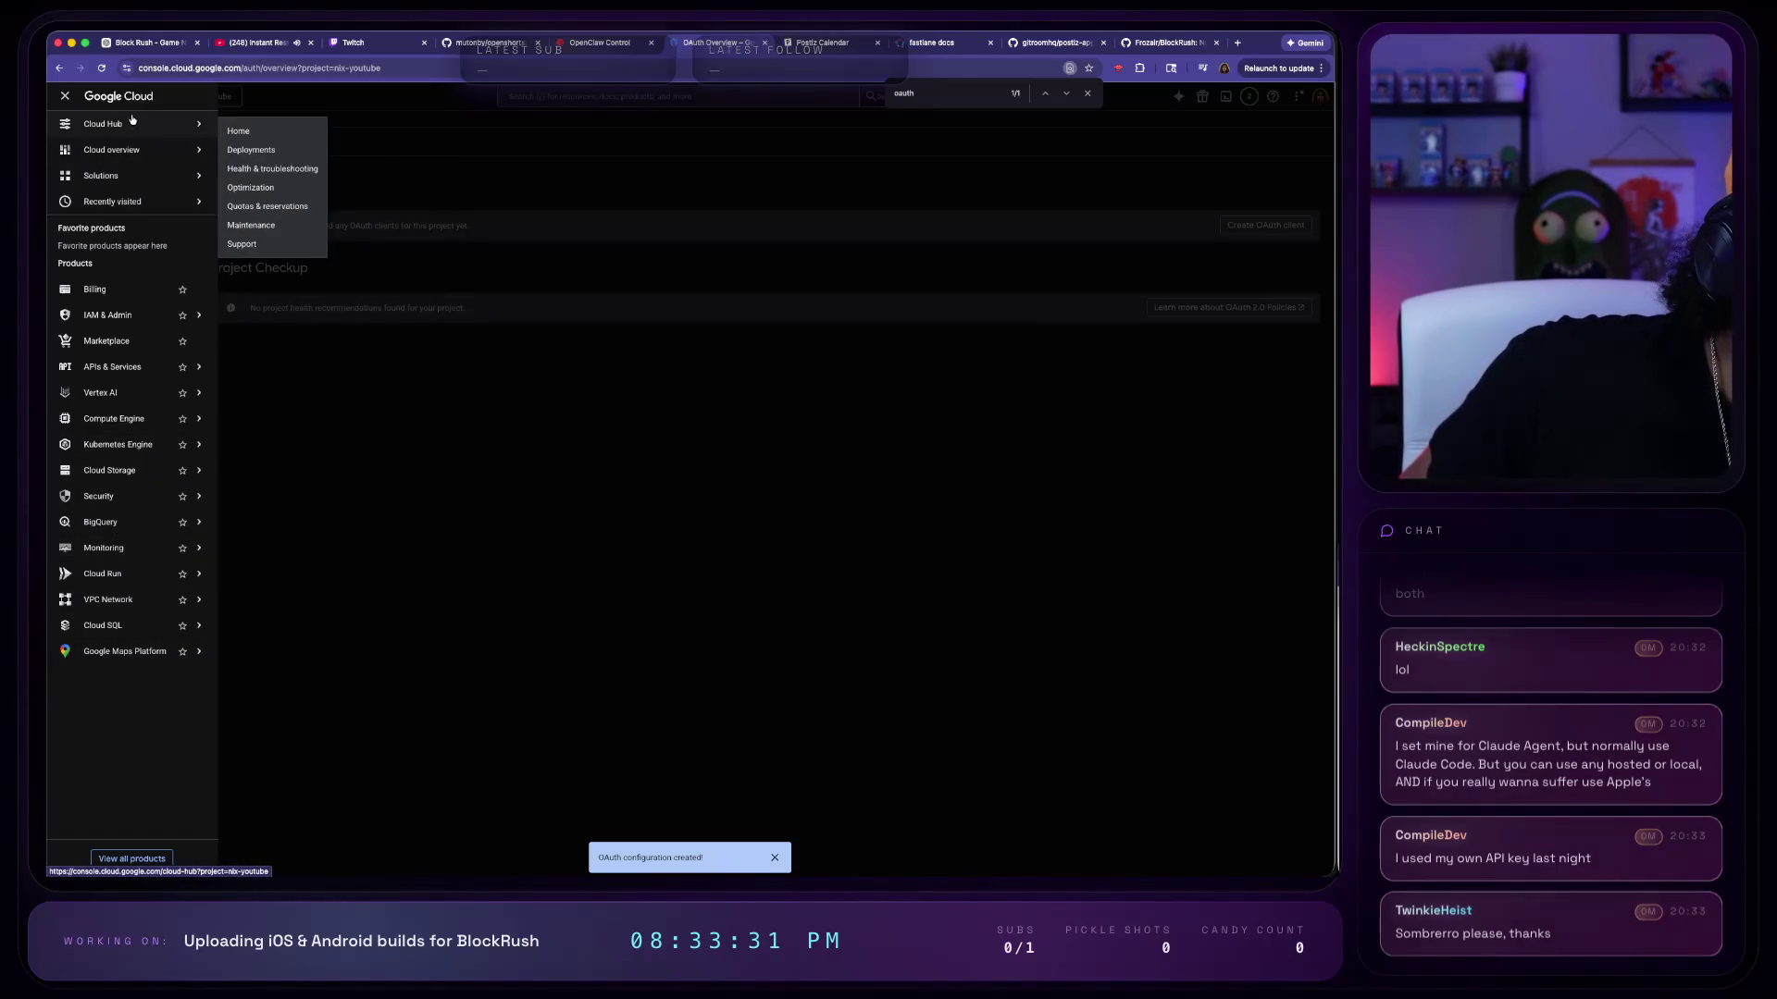
mouse_move(107, 553)
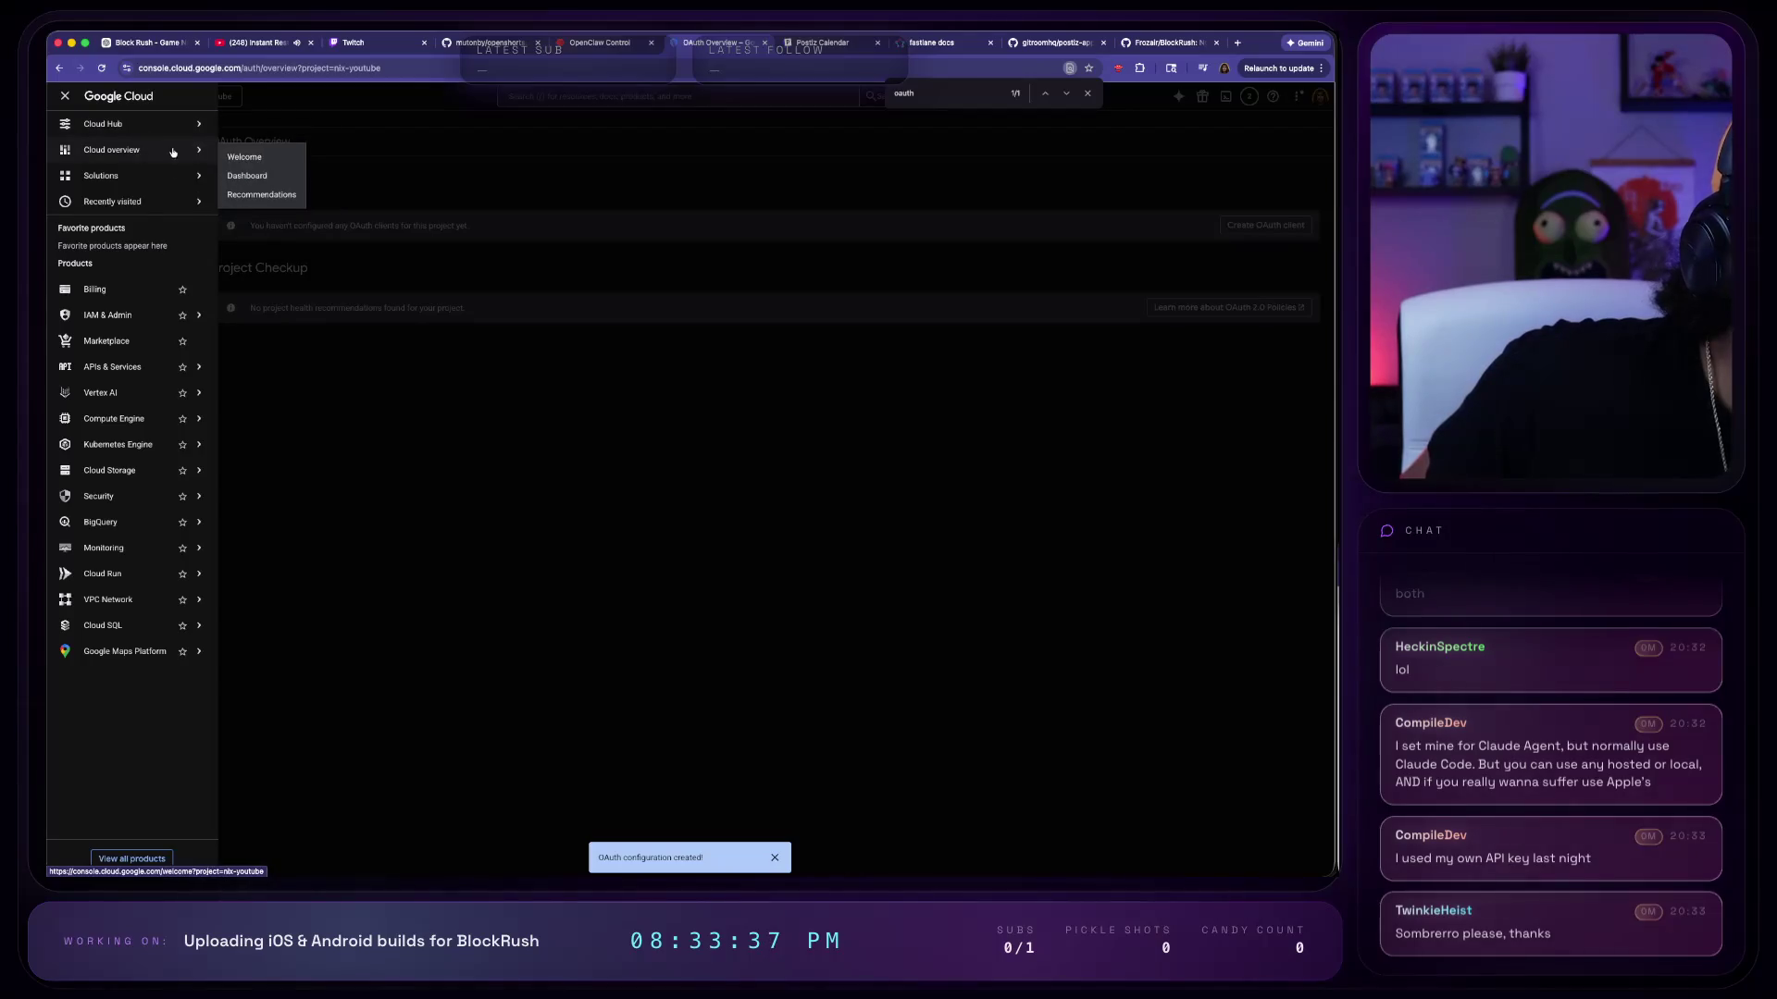
left_click(244, 158)
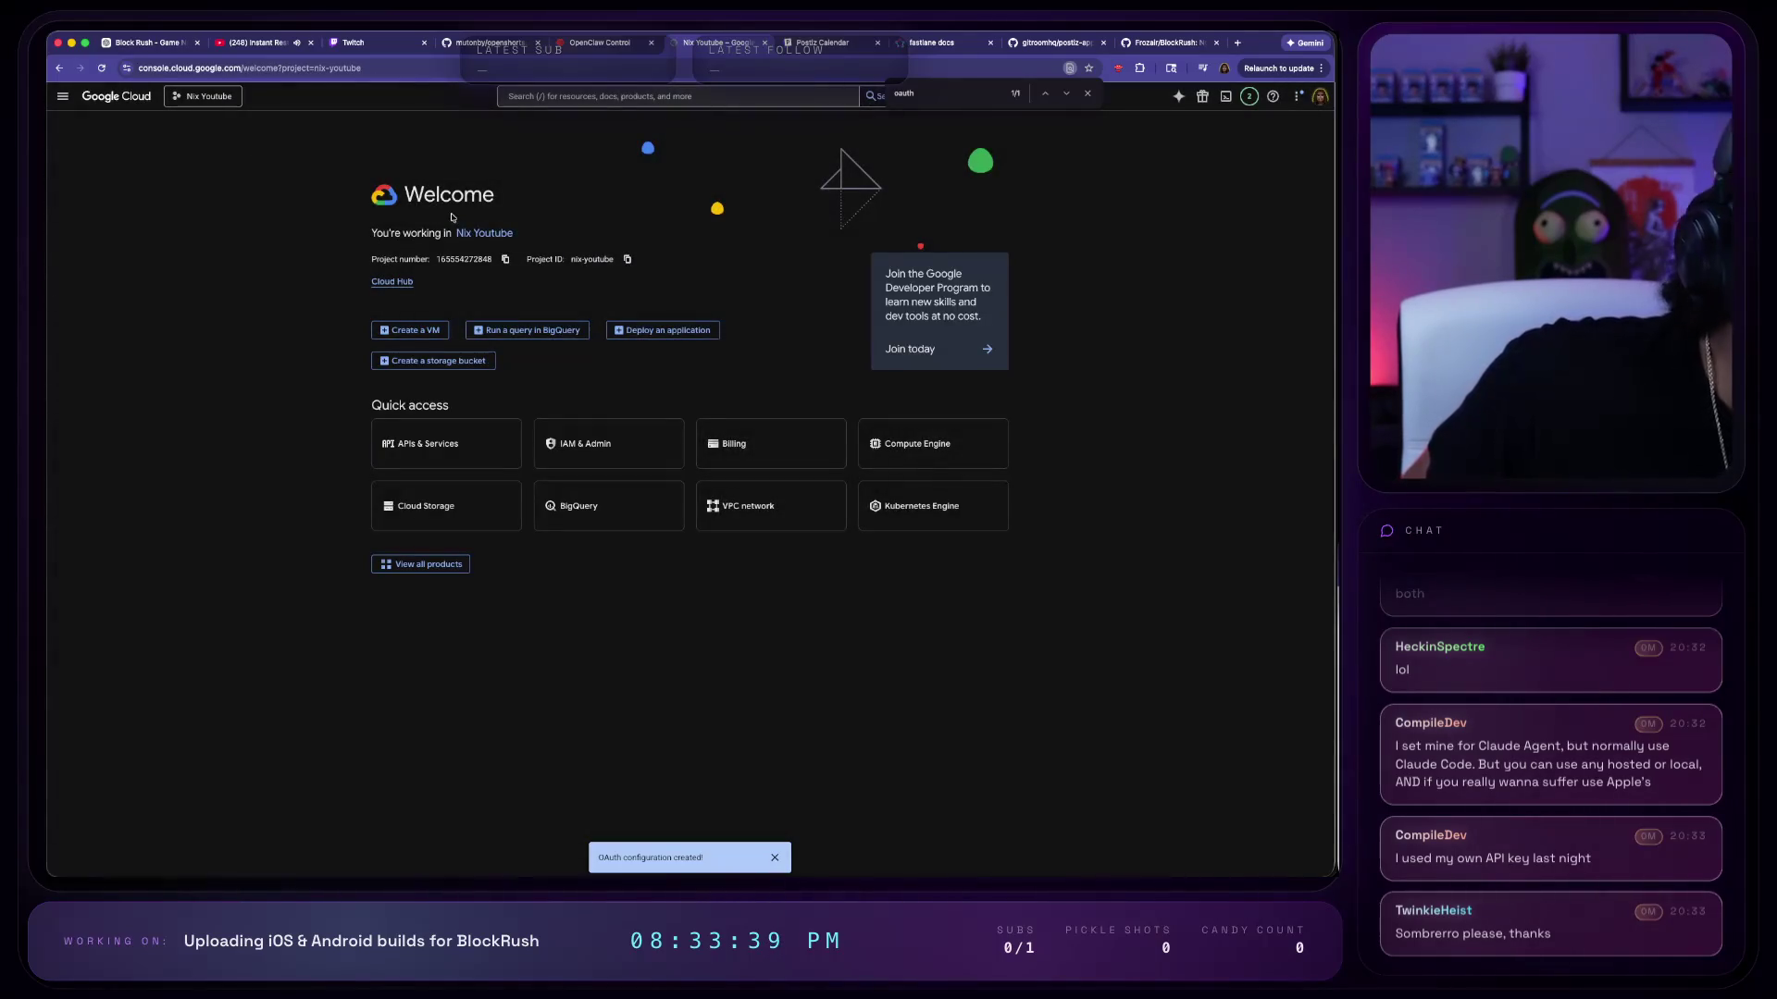
left_click(444, 458)
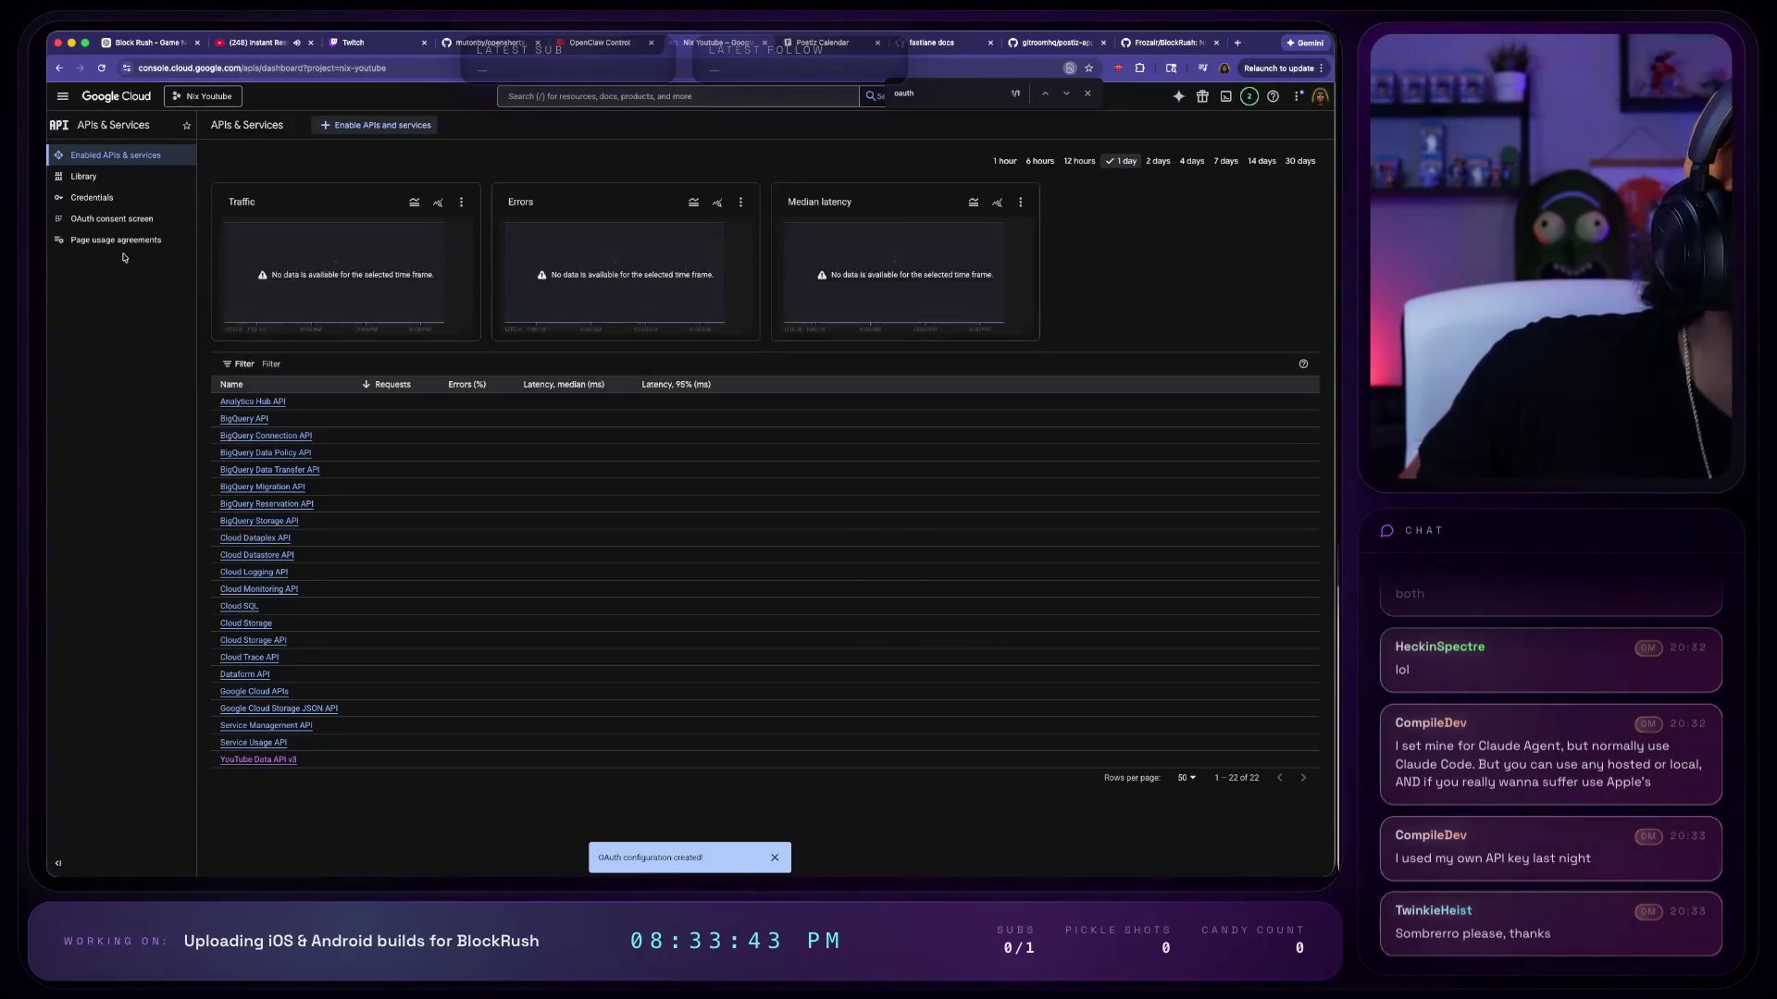
left_click(88, 220)
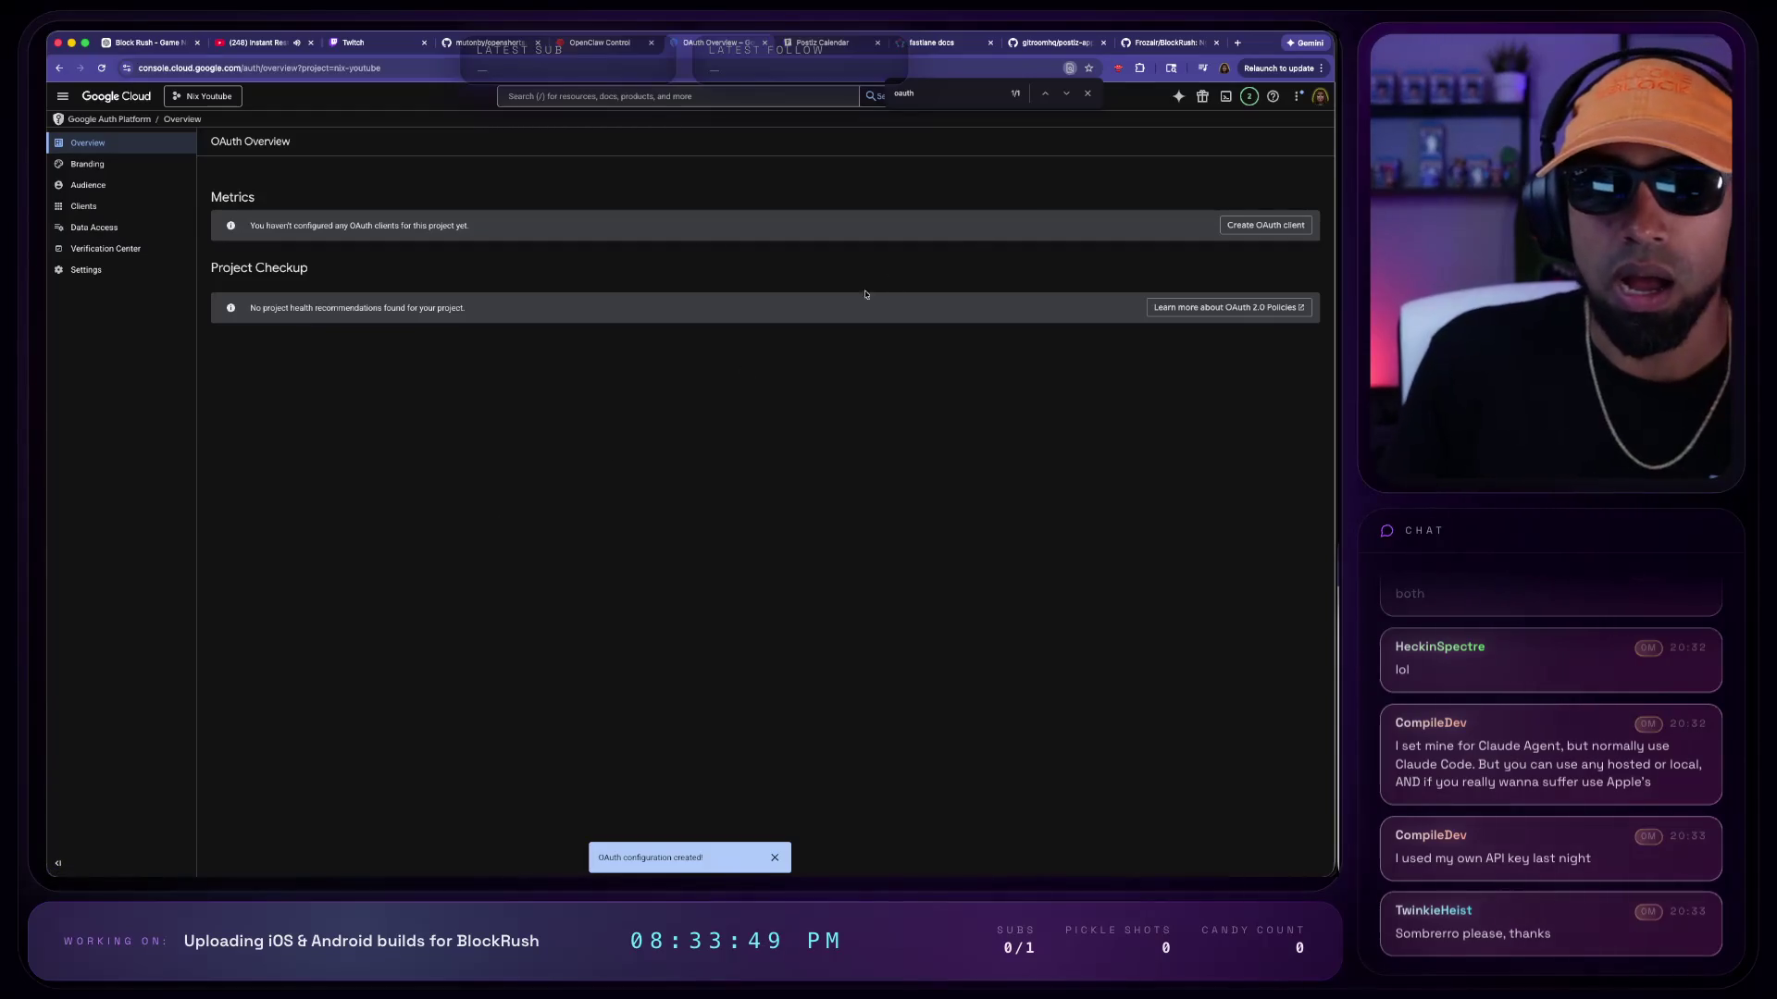
left_click(1264, 225)
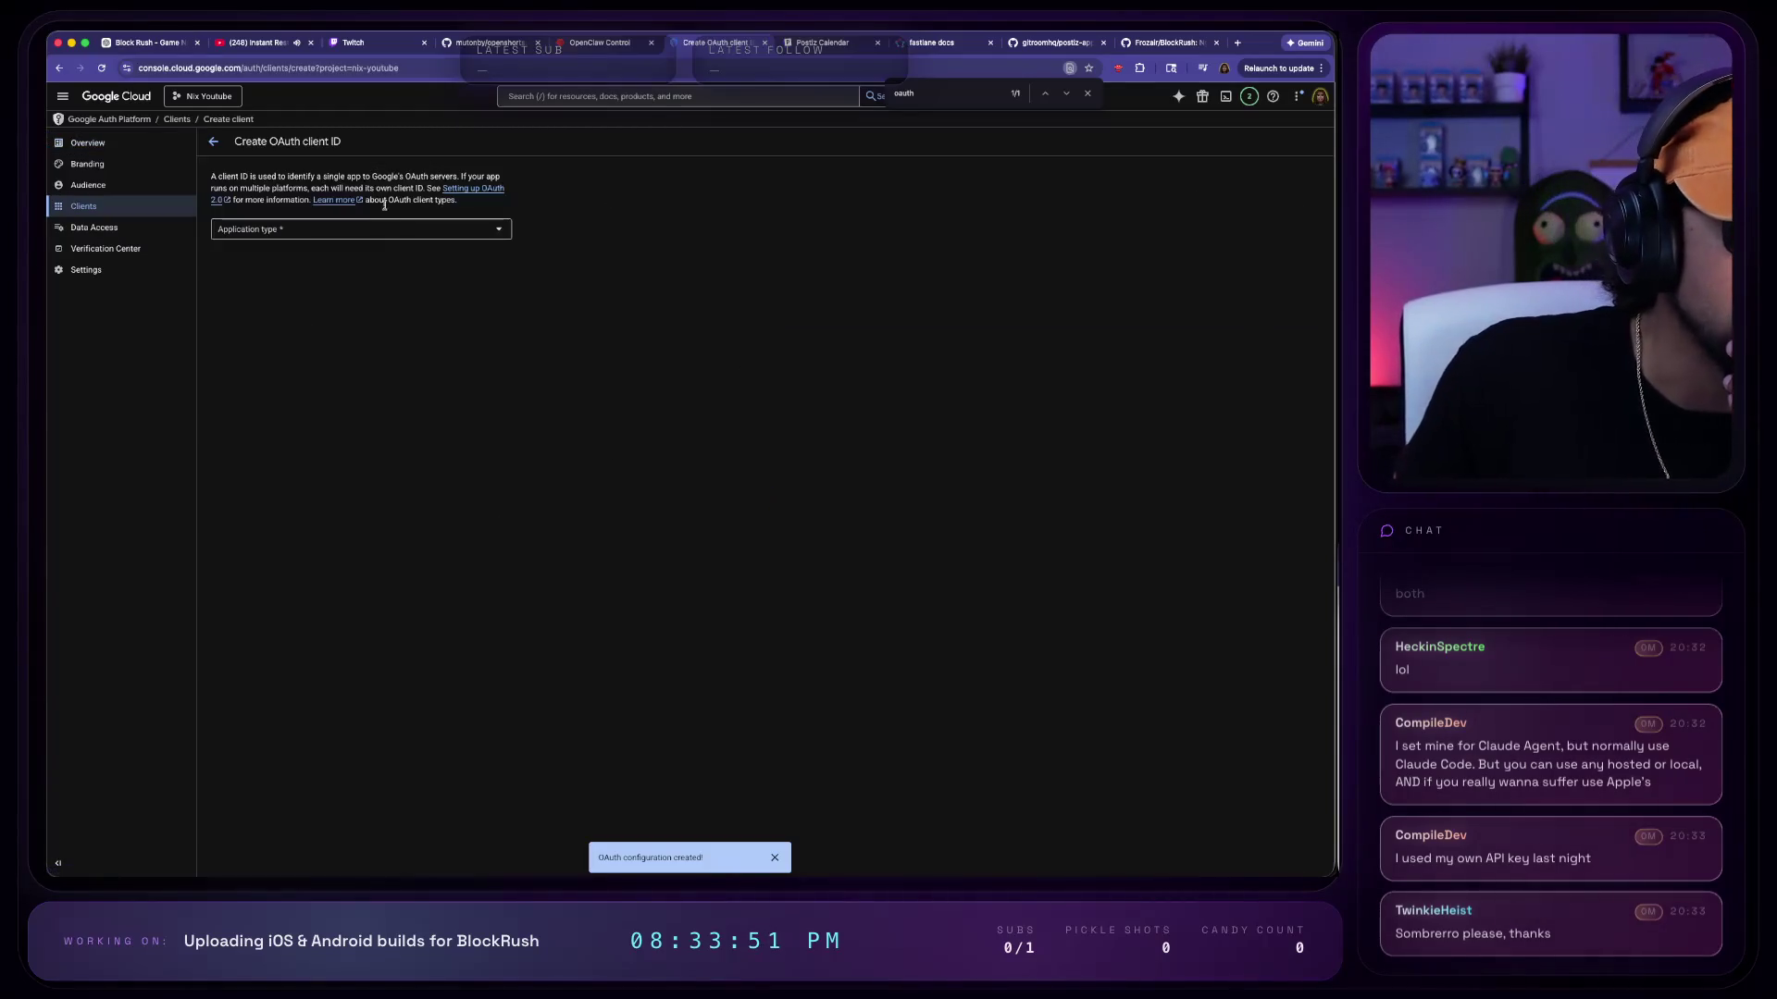
Leave the Application type unselected and switch to the OpenClaw chat's setup steps
left_click(382, 238)
left_click(757, 281)
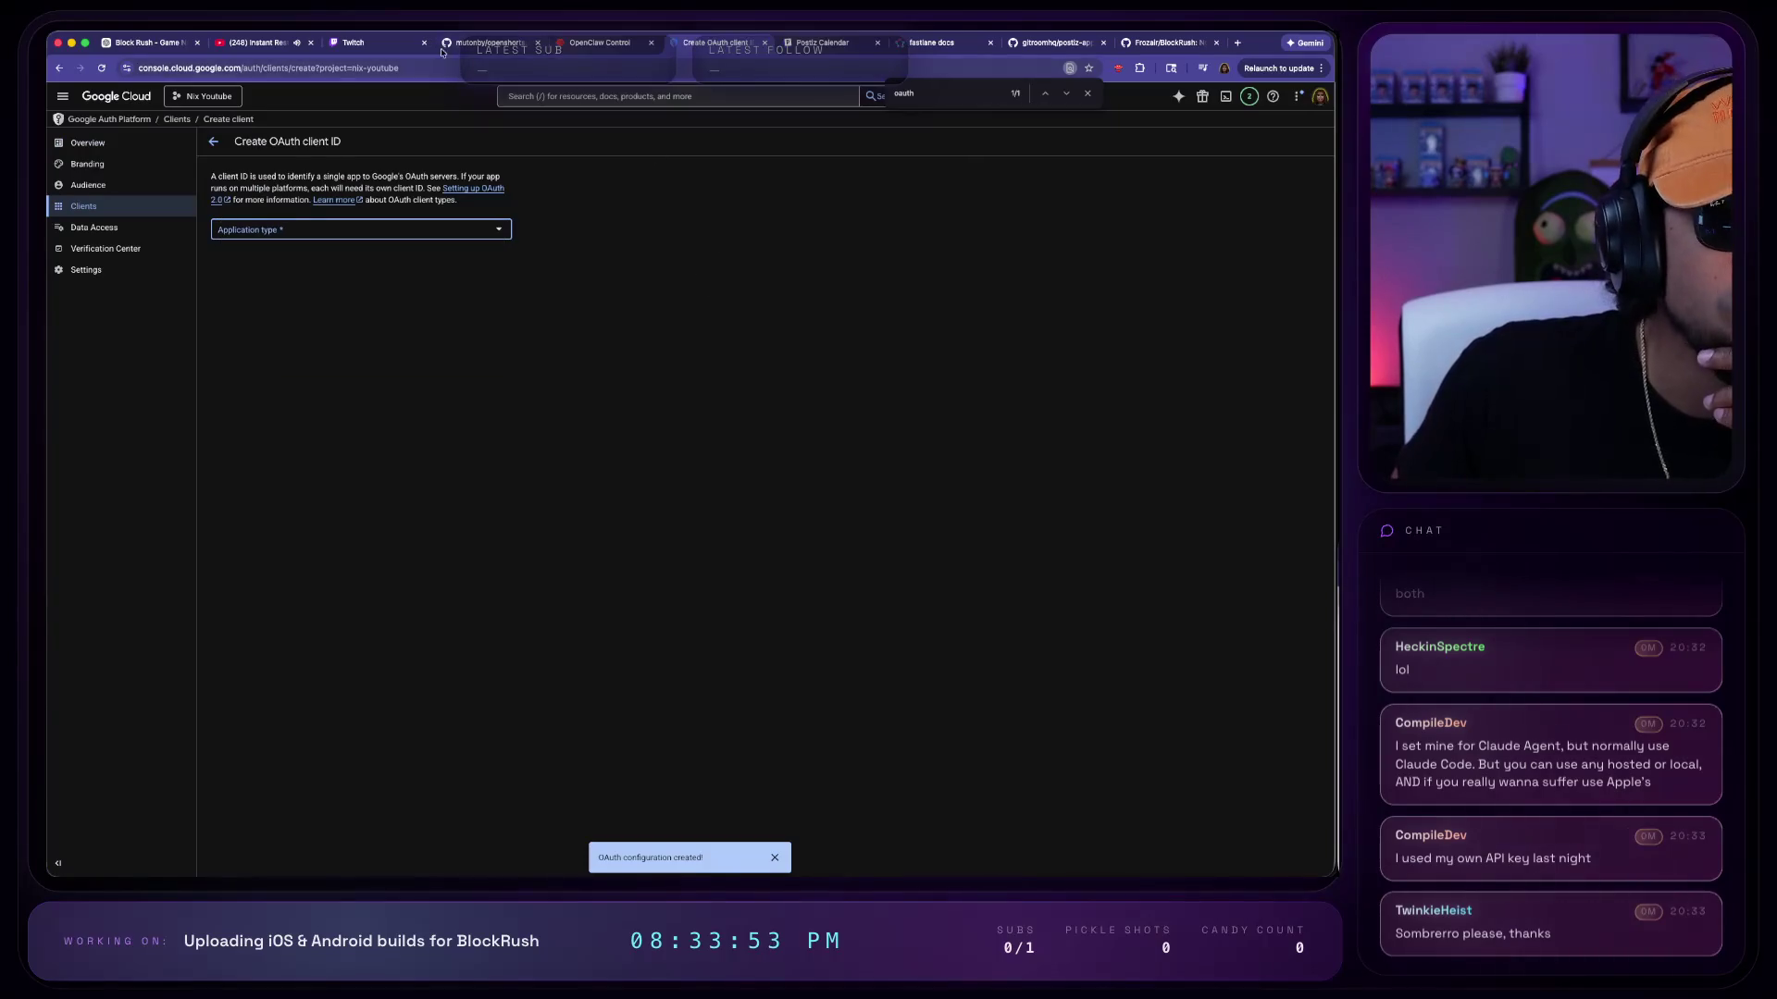
left_click(600, 43)
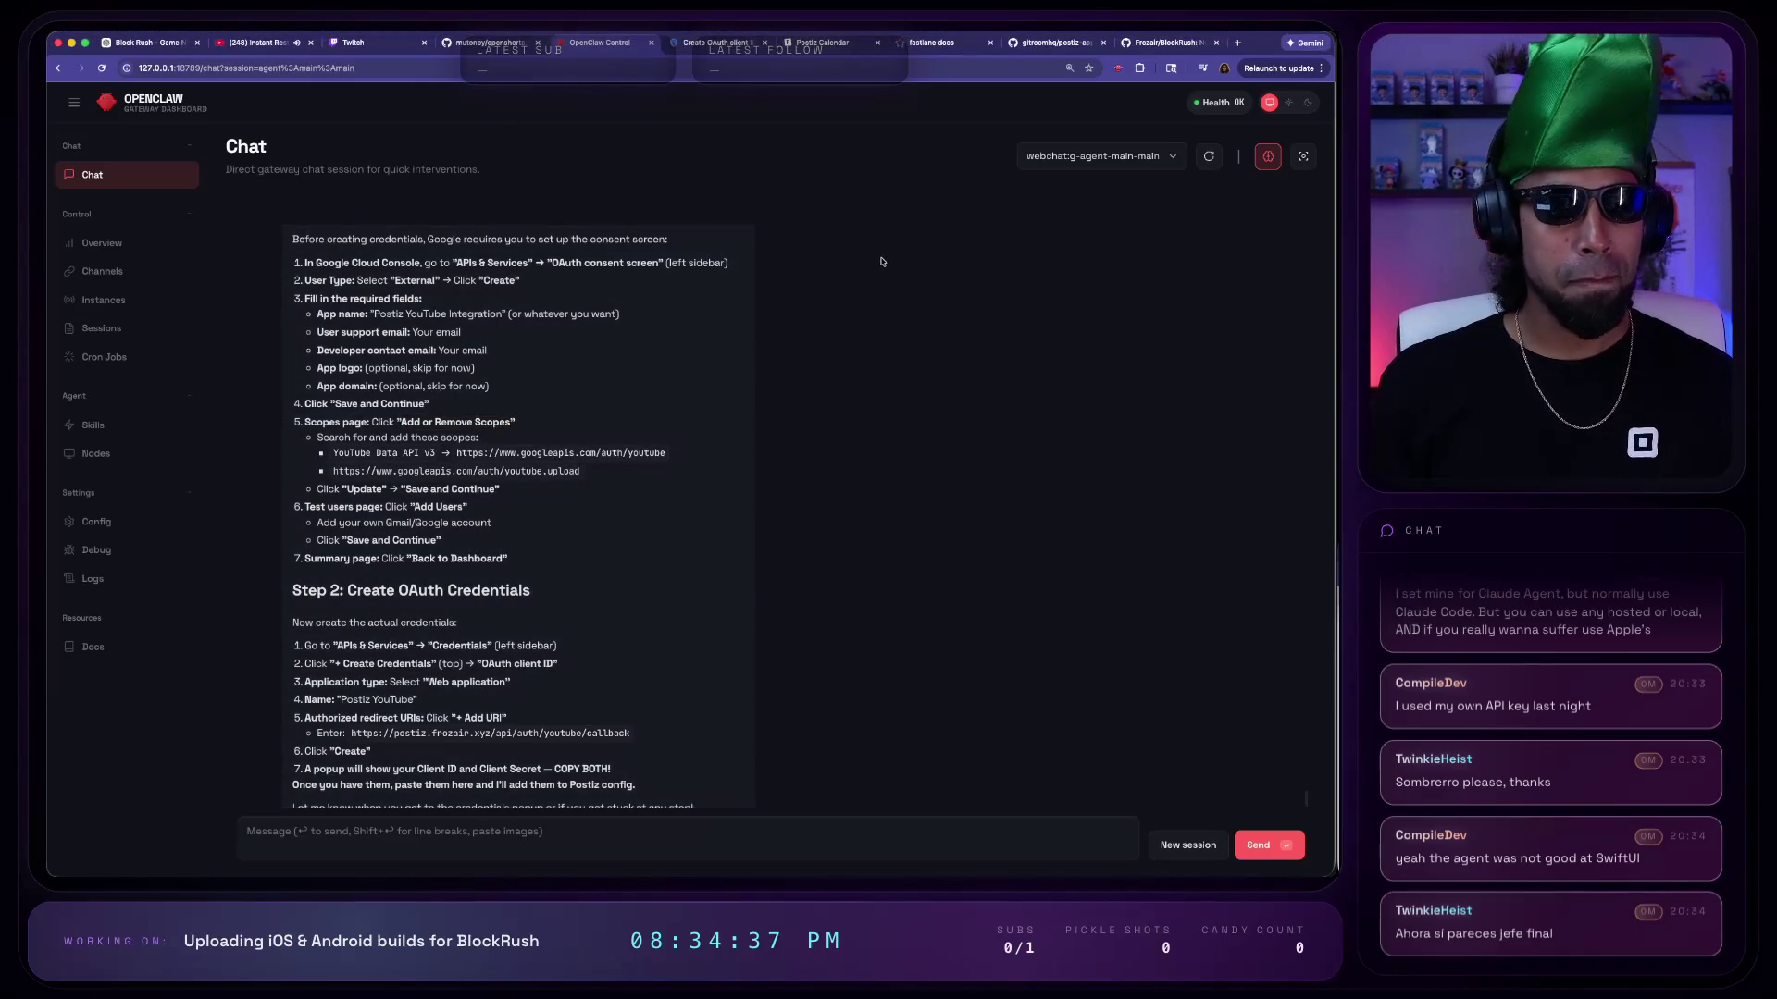
Dismiss Xcode's upload-complete dialog for BlockRush 0.0.1 (1), close Archives, and return to the browser
key("super+Tab")
key("super+Tab")
key("super+shift+Tab")
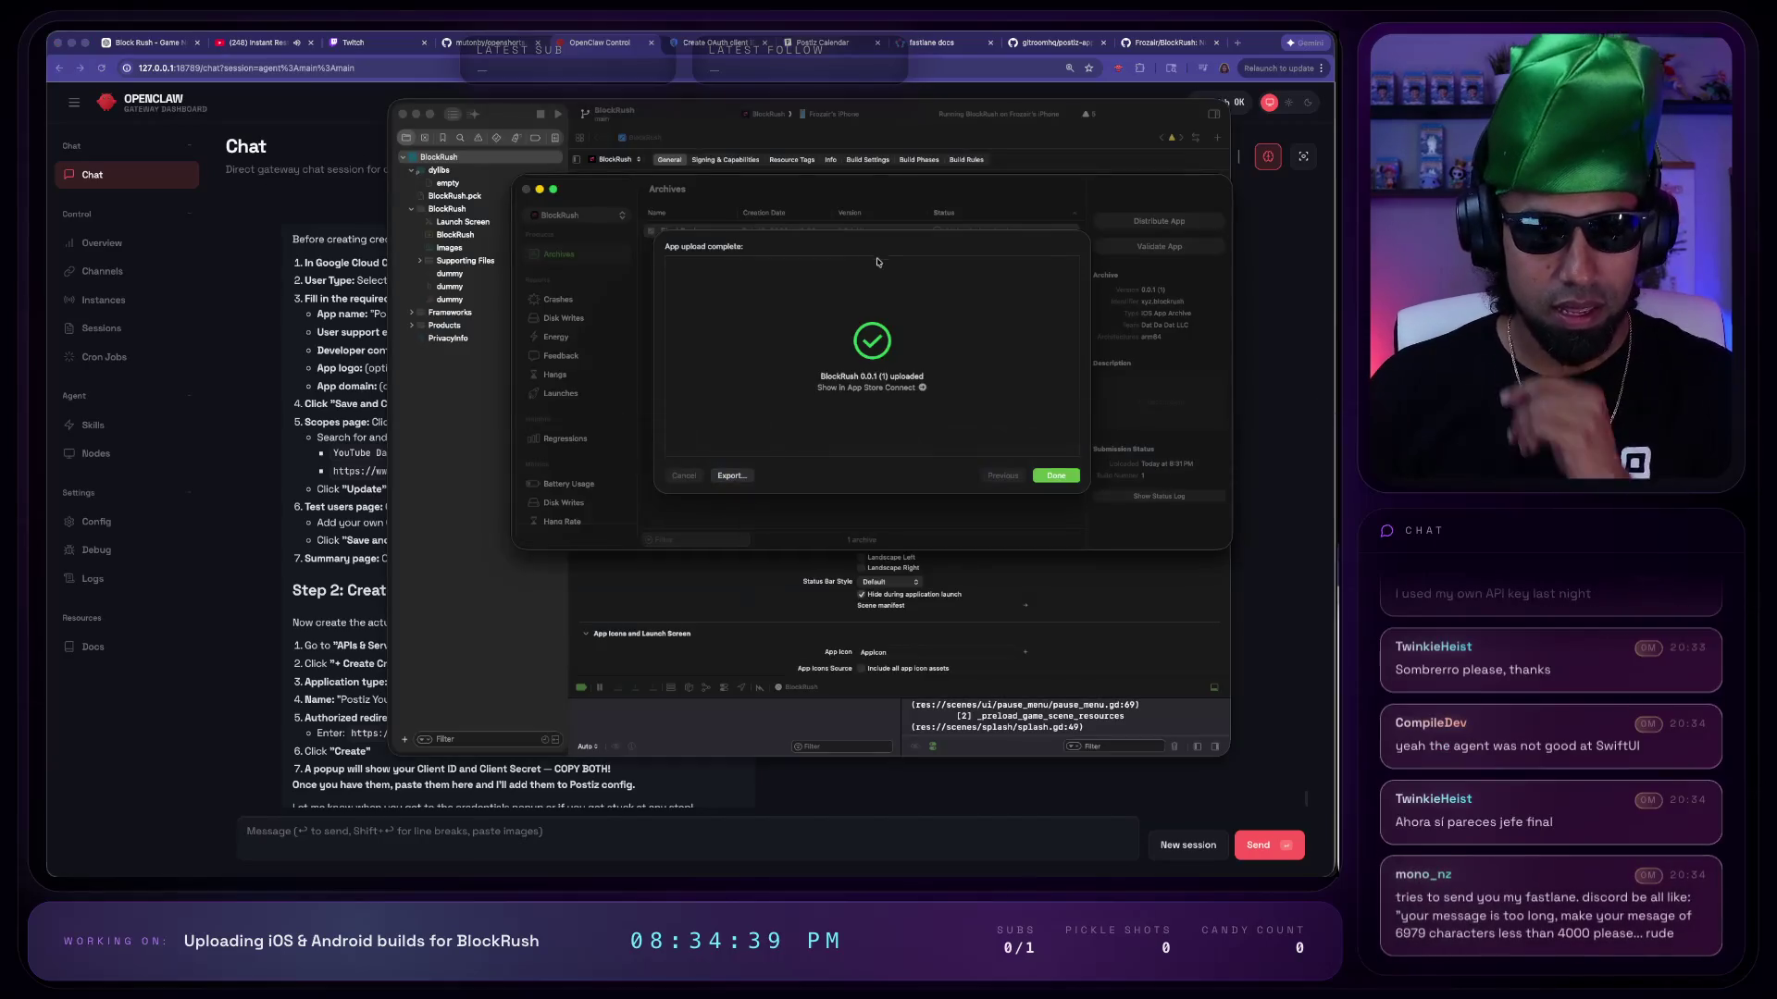
left_click(1057, 476)
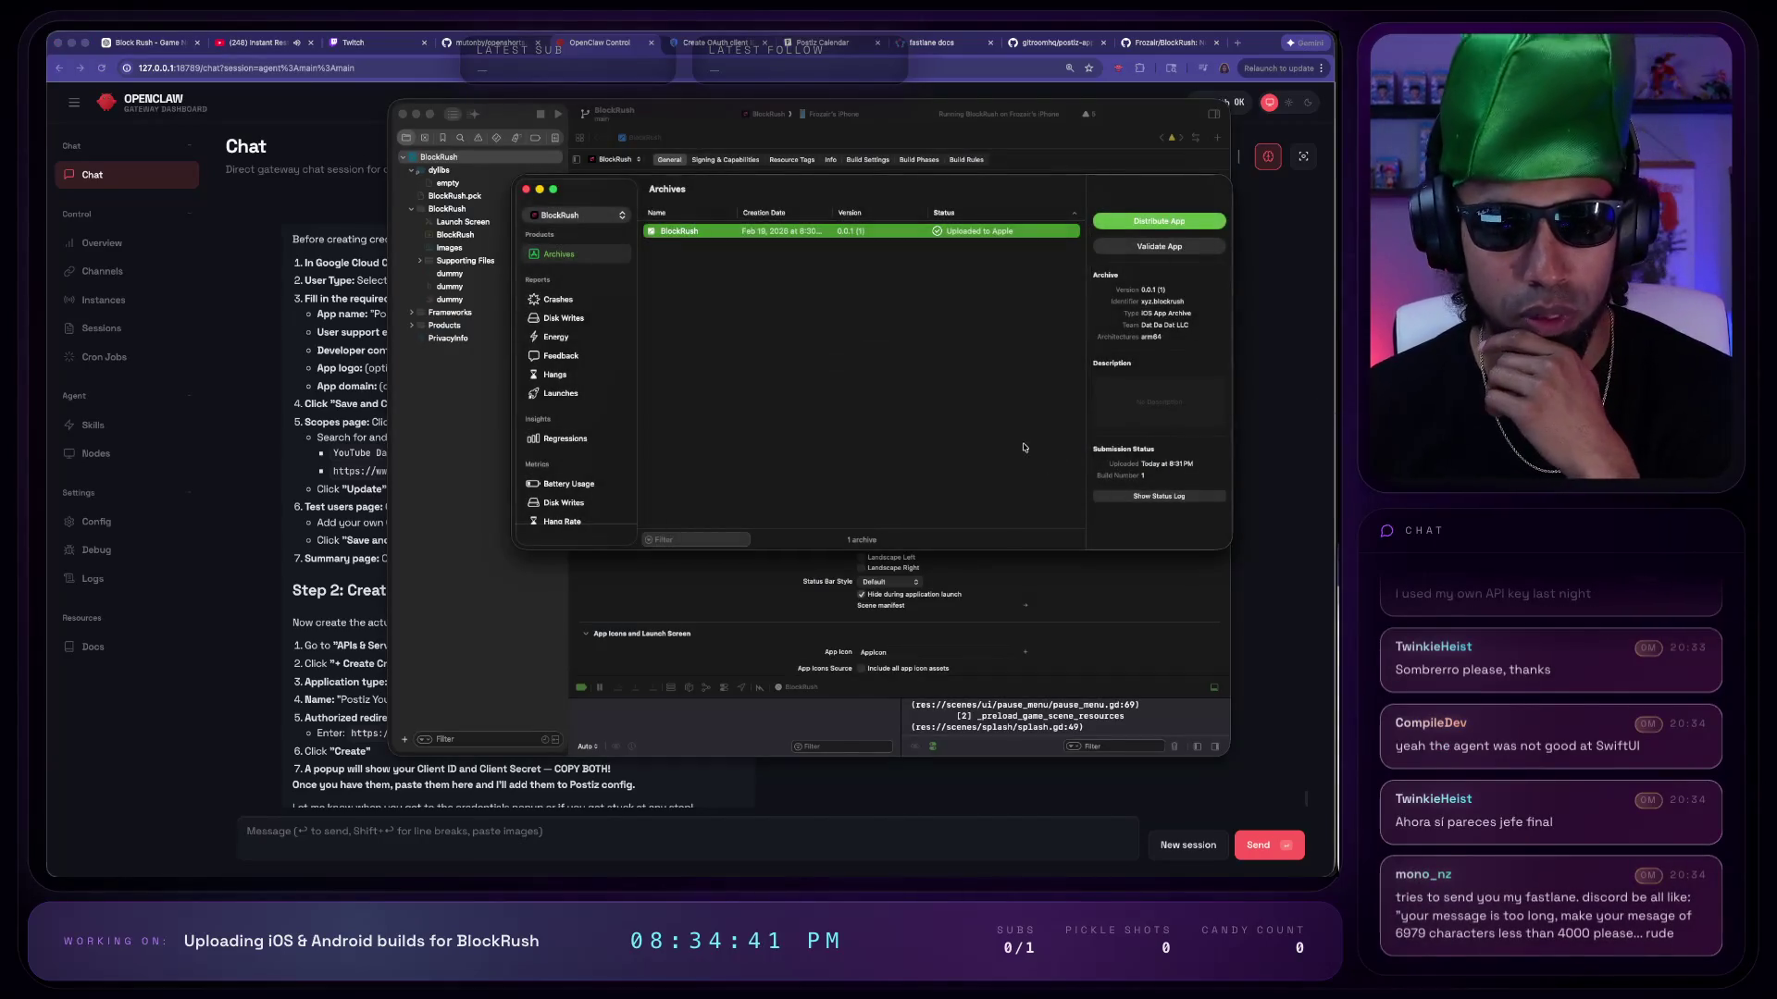
left_click(527, 190)
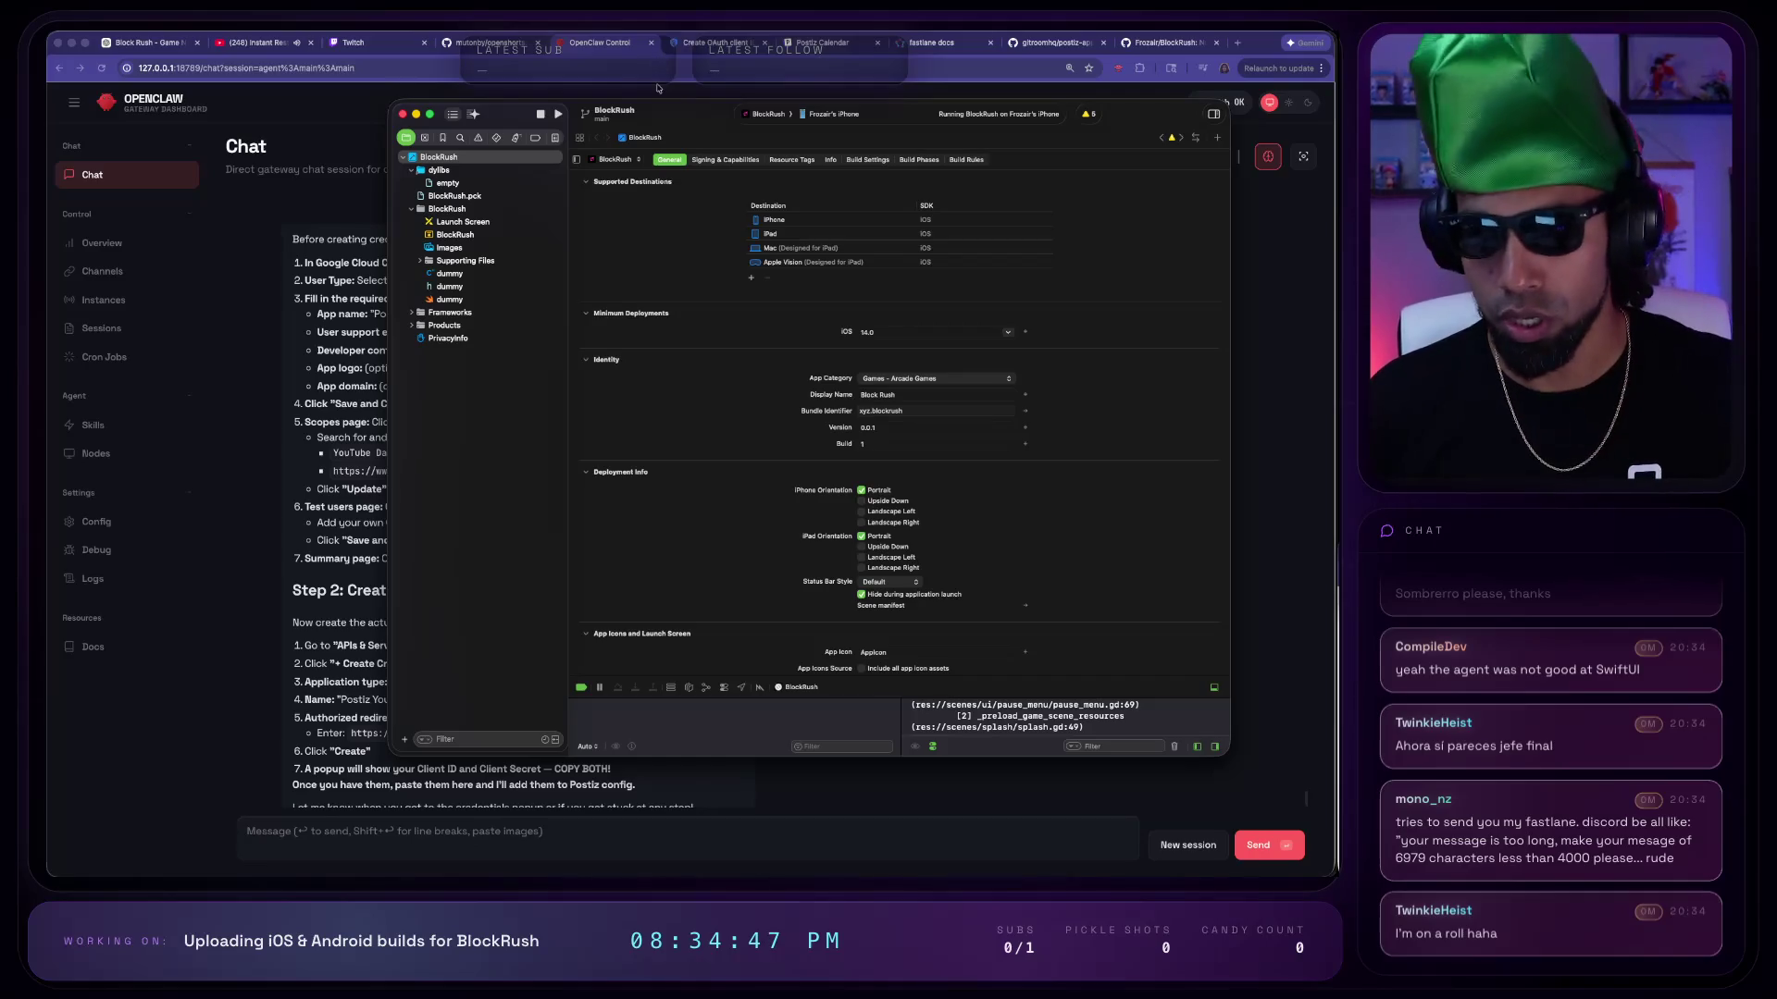
key("ctrl+Up")
left_click(410, 611)
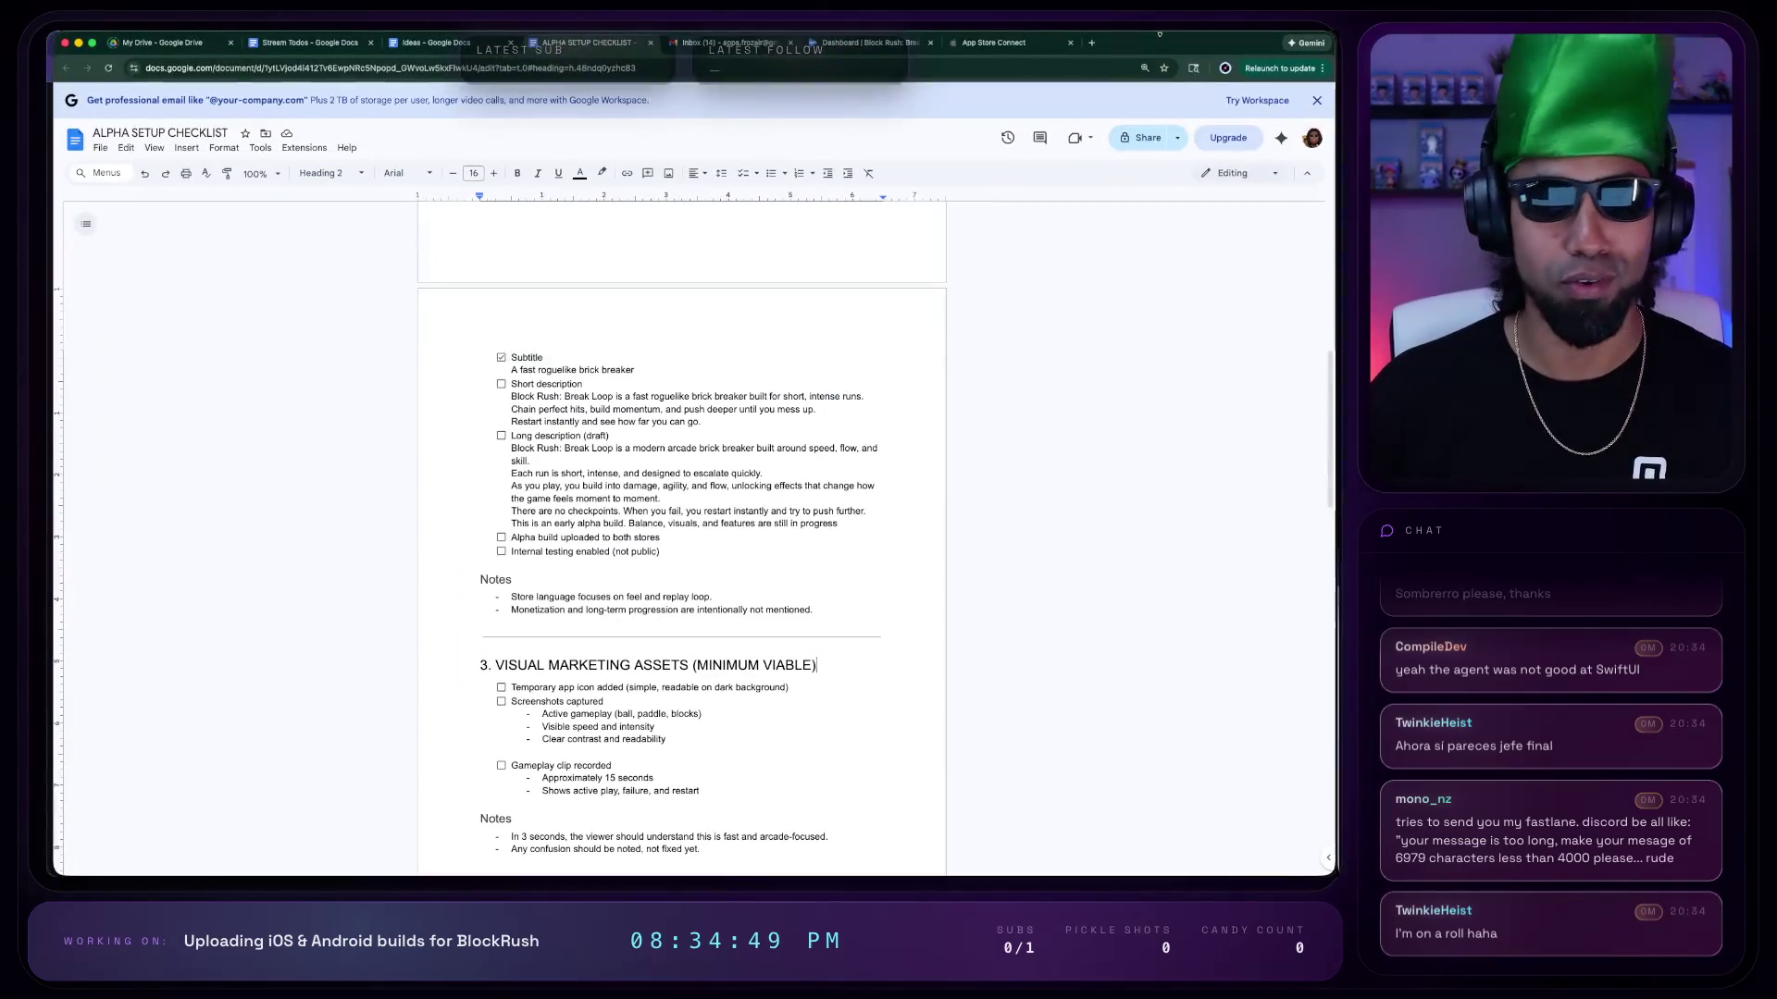
Reload App Store Connect and show Block Rush's TestFlight builds, including build 0.0.1 (1)
key("super+9")
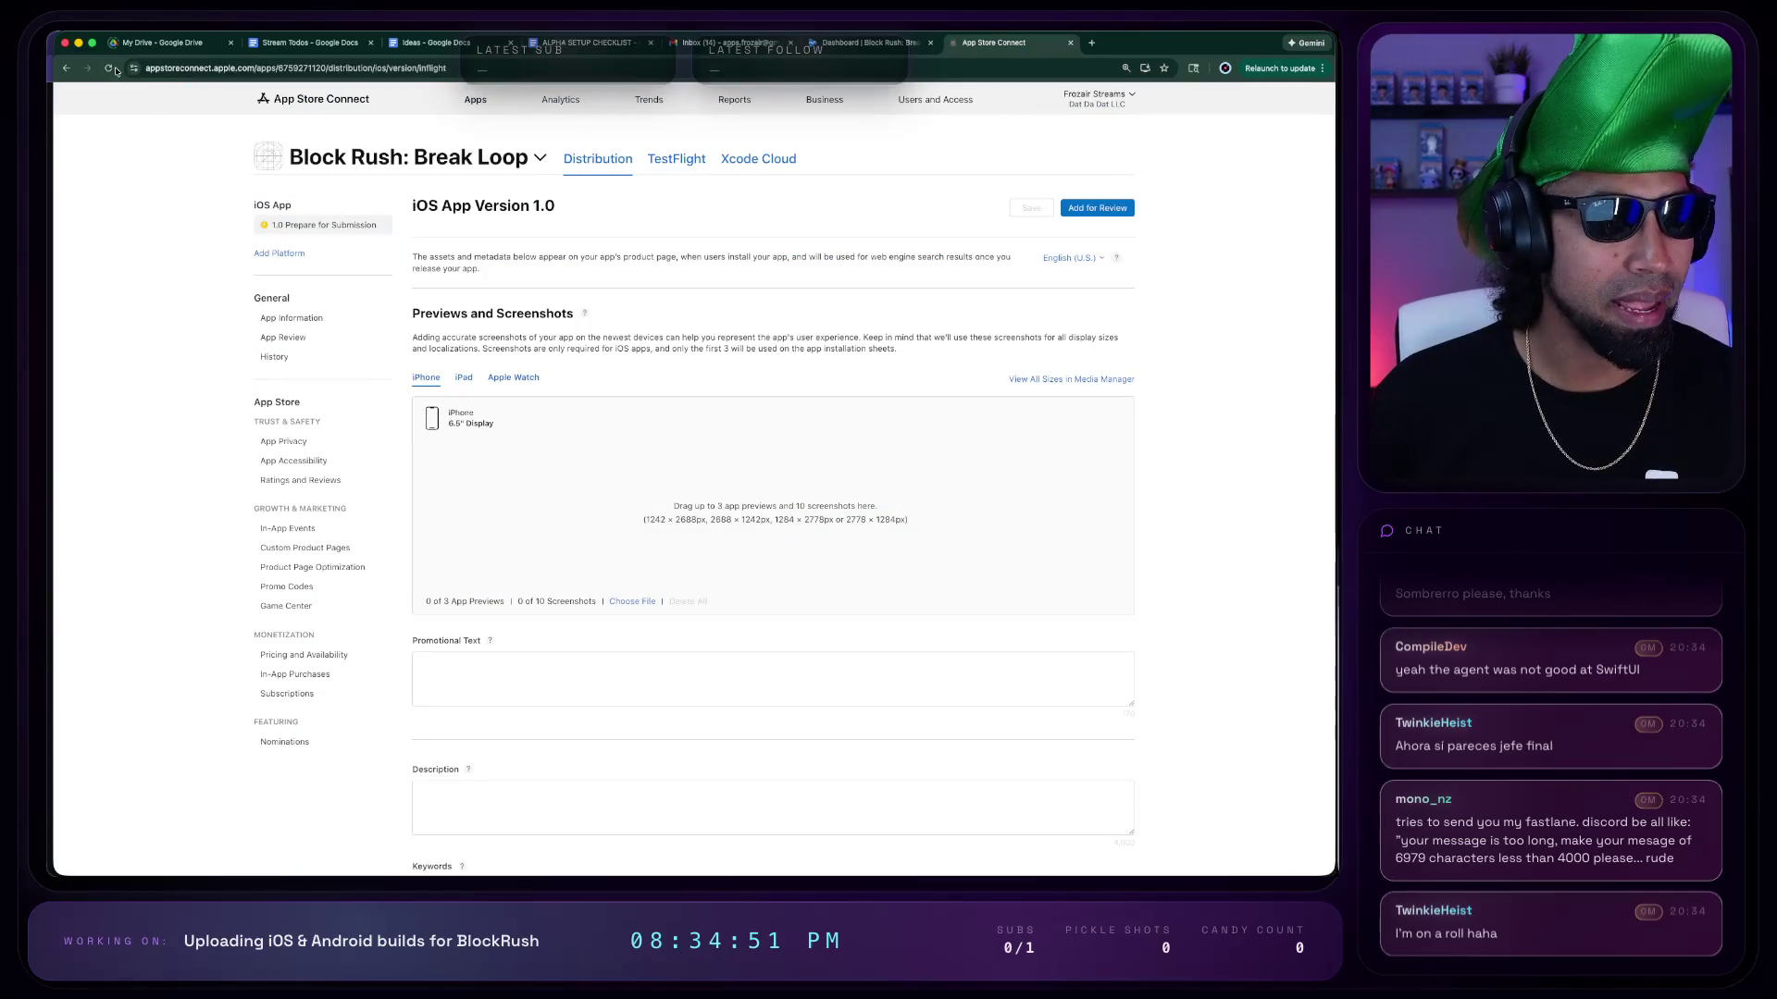
left_click(109, 69)
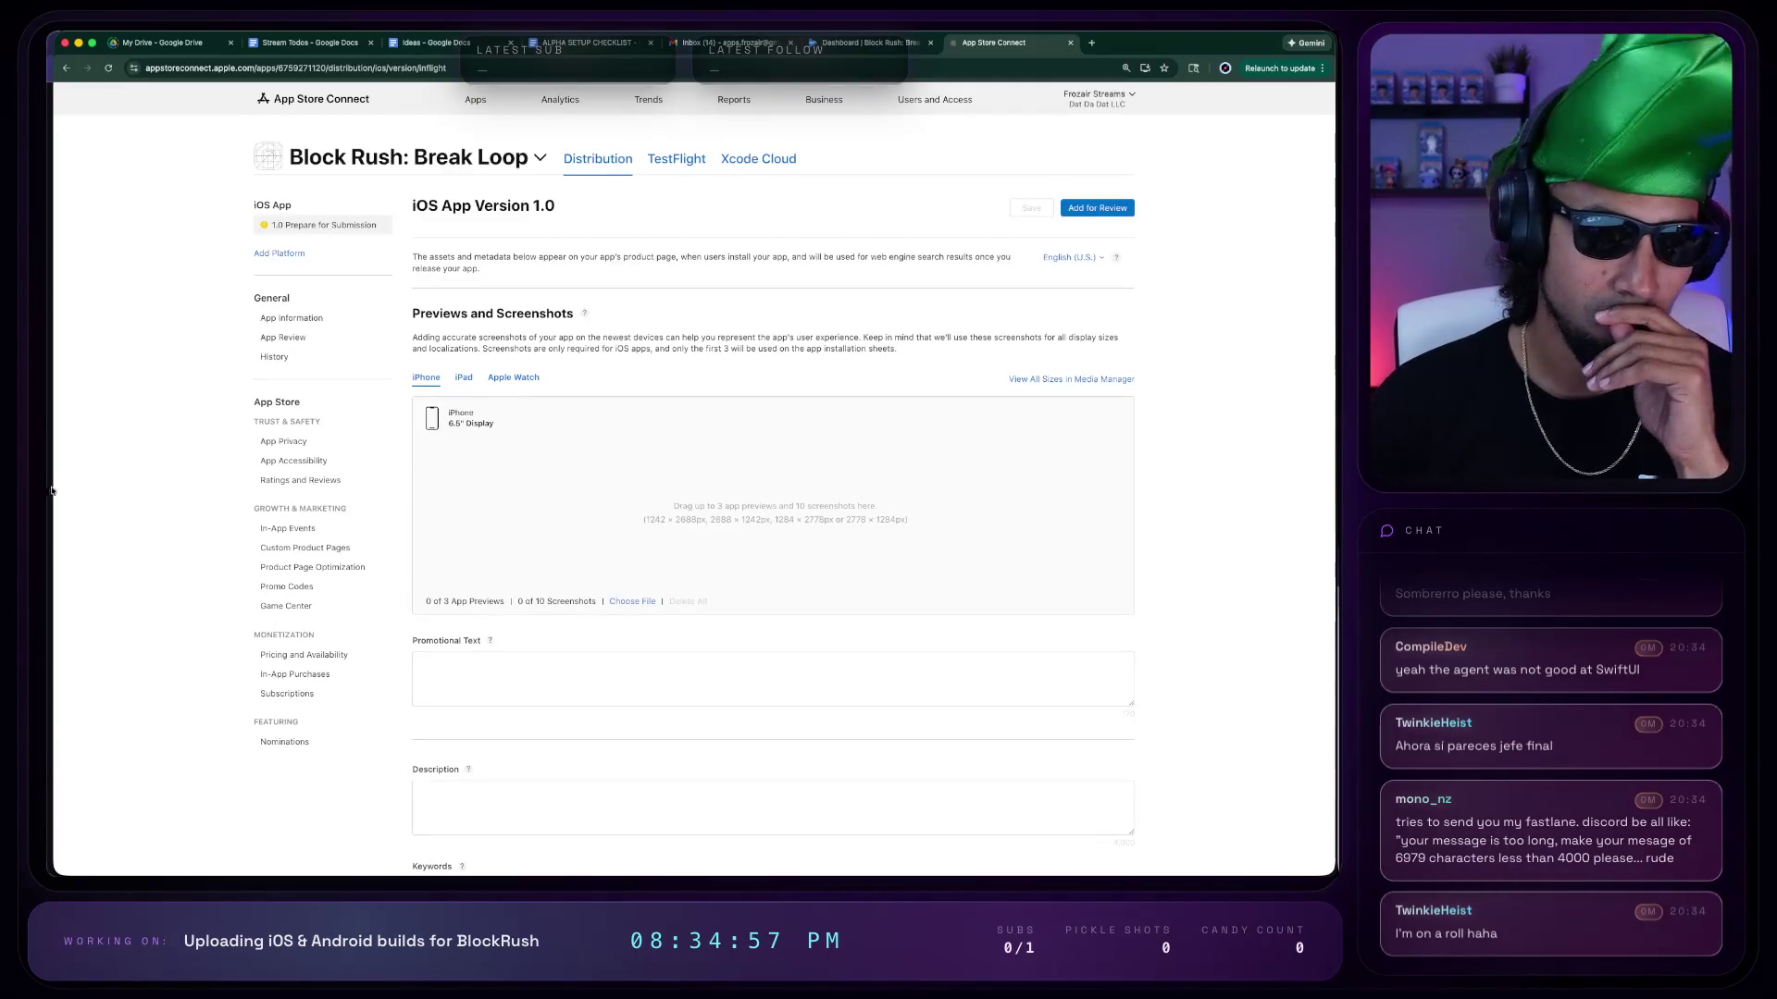
left_click(674, 175)
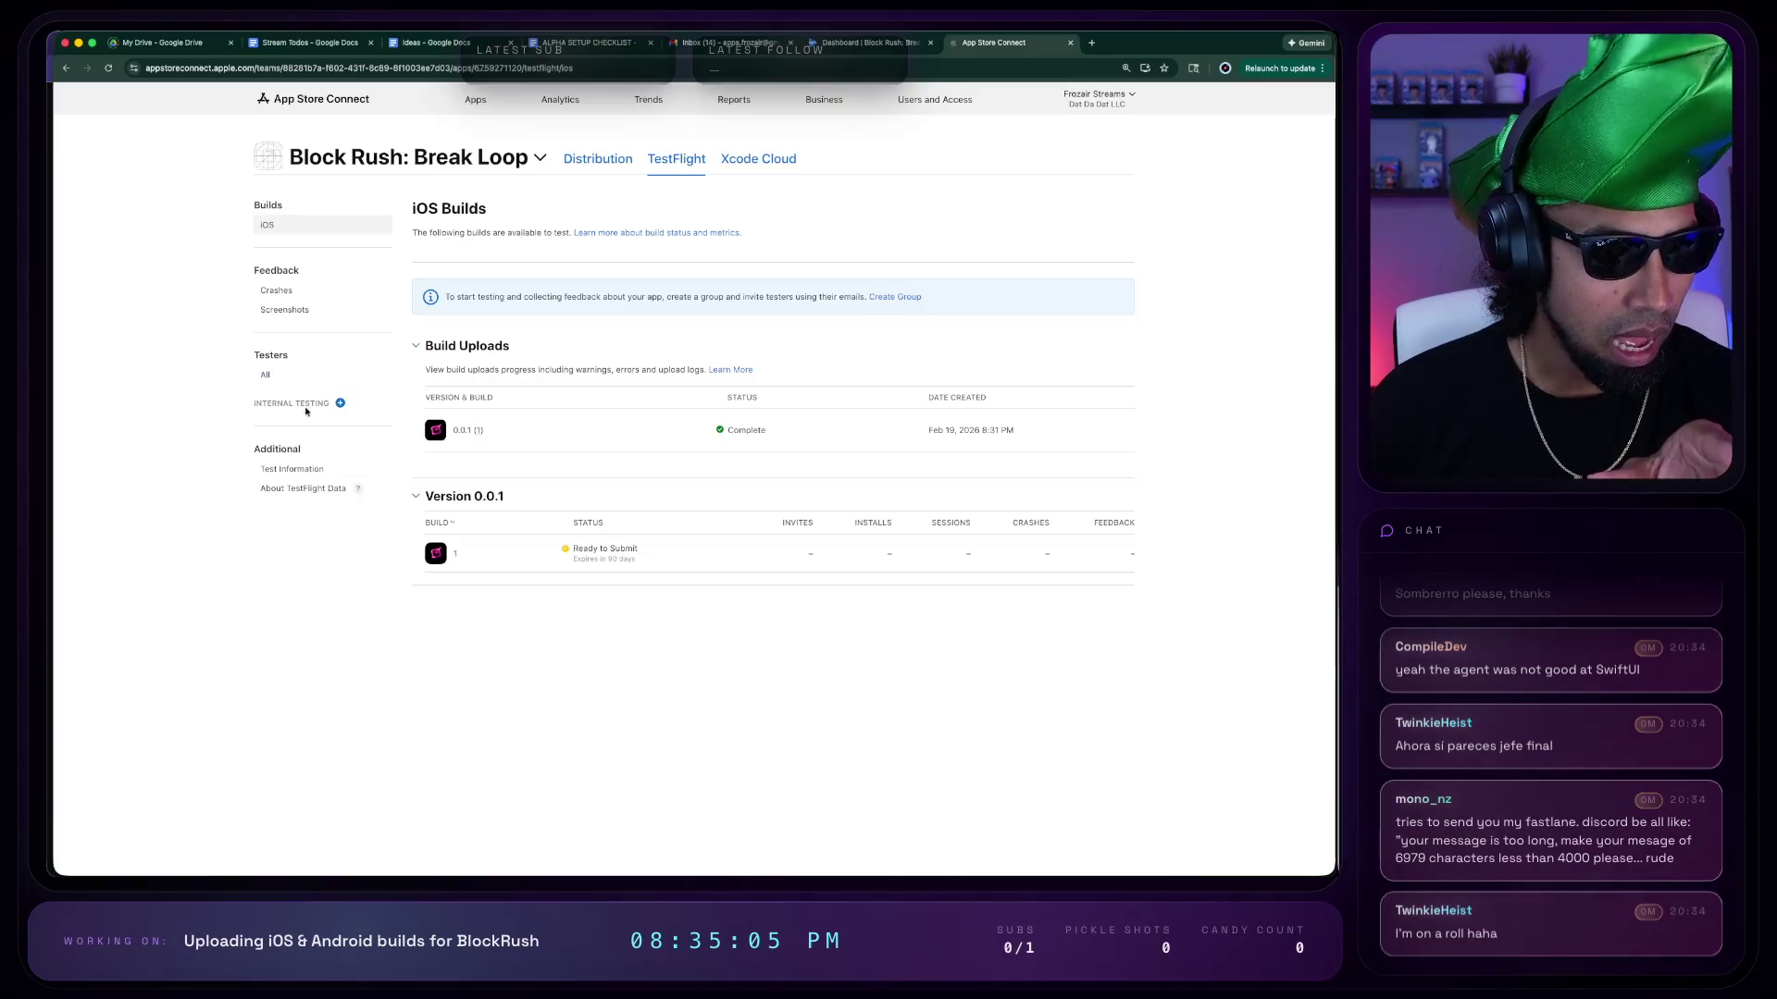
Check All Testers, cancel a new Internal Testing group, then open build 0.0.1 (1)'s details
scroll(289, 405, "down", 1)
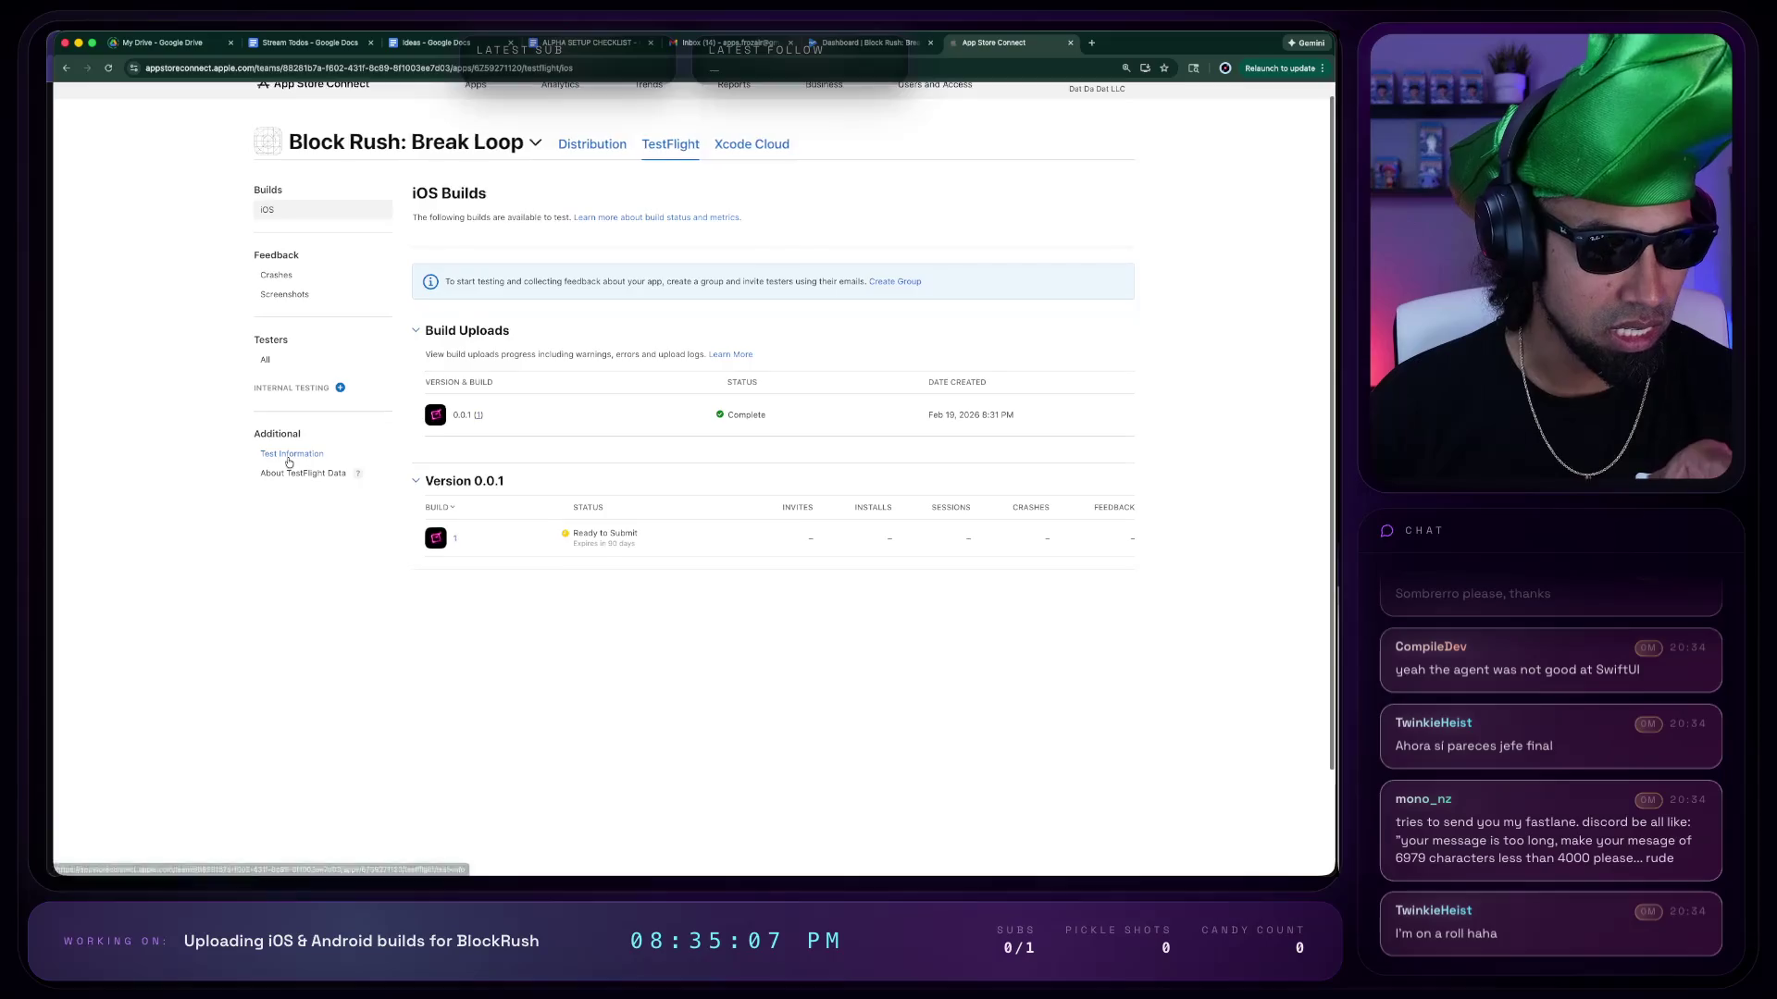
left_click(267, 354)
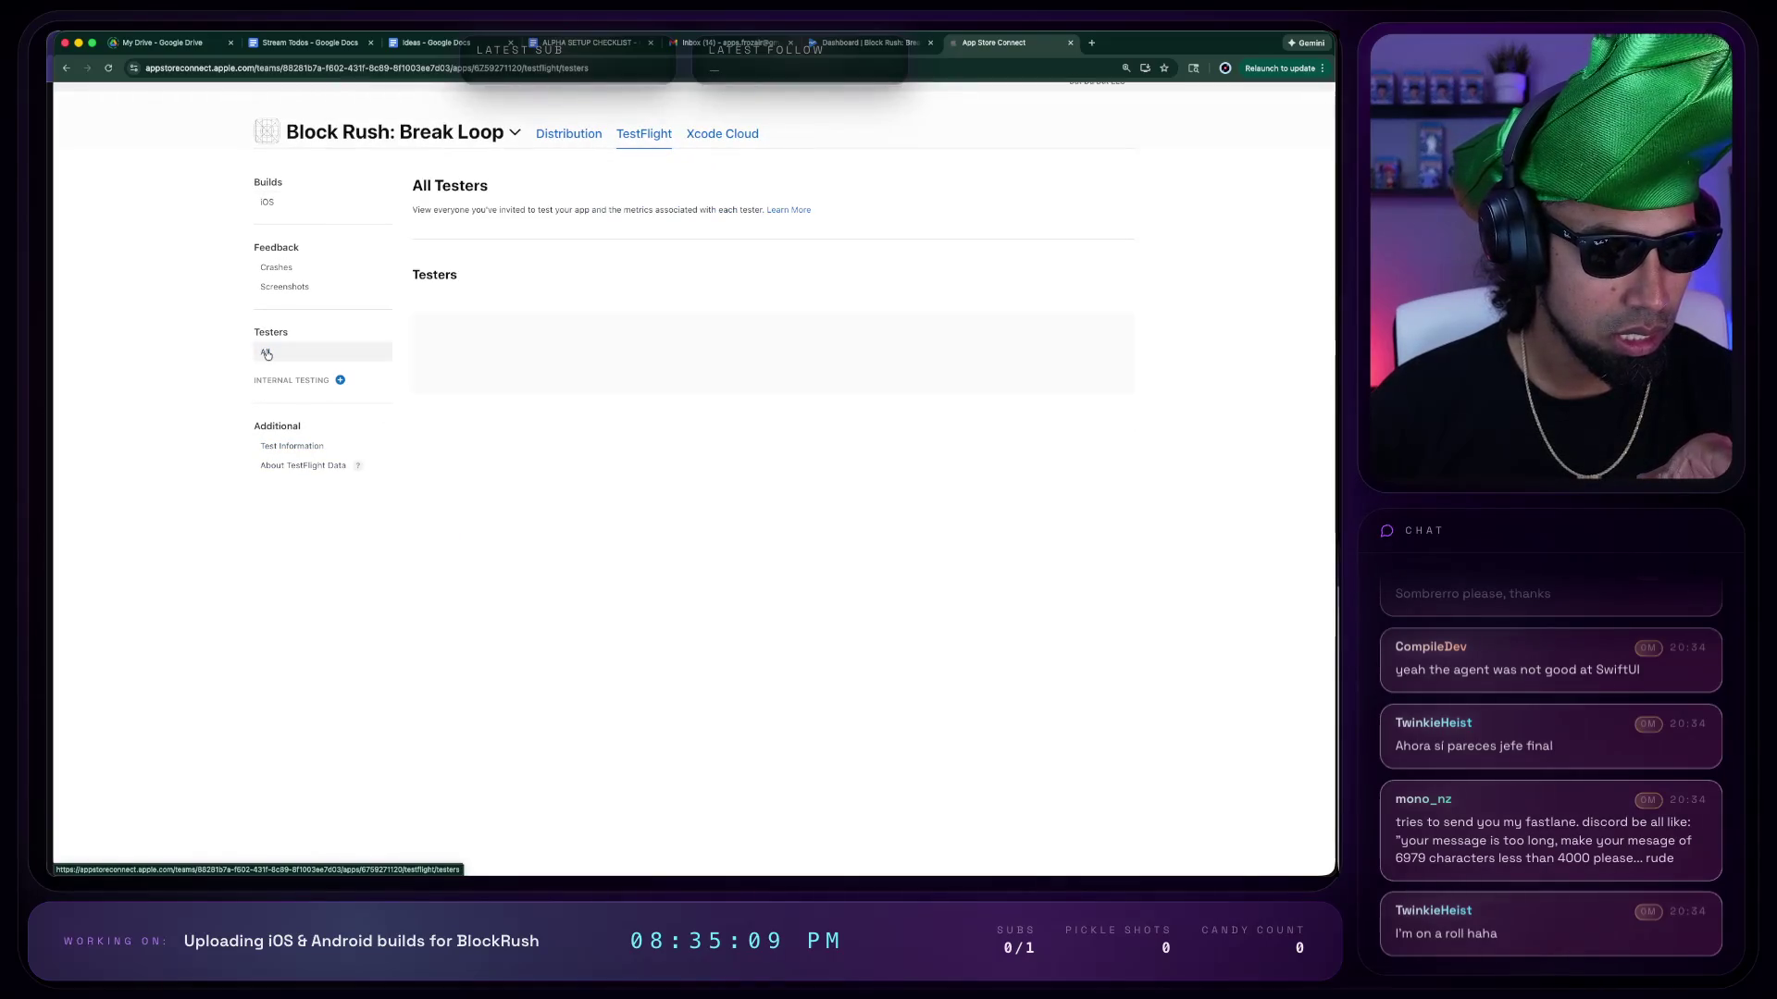
left_click(340, 380)
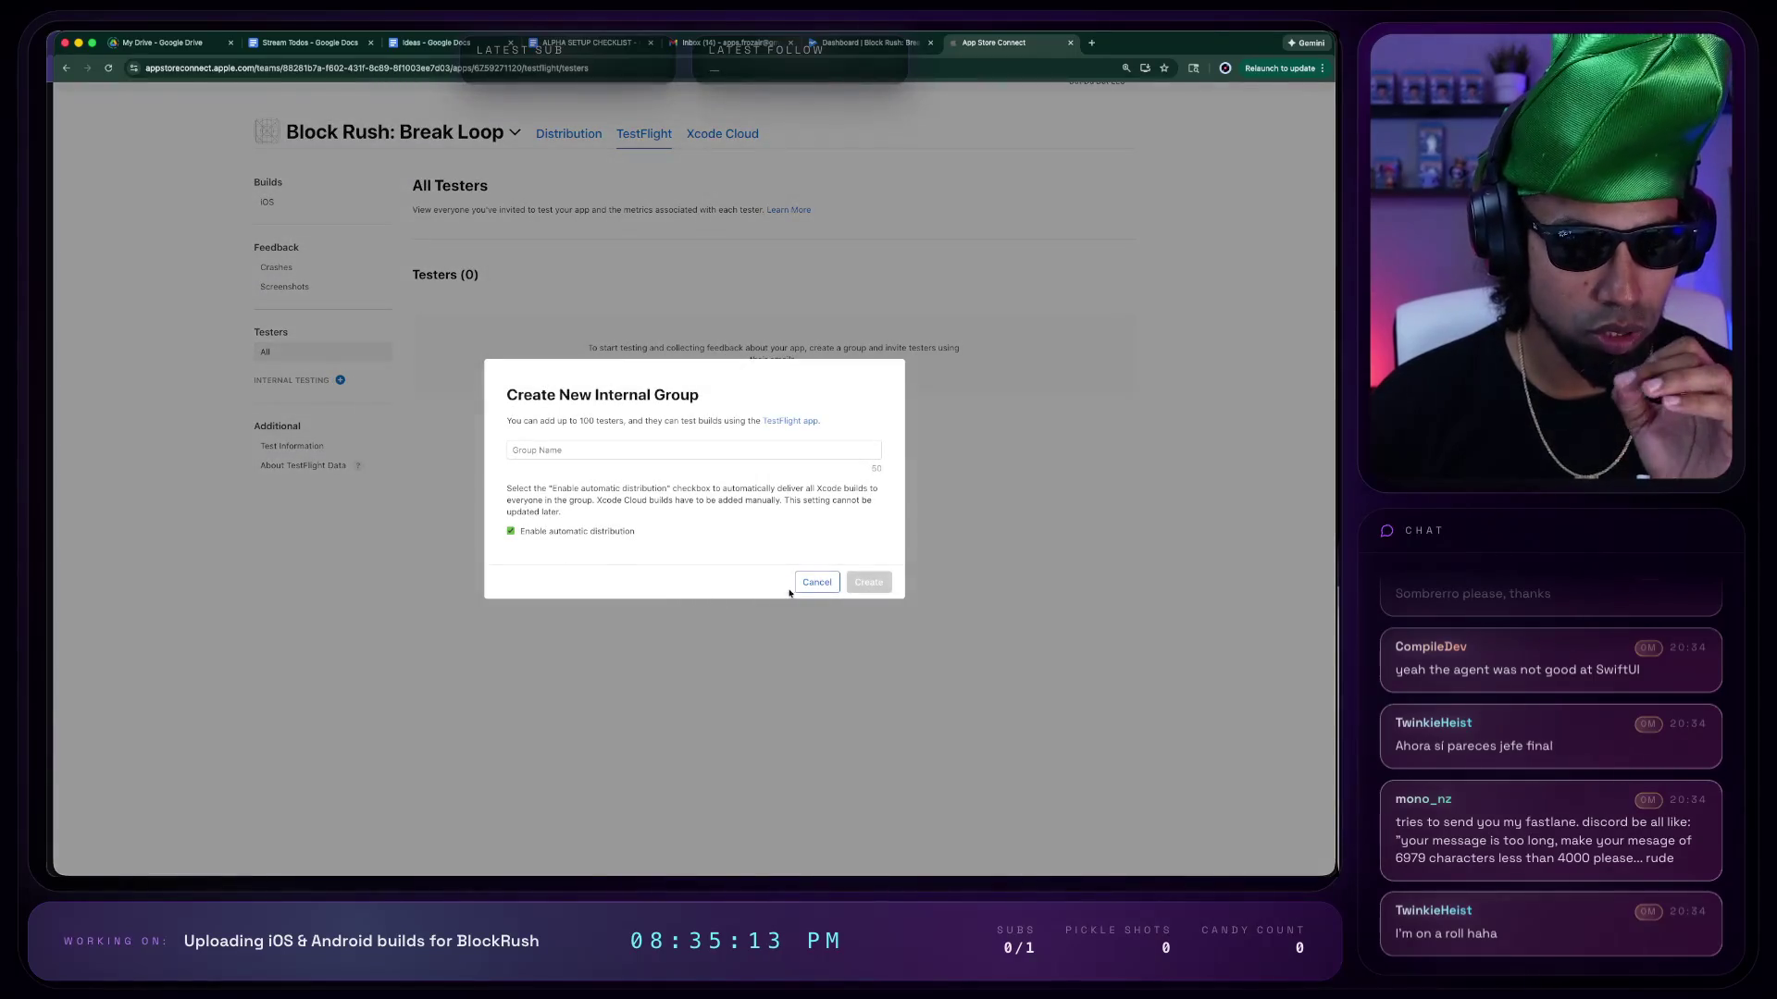
left_click(814, 583)
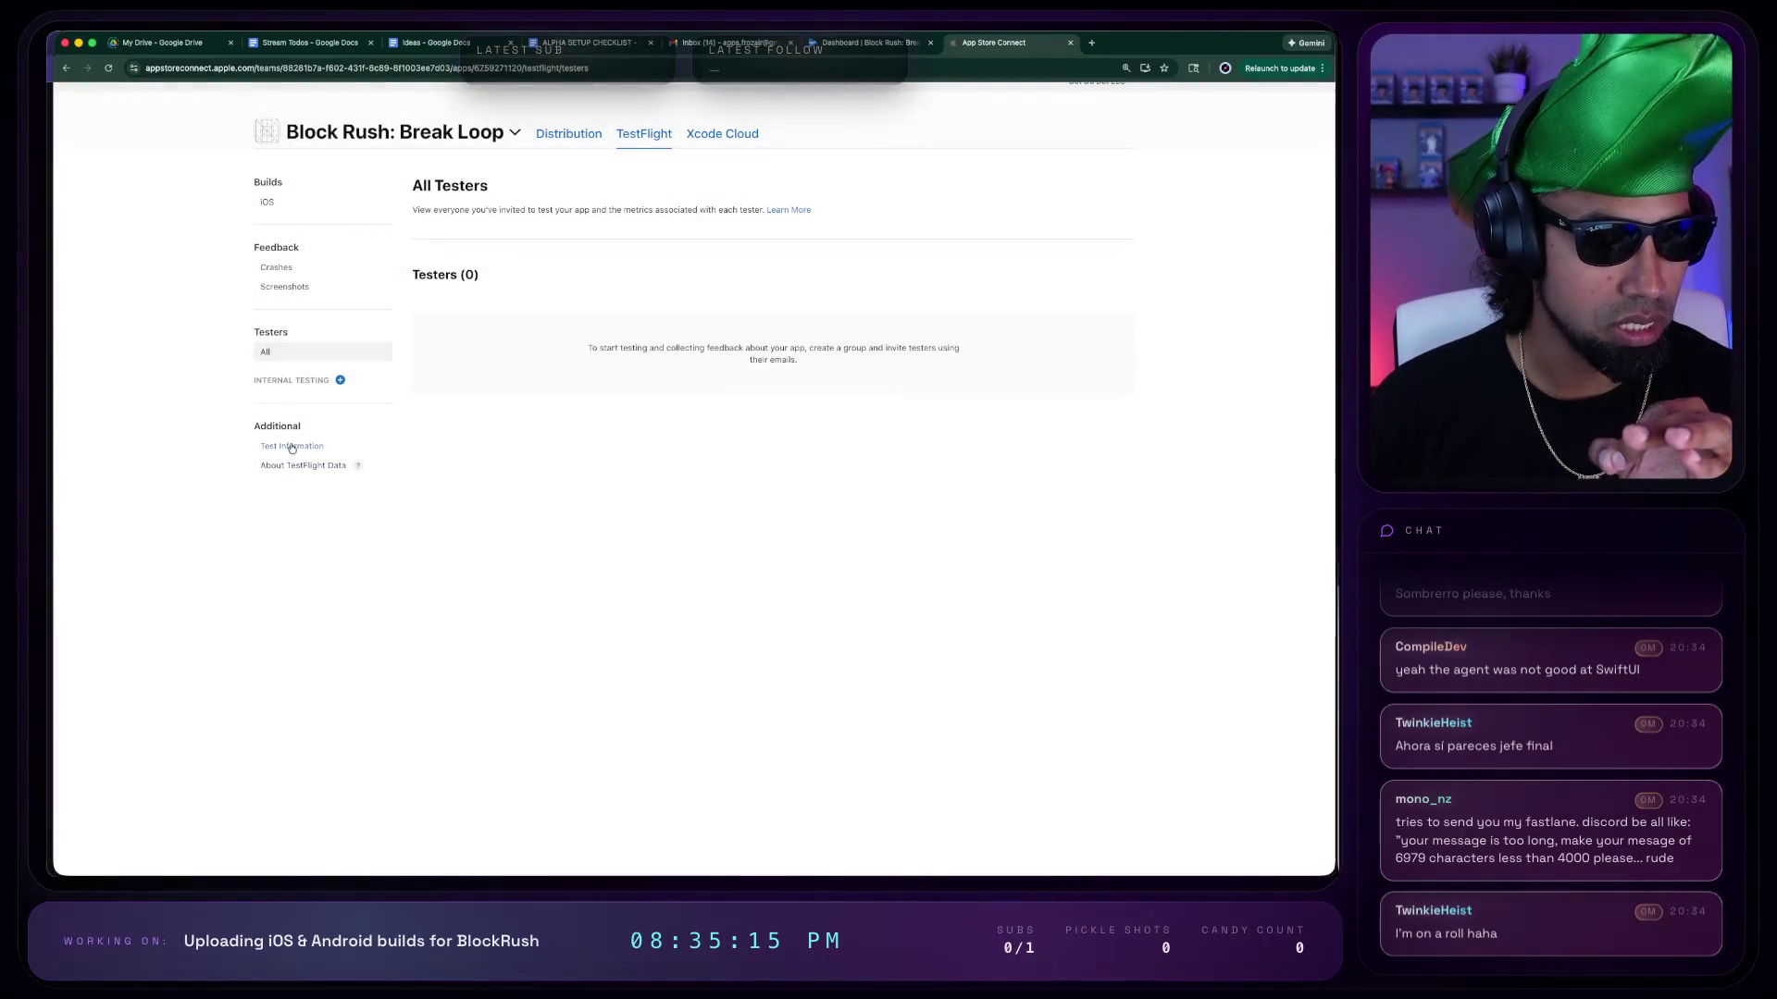
left_click(270, 204)
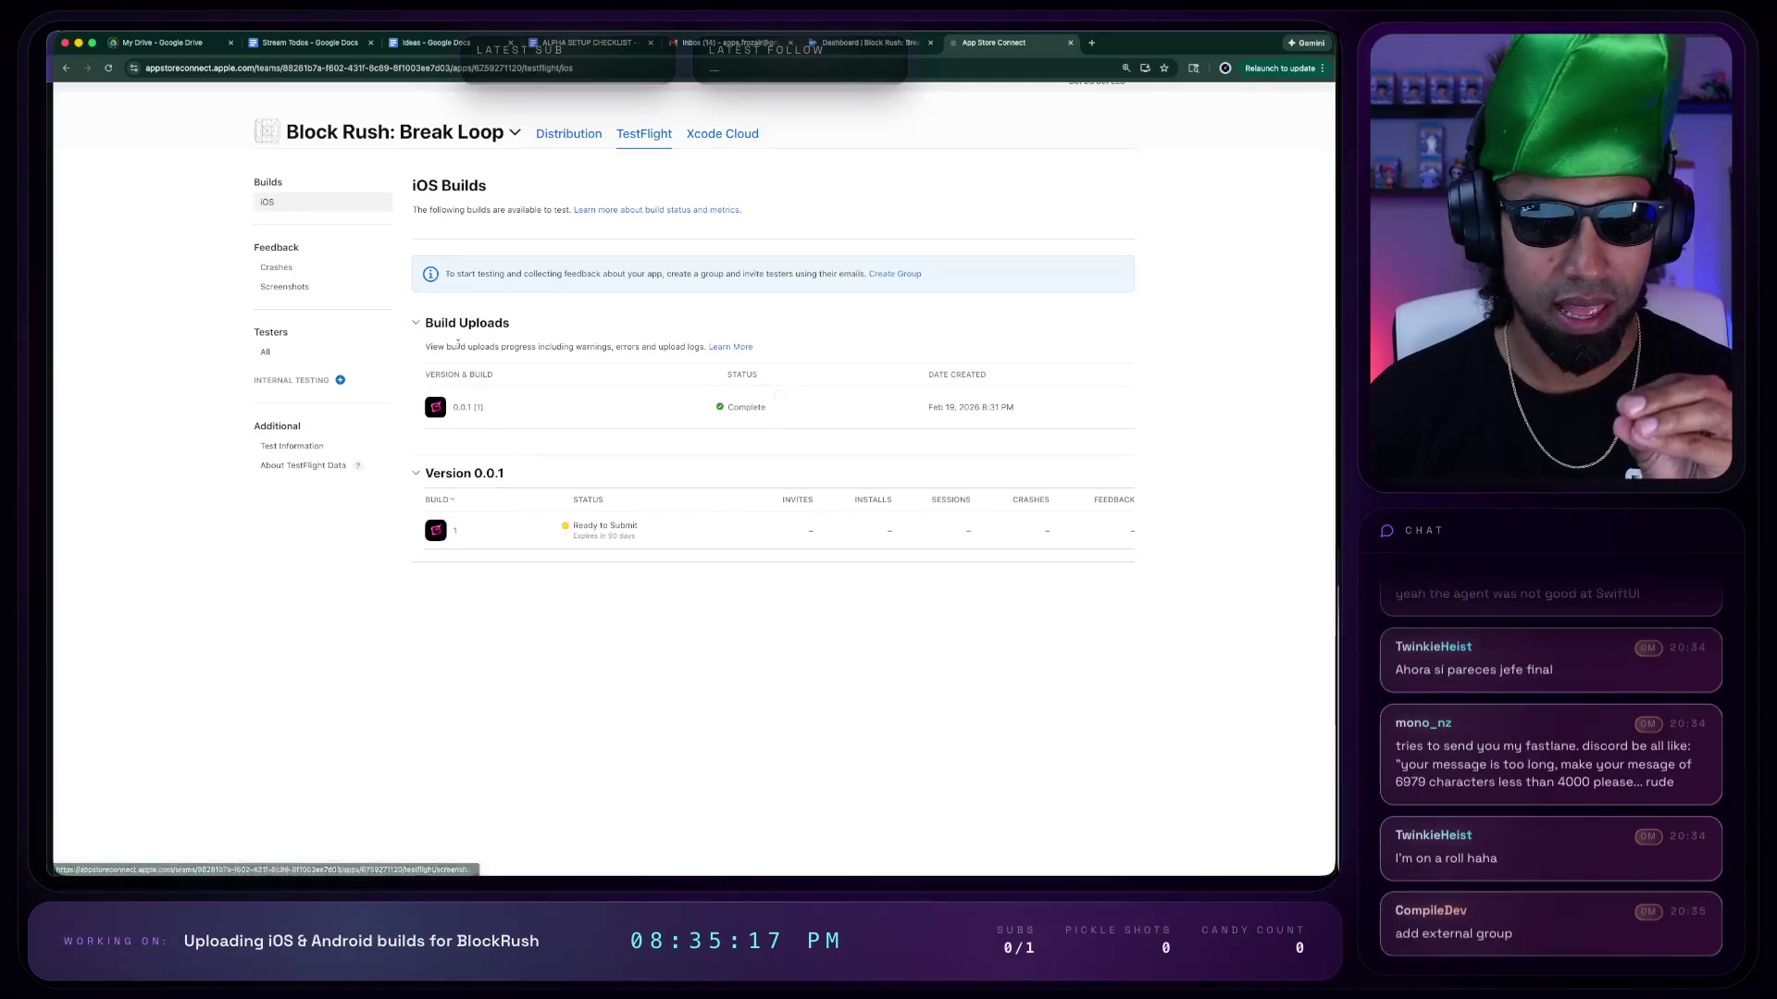
left_click(477, 407)
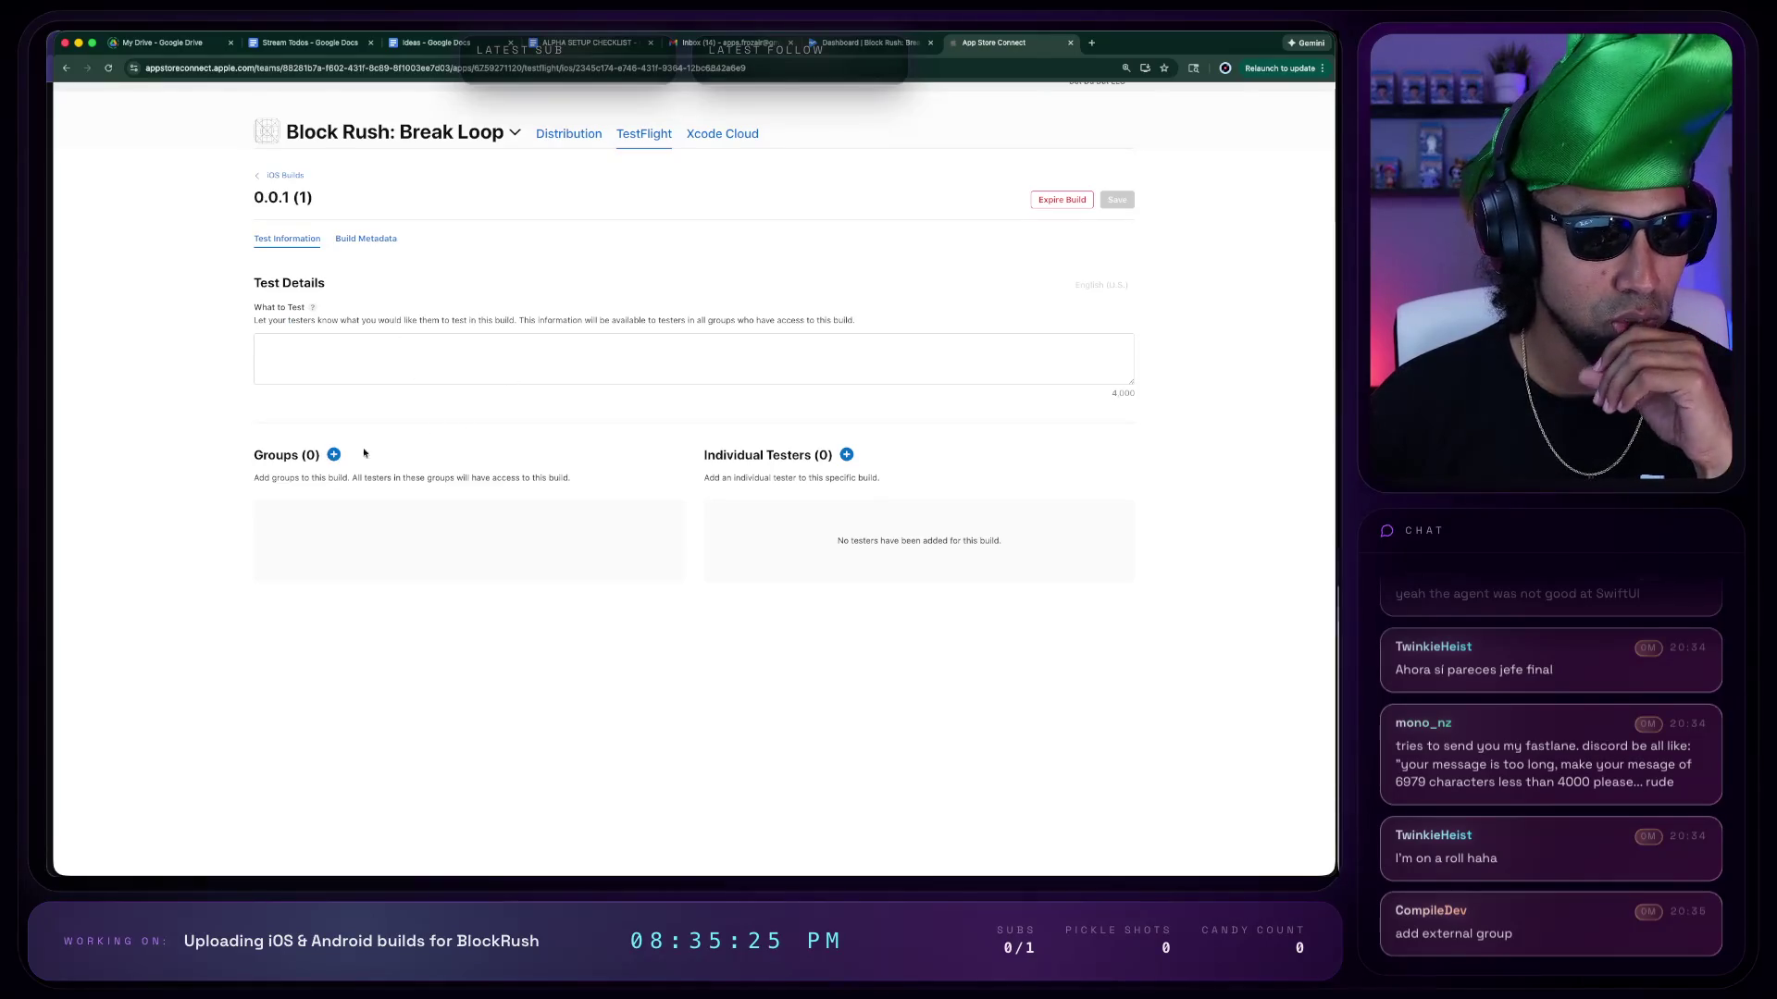
Dismiss the build's Add Group notice and go to the iOS App Version 1.0 Distribution page
left_click(334, 454)
left_click_drag(641, 479, 775, 515)
left_click(823, 586)
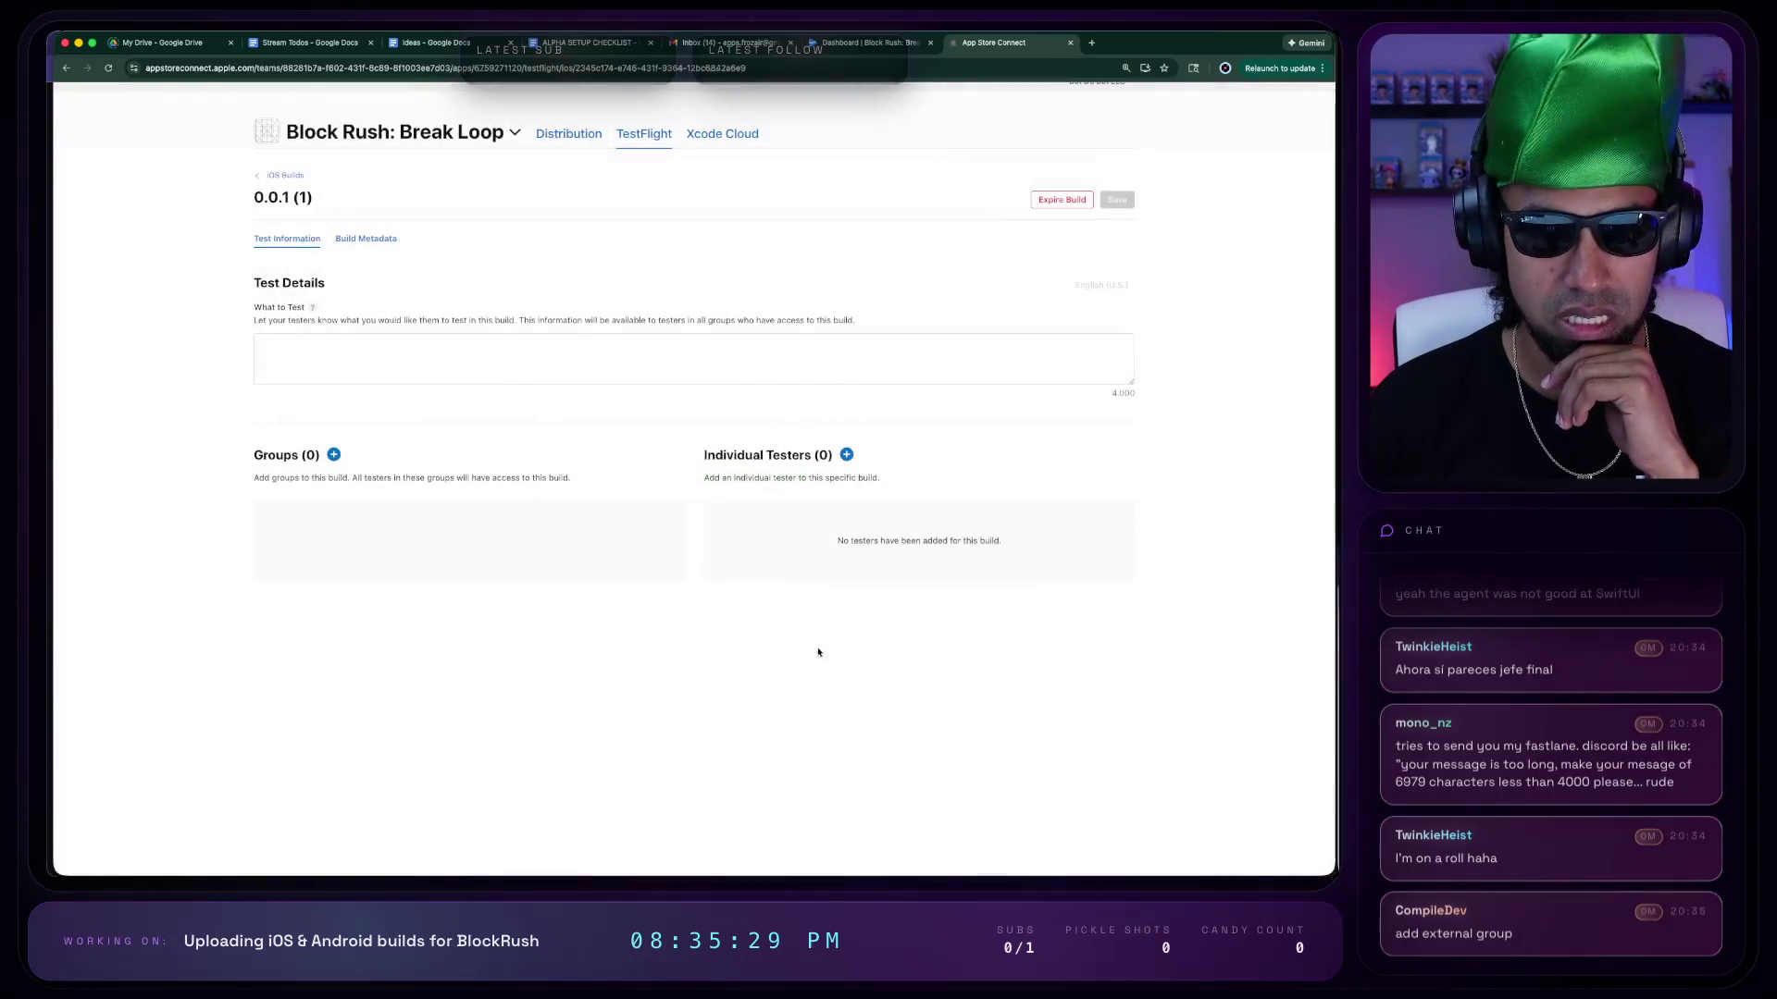
left_click(559, 139)
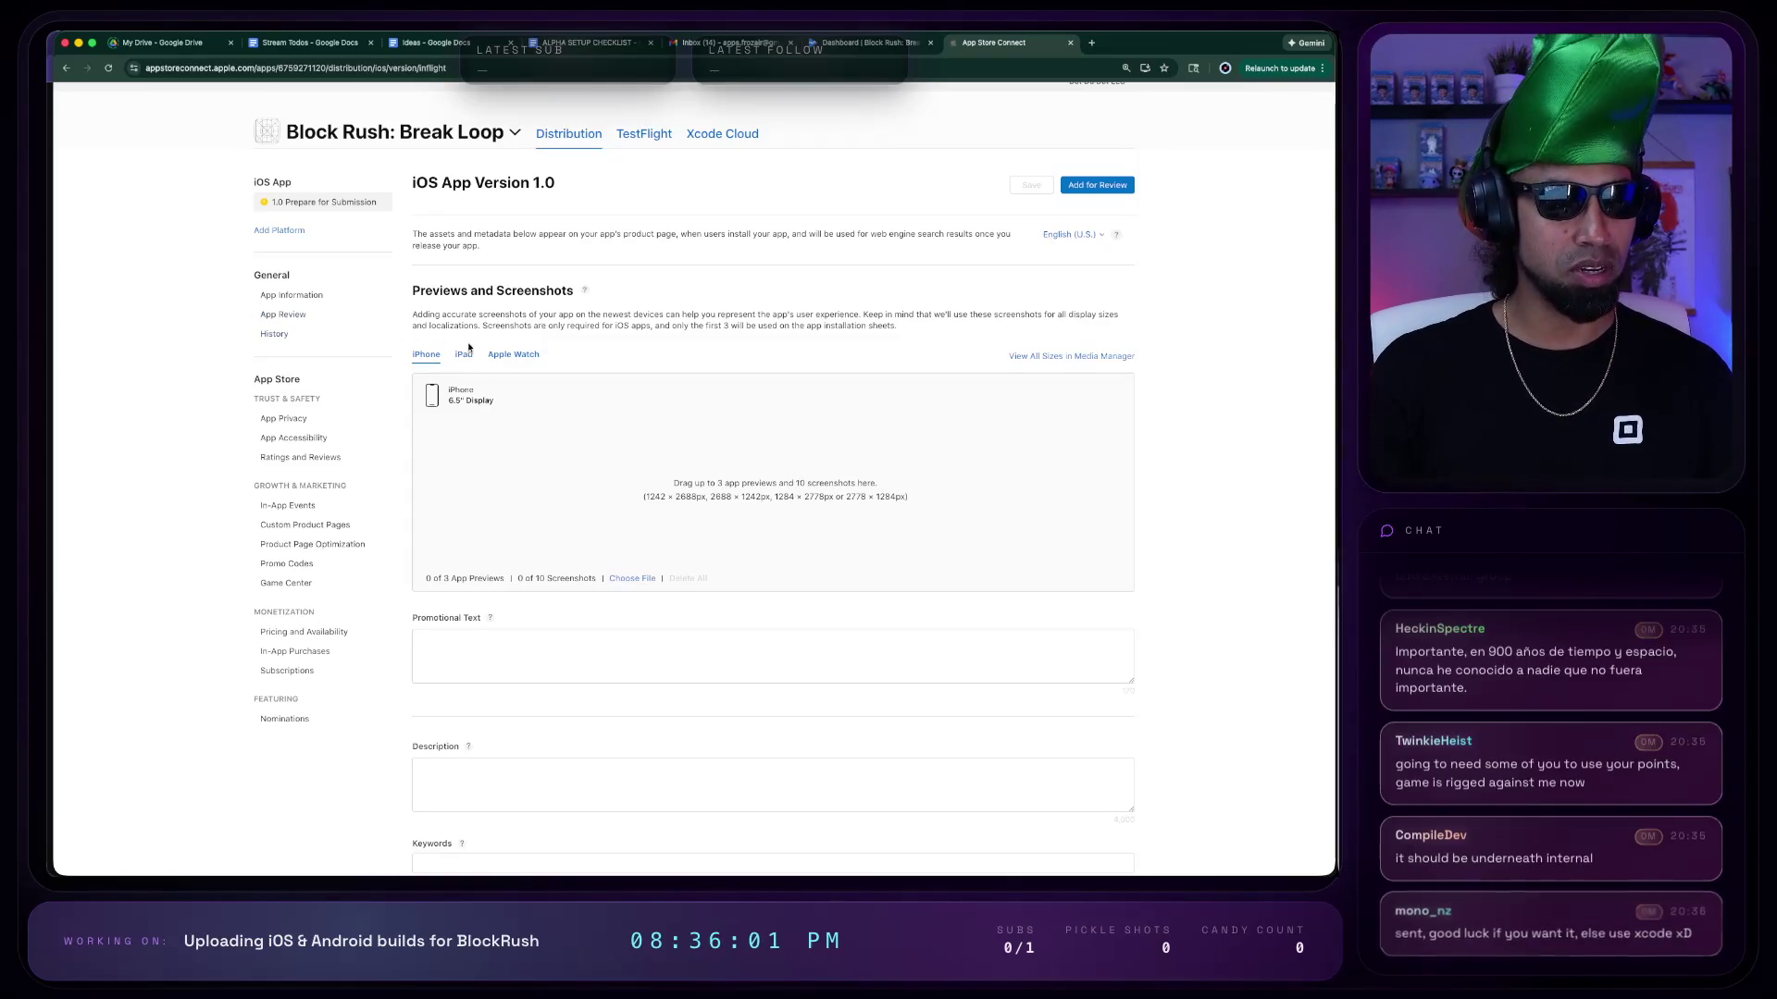
Return to TestFlight builds at 125% zoom and start Create Group from the info banner
left_click(636, 139)
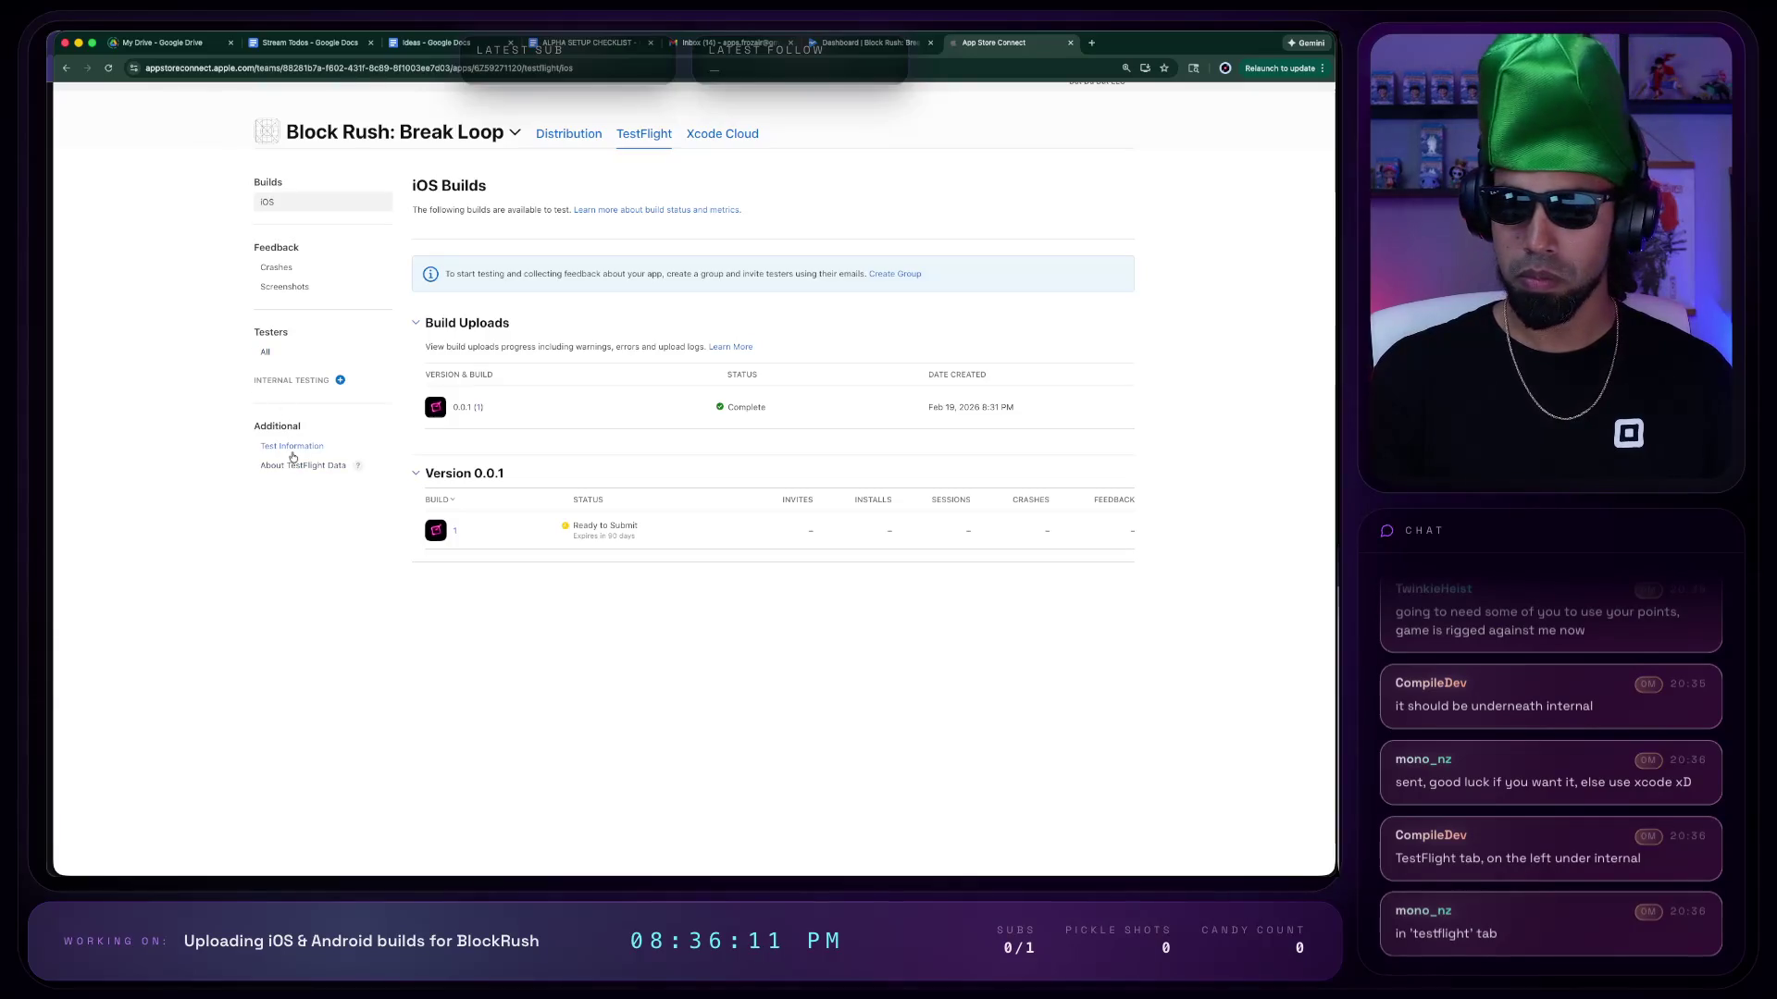
key("super+equal")
key("super+equal")
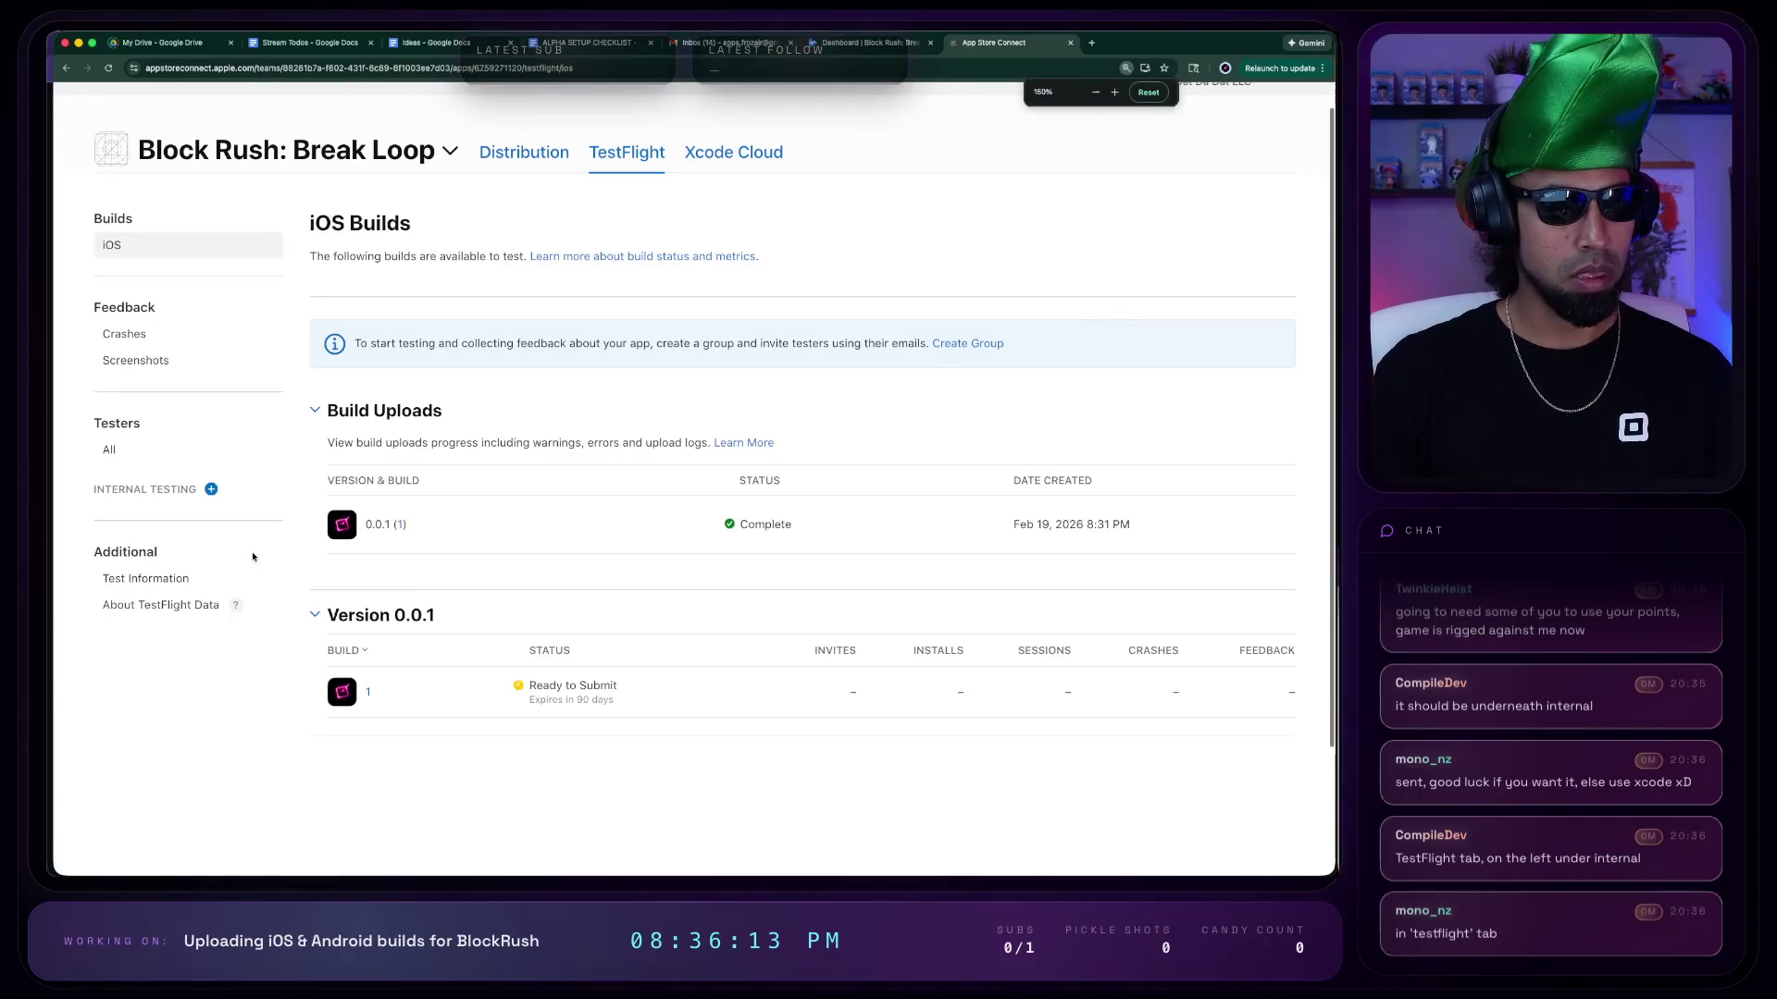
left_click_drag(104, 490, 177, 490)
double_click(176, 491)
triple_click(174, 491)
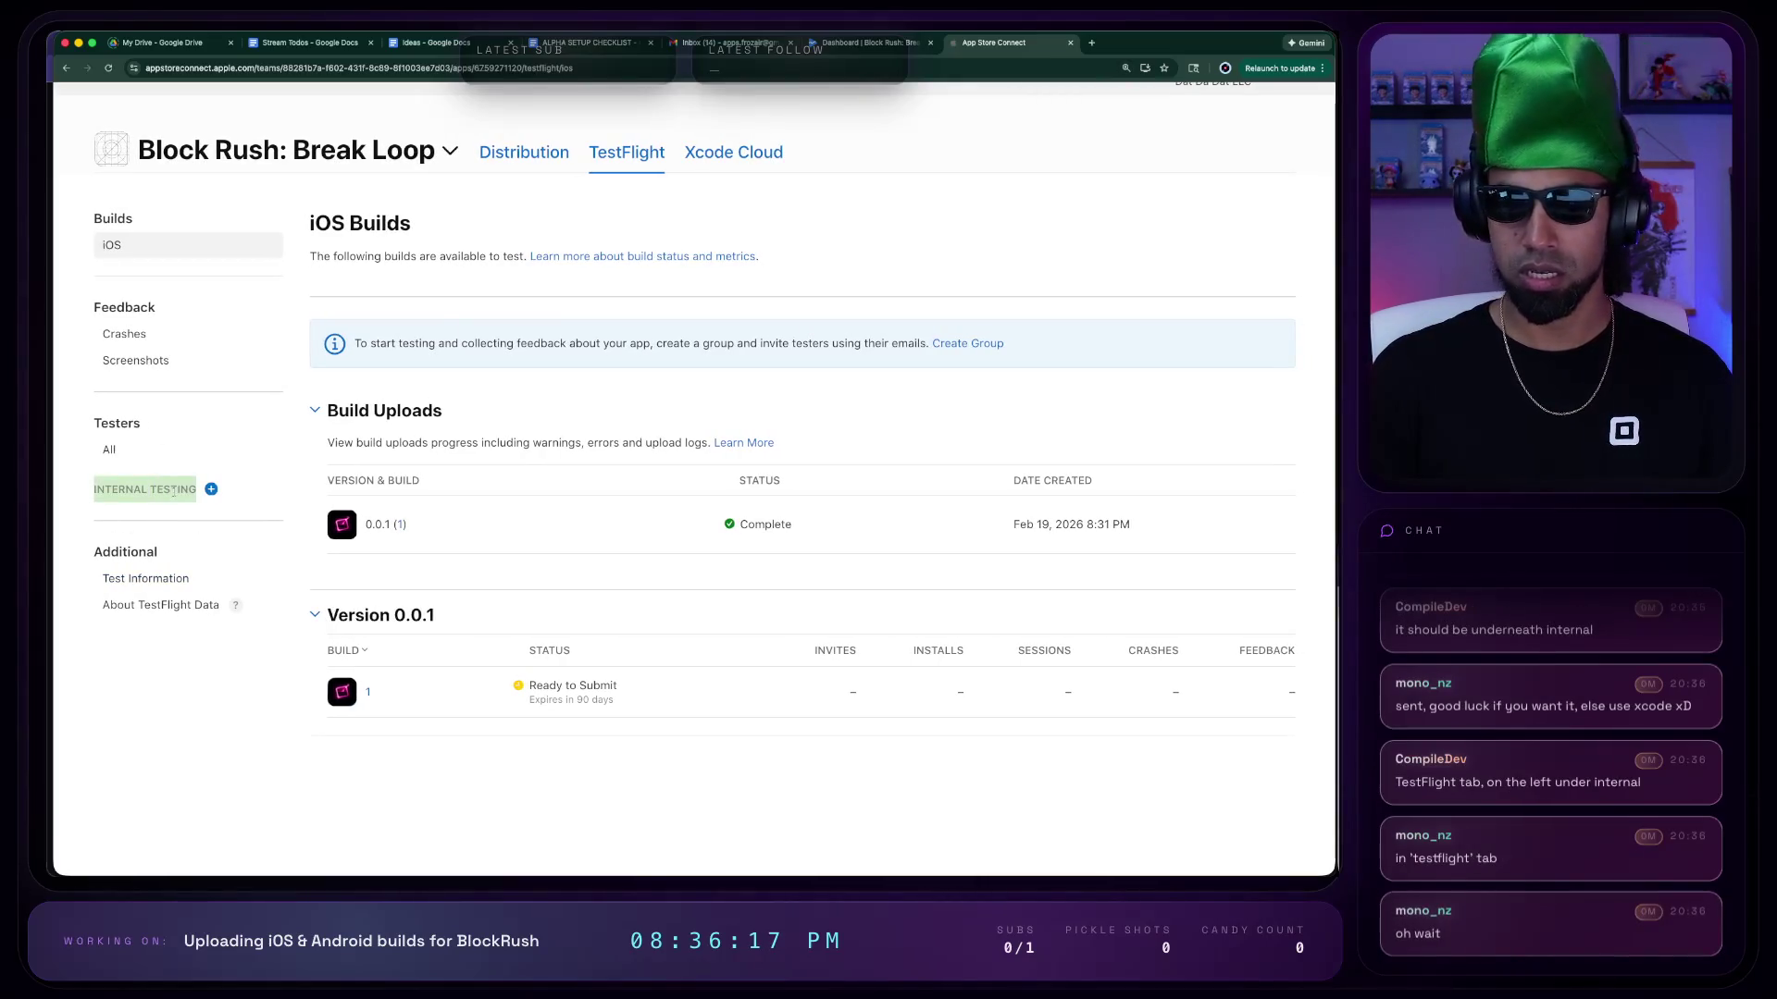
left_click(147, 792)
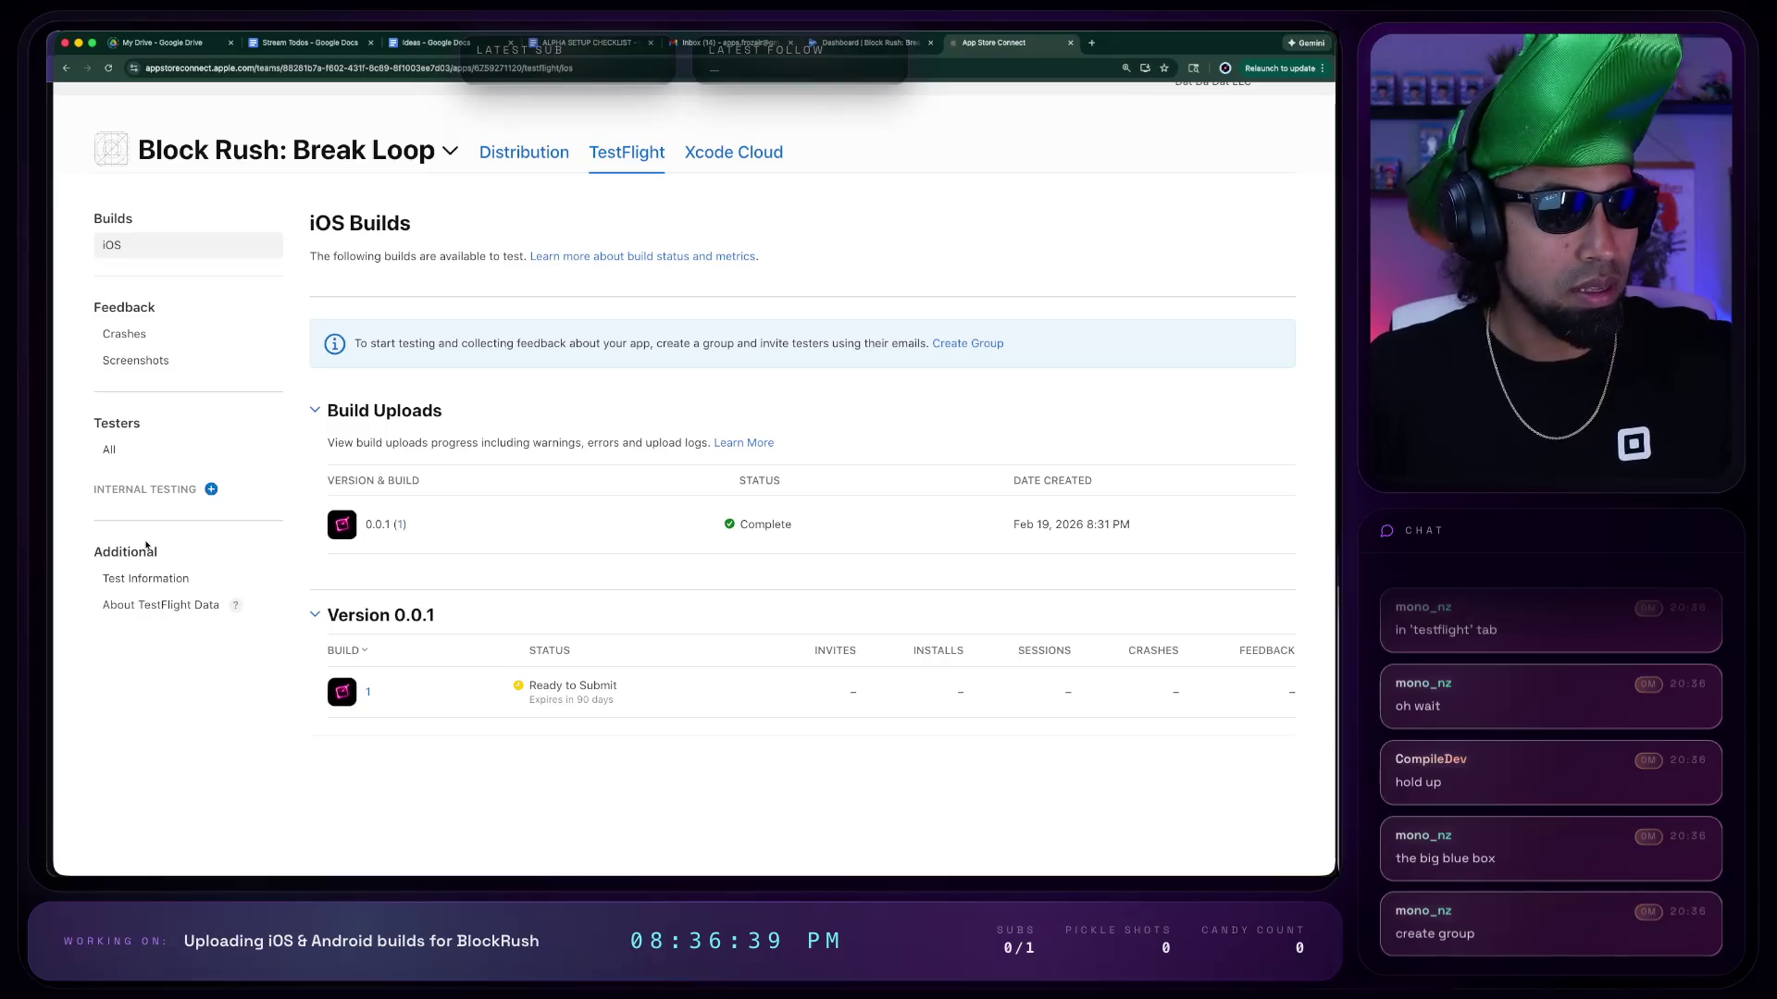
left_click_drag(414, 343, 846, 349)
left_click(967, 343)
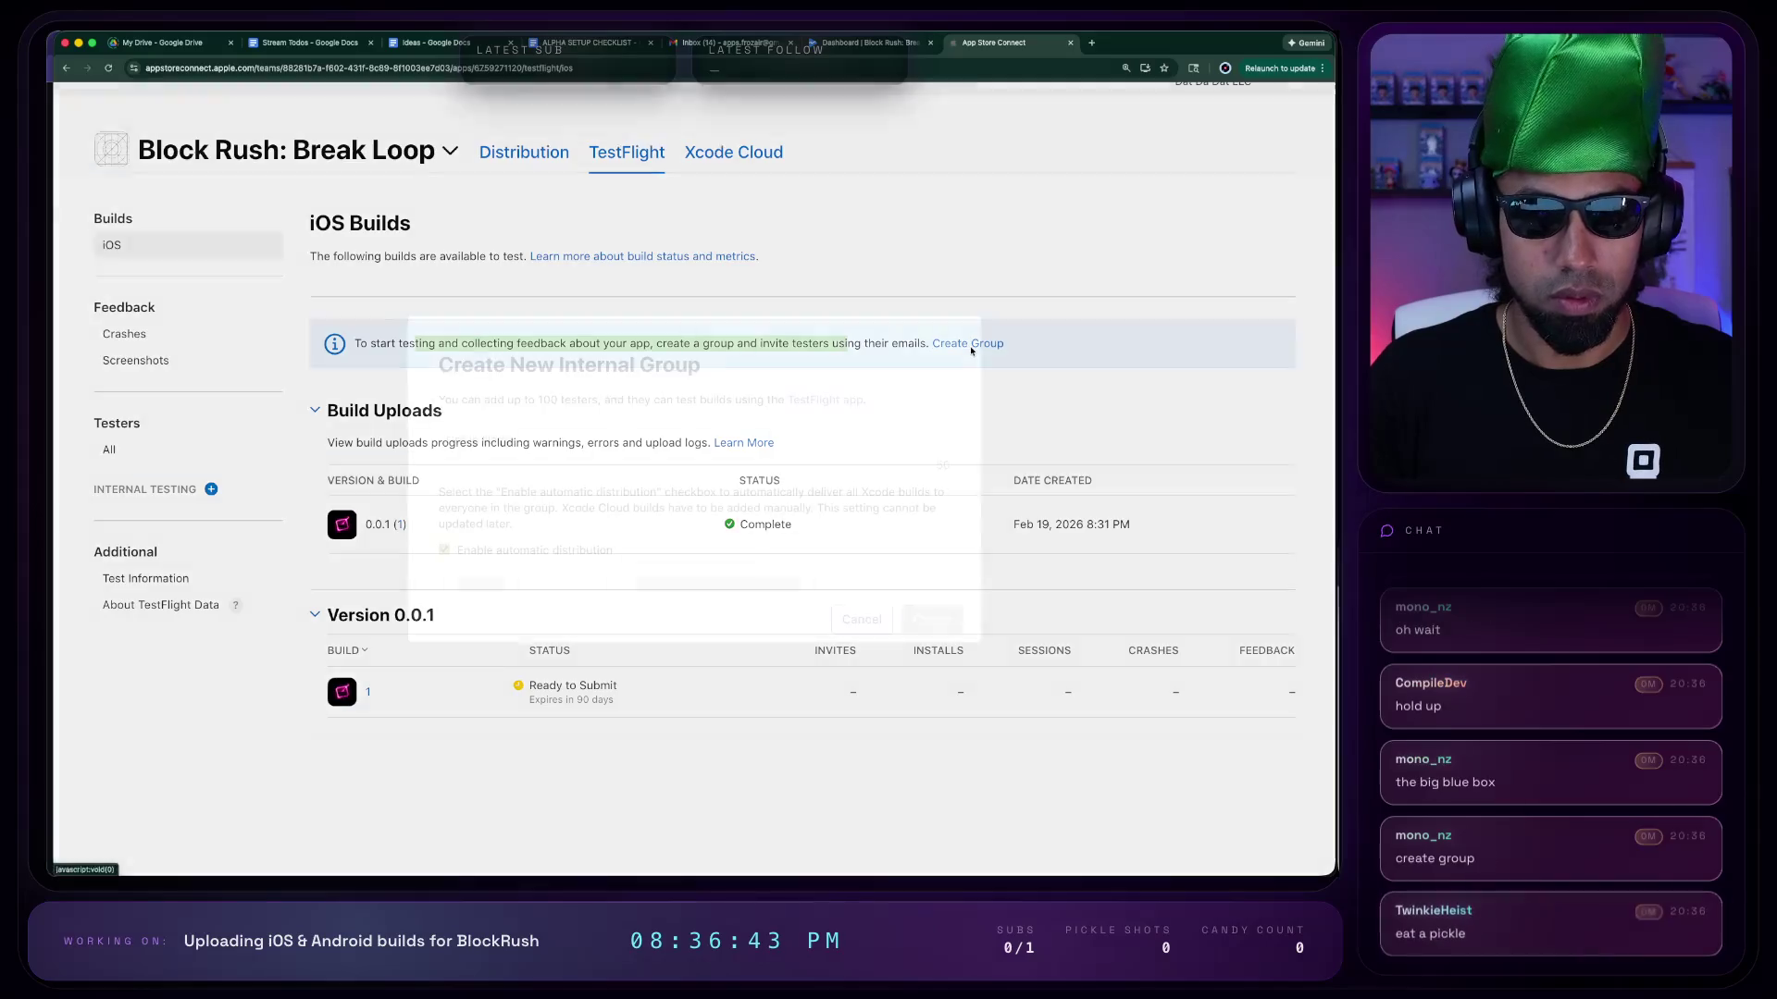
Enter 'Stream Viewers' as the group name, leaving 'Enable automatic distribution' checked
left_click_drag(525, 365, 702, 366)
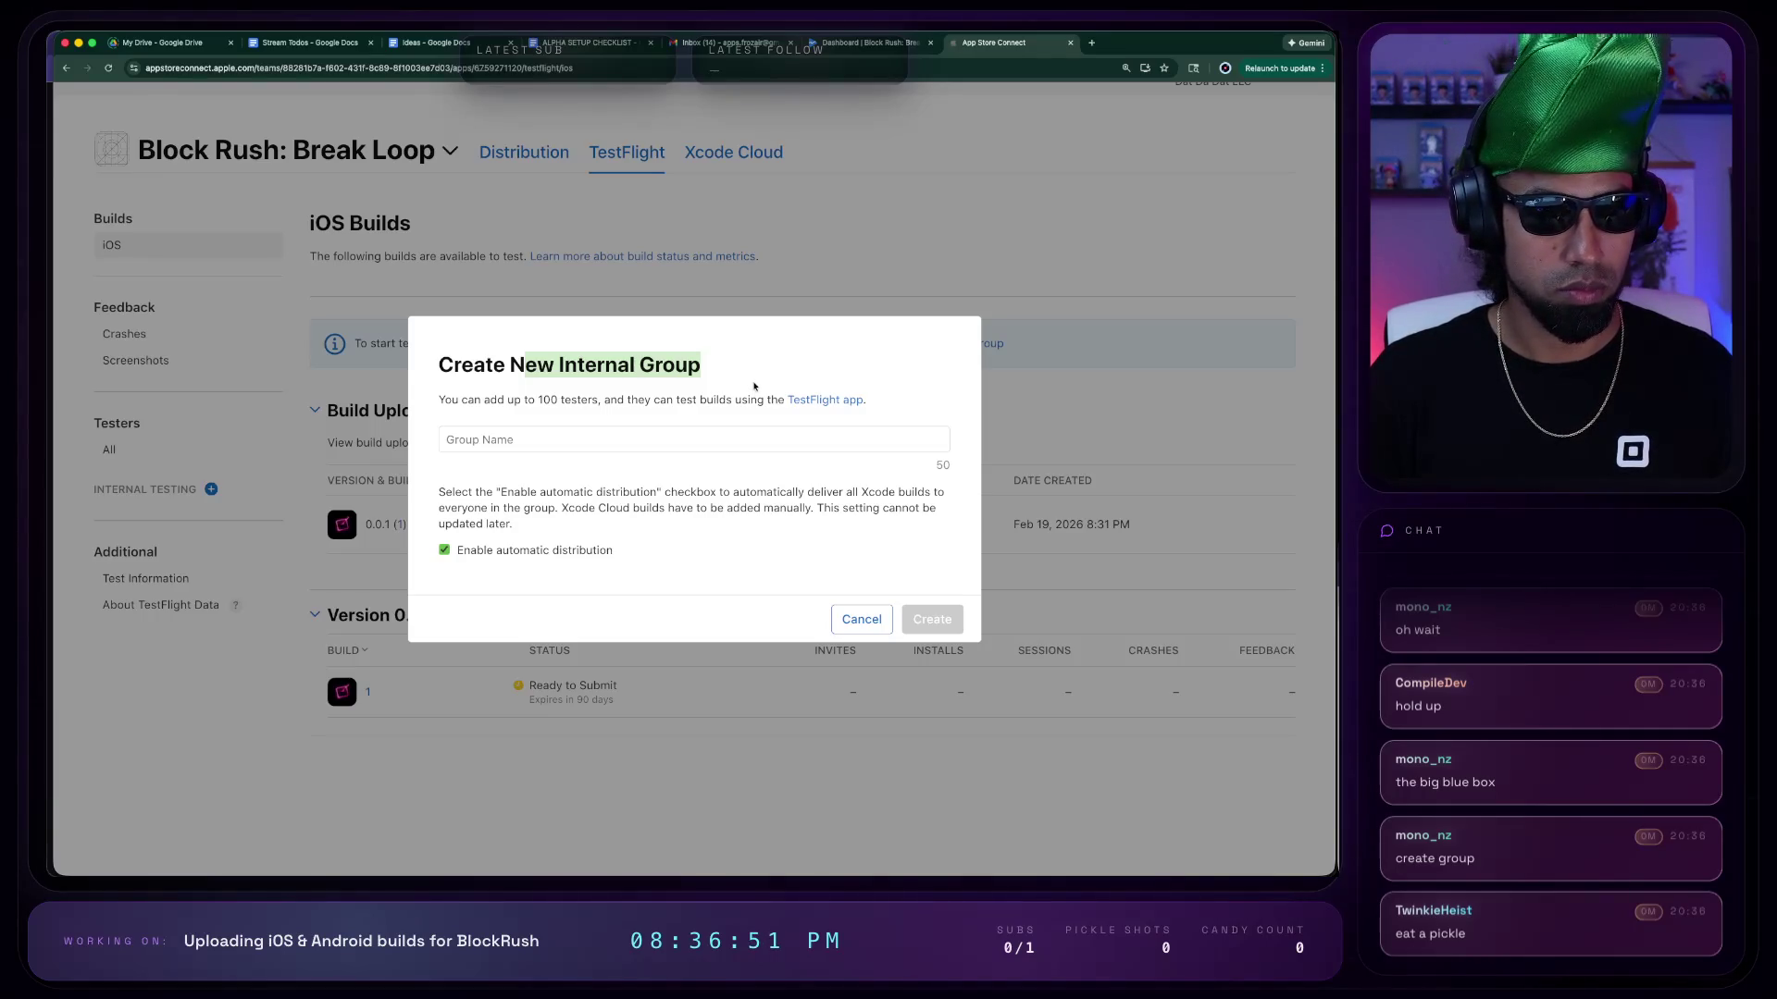
left_click_drag(500, 492, 765, 492)
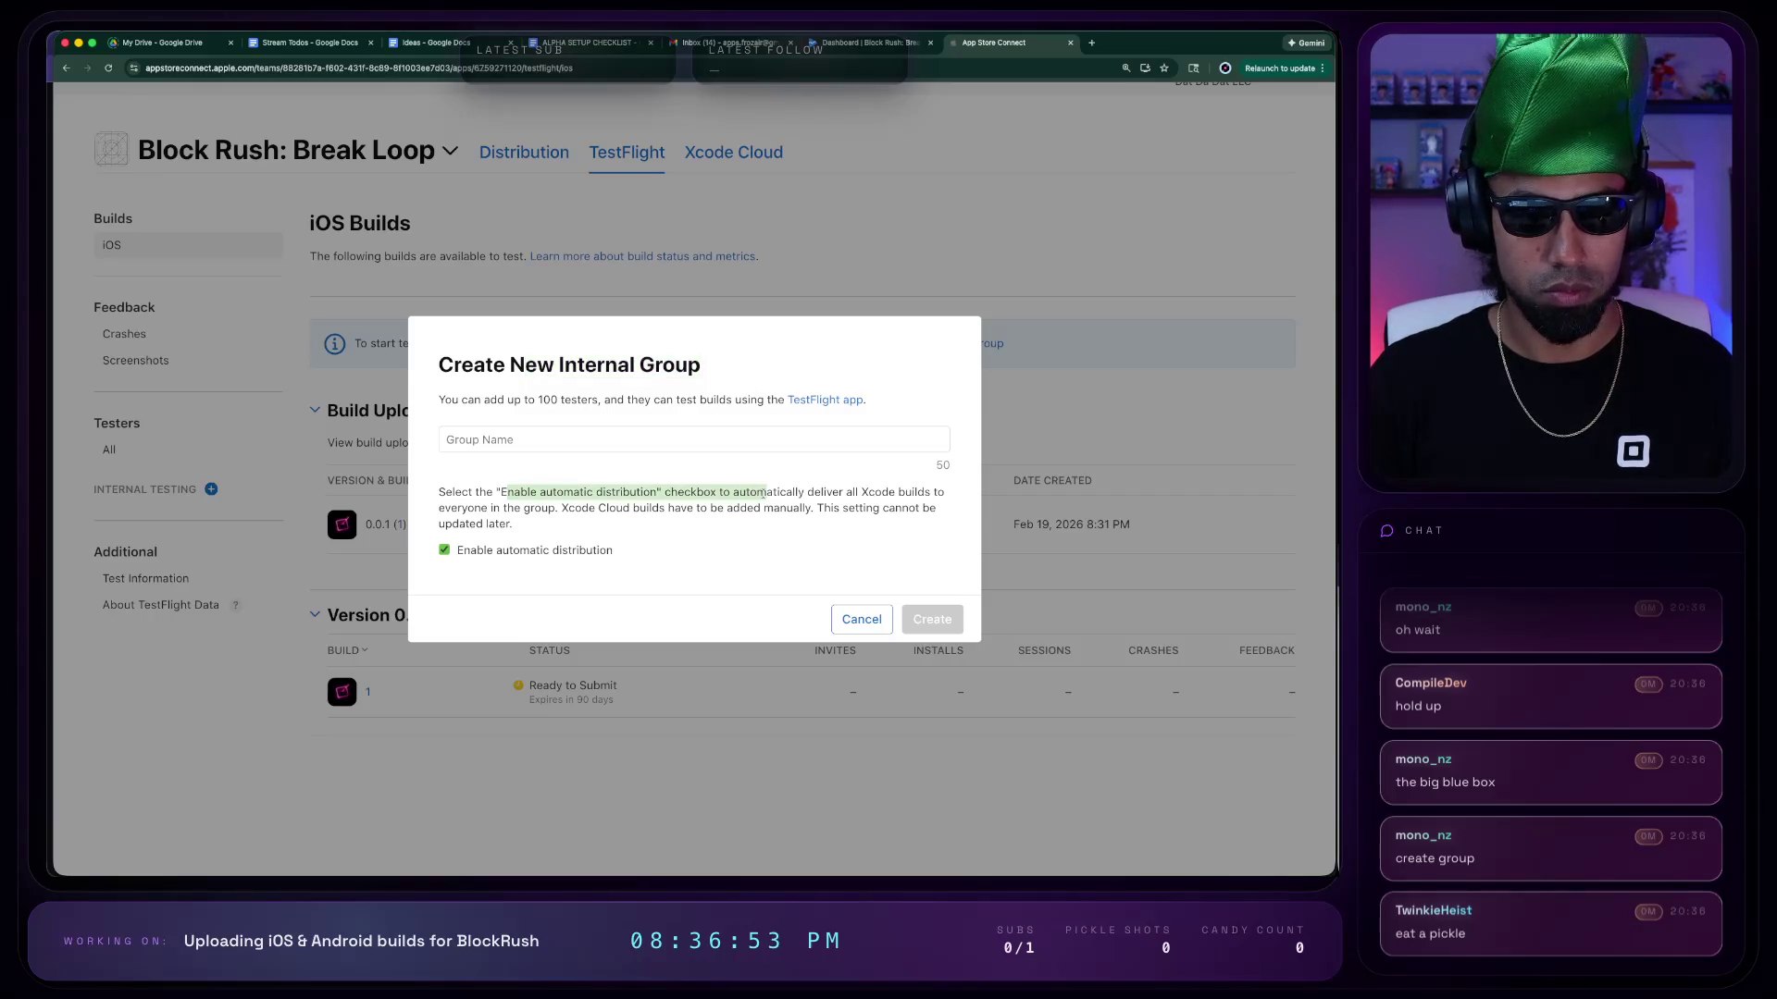
left_click(842, 442)
type("Viewers")
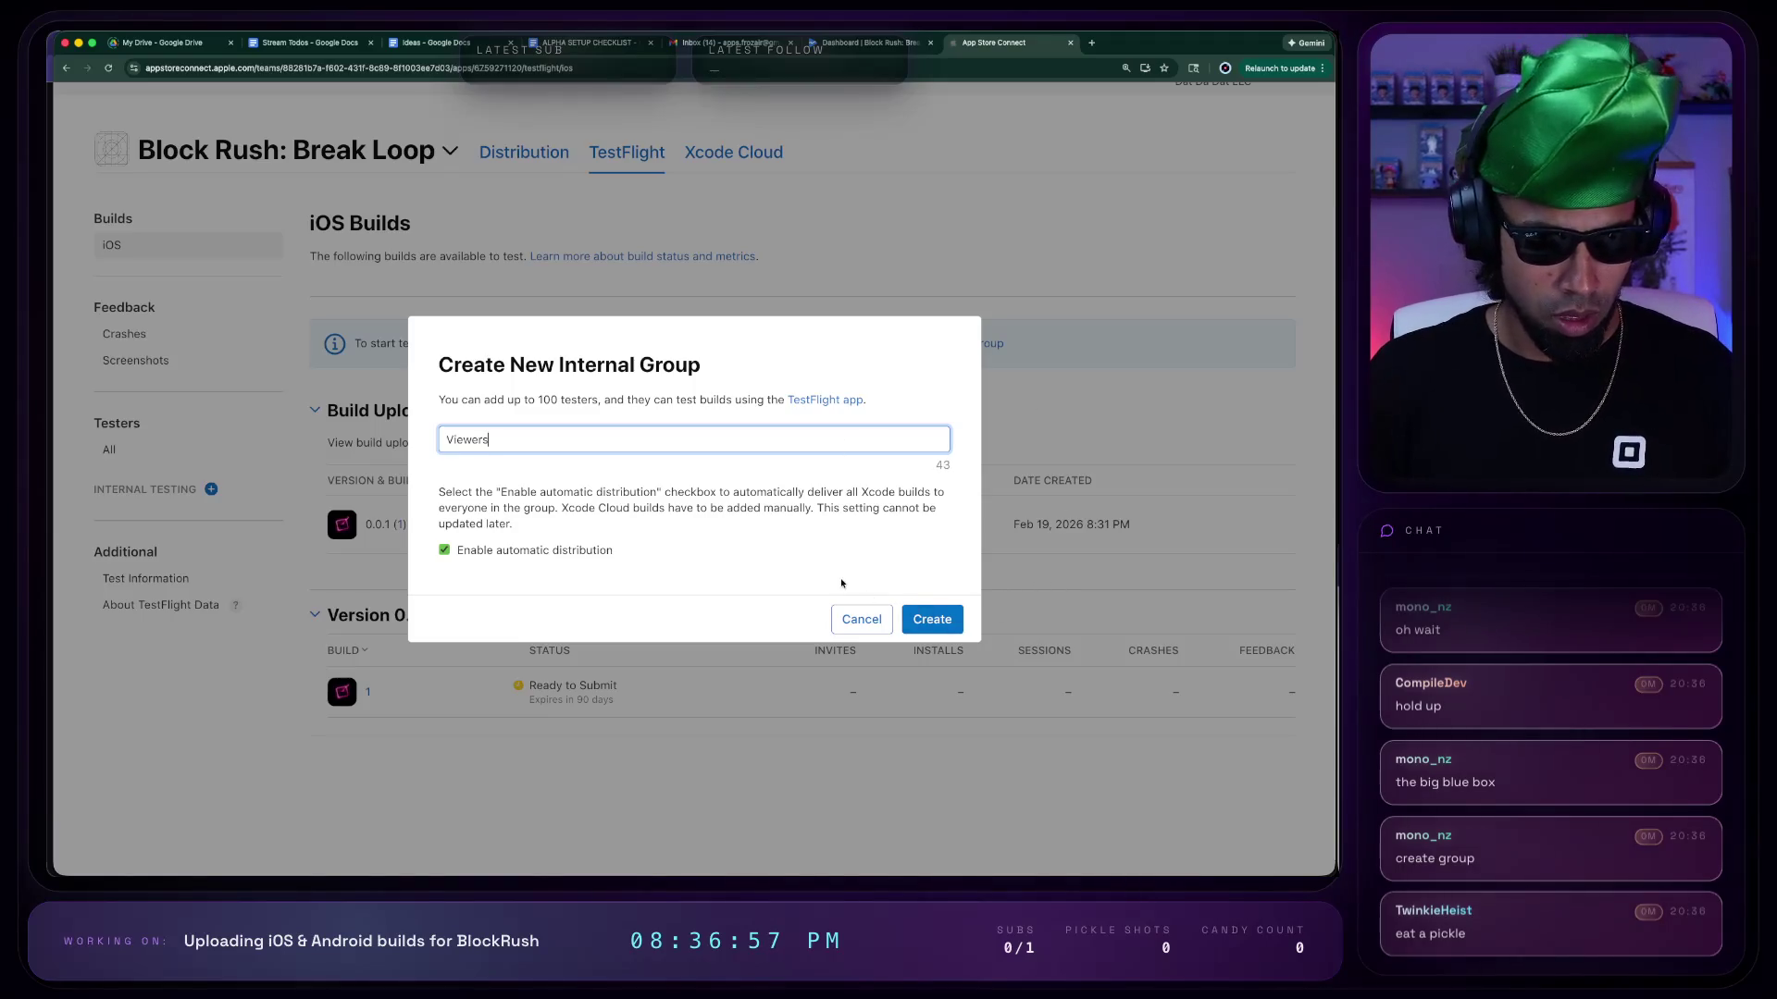
left_click(953, 628)
left_click(782, 441)
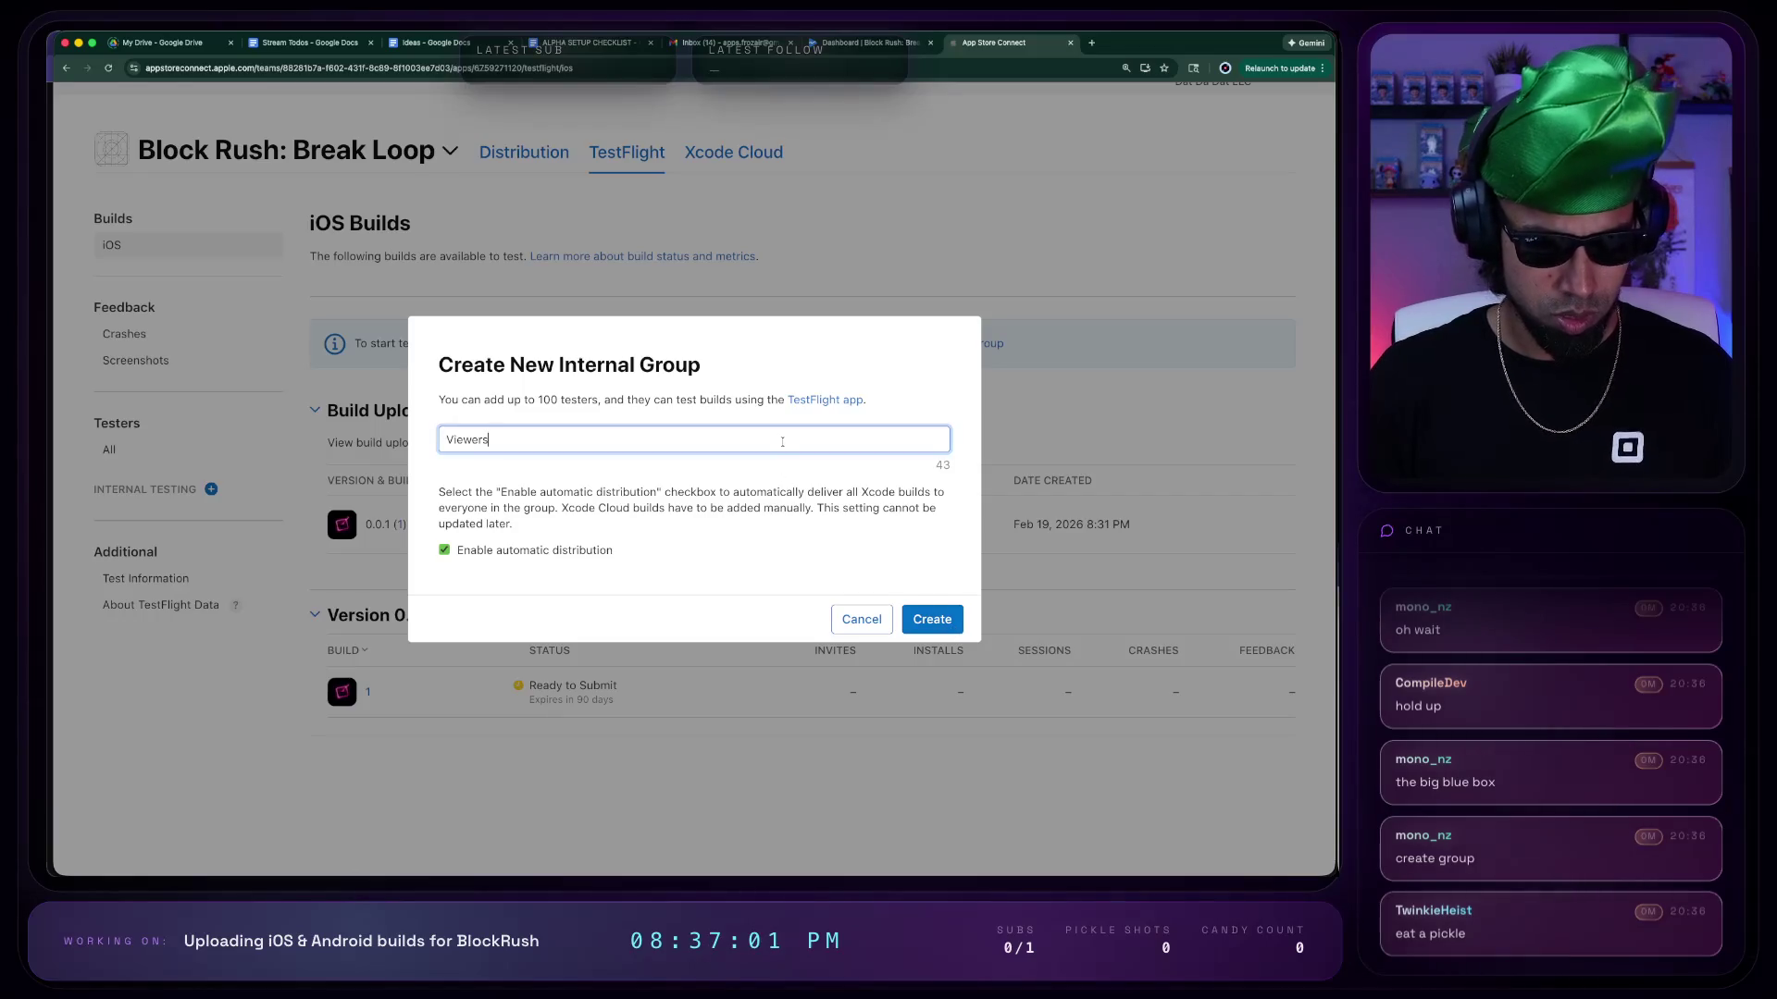
type("Stream")
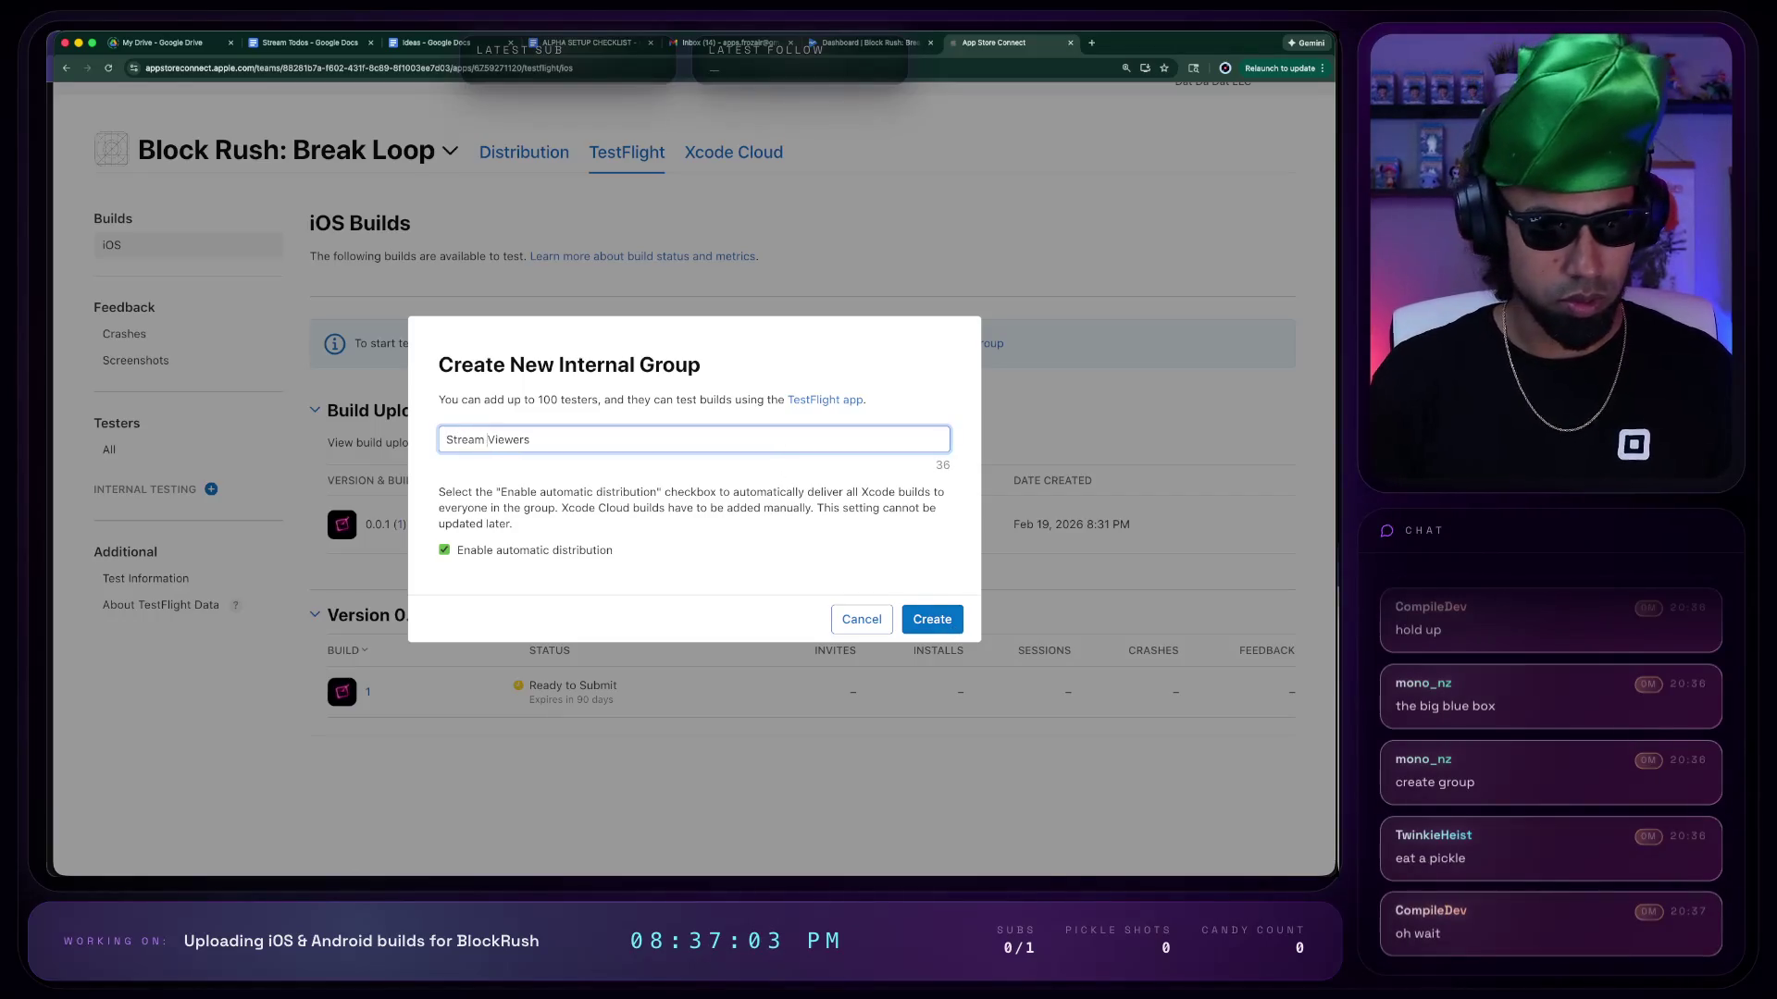
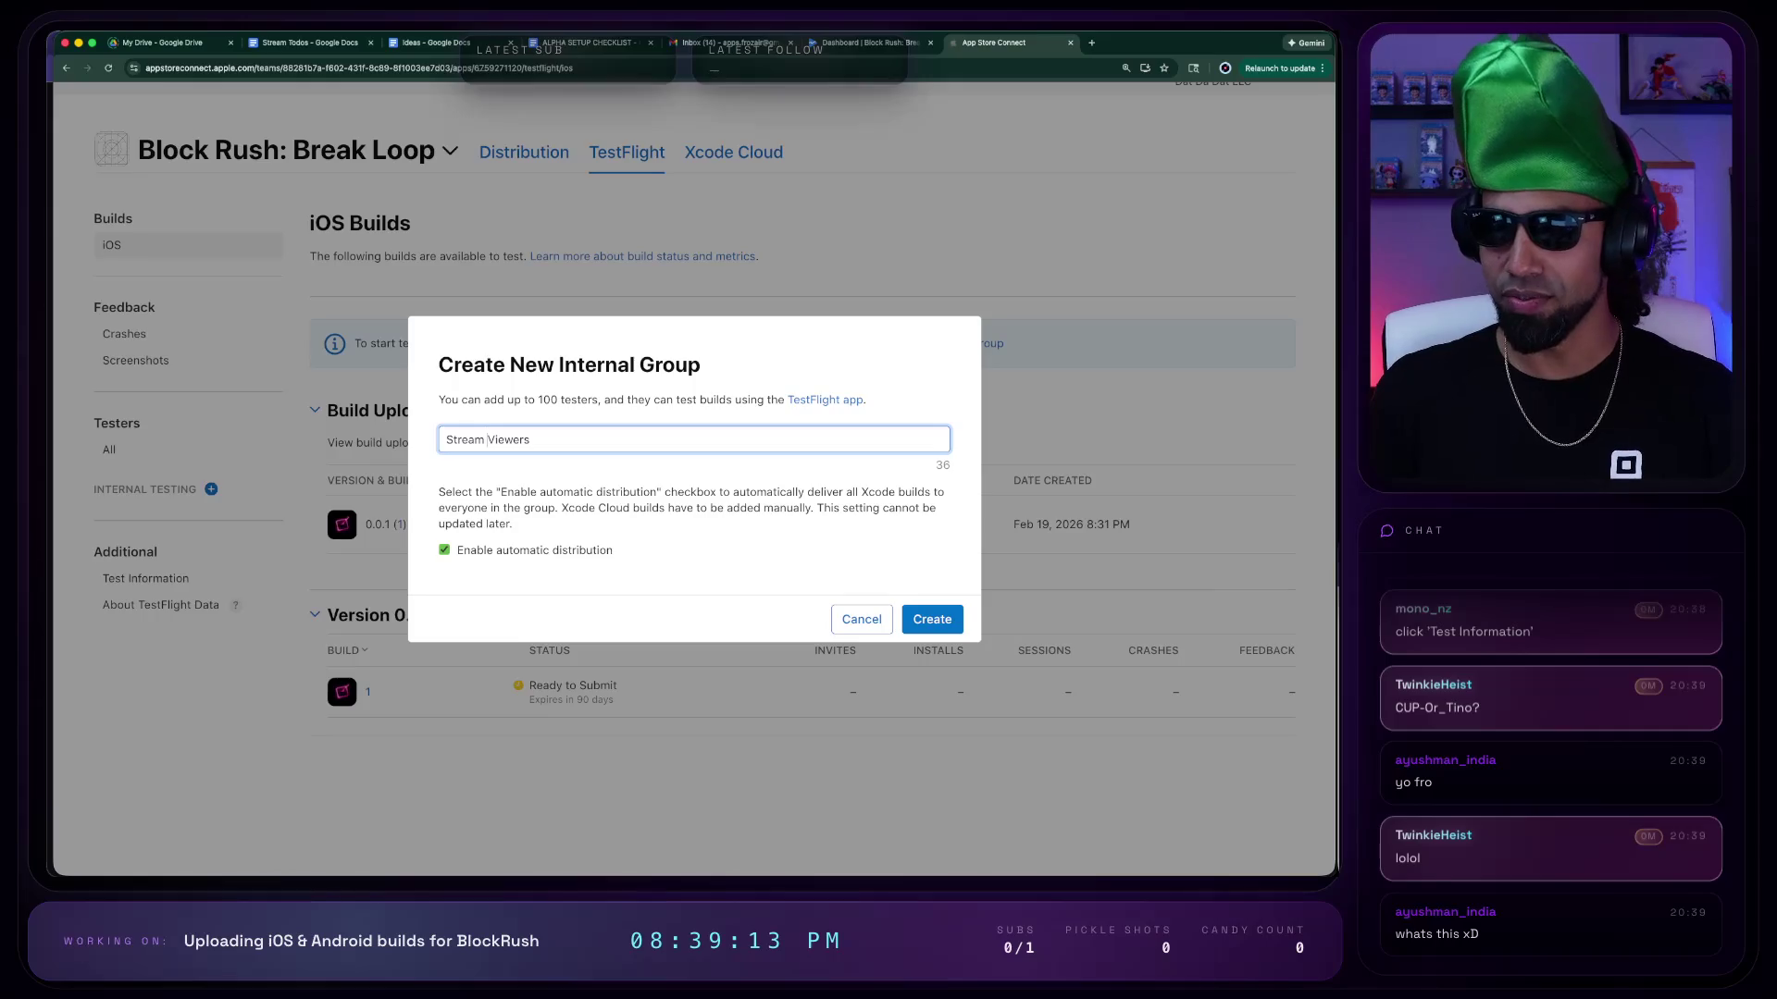
Cancel the Create New Internal Group dialog and go to Block Rush: Break Loop's TestFlight Test Information page
left_click(930, 619)
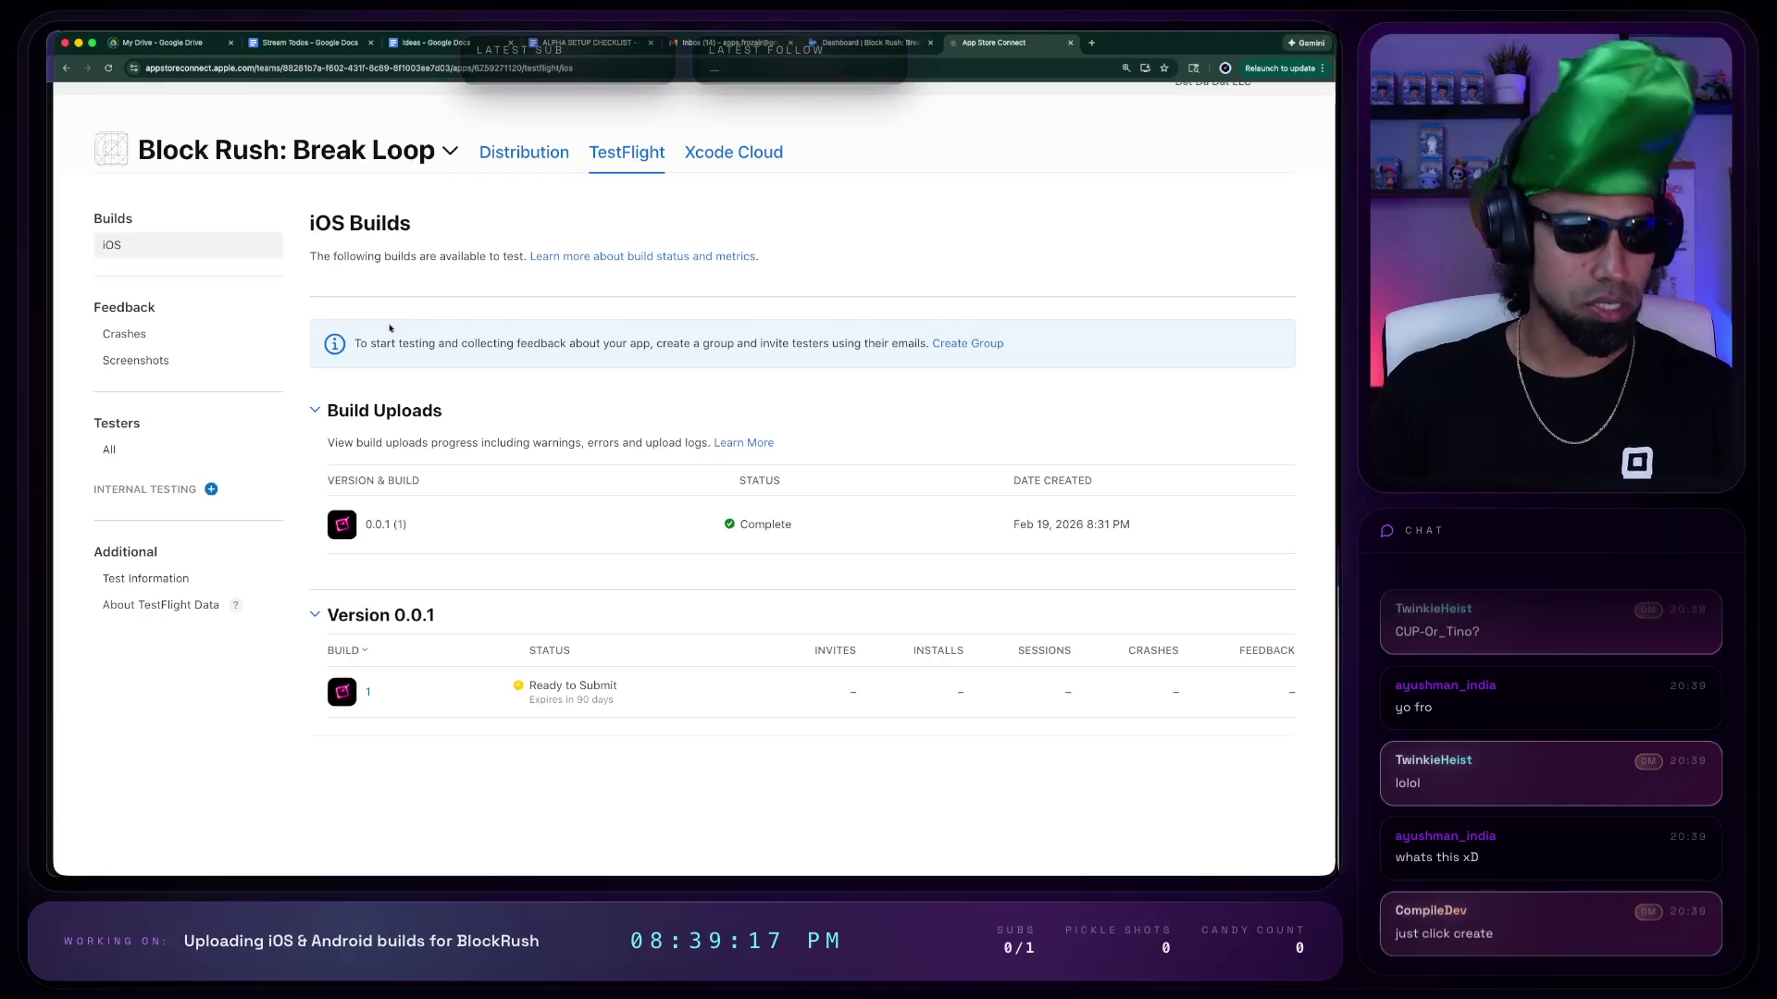
left_click(148, 580)
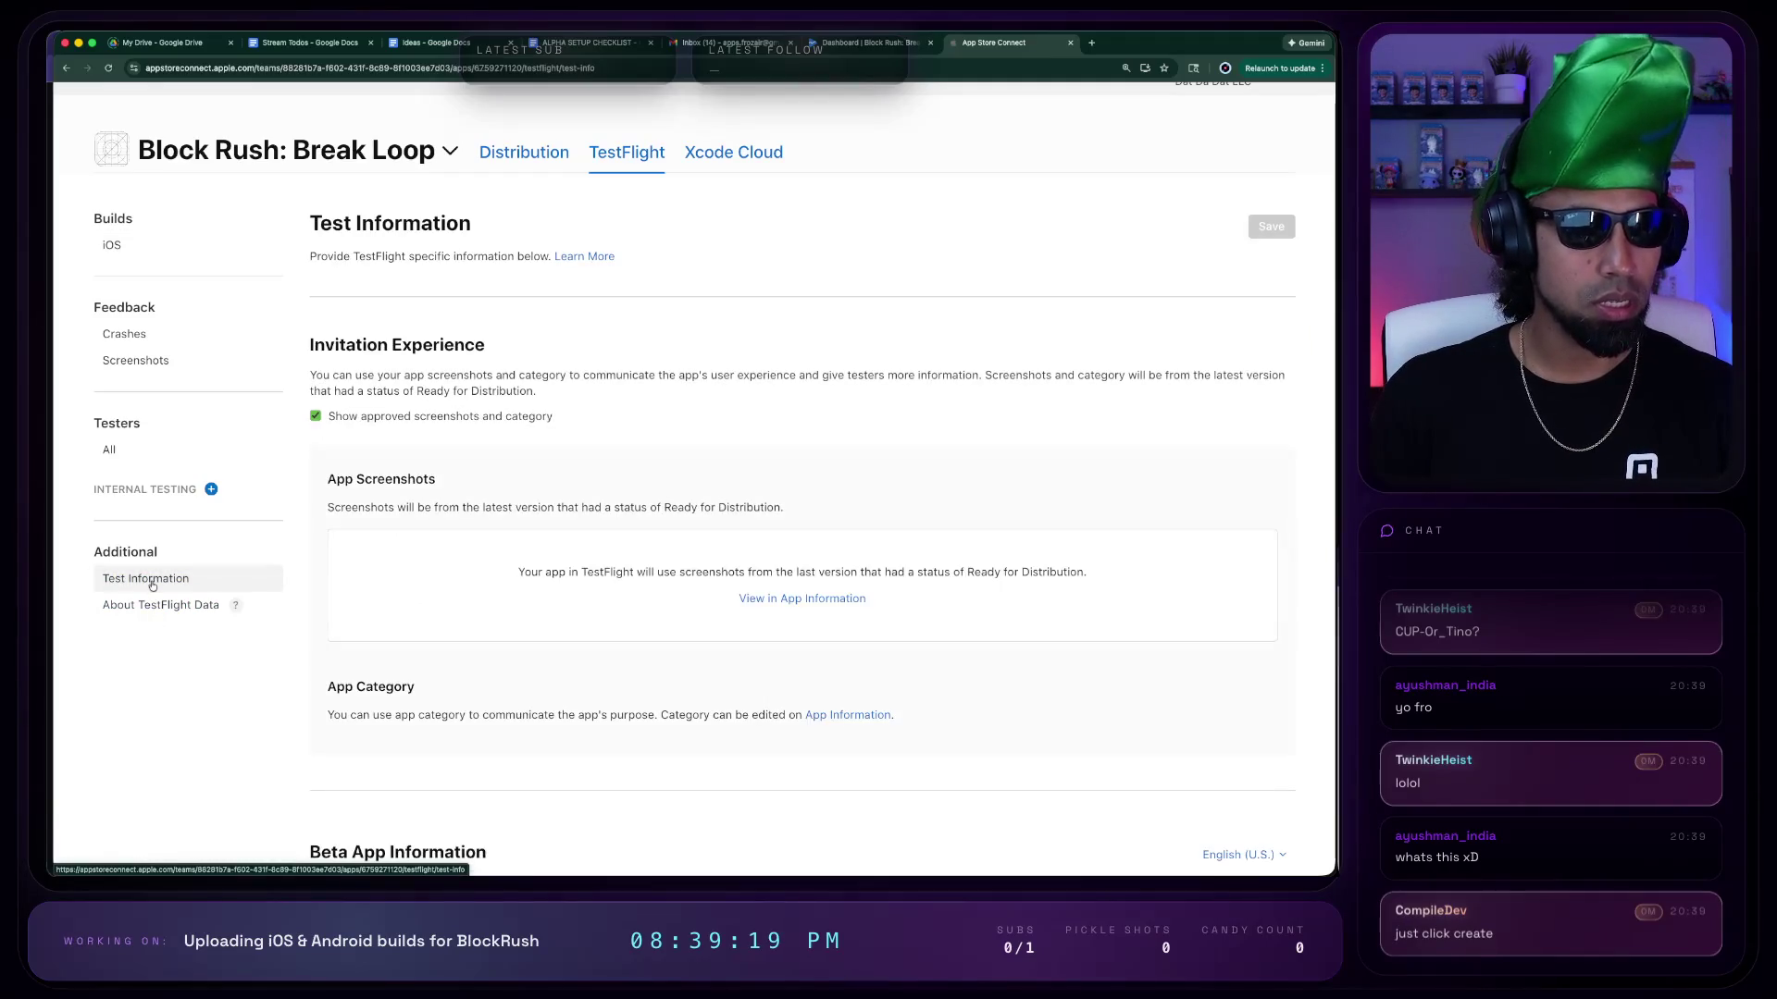
left_click_drag(329, 256, 527, 260)
mouse_move(350, 412)
left_mouse_down()
mouse_move(523, 417)
mouse_move(740, 366)
left_mouse_up()
left_click(820, 362)
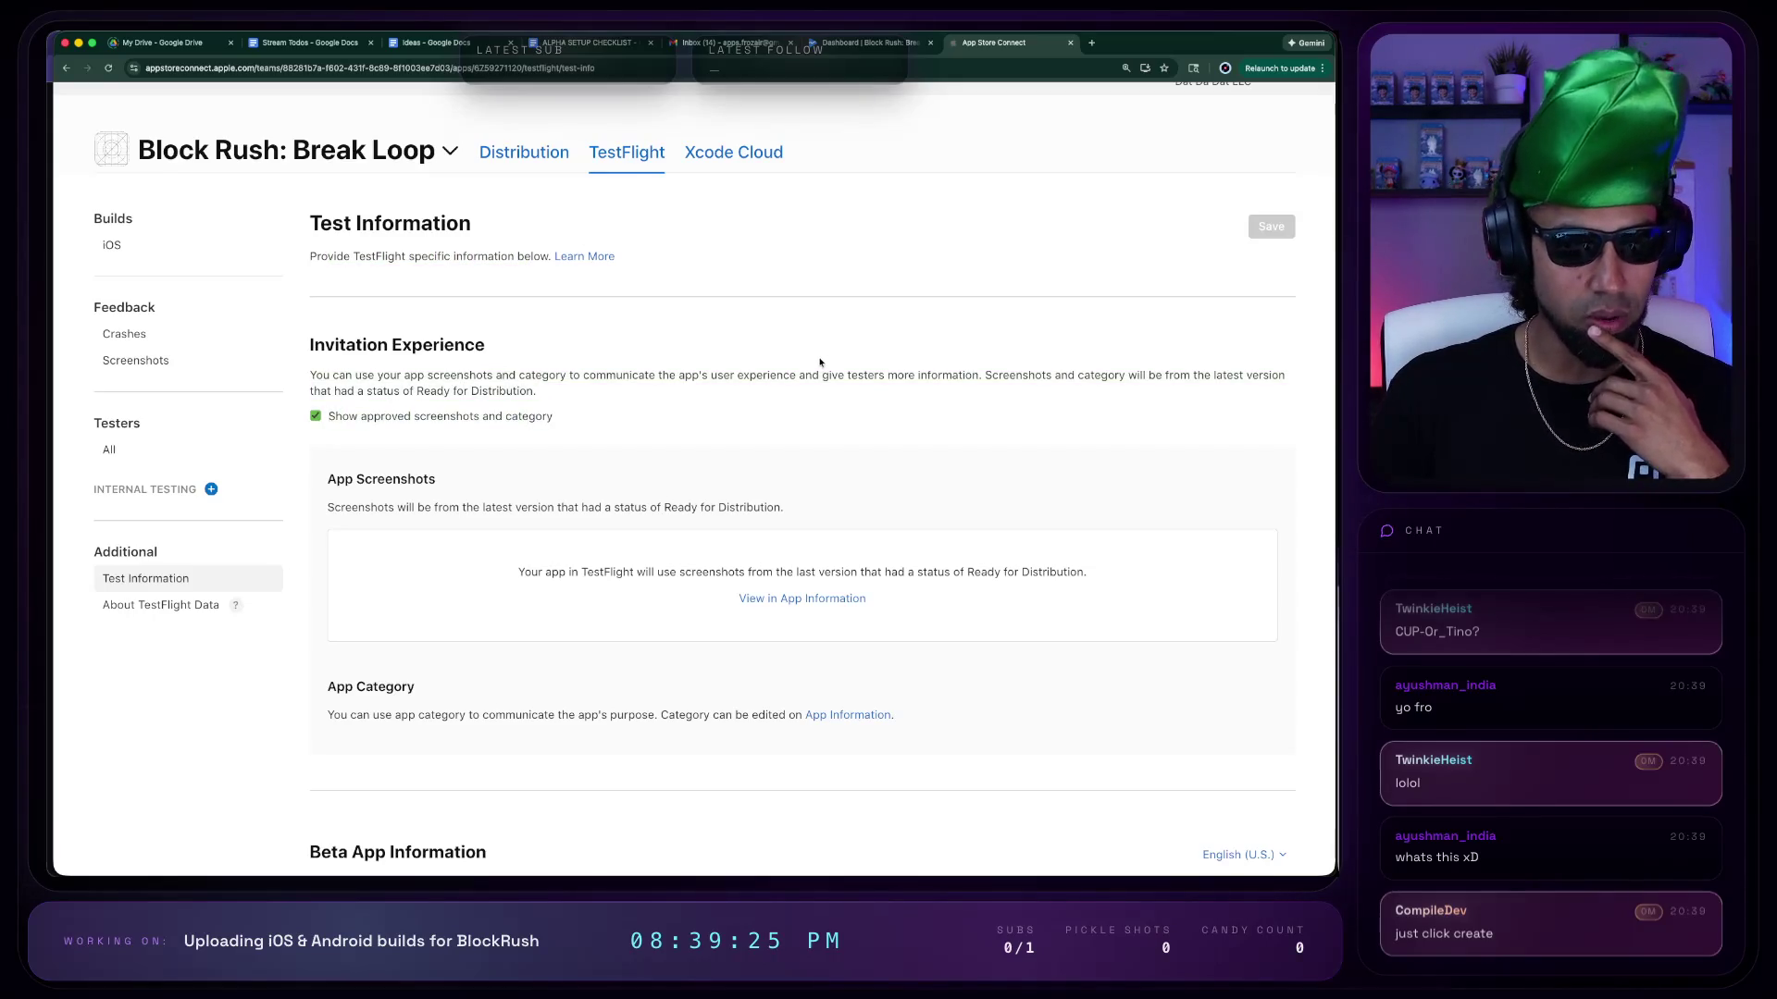
scroll(820, 362, "down", 2)
left_click_drag(611, 527, 1085, 530)
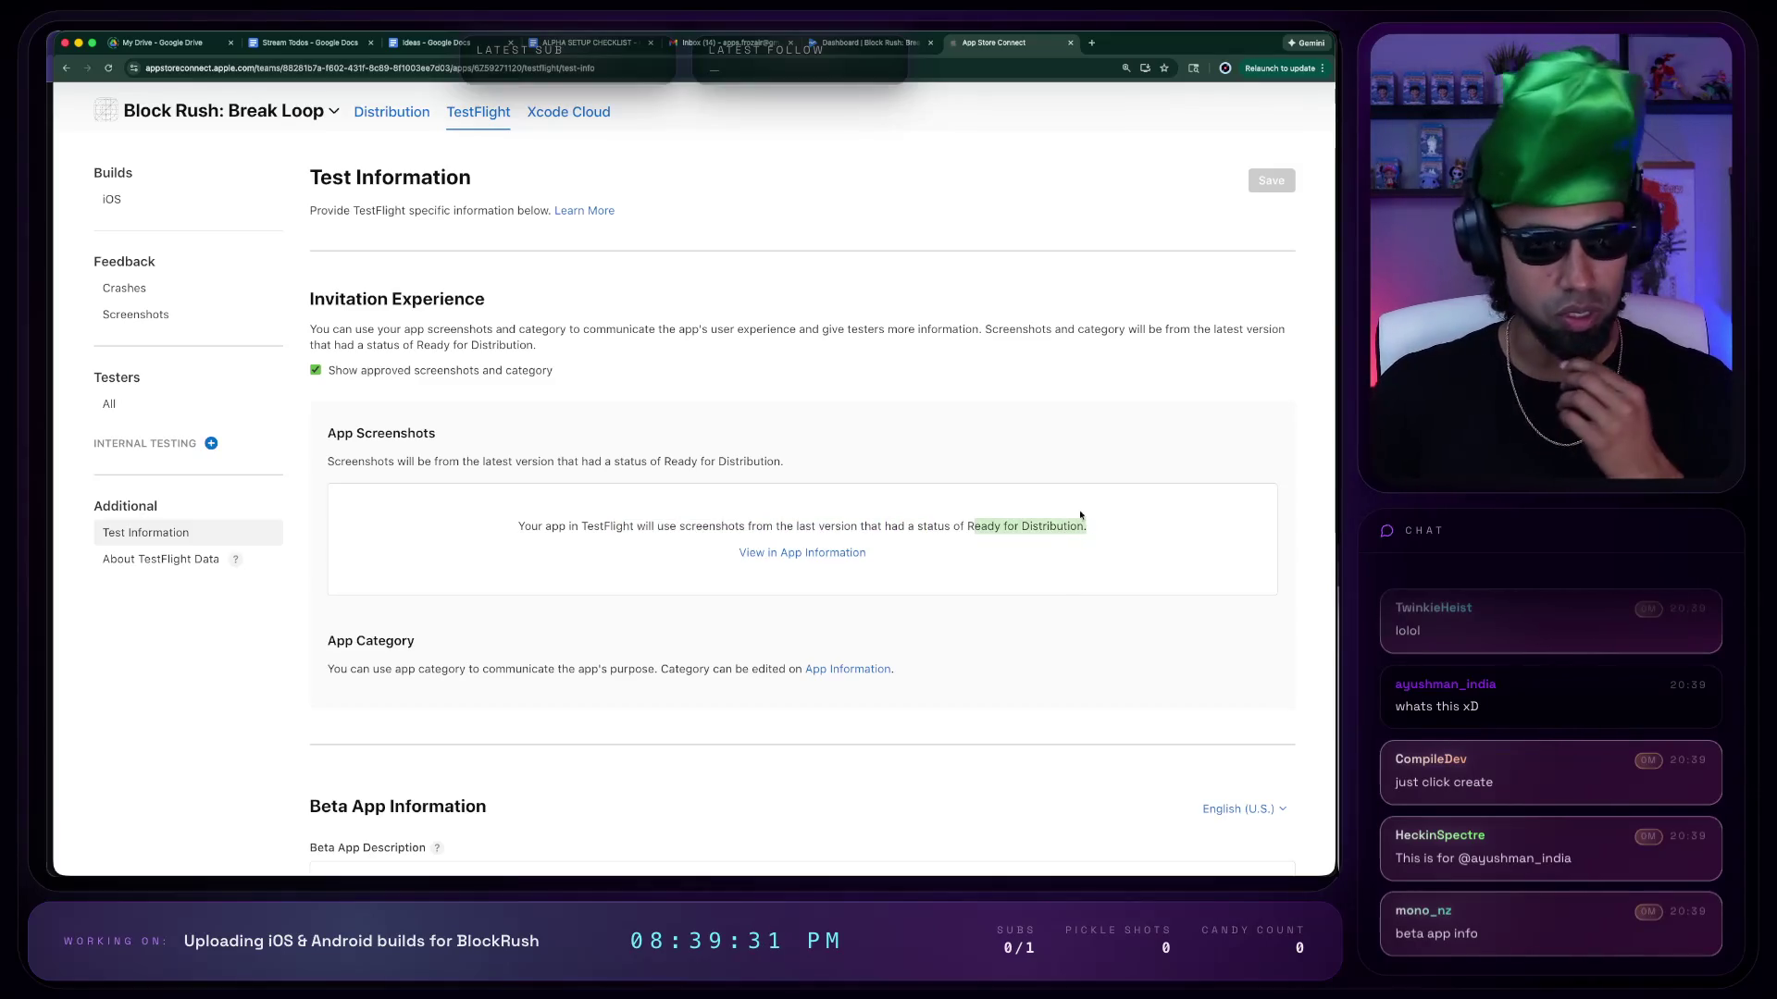
scroll(926, 441, "down", 5)
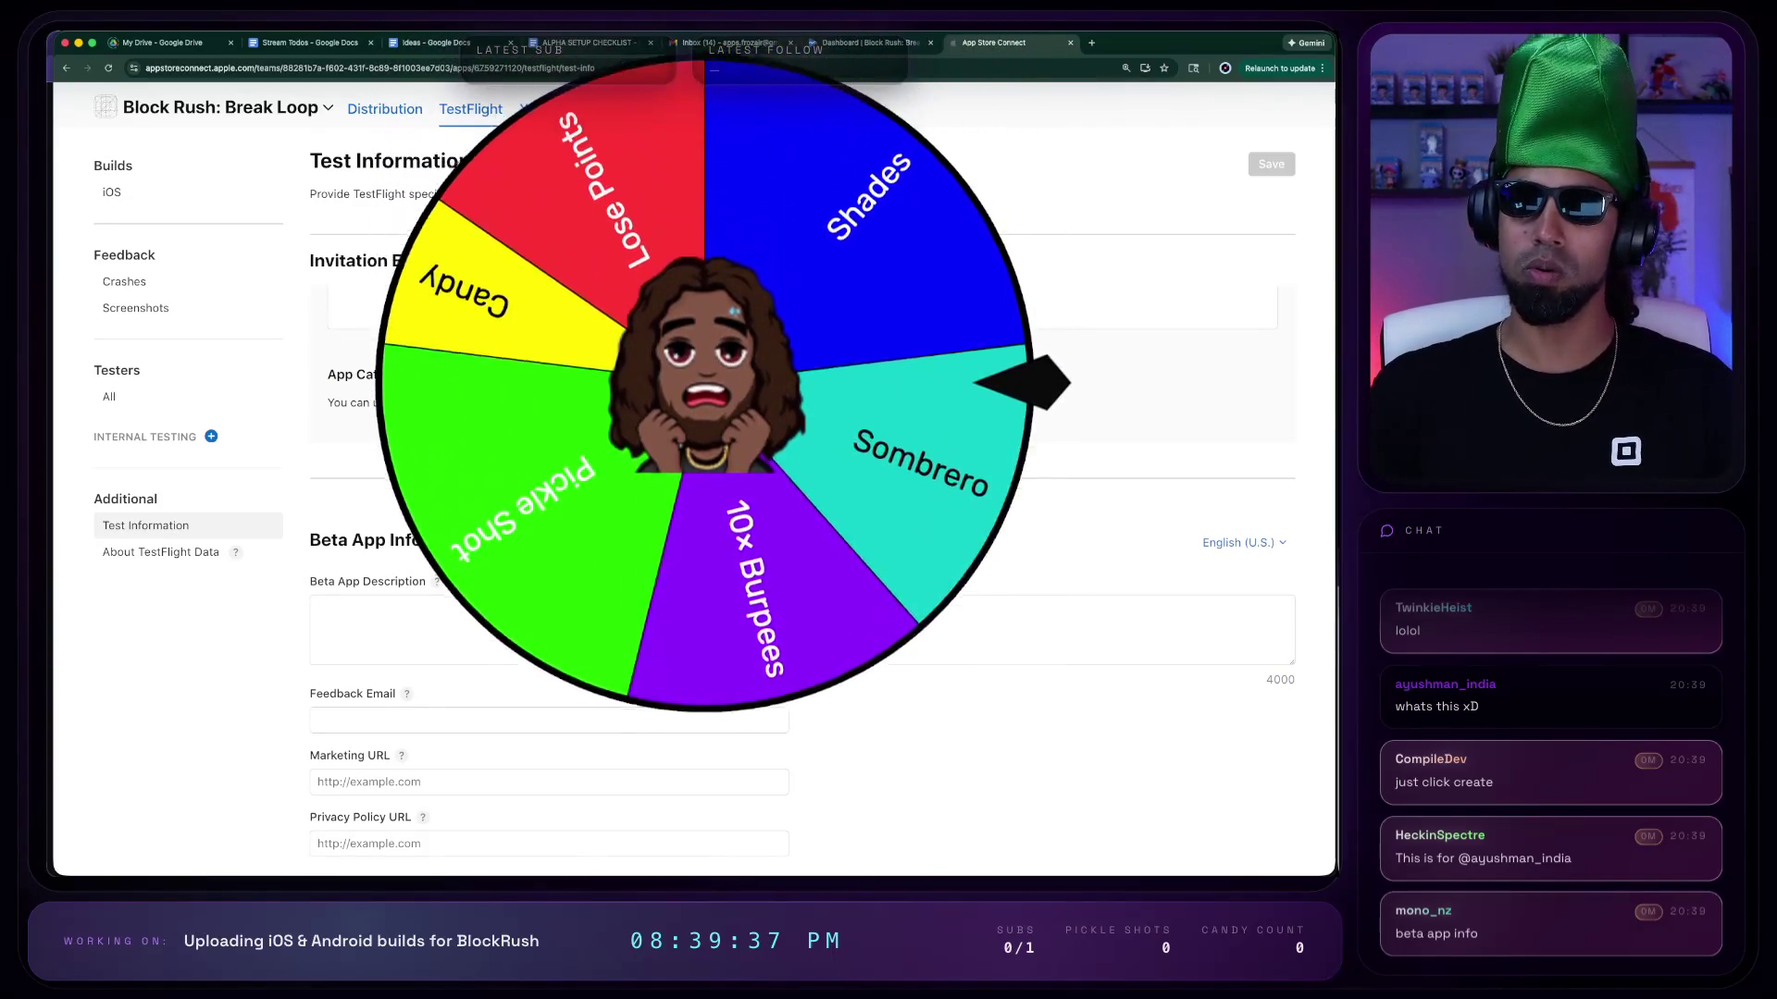
scroll(694, 462, "down", 3)
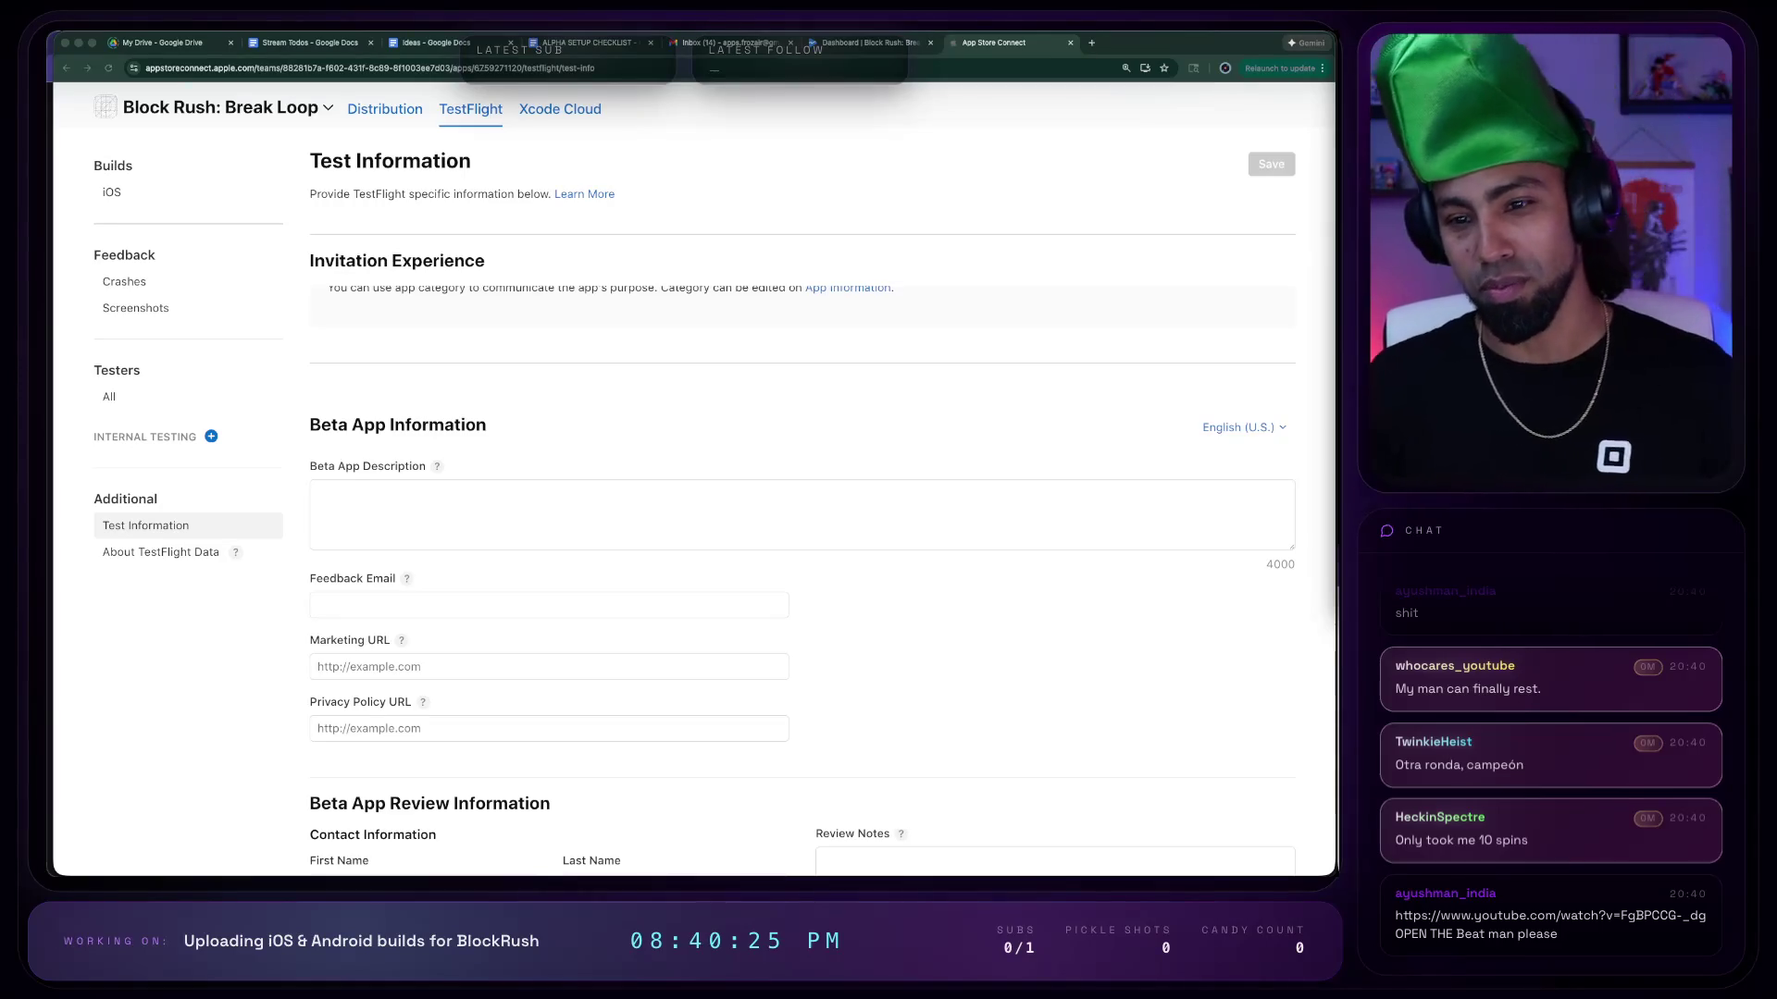
key("super+Tab")
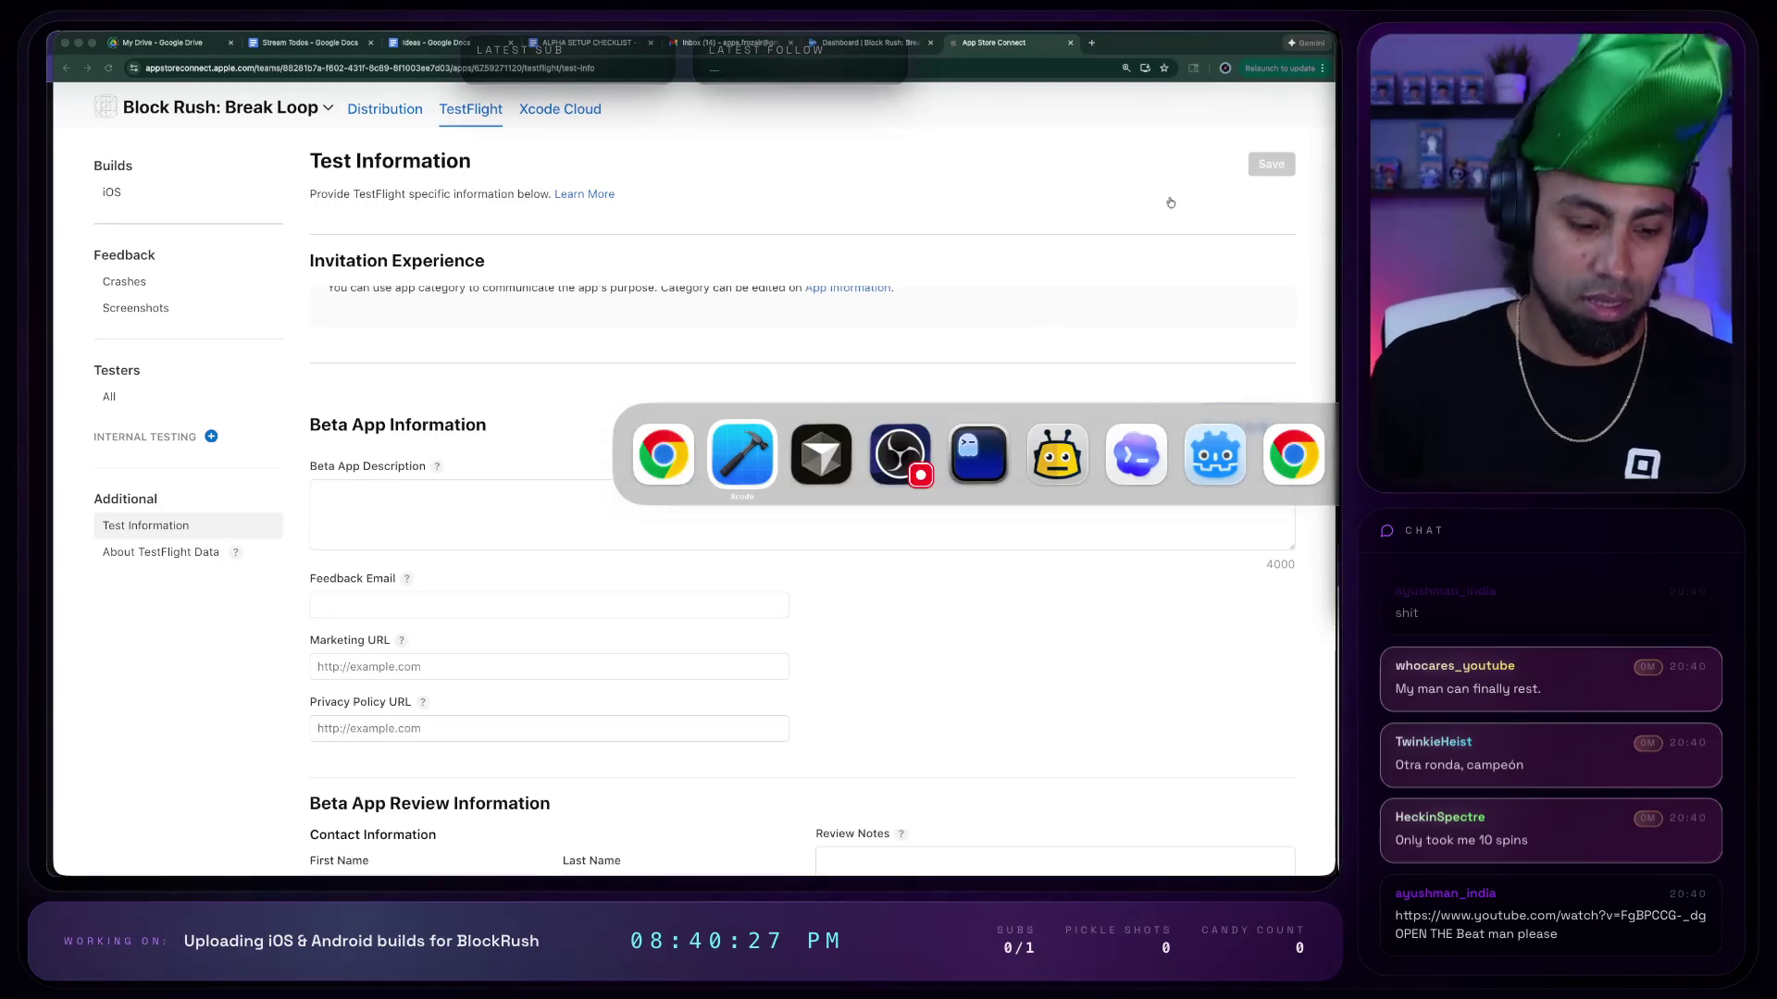
key("super+Tab")
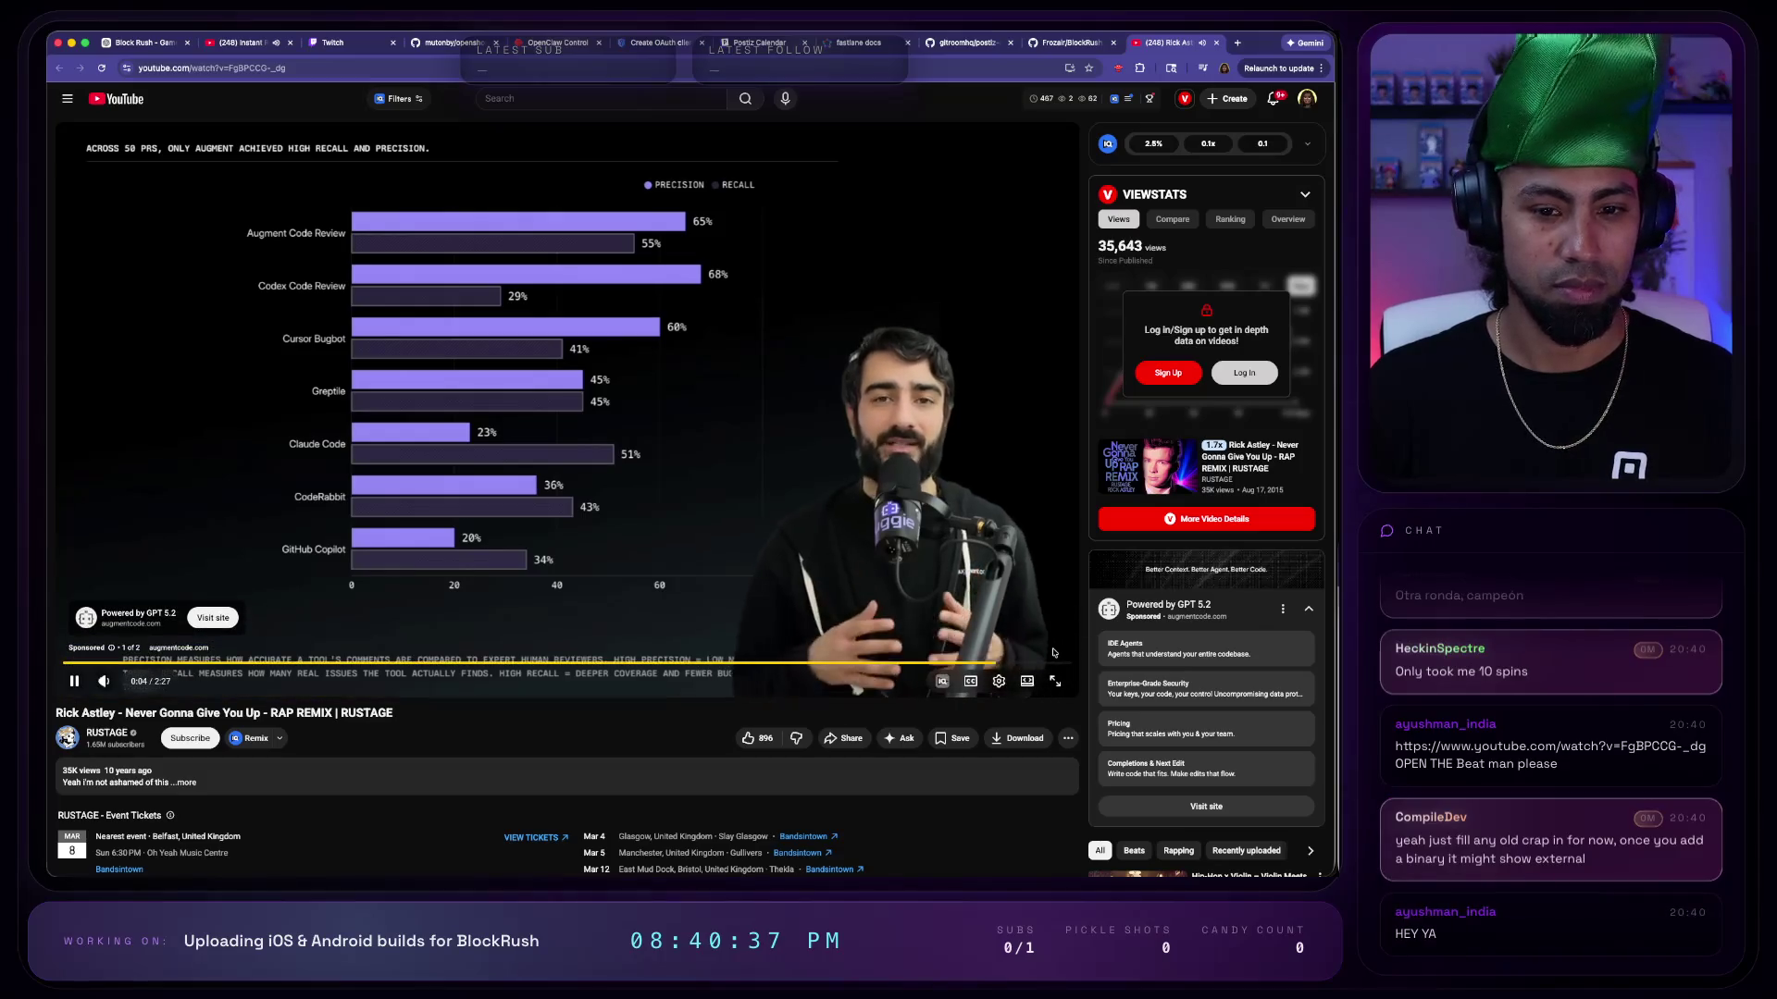
Skip the YouTube ad, pause the Instant Rest & Chill video and play the Rick Astley remix
left_click(1036, 638)
left_click(832, 417)
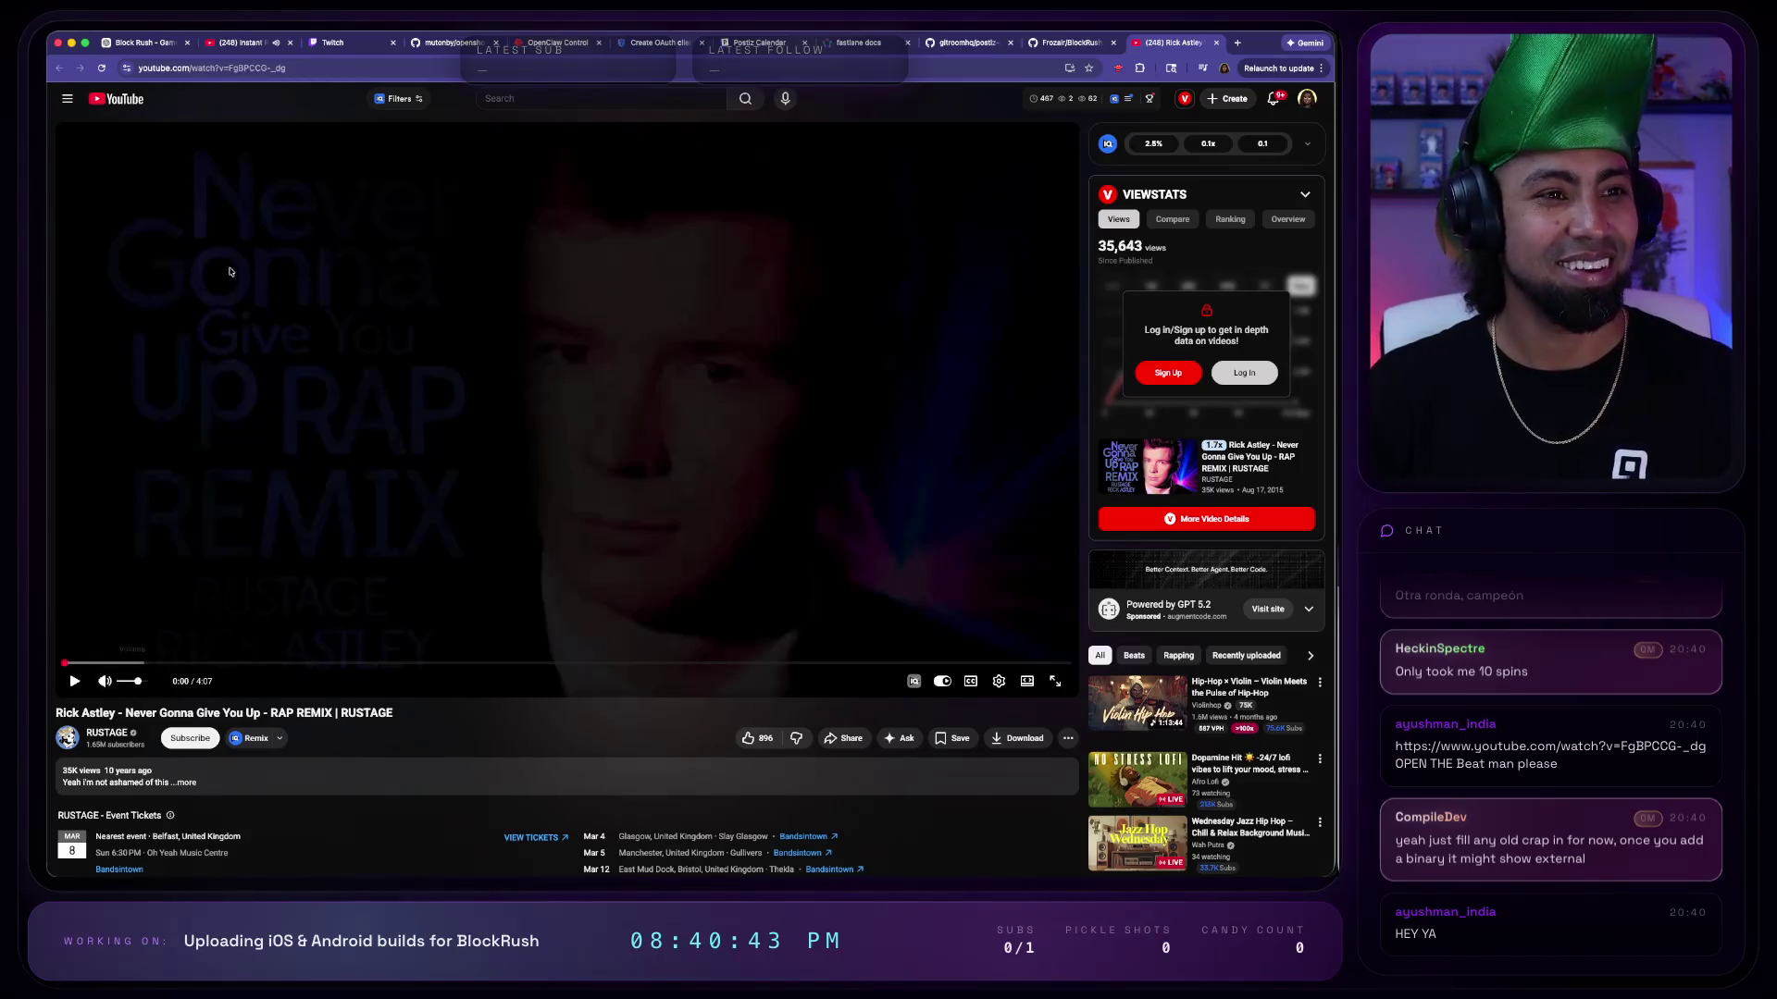
key("super+2")
key("space")
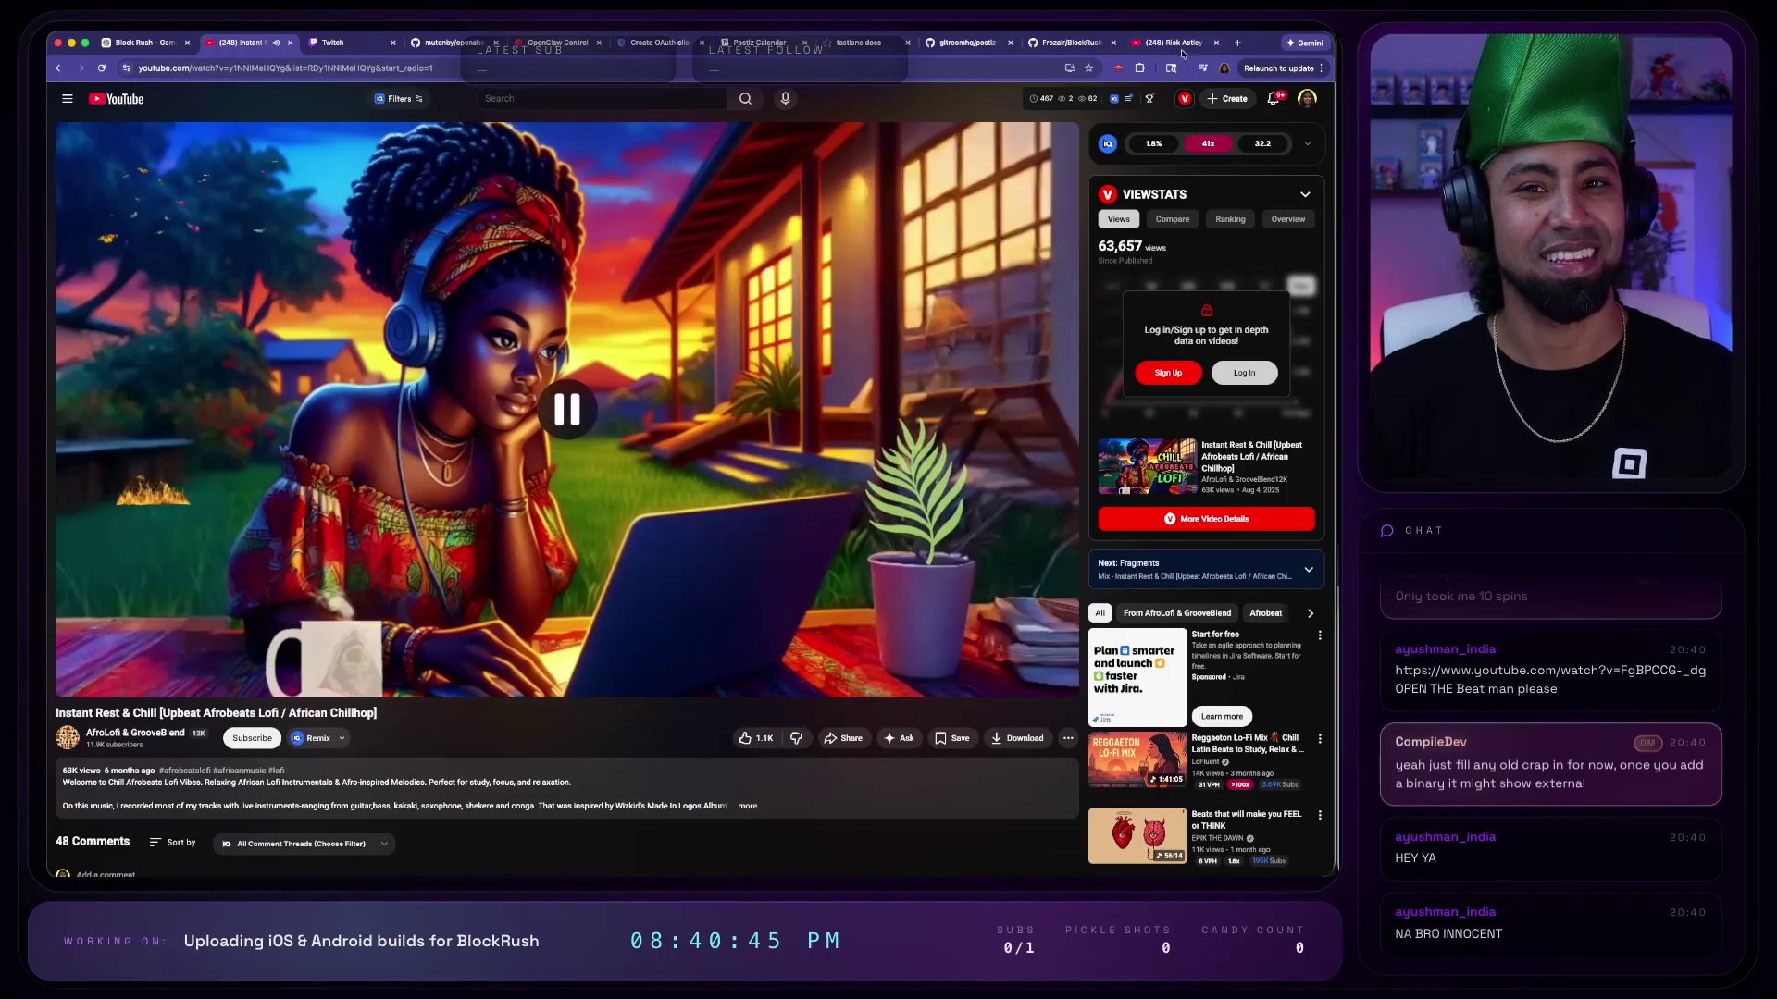
left_click(1177, 44)
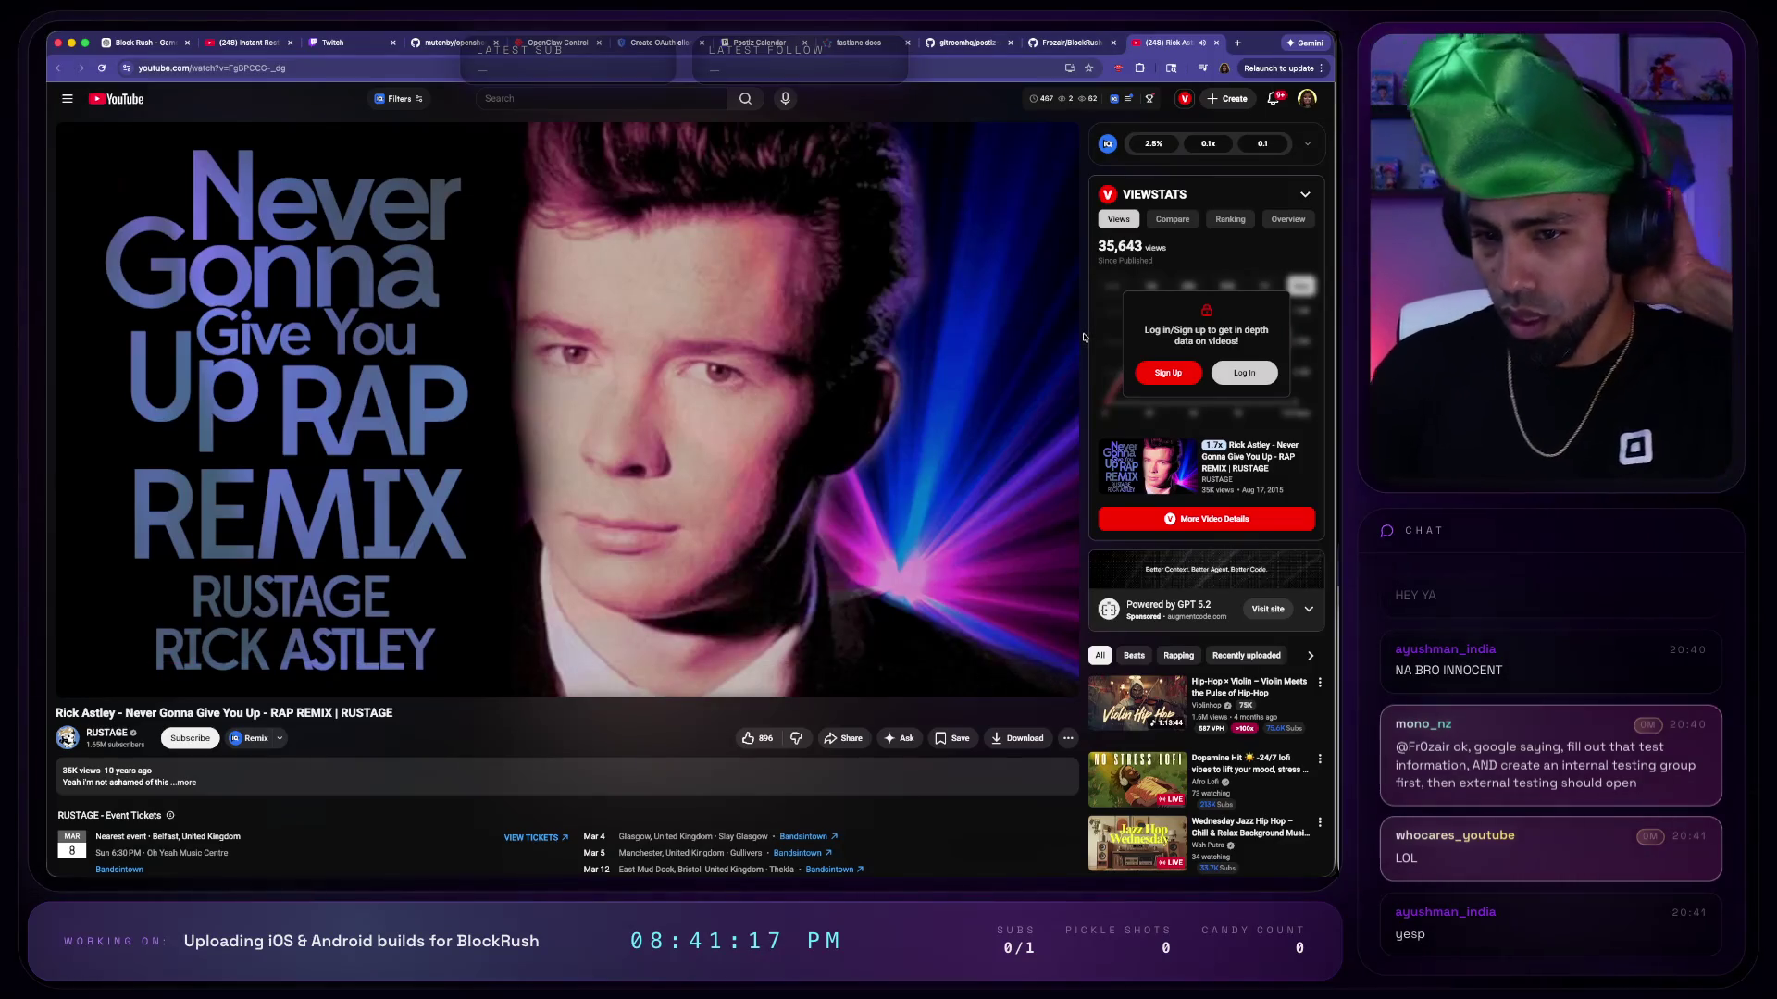
Lower the remix volume slightly, pause it, resume the lofi video, and return to App Store Connect
mouse_move(105, 681)
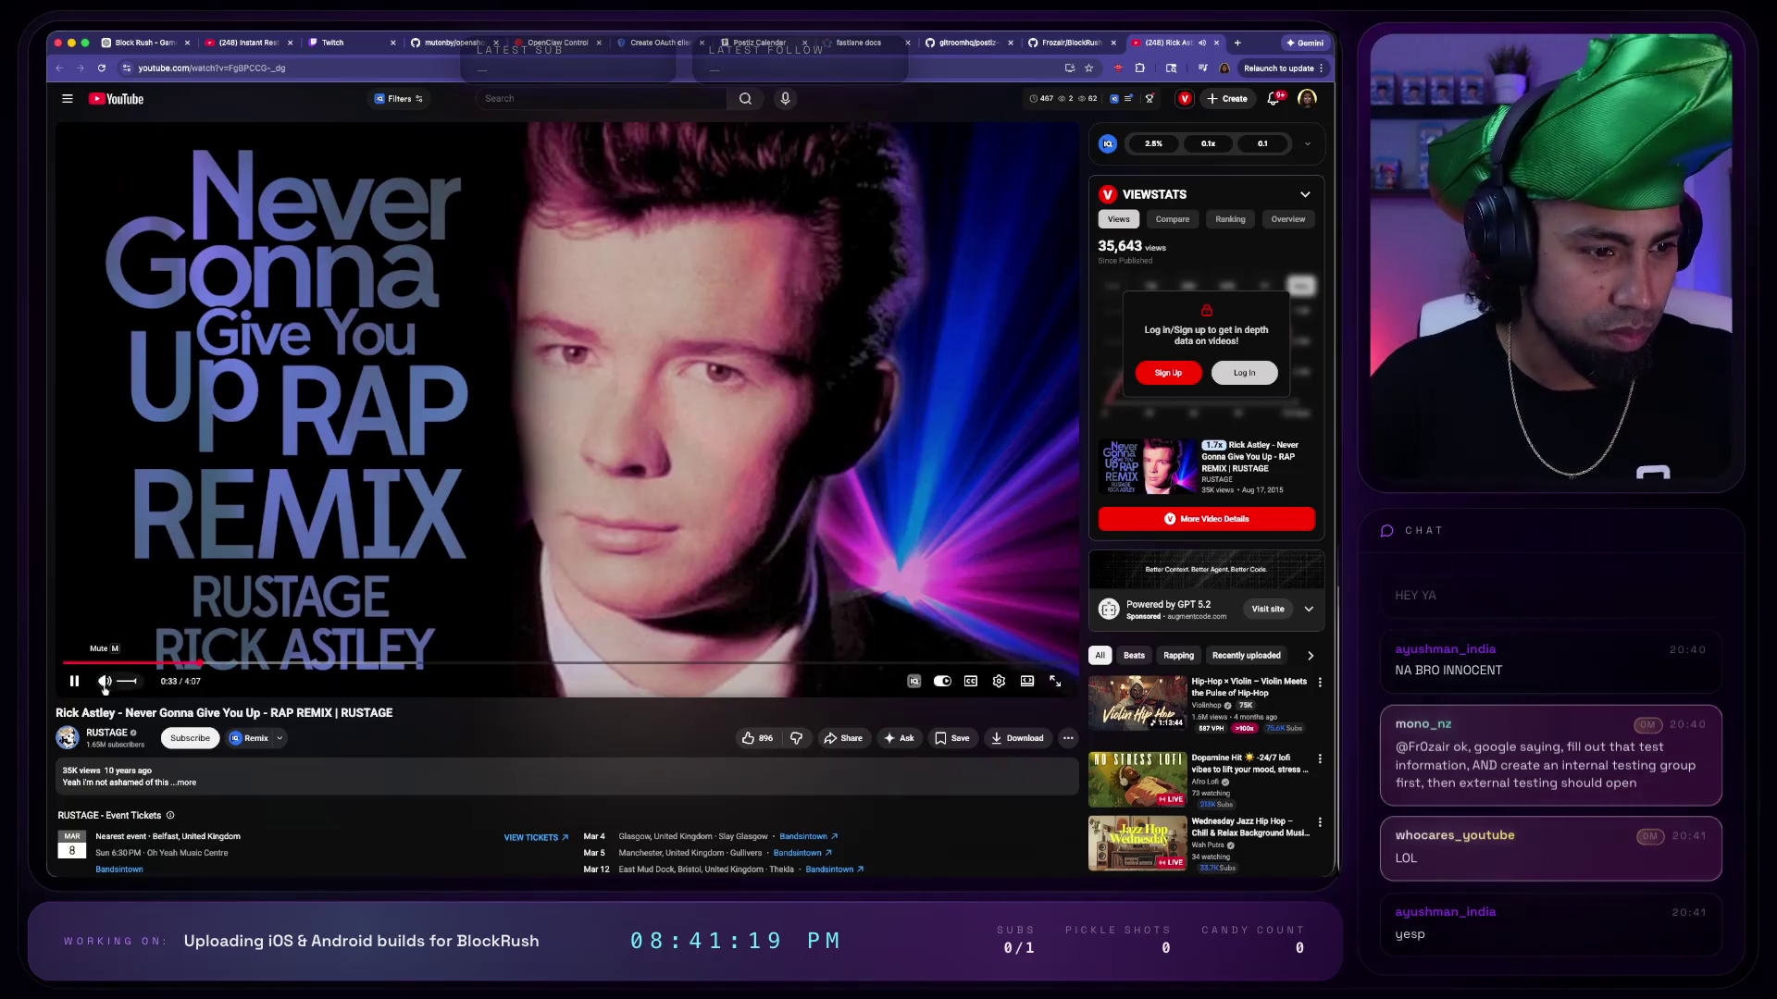
left_click_drag(136, 683, 134, 685)
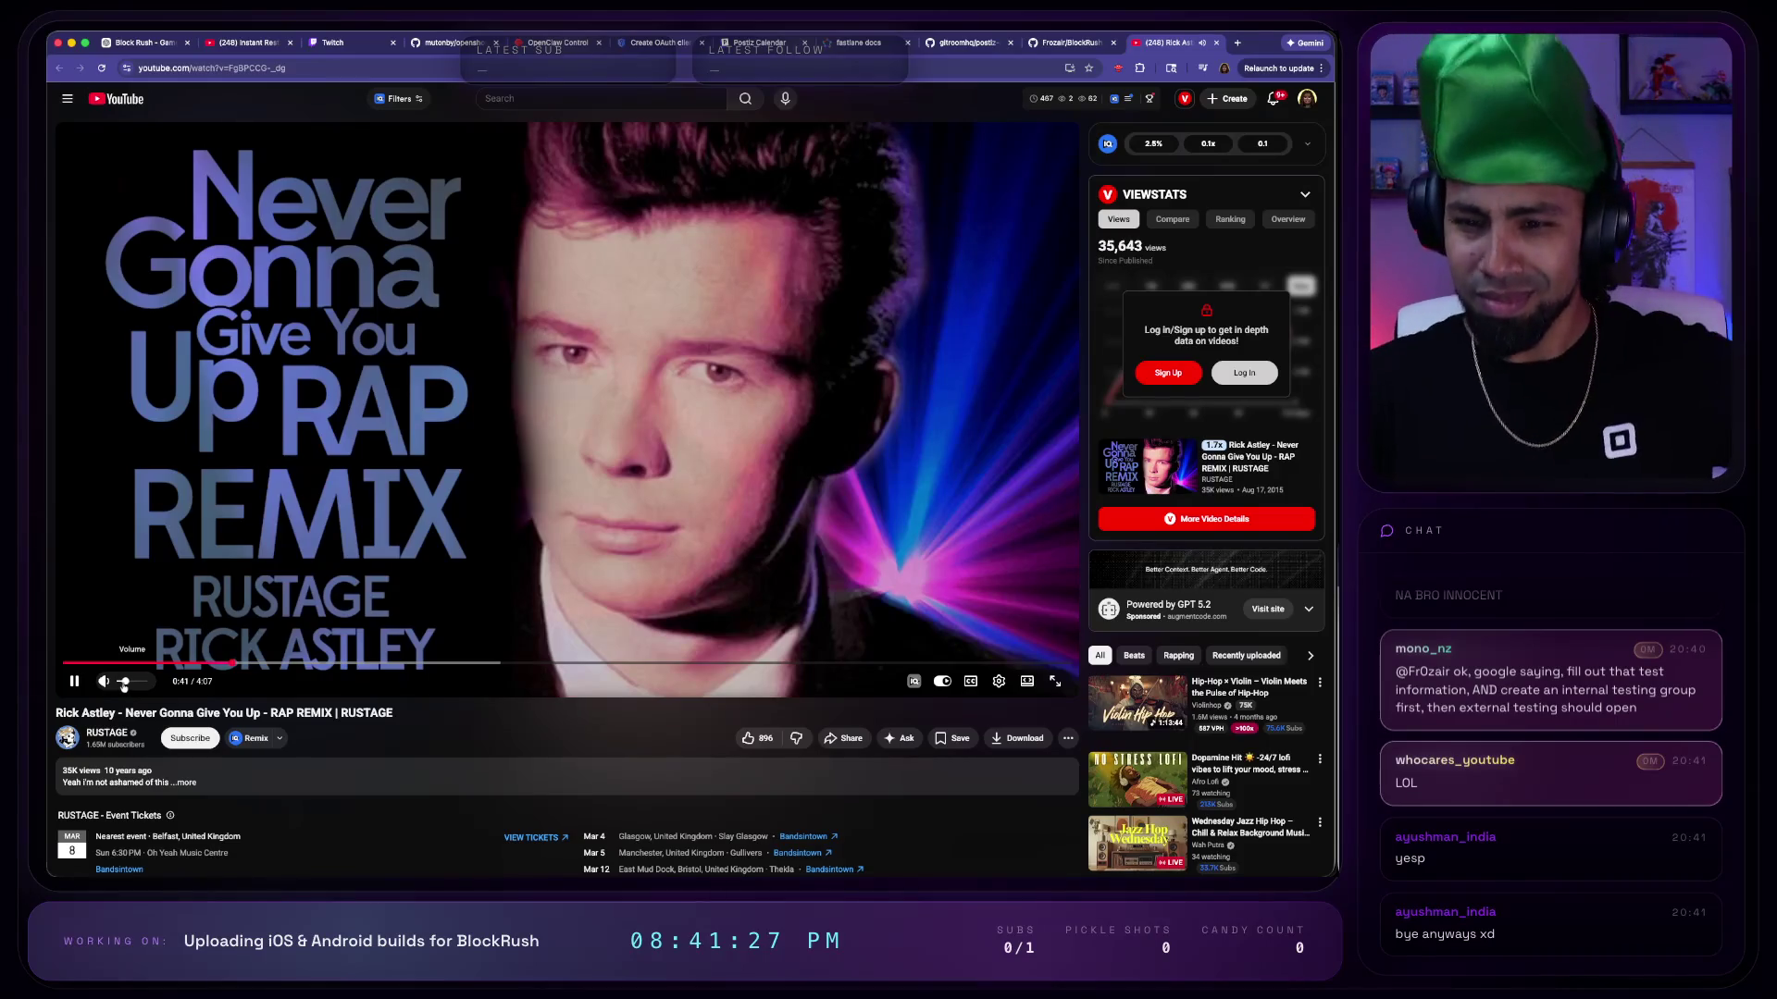
key("k")
left_click(242, 43)
left_click(408, 295)
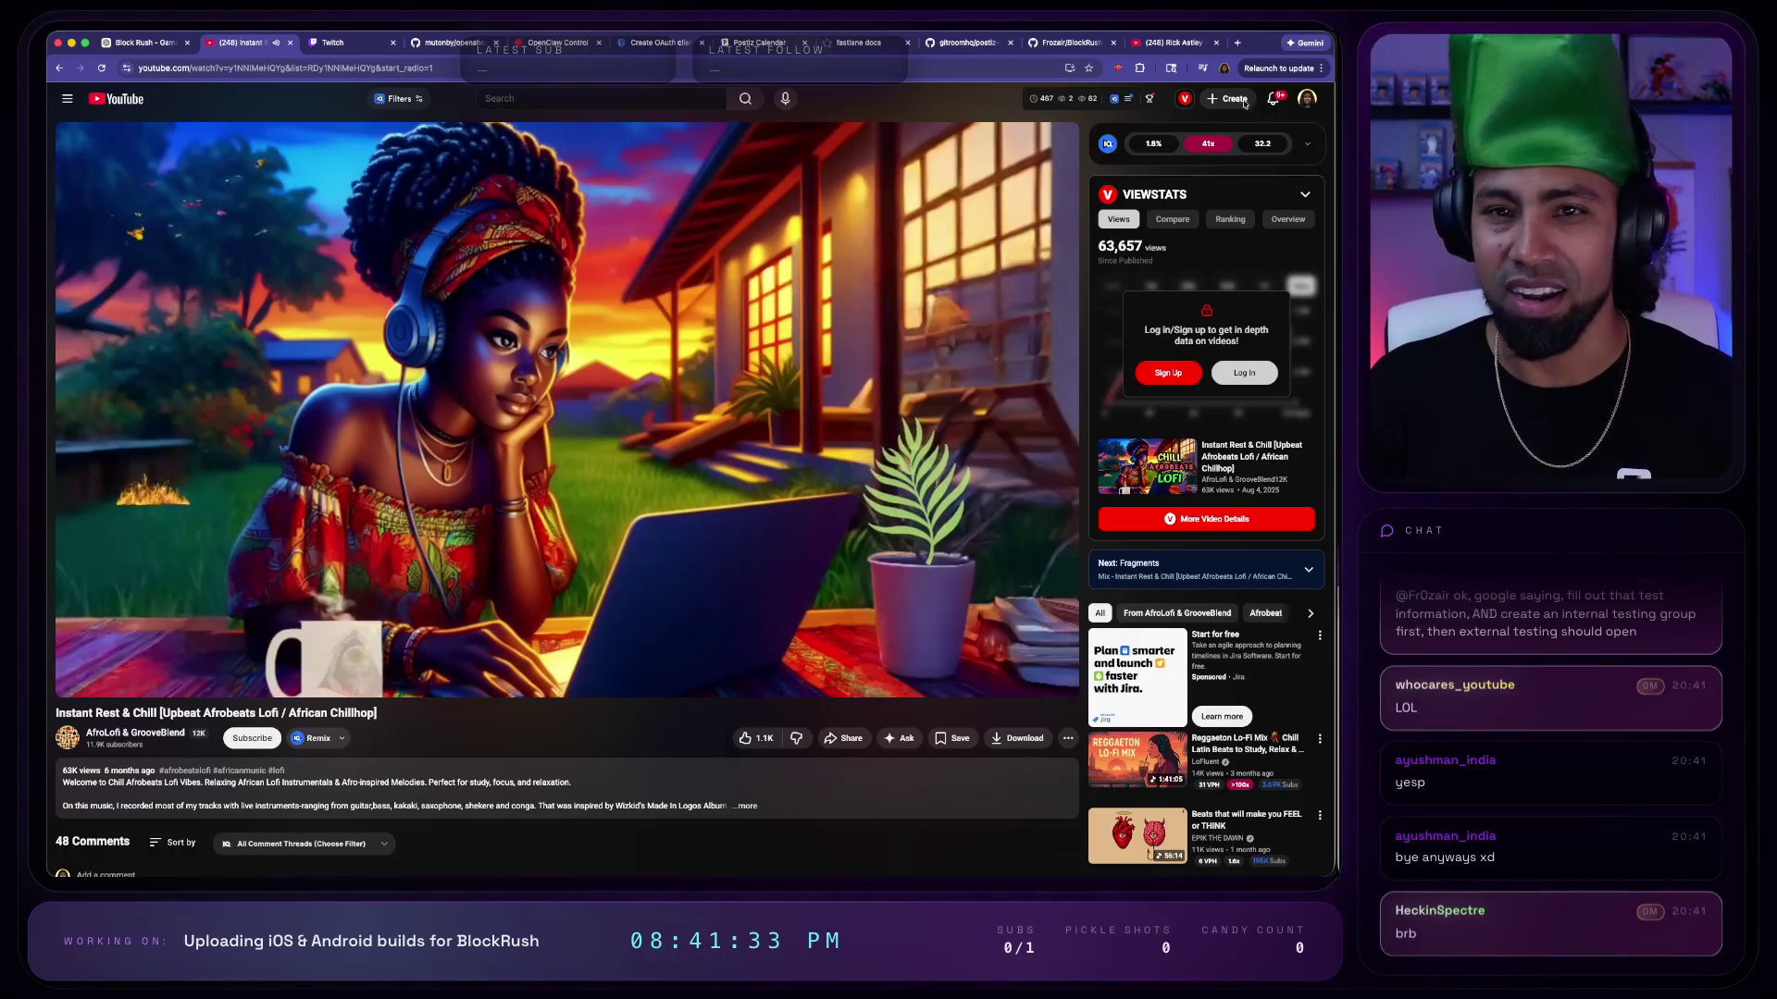
key("super+Tab")
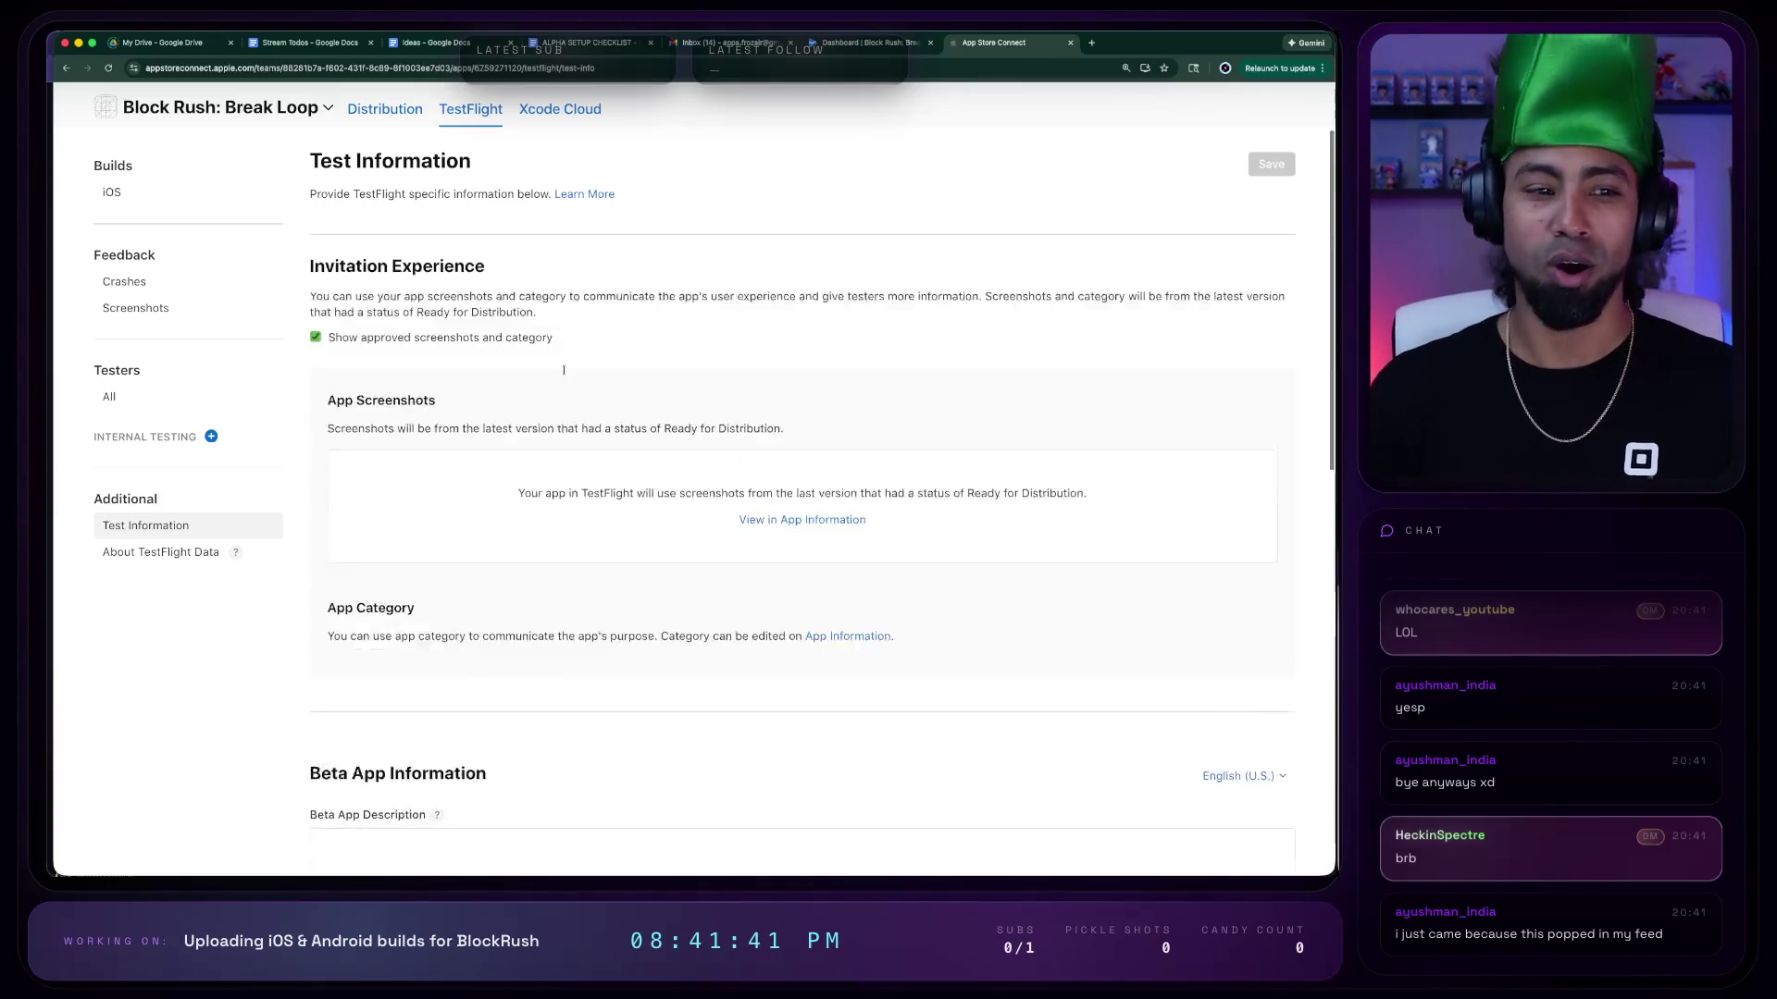
Select the beta description help text and click into the Beta App Description field
mouse_move(437, 475)
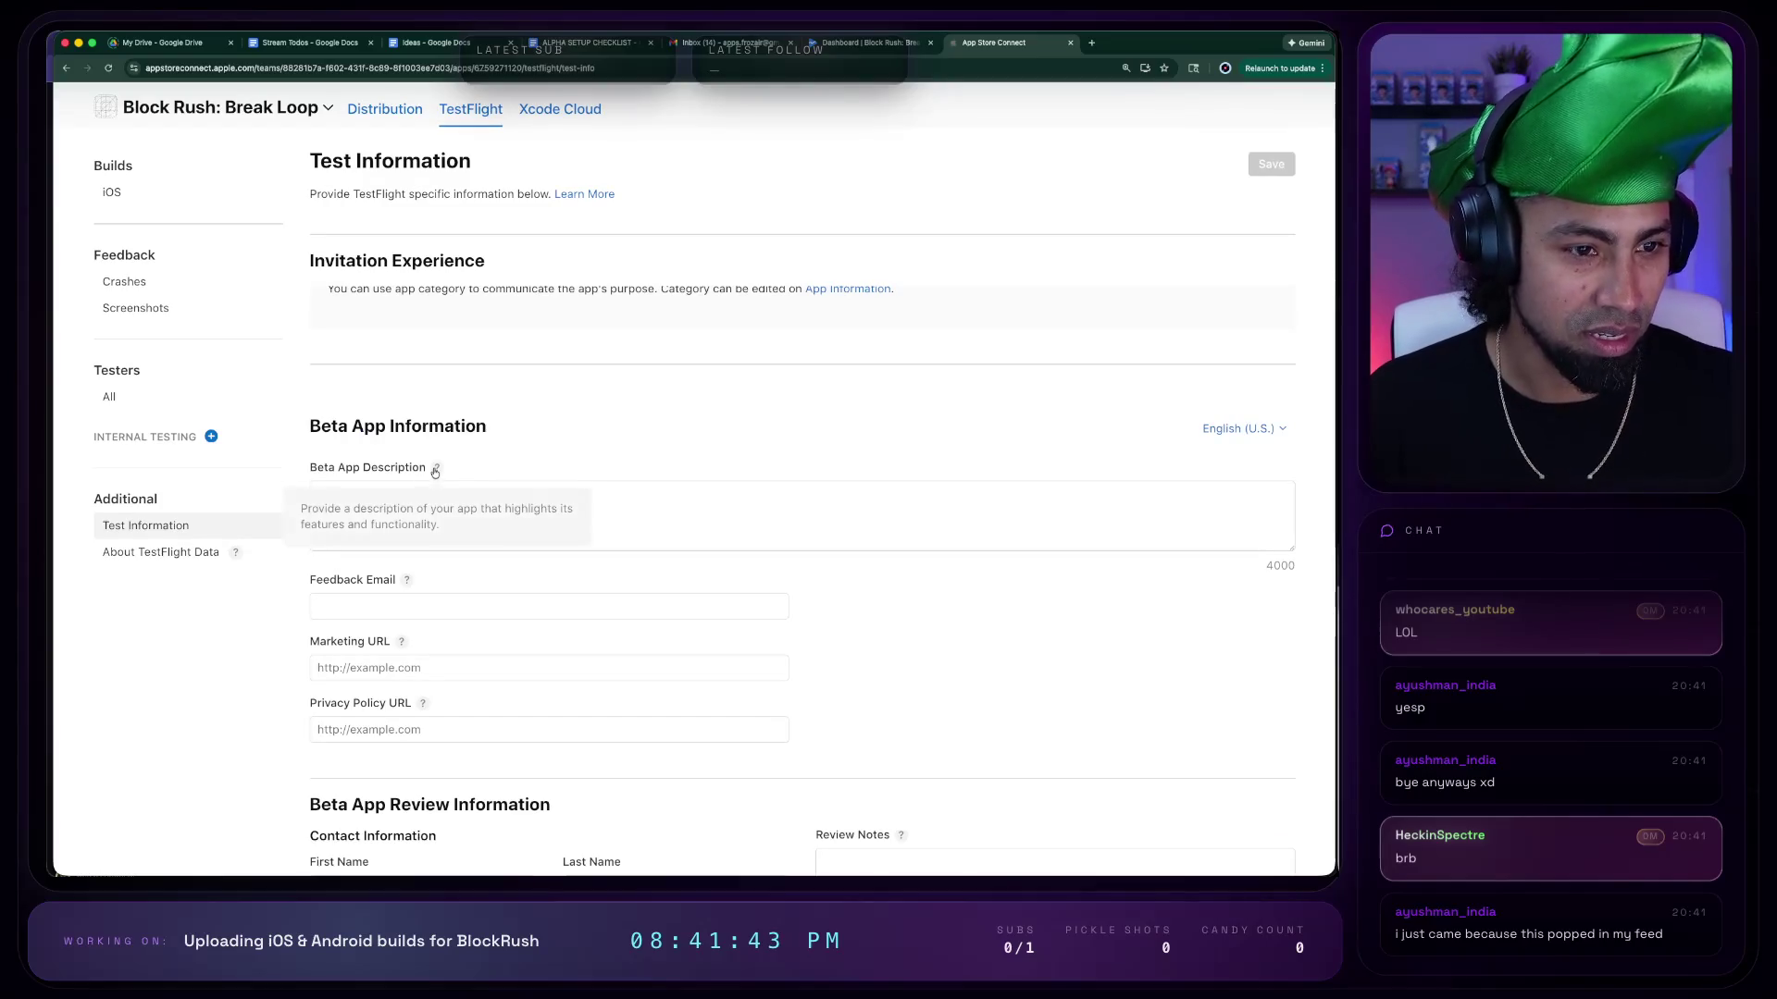
left_click_drag(386, 508, 541, 508)
left_click(518, 502)
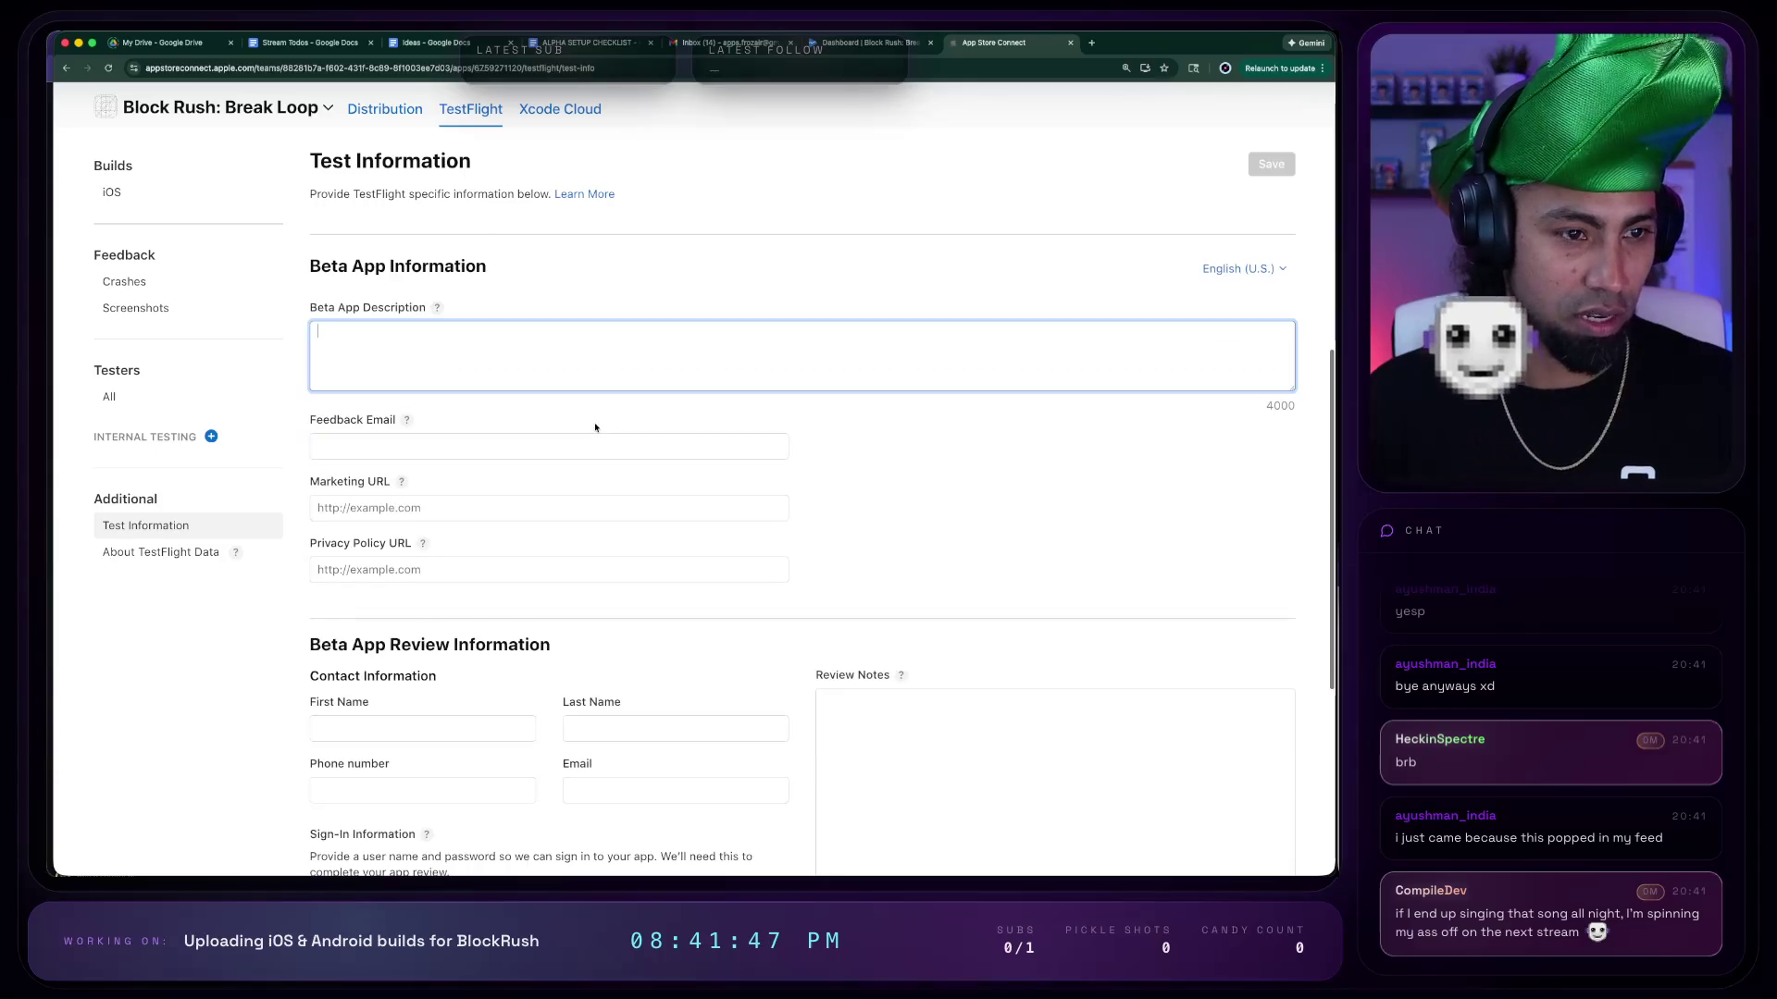
Via Mission Control, check the Block Rush chat tab, then bring the TestFlight page forward
key("ctrl+Up")
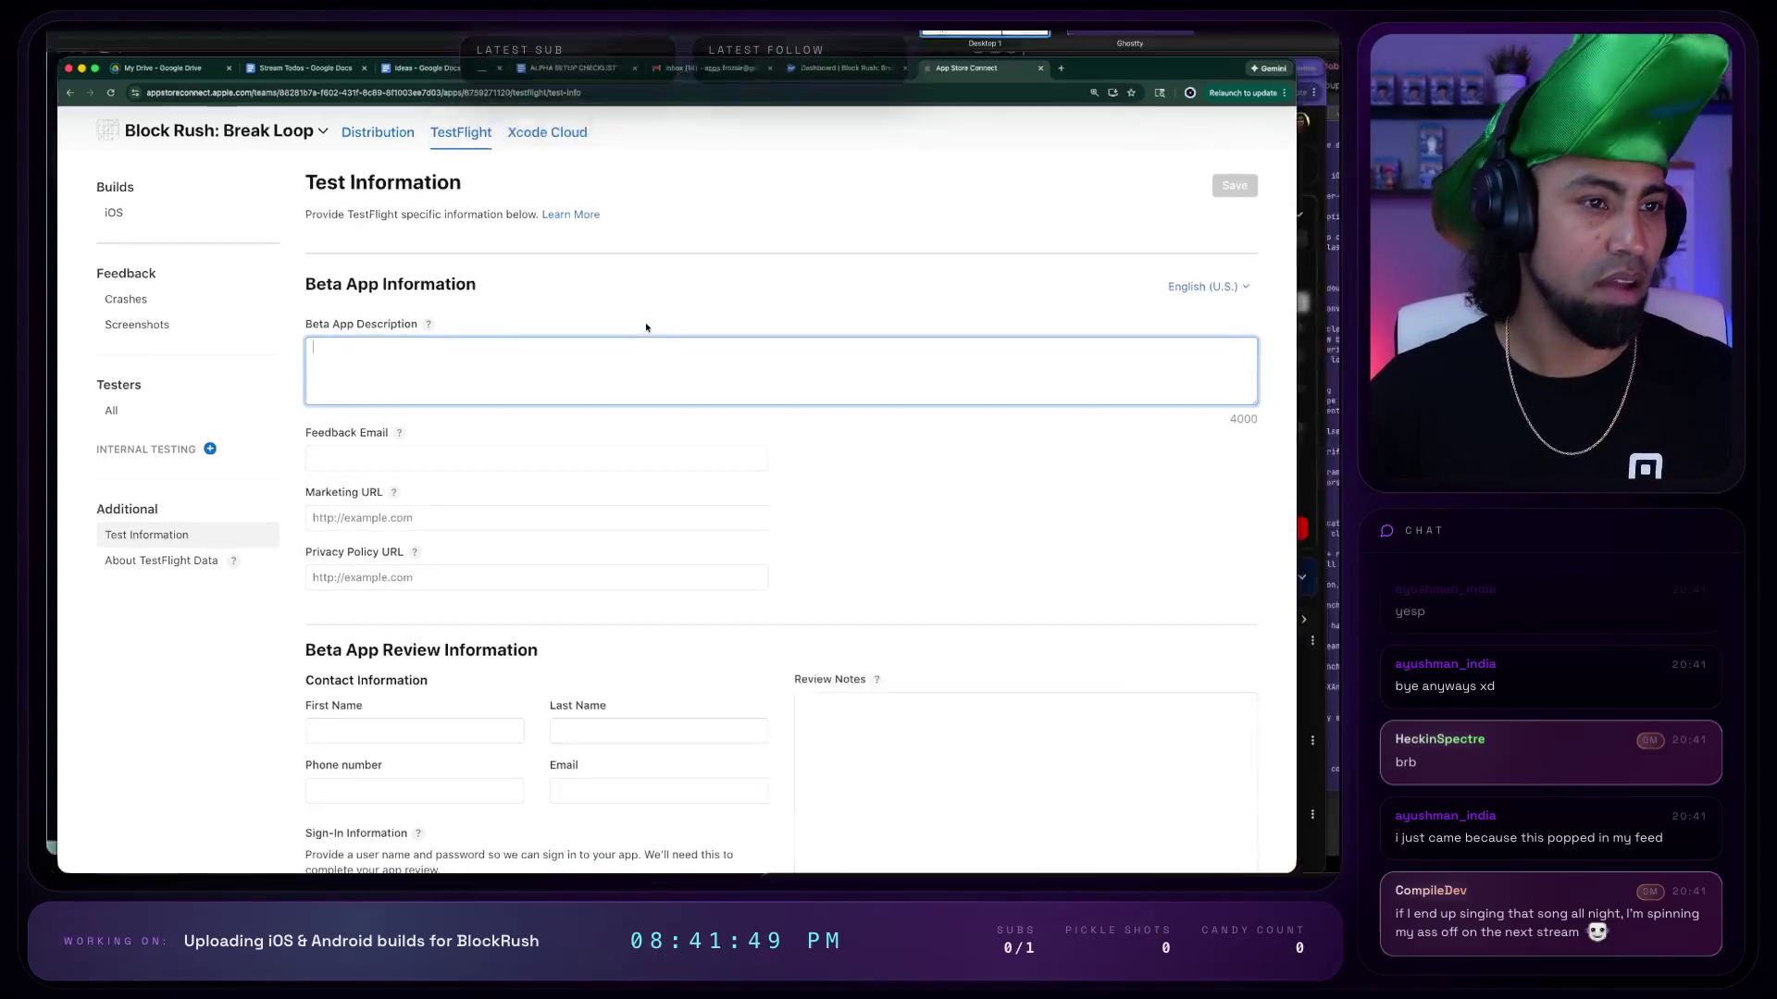
left_click(1027, 675)
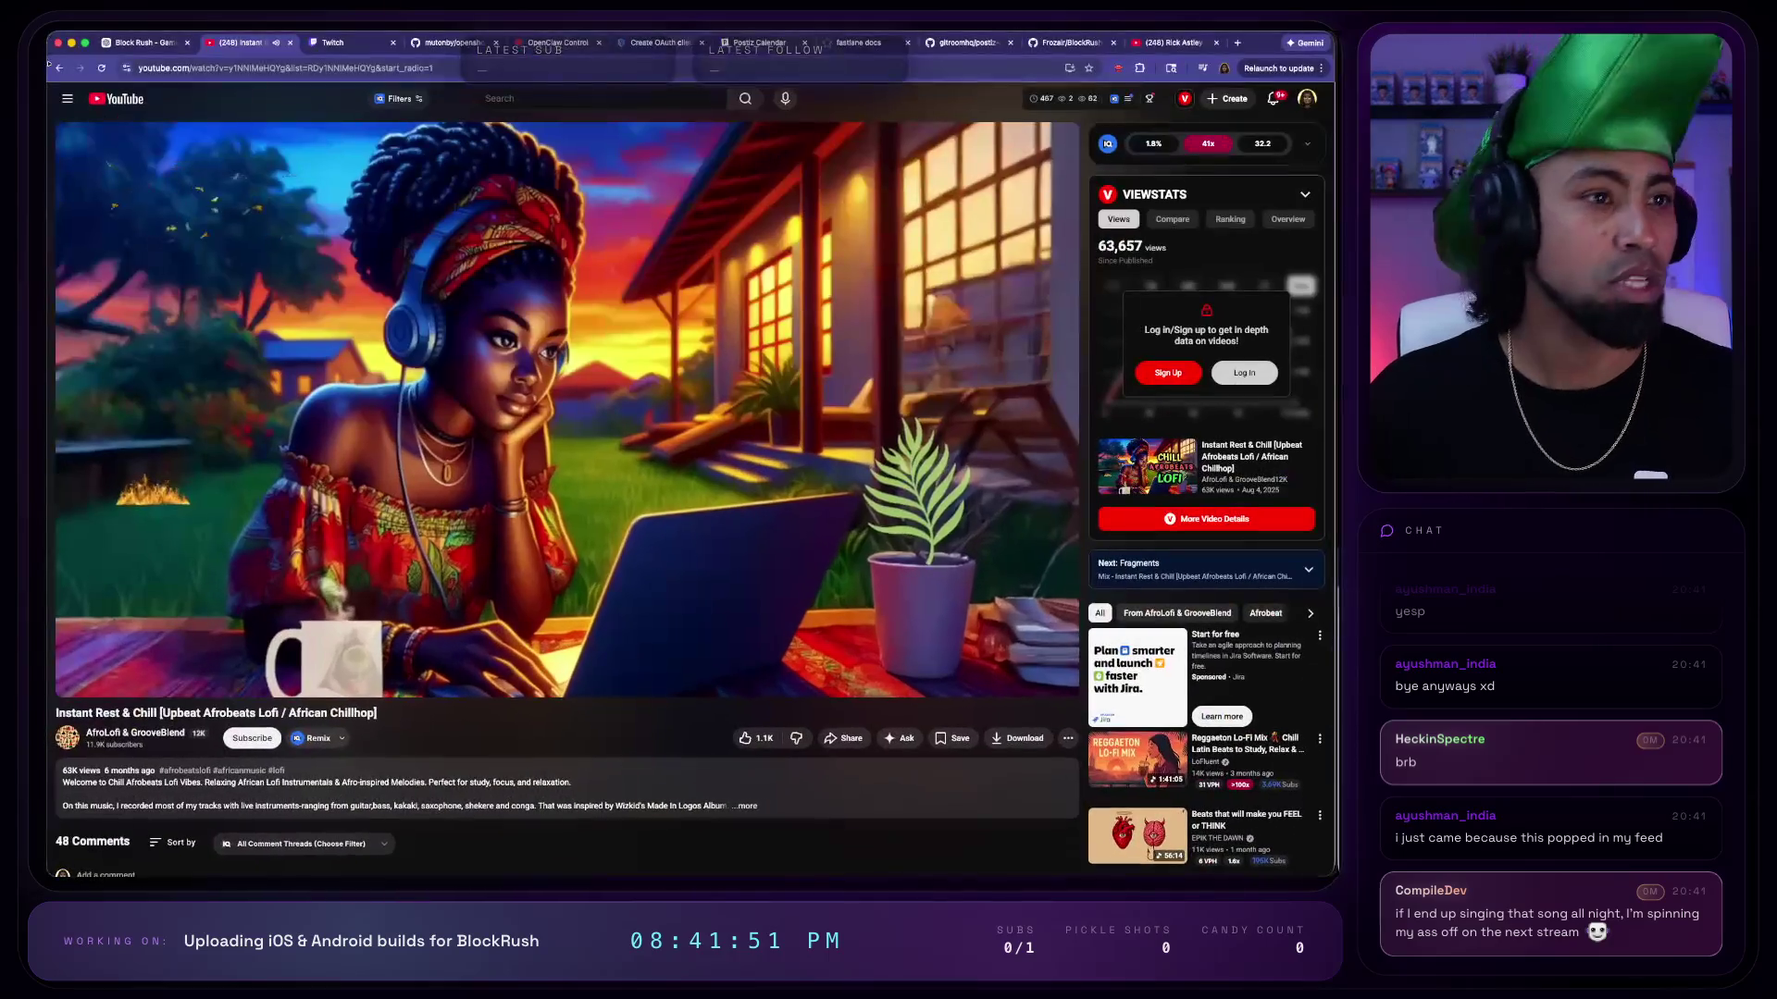
key("super+1")
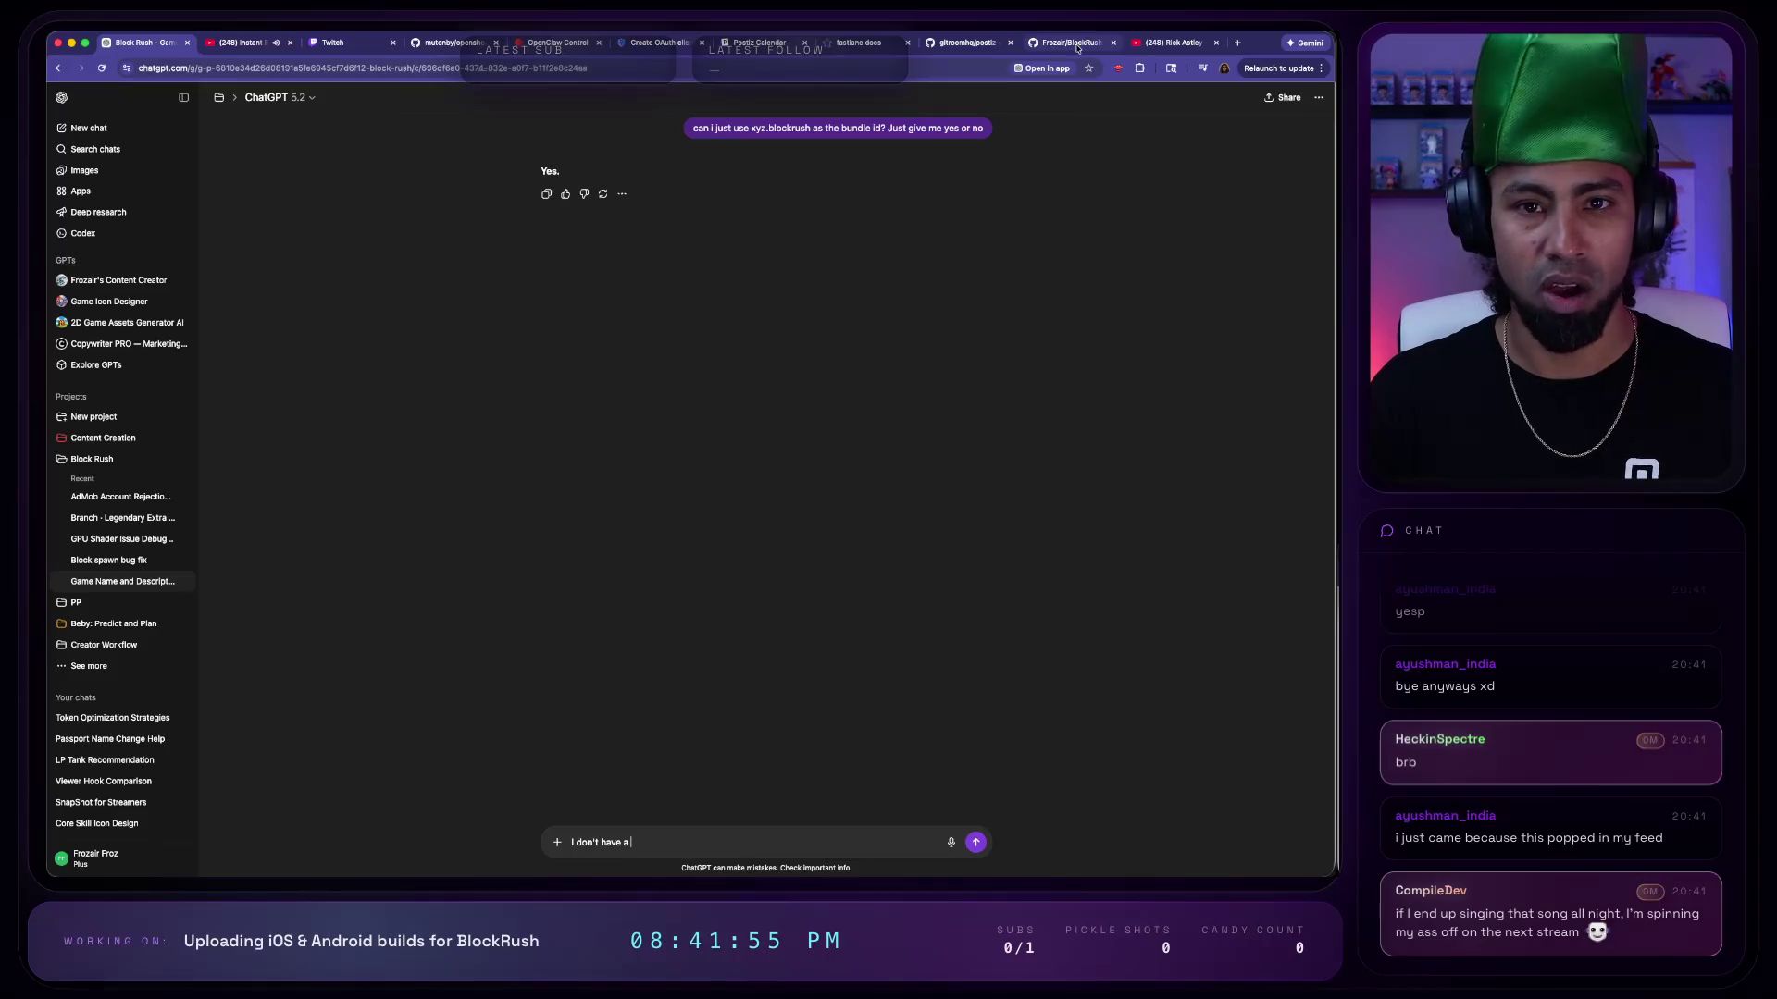
key("ctrl+Up")
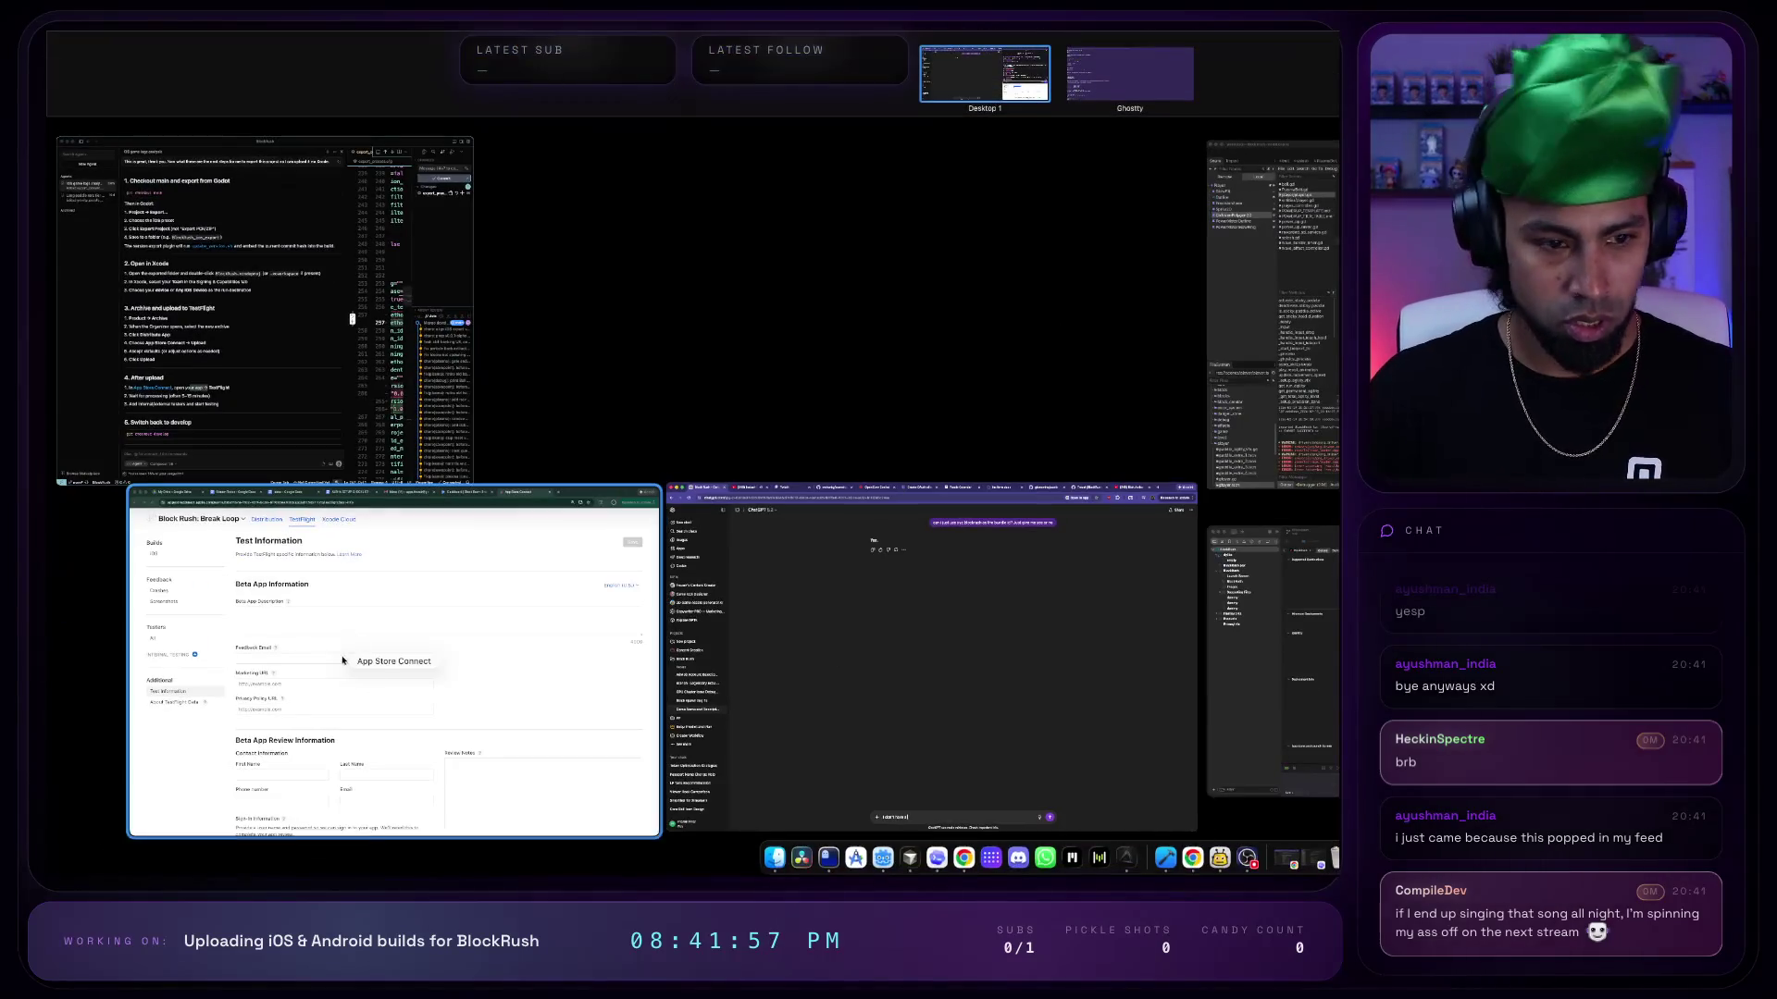
left_click(361, 638)
left_click(685, 507)
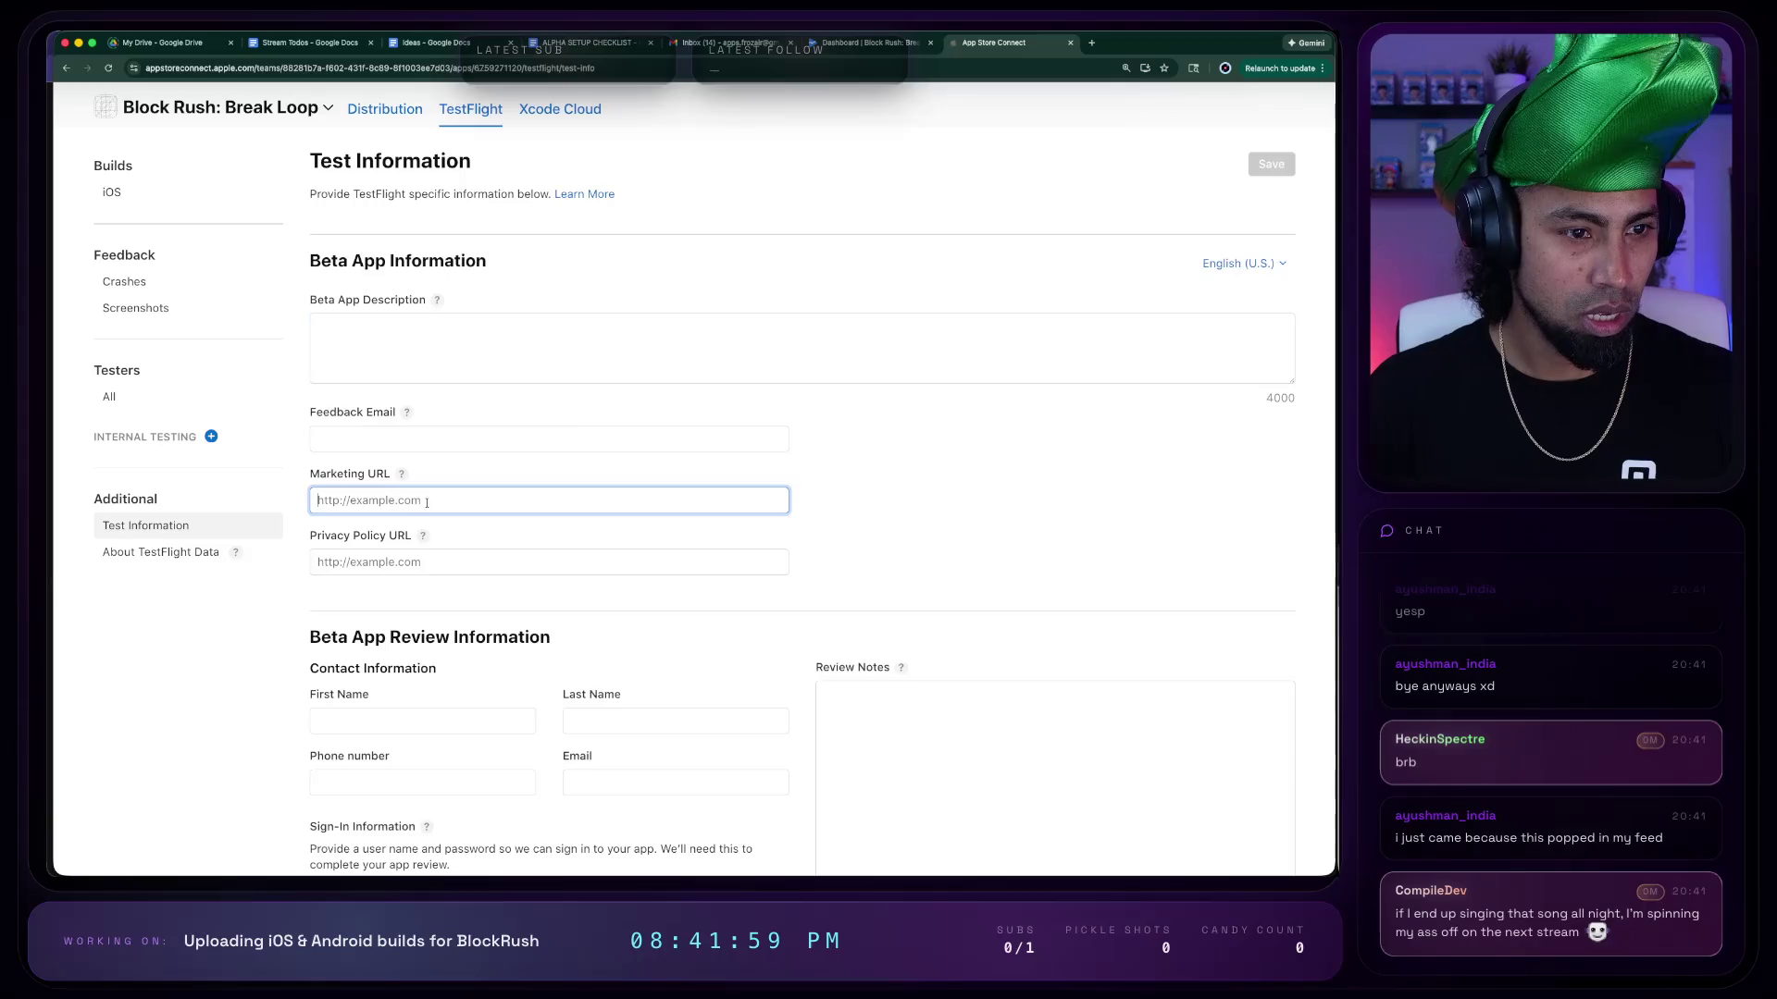
Enter the Block Rush feedback email address in the Feedback Email field
left_click(405, 413)
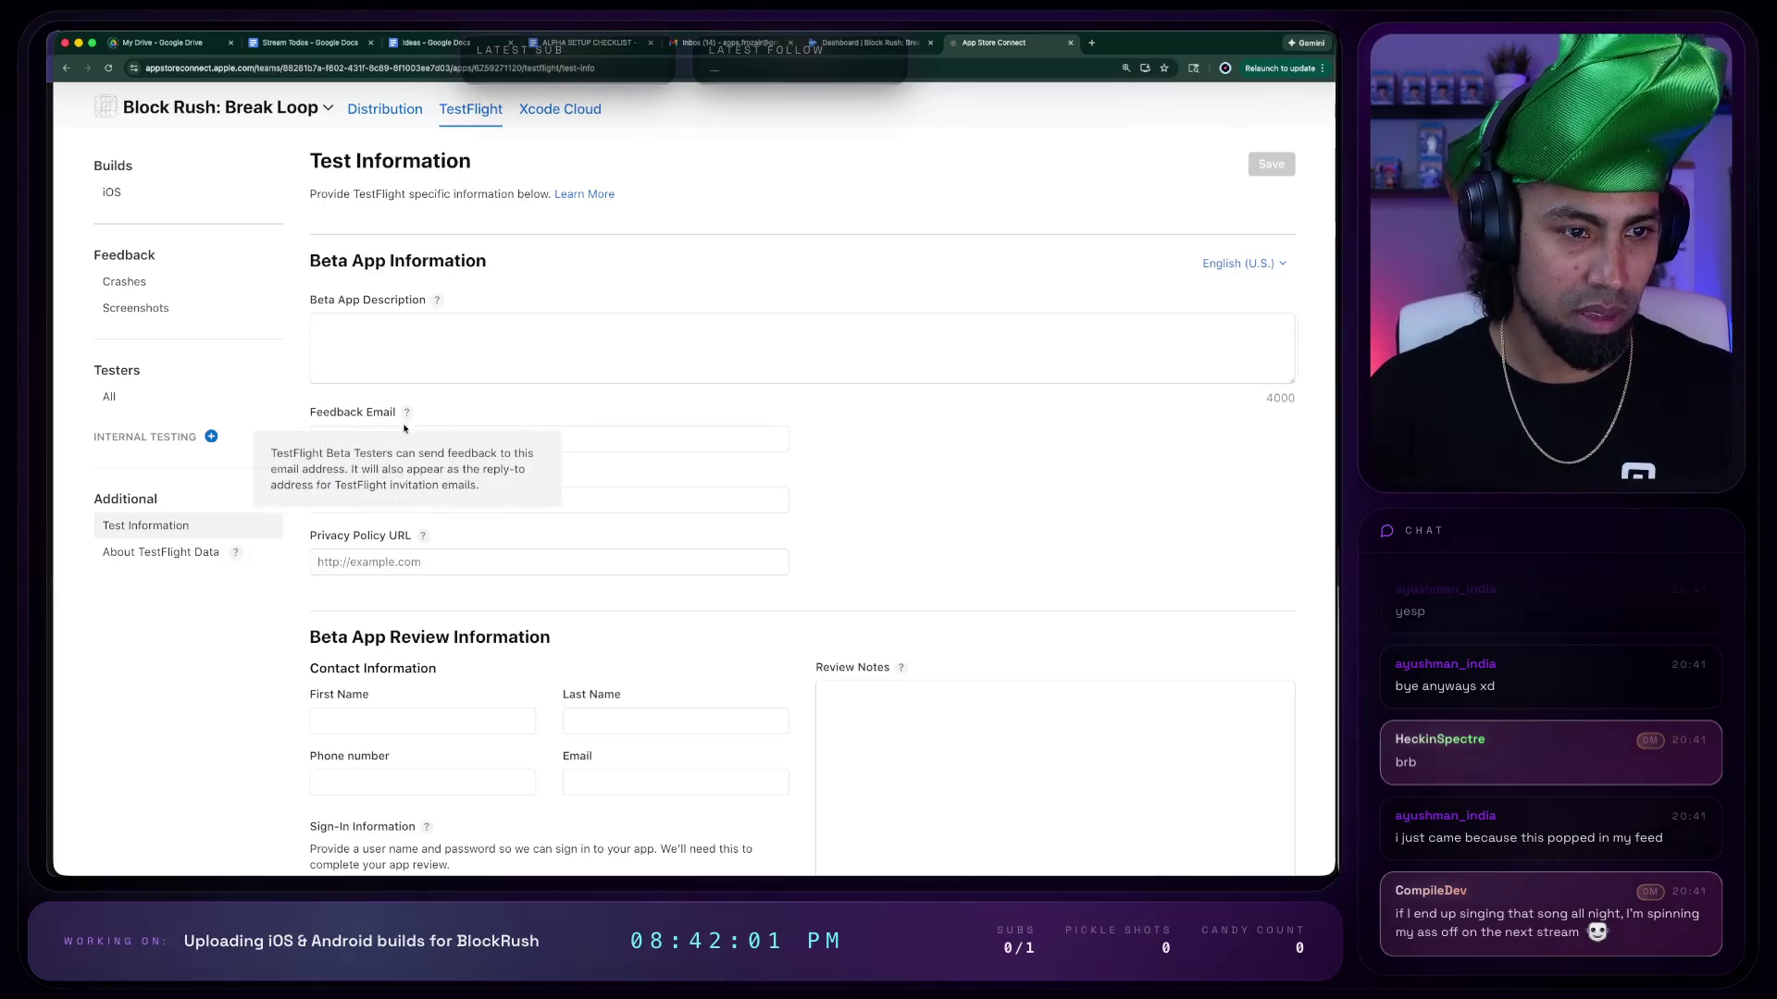
left_click(734, 437)
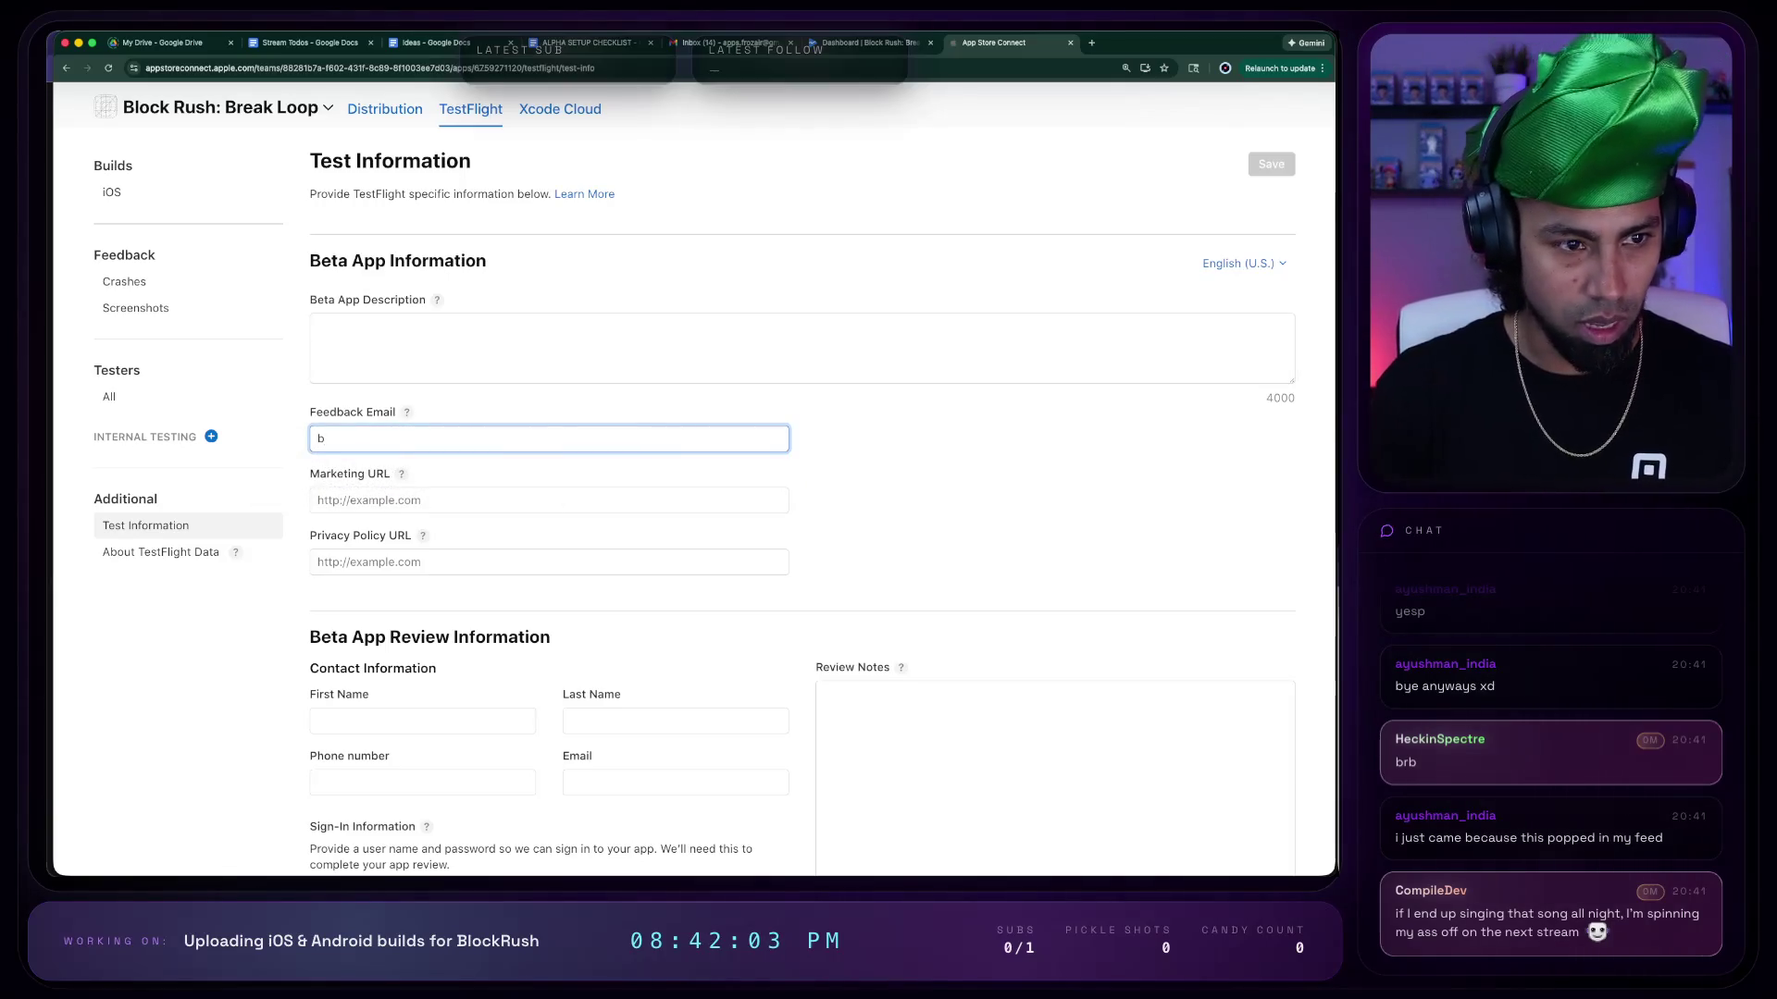
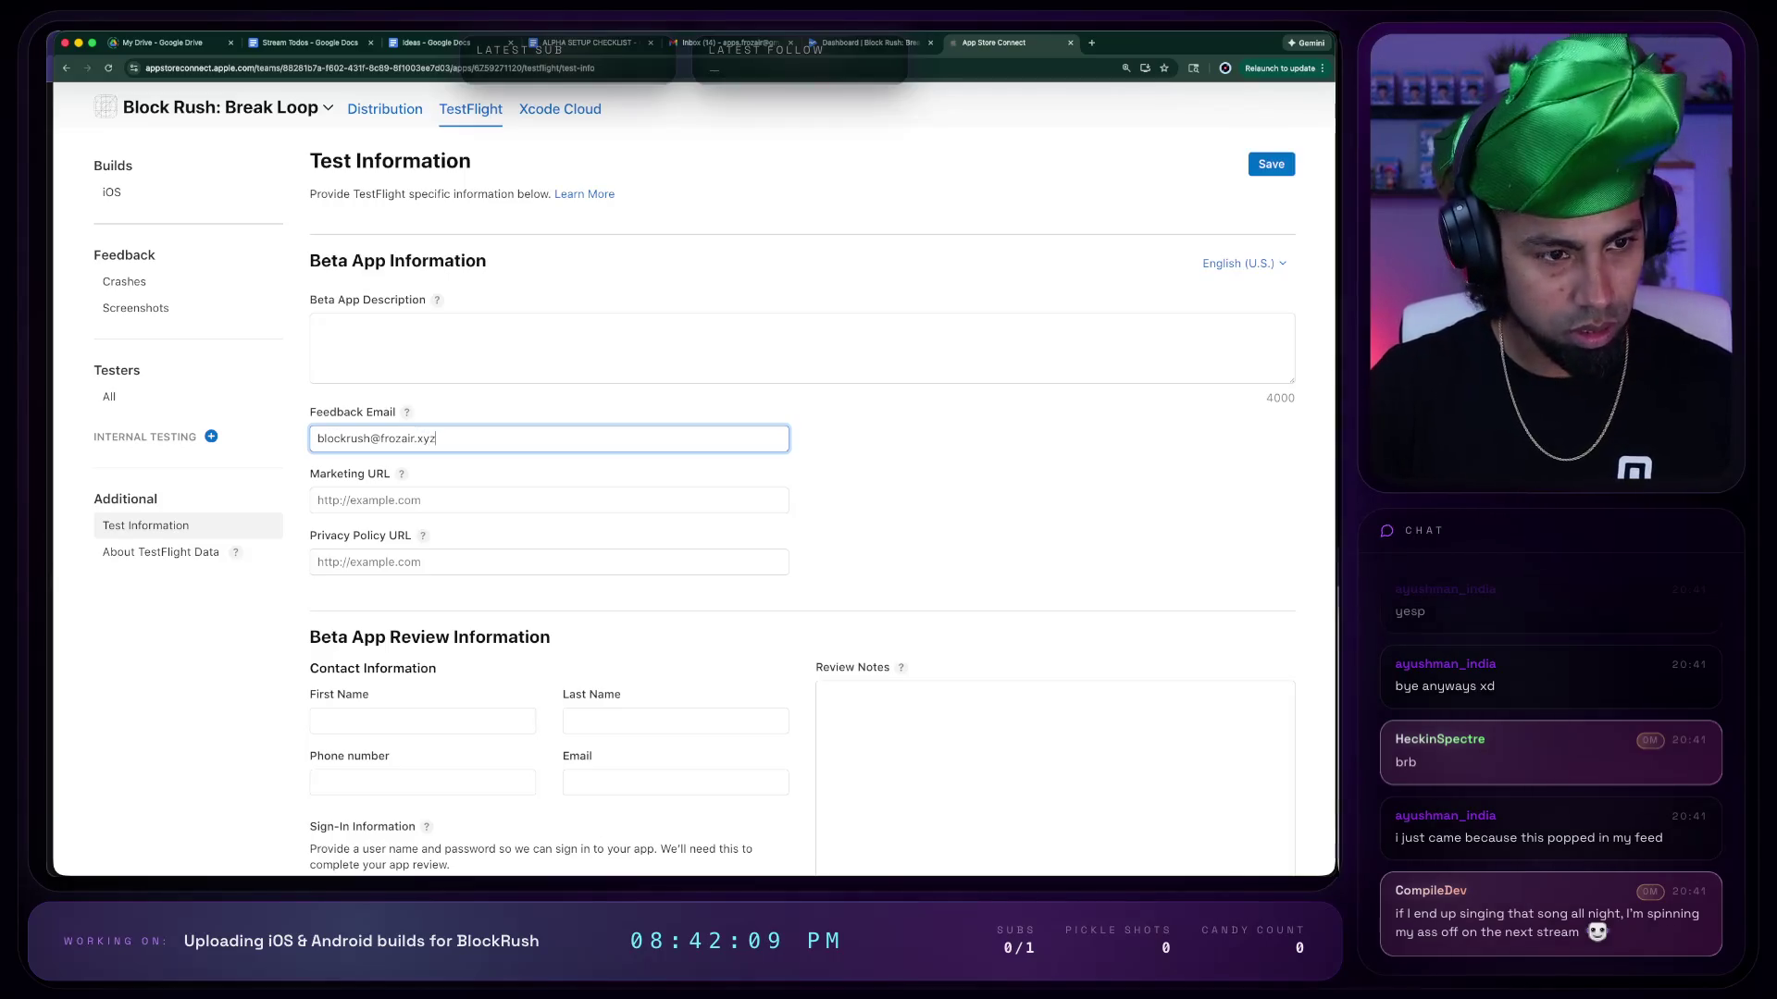
left_click(822, 404)
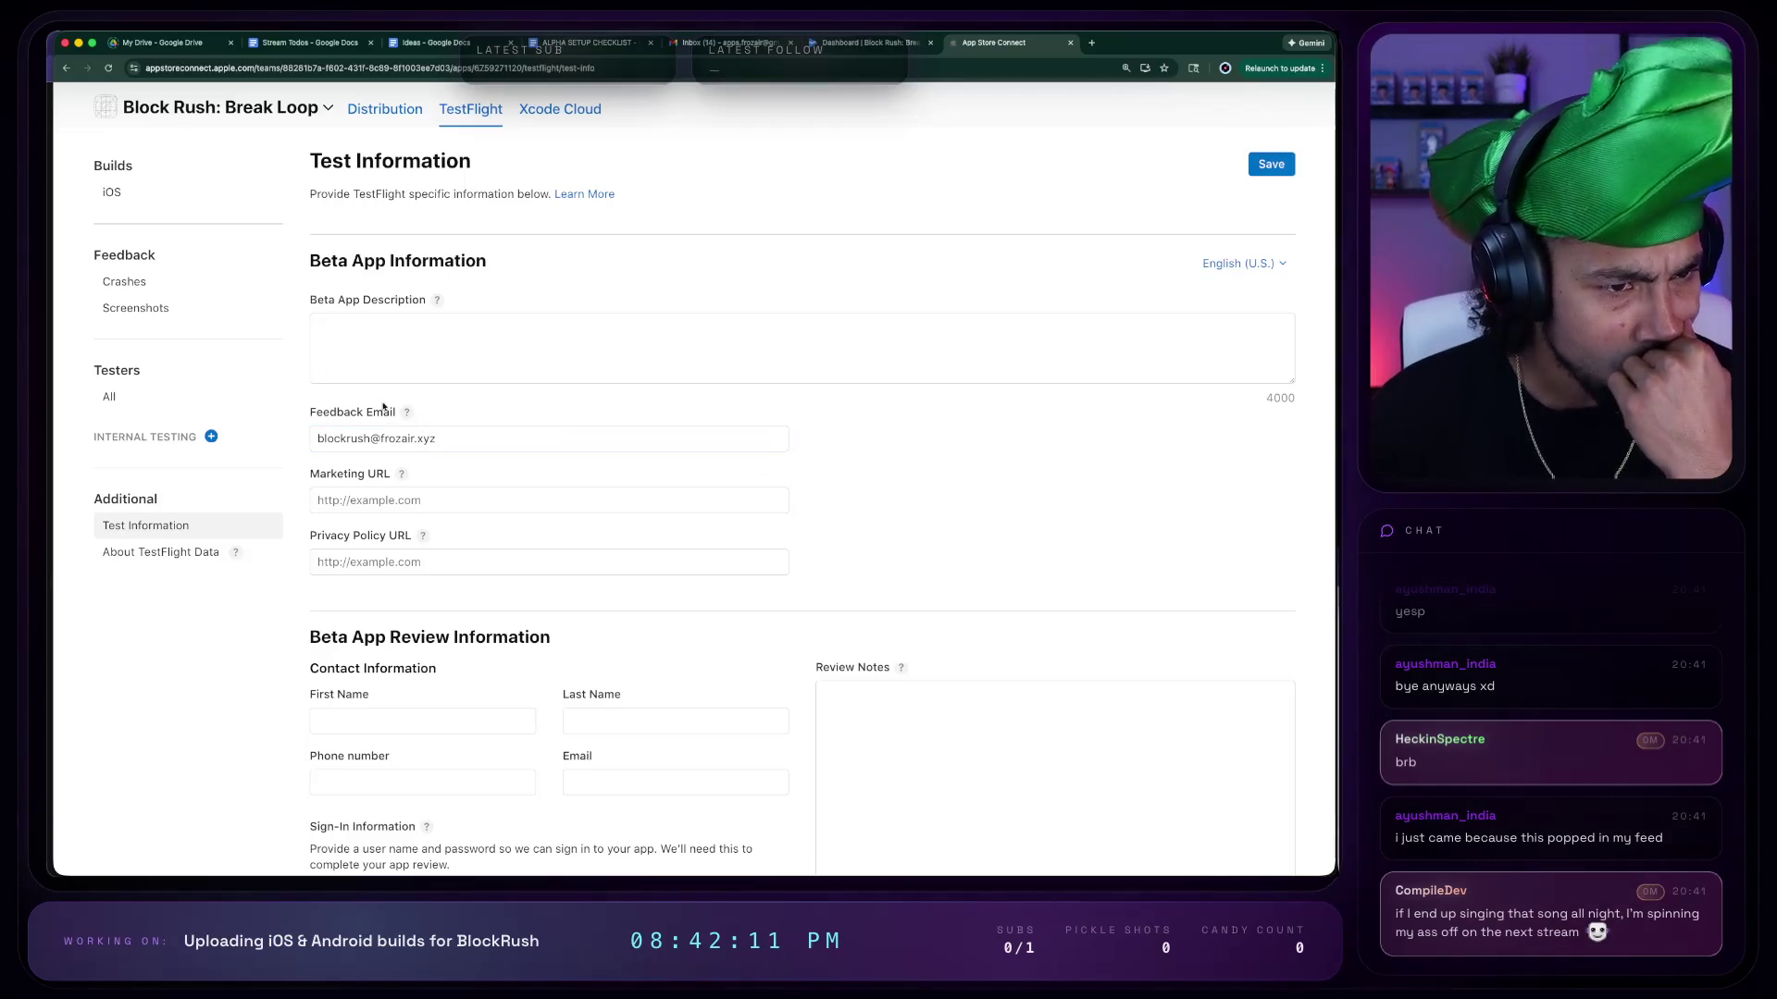
Review the Marketing URL and Privacy Policy URL explanations, leaving both URL fields blank
mouse_move(404, 413)
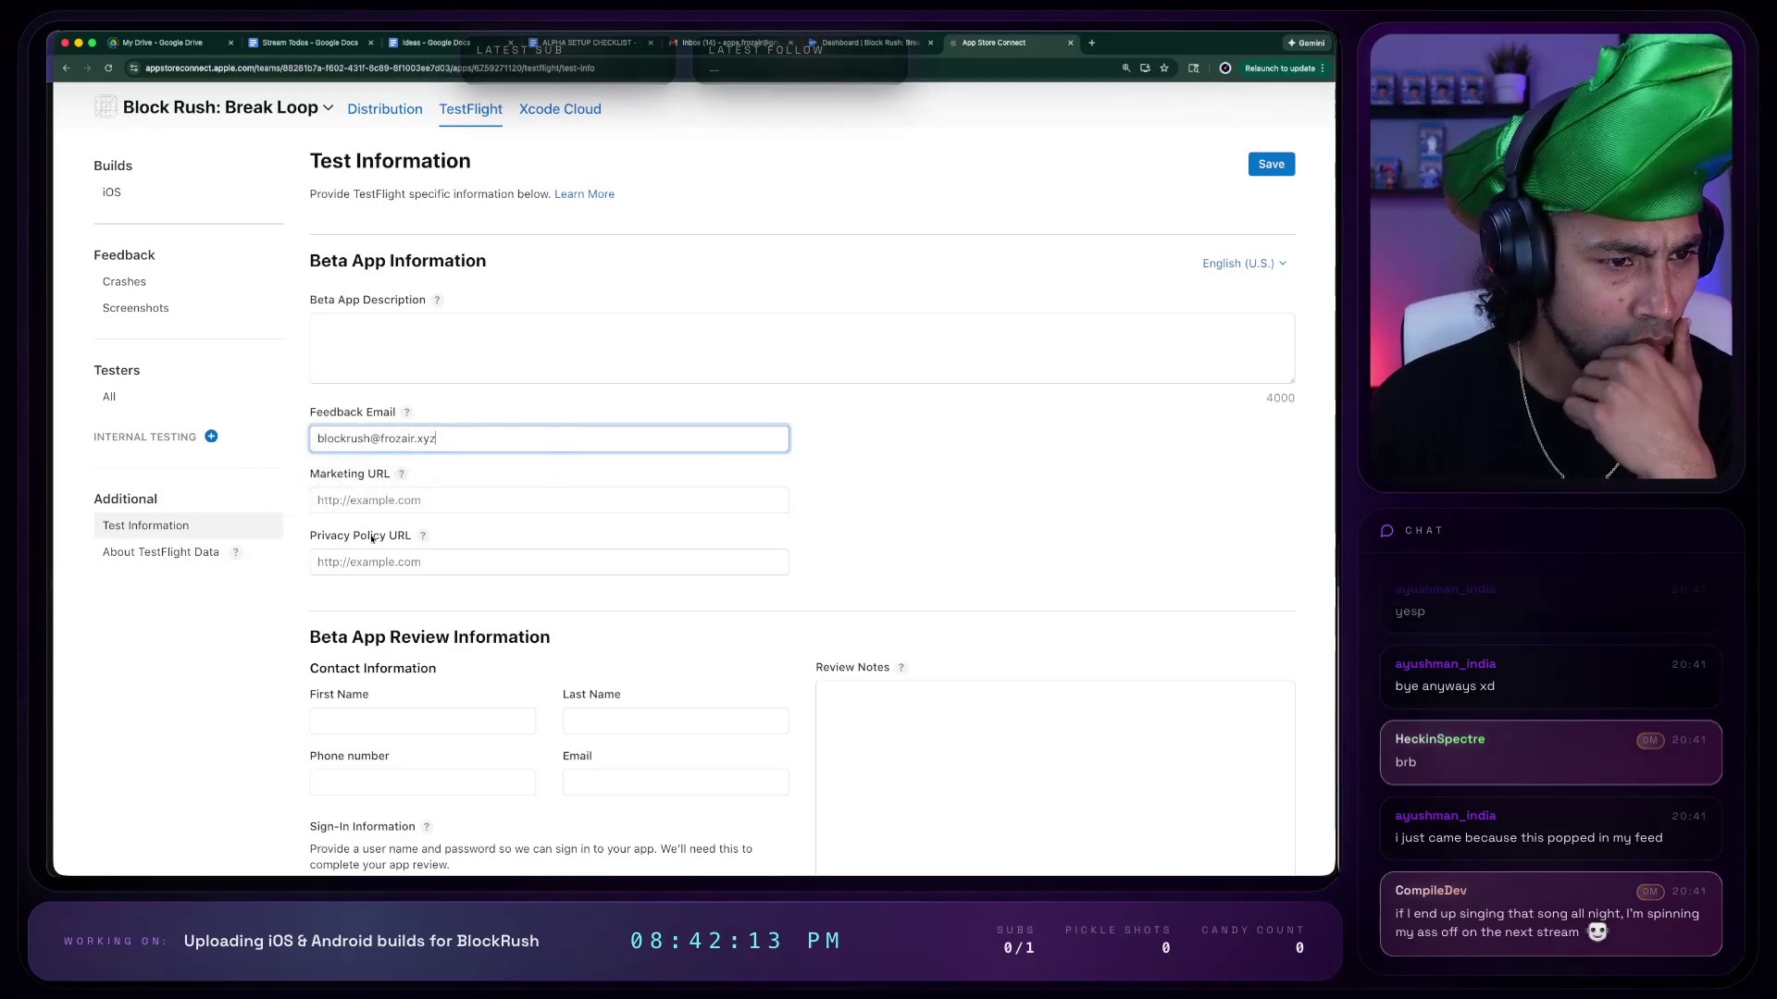
mouse_move(403, 475)
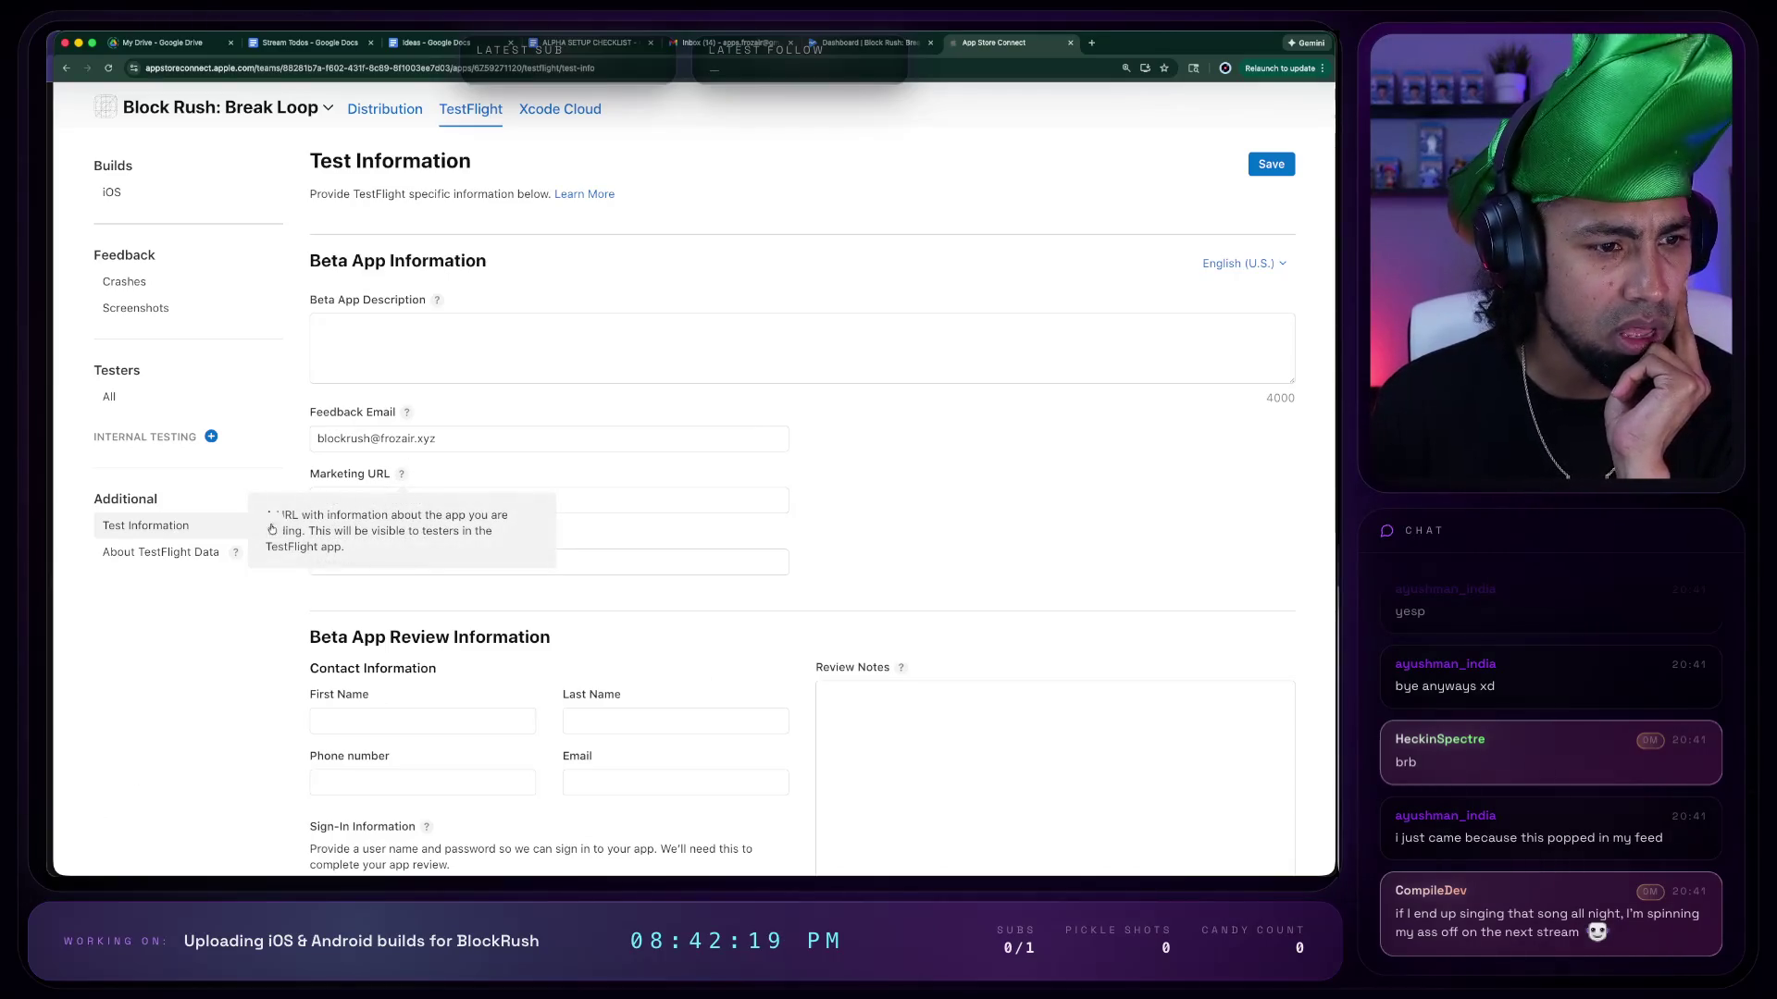
left_click_drag(309, 531, 524, 544)
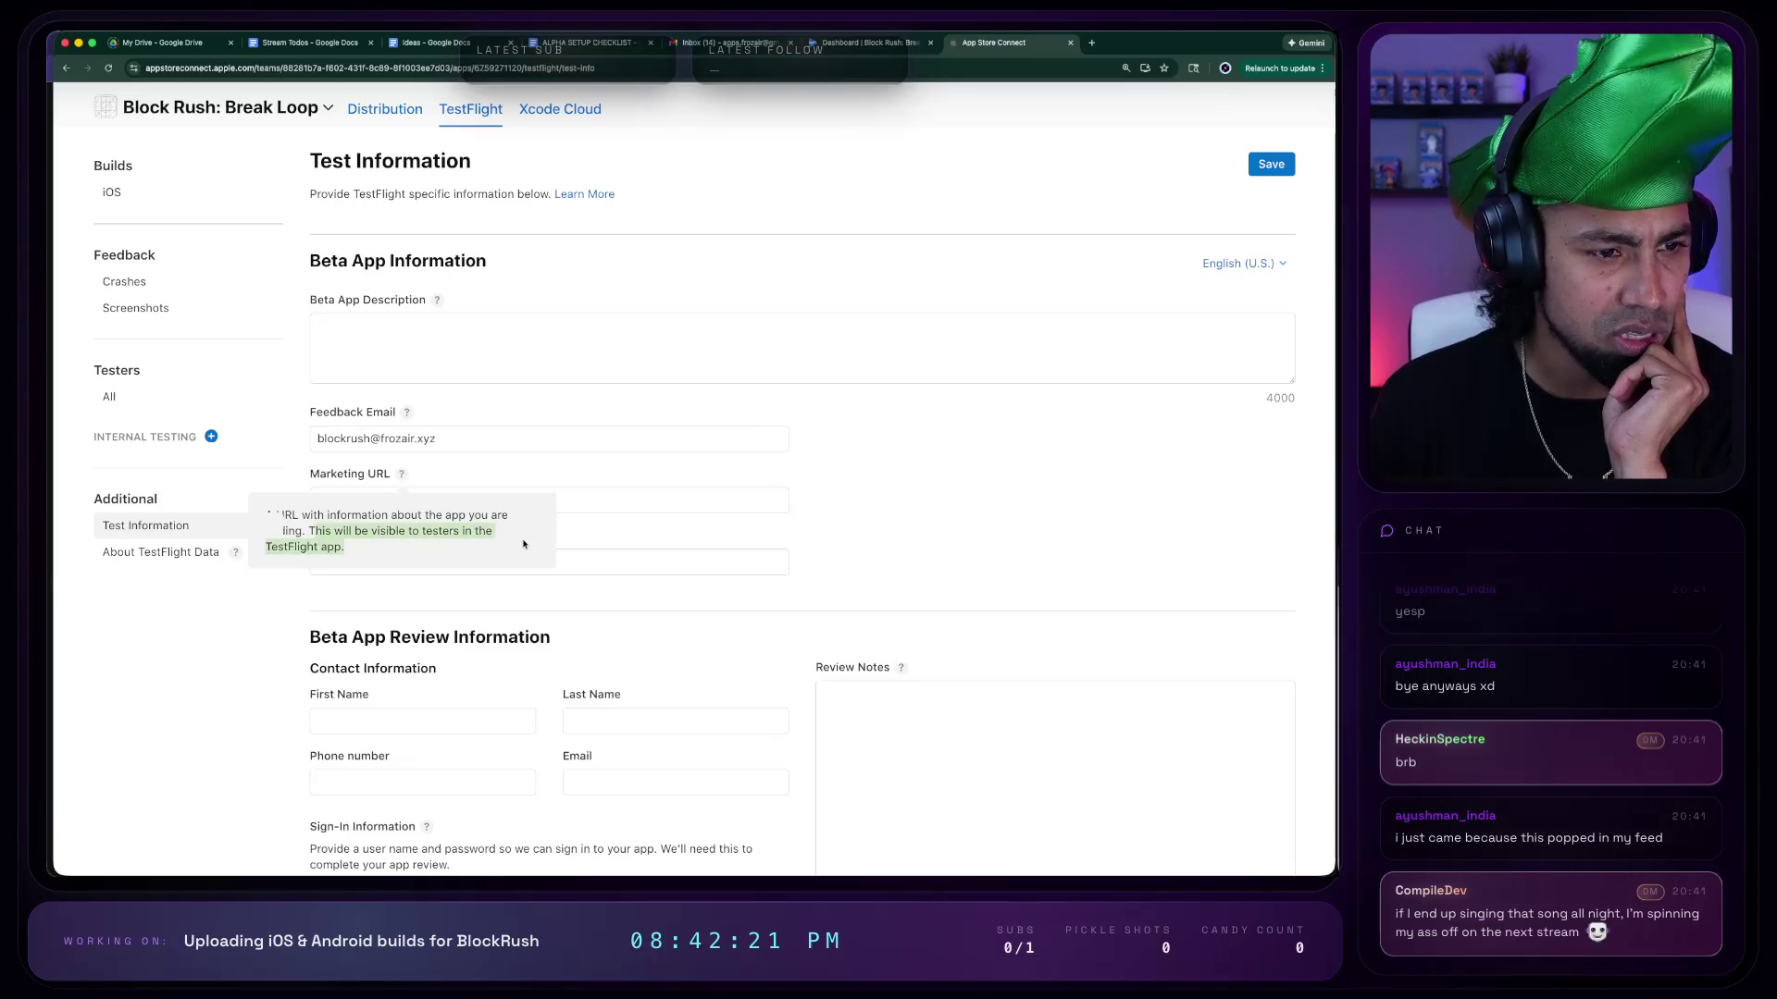
left_click(524, 500)
left_click(538, 555)
left_click(424, 536)
scroll(424, 546, "down", 1)
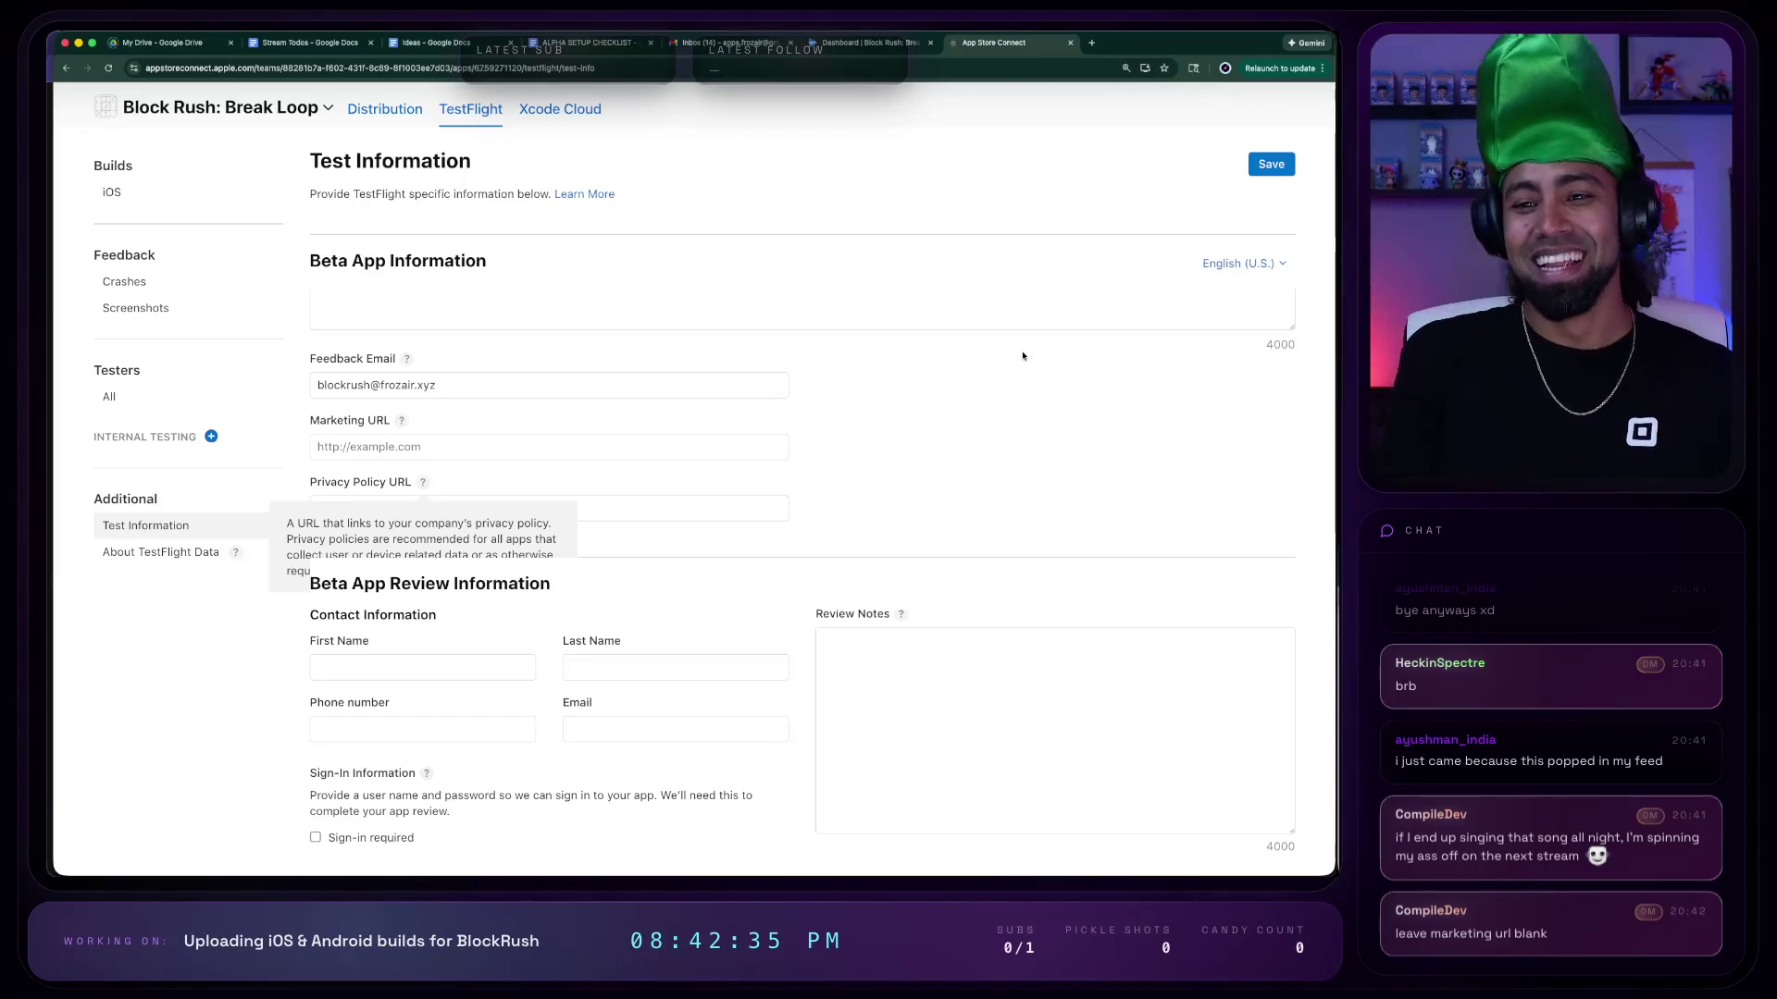
left_click(585, 416)
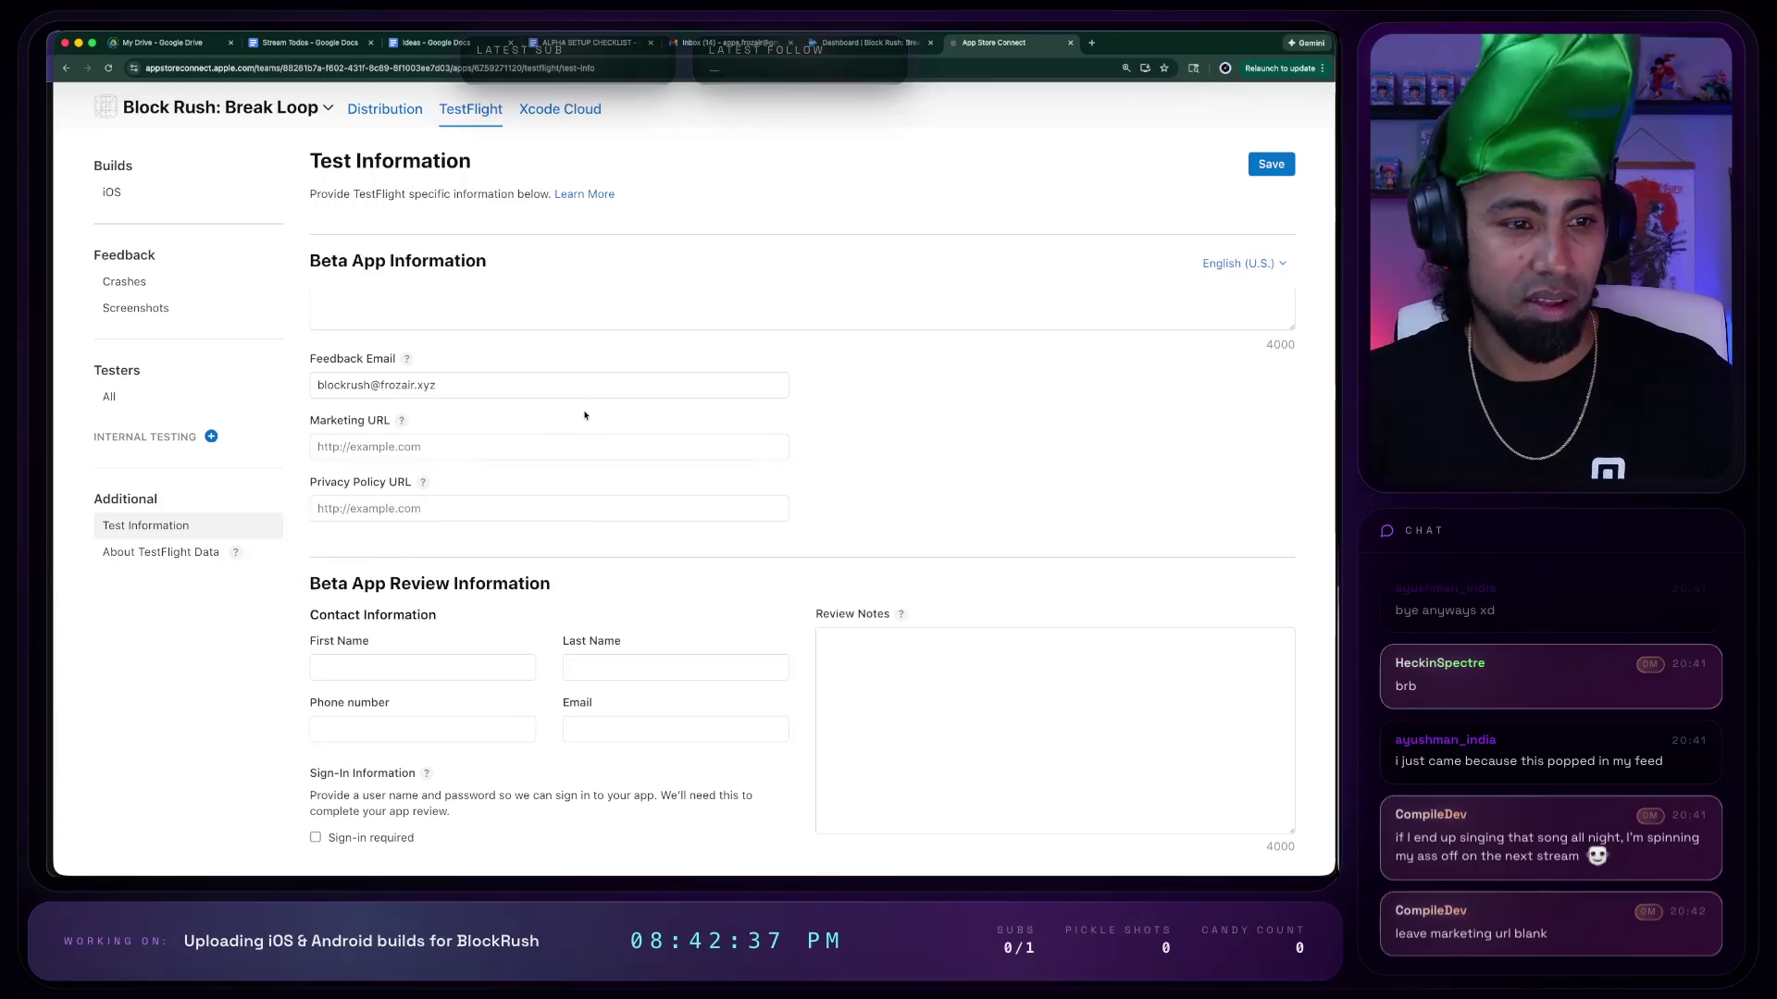
left_click(546, 507)
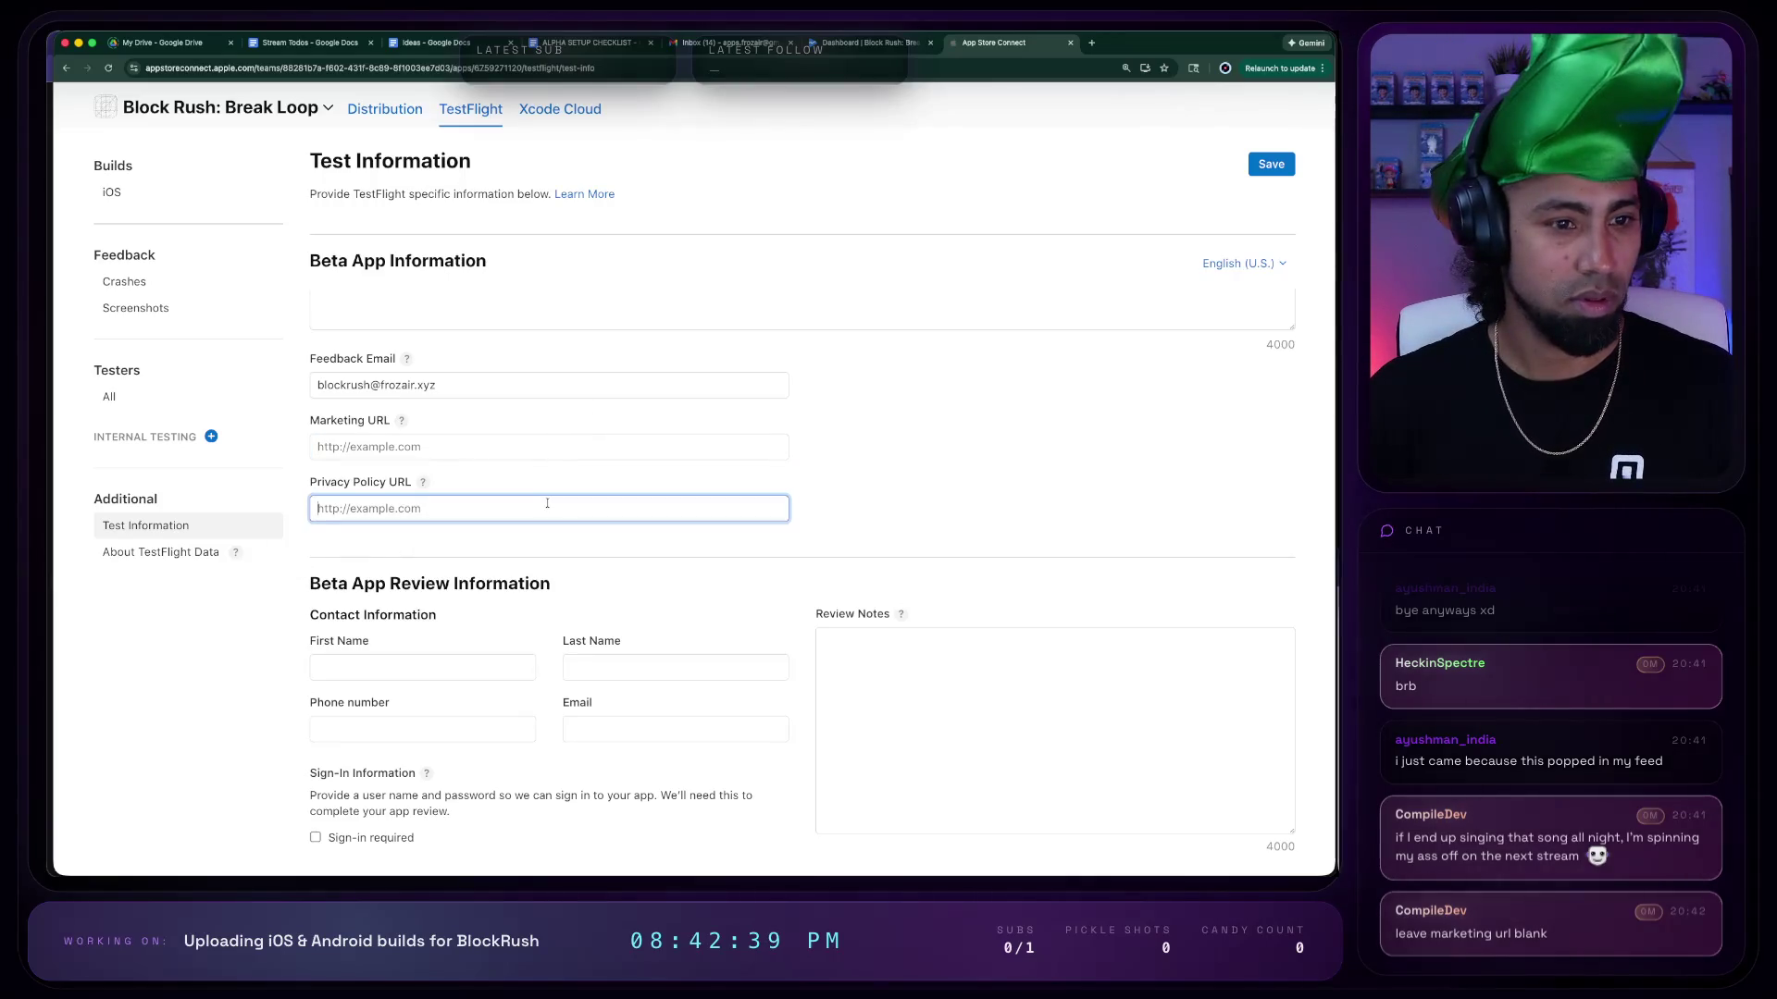
scroll(741, 389, "up", 2)
left_click(738, 386)
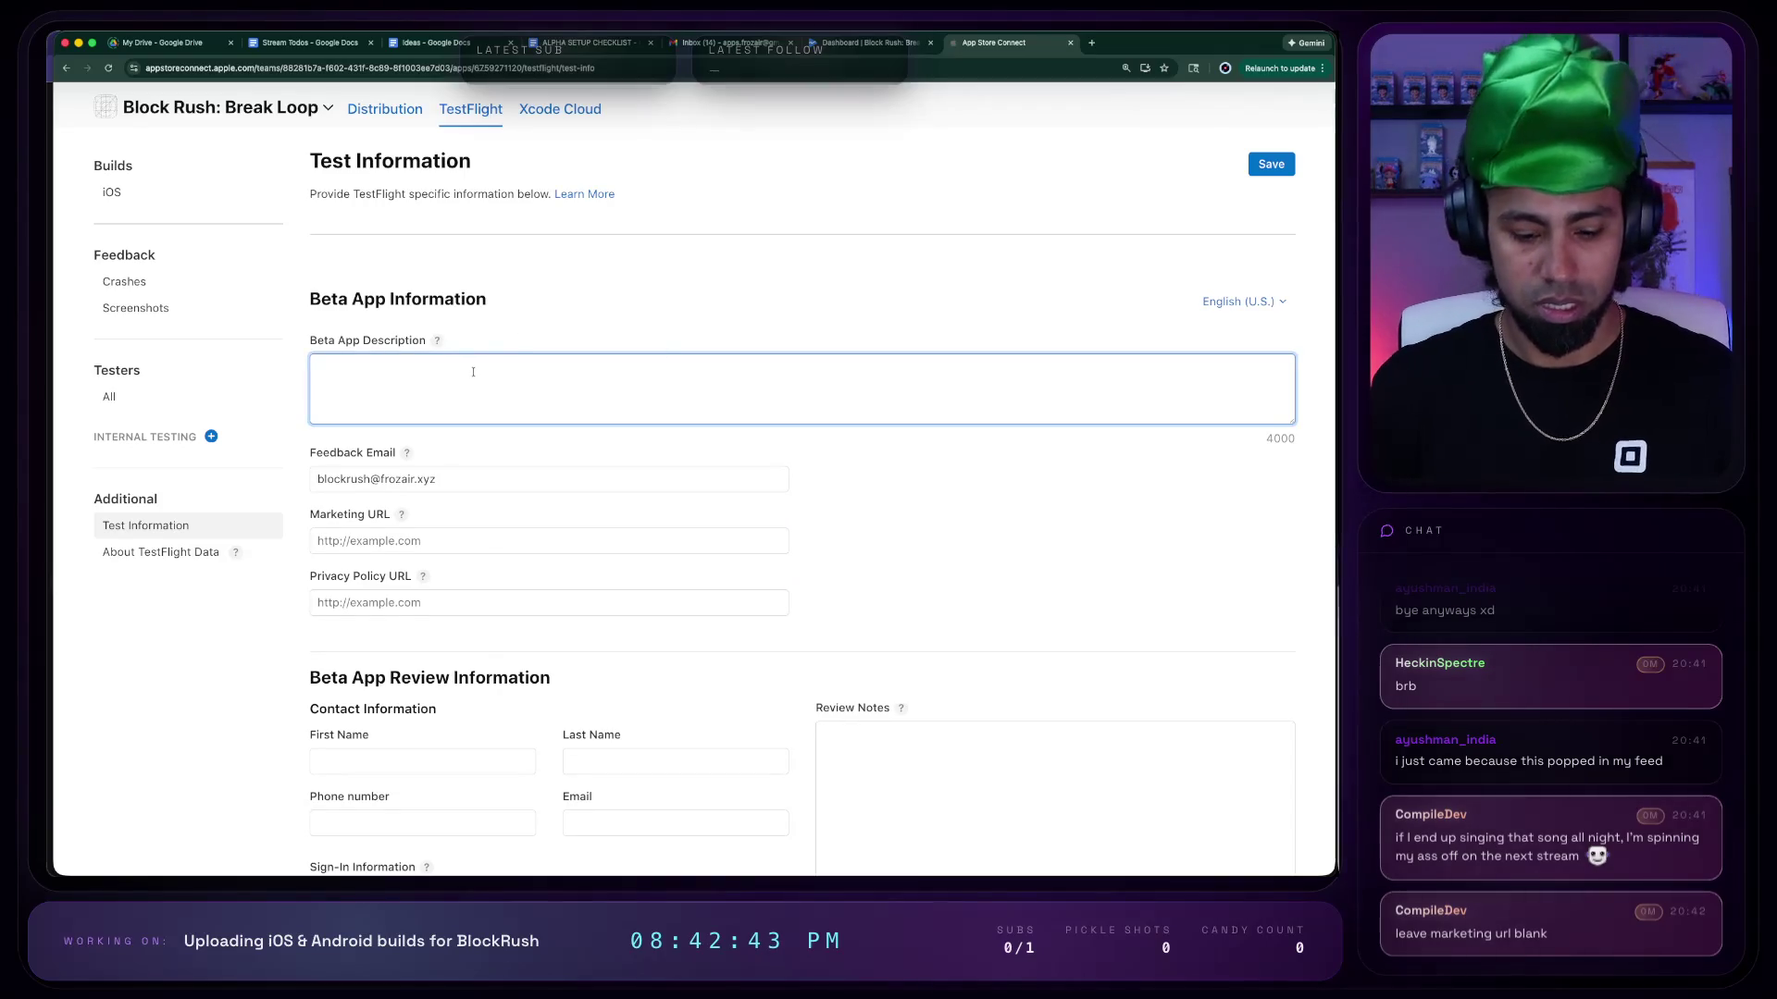
Type 'This is the' into the Beta App Description, correcting the typo
type("This is he")
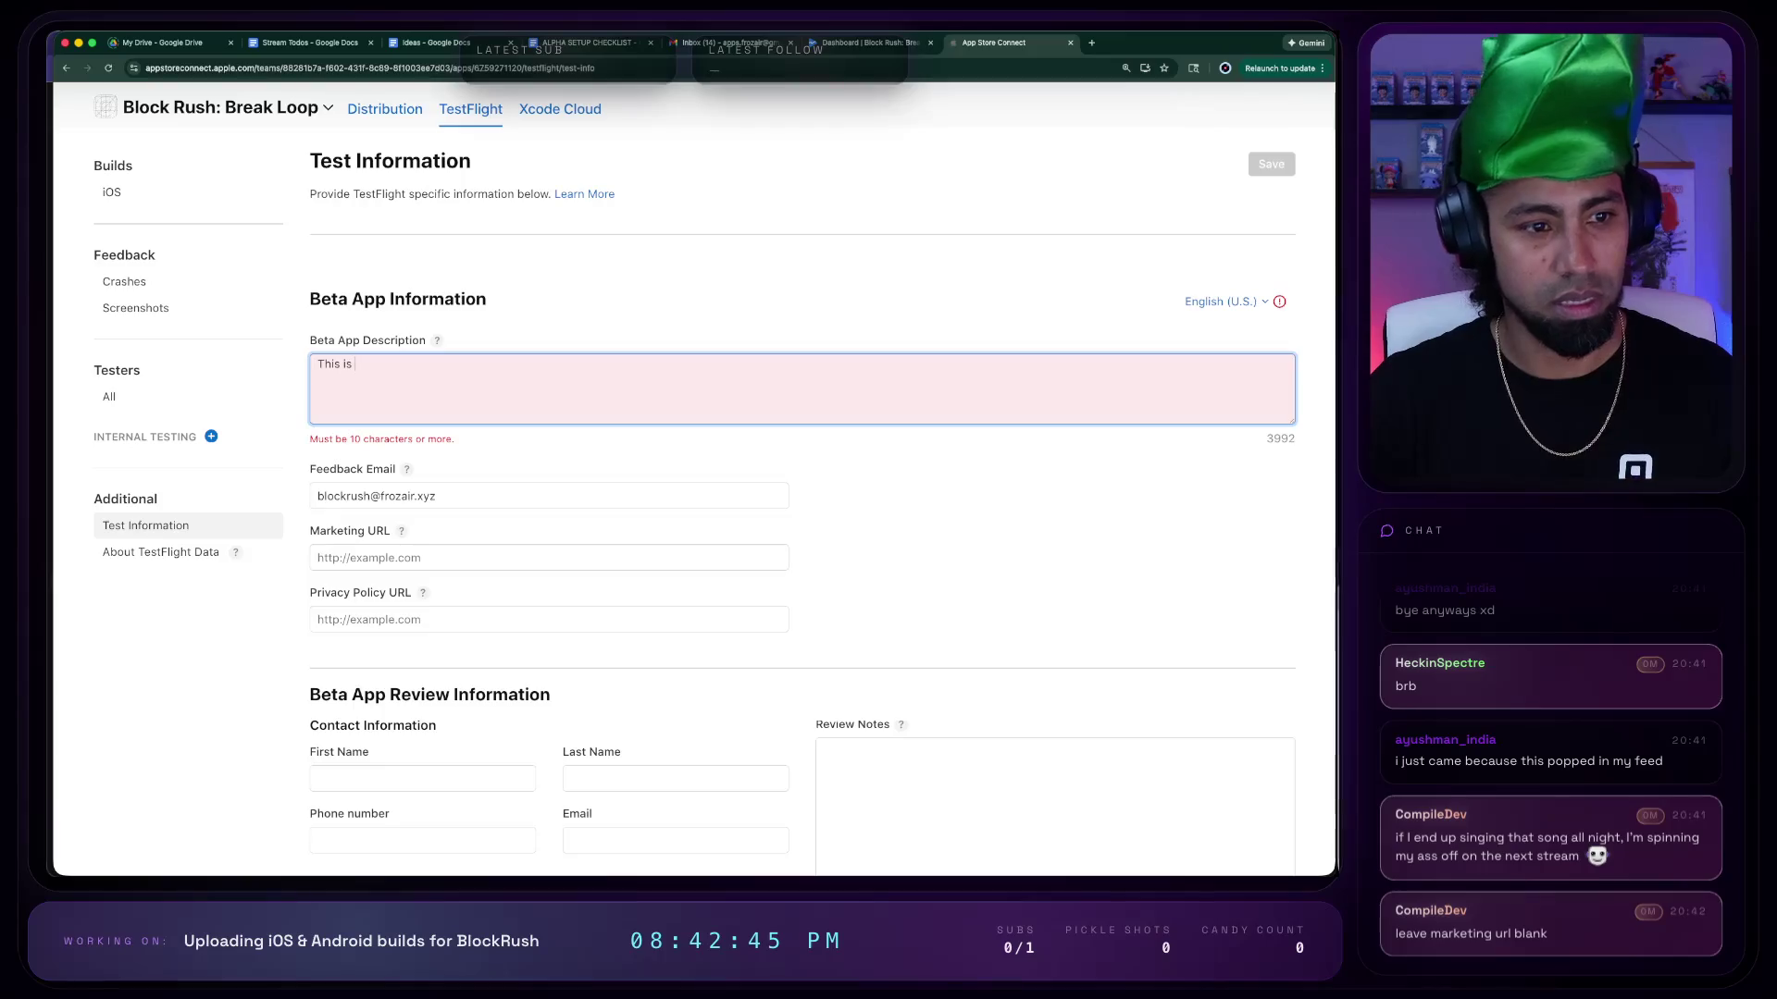
key("BackSpace")
key("BackSpace")
key("BackSpace")
type("the")
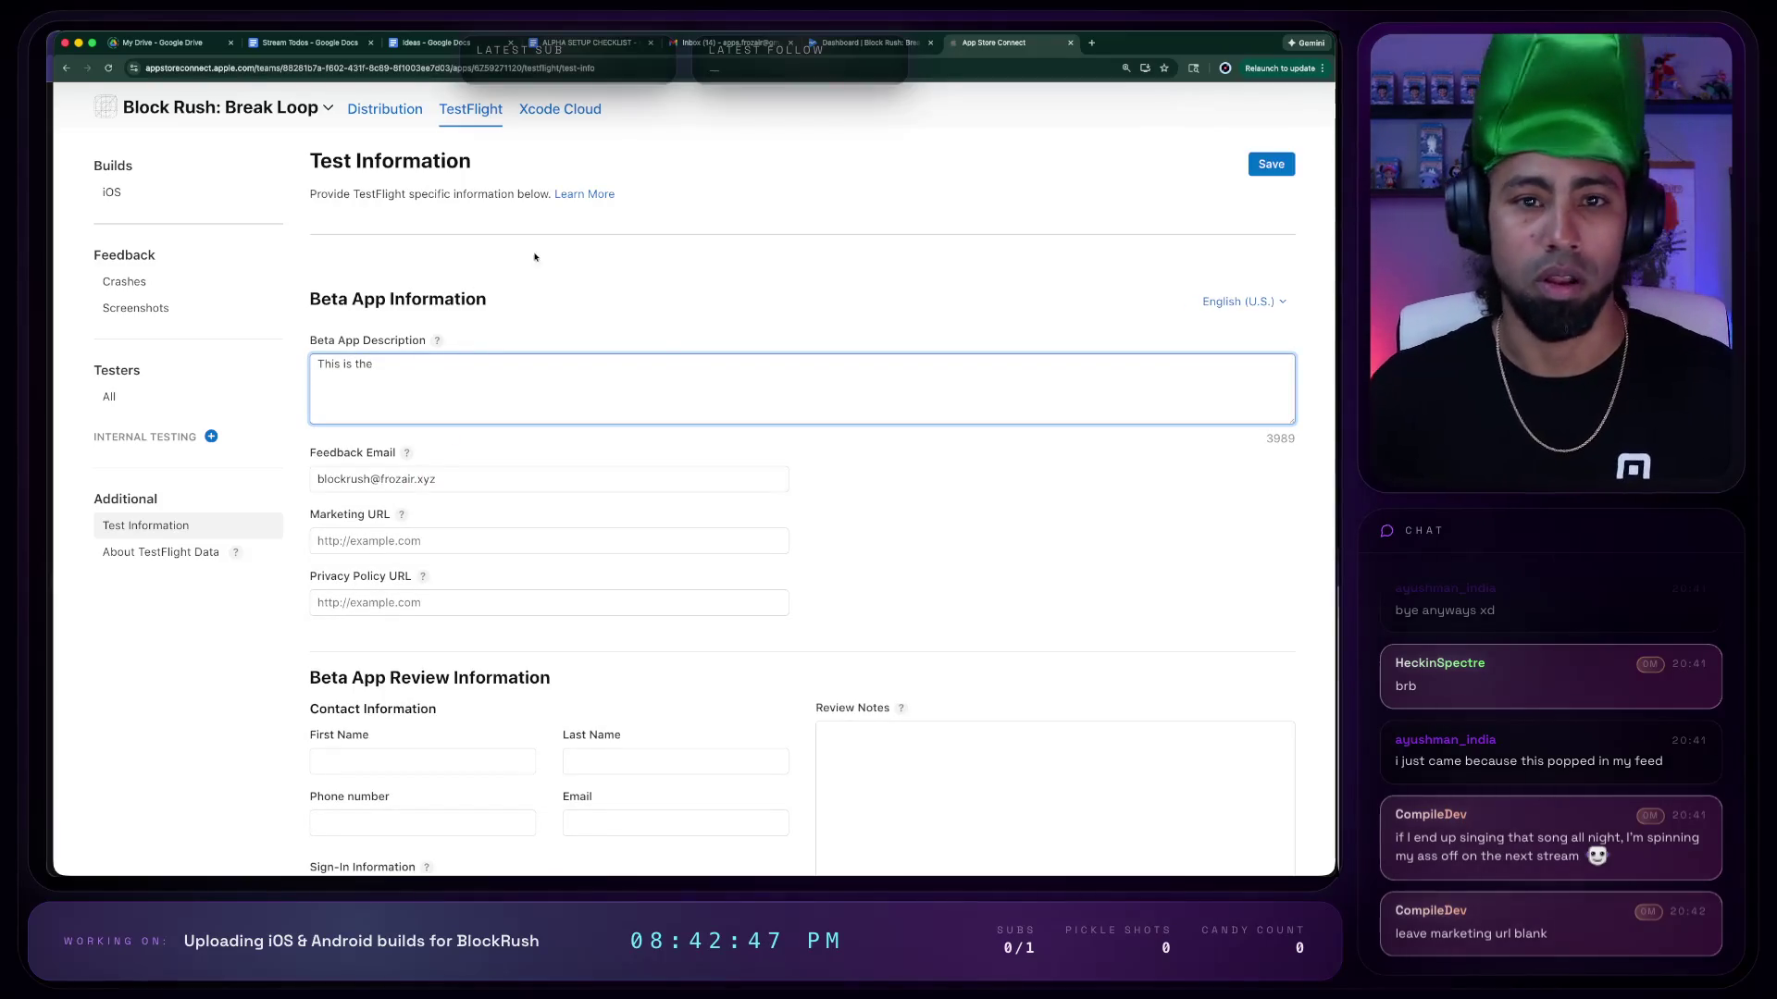
left_click(340, 301)
left_click_drag(421, 341, 310, 341)
Bring the ChatGPT conversation window to the front
key("super+Tab")
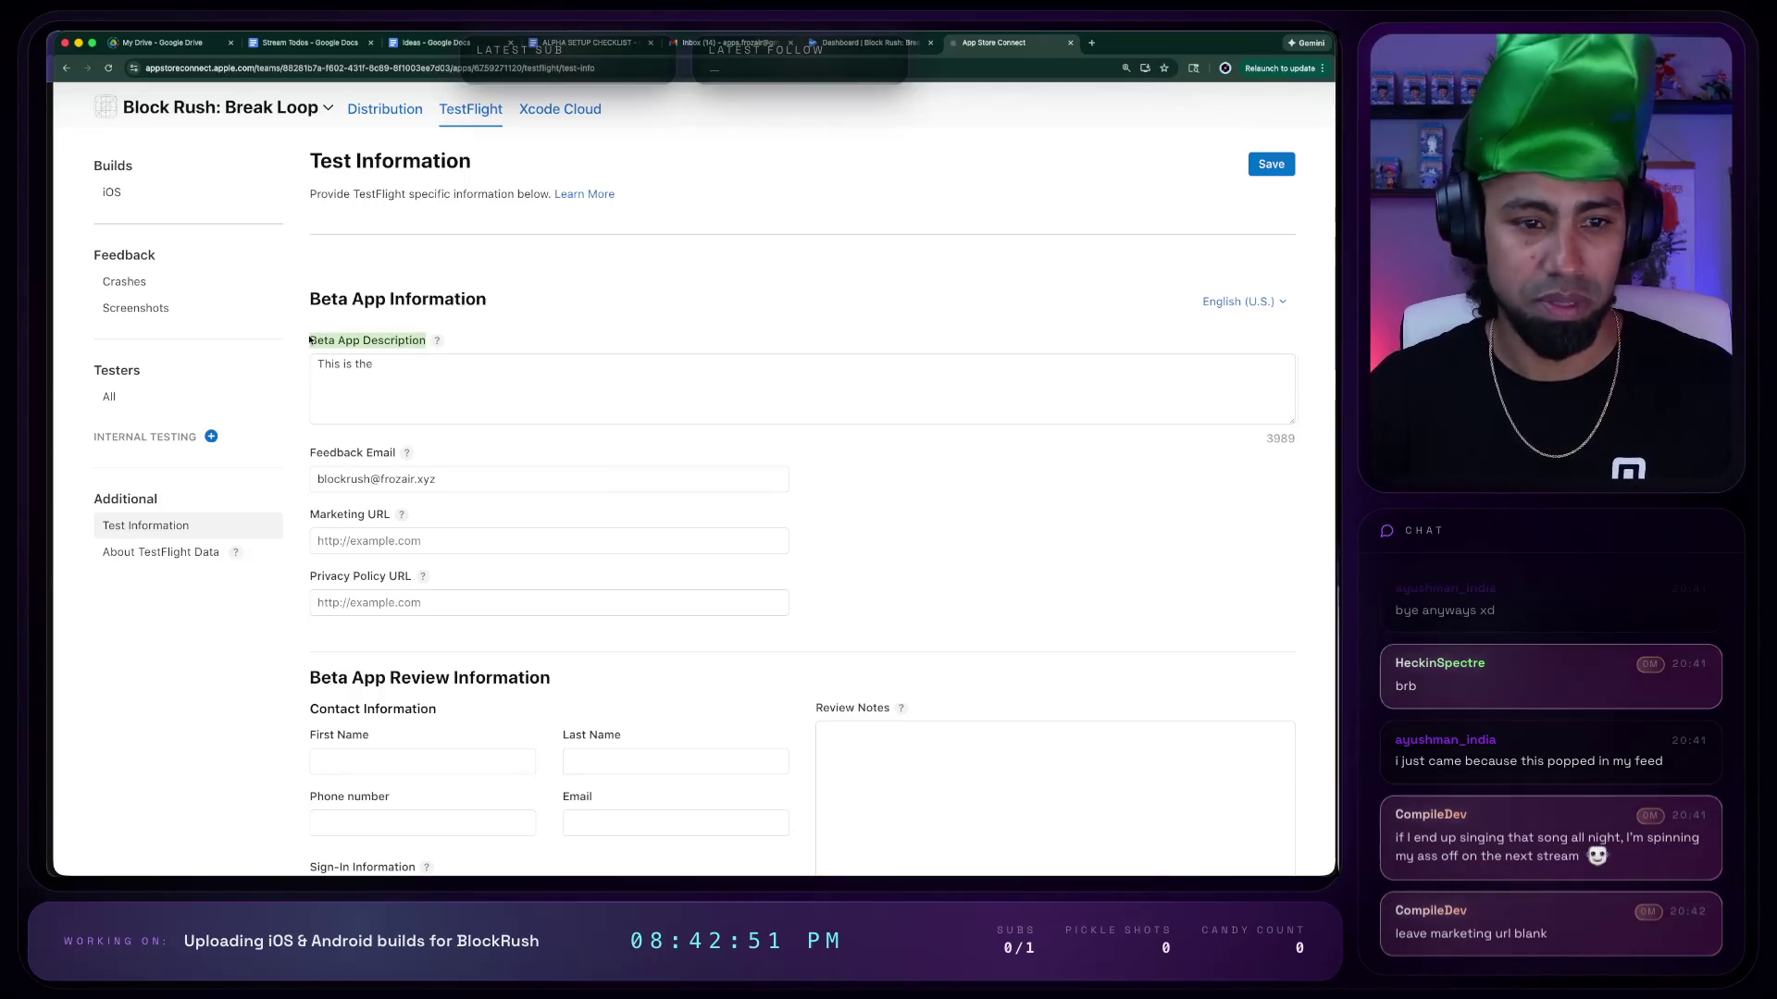
key("ctrl+Up")
left_click(675, 812)
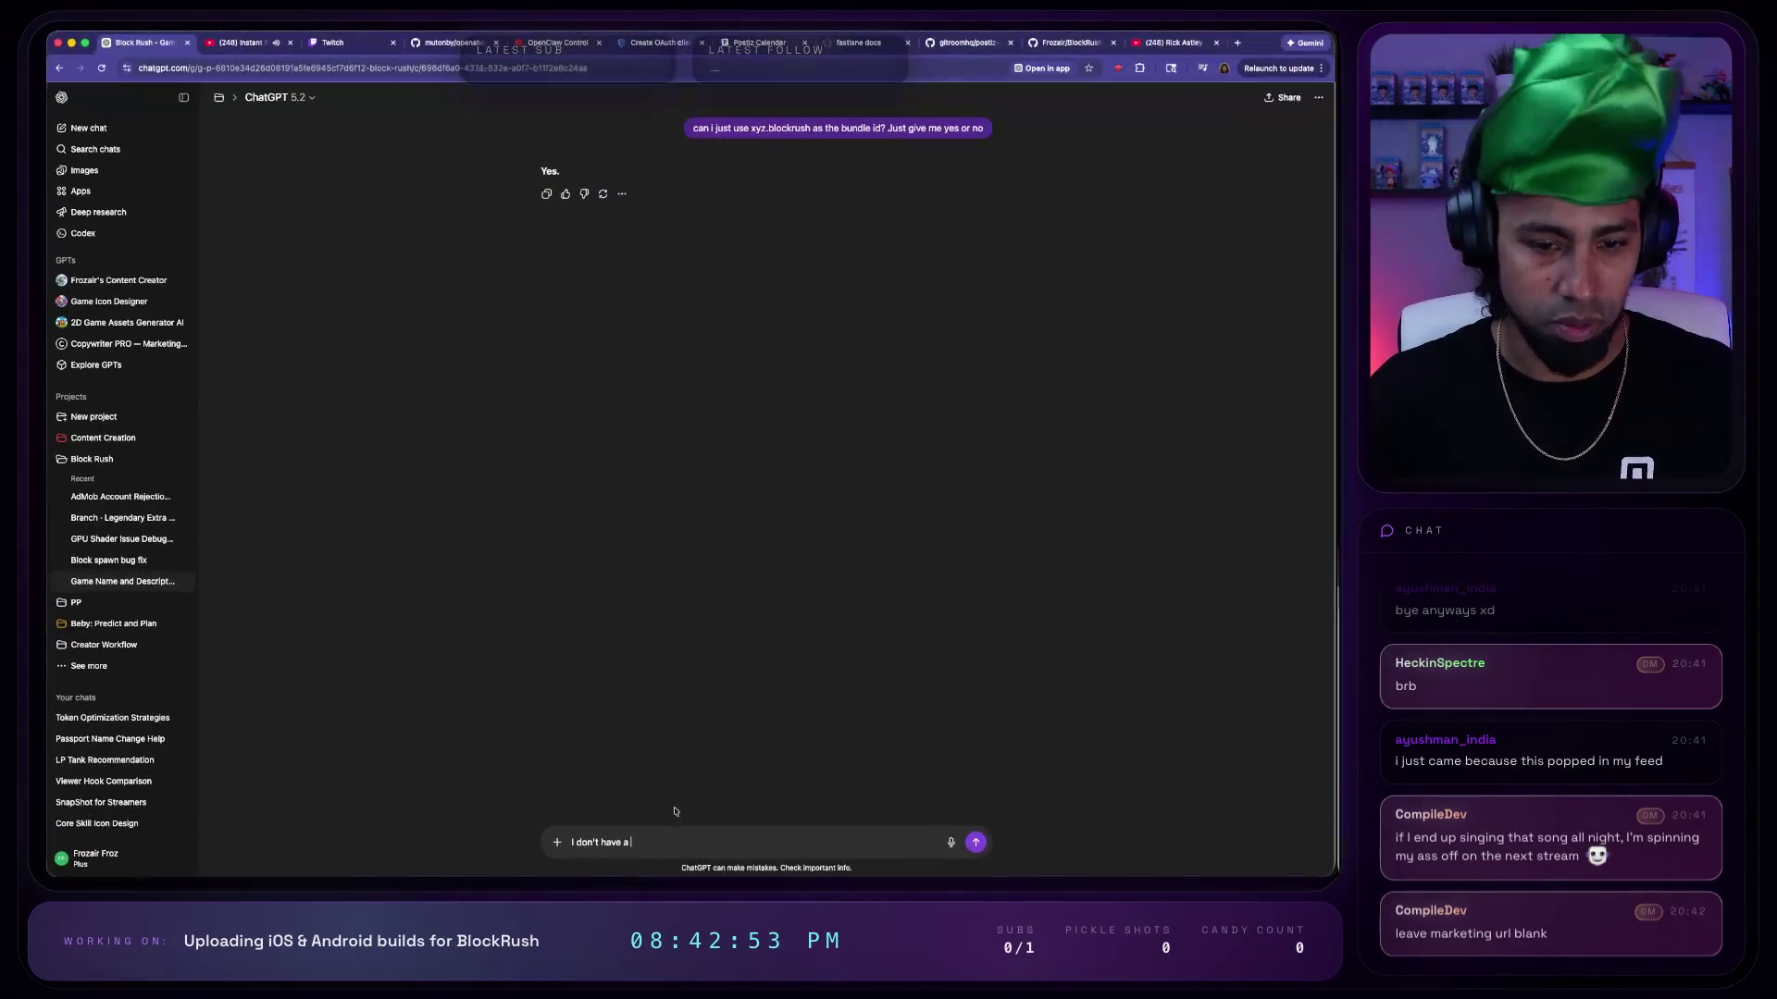